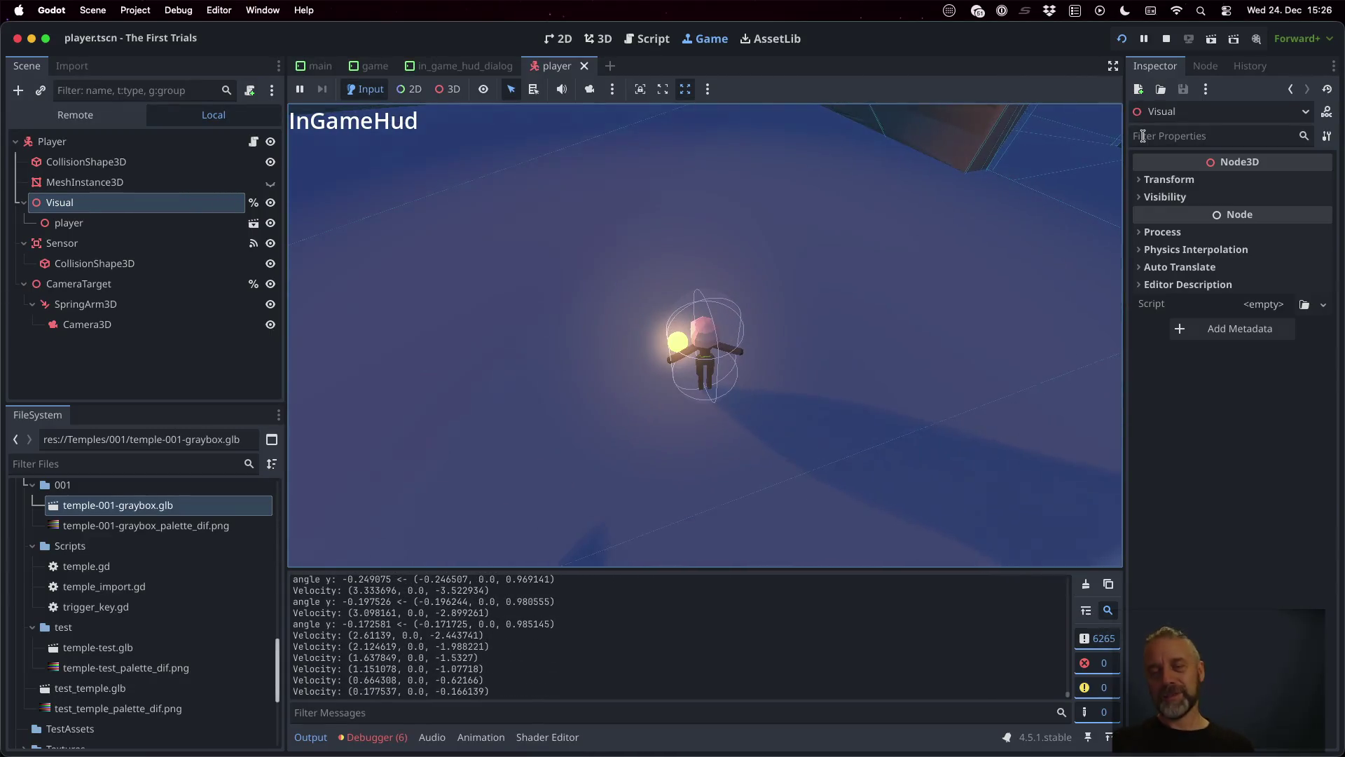
Step: Stop the game and view player.gd from the top, showing its camera exports
{"action": "left_click", "coordinate": [1169, 39]}
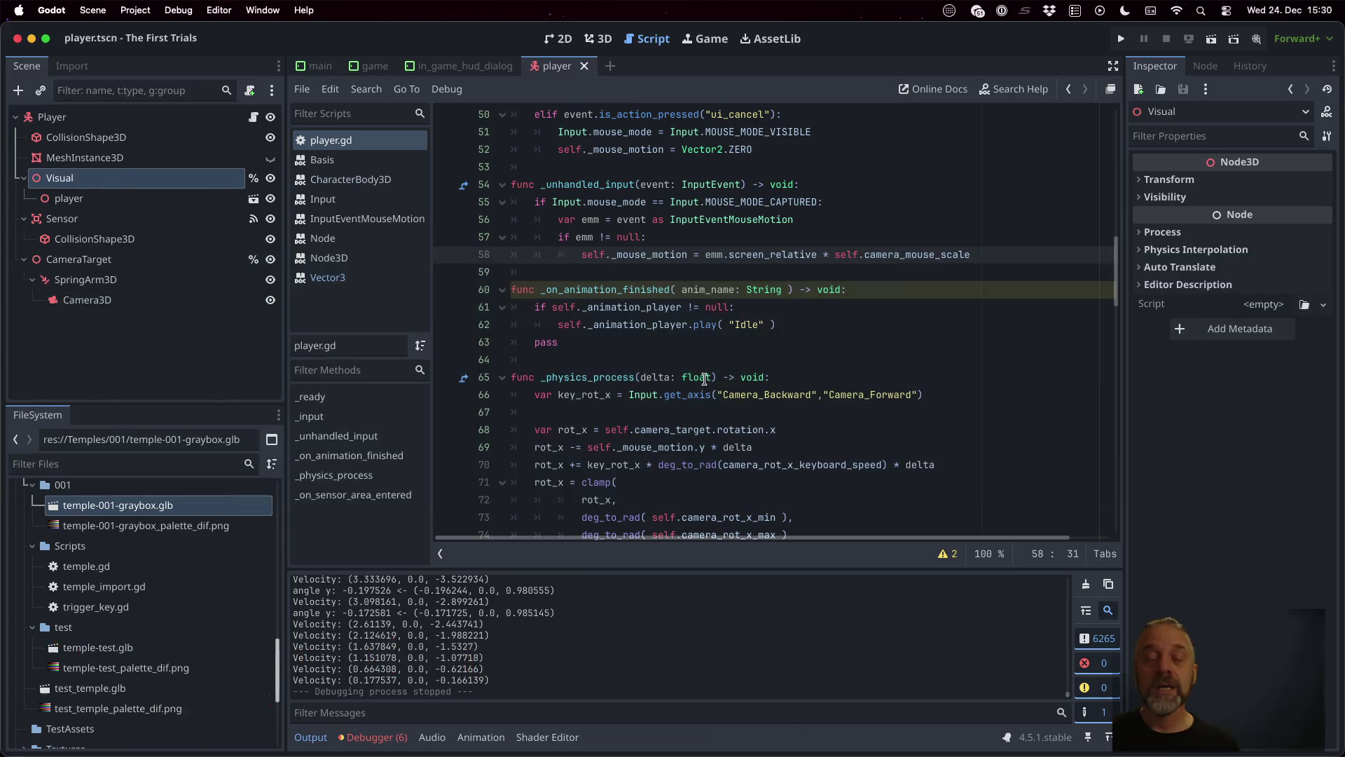
{"action": "scroll", "coordinate": [704, 376], "scroll_direction": "up", "scroll_amount": 15}
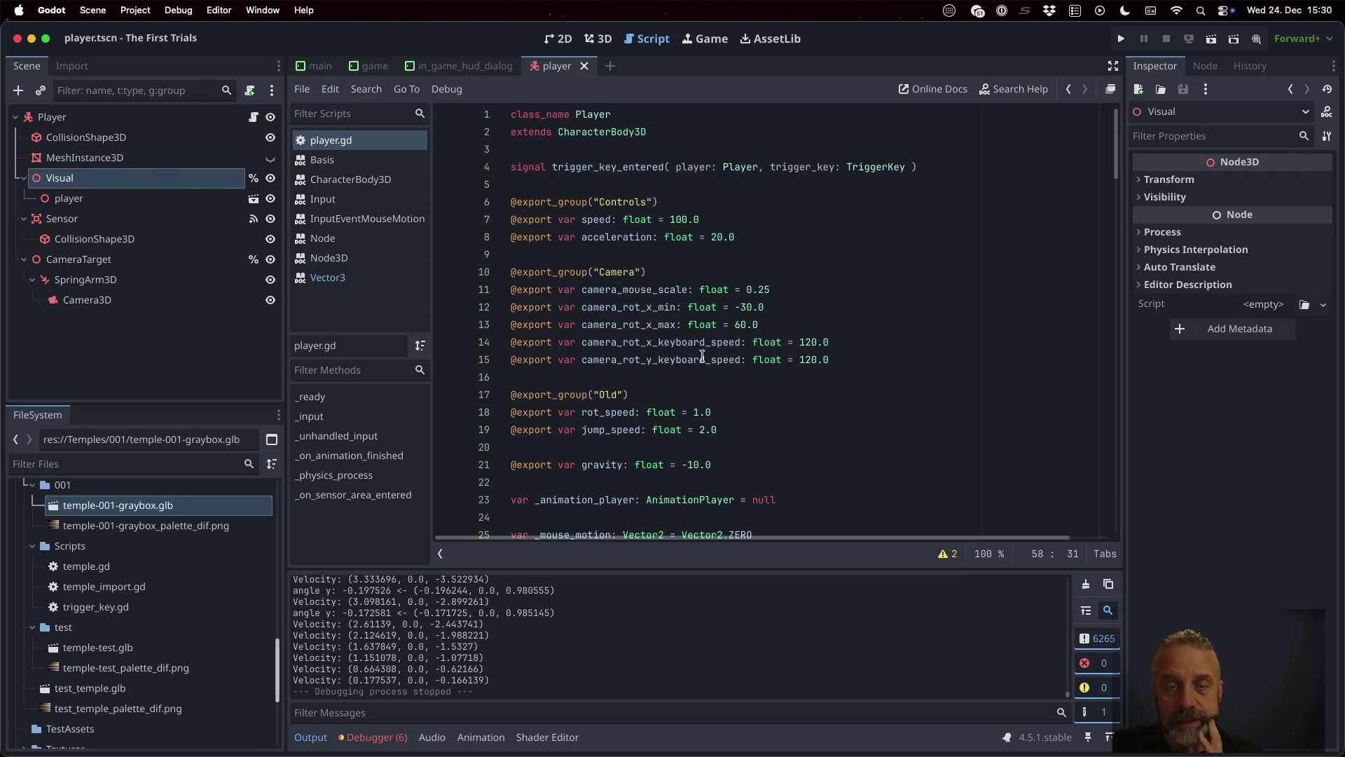
{"action": "left_click", "coordinate": [687, 254]}
{"action": "scroll", "coordinate": [771, 329], "scroll_direction": "down", "scroll_amount": 1}
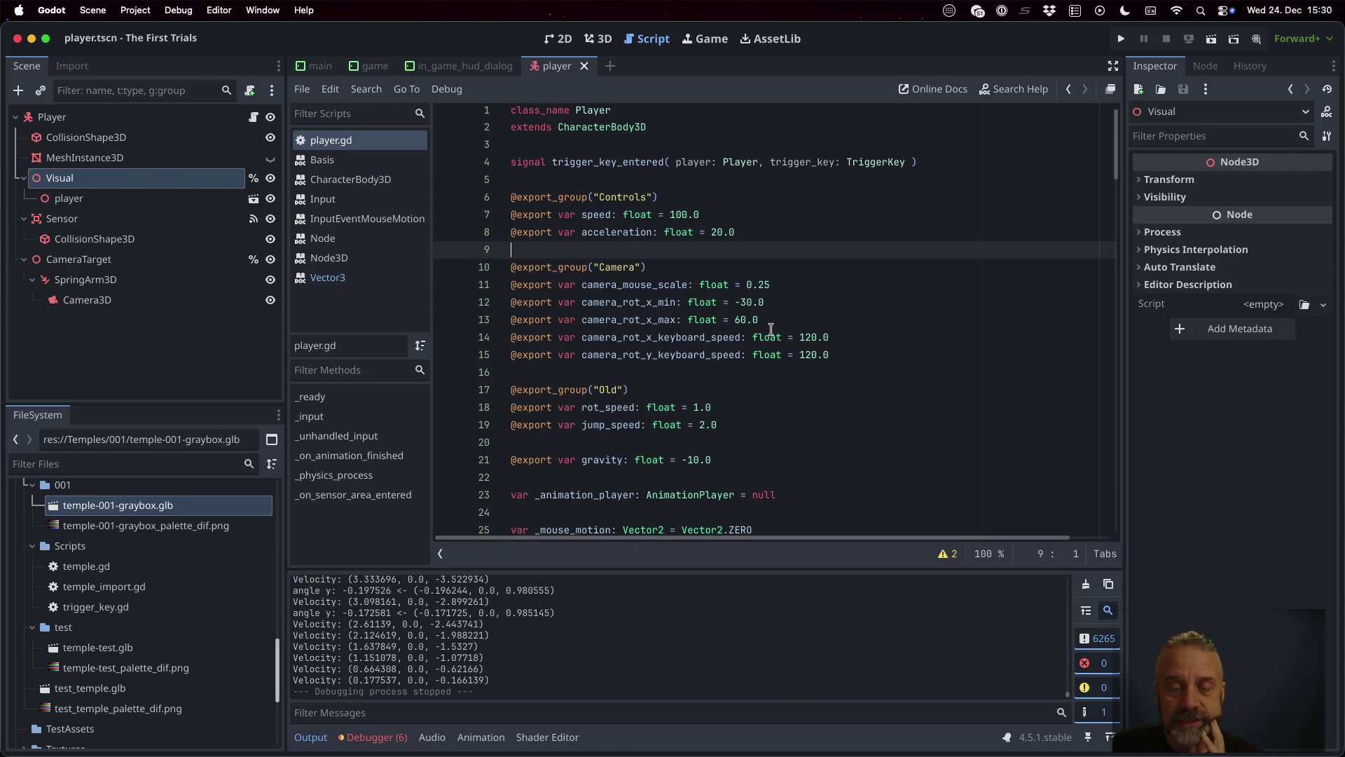
{"action": "left_click", "coordinate": [749, 457]}
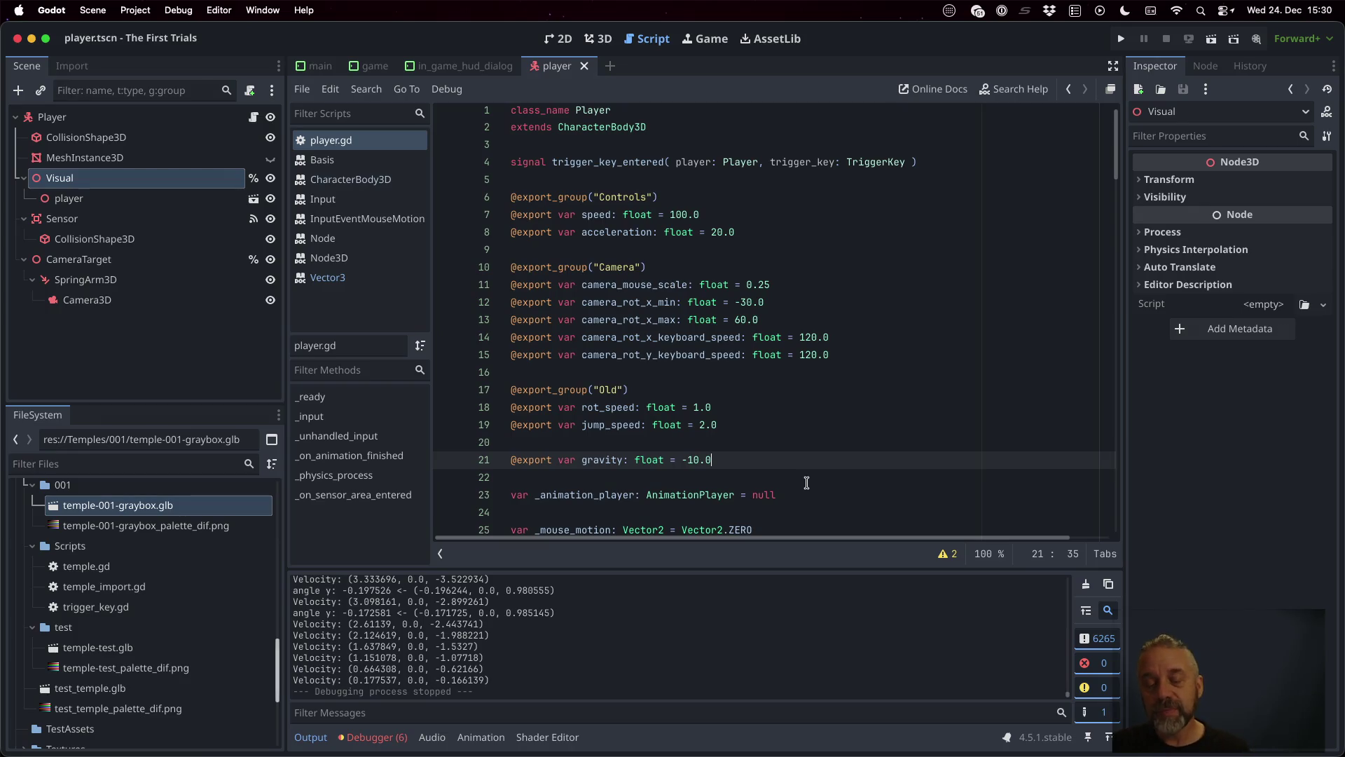
{"action": "key", "text": "Up"}
{"action": "key", "text": "Up"}
{"action": "key", "text": "Up"}
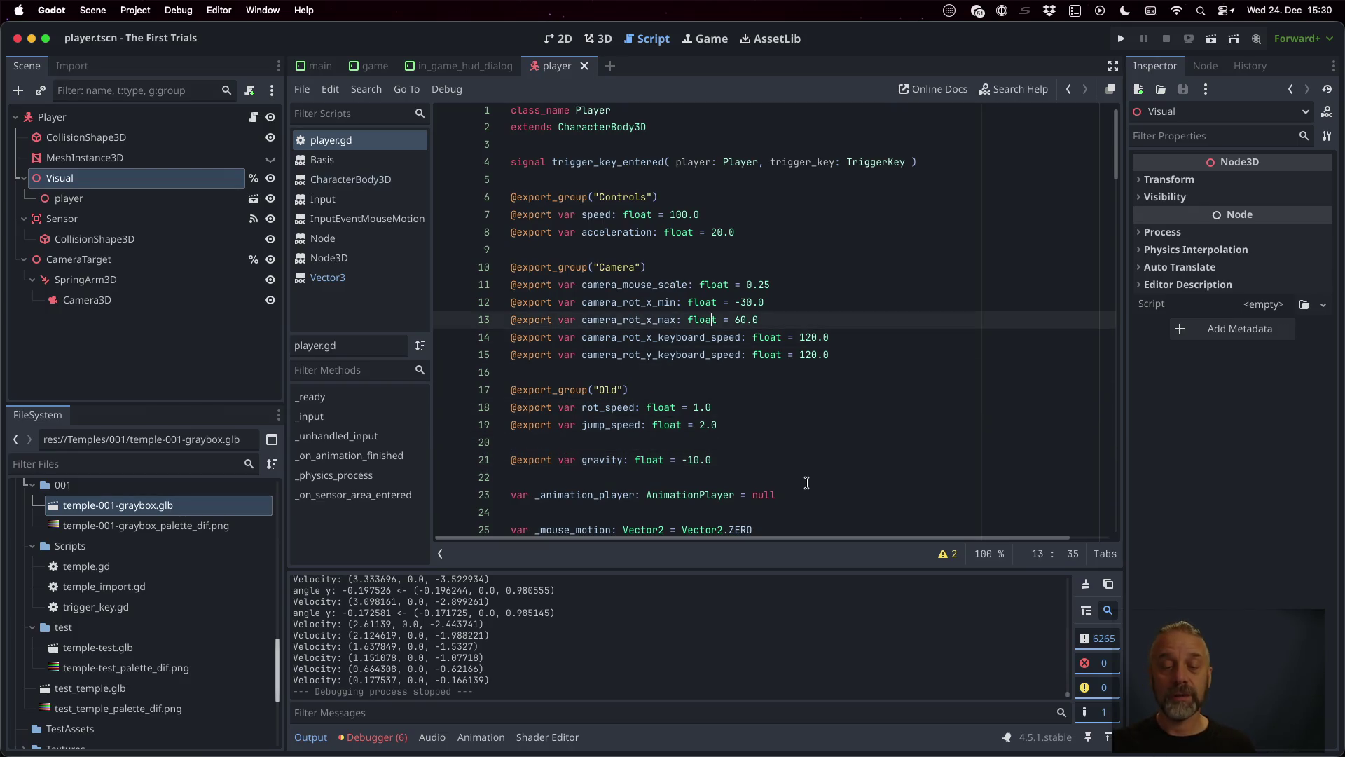
{"action": "key", "text": "Down"}
{"action": "key", "text": "Down"}
{"action": "key", "text": "Down"}
{"action": "key", "text": "Down"}
{"action": "key", "text": "Home"}
{"action": "key", "text": "shift+Down"}
{"action": "key", "text": "ctrl+c"}
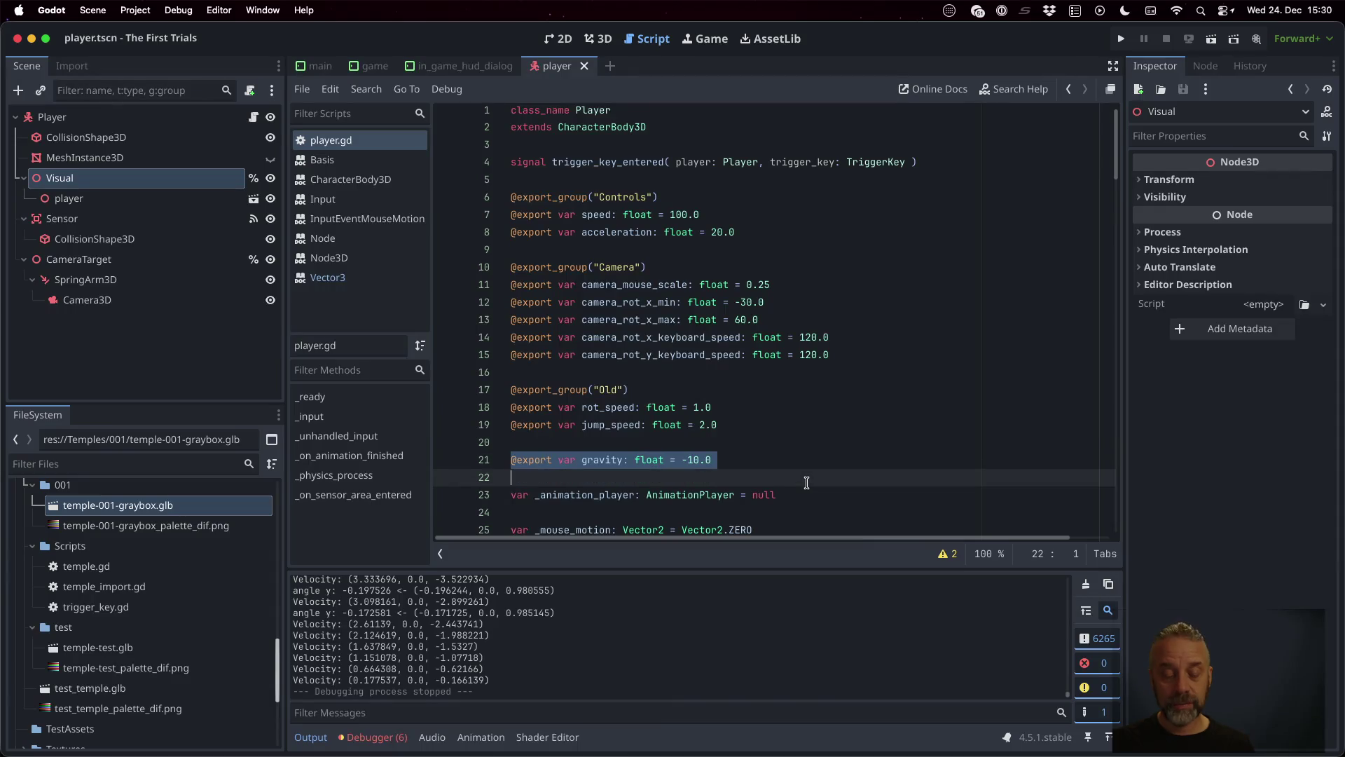
{"action": "key", "text": "BackSpace"}
{"action": "key", "text": "Up"}
{"action": "key", "text": "Up"}
{"action": "key", "text": "Up"}
{"action": "key", "text": "Down"}
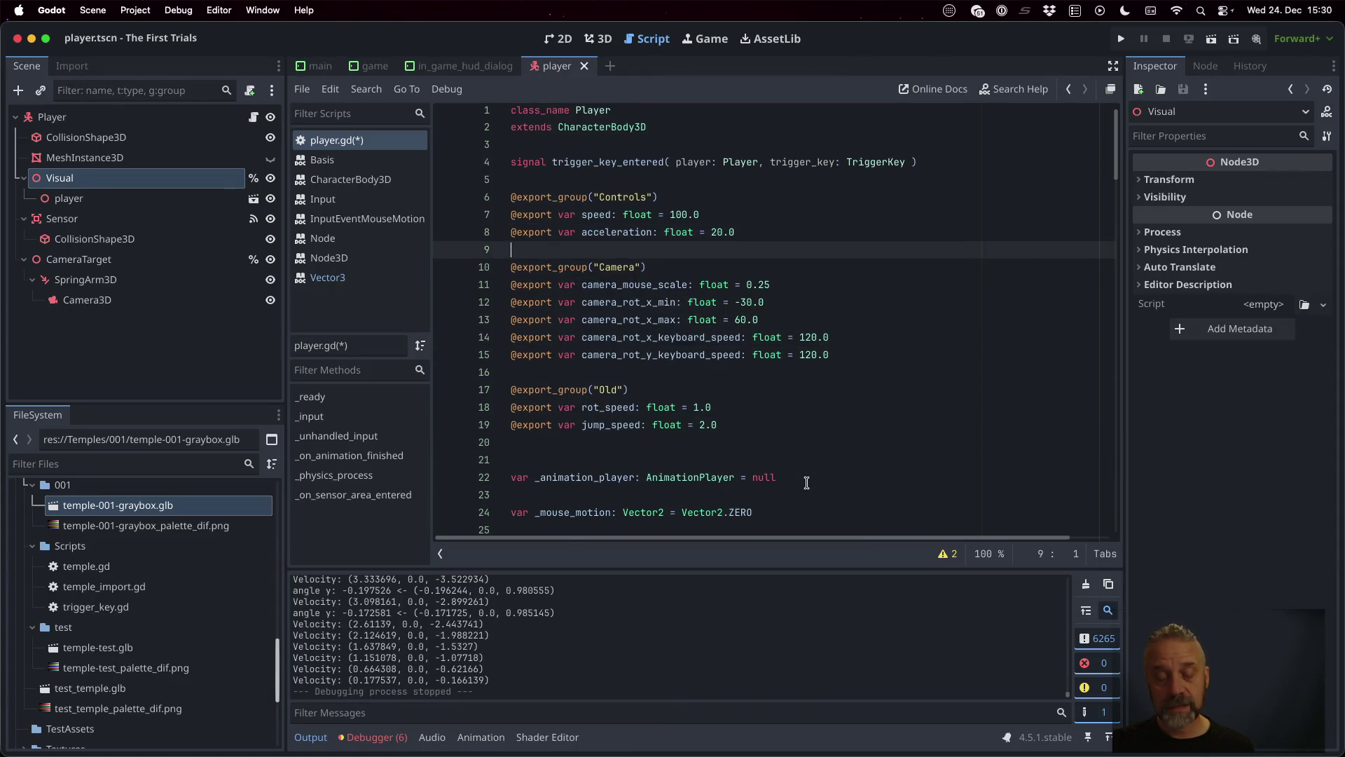
{"action": "key", "text": "ctrl+v"}
{"action": "key", "text": "Up"}
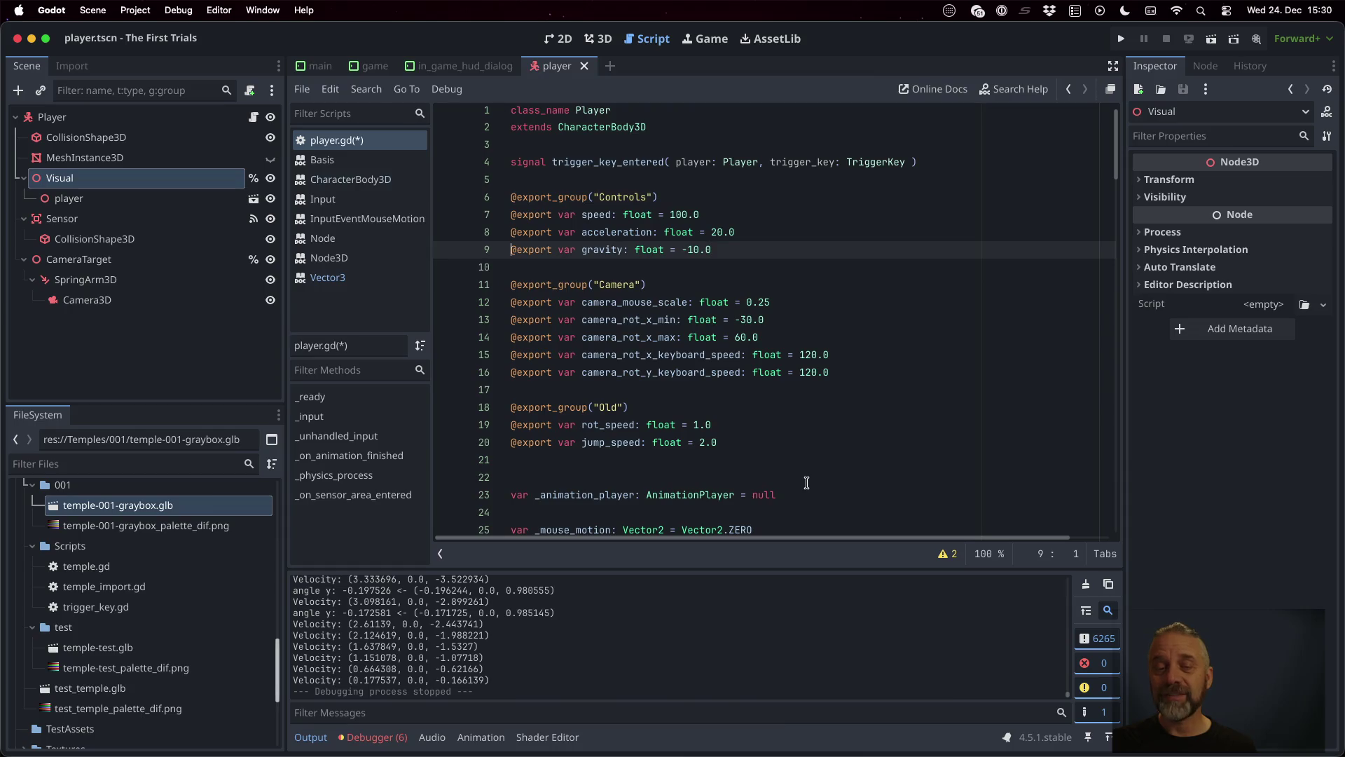
{"action": "key", "text": "ctrl+s"}
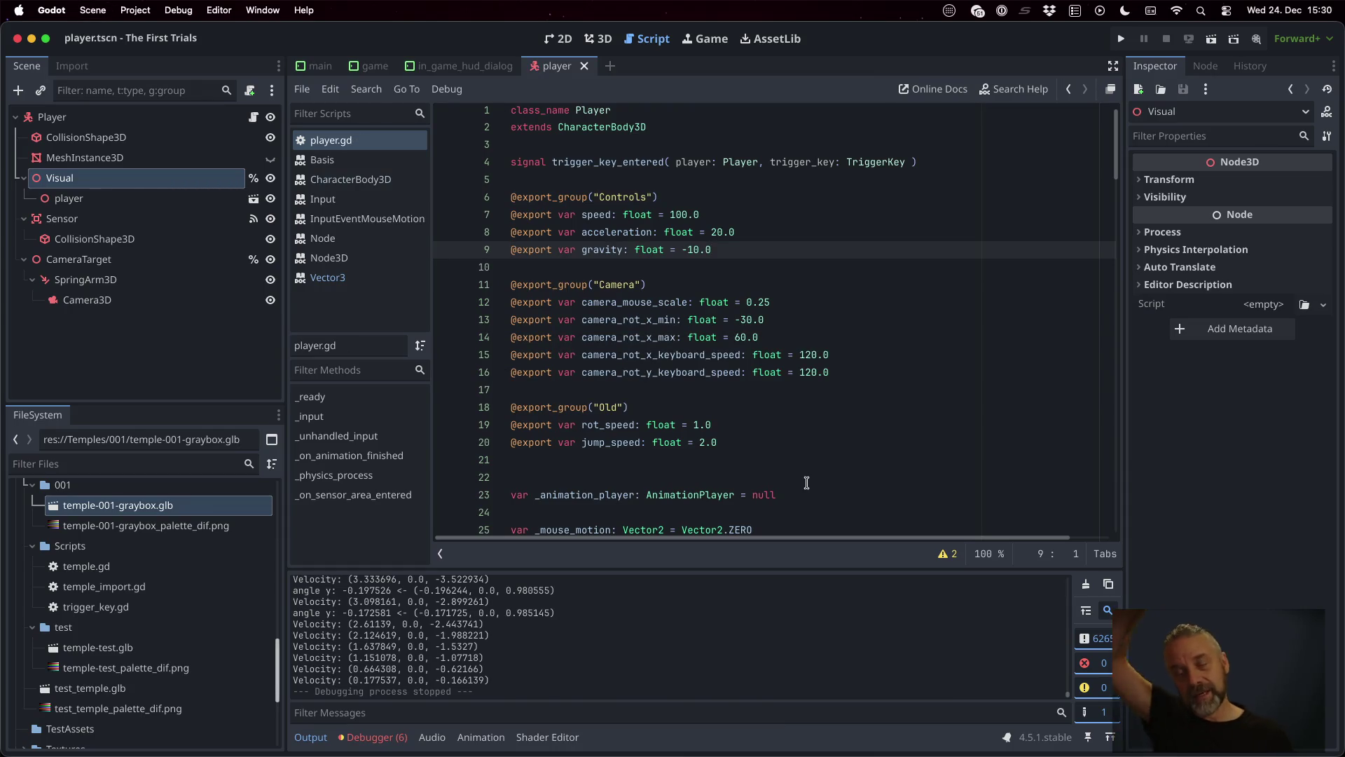
Step: Scroll down to the movement code and place the caret in the direction code
{"action": "scroll", "coordinate": [806, 483], "scroll_direction": "down", "scroll_amount": 15}
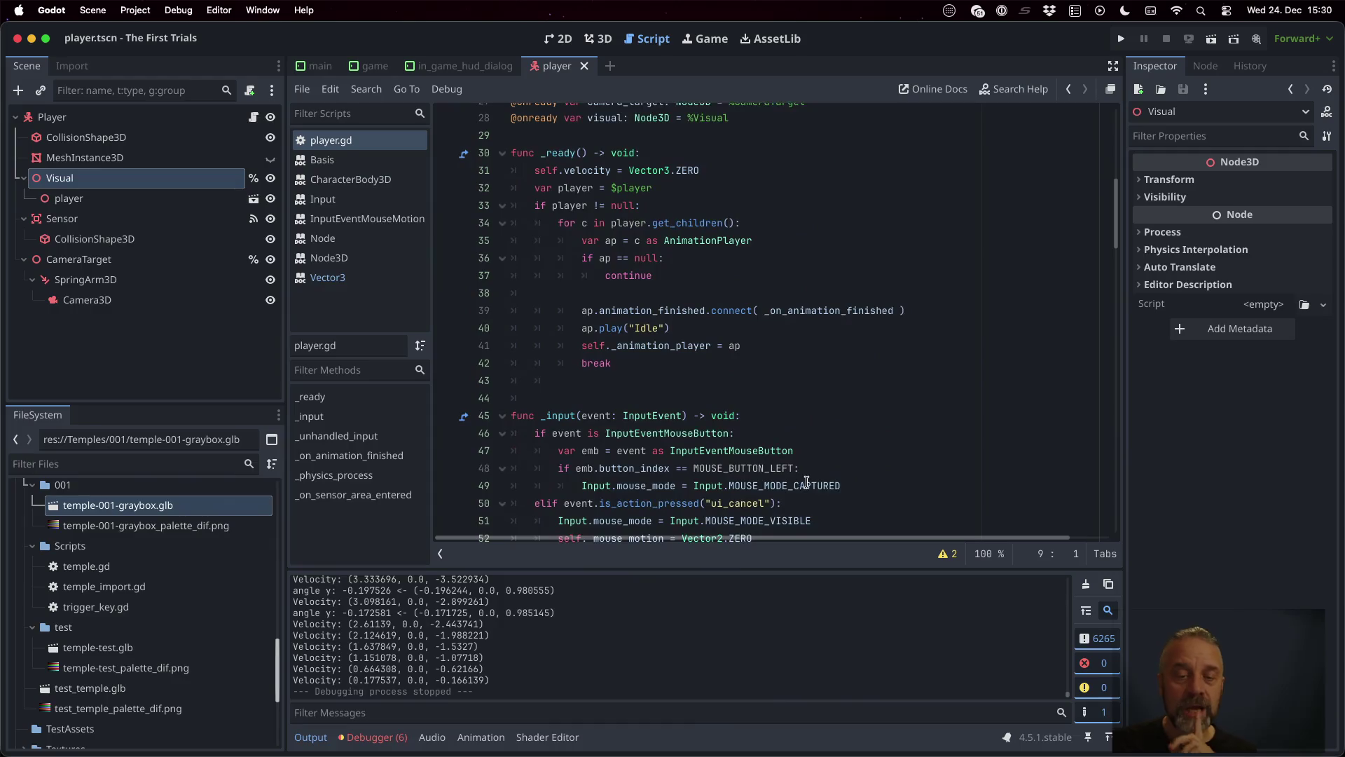
{"action": "scroll", "coordinate": [806, 476], "scroll_direction": "down", "scroll_amount": 10}
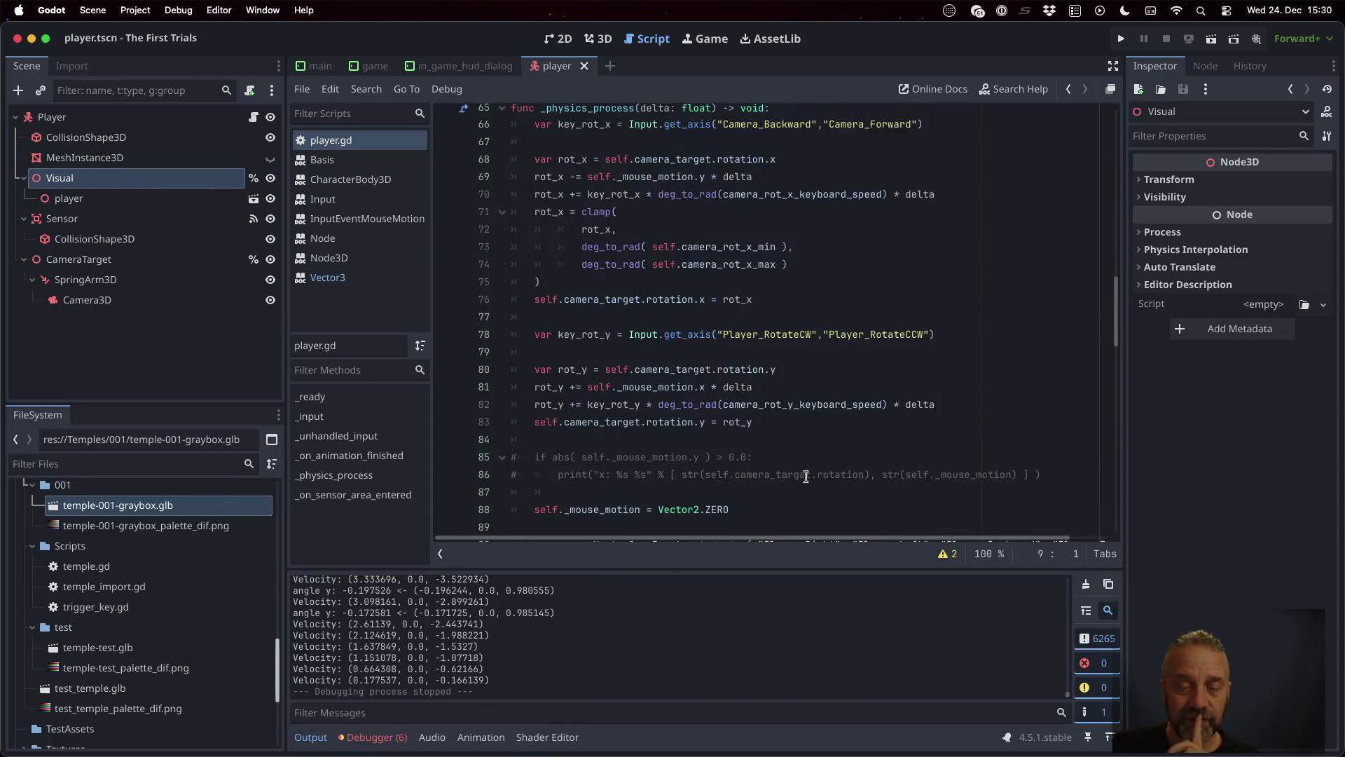
{"action": "scroll", "coordinate": [806, 476], "scroll_direction": "down", "scroll_amount": 14}
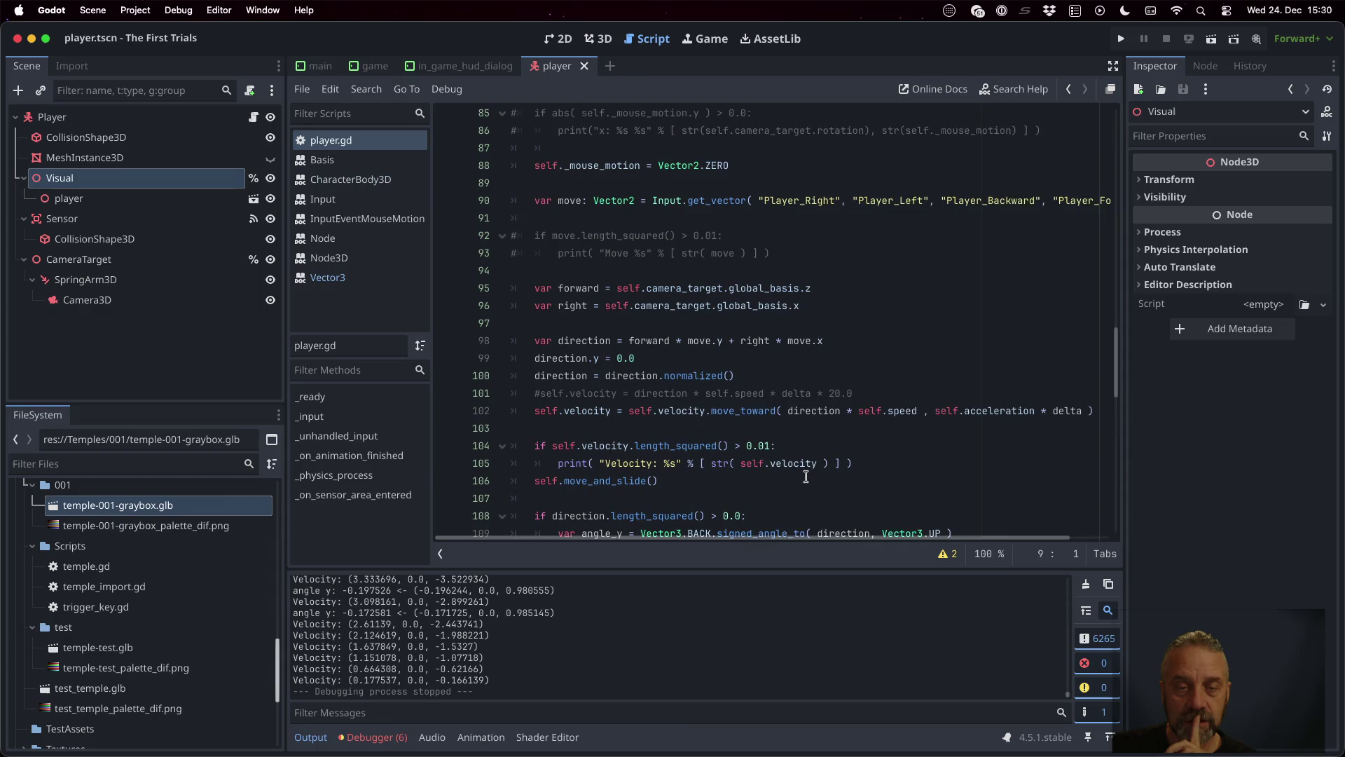
{"action": "scroll", "coordinate": [806, 477], "scroll_direction": "down", "scroll_amount": 3}
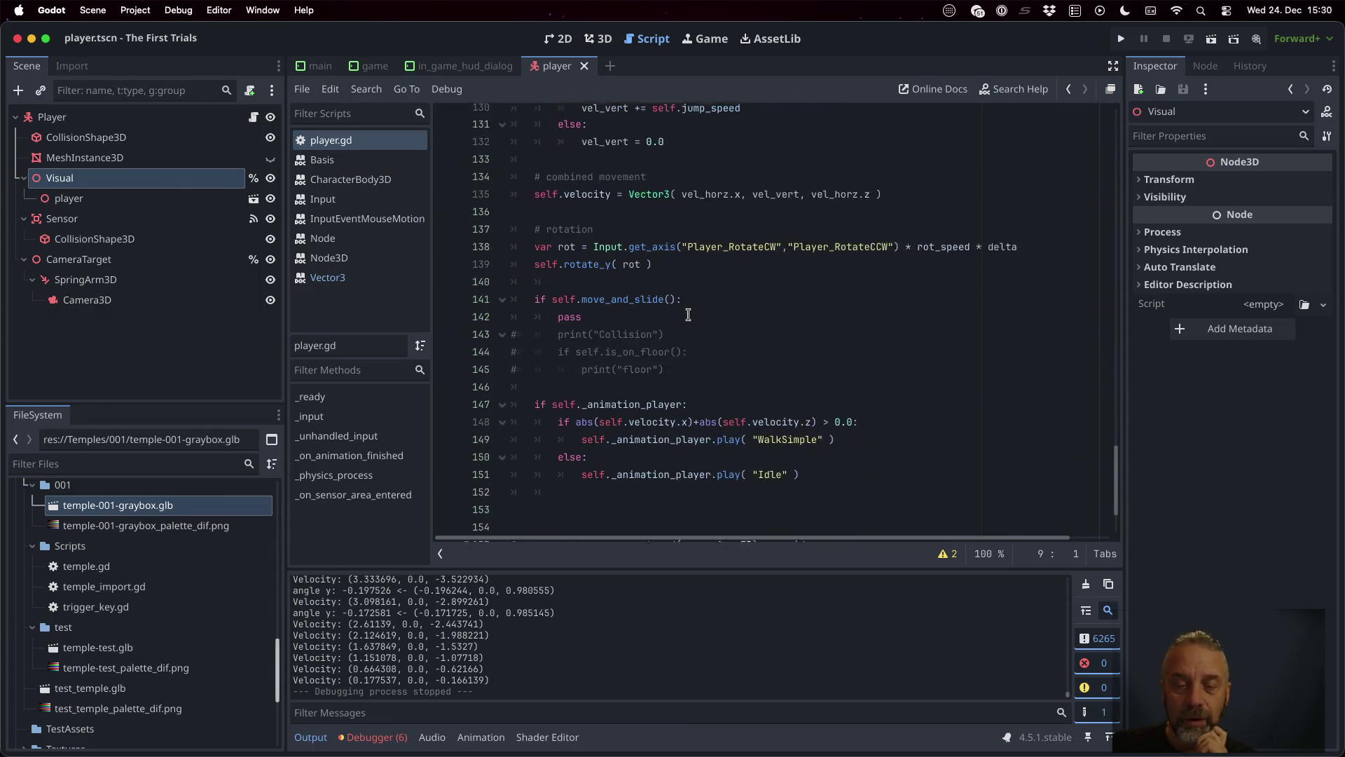
{"action": "scroll", "coordinate": [689, 315], "scroll_direction": "up", "scroll_amount": 6}
{"action": "scroll", "coordinate": [688, 314], "scroll_direction": "up", "scroll_amount": 7}
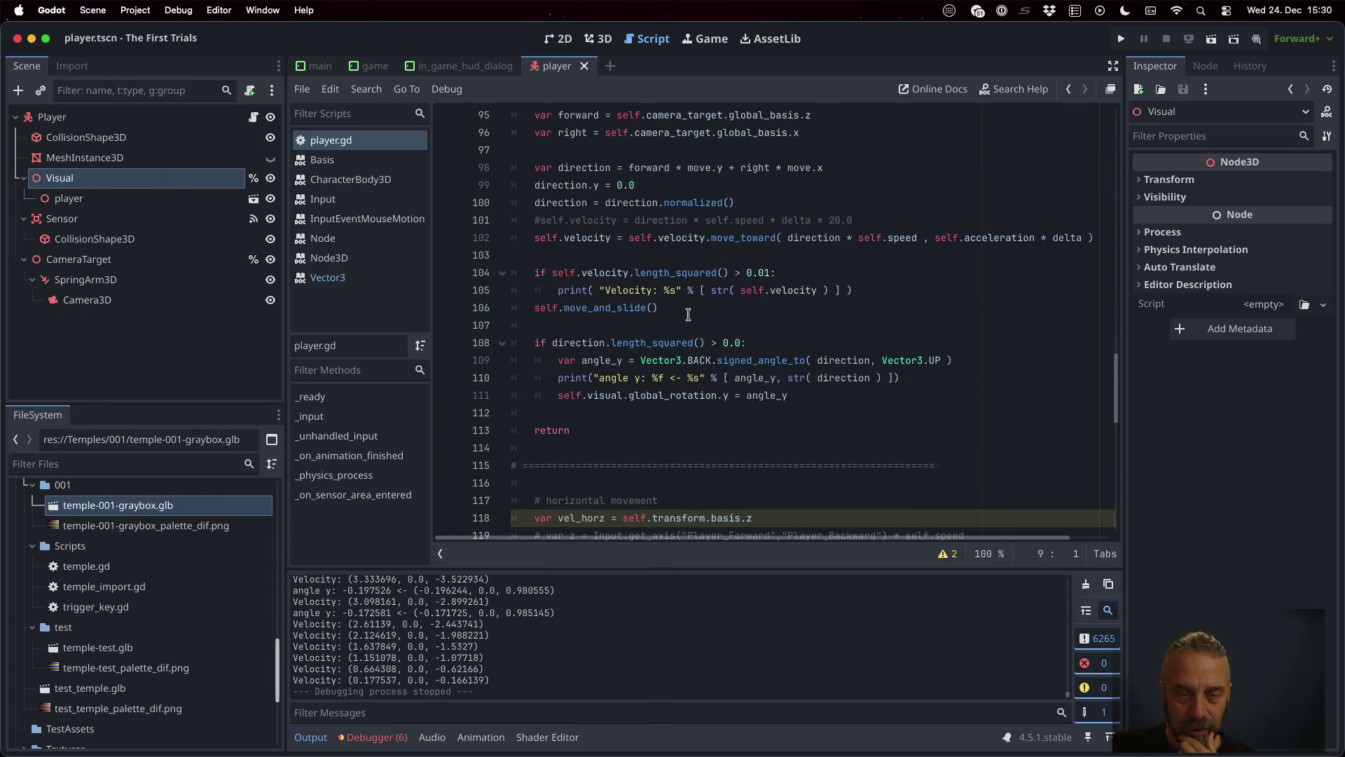
{"action": "scroll", "coordinate": [688, 314], "scroll_direction": "up", "scroll_amount": 1}
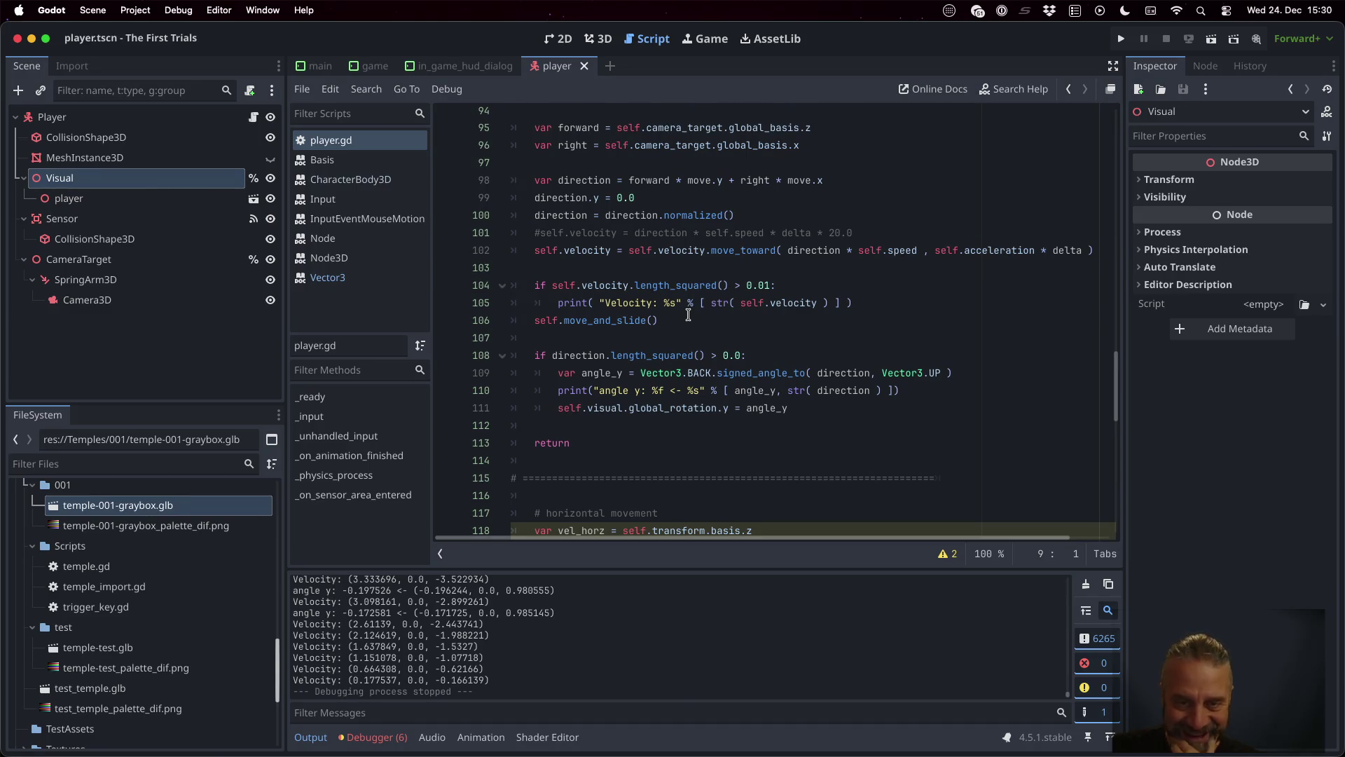
{"action": "left_click", "coordinate": [635, 233]}
Step: Try a temporary 'var' line above direction.y = 0.0, then remove it
{"action": "key", "text": "Home"}
{"action": "key", "text": "Home"}
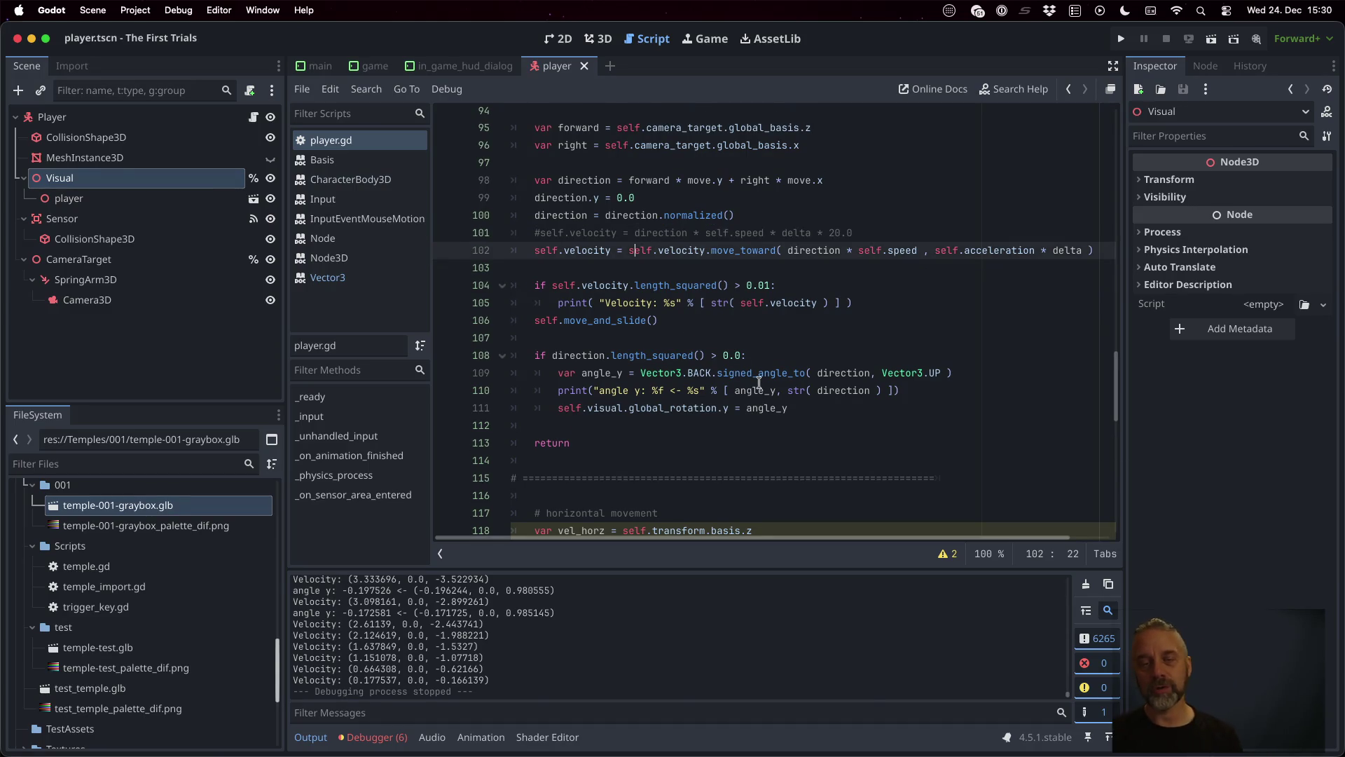
{"action": "key", "text": "Up"}
{"action": "key", "text": "Up"}
{"action": "key", "text": "shift+Down"}
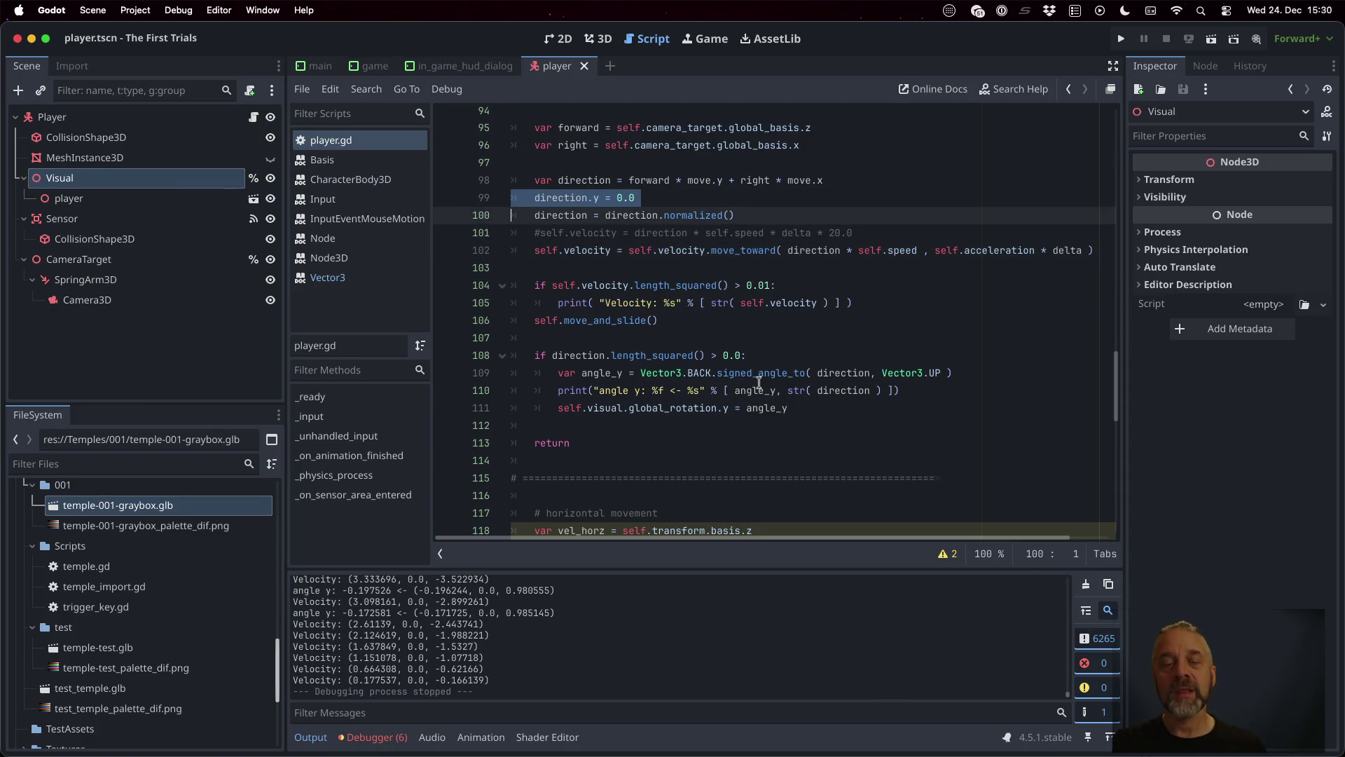
{"action": "key", "text": "Up"}
{"action": "key", "text": "super+shift+Return"}
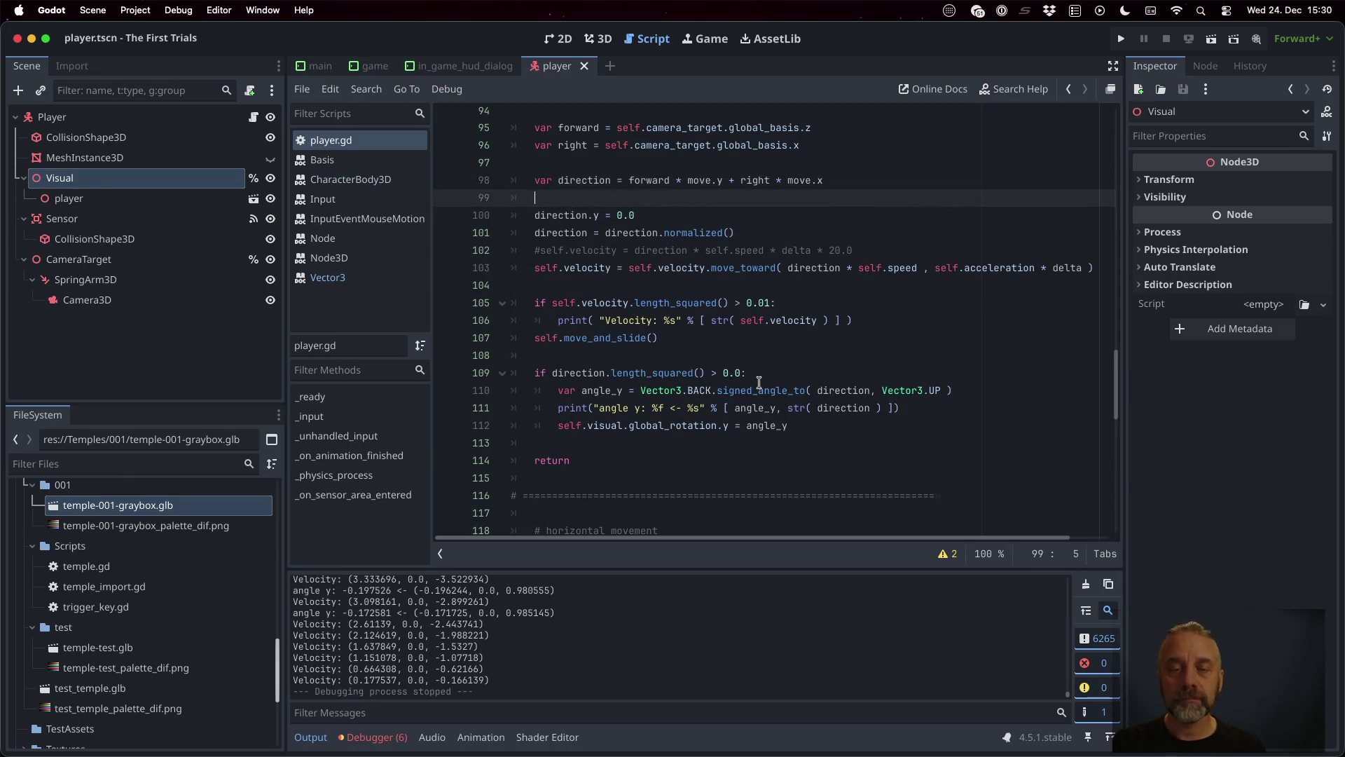
{"action": "type", "text": "var"}
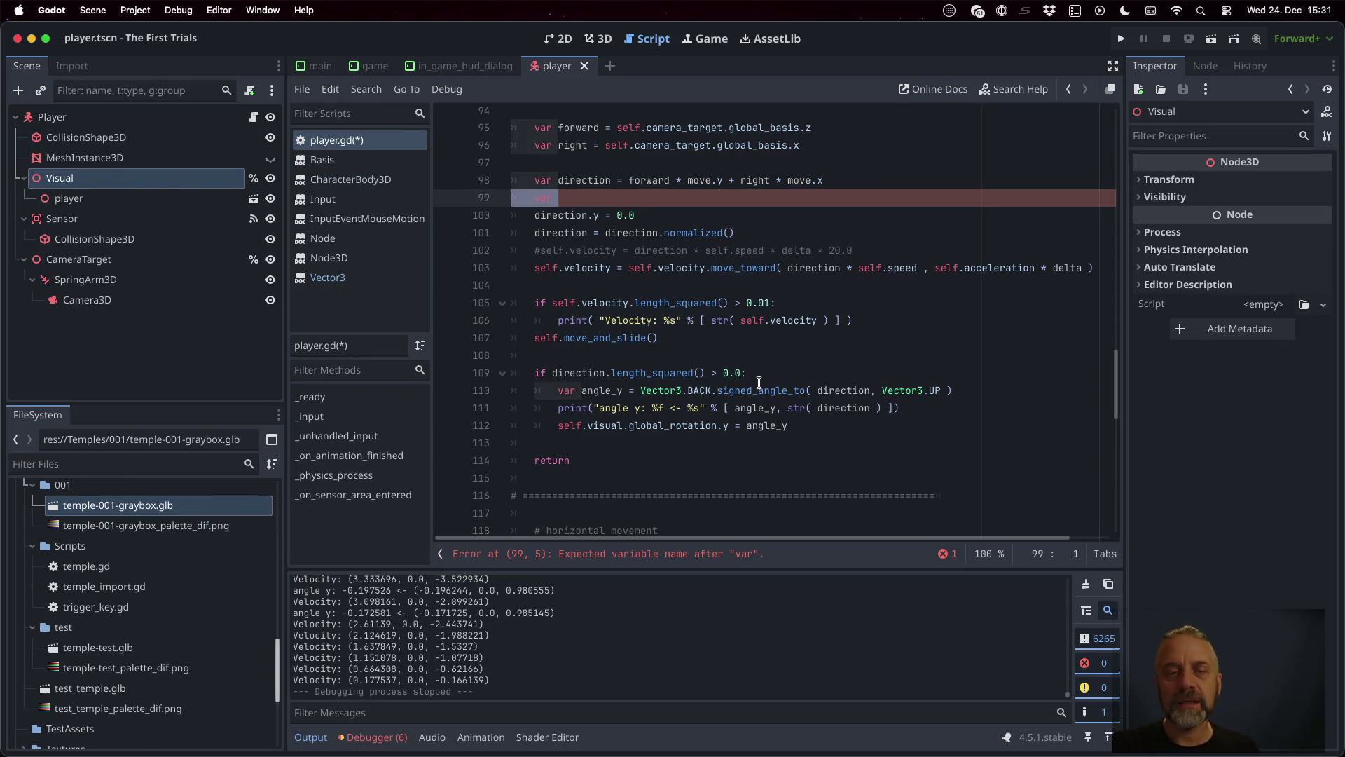
{"action": "key", "text": "ctrl+shift+k"}
{"action": "key", "text": "Down"}
{"action": "key", "text": "Down"}
{"action": "key", "text": "End"}
Step: Add a 'var vel_y = self.velocity' line after the commented velocity line
{"action": "key", "text": "Return"}
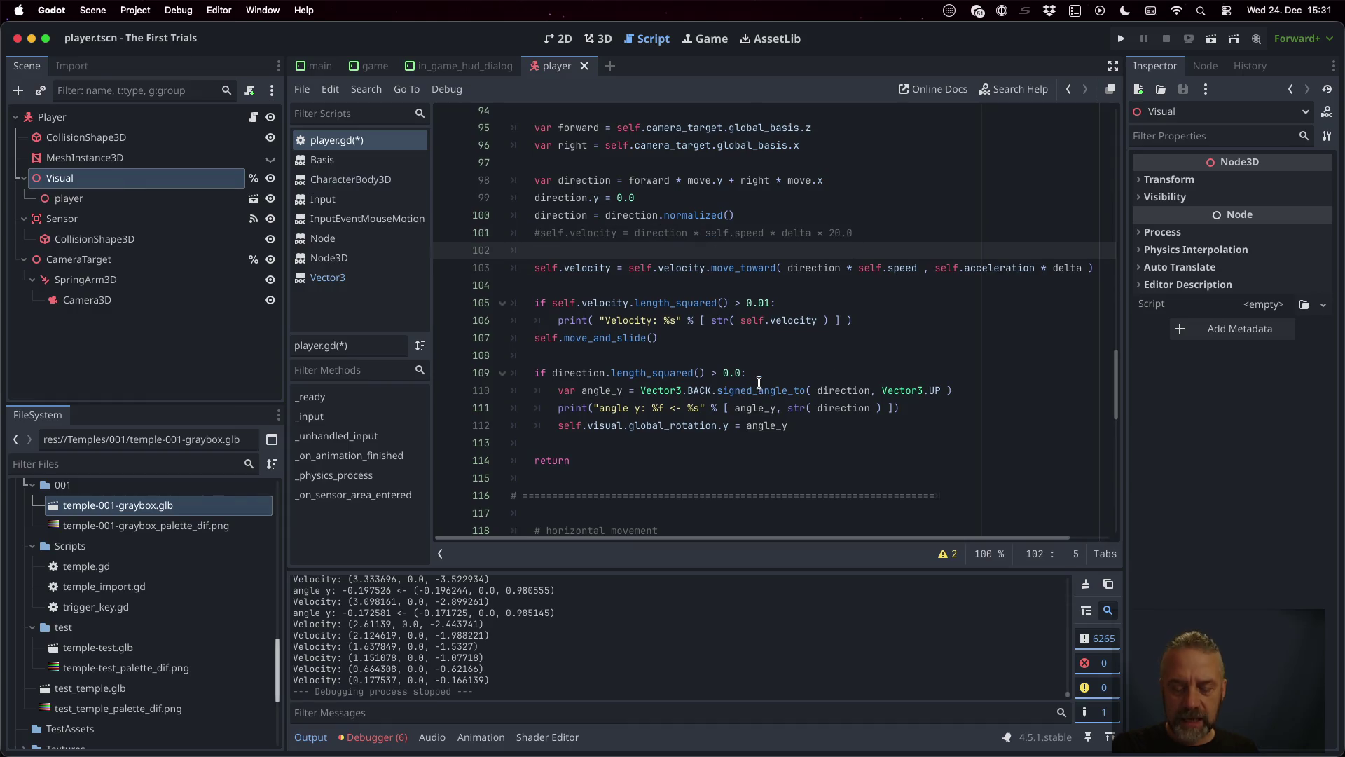
{"action": "type", "text": "var velocit"}
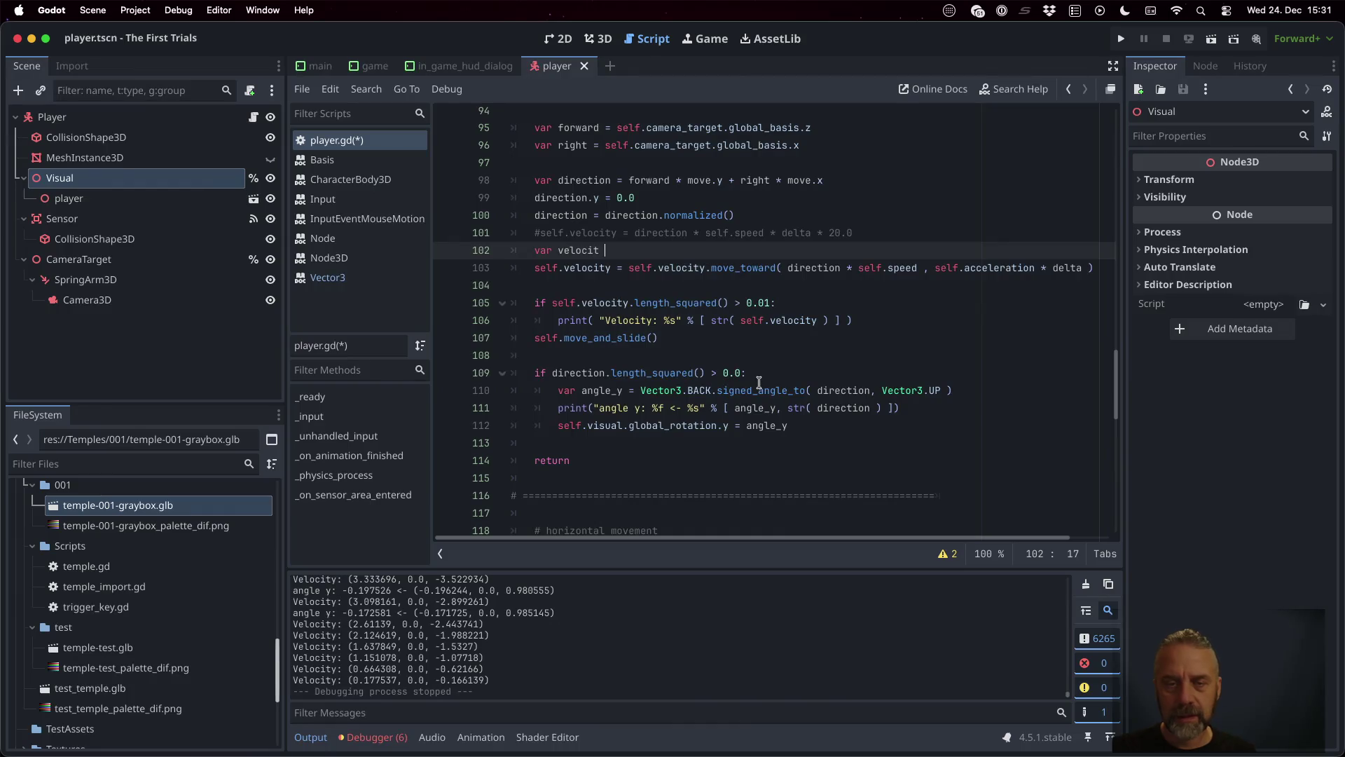
{"action": "key", "text": "BackSpace"}
{"action": "type", "text": "y = self.vel"}
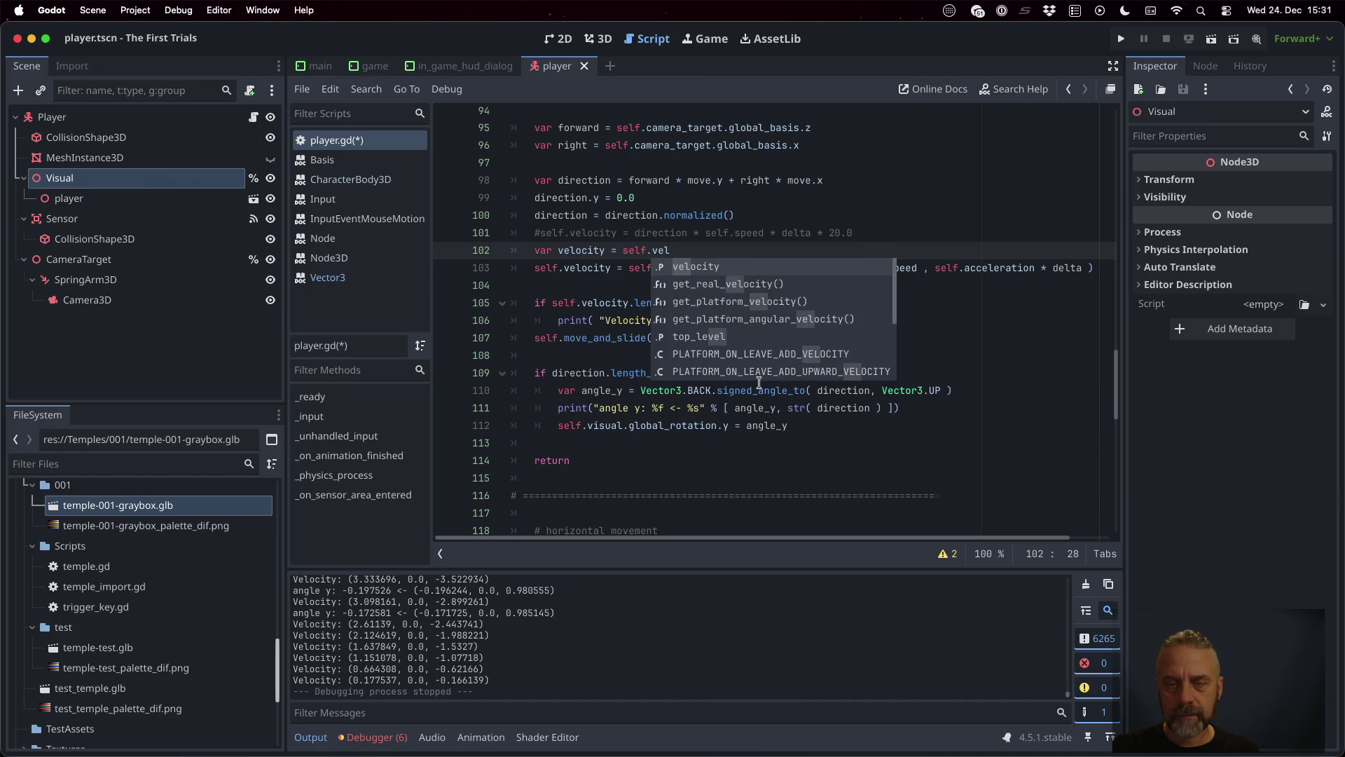
{"action": "key", "text": "Return"}
{"action": "key", "text": "Down"}
{"action": "key", "text": "Down"}
{"action": "key", "text": "Left"}
Step: Delete the trial 'velocity =' lines and open a new line below the commented velocity line
{"action": "key", "text": "Return"}
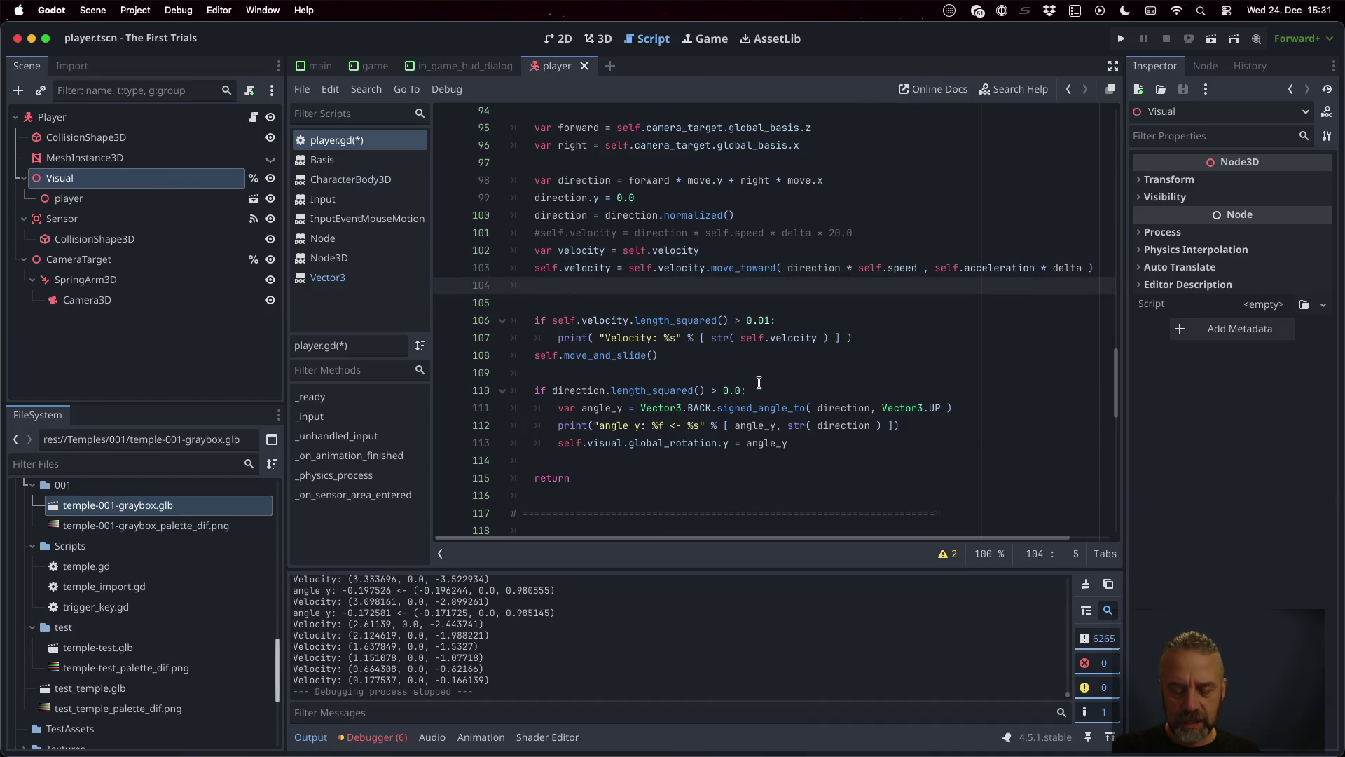
{"action": "type", "text": "self.velocity ="}
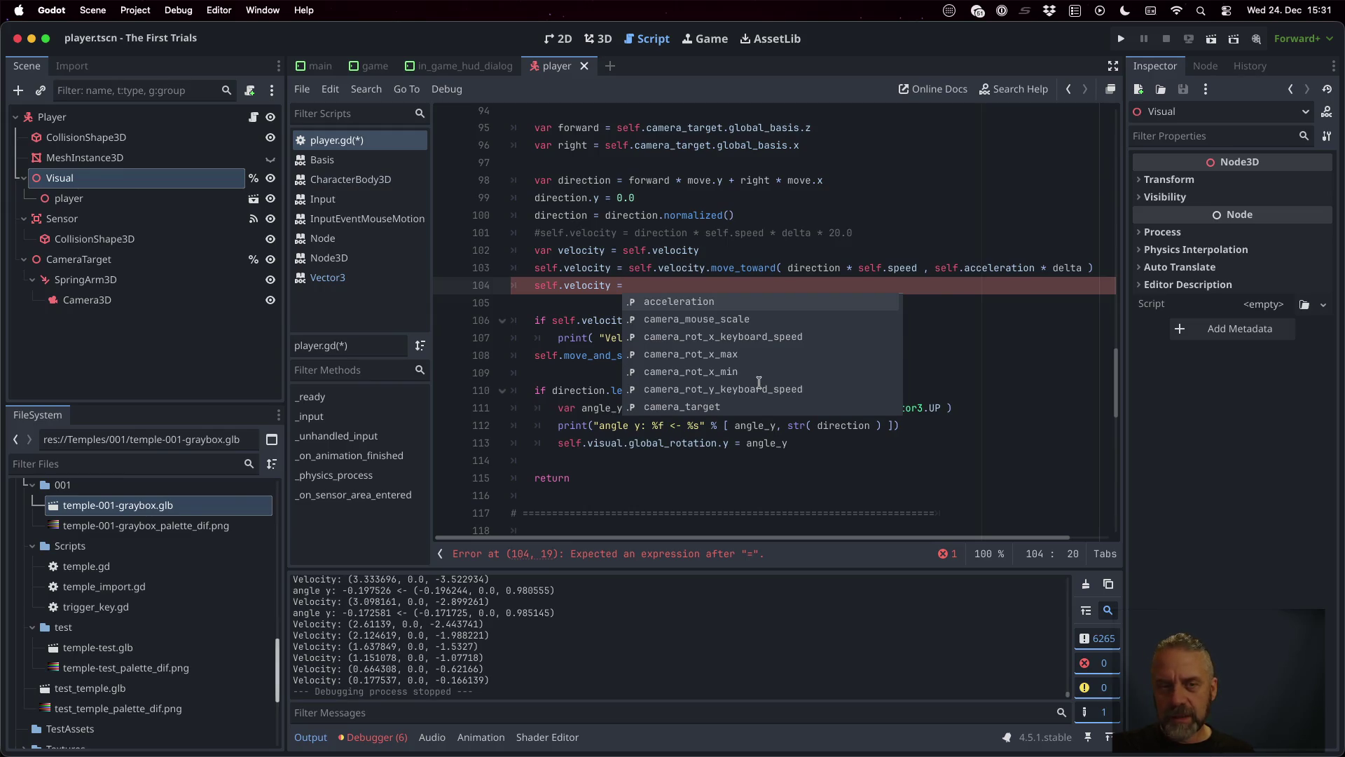
{"action": "key", "text": "Escape"}
{"action": "key", "text": "ctrl+shift+k"}
{"action": "key", "text": "Up"}
{"action": "key", "text": "Up"}
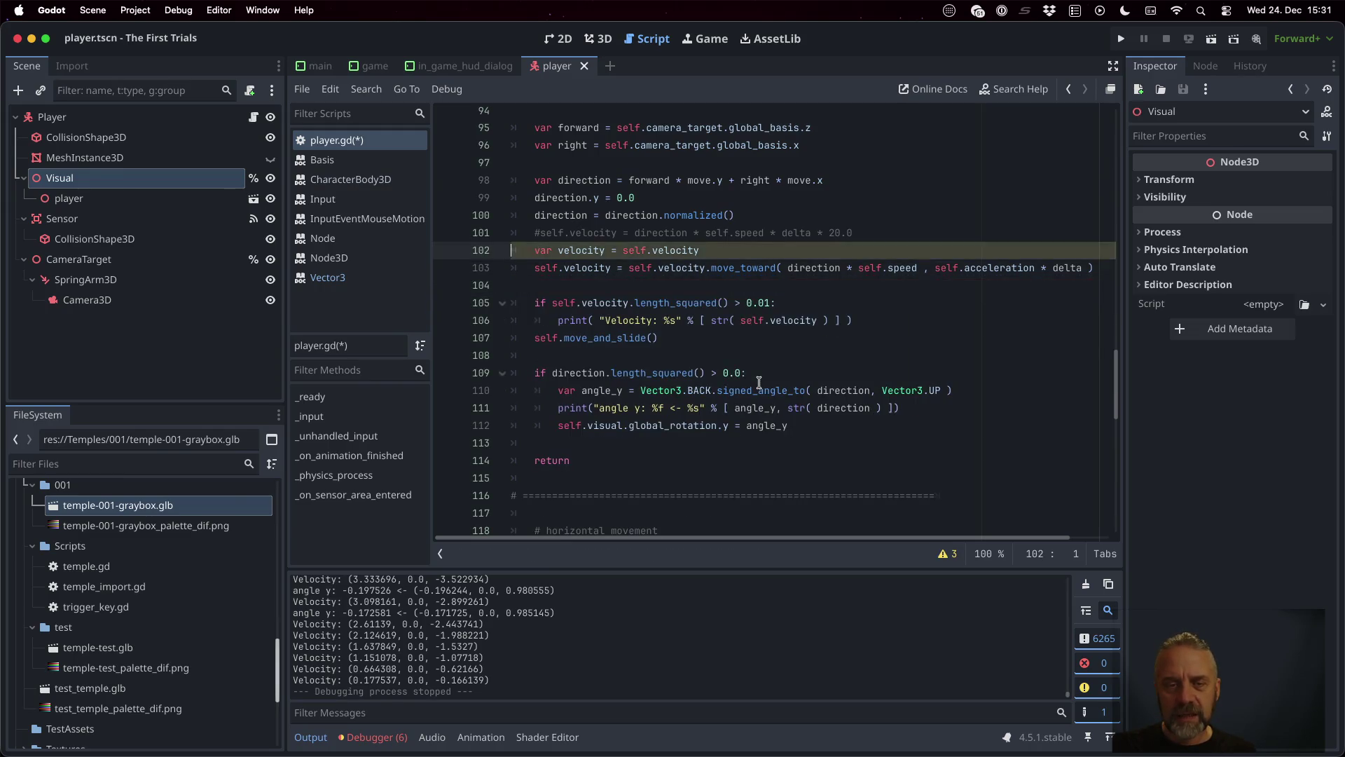
{"action": "key", "text": "ctrl+shift+k"}
{"action": "key", "text": "Up"}
{"action": "key", "text": "Down"}
{"action": "key", "text": "Home"}
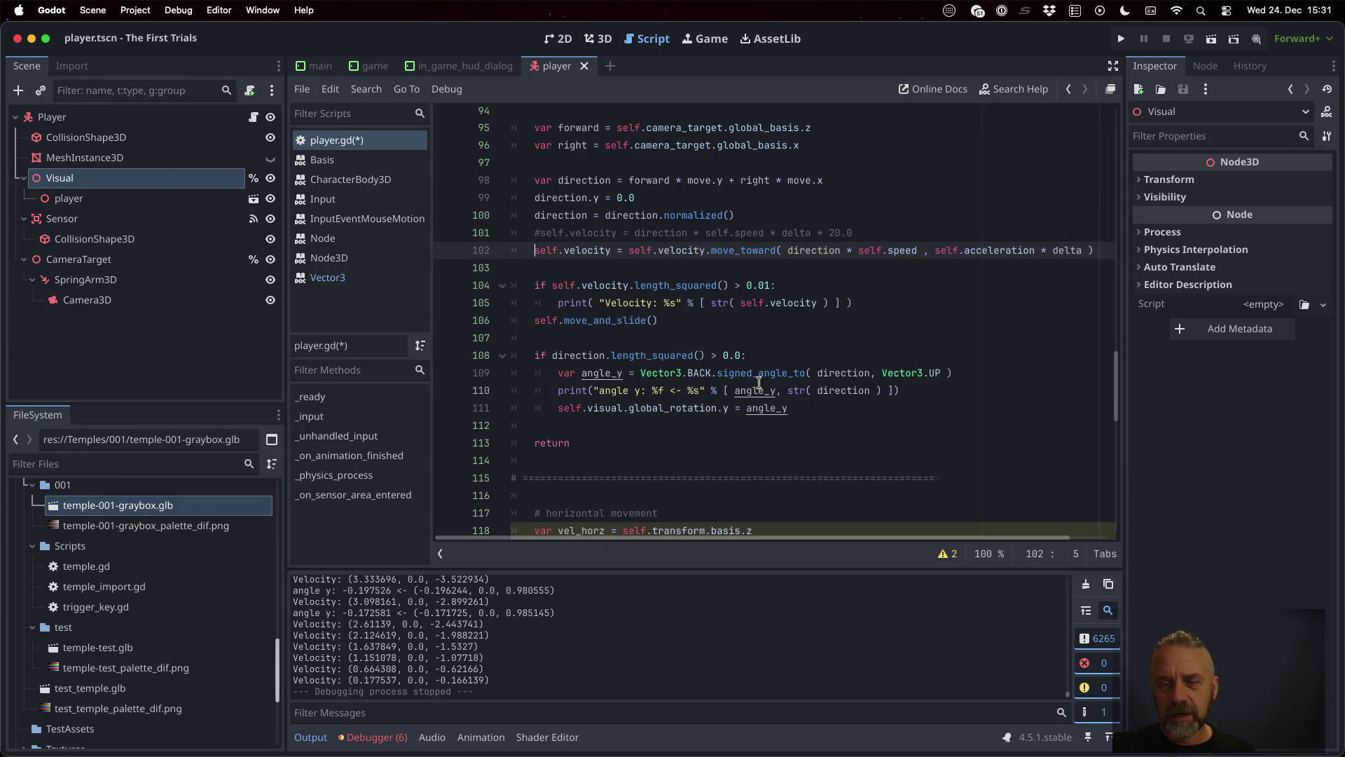
{"action": "key", "text": "Up"}
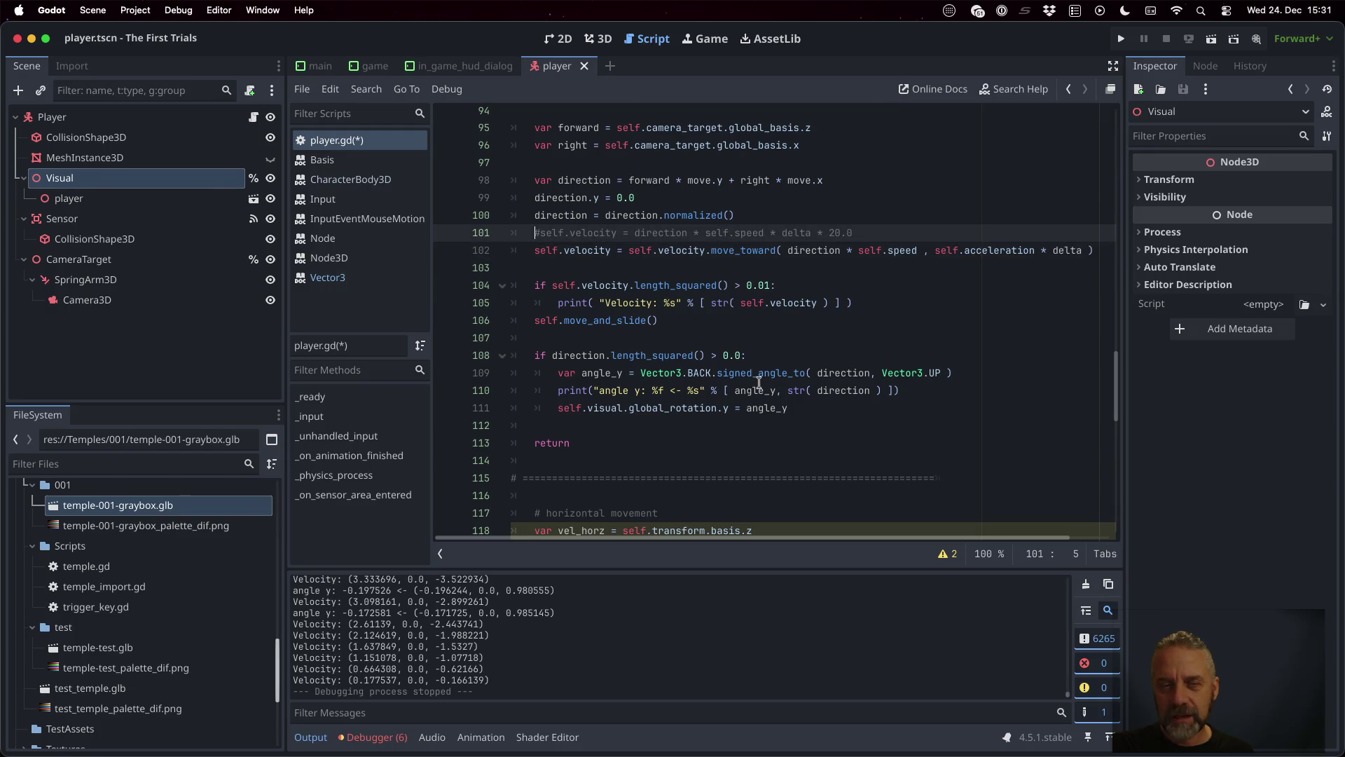
{"action": "key", "text": "super+Return"}
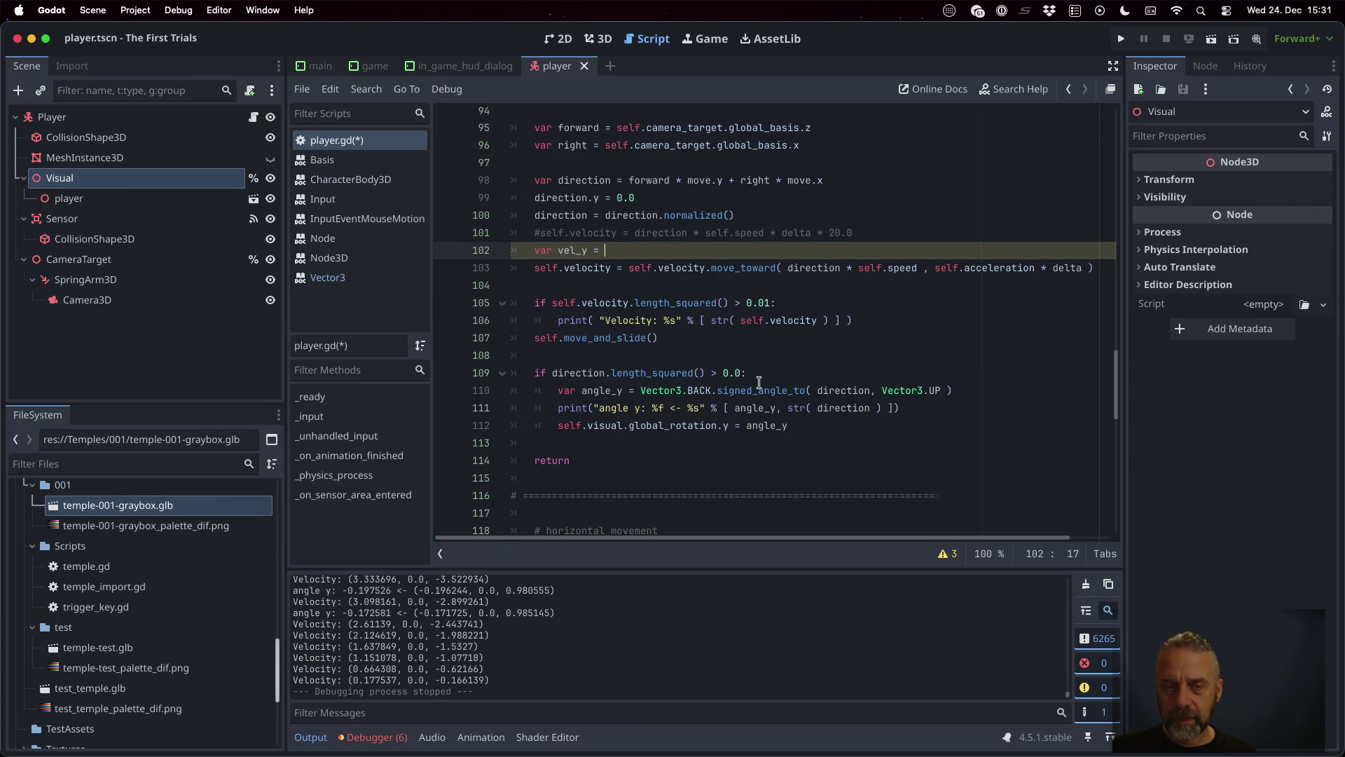
Step: Complete the line as self.velocity.y and start another self.velocity line
{"action": "type", "text": "self.ve"}
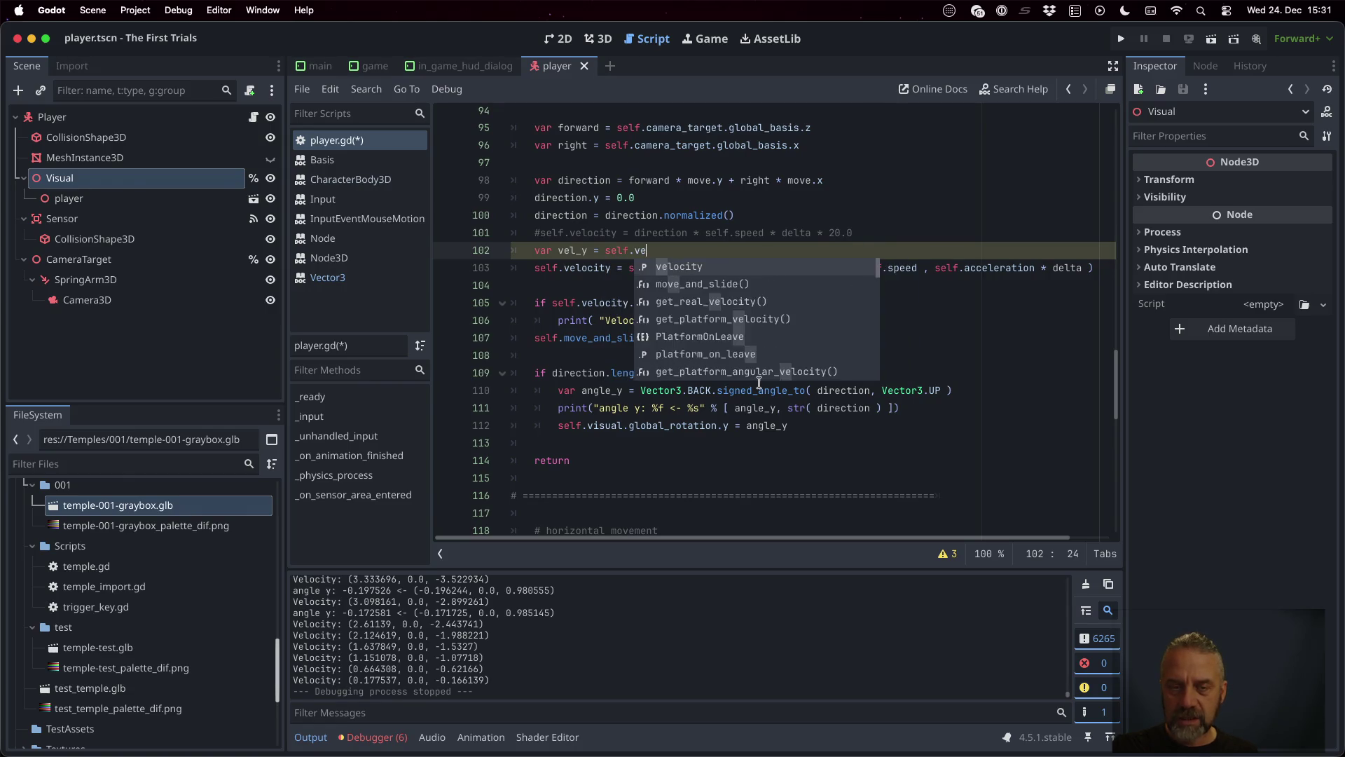
{"action": "key", "text": "Return"}
{"action": "type", "text": ".y"}
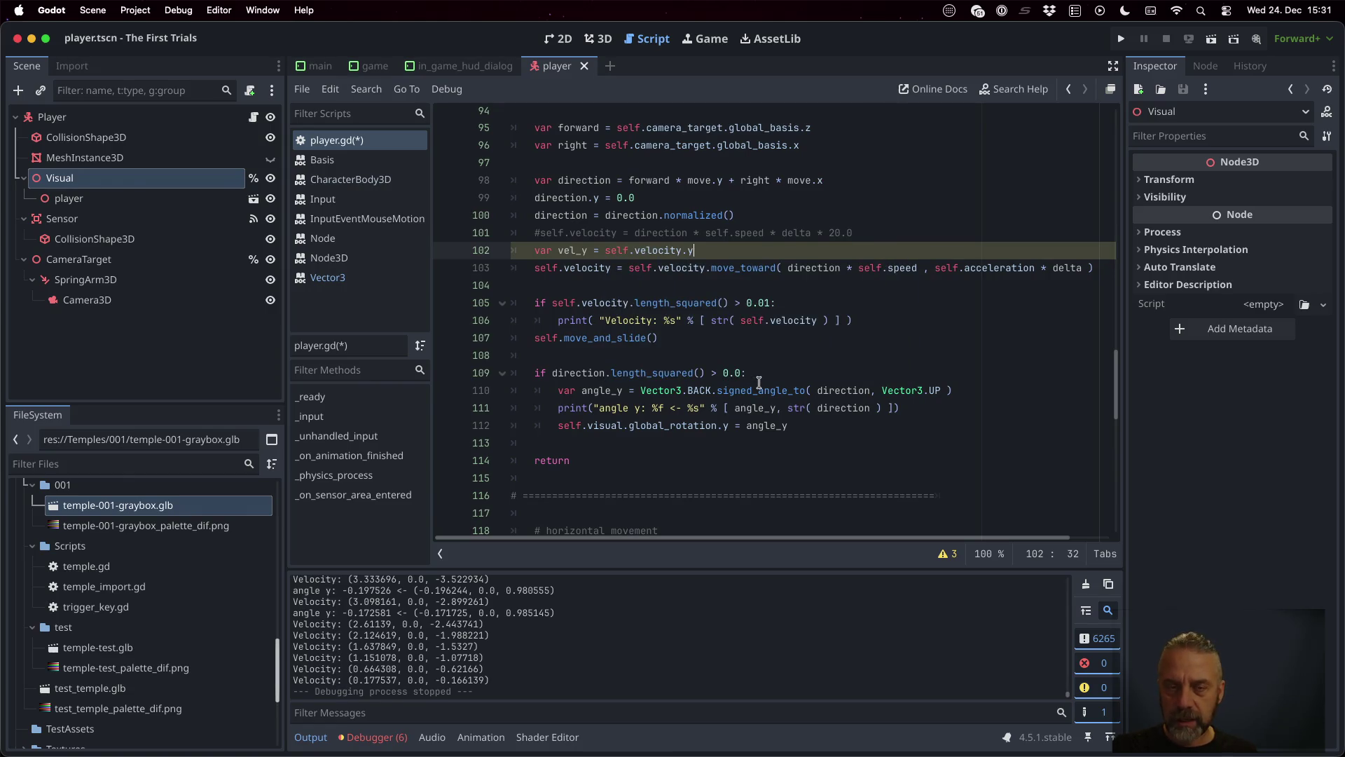
{"action": "key", "text": "Return"}
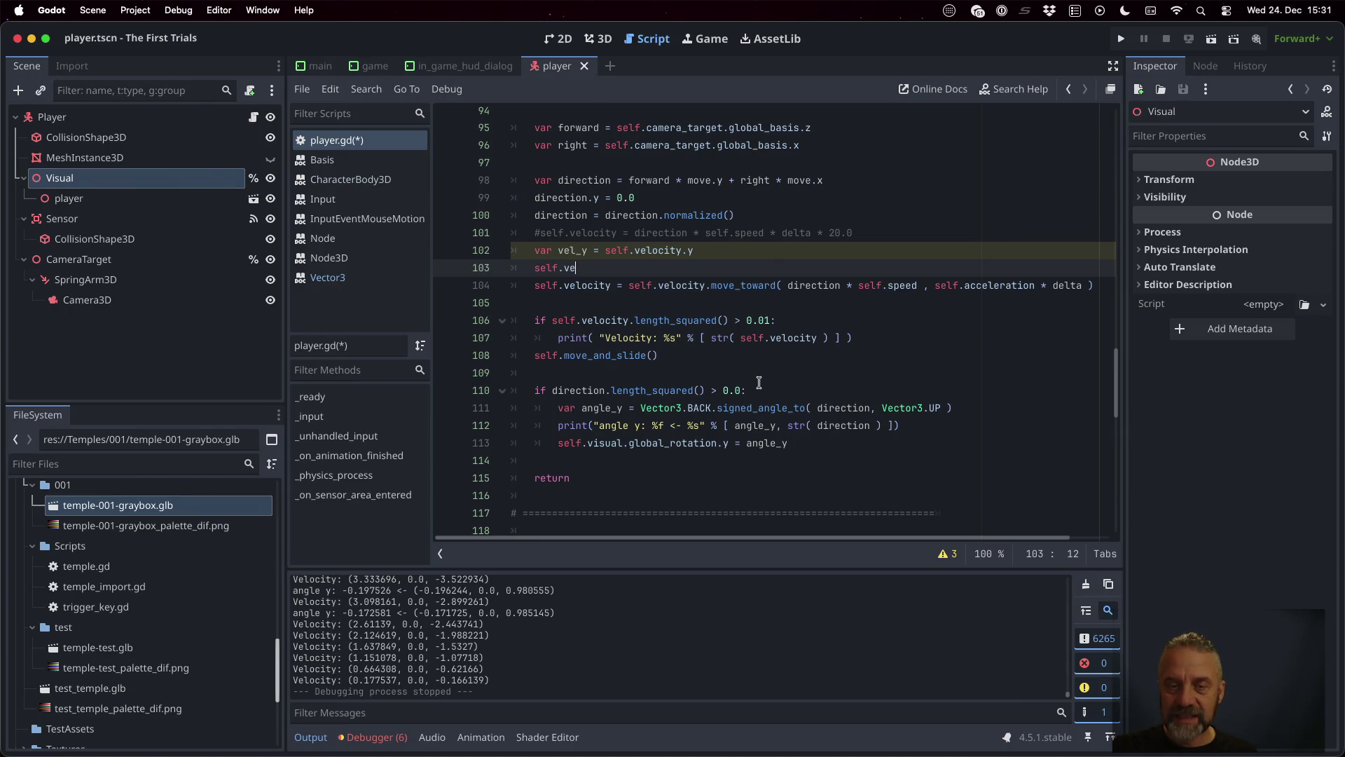
{"action": "key", "text": "Return"}
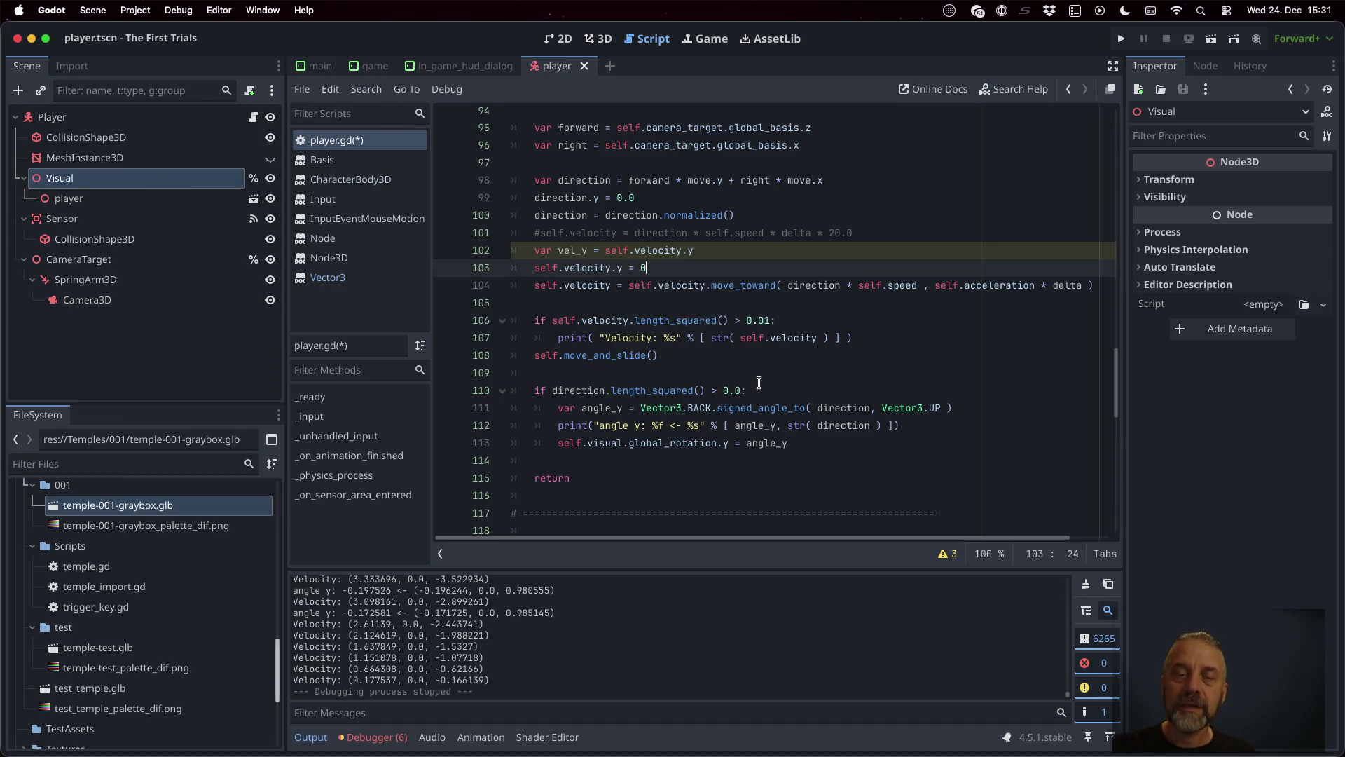
Step: Add 'var v = self.velocity' above and delete the vel_y and y-reset lines
{"action": "key", "text": "Up"}
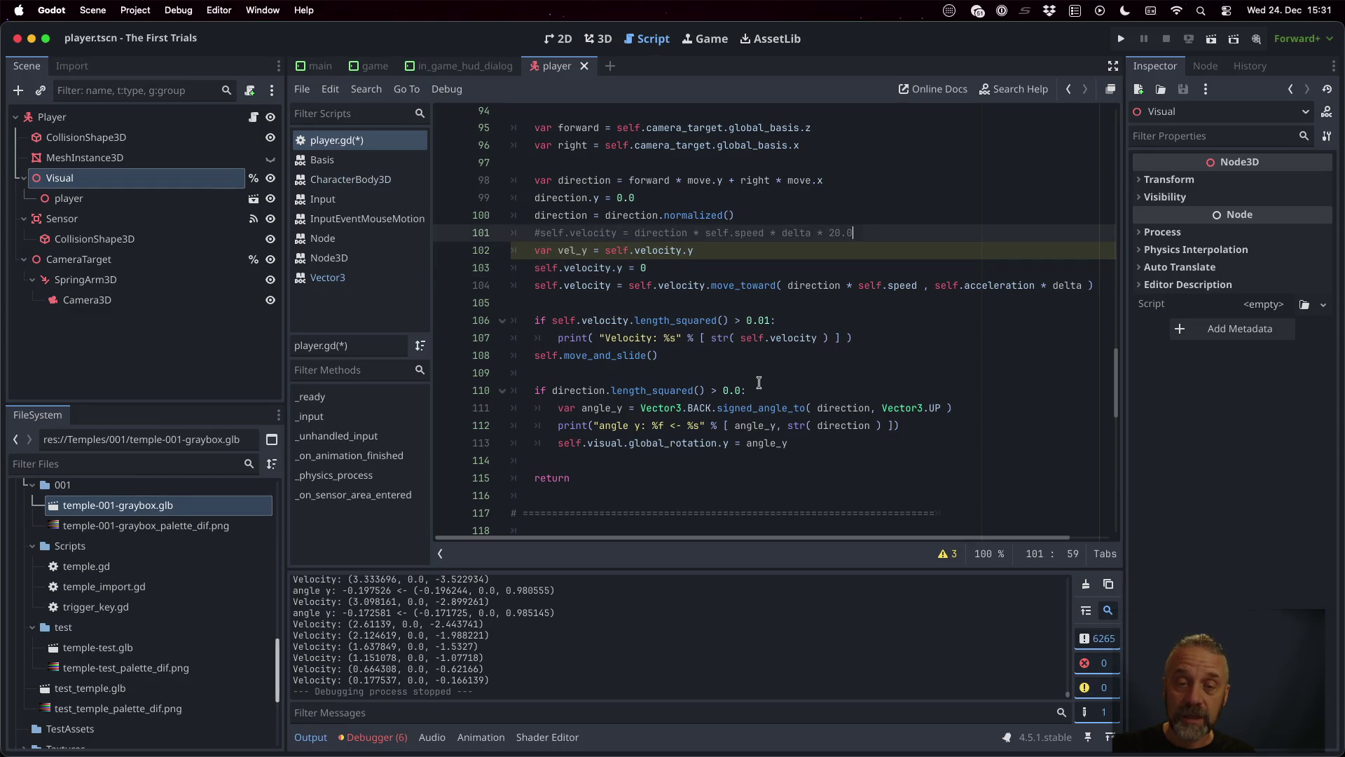
{"action": "key", "text": "super+shift+Return"}
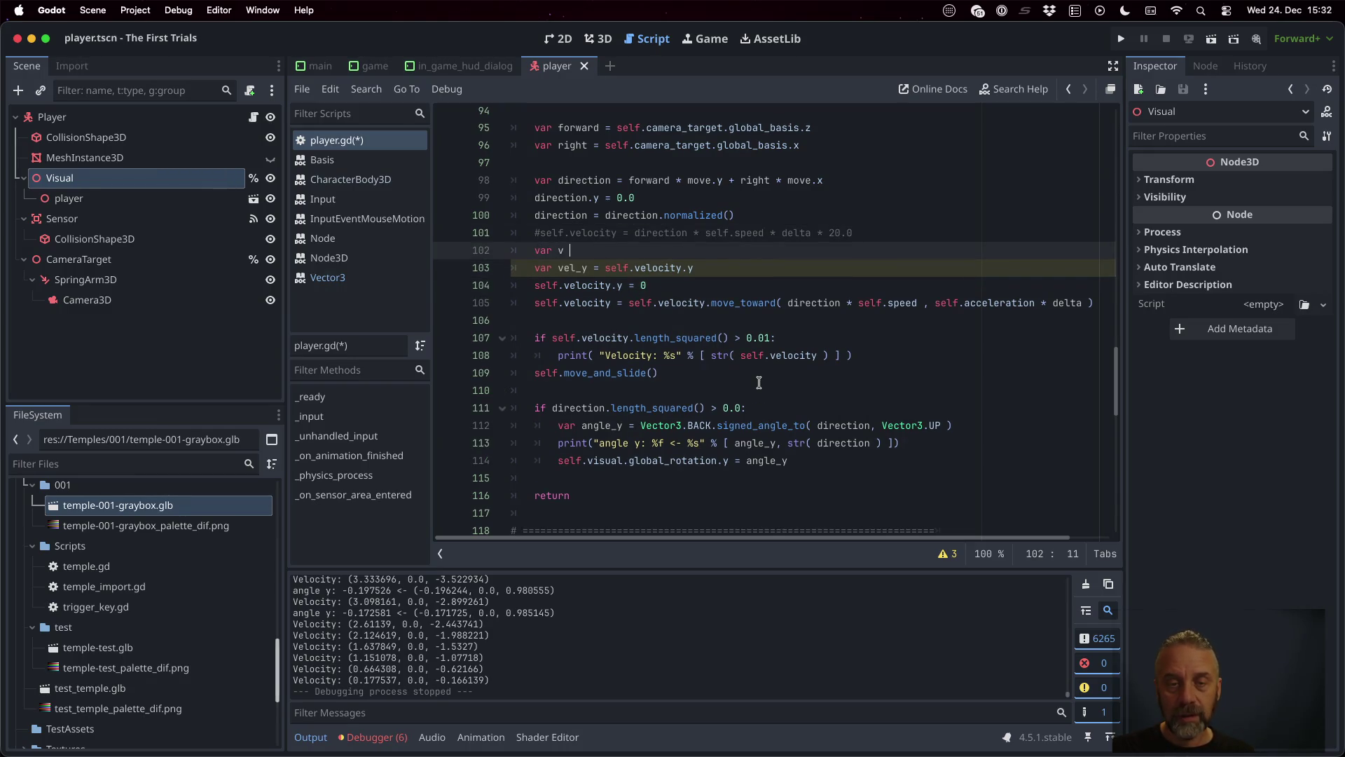
{"action": "type", "text": "= self.ve"}
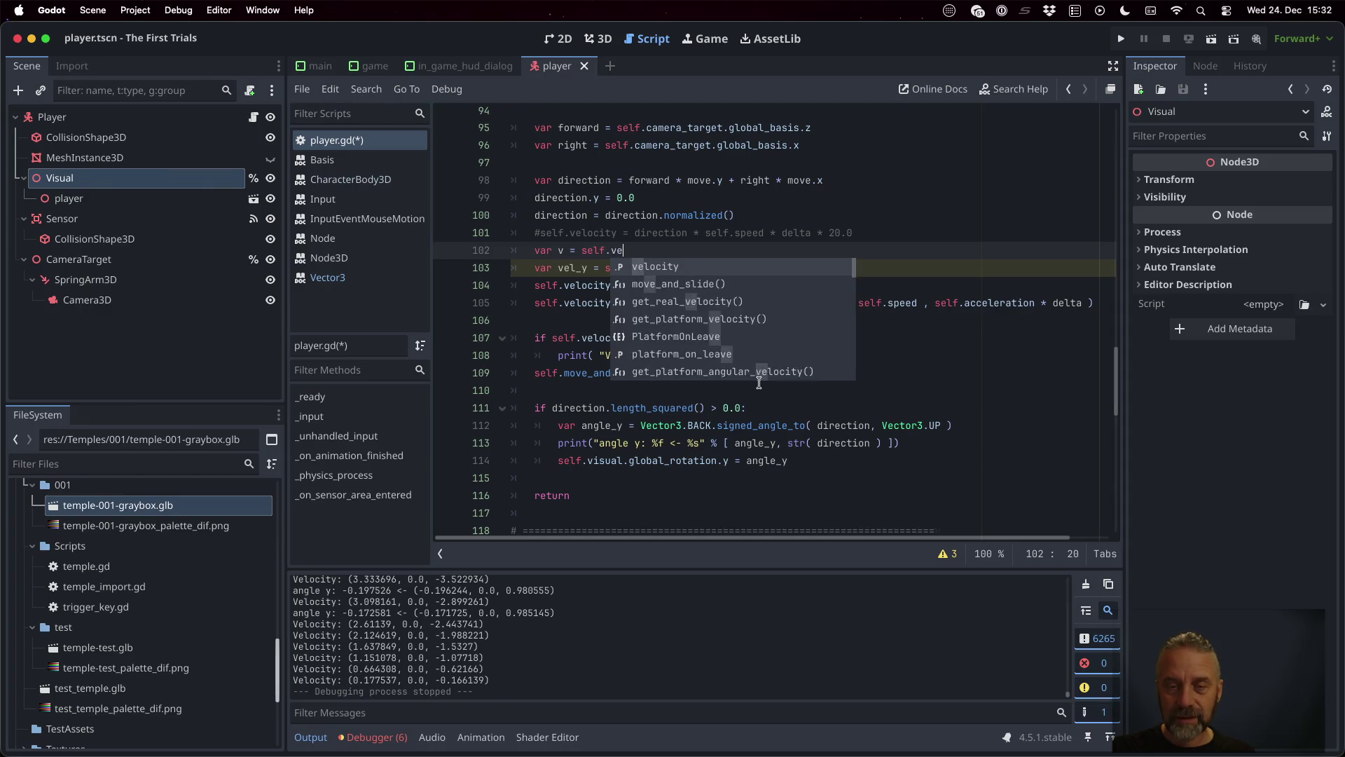
{"action": "key", "text": "Return"}
{"action": "key", "text": "Down"}
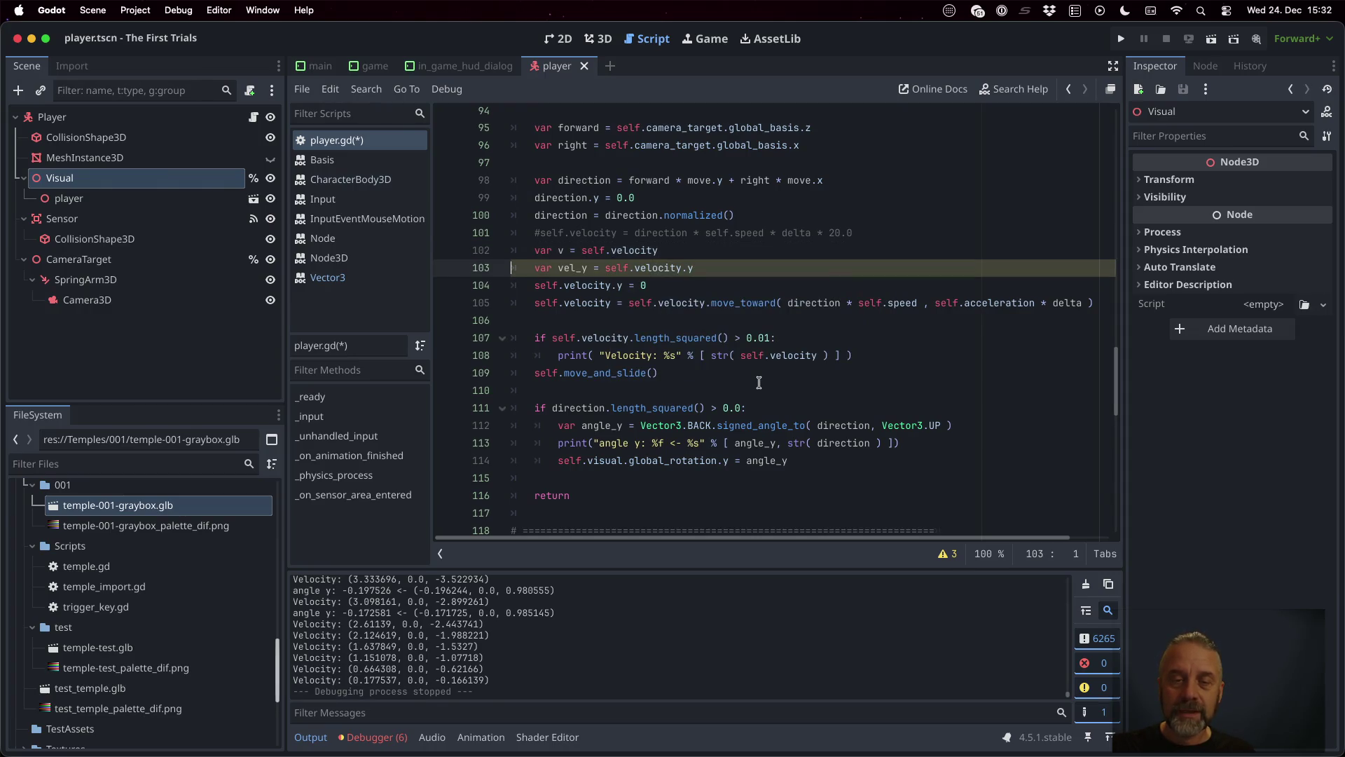
{"action": "key", "text": "shift+Down"}
{"action": "key", "text": "shift+Down"}
{"action": "key", "text": "BackSpace"}
{"action": "key", "text": "Up"}
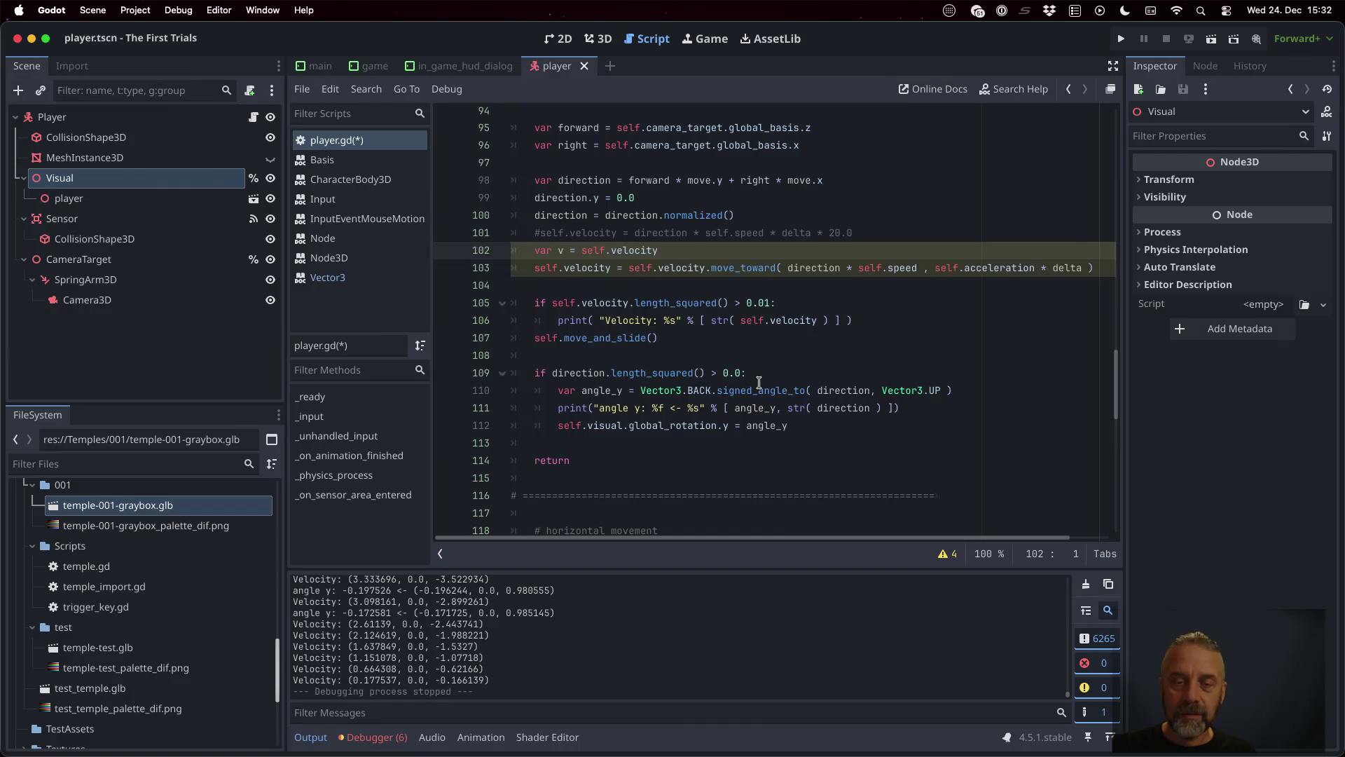
Step: Add 'self.velocity = v' after move_toward and swap self.velocity for v inside move_toward
{"action": "key", "text": "Down"}
{"action": "key", "text": "End"}
{"action": "key", "text": "Return"}
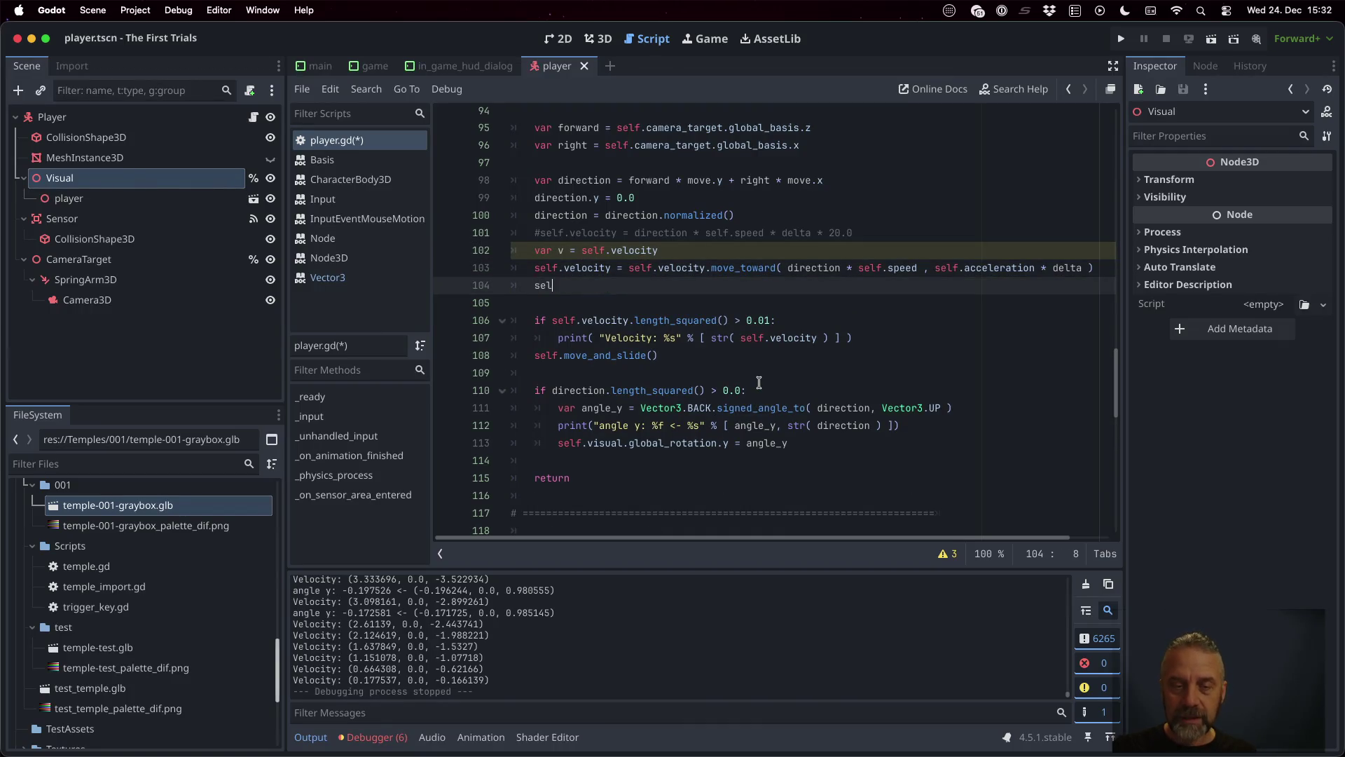
{"action": "key", "text": "Return"}
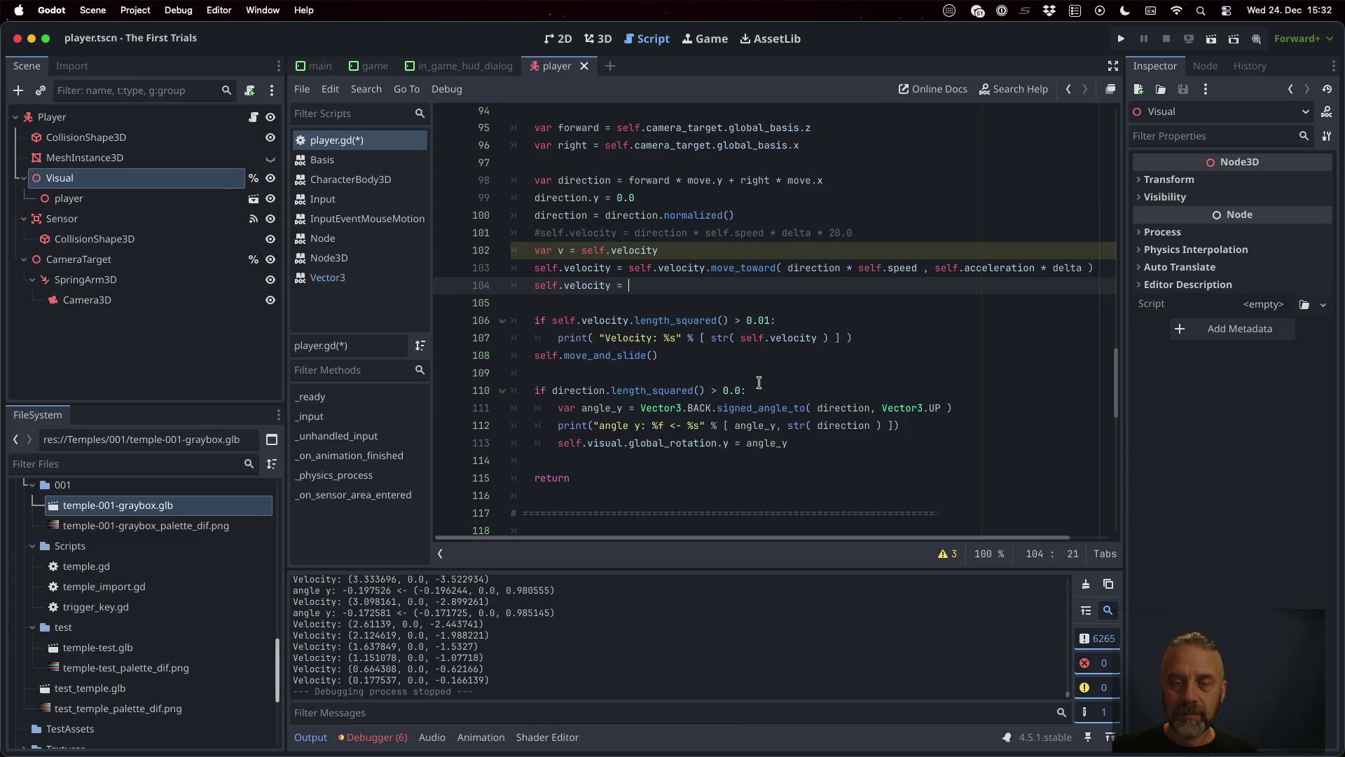
{"action": "type", "text": "v"}
{"action": "key", "text": "Escape"}
{"action": "key", "text": "Up"}
{"action": "key", "text": "Left"}
{"action": "key", "text": "Left"}
{"action": "key", "text": "Left"}
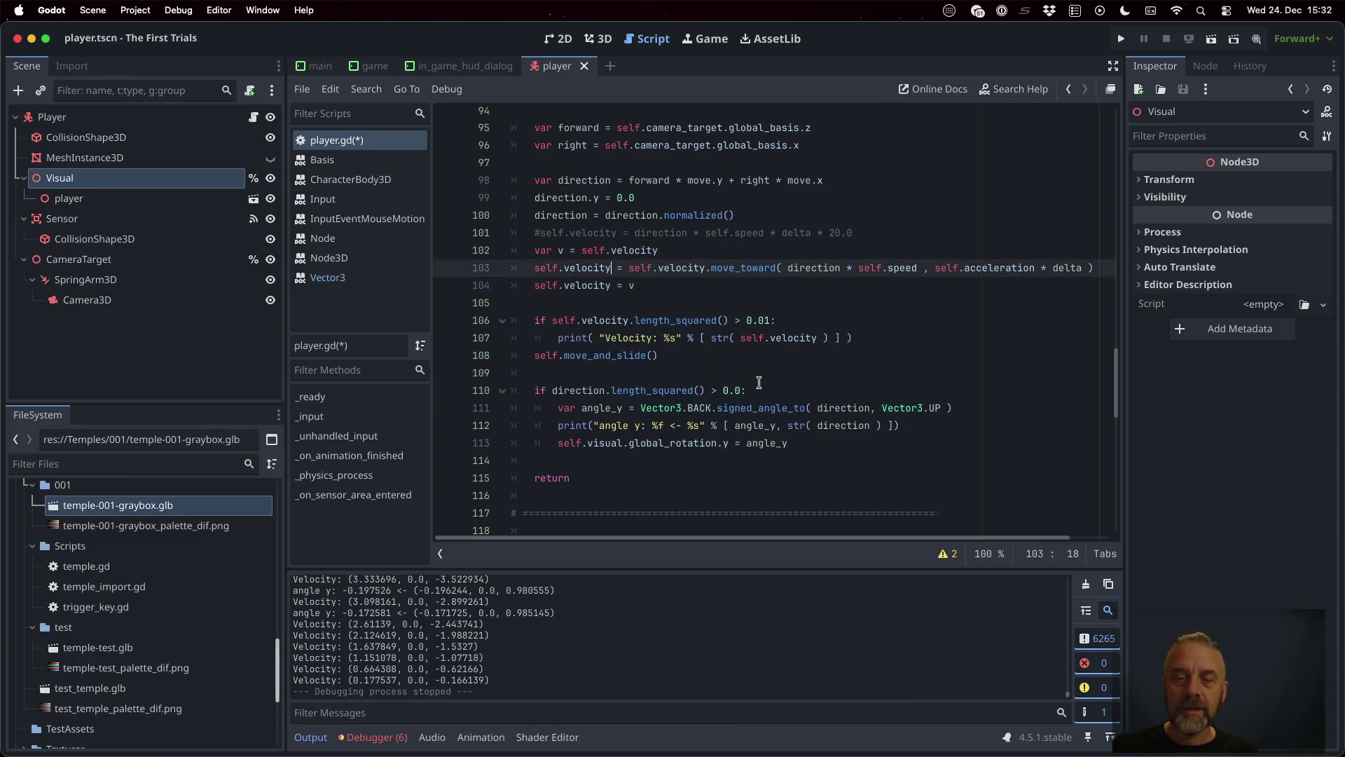
{"action": "key", "text": "shift+Home"}
{"action": "type", "text": "v"}
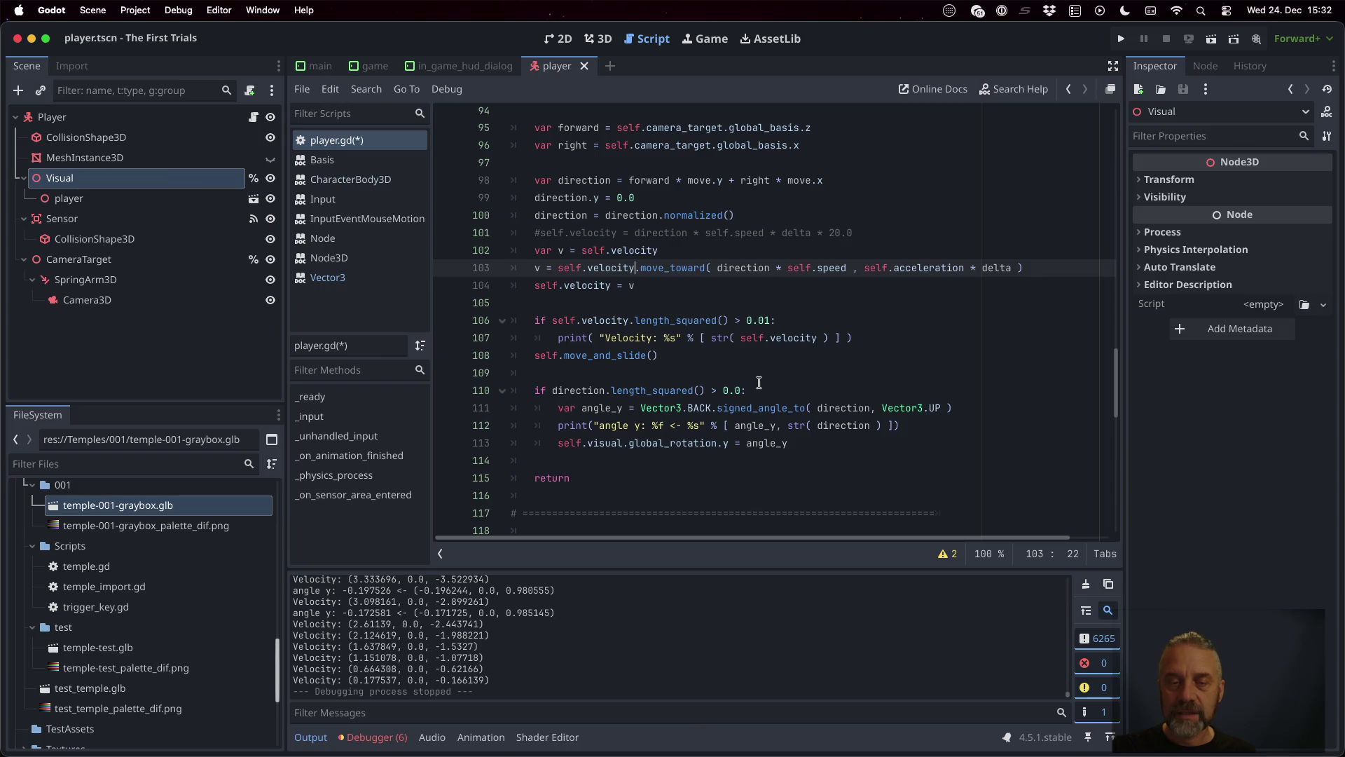
{"action": "key", "text": "shift+Left"}
{"action": "key", "text": "shift+Left"}
{"action": "key", "text": "shift+Left"}
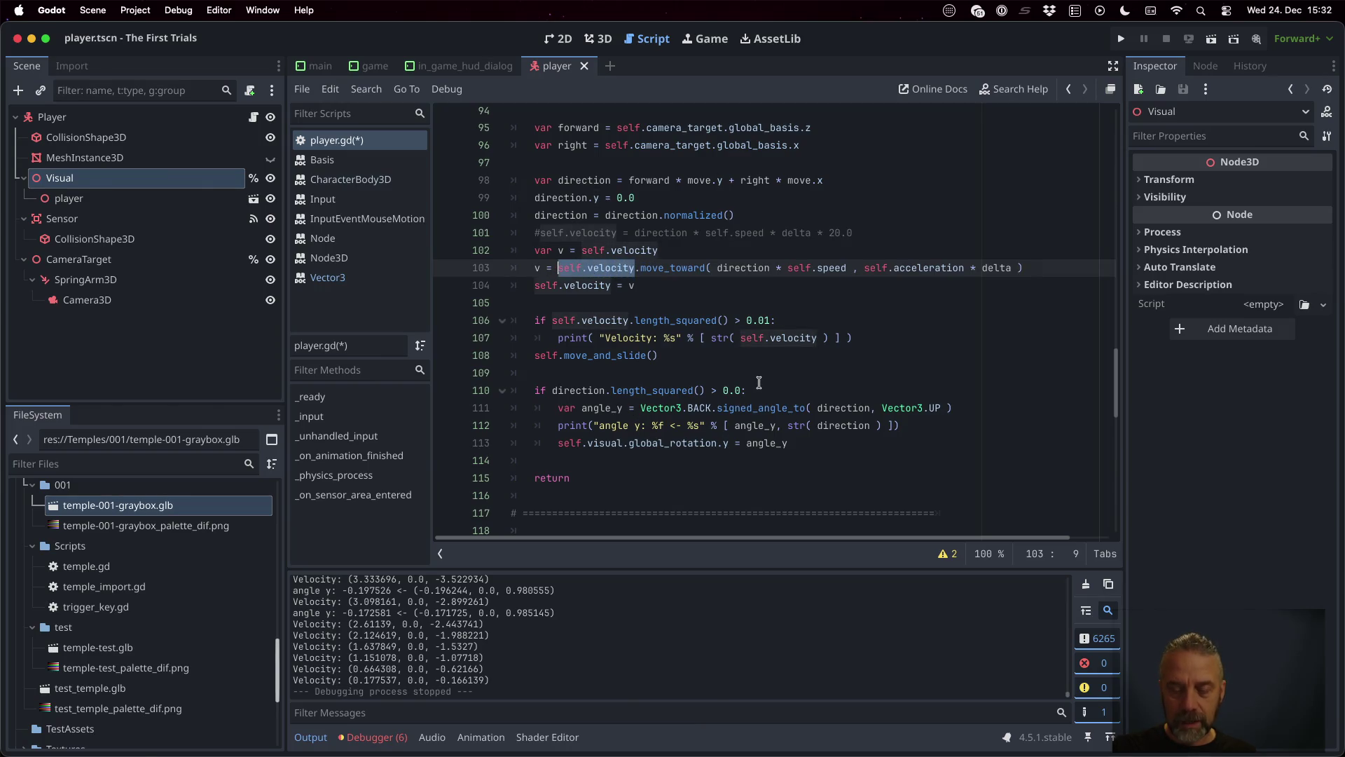
Step: Finish the v substitution, run the game, and walk the player toward the corridor
{"action": "type", "text": "v"}
{"action": "left_click", "coordinate": [1121, 38]}
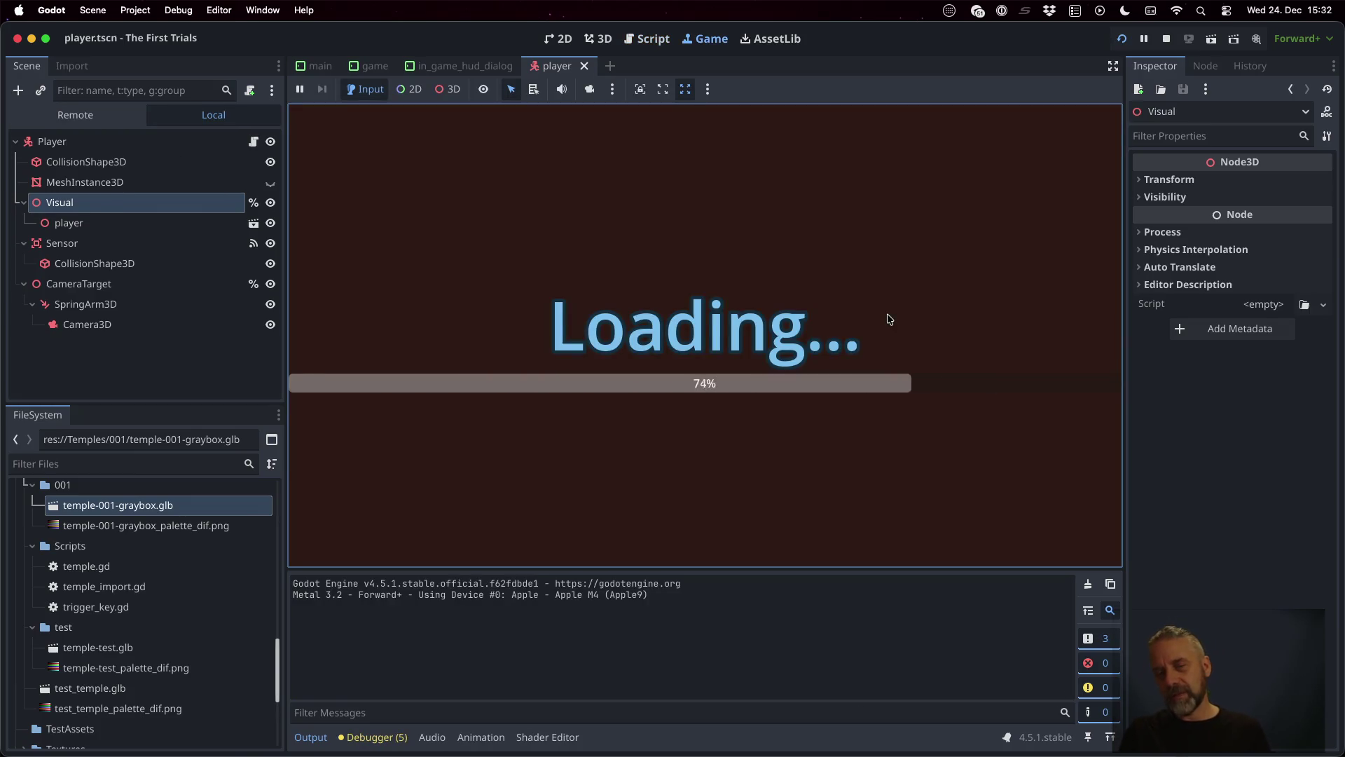
{"action": "key", "text": "w"}
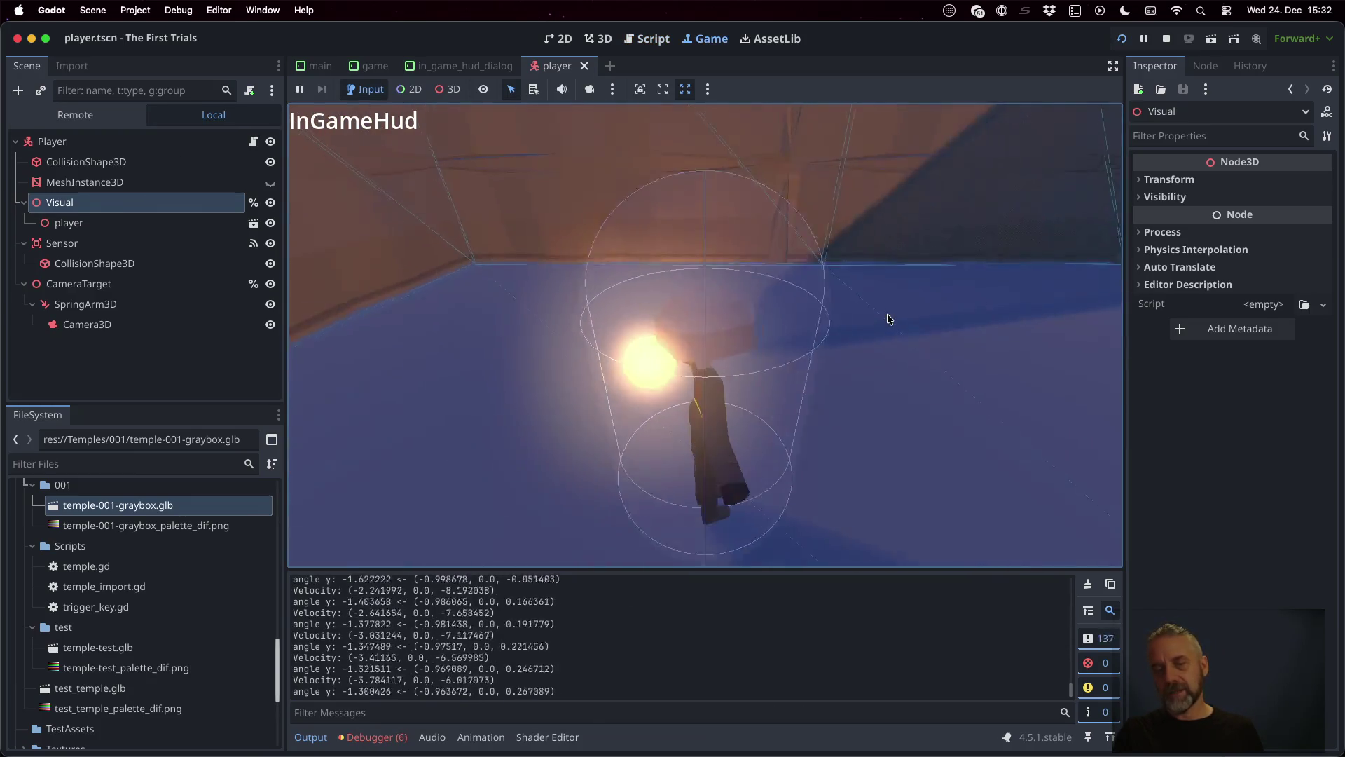
{"action": "key", "text": "w"}
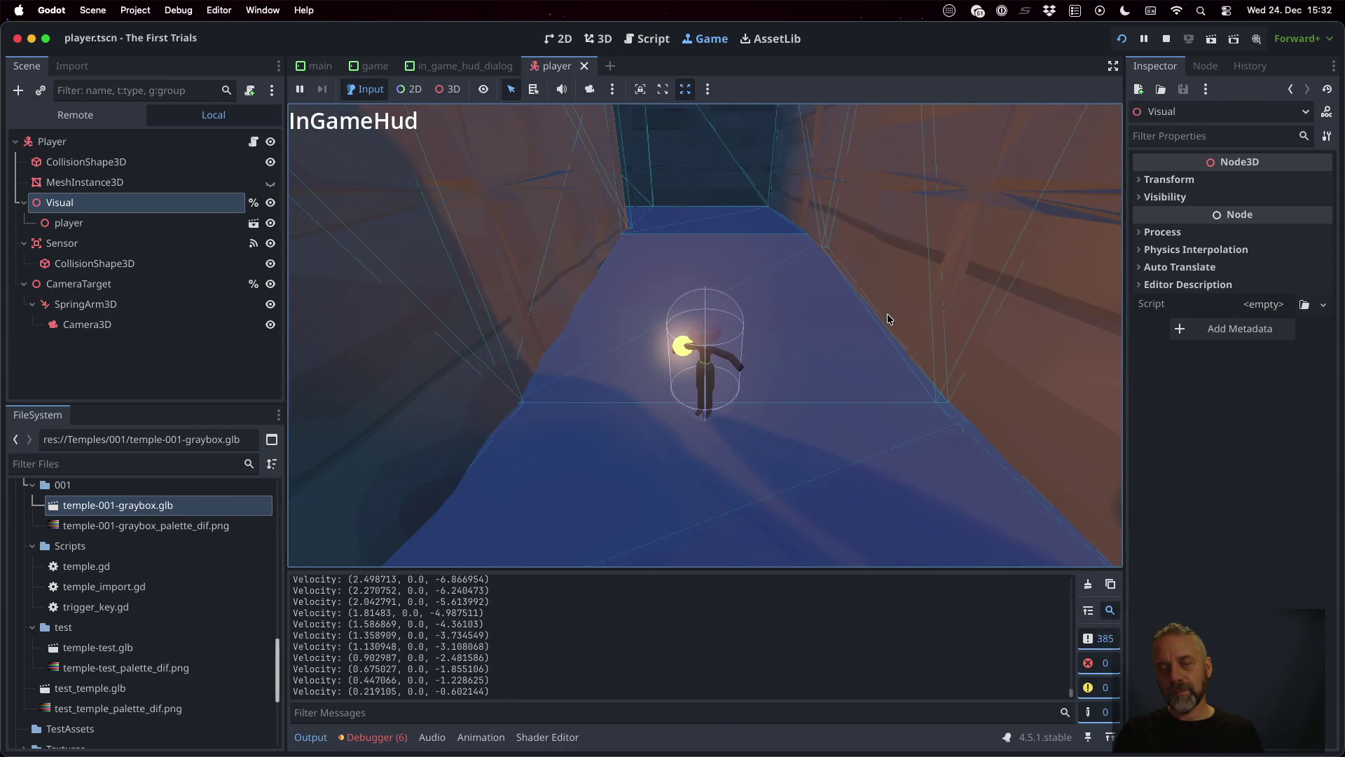
{"action": "key", "text": "w"}
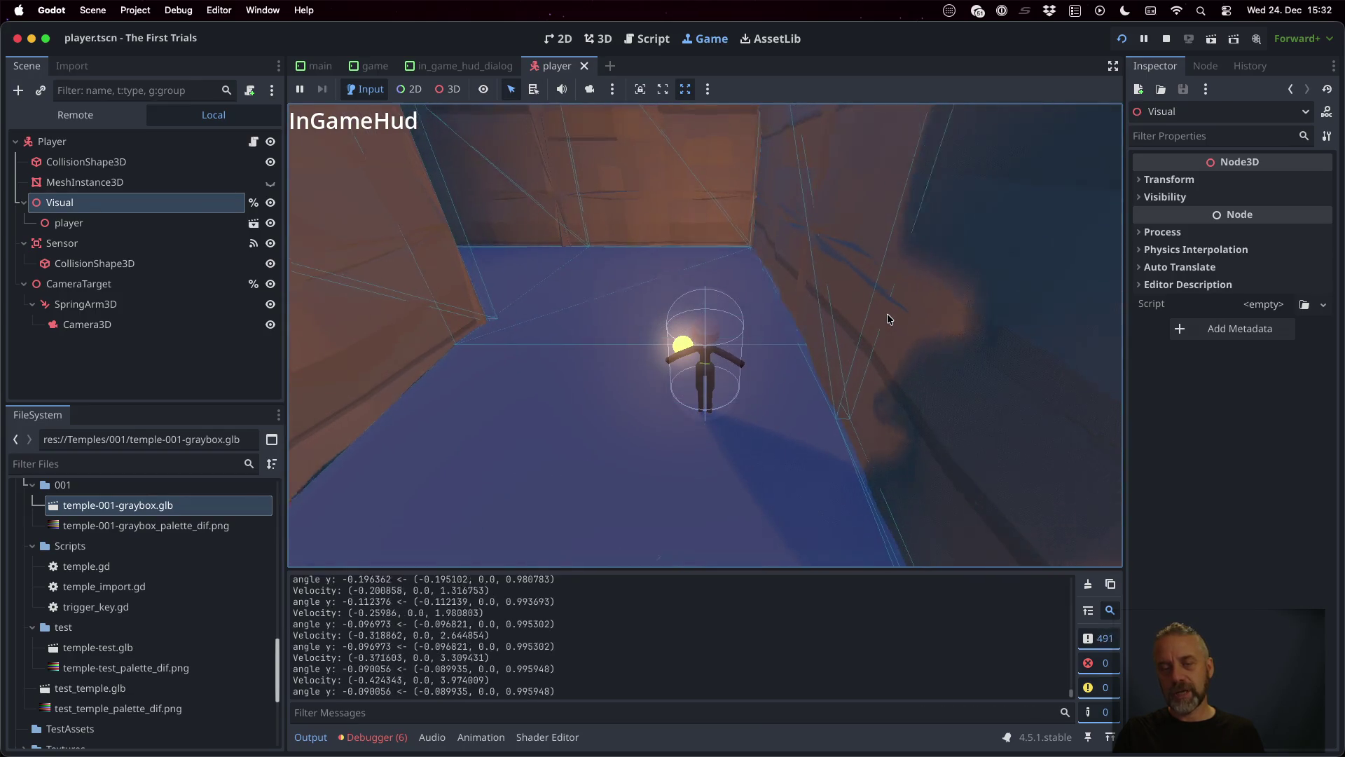
{"action": "key", "text": "w"}
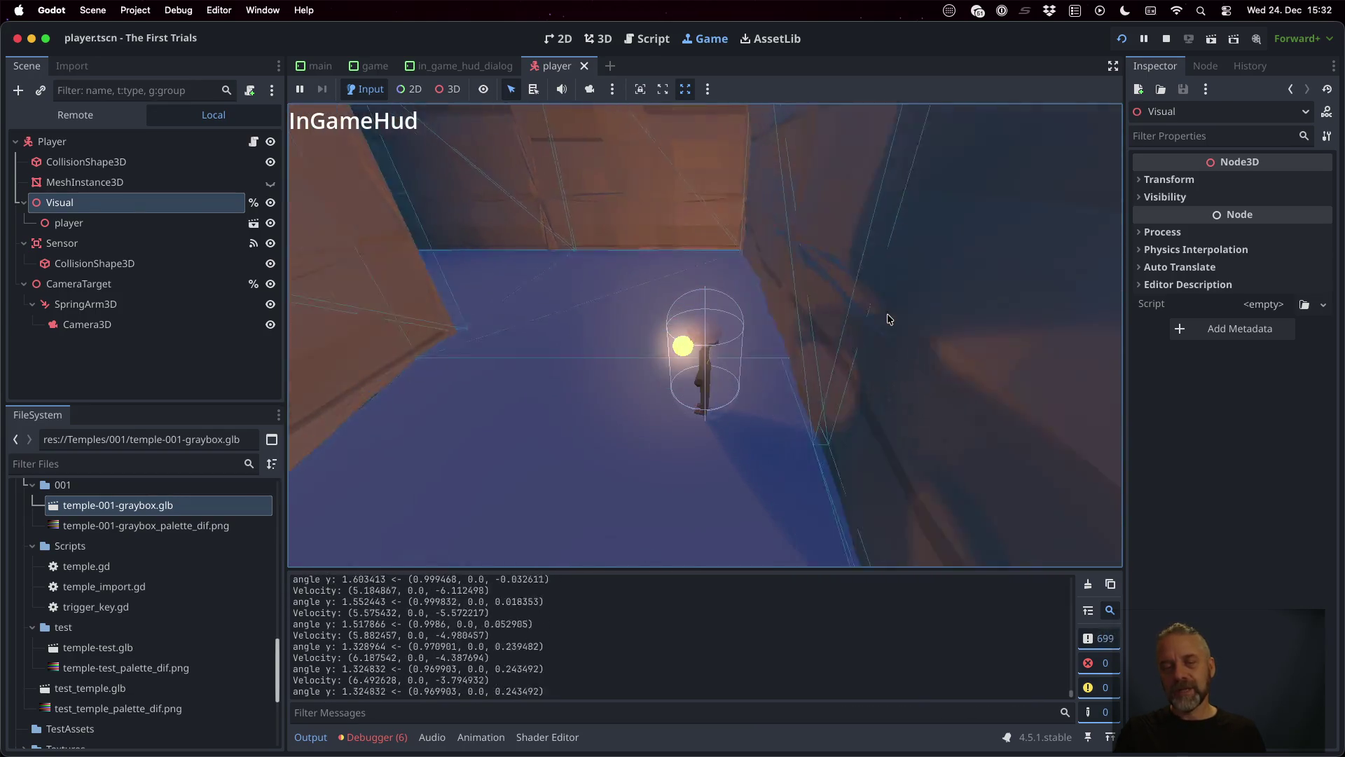
{"action": "key", "text": "w"}
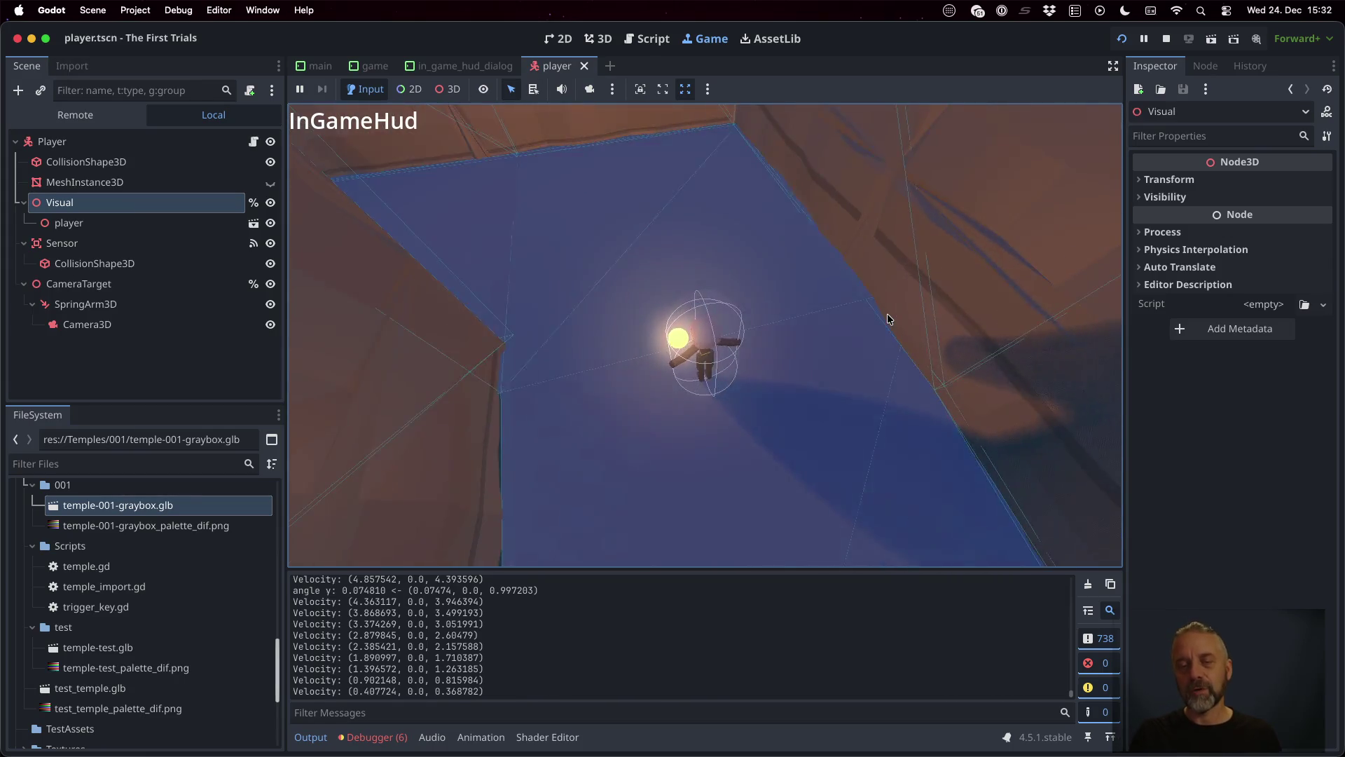
Step: Walk the player down other corridors, turning around and back while velocity logs print
{"action": "key", "text": "w"}
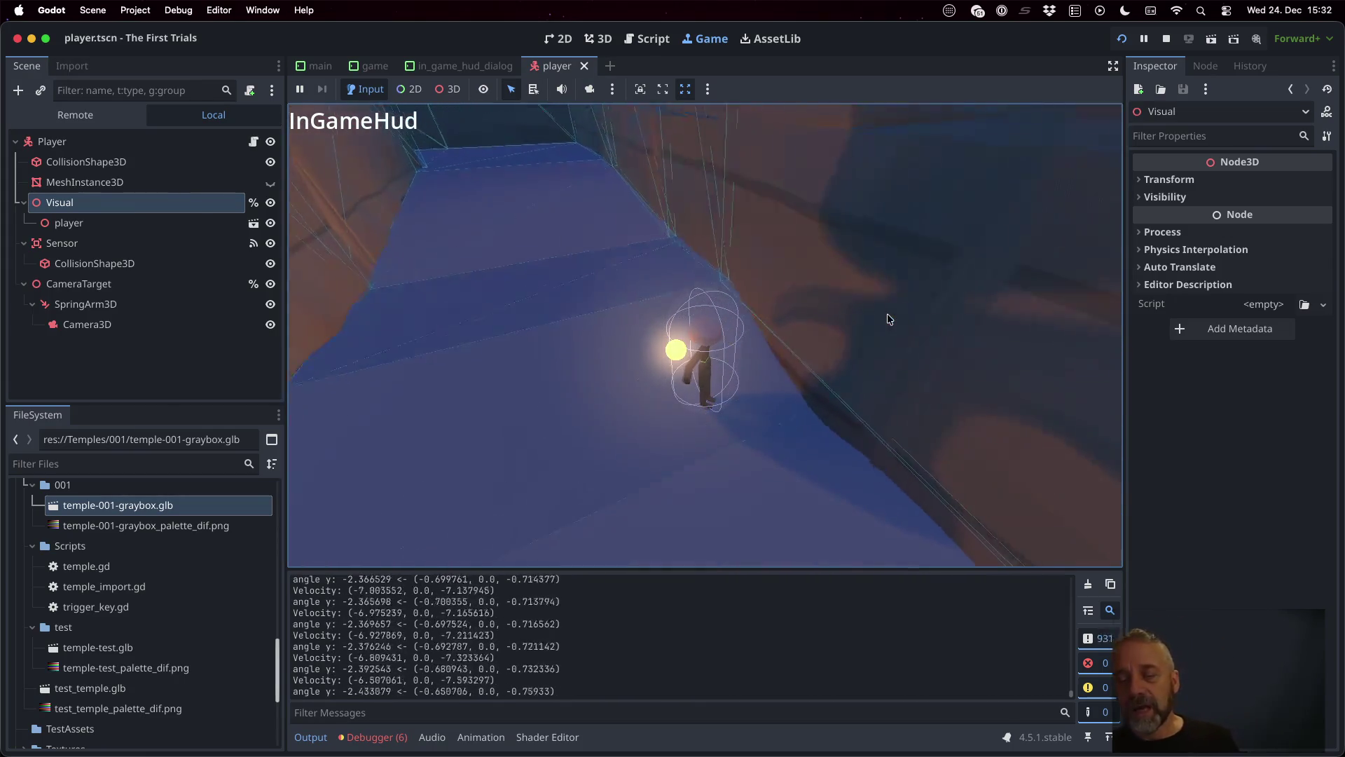
{"action": "key", "text": "w"}
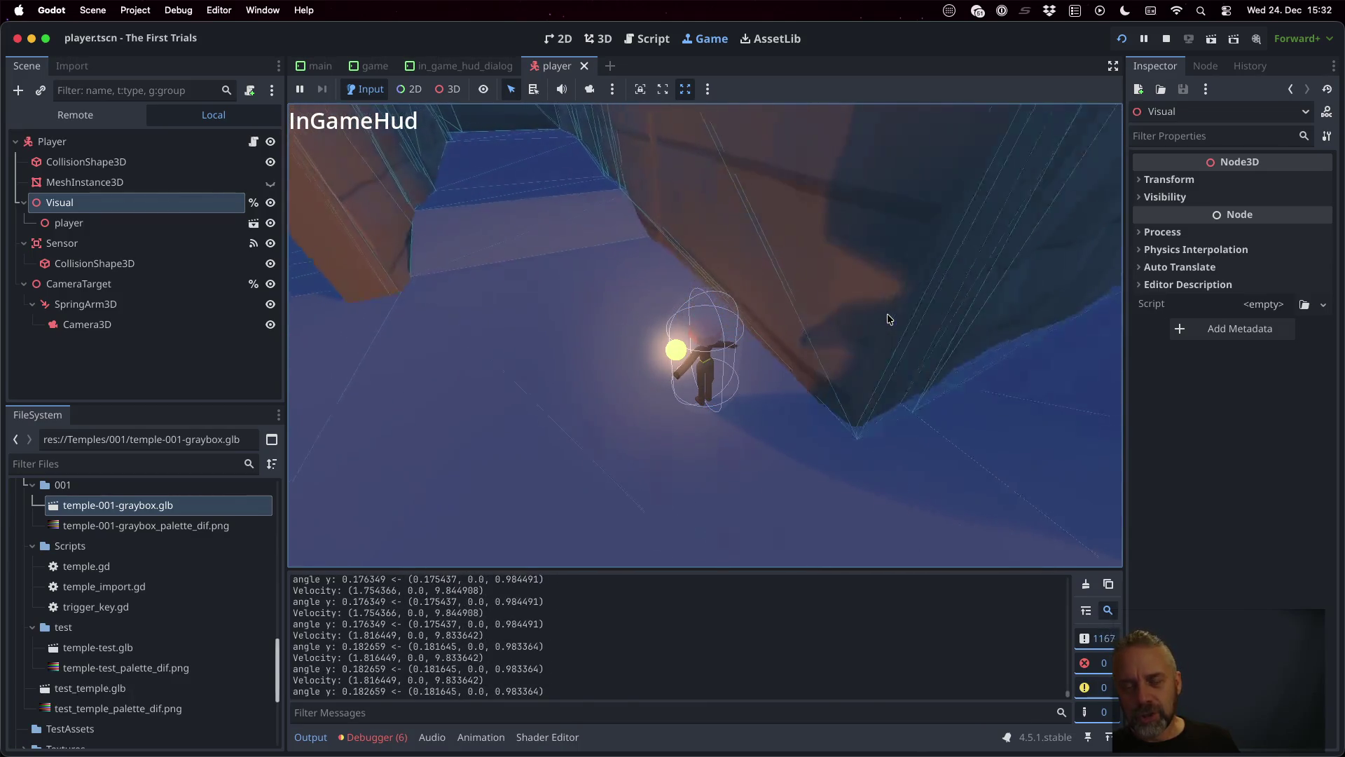
{"action": "key", "text": "w"}
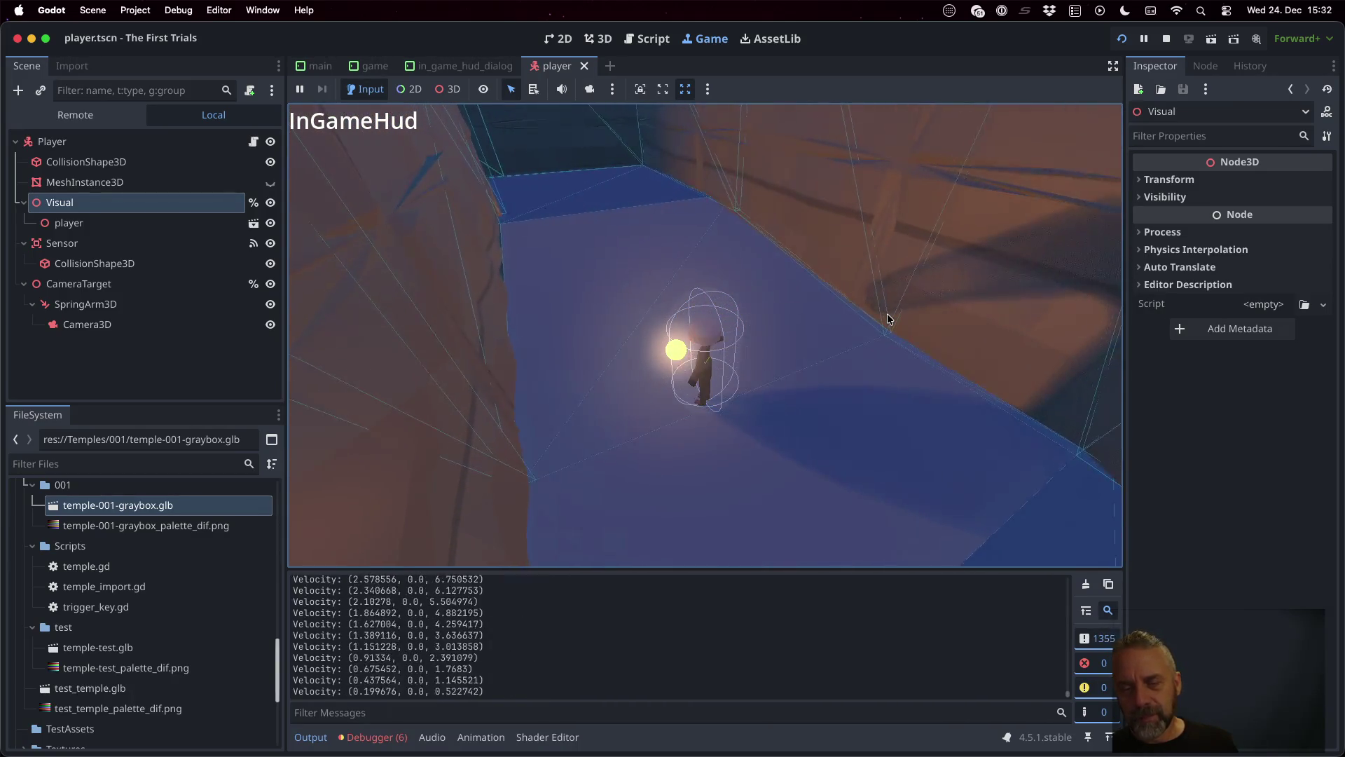
{"action": "key", "text": "w"}
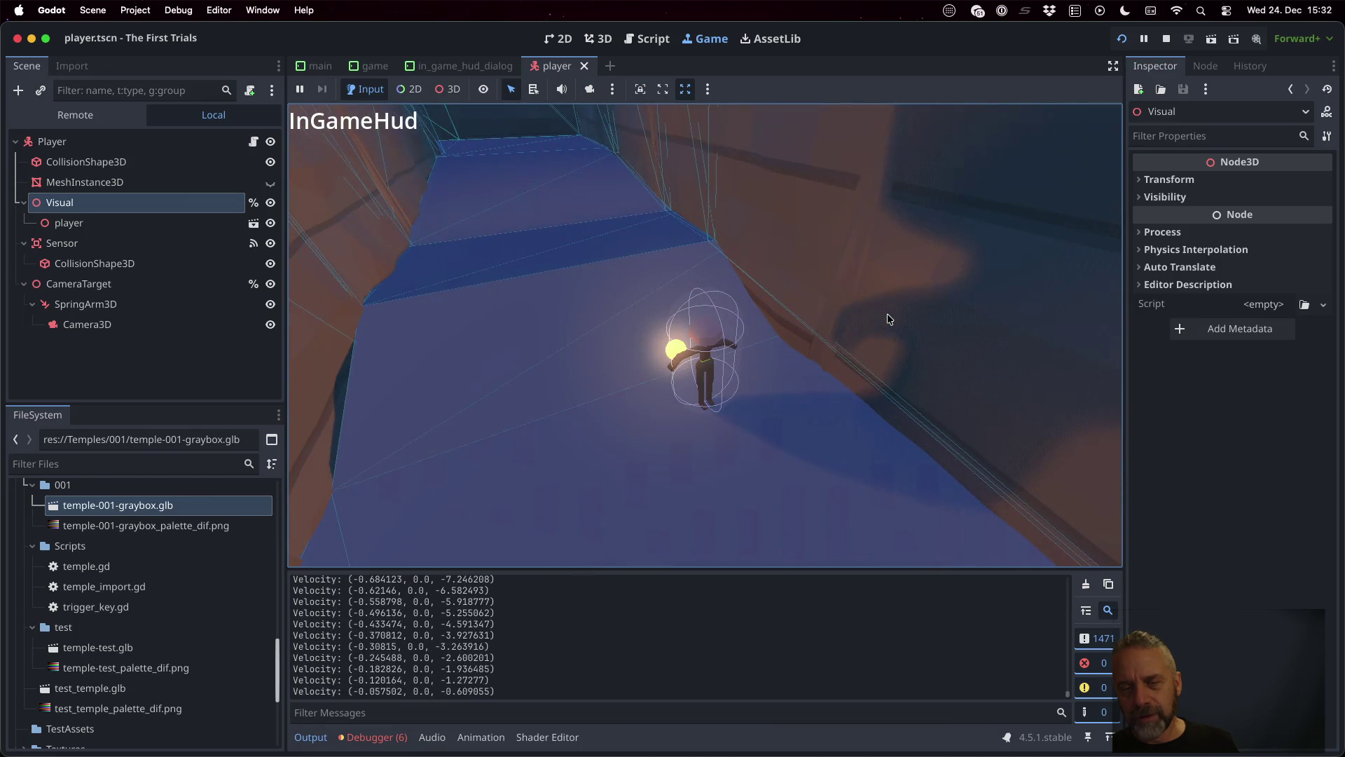
{"action": "key", "text": "w"}
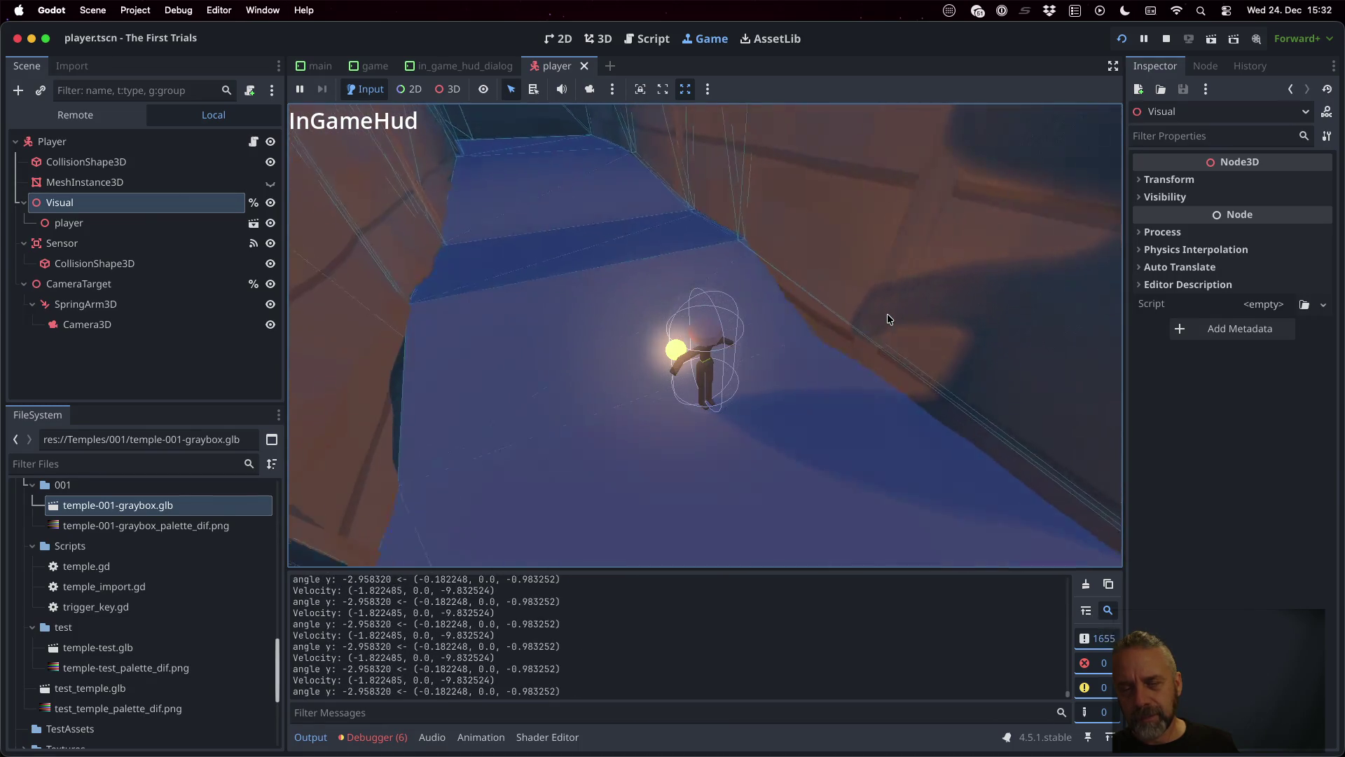
{"action": "key", "text": "w"}
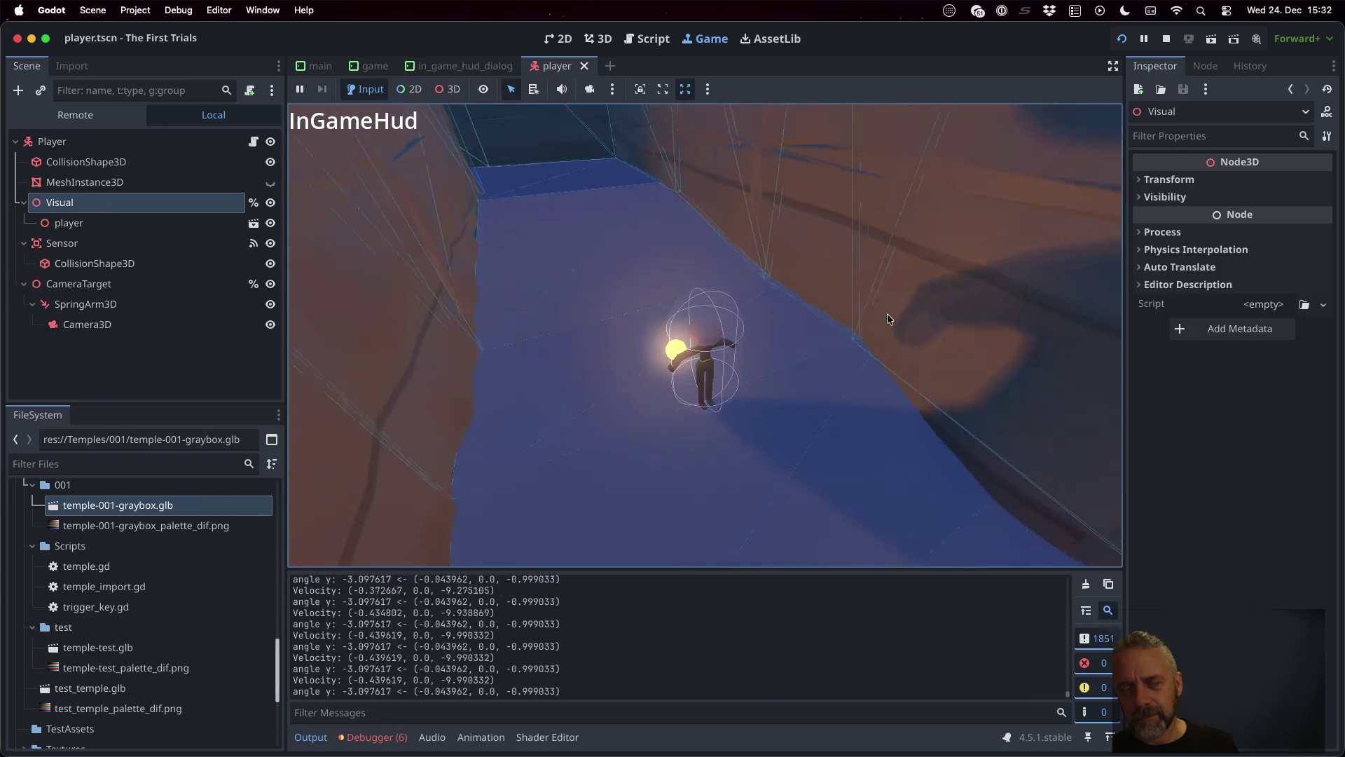
{"action": "key", "text": "s"}
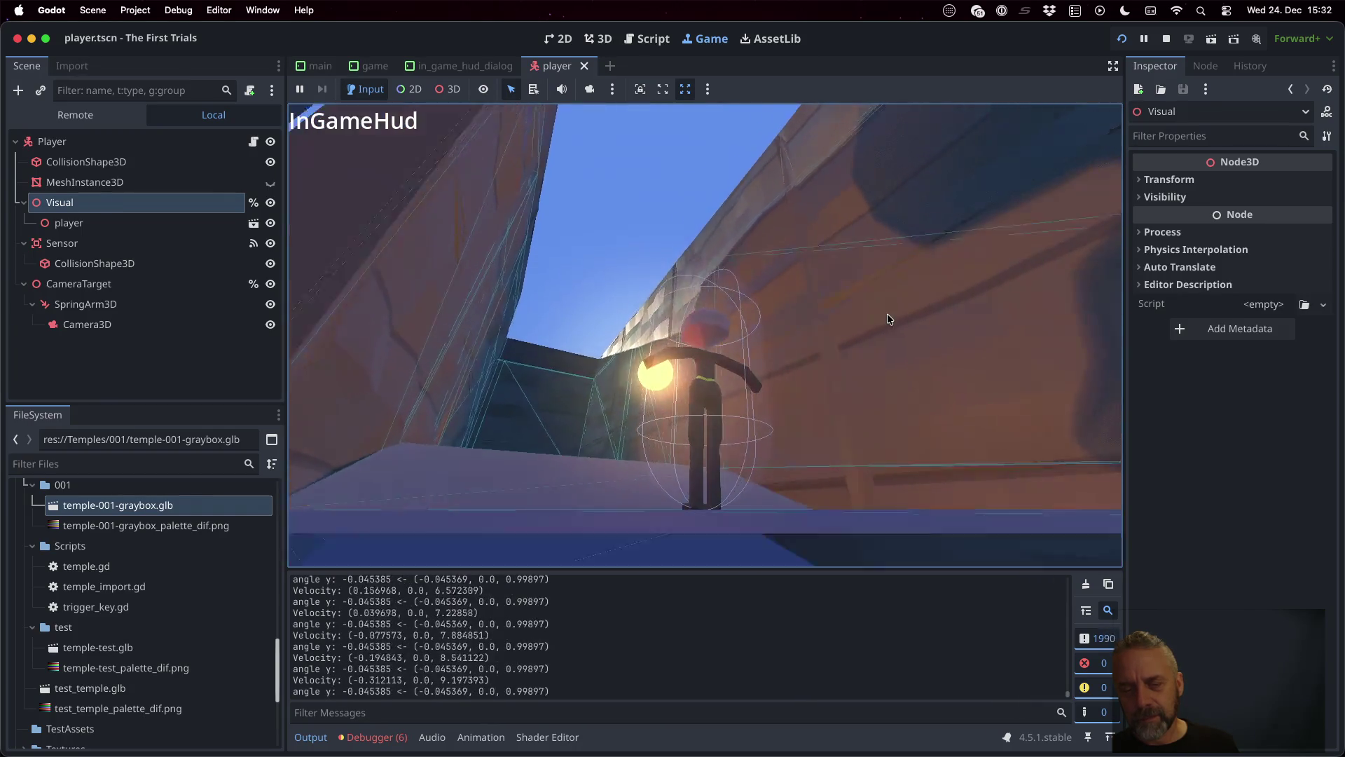
{"action": "key", "text": "w"}
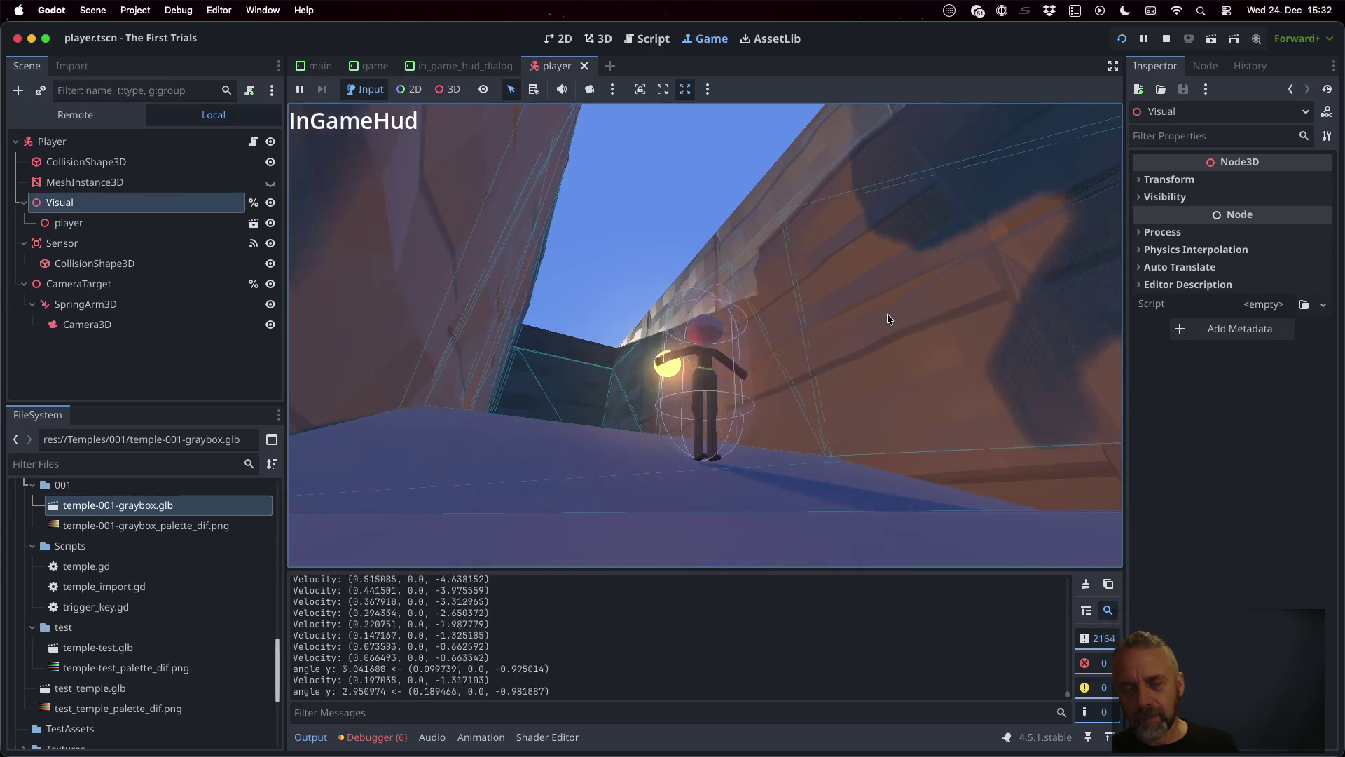
{"action": "key", "text": "w"}
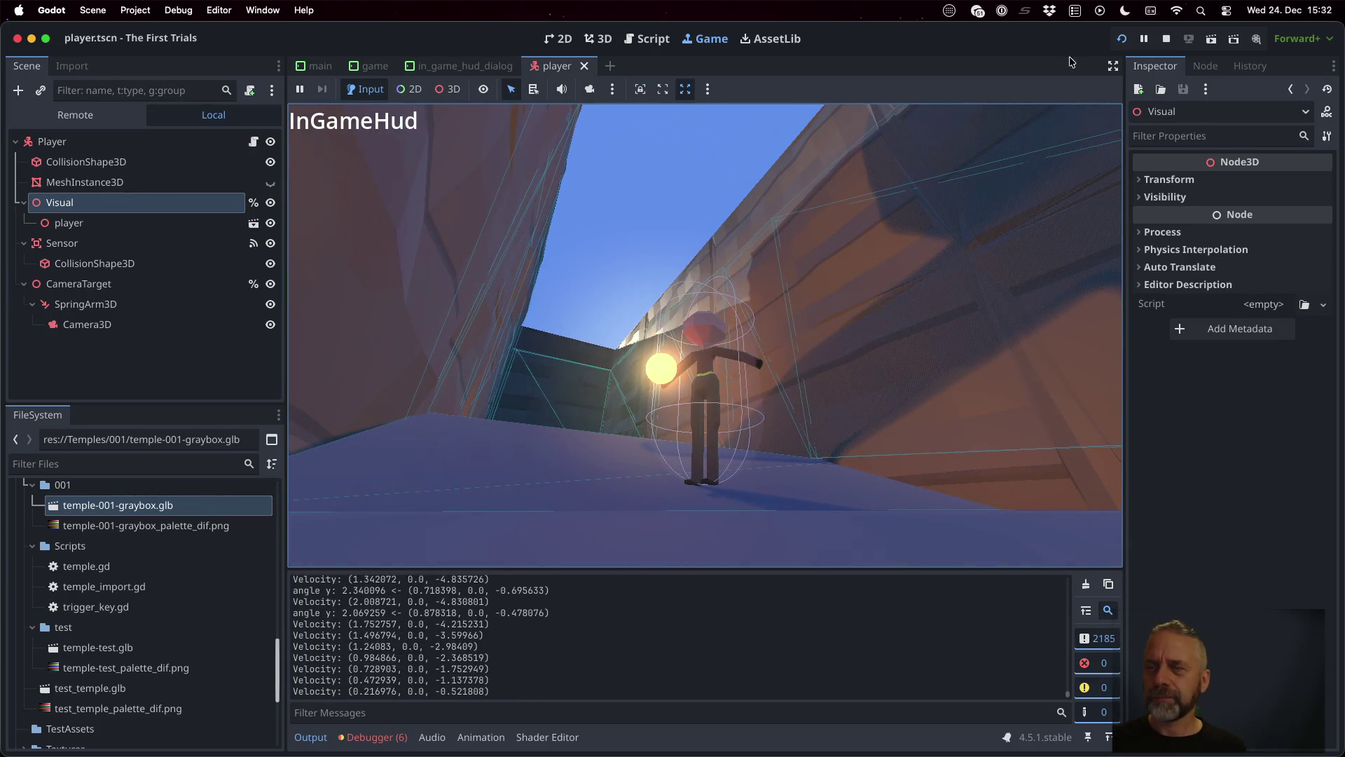
Step: Insert 'v.y = 0.0' above the move_toward line, save player.gd, and rerun the game
{"action": "left_click", "coordinate": [1166, 39]}
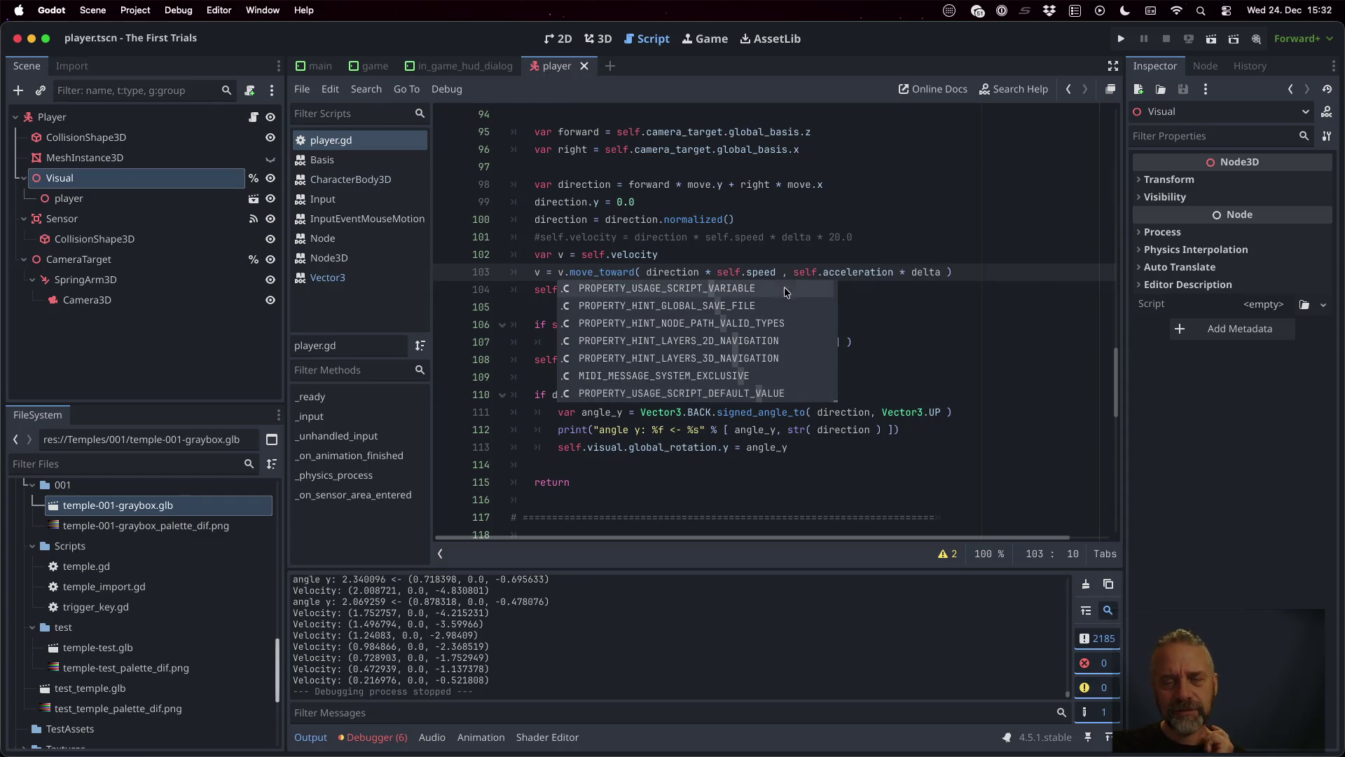
{"action": "left_click", "coordinate": [771, 237]}
{"action": "scroll", "coordinate": [804, 279], "scroll_direction": "up", "scroll_amount": 7}
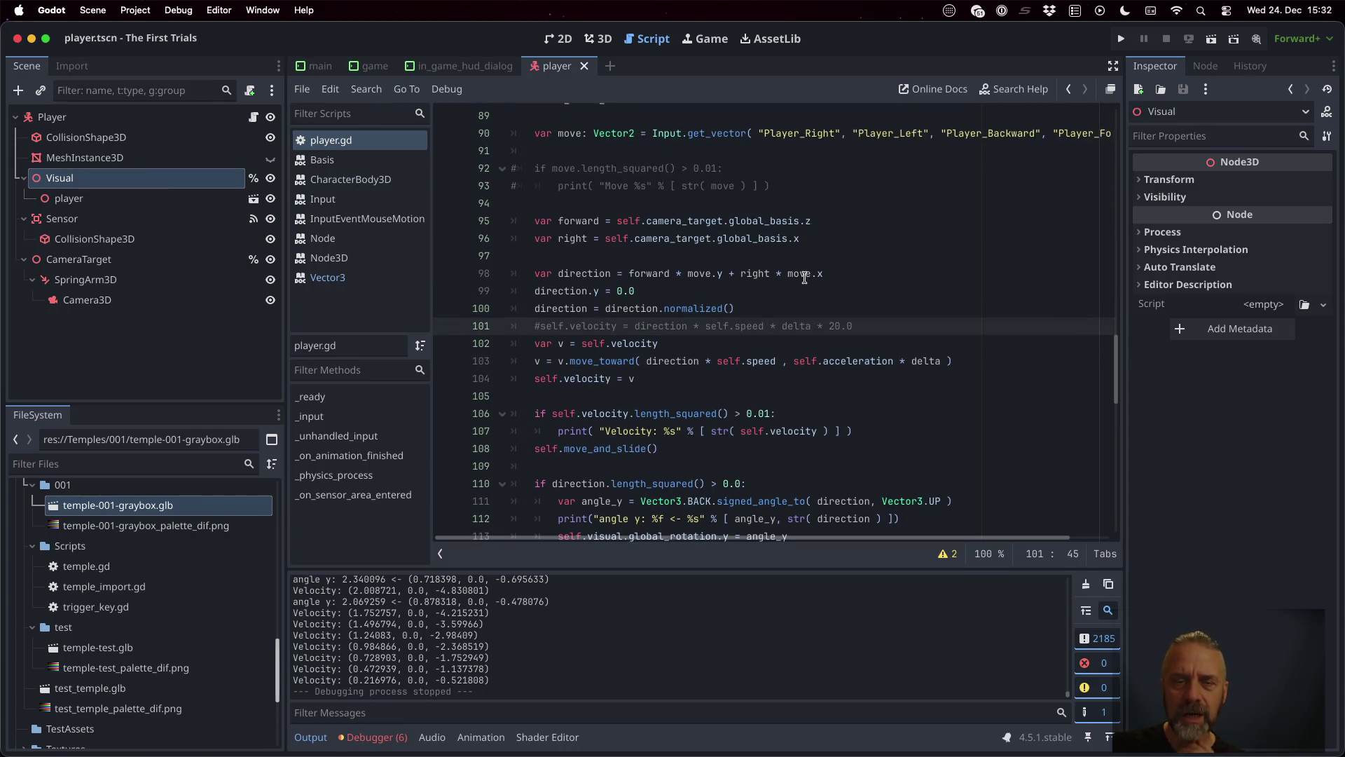
{"action": "scroll", "coordinate": [804, 278], "scroll_direction": "down", "scroll_amount": 7}
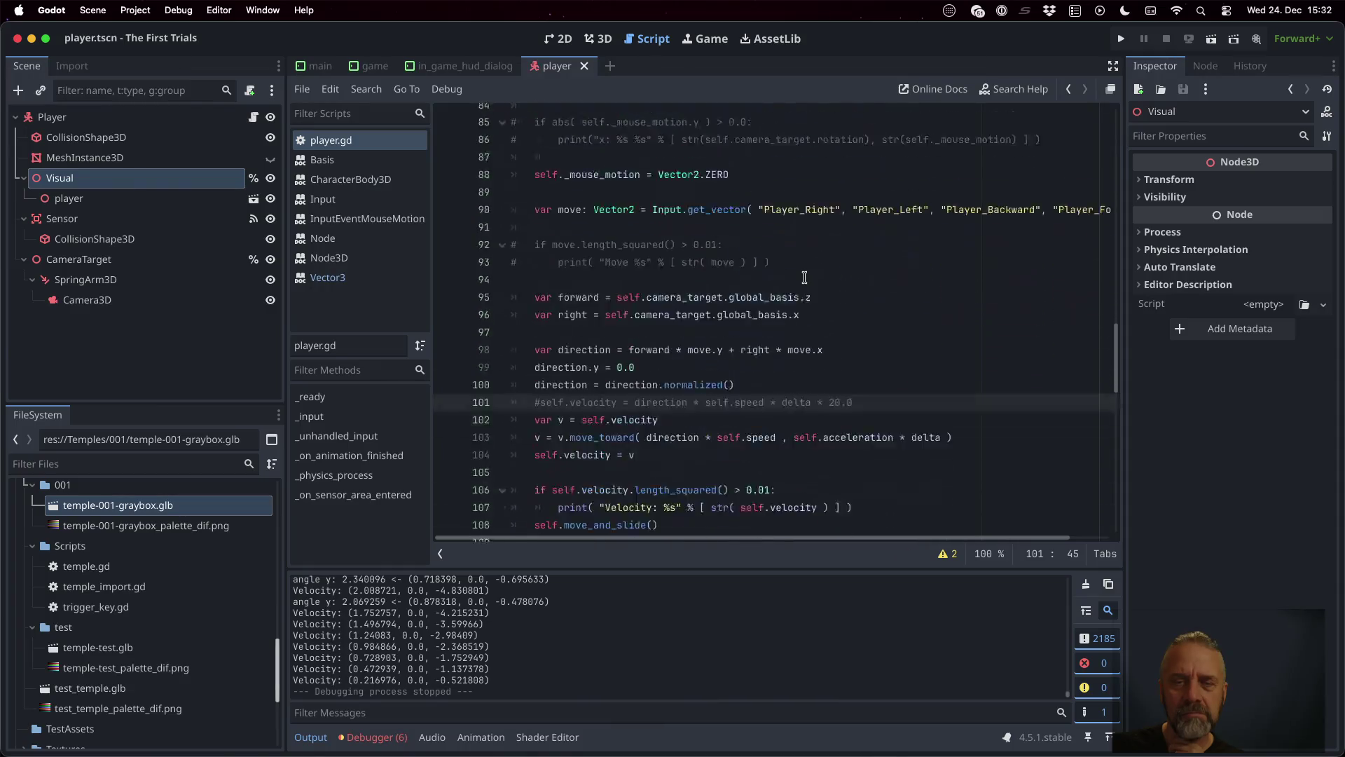
{"action": "left_click", "coordinate": [722, 277]}
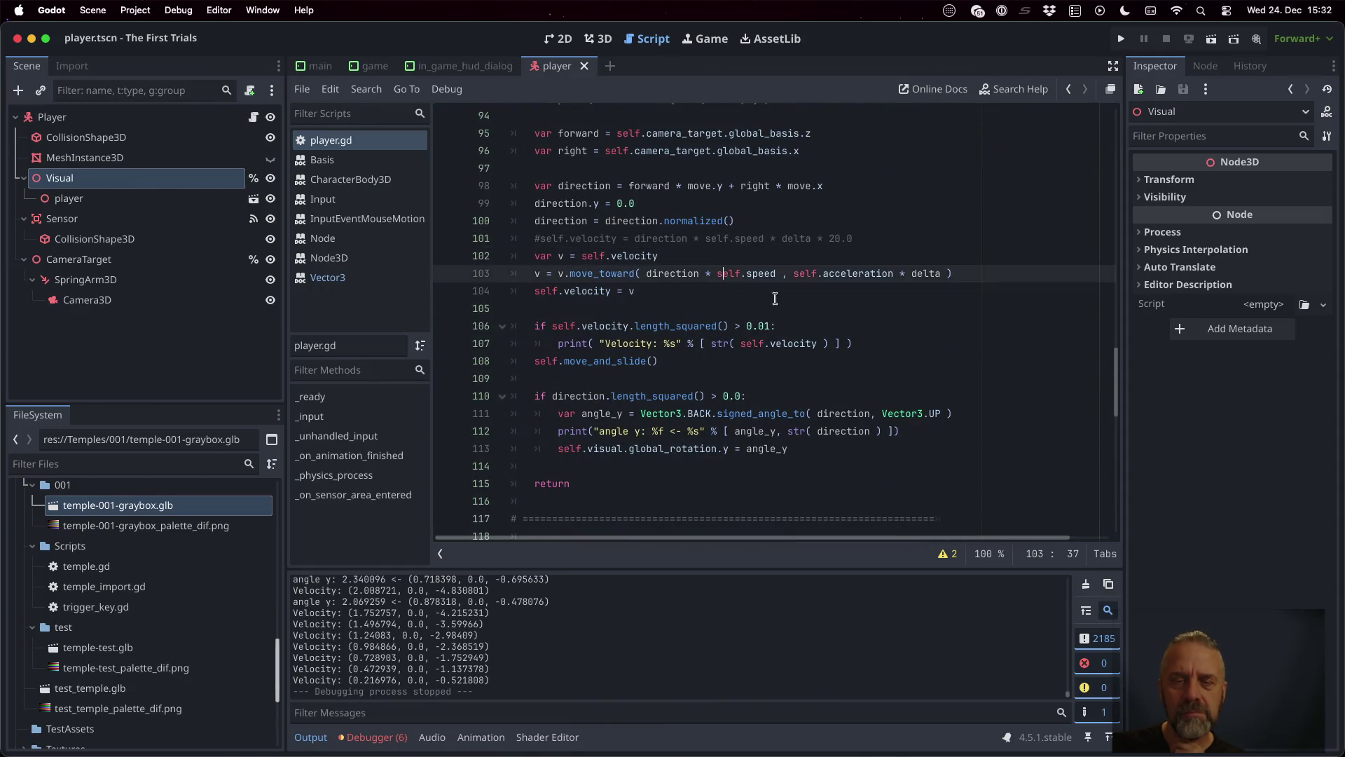
{"action": "key", "text": "ctrl+shift+Return"}
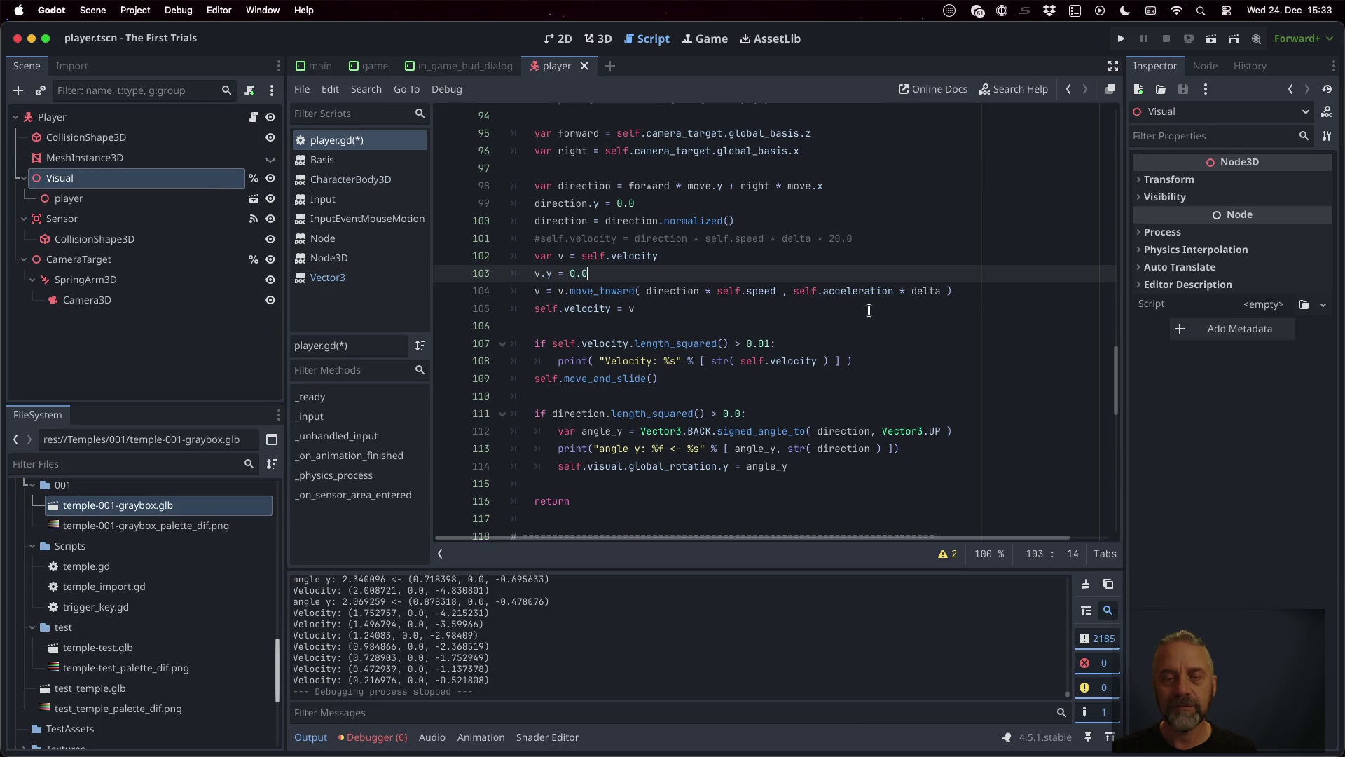
{"action": "key", "text": "ctrl+s"}
{"action": "left_click", "coordinate": [1121, 39]}
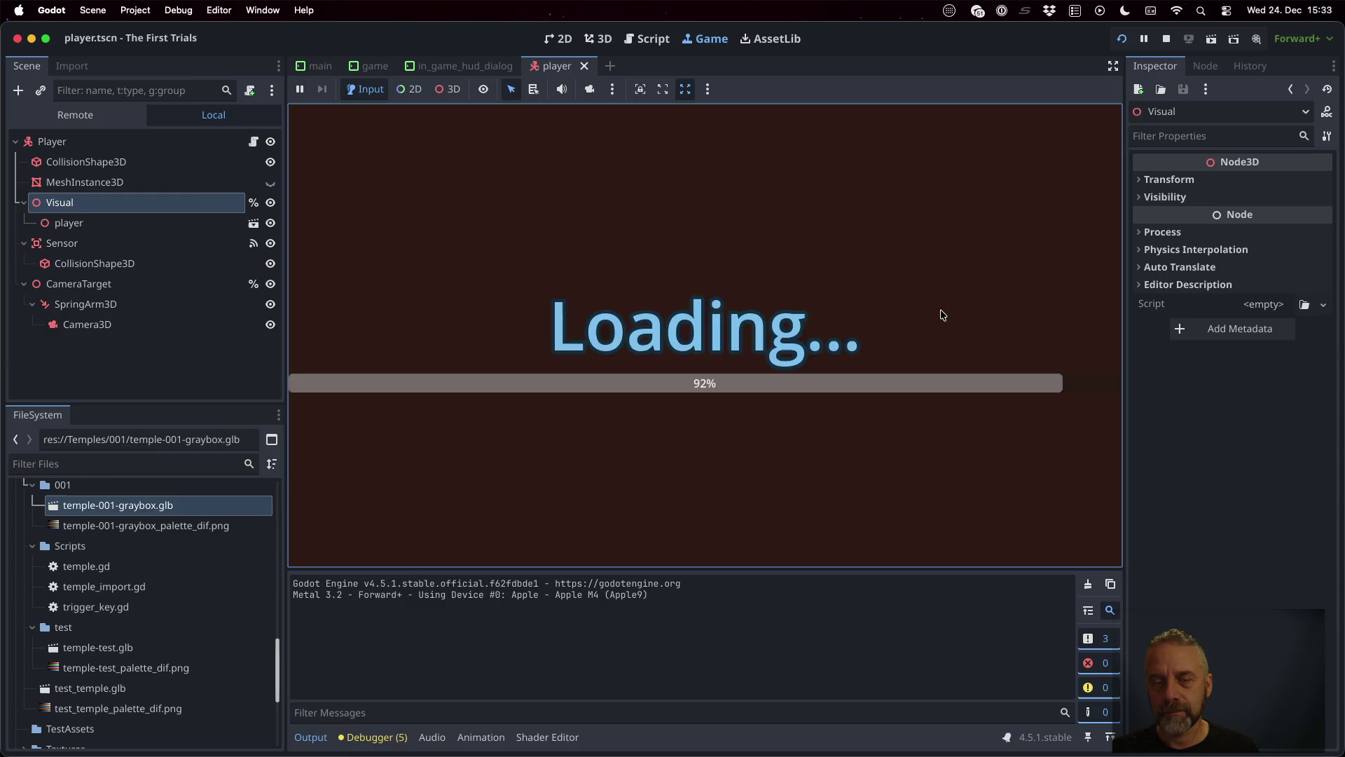
Step: Walk the player forward, right, left and back, checking velocity y stays 0.0
{"action": "key", "text": "w"}
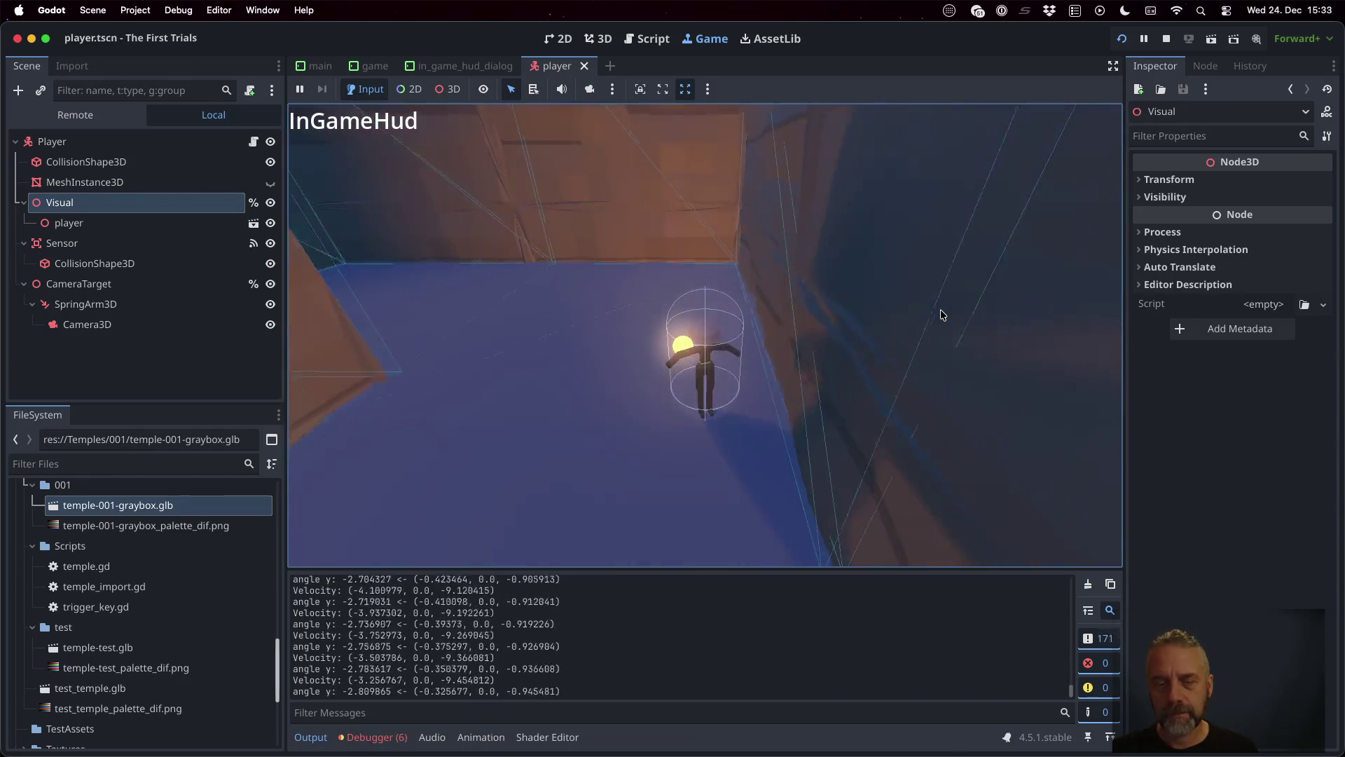
{"action": "key", "text": "d"}
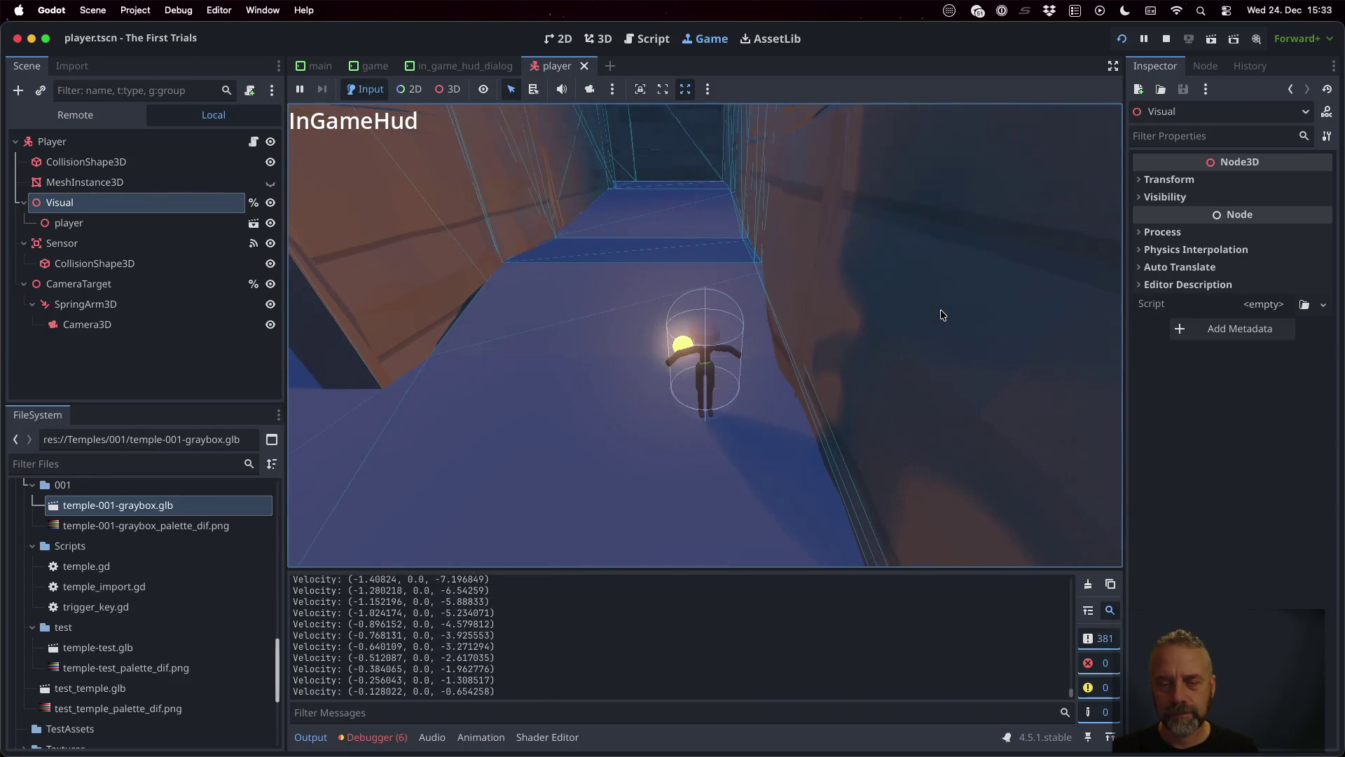
{"action": "key", "text": "a"}
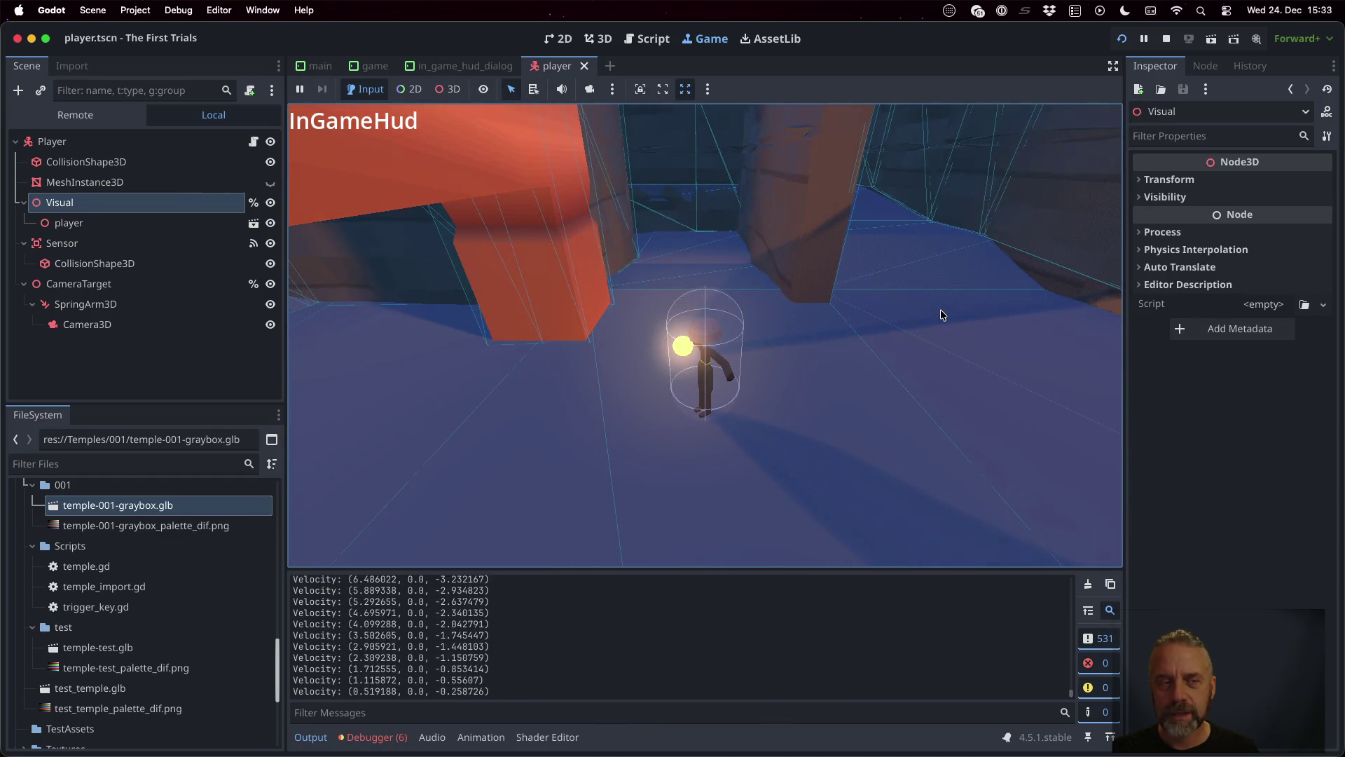
{"action": "key", "text": "s"}
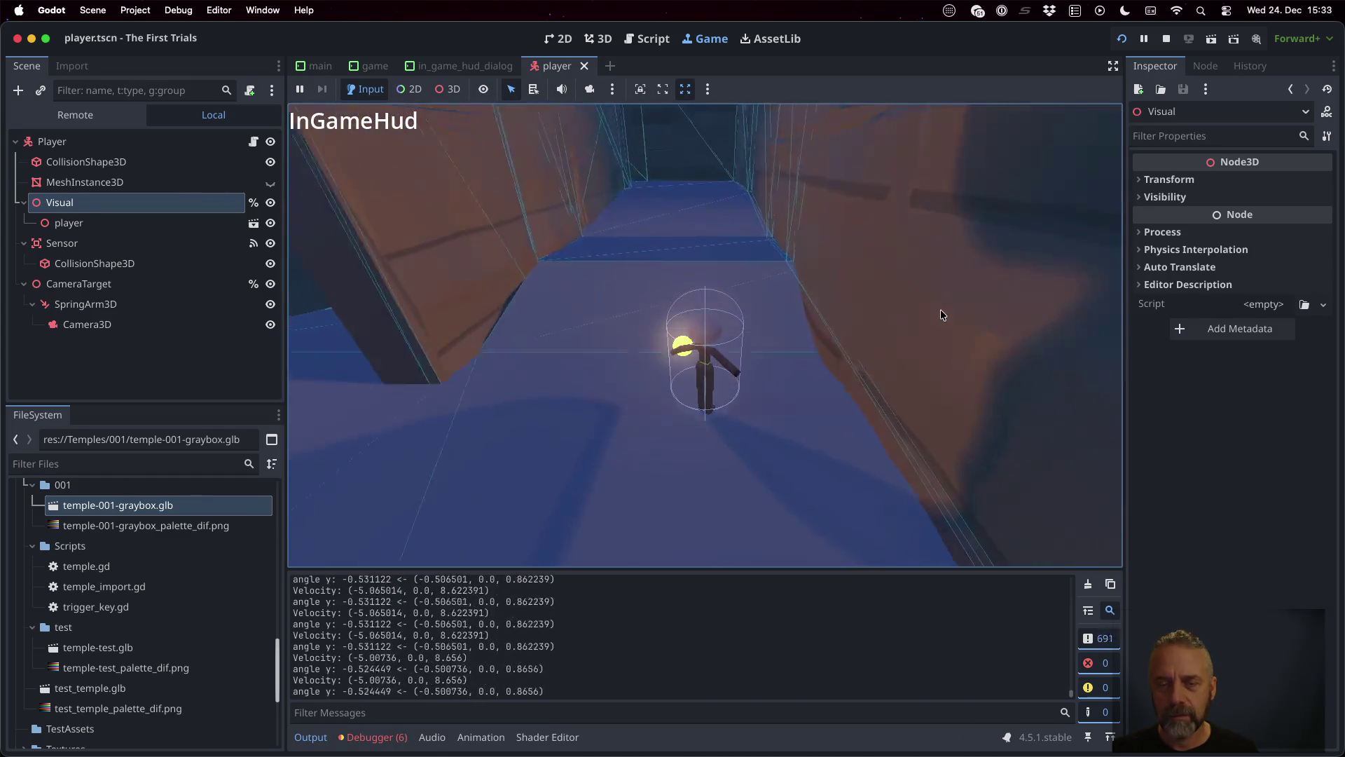
Step: Stop the game and scroll player.gd down to the leftover code after return
{"action": "left_click", "coordinate": [1166, 38]}
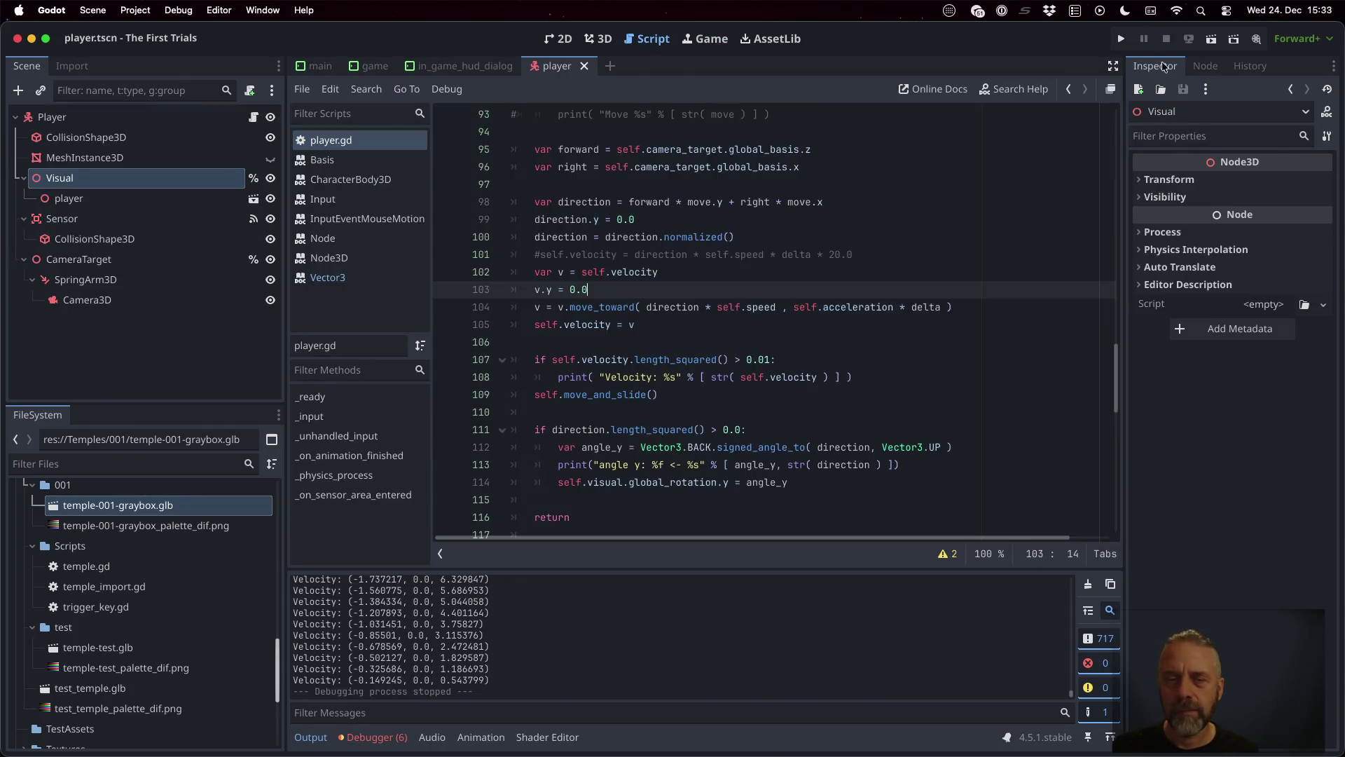
{"action": "scroll", "coordinate": [701, 337], "scroll_direction": "up", "scroll_amount": 2}
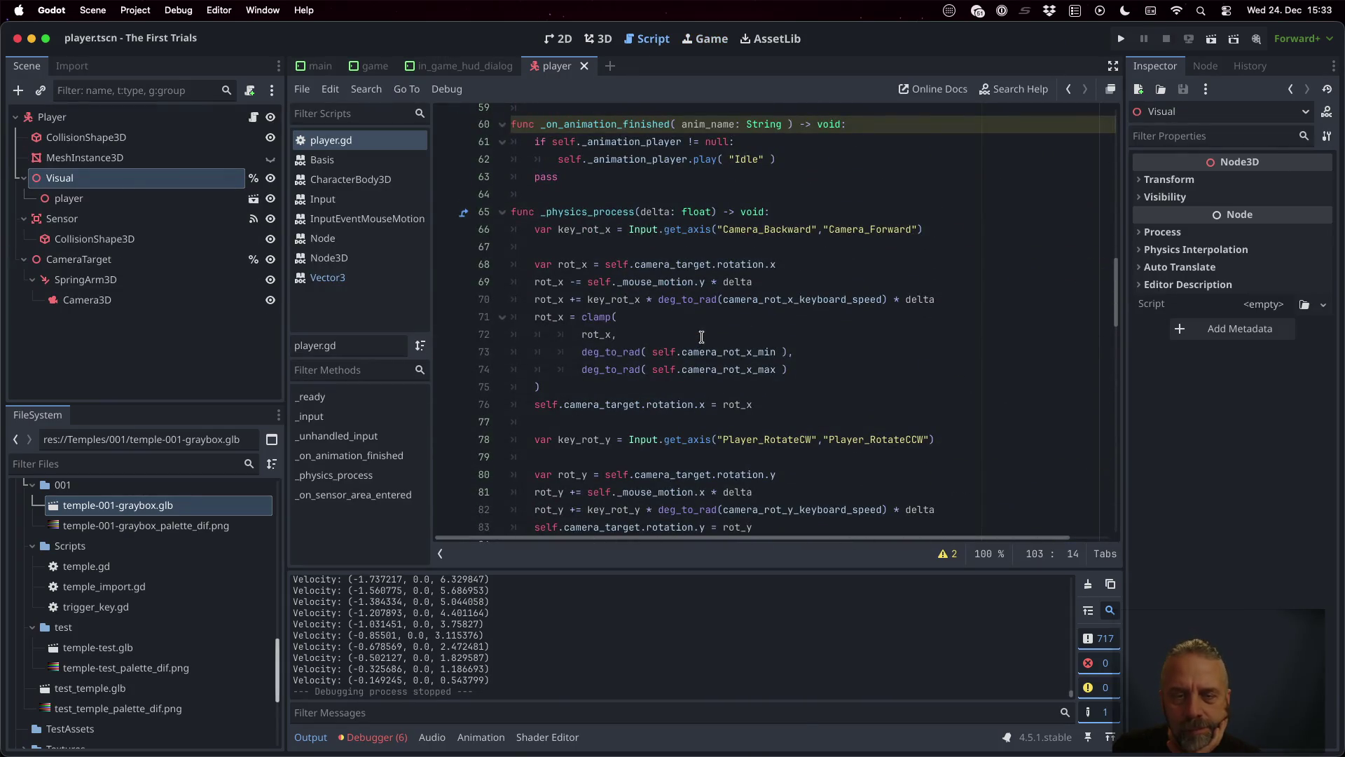
{"action": "scroll", "coordinate": [701, 337], "scroll_direction": "down", "scroll_amount": 7}
{"action": "scroll", "coordinate": [702, 337], "scroll_direction": "down", "scroll_amount": 2}
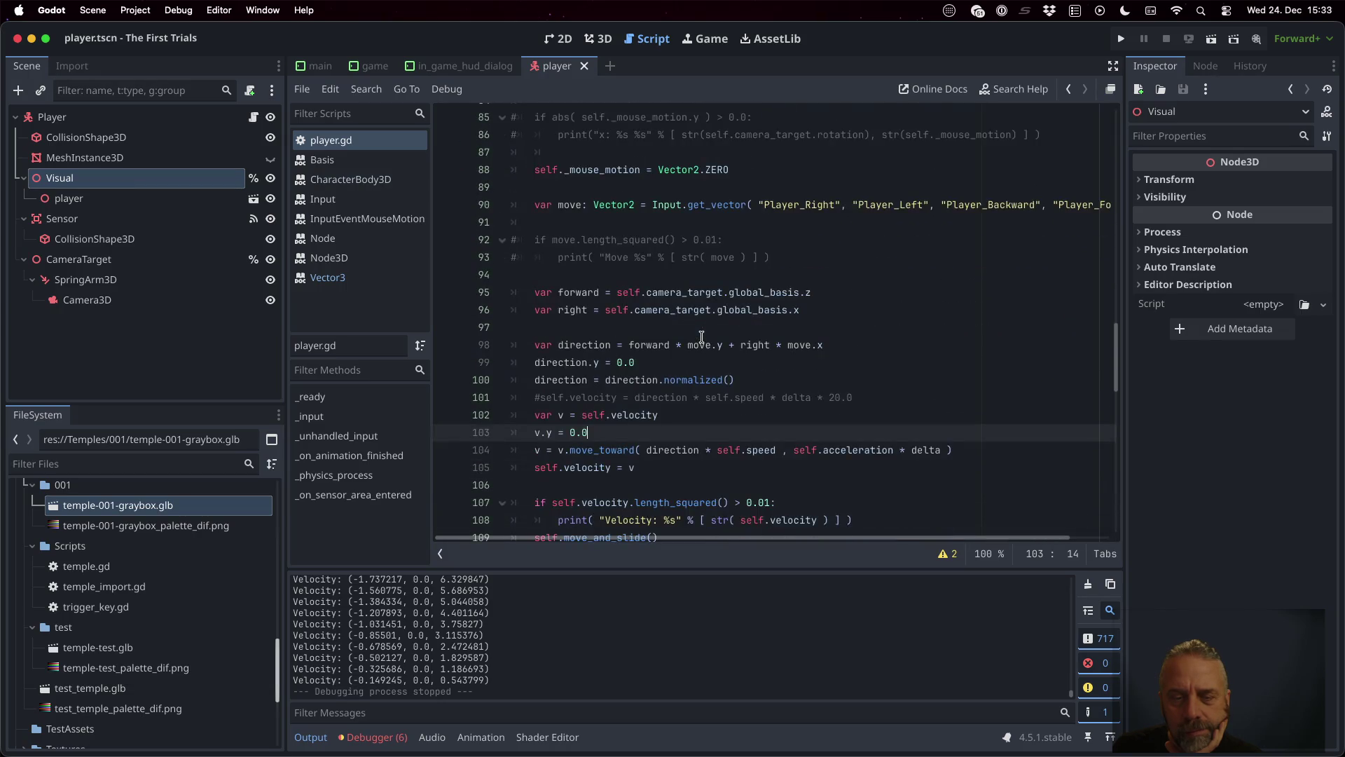
{"action": "scroll", "coordinate": [701, 337], "scroll_direction": "down", "scroll_amount": 2}
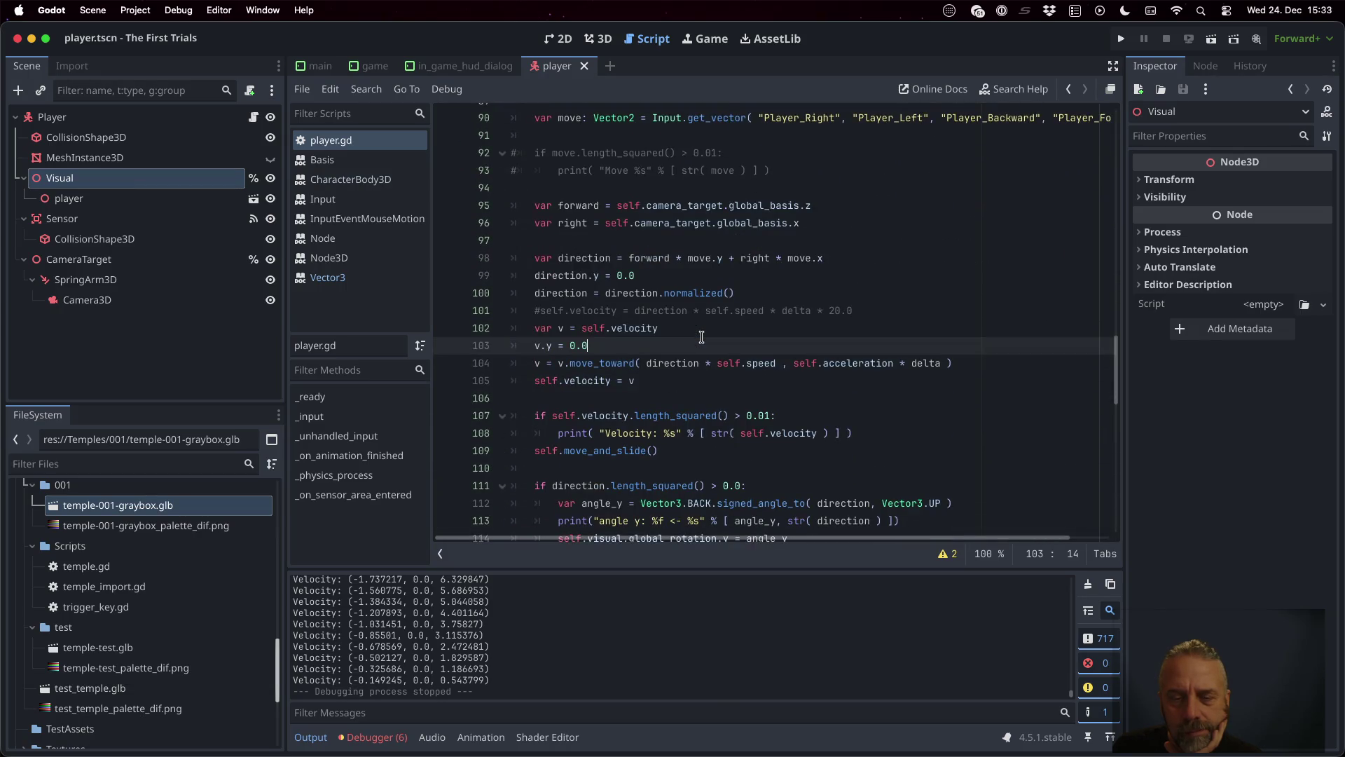
{"action": "scroll", "coordinate": [701, 337], "scroll_direction": "down", "scroll_amount": 2}
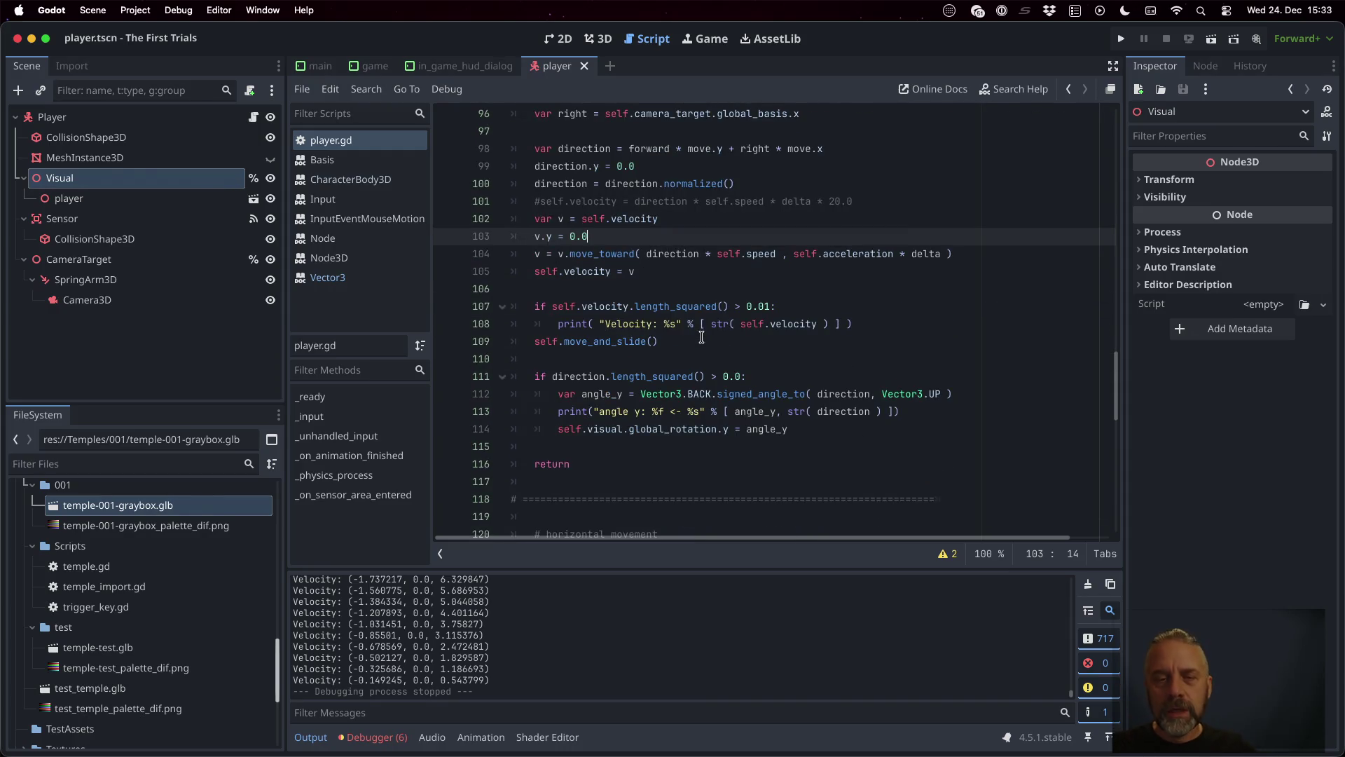
{"action": "scroll", "coordinate": [702, 337], "scroll_direction": "down", "scroll_amount": 6}
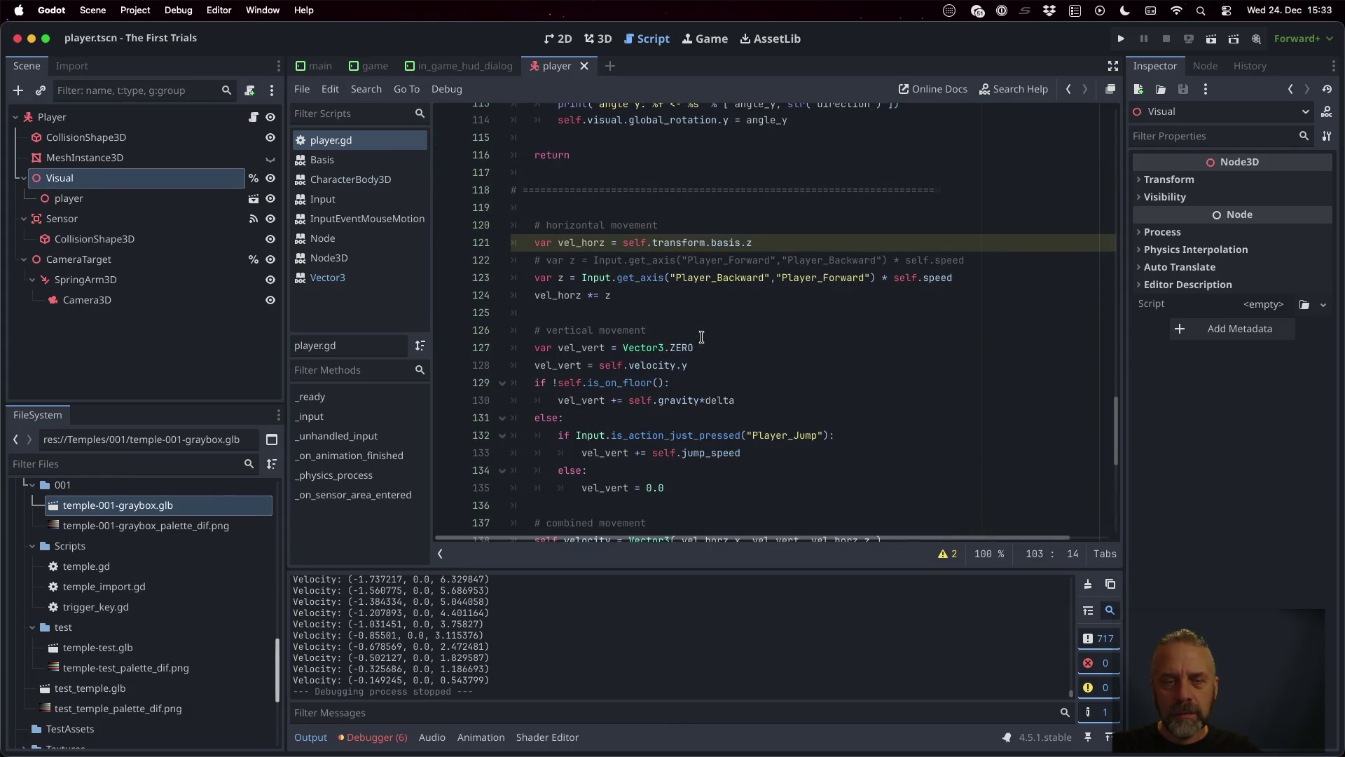
{"action": "scroll", "coordinate": [702, 337], "scroll_direction": "down", "scroll_amount": 7}
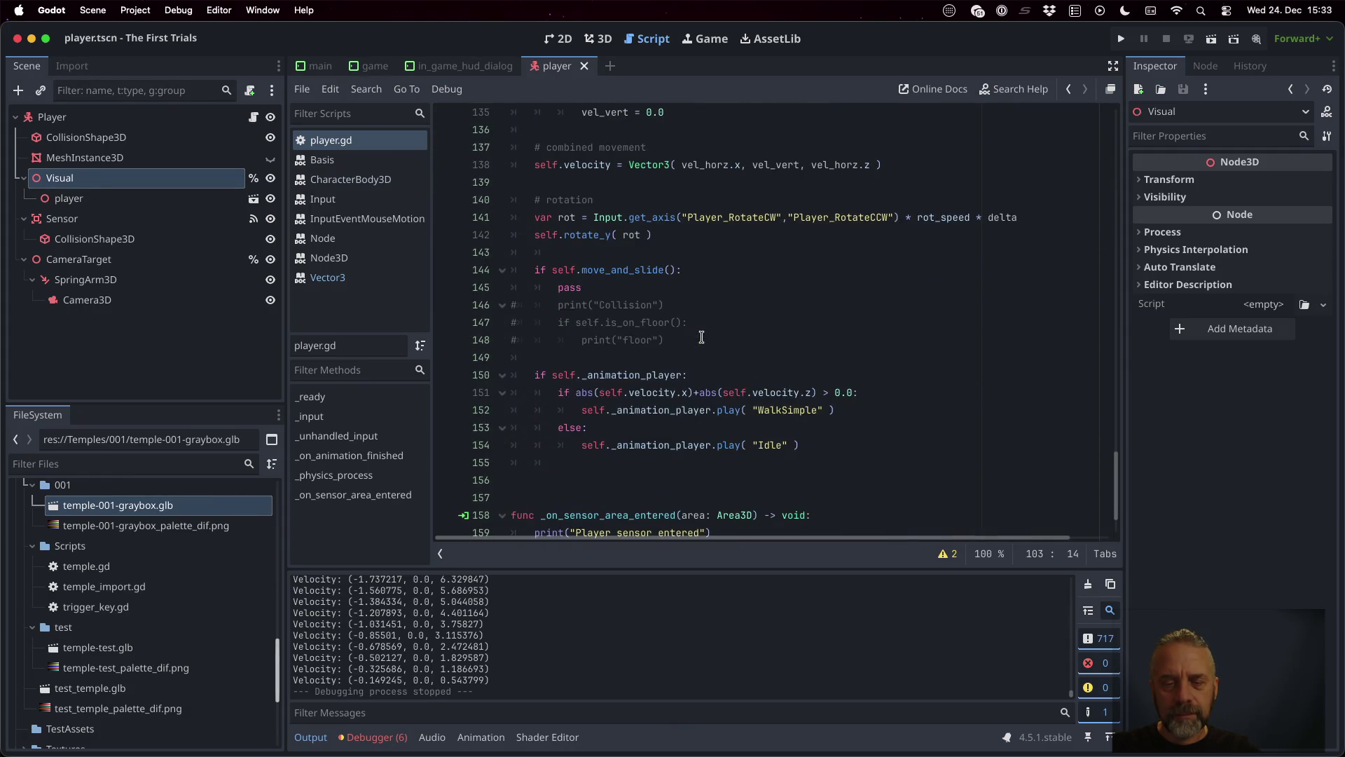
{"action": "scroll", "coordinate": [667, 242], "scroll_direction": "up", "scroll_amount": 6}
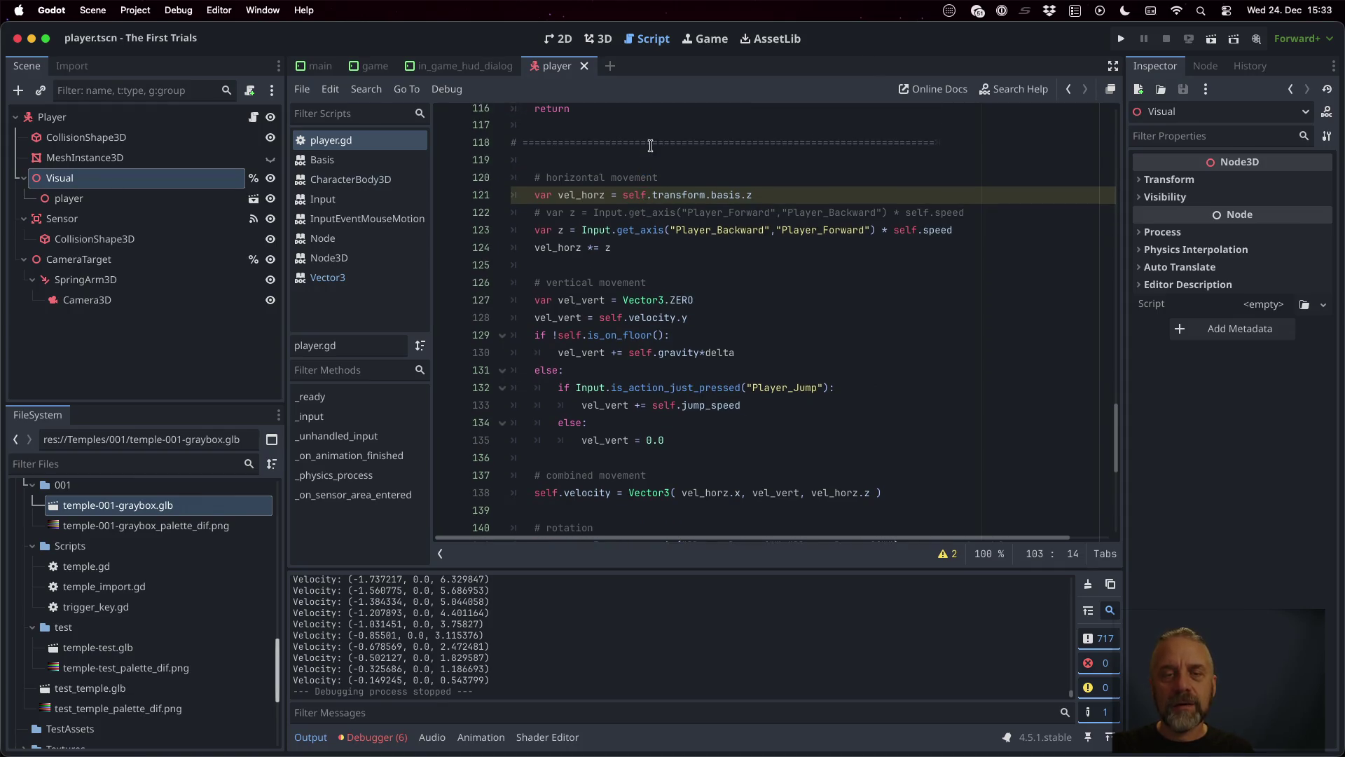
Step: Delete the old horizontal, vertical, rotation and animation blocks and their blank lines
{"action": "left_click", "coordinate": [651, 143]}
{"action": "key", "text": "shift+Down"}
{"action": "key", "text": "shift+Down"}
{"action": "key", "text": "shift+Down"}
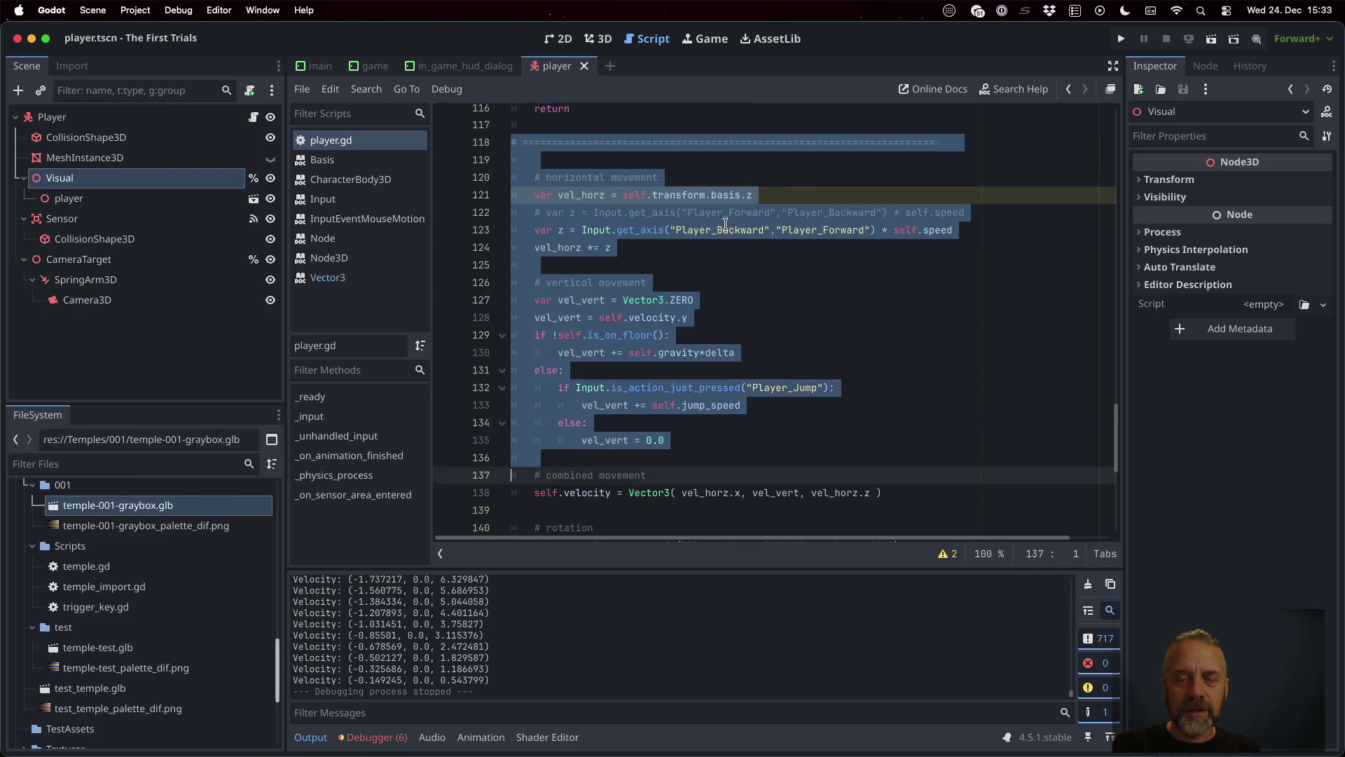
{"action": "key", "text": "shift+Down"}
{"action": "key", "text": "shift+Down"}
{"action": "key", "text": "BackSpace"}
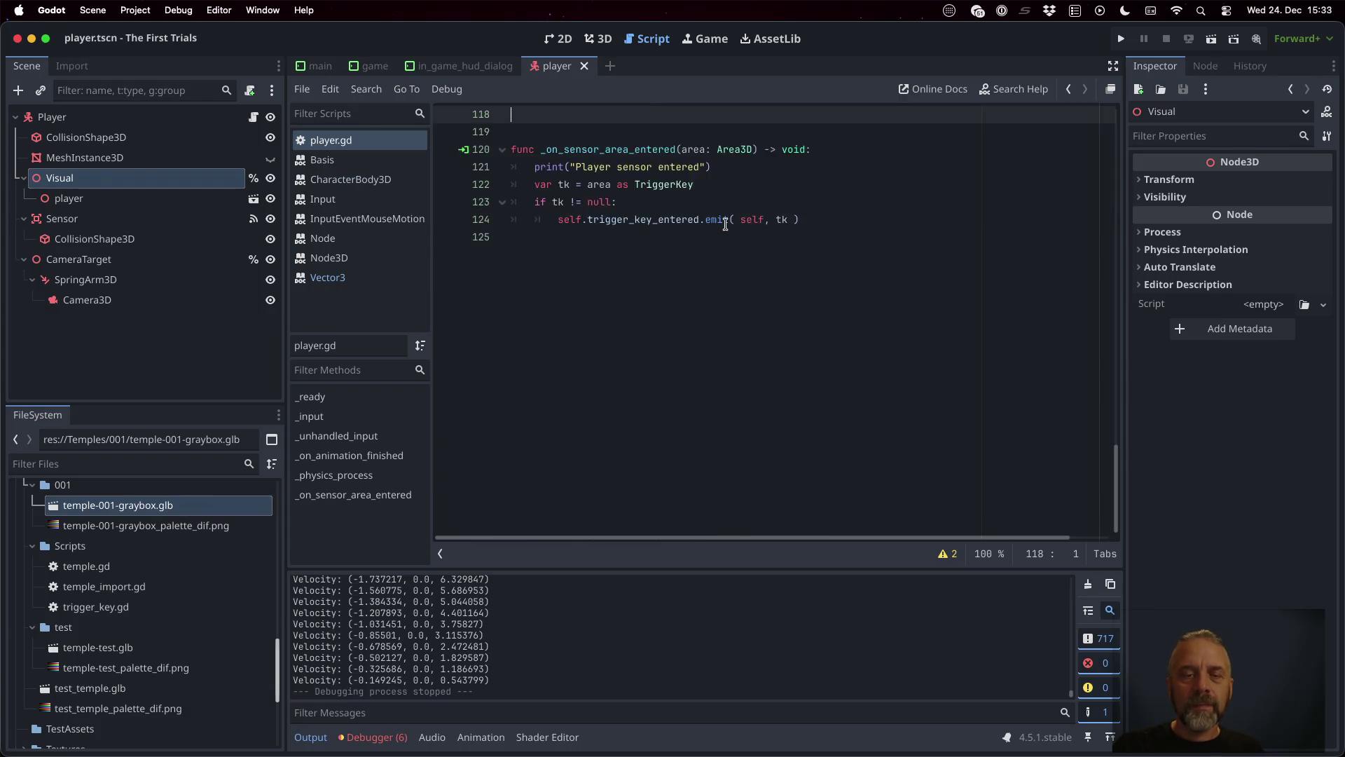
{"action": "key", "text": "BackSpace"}
{"action": "key", "text": "BackSpace"}
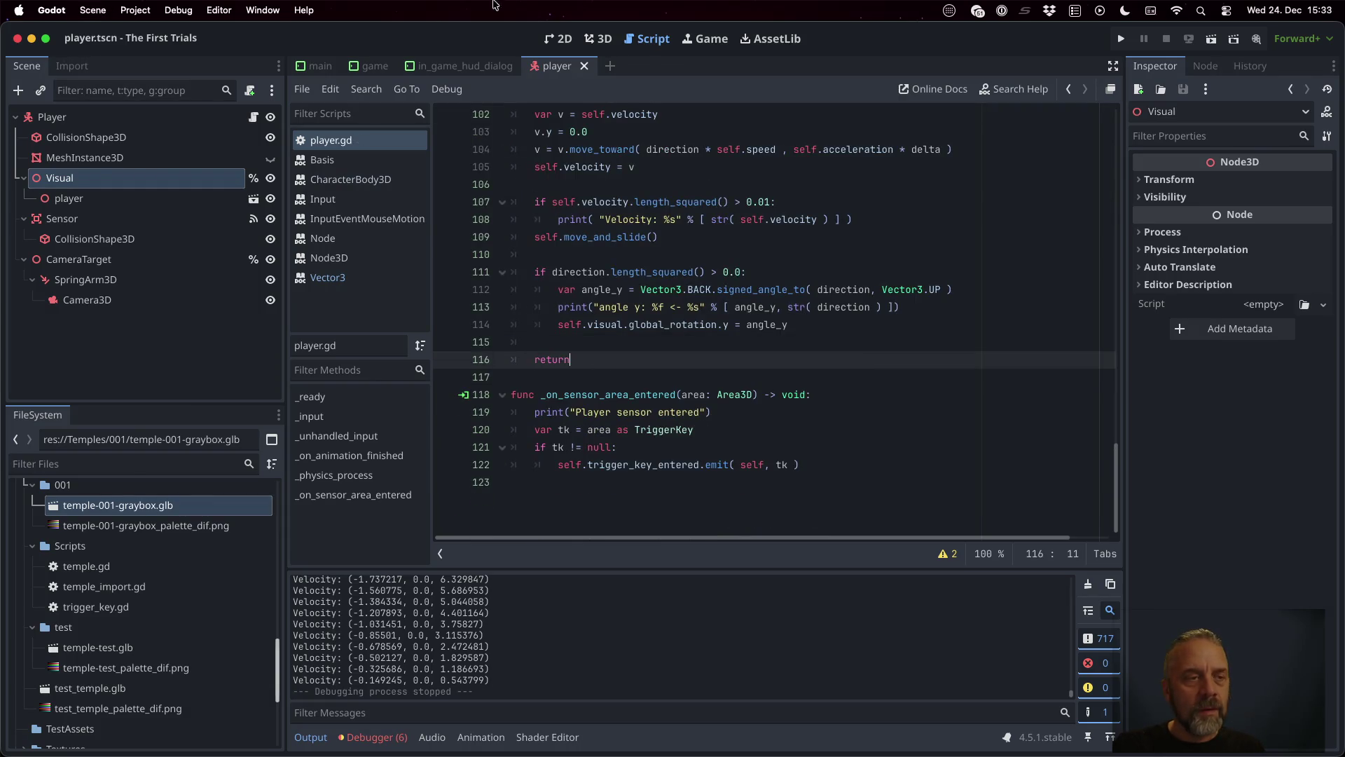
Step: Select the Player node and search its Inspector properties for 'grav', then clear the filter
{"action": "left_click", "coordinate": [134, 116]}
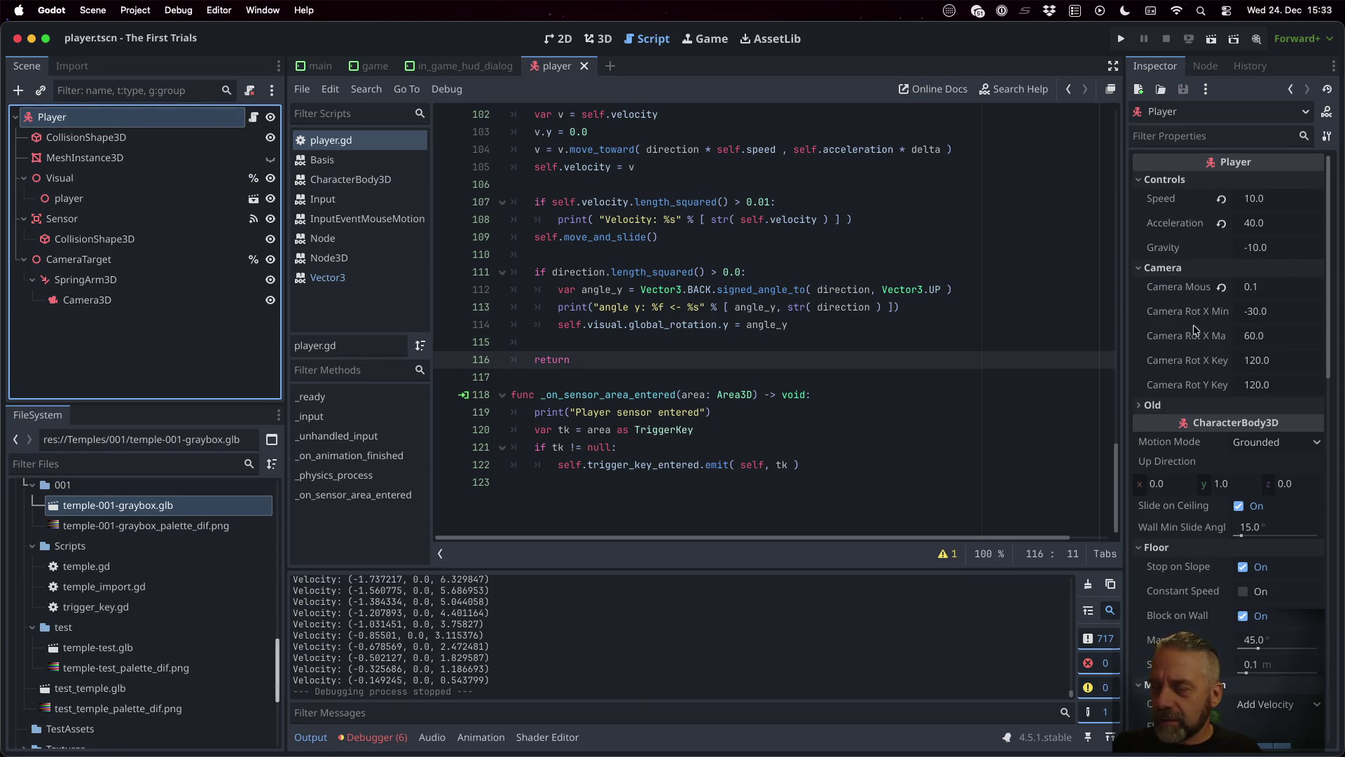
{"action": "scroll", "coordinate": [1192, 336], "scroll_direction": "down", "scroll_amount": 5}
{"action": "scroll", "coordinate": [1185, 344], "scroll_direction": "up", "scroll_amount": 5}
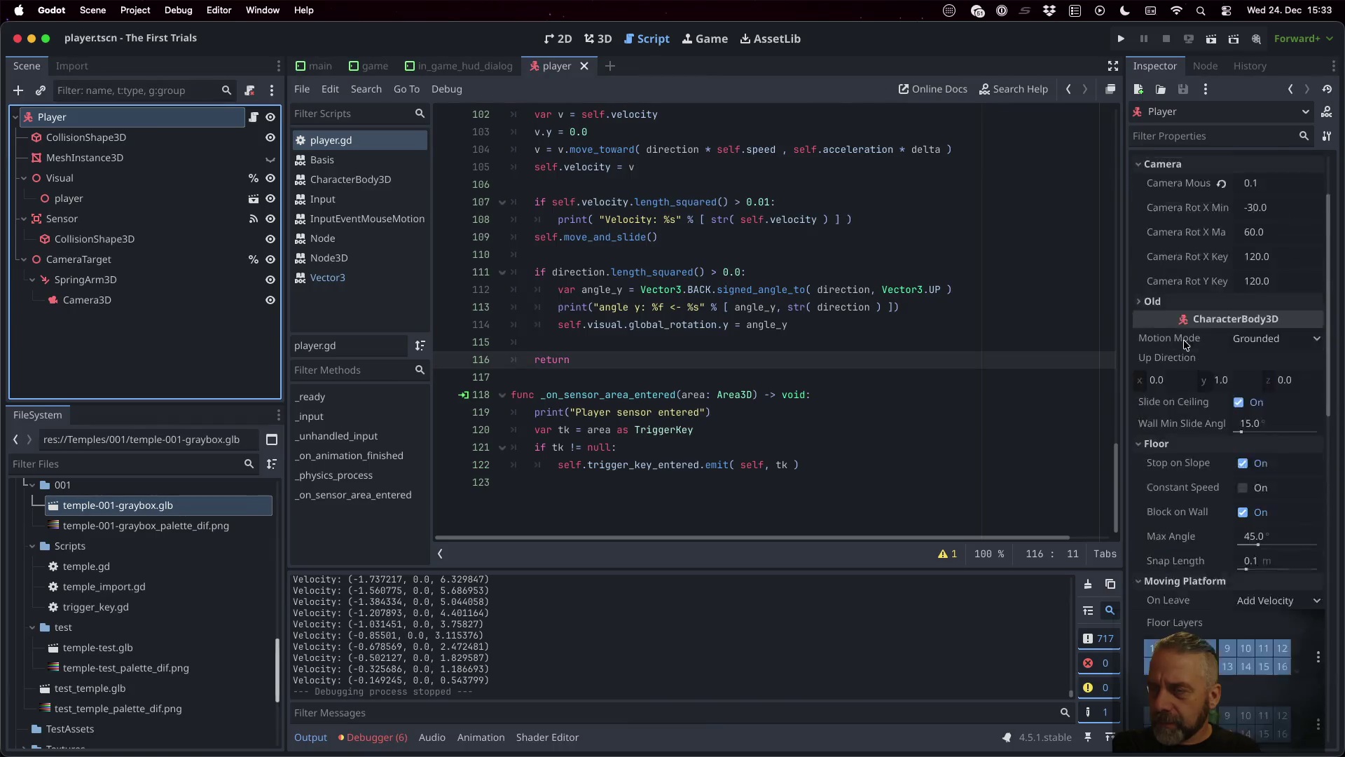
{"action": "left_click", "coordinate": [1173, 136]}
{"action": "type", "text": "grav"}
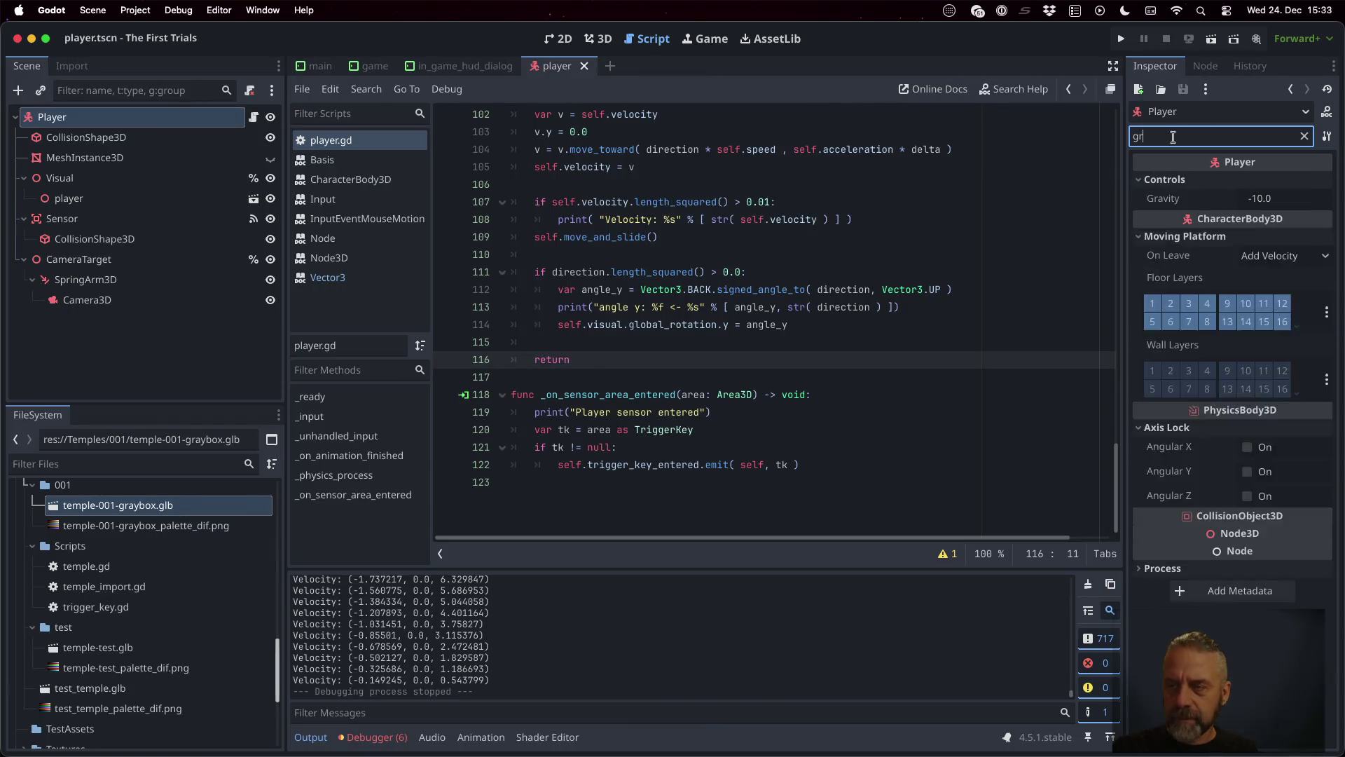
{"action": "key", "text": "BackSpace"}
{"action": "key", "text": "BackSpace"}
{"action": "key", "text": "BackSpace"}
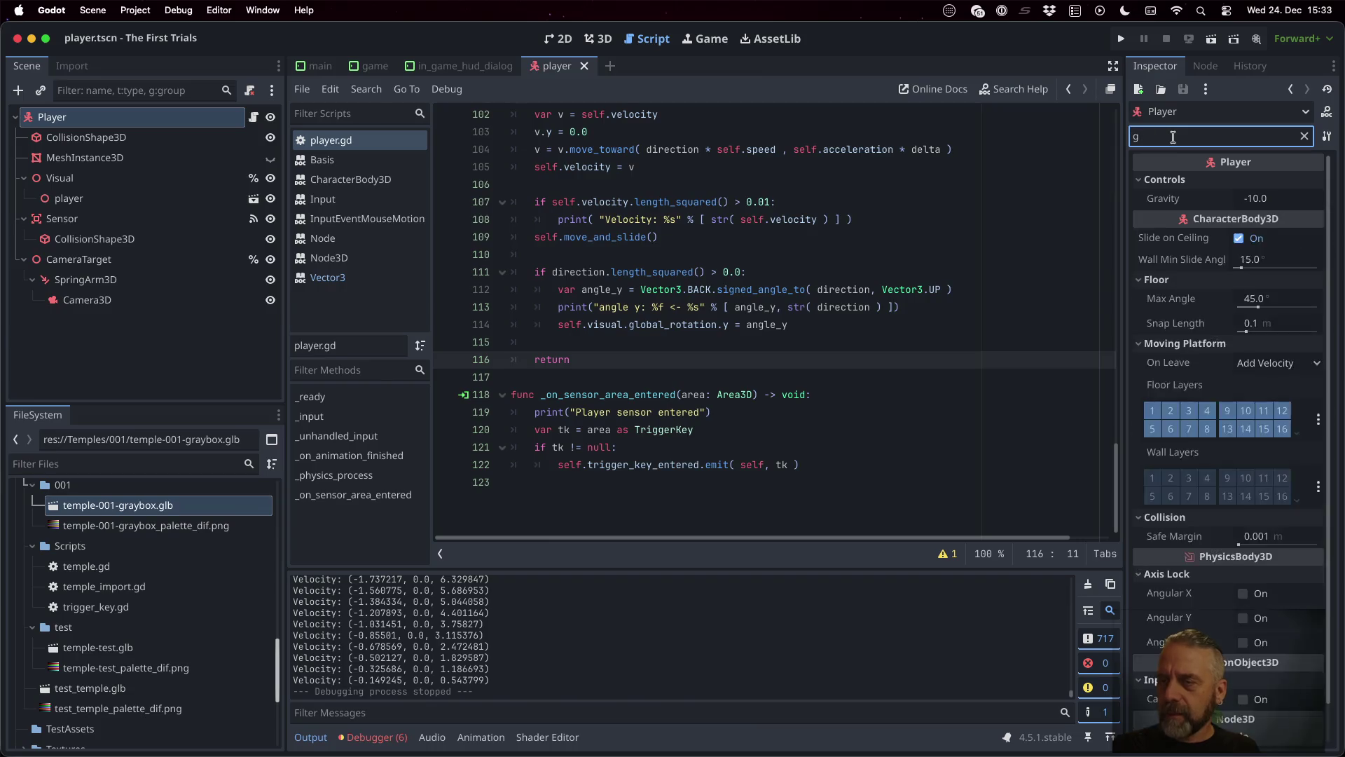
Step: Set CharacterBody3D Motion Mode to Floating and run the game
{"action": "scroll", "coordinate": [1182, 281], "scroll_direction": "down", "scroll_amount": 2}
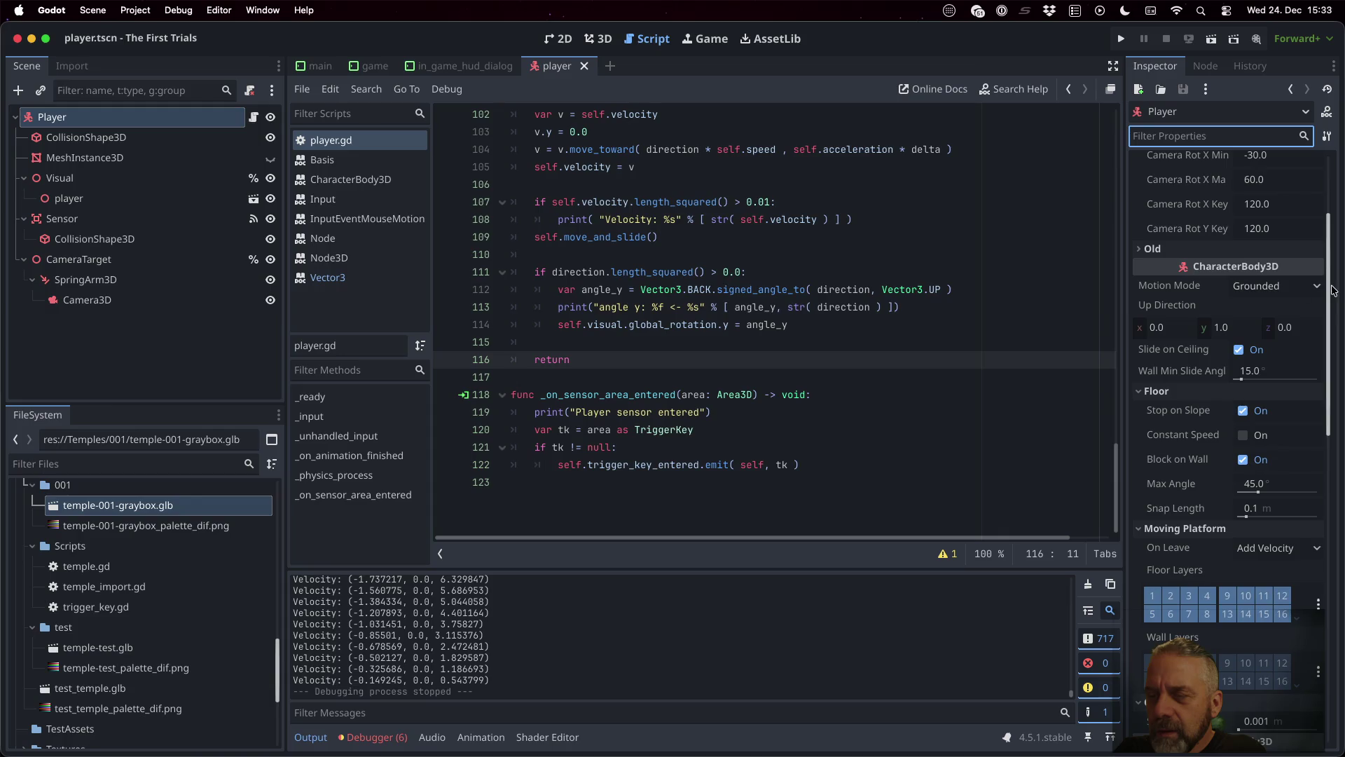
{"action": "mouse_move", "coordinate": [1163, 292]}
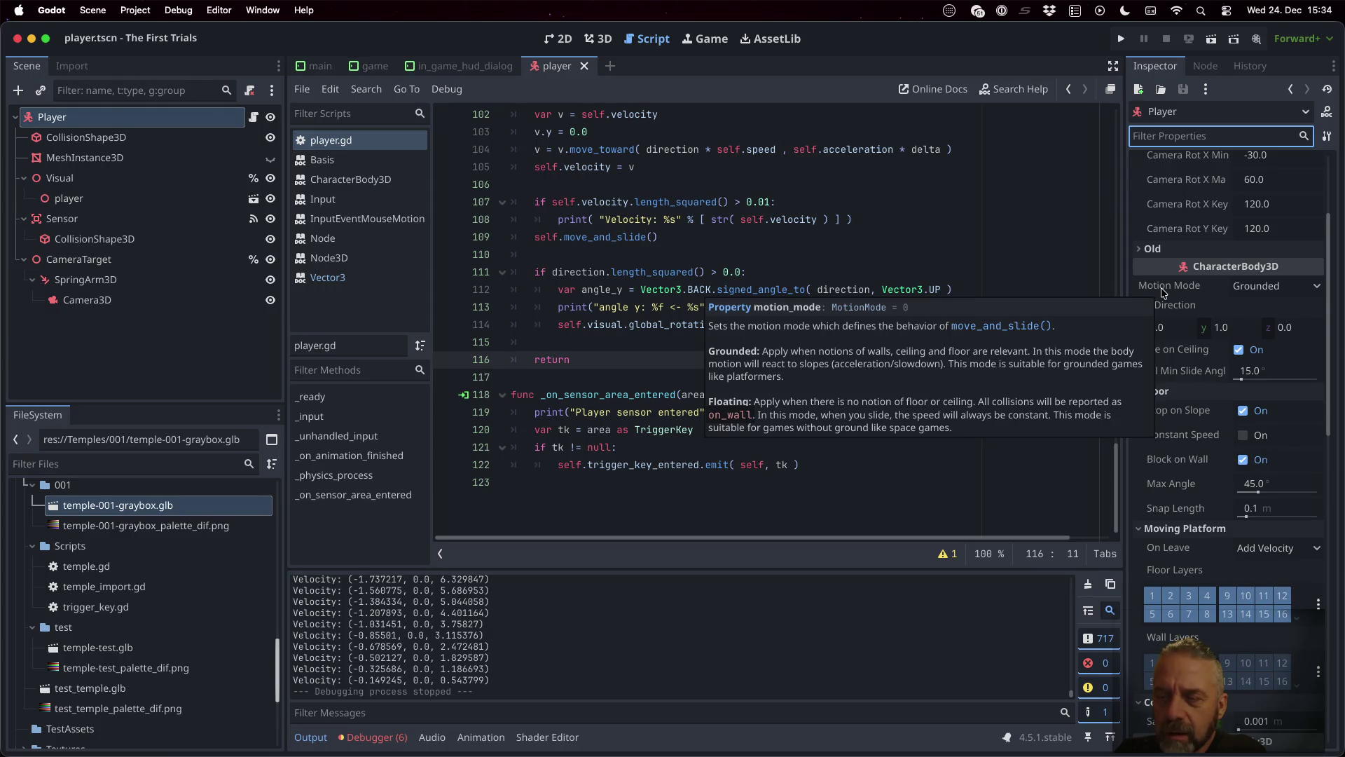
{"action": "left_click", "coordinate": [1266, 290]}
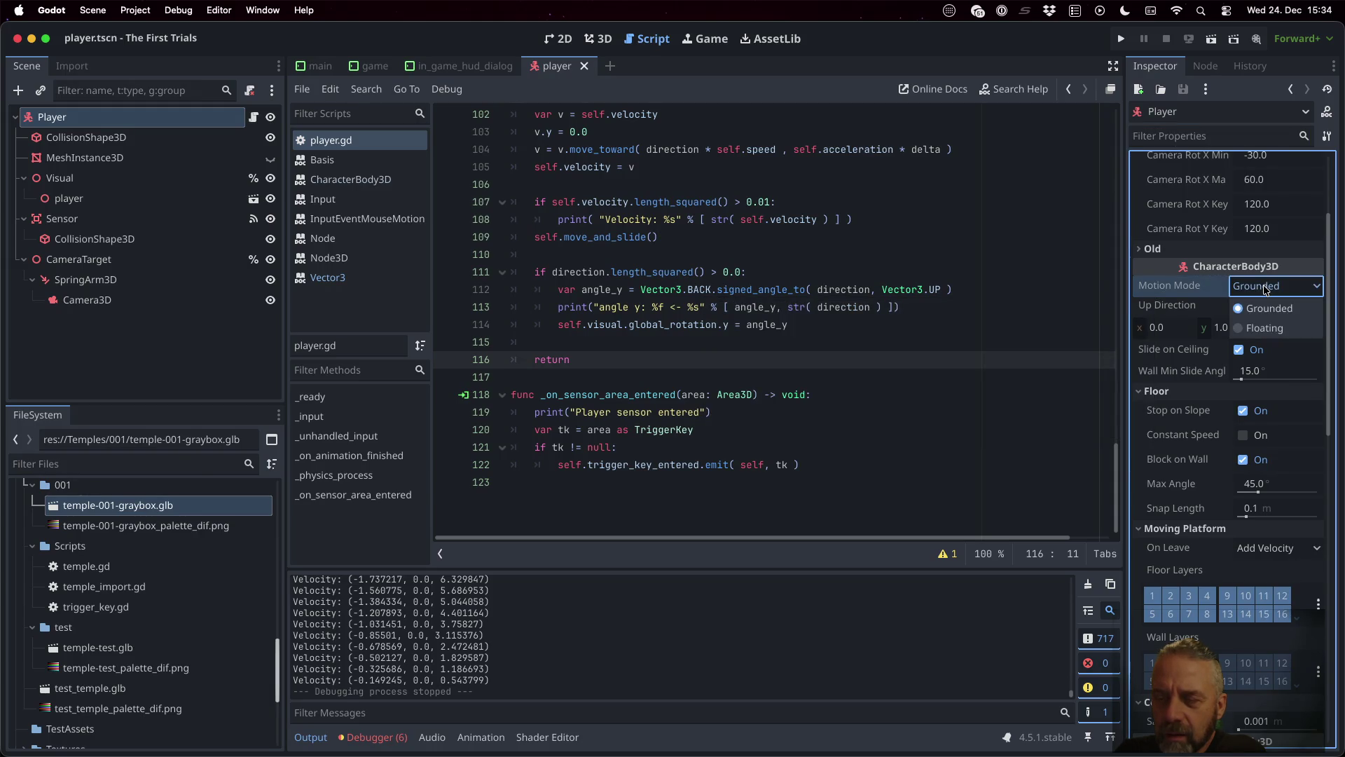
{"action": "left_click", "coordinate": [1267, 327]}
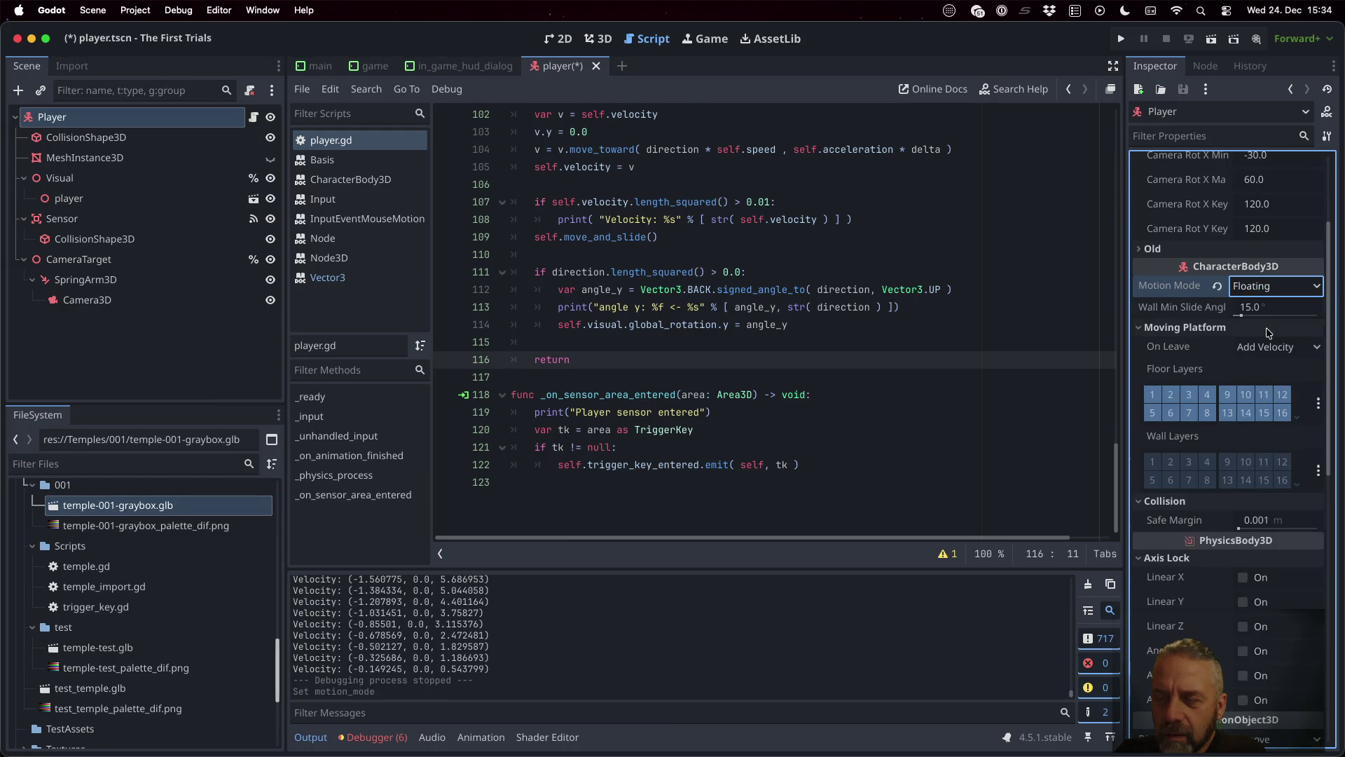
{"action": "left_click", "coordinate": [1121, 38]}
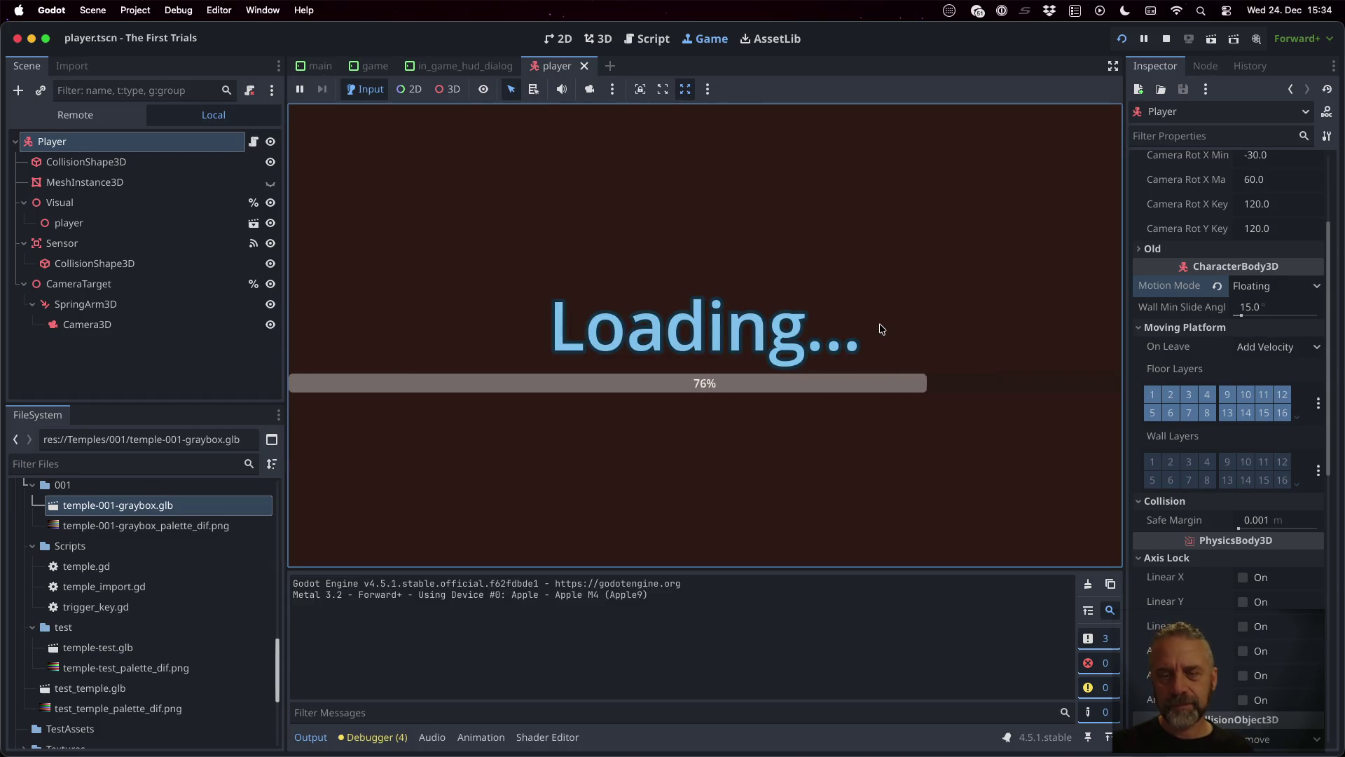
Step: Walk the floating player through the temple corridors toward the orange ledge
{"action": "key", "text": "a"}
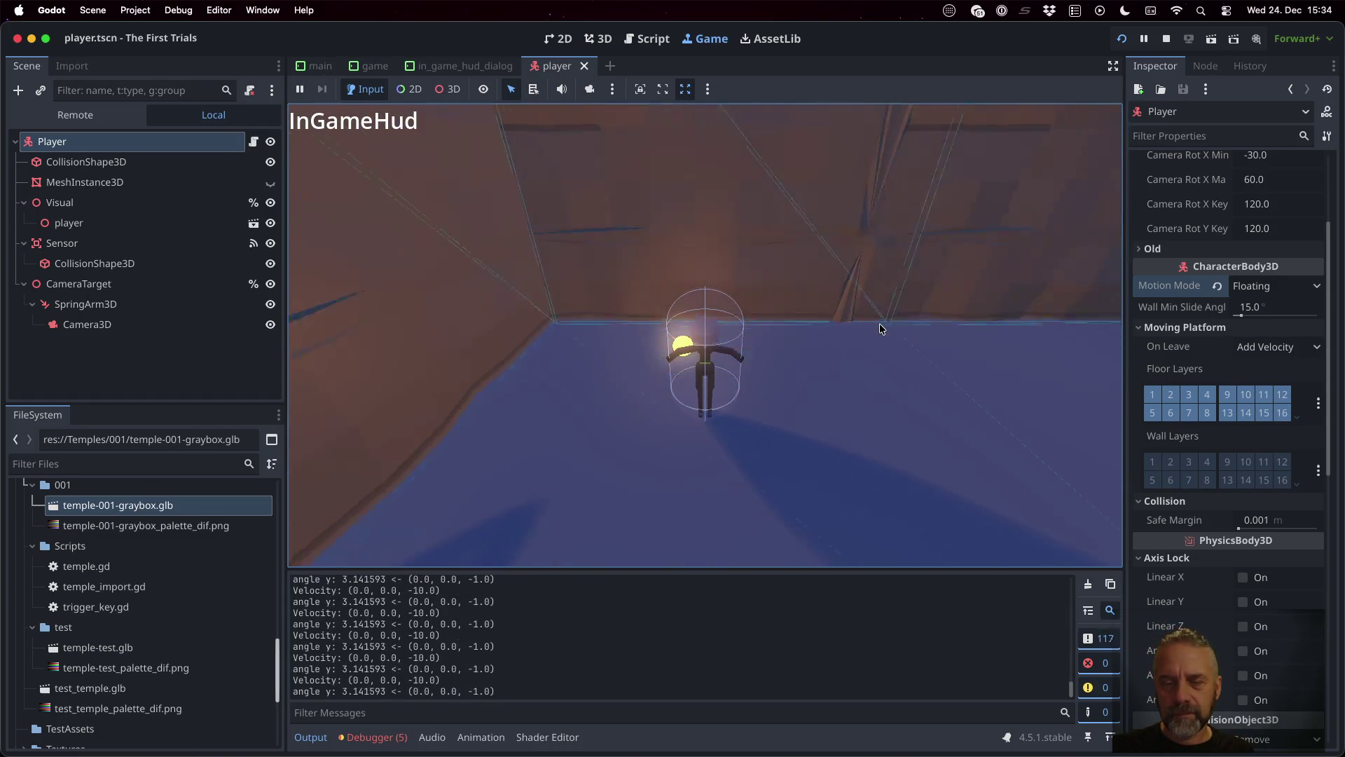
{"action": "key", "text": "w"}
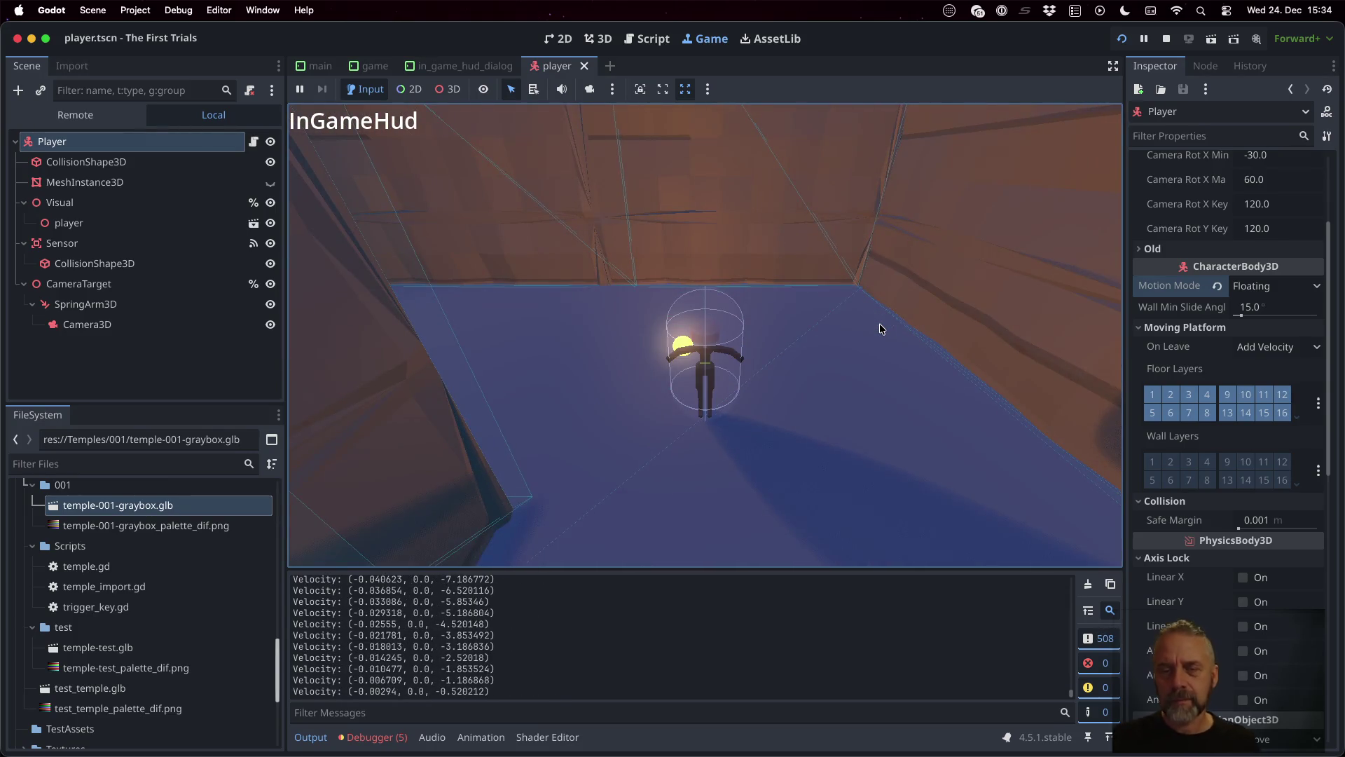
{"action": "key", "text": "Right"}
{"action": "key", "text": "w"}
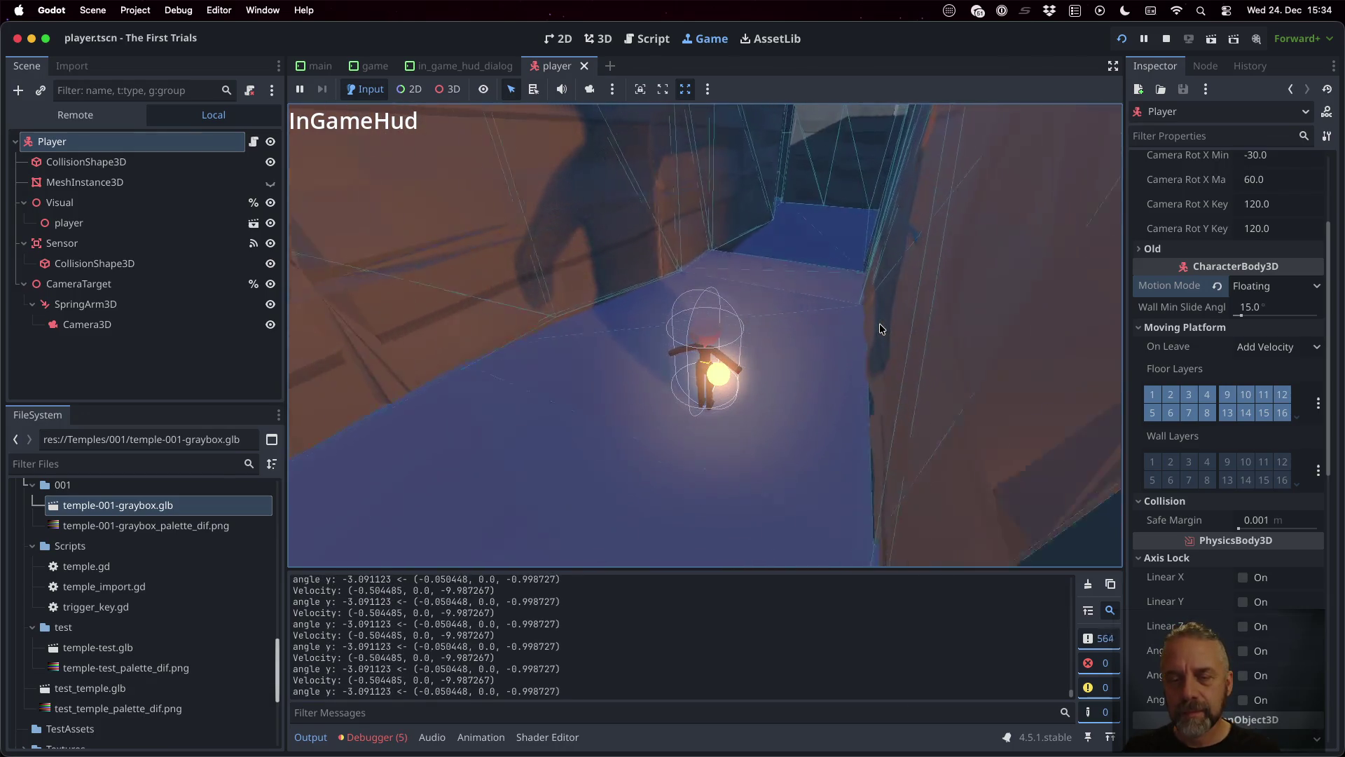
{"action": "key", "text": "s"}
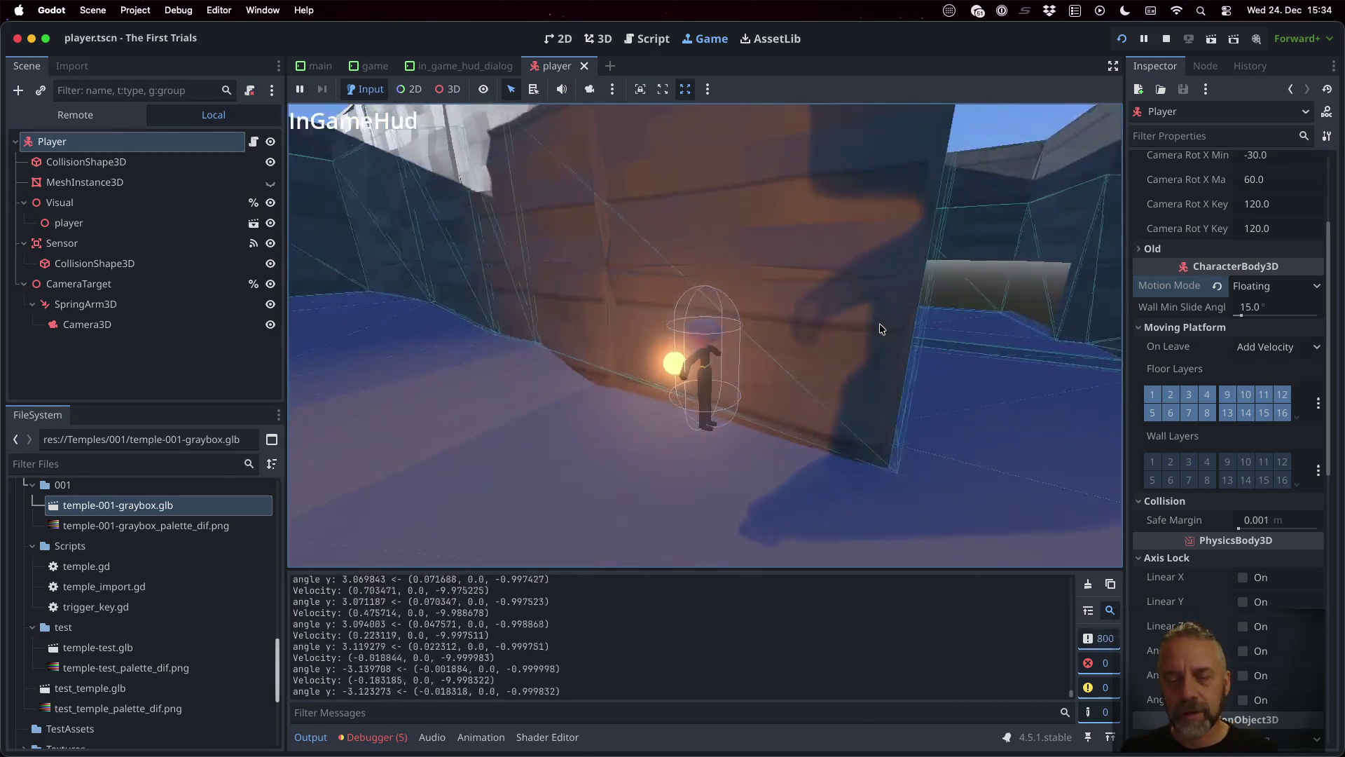
{"action": "key", "text": "s"}
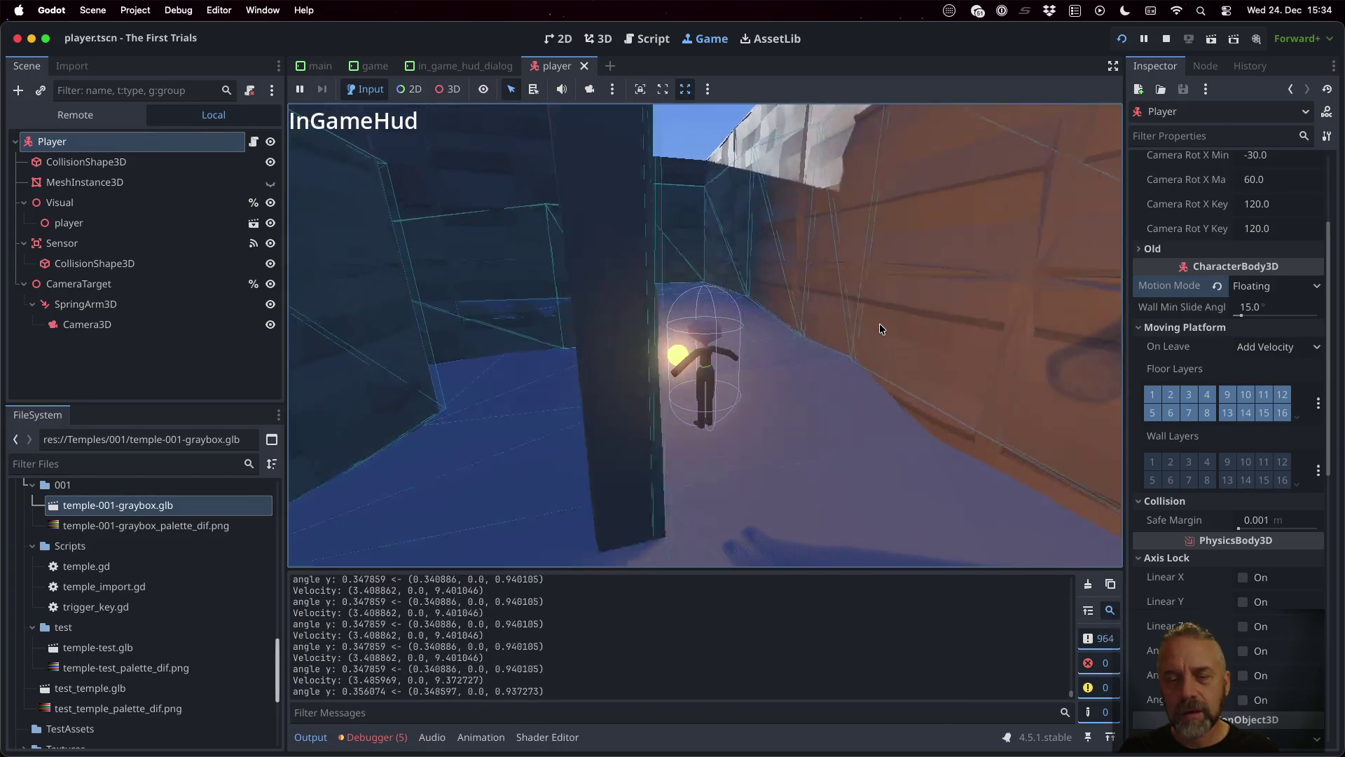
{"action": "key", "text": "w"}
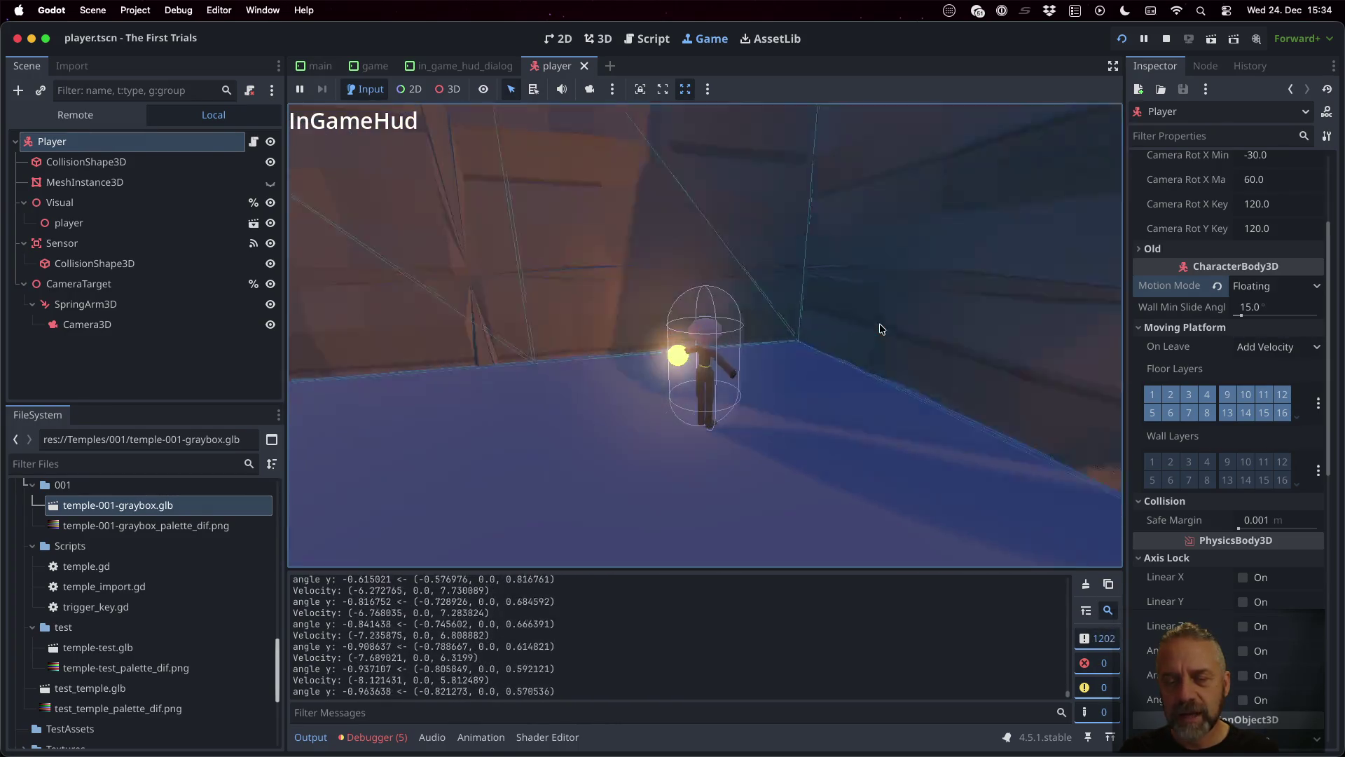
{"action": "key", "text": "d"}
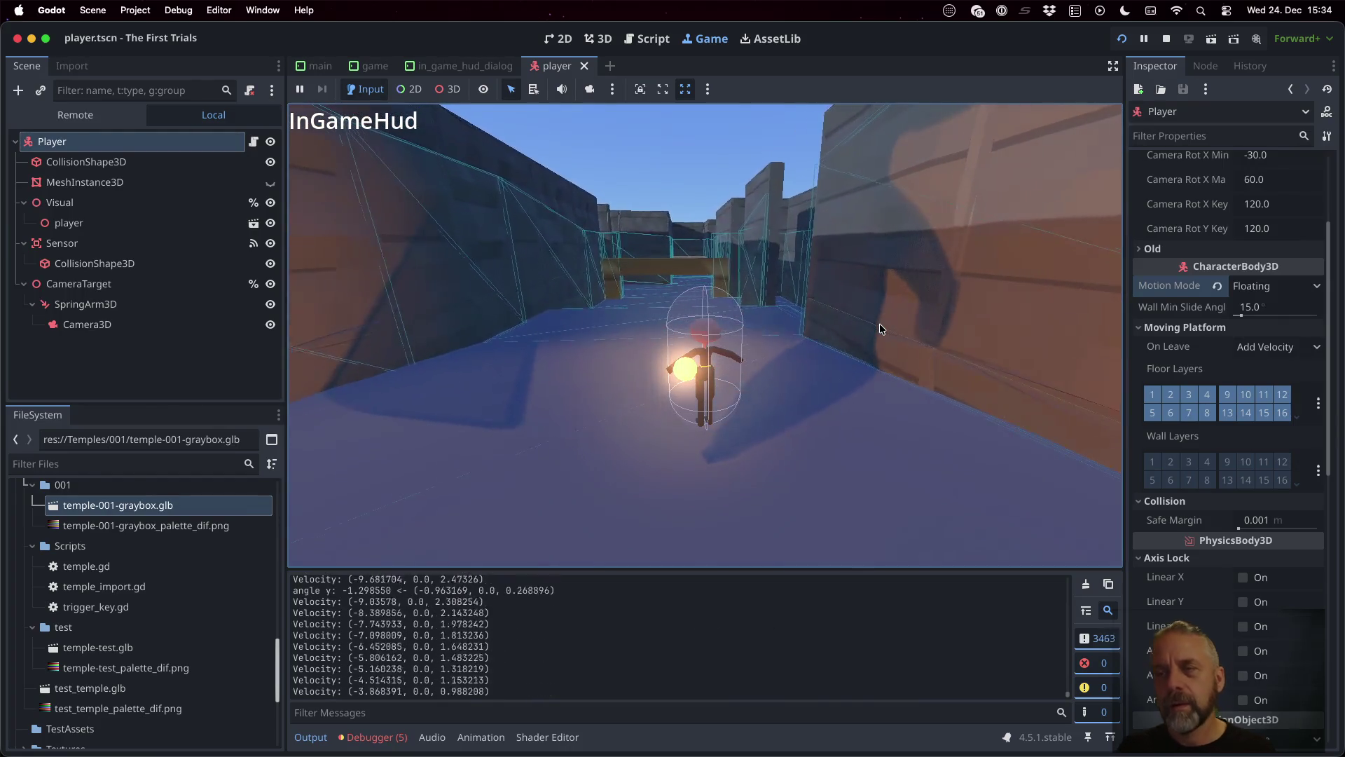
Step: Stop the game and set the Player body's Motion Mode to Grounded, reviewing the floor property tooltips
{"action": "left_click", "coordinate": [1166, 39]}
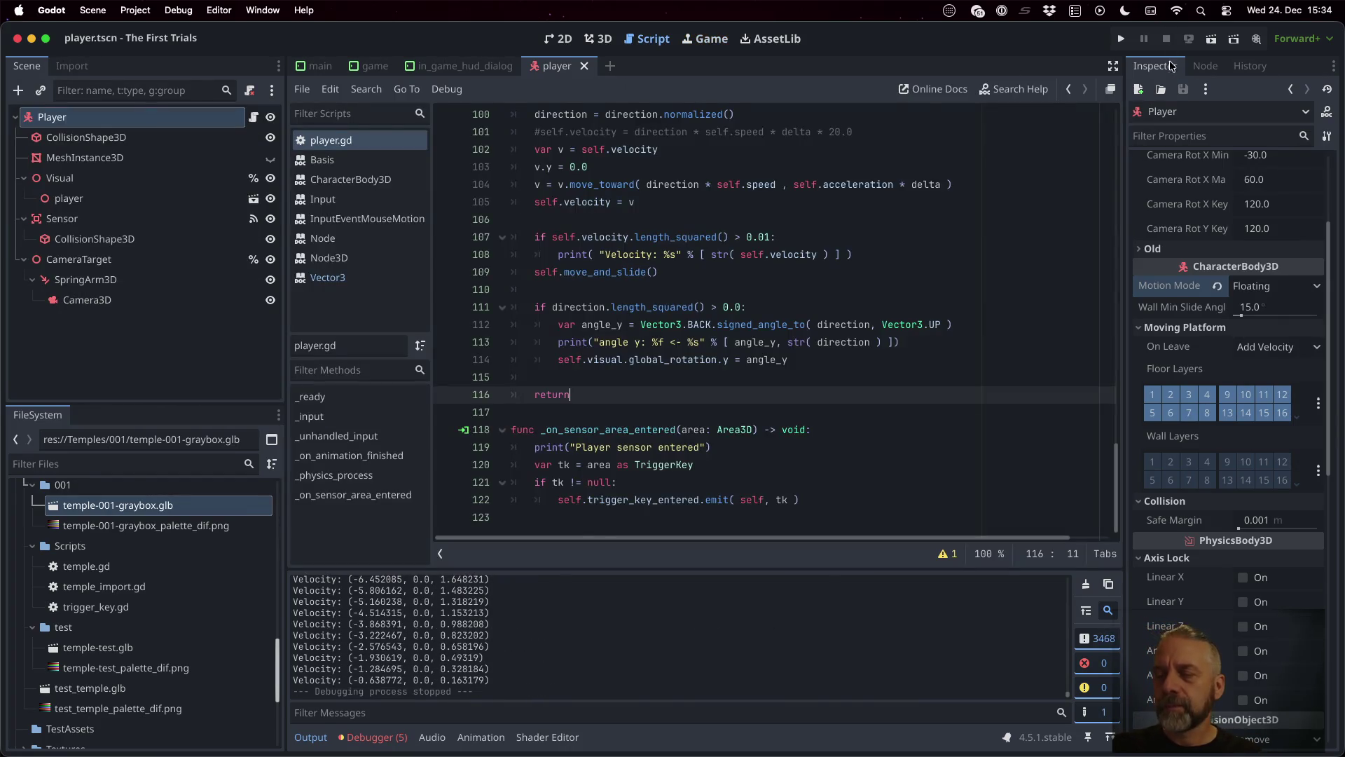
{"action": "left_click", "coordinate": [1268, 286]}
{"action": "left_click", "coordinate": [1259, 310]}
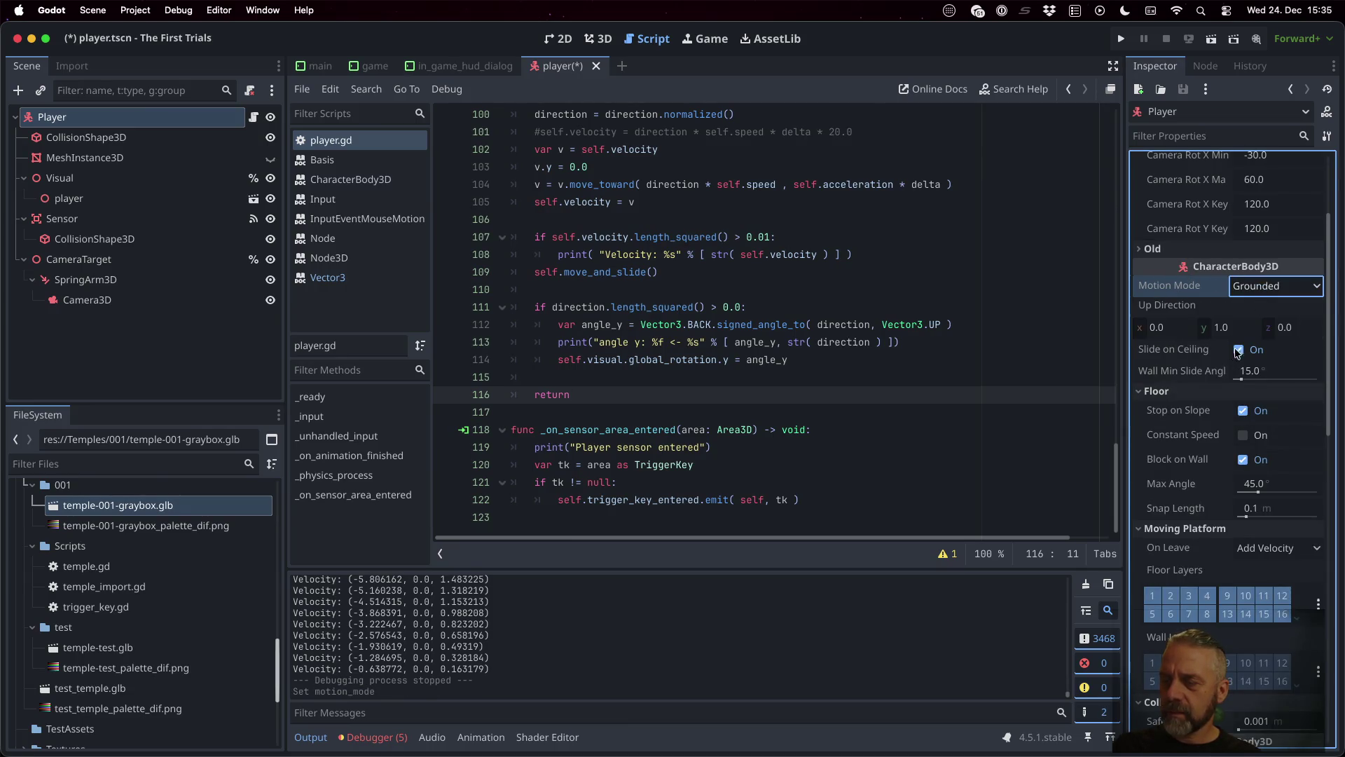
{"action": "mouse_move", "coordinate": [1171, 348]}
{"action": "mouse_move", "coordinate": [1203, 439]}
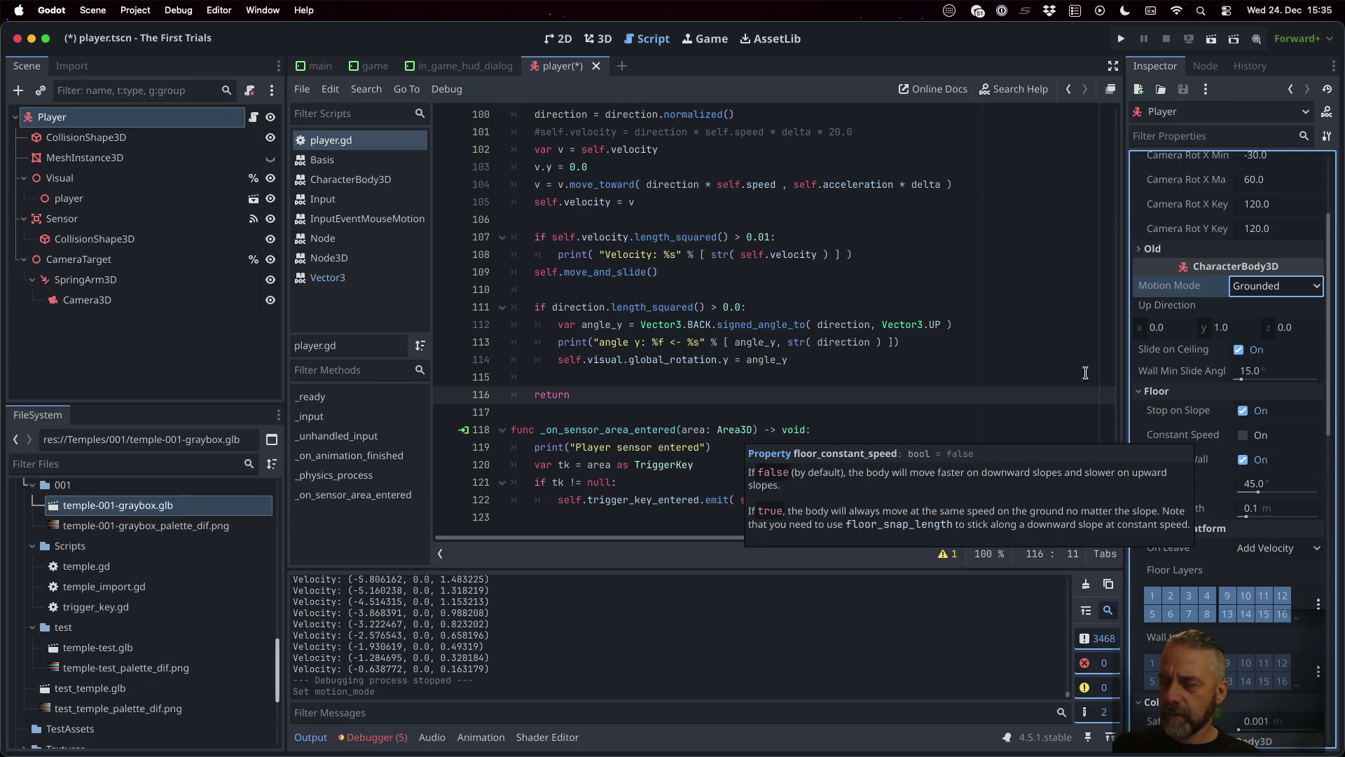
{"action": "mouse_move", "coordinate": [1179, 461]}
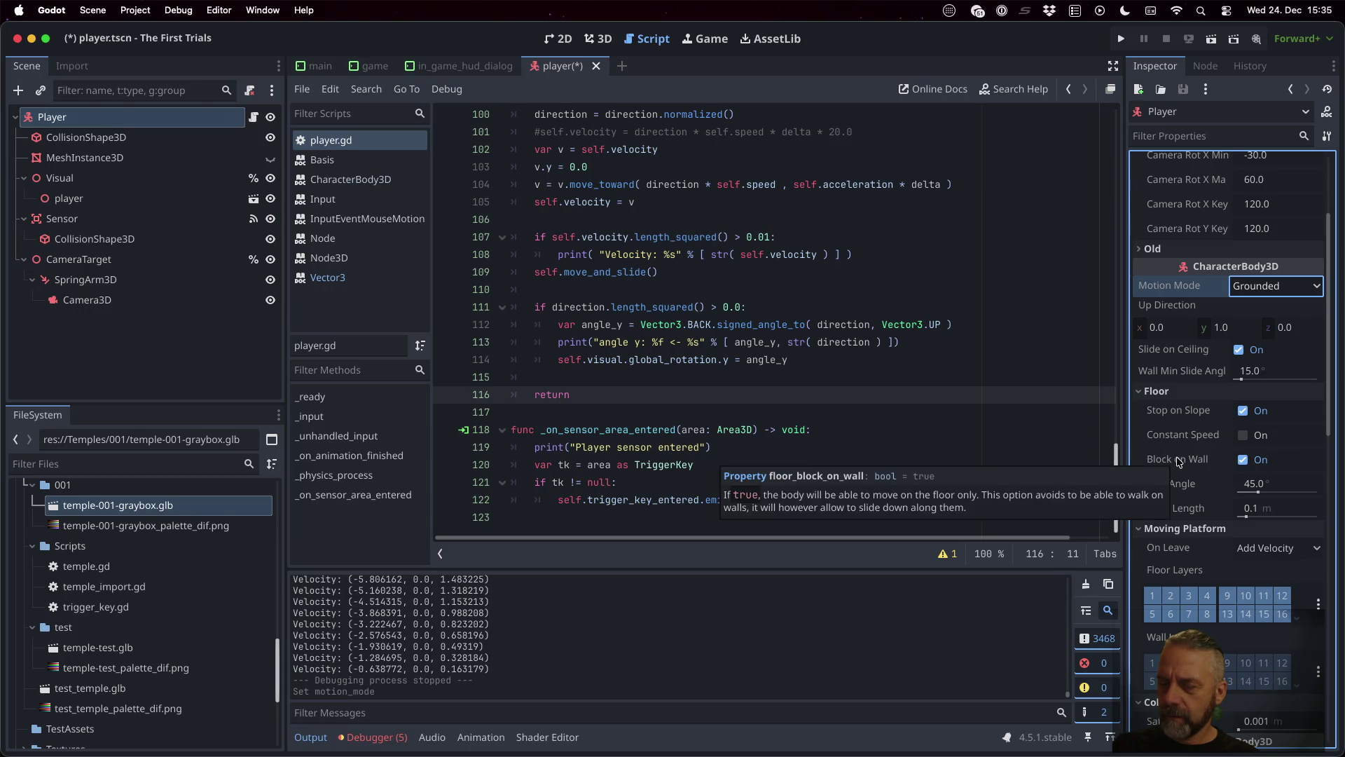
{"action": "left_click", "coordinate": [826, 361]}
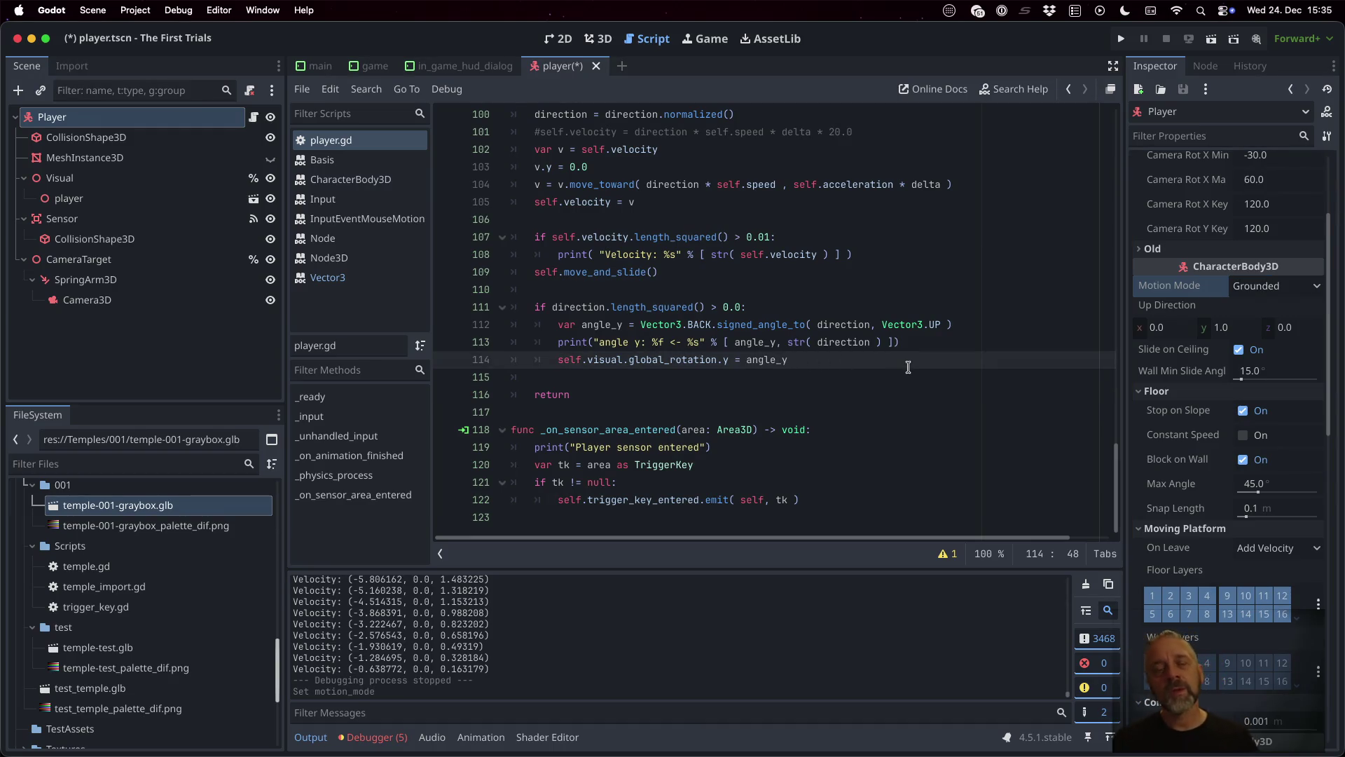
Step: Comment out the v.y = 0.0 line on line 103 and save player.gd
{"action": "key", "text": "Up"}
{"action": "key", "text": "Up"}
{"action": "key", "text": "Up"}
{"action": "key", "text": "Down"}
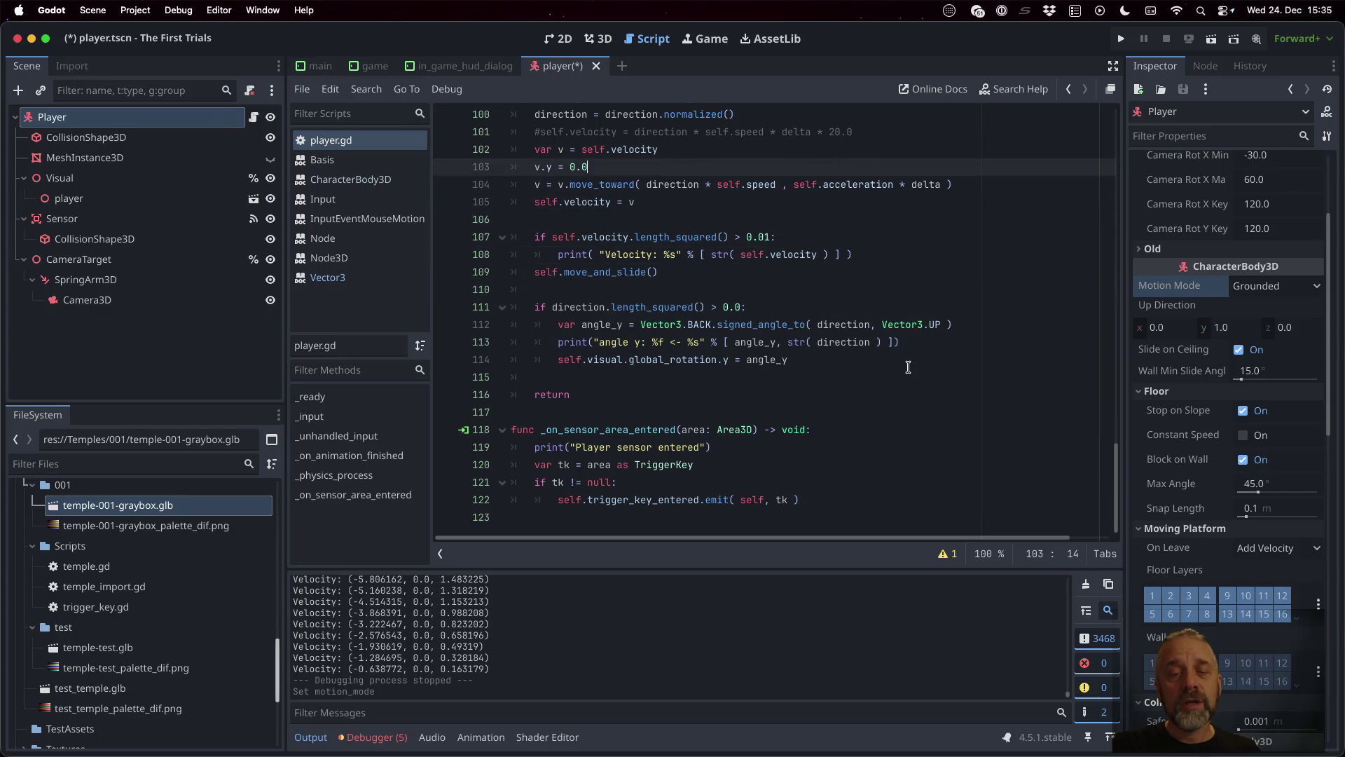
{"action": "key", "text": "Home"}
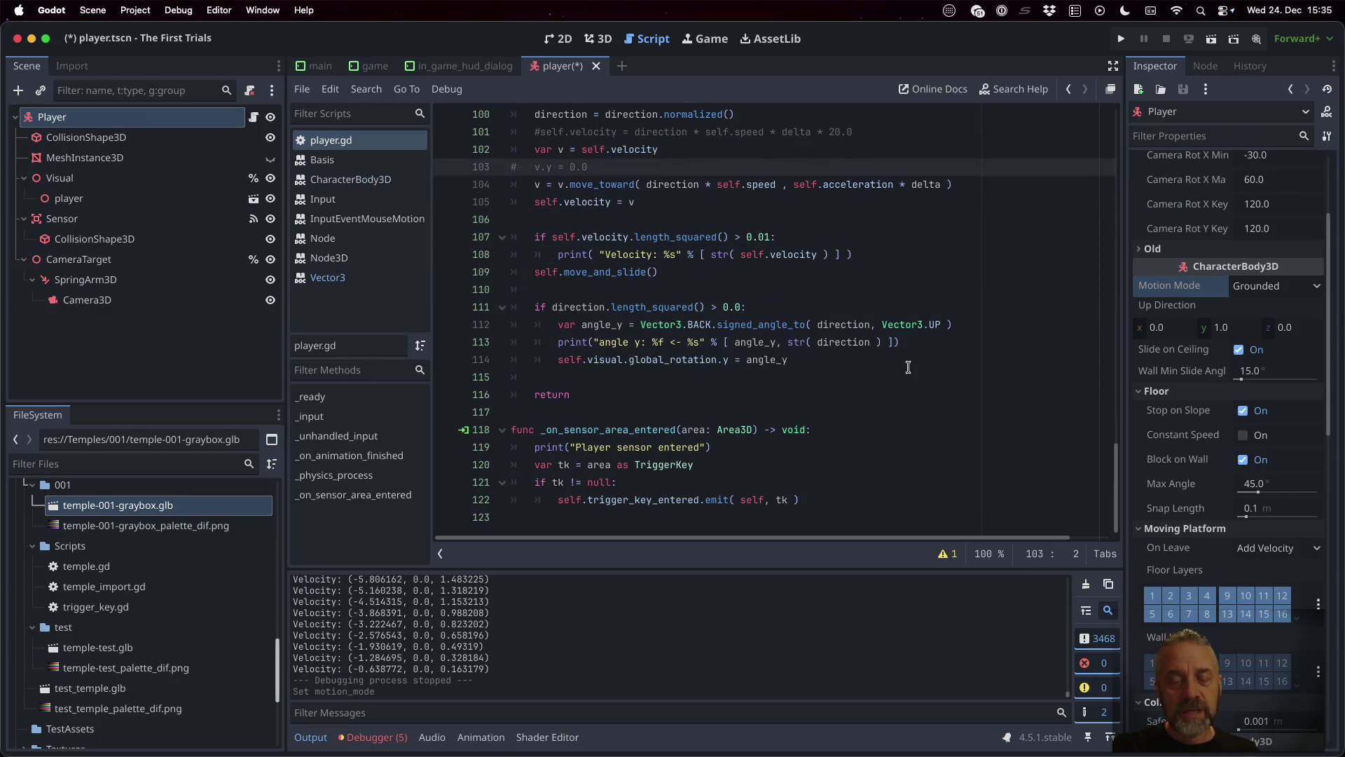
{"action": "key", "text": "ctrl+k"}
{"action": "key", "text": "Down"}
{"action": "key", "text": "Down"}
{"action": "key", "text": "Home"}
{"action": "key", "text": "Up"}
{"action": "key", "text": "Up"}
{"action": "key", "text": "Right"}
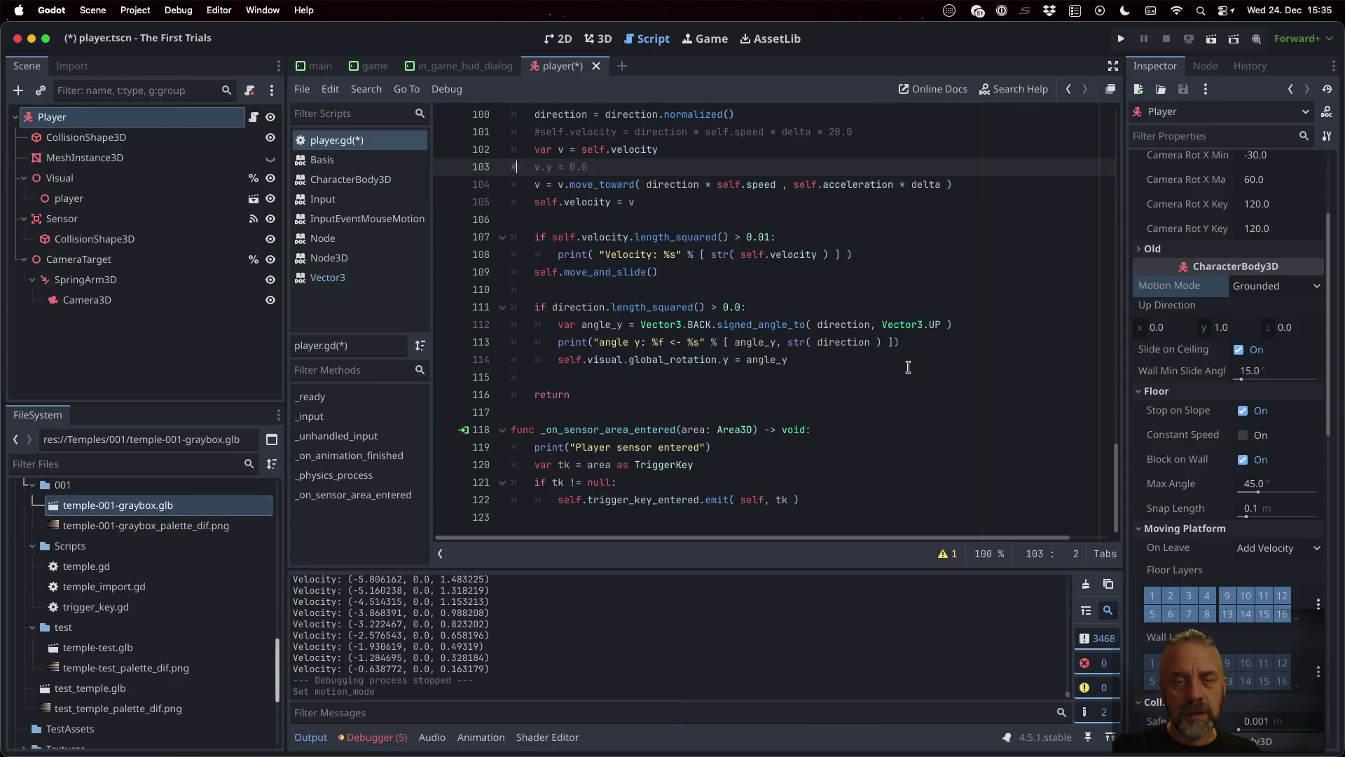
{"action": "key", "text": "cmd+s"}
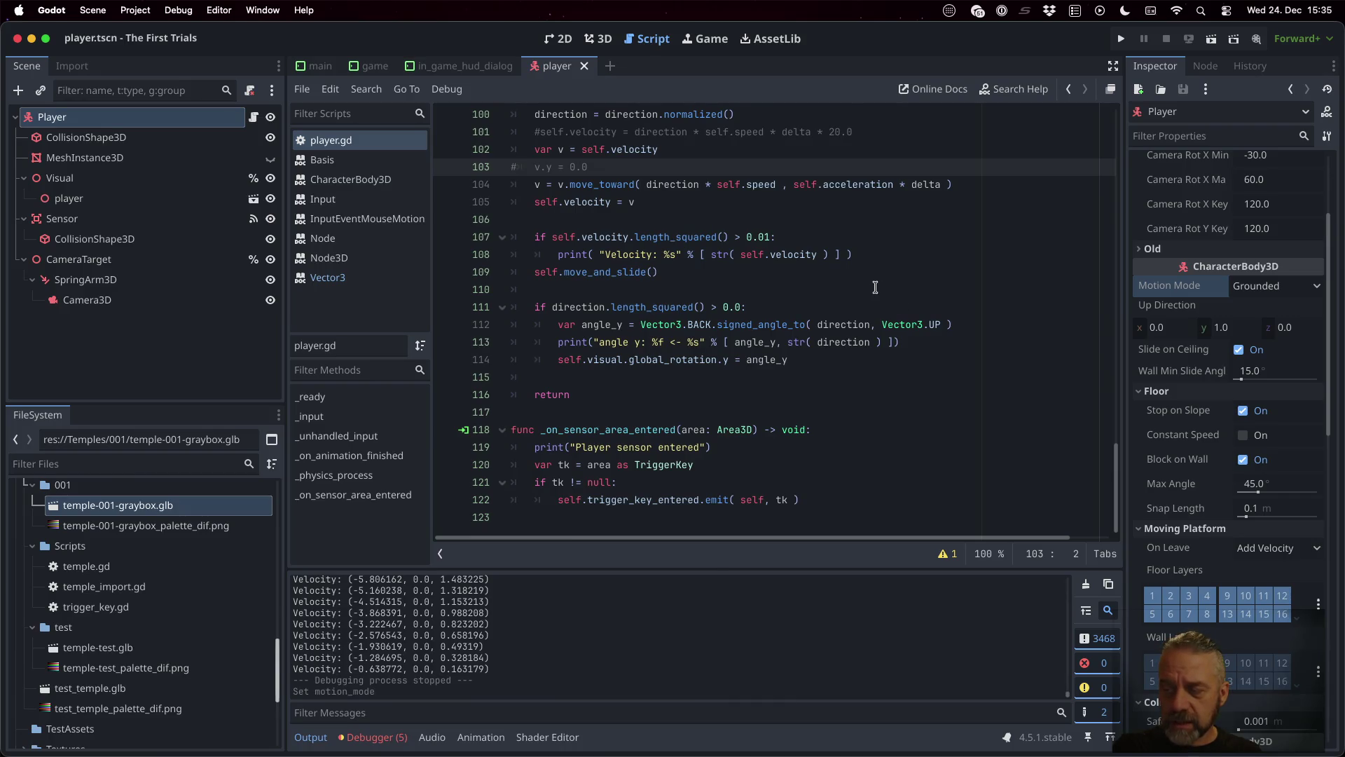
Step: Add a new empty line after the move_toward call on line 104
{"action": "left_click", "coordinate": [803, 256]}
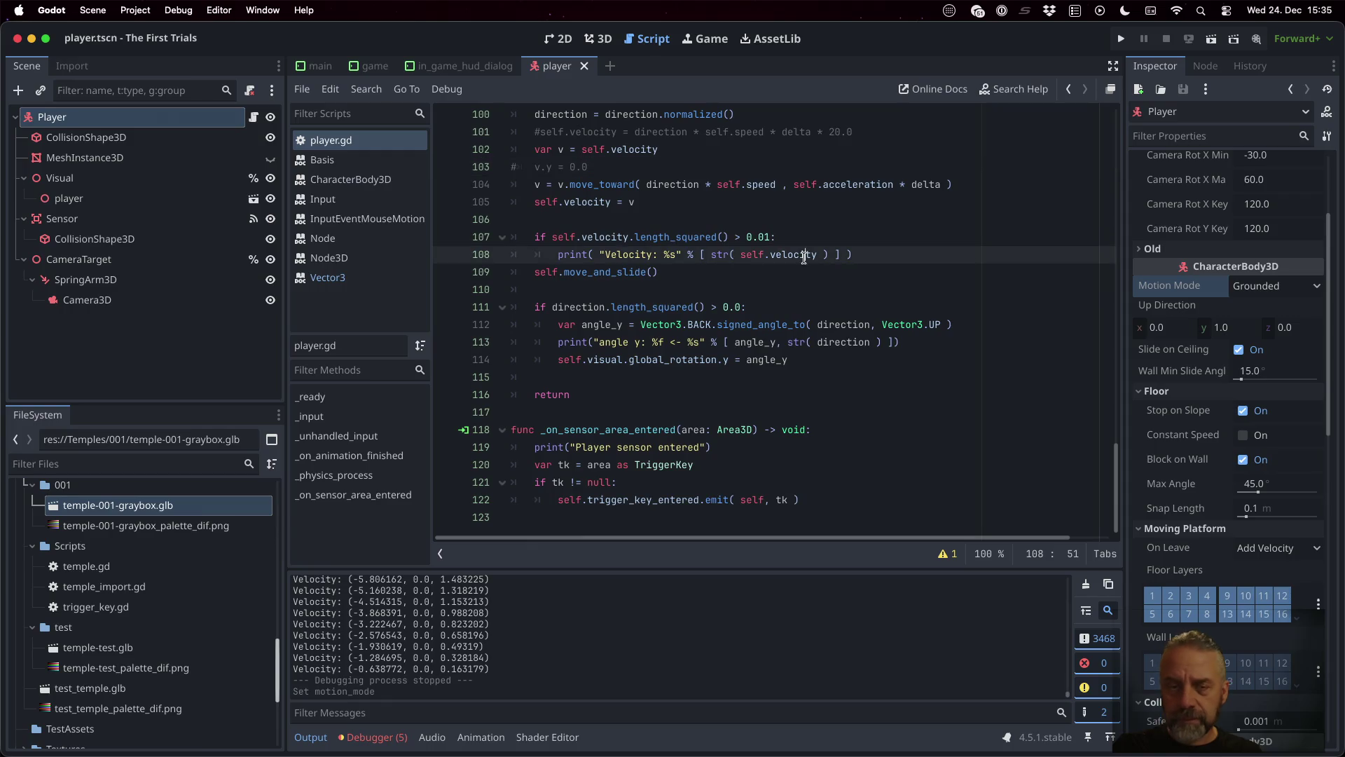
{"action": "key", "text": "Down"}
{"action": "key", "text": "Down"}
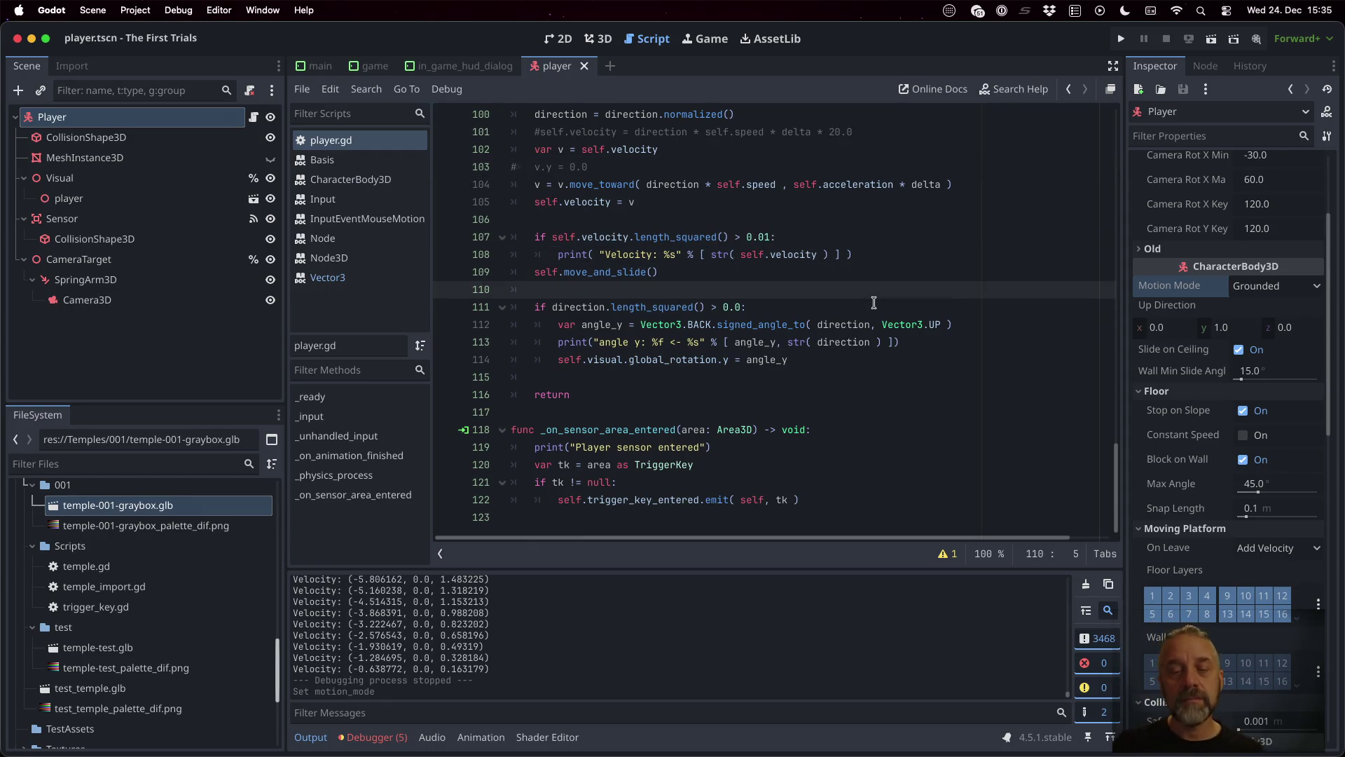
{"action": "key", "text": "Up"}
{"action": "key", "text": "Up"}
{"action": "key", "text": "Up"}
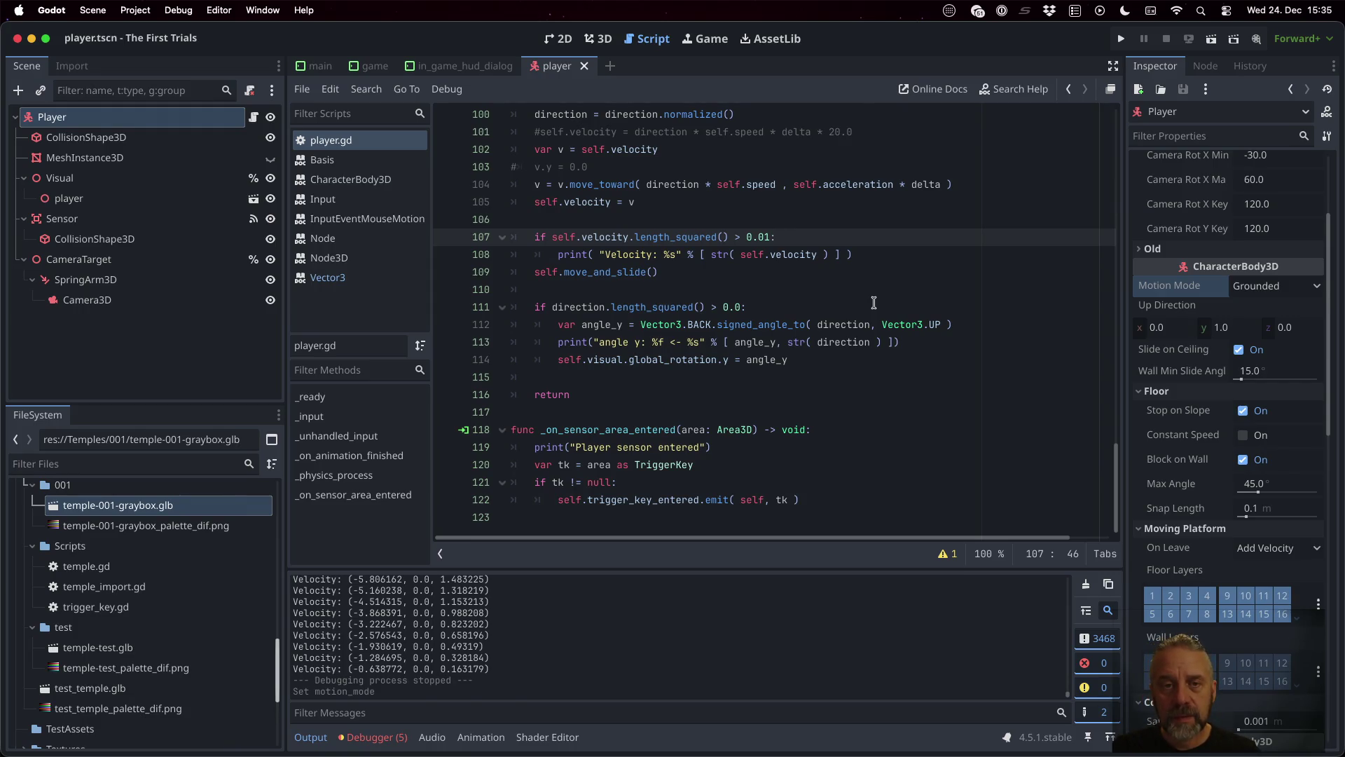
{"action": "key", "text": "Up"}
{"action": "key", "text": "Up"}
{"action": "key", "text": "Up"}
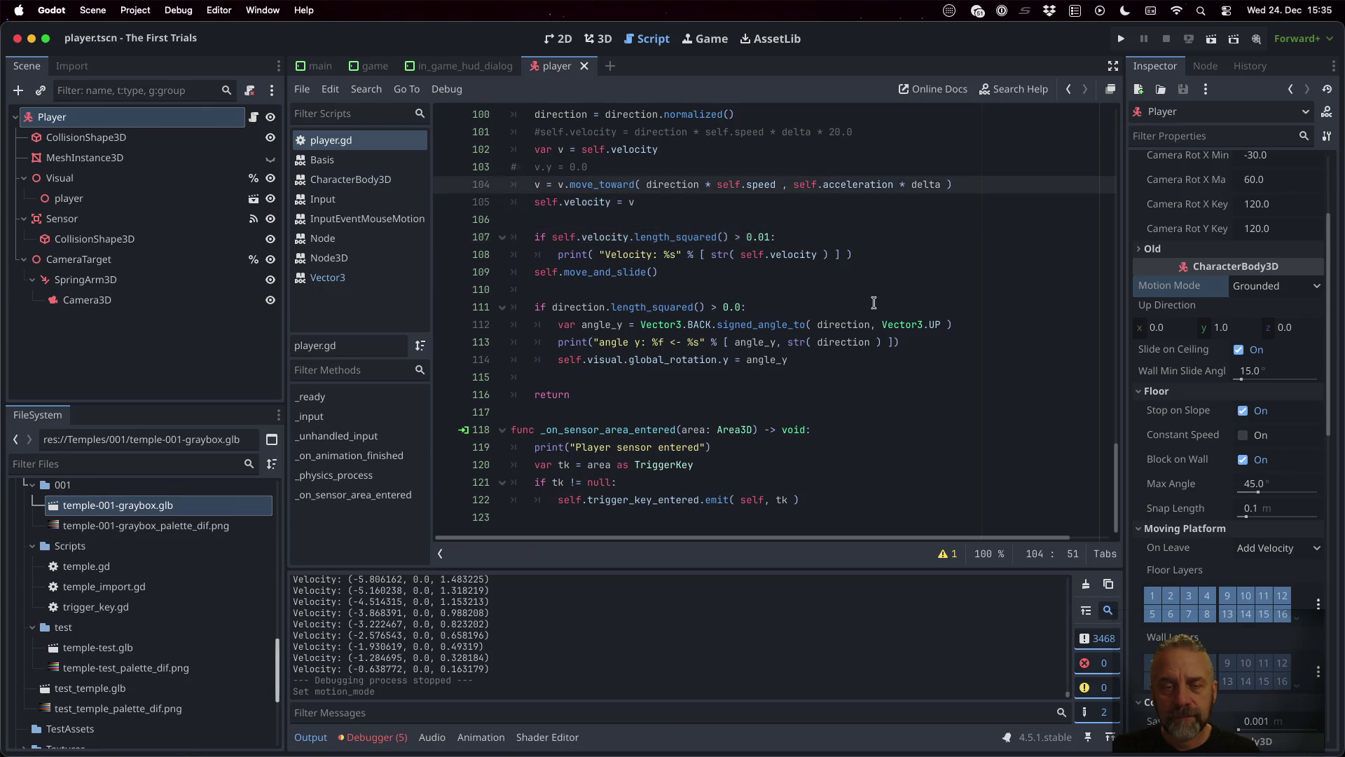
{"action": "key", "text": "Return"}
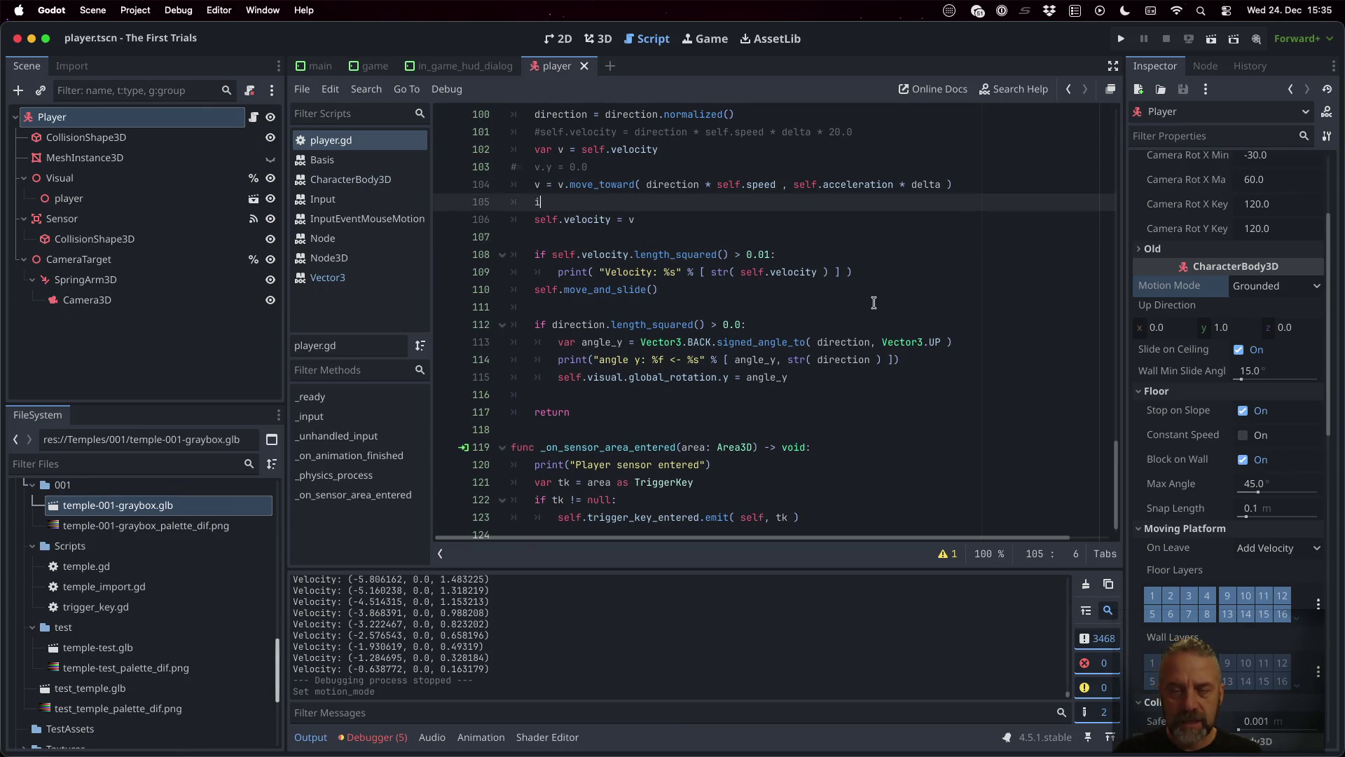
Step: Write a jump condition using is_on_floor() and Input.is_action_just_pressed for Player_Jump
{"action": "type", "text": "f self."}
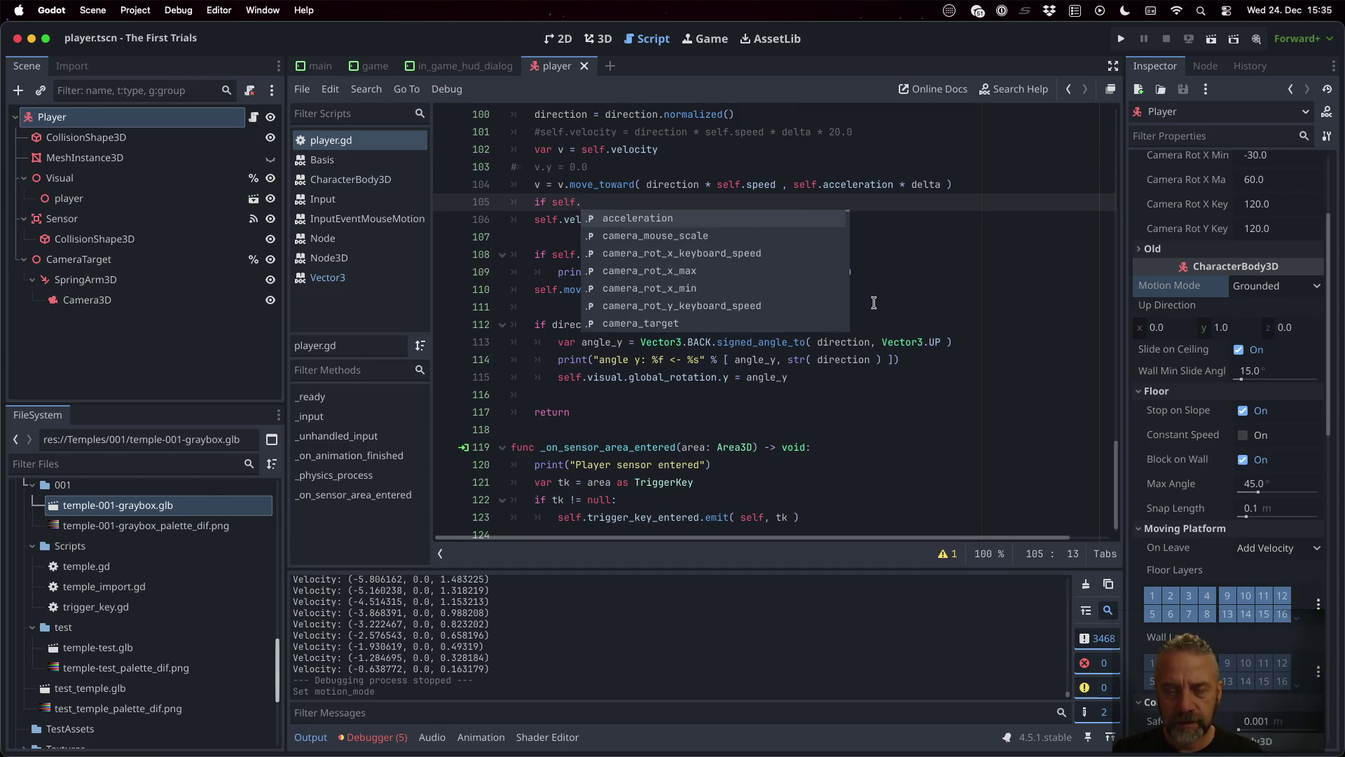
{"action": "type", "text": "is_on_f"}
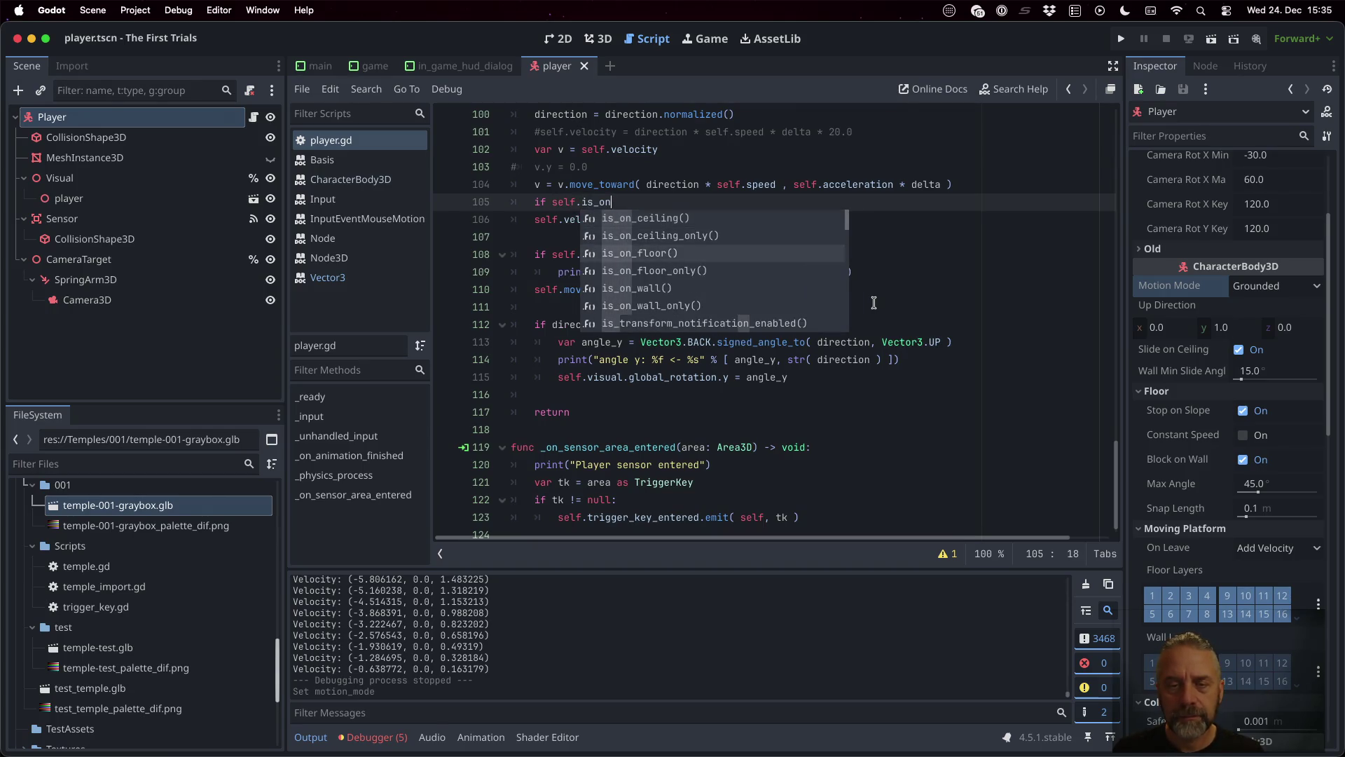
{"action": "key", "text": "Return"}
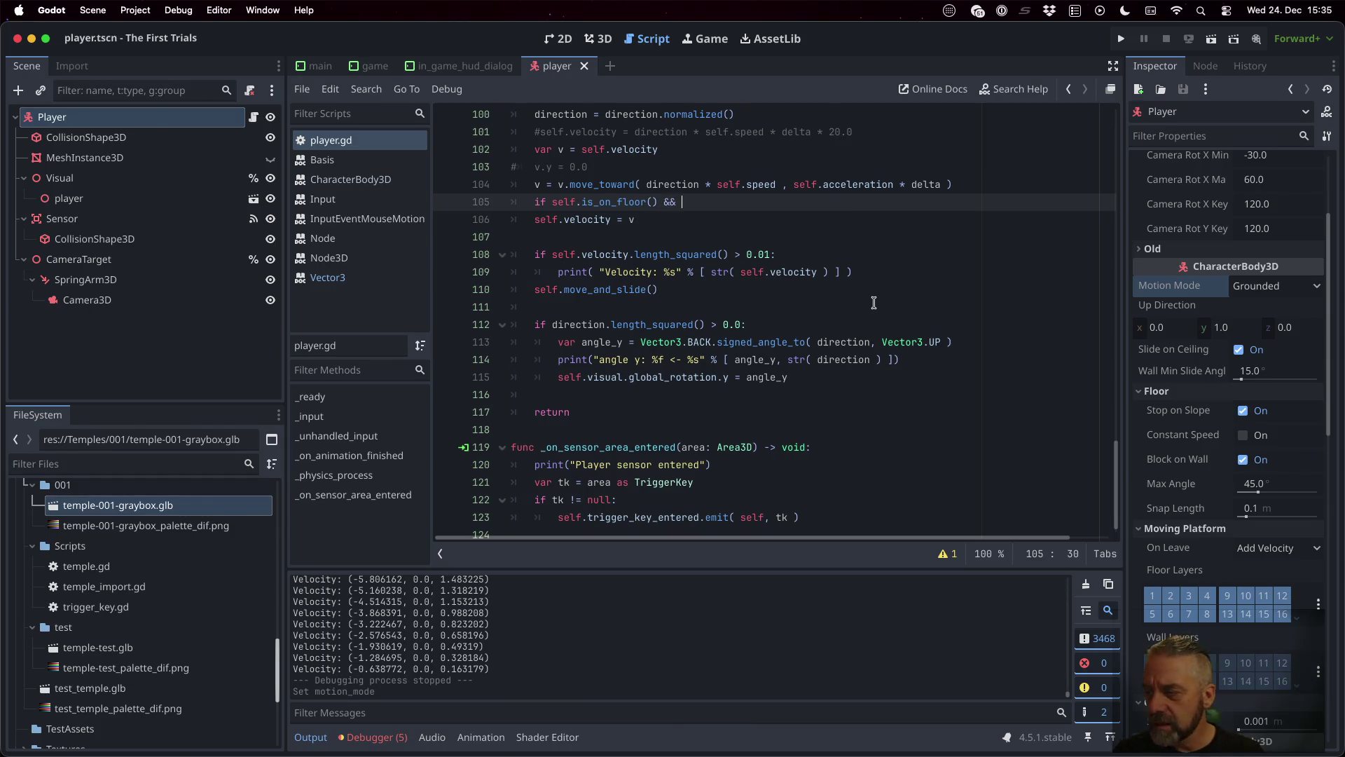
{"action": "type", "text": "Input"}
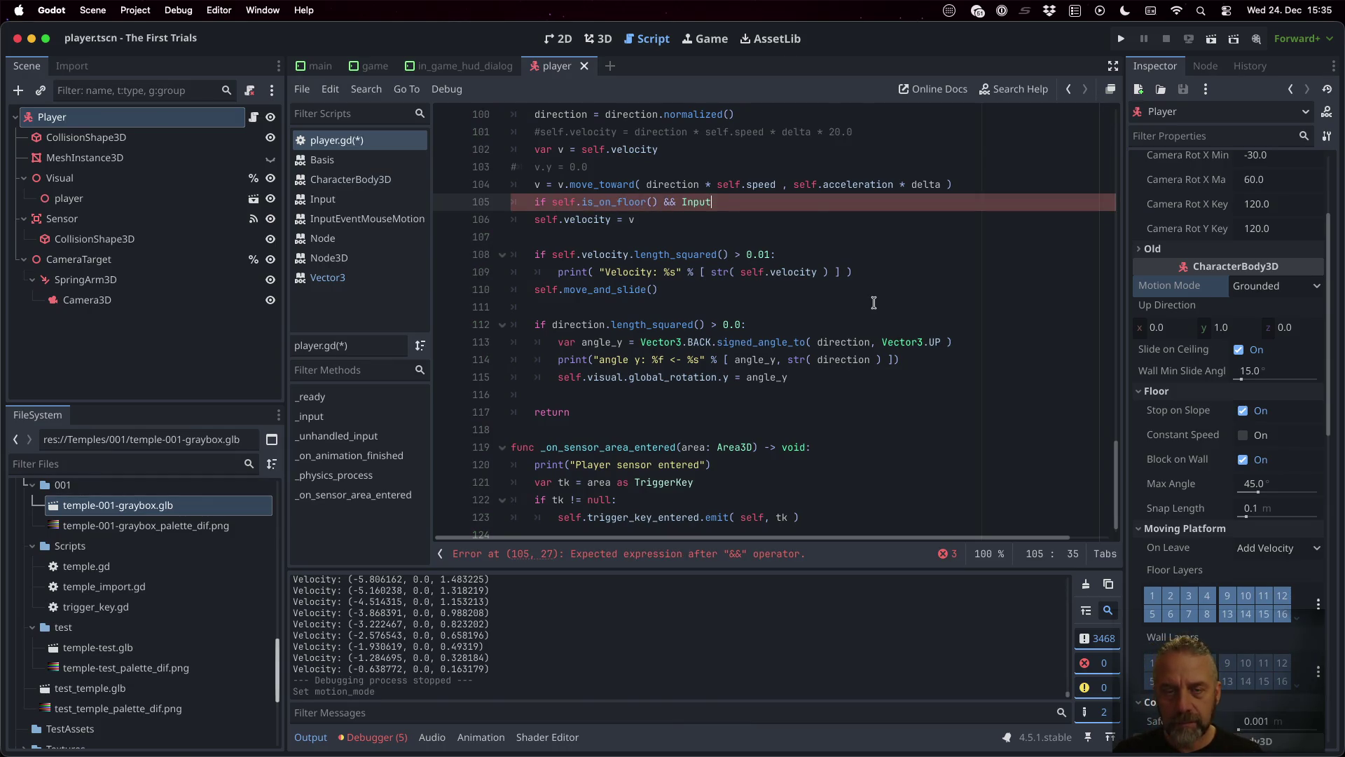
{"action": "type", "text": ".ac"}
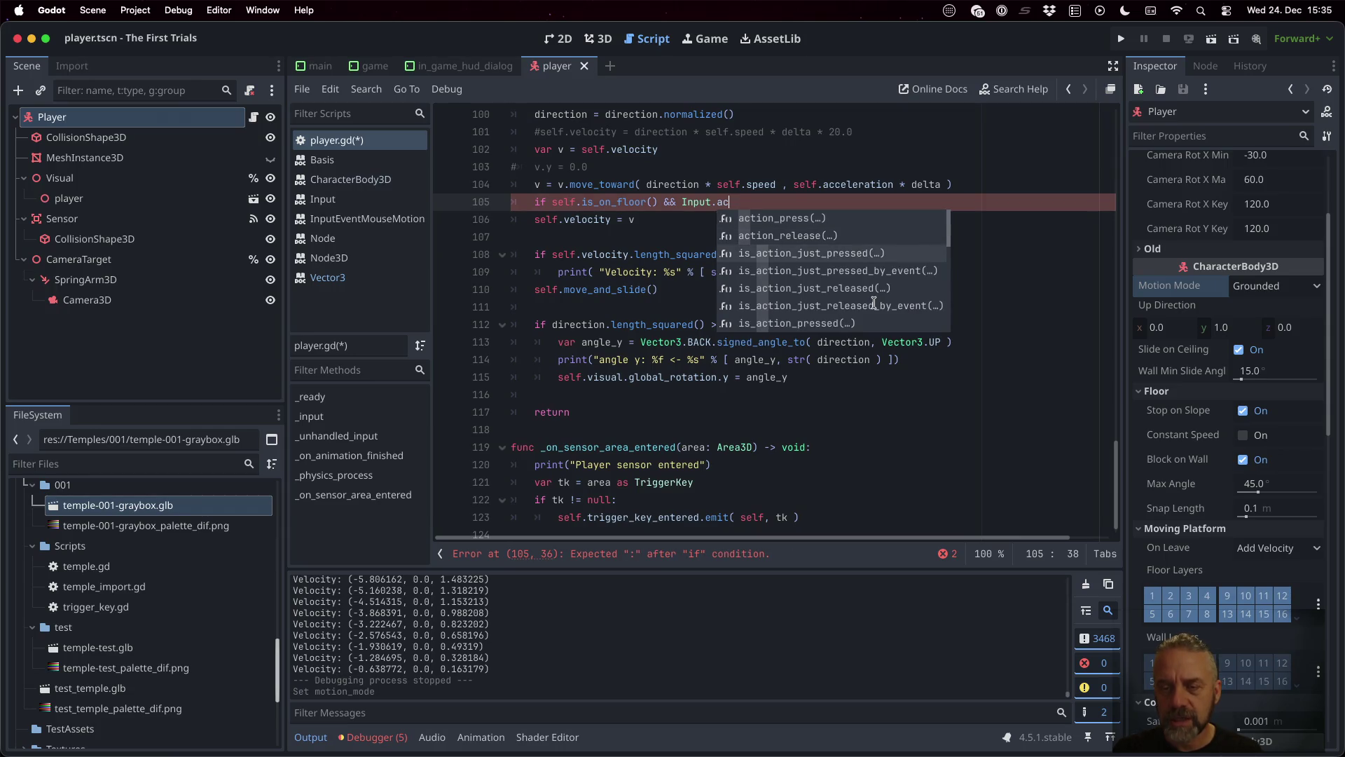
{"action": "key", "text": "Return"}
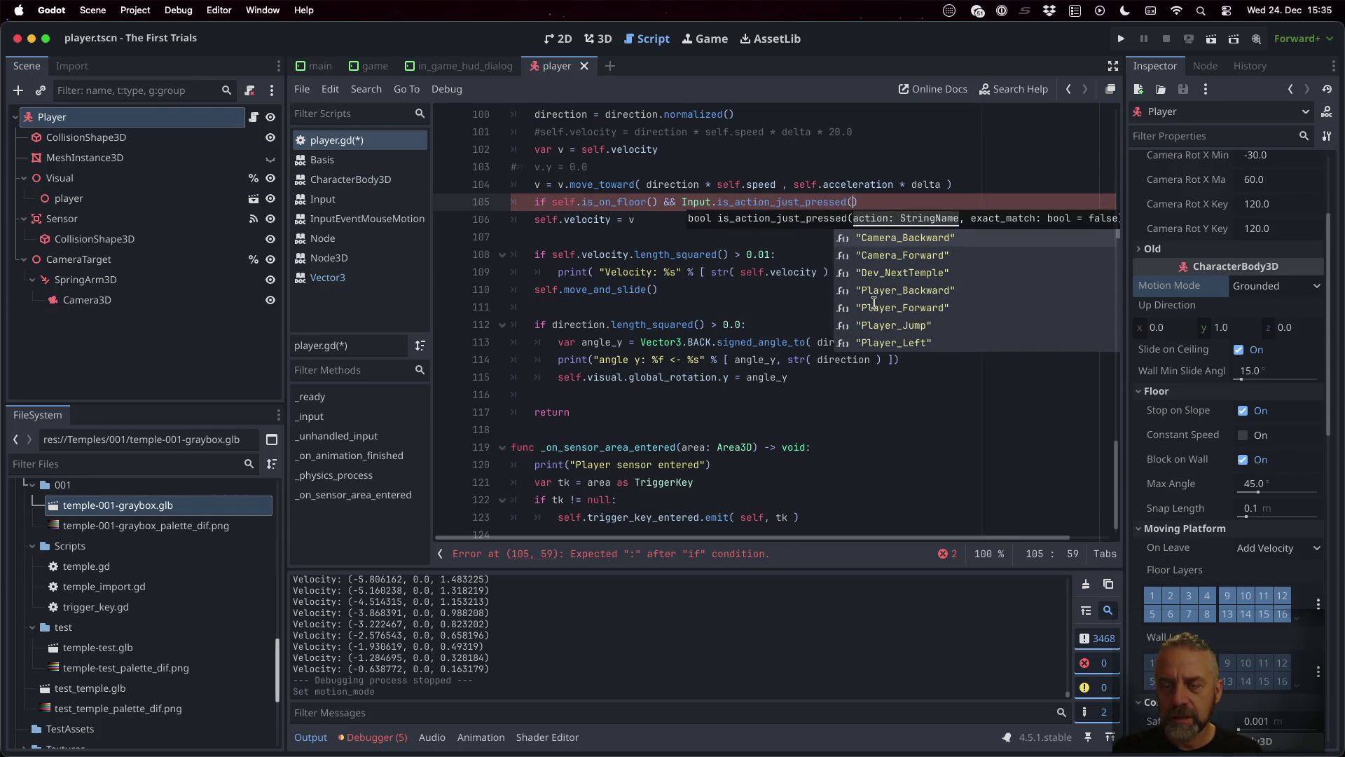
{"action": "type", "text": "jum"}
{"action": "key", "text": "Return"}
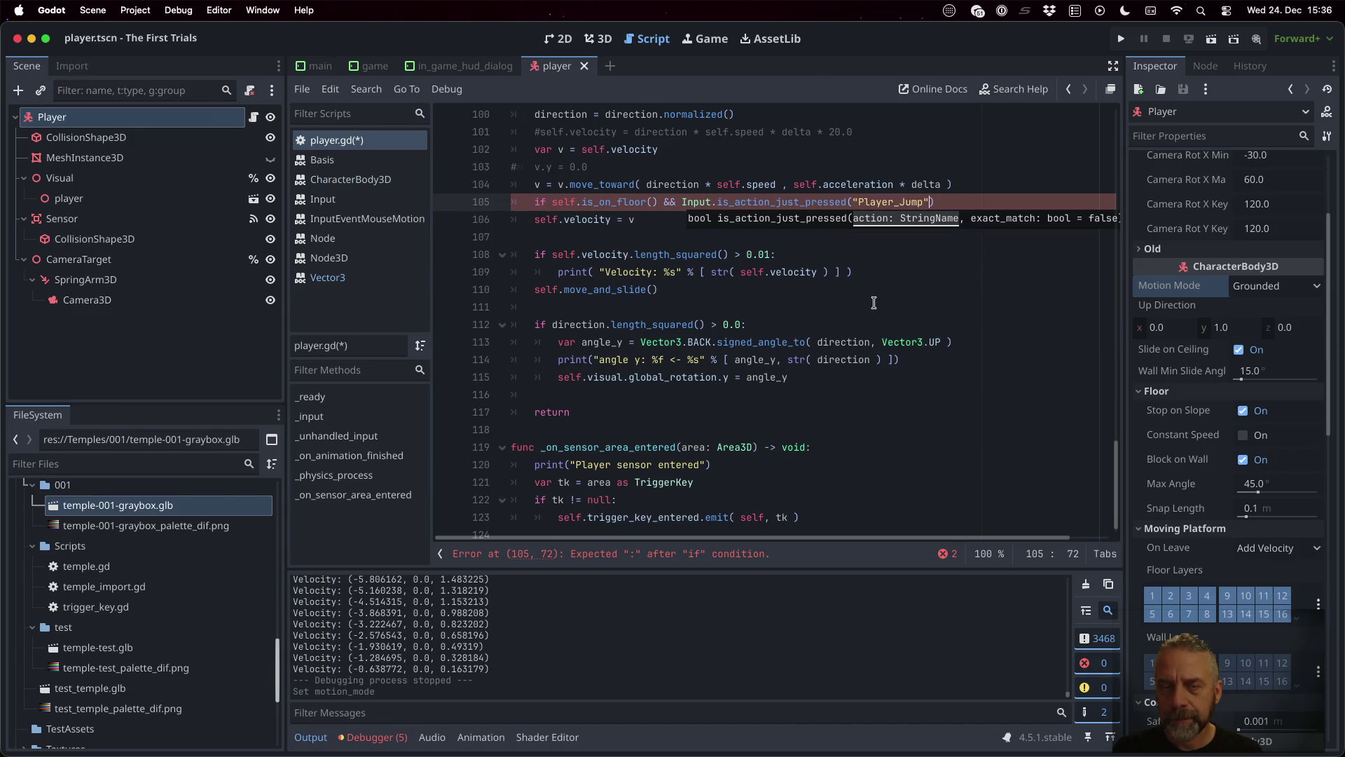
{"action": "type", "text": ":"}
{"action": "key", "text": "Return"}
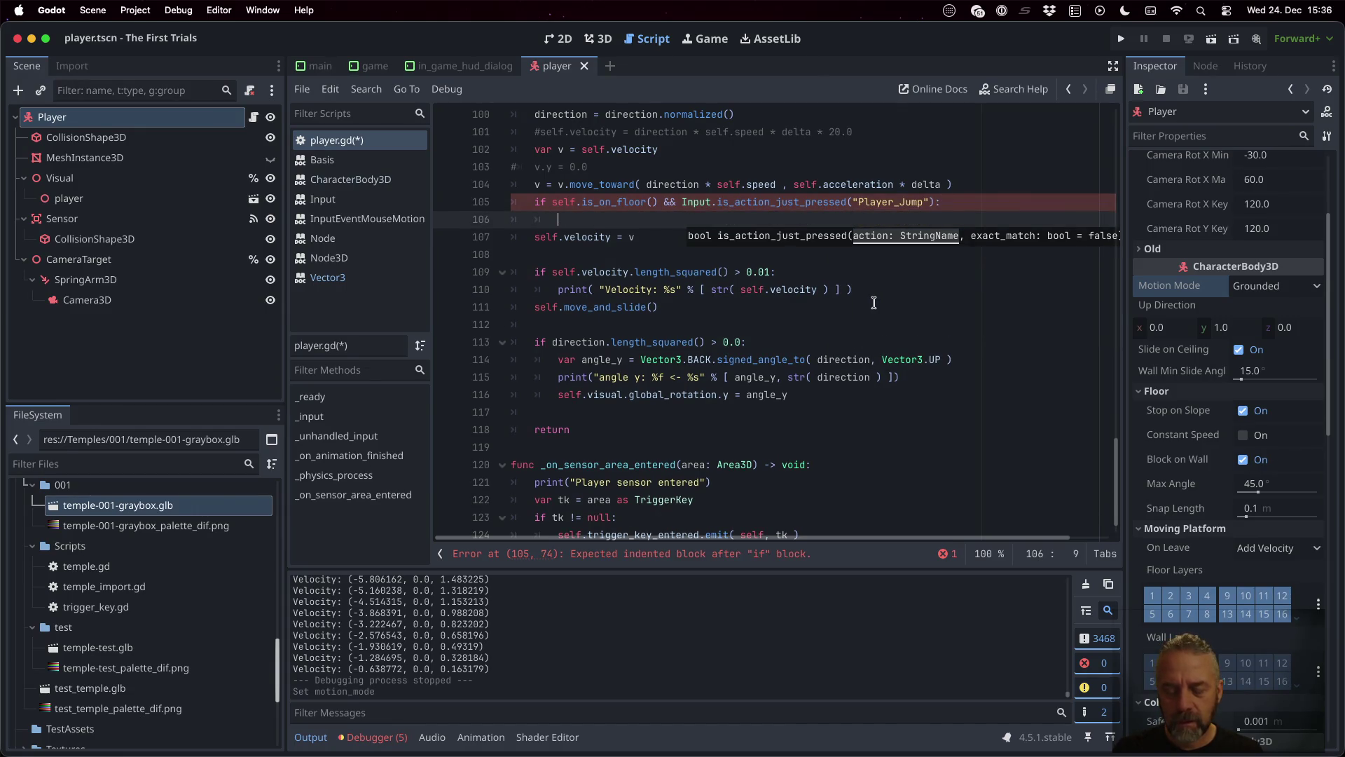
Step: Add 'v.y += 50.0' inside the jump block and run the game
{"action": "key", "text": "BackSpace"}
{"action": "key", "text": "BackSpace"}
{"action": "key", "text": "BackSpace"}
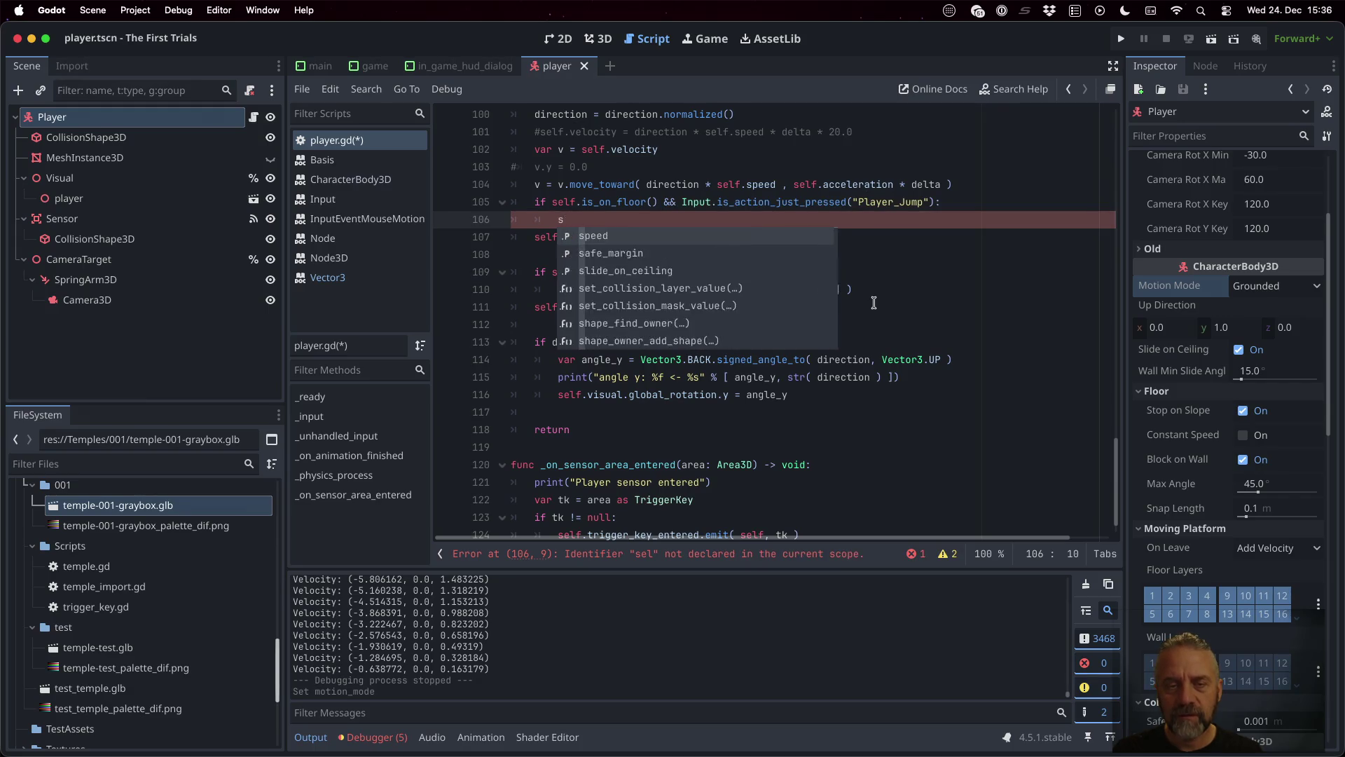
{"action": "type", "text": "v."}
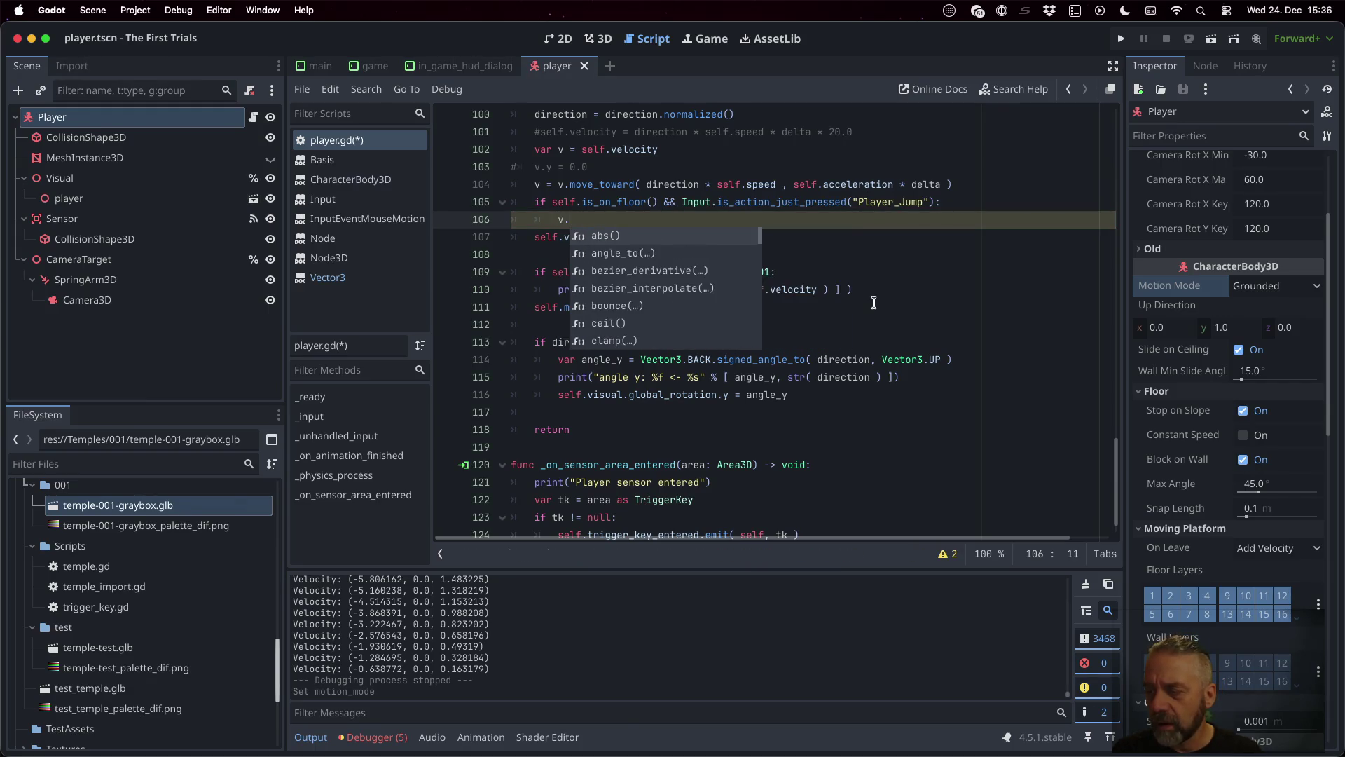
{"action": "type", "text": "y +="}
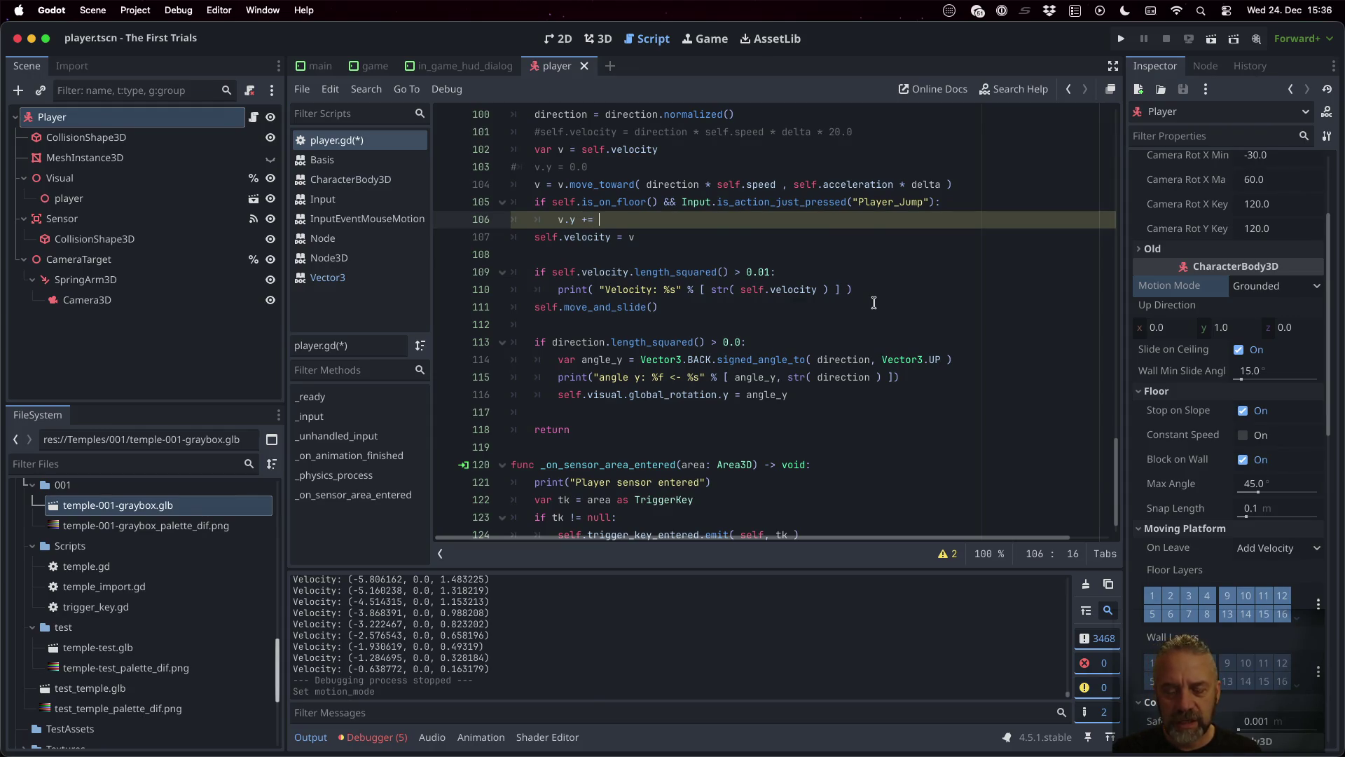
{"action": "key", "text": "ctrl+space"}
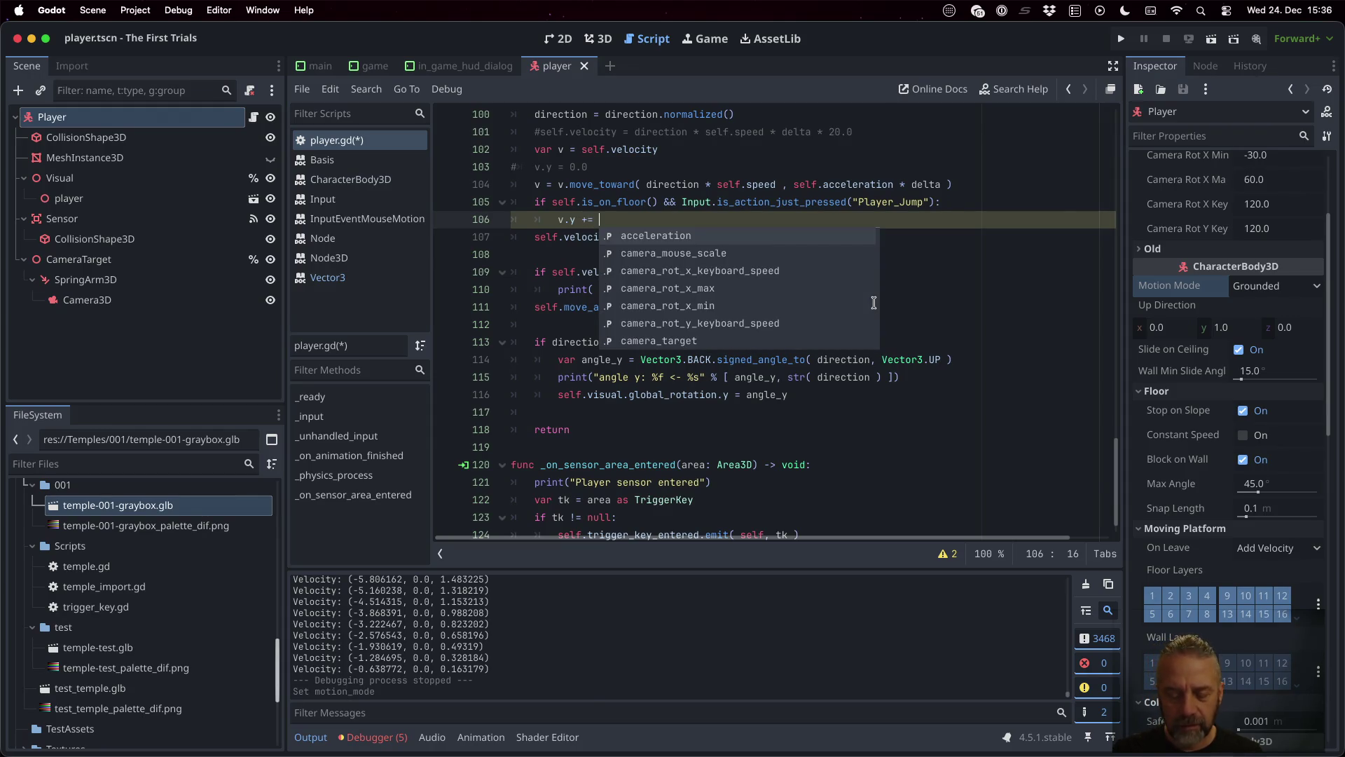
{"action": "type", "text": "50.0"}
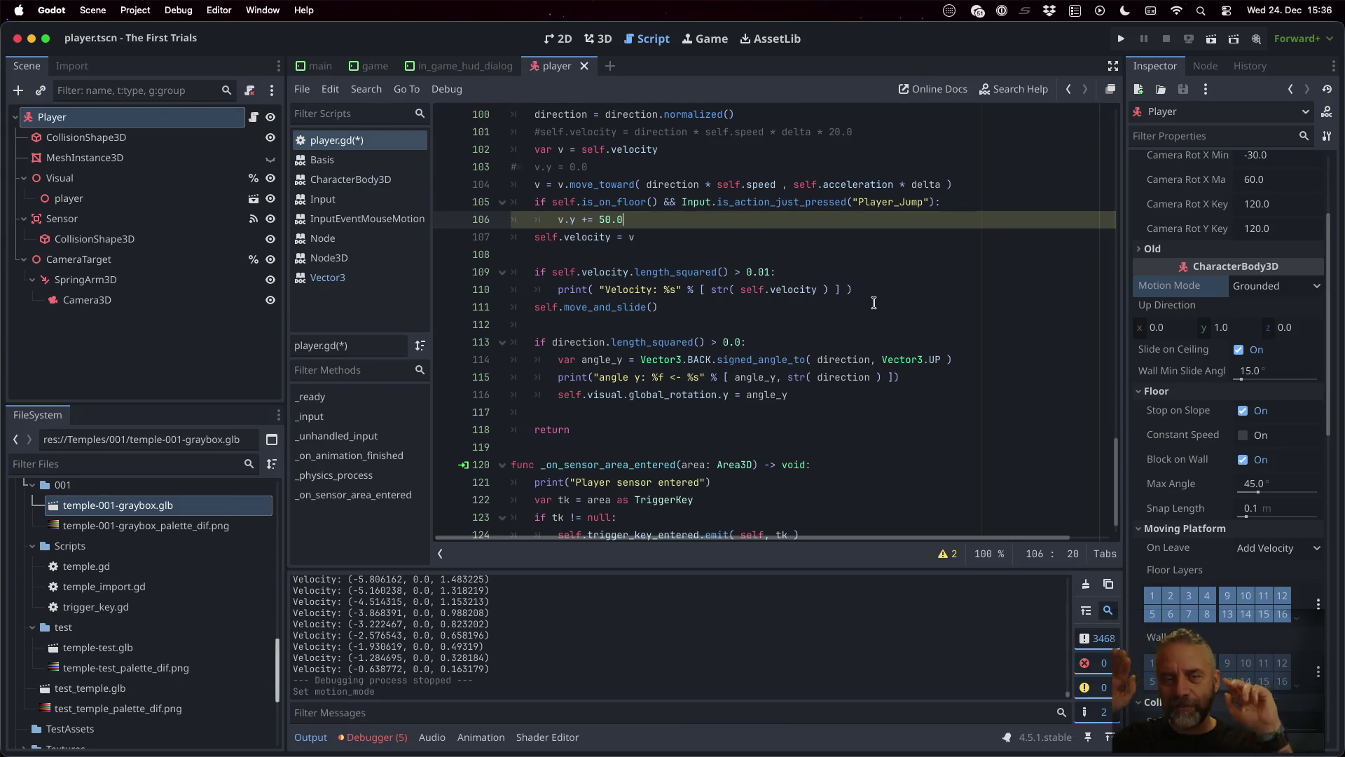
{"action": "left_click", "coordinate": [1121, 38]}
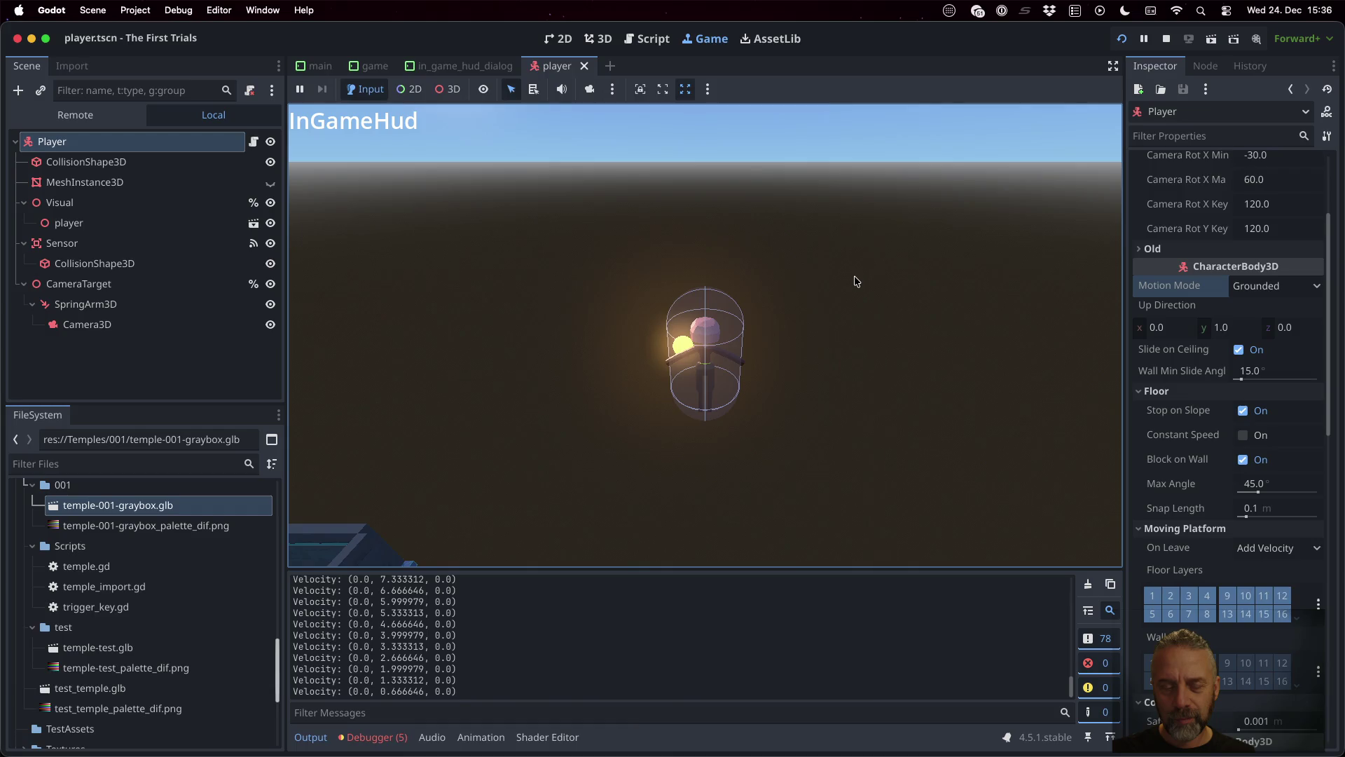
Step: Walk the player back and forth and sideways through the temple using S, W and D
{"action": "key", "text": "s"}
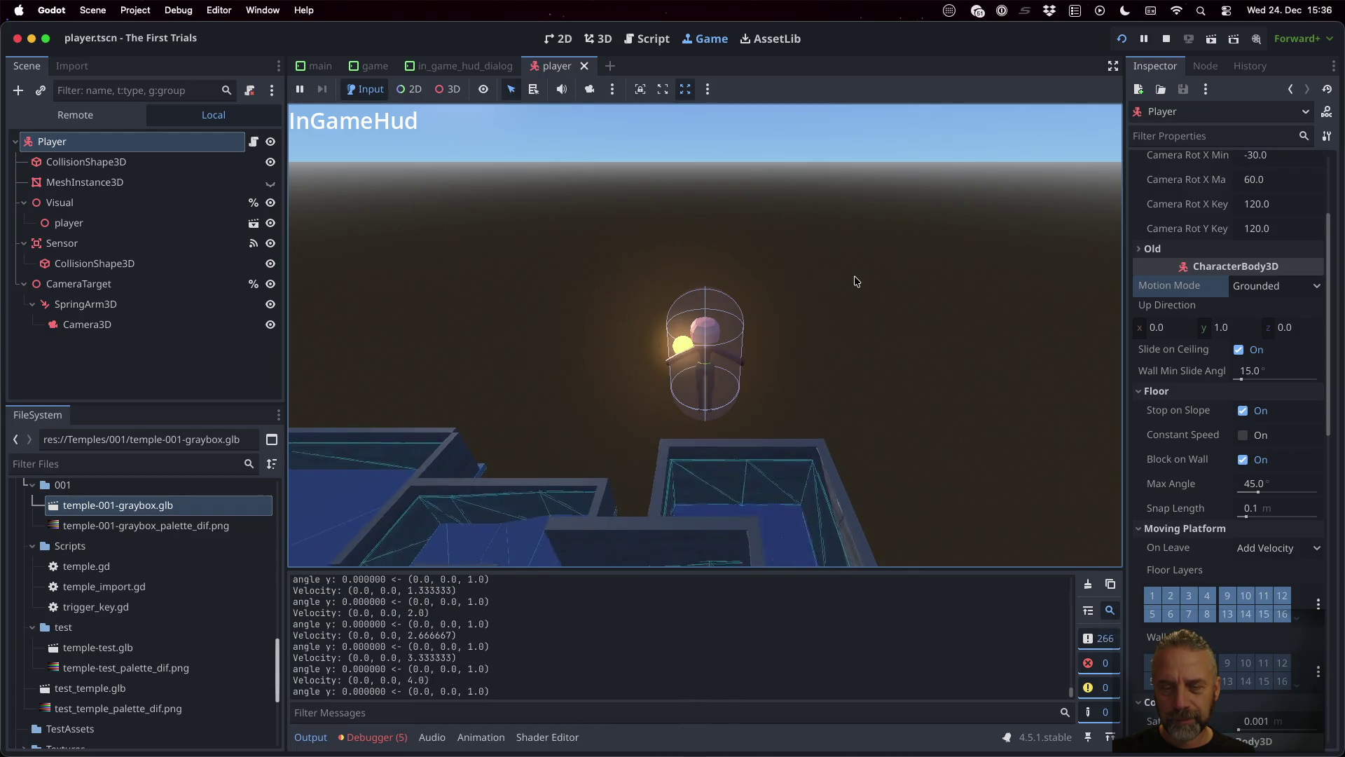
{"action": "key", "text": "w"}
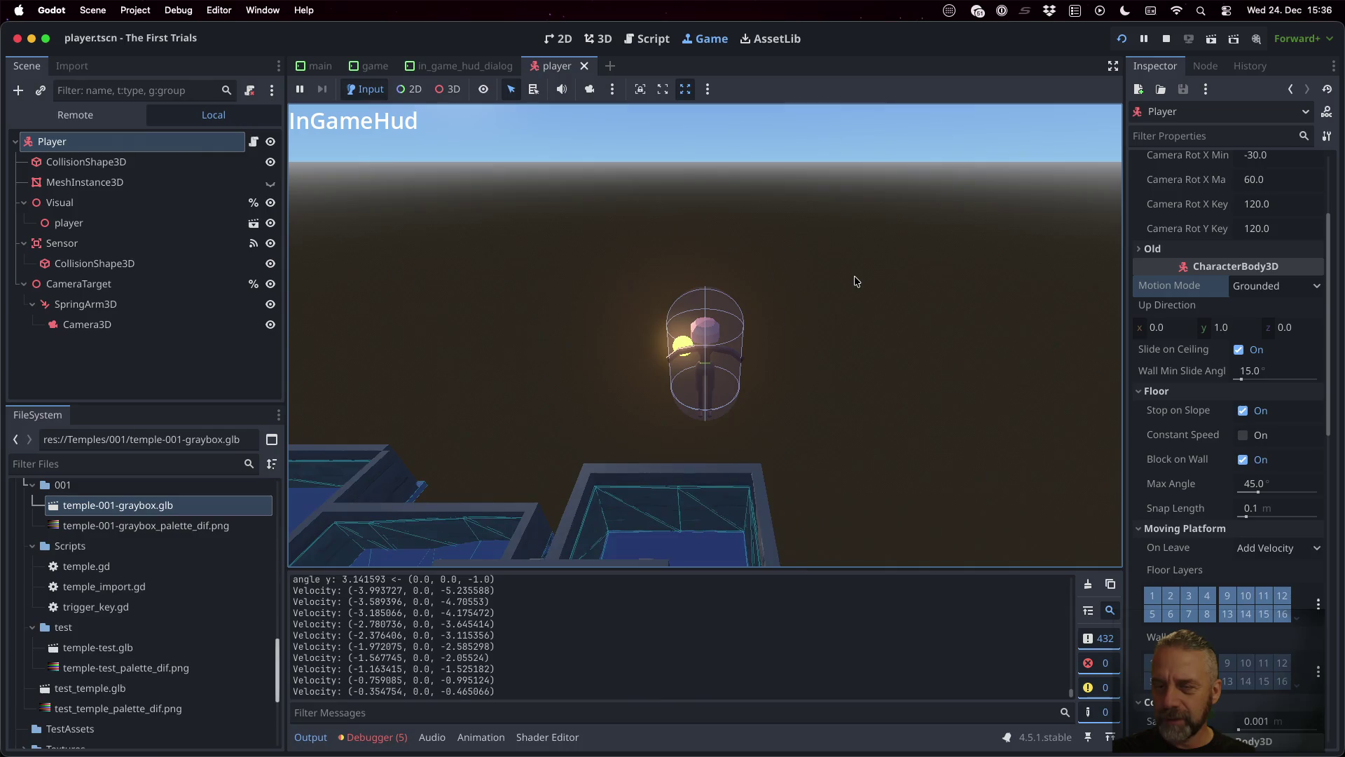
{"action": "key", "text": "s"}
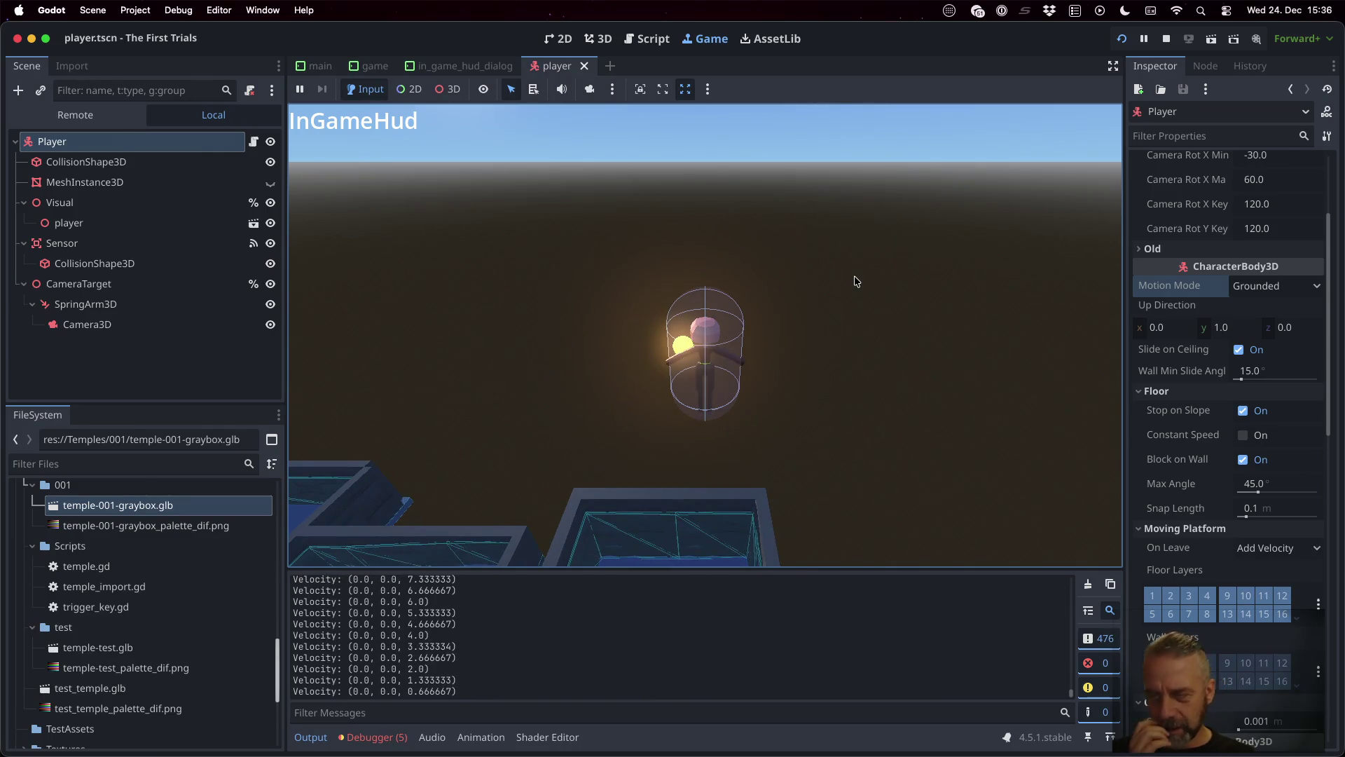
{"action": "key", "text": "w"}
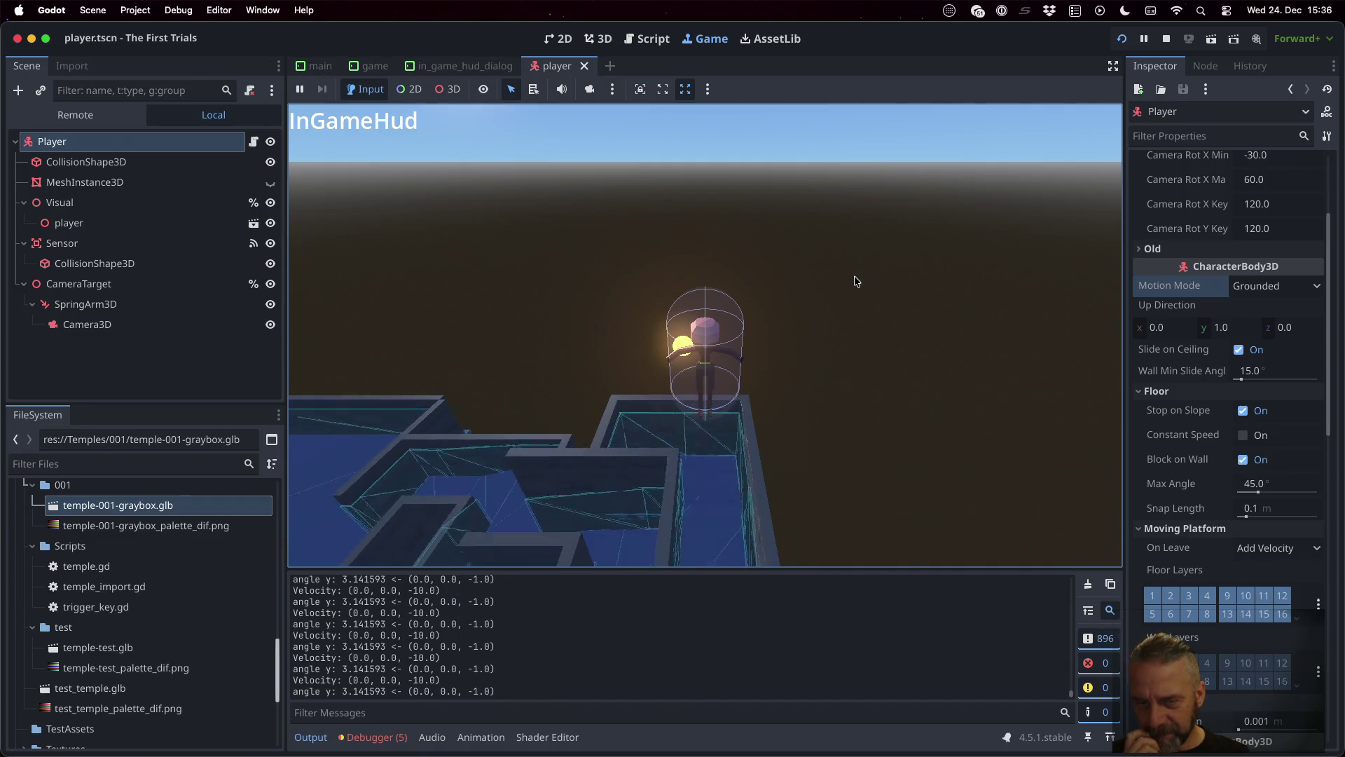
{"action": "key", "text": "d"}
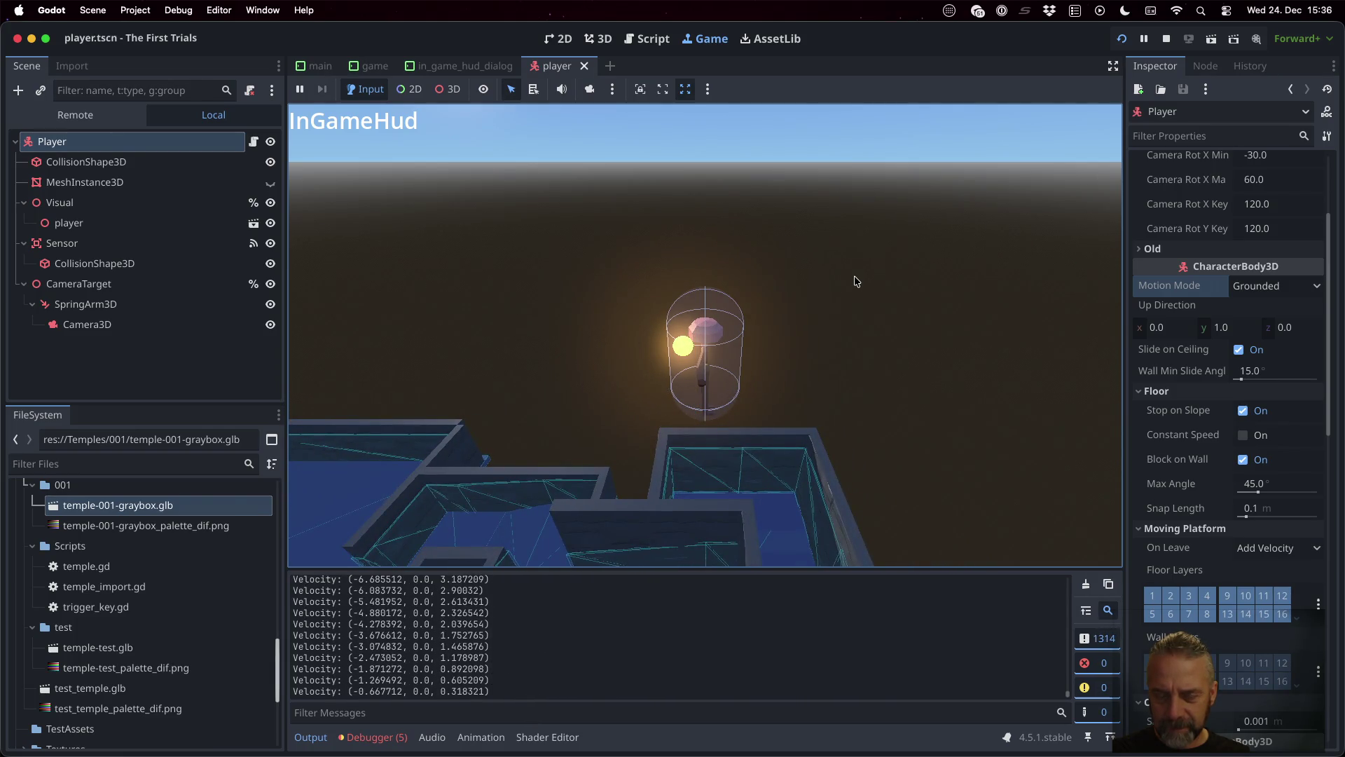
{"action": "key", "text": "w"}
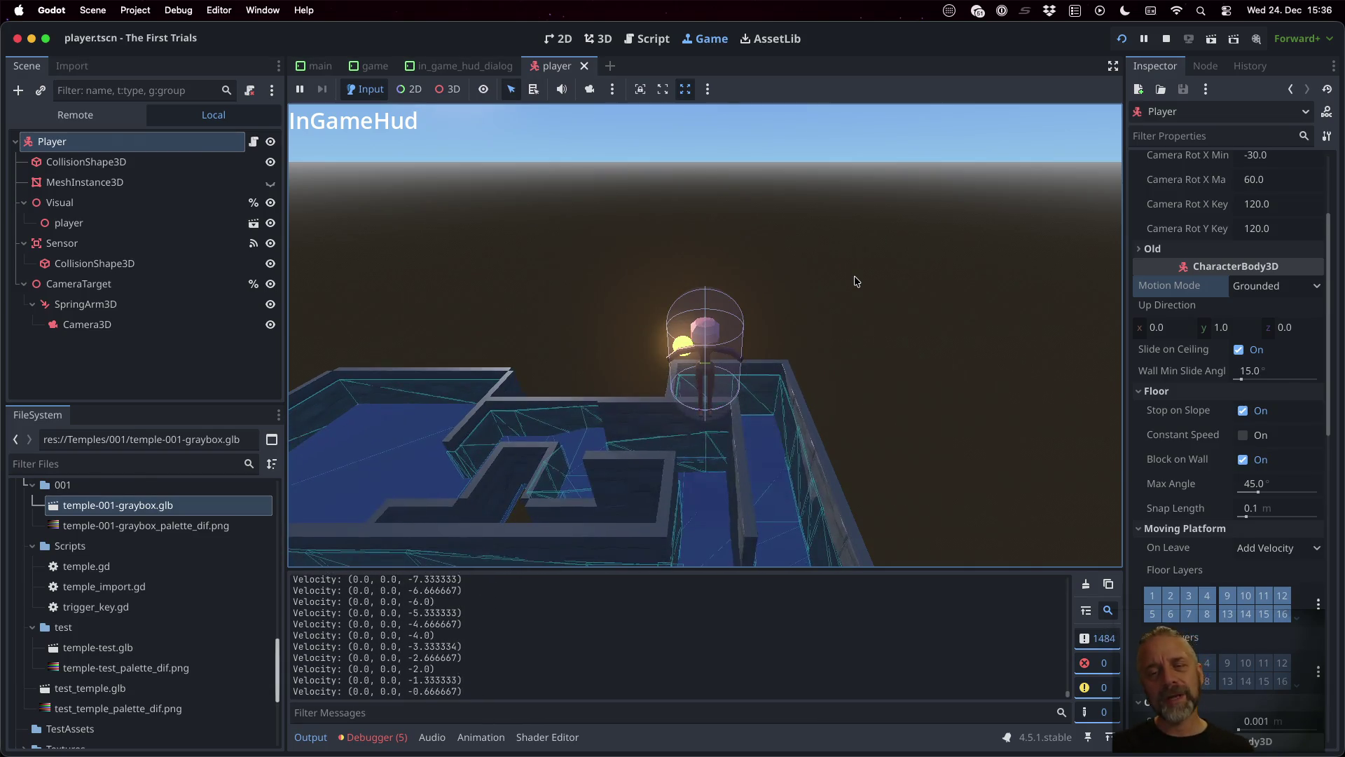
Step: Stop the test, resave player.gd after toggling a # on line 109, and relaunch
{"action": "left_click", "coordinate": [1157, 44]}
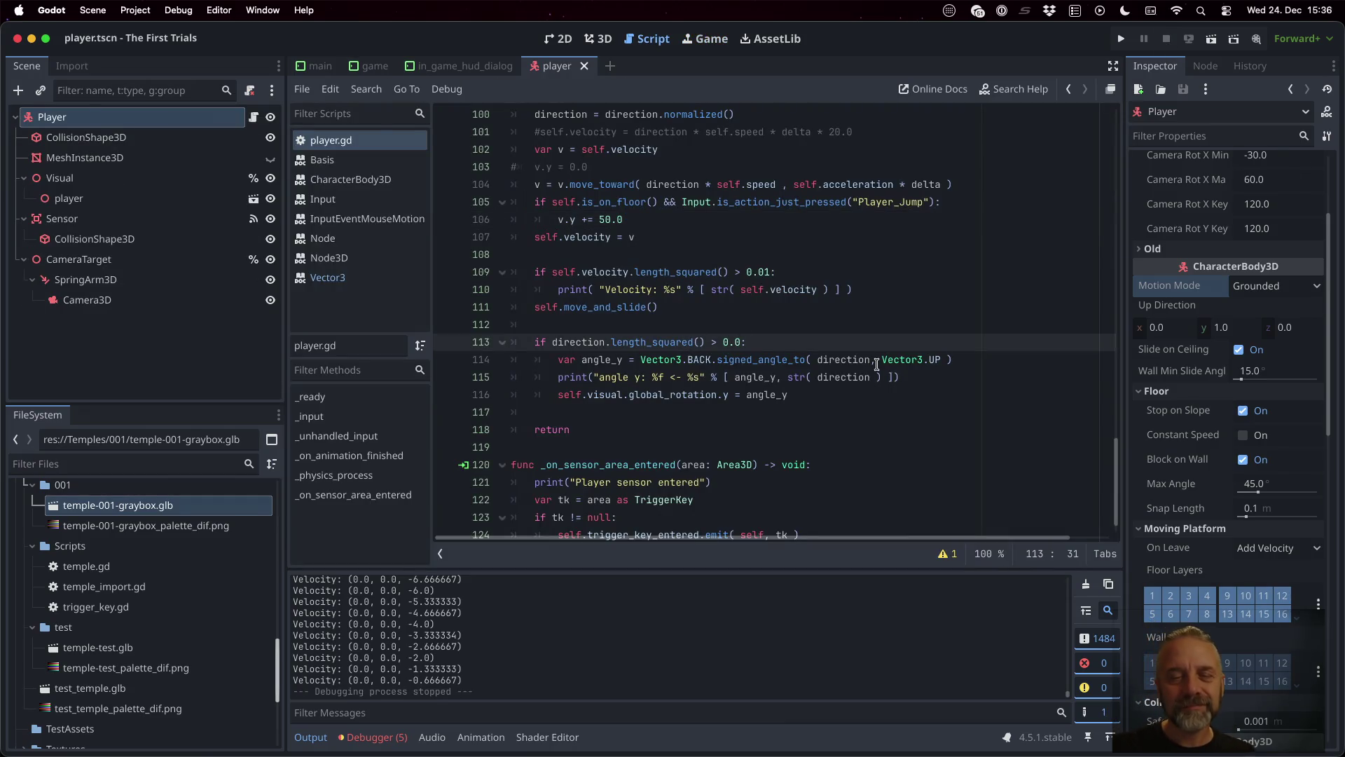
{"action": "key", "text": "Up"}
{"action": "key", "text": "Up"}
{"action": "key", "text": "Up"}
{"action": "key", "text": "Home"}
{"action": "type", "text": "#"}
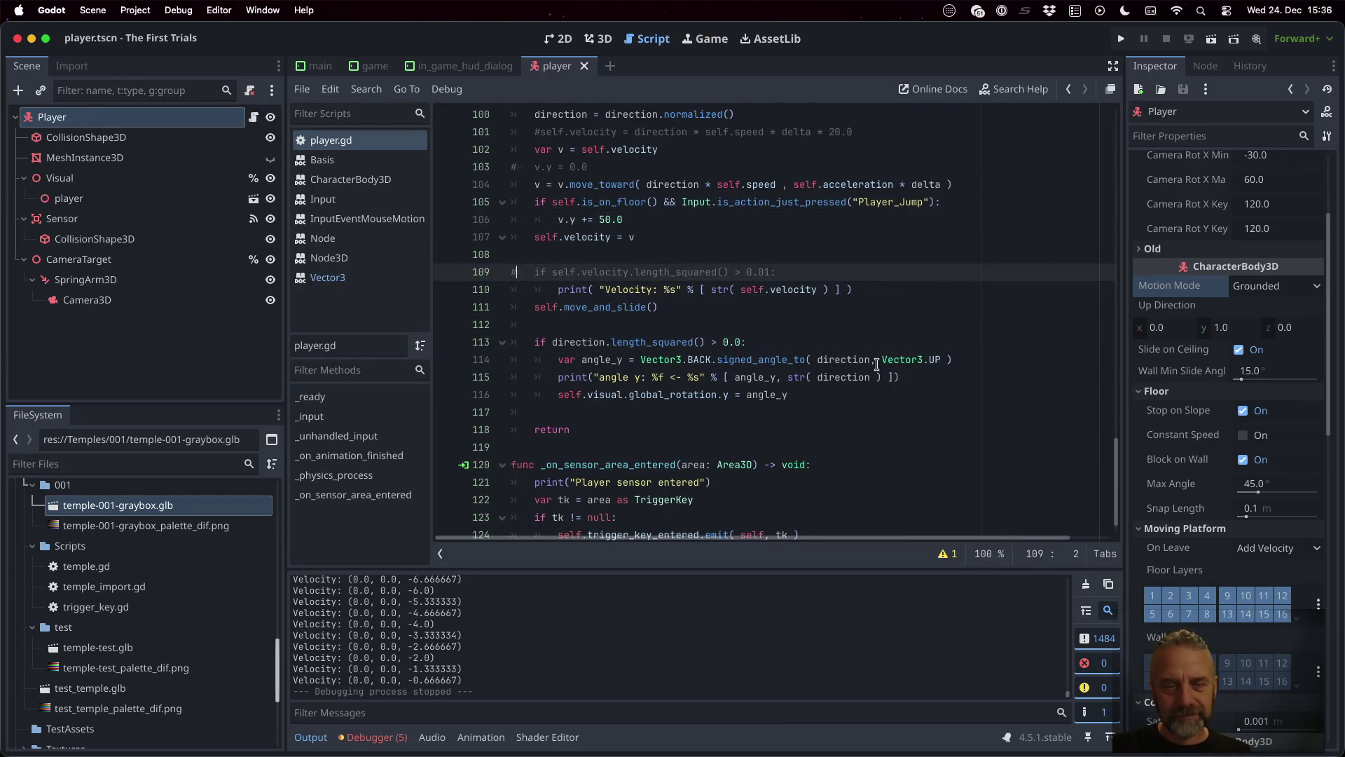
{"action": "key", "text": "BackSpace"}
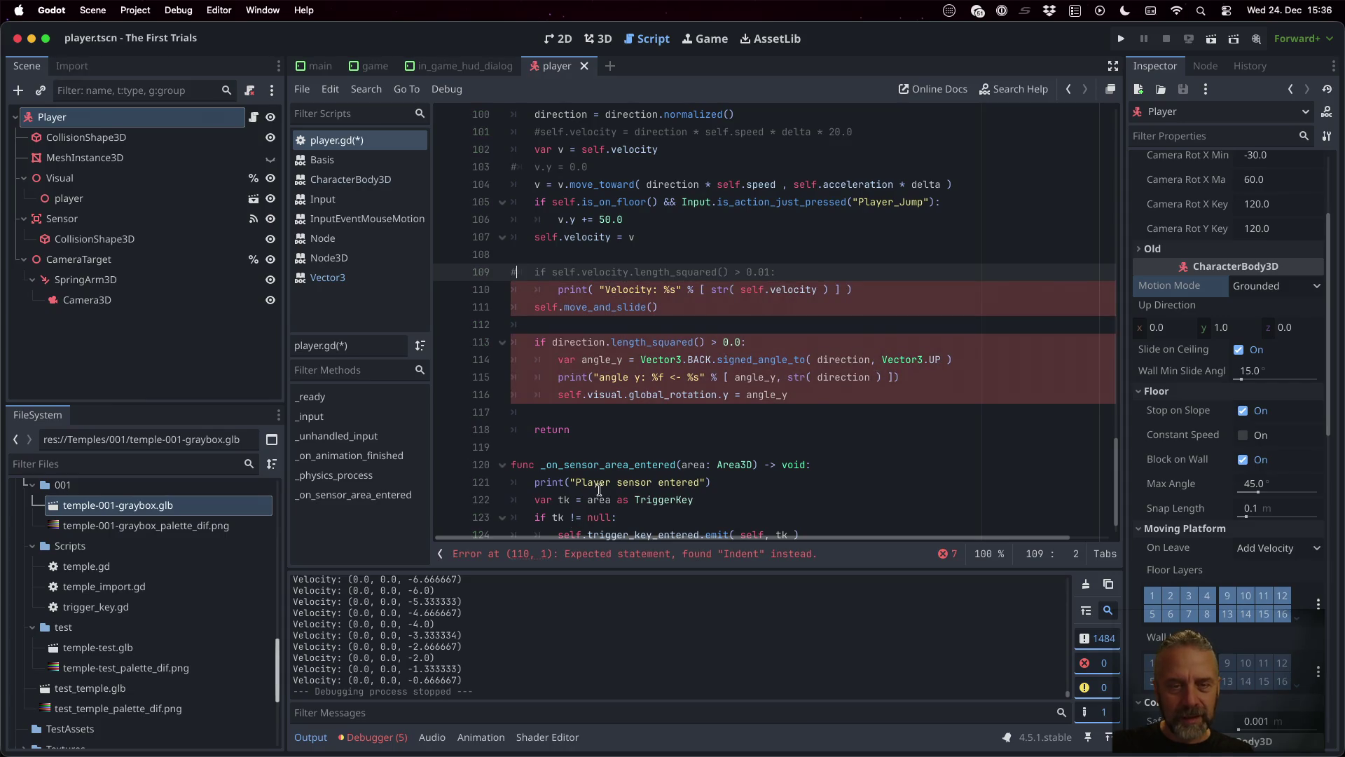
{"action": "key", "text": "ctrl+s"}
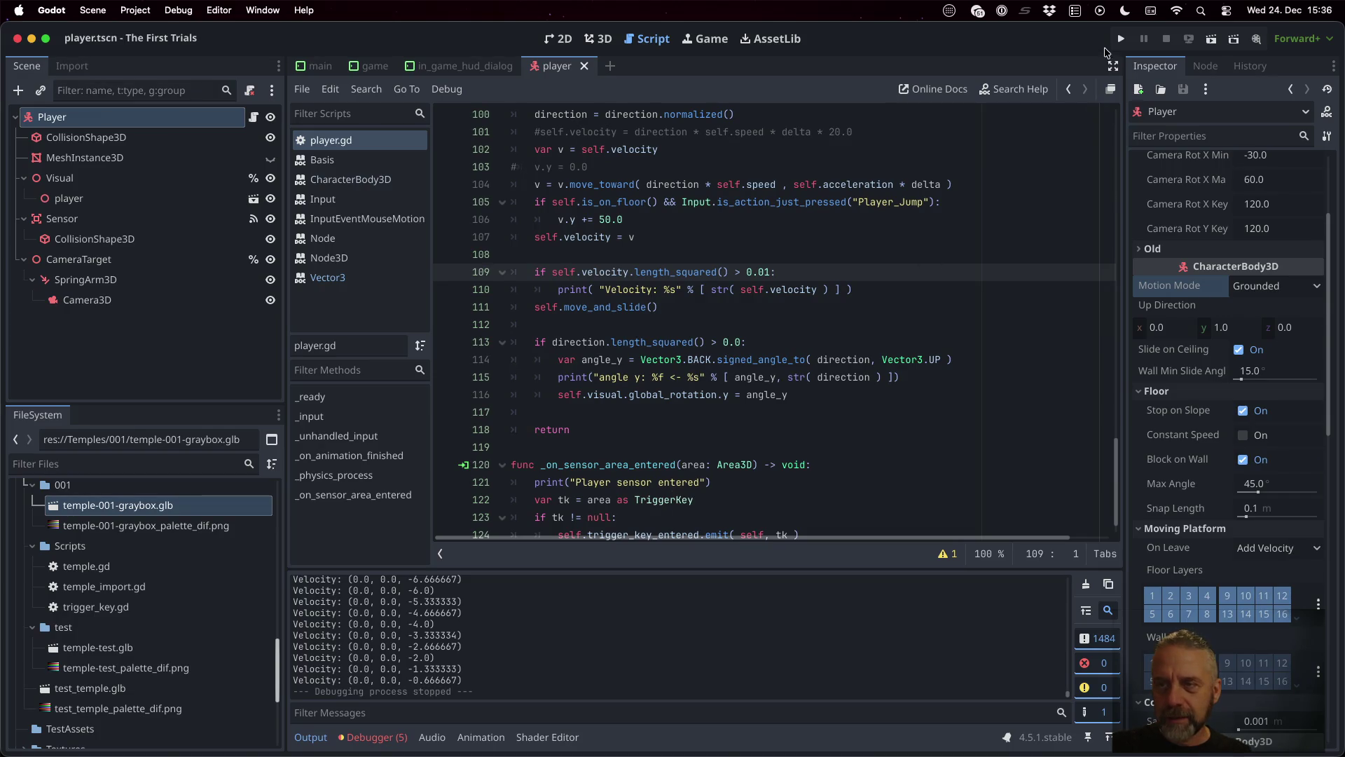
{"action": "left_click", "coordinate": [1119, 38]}
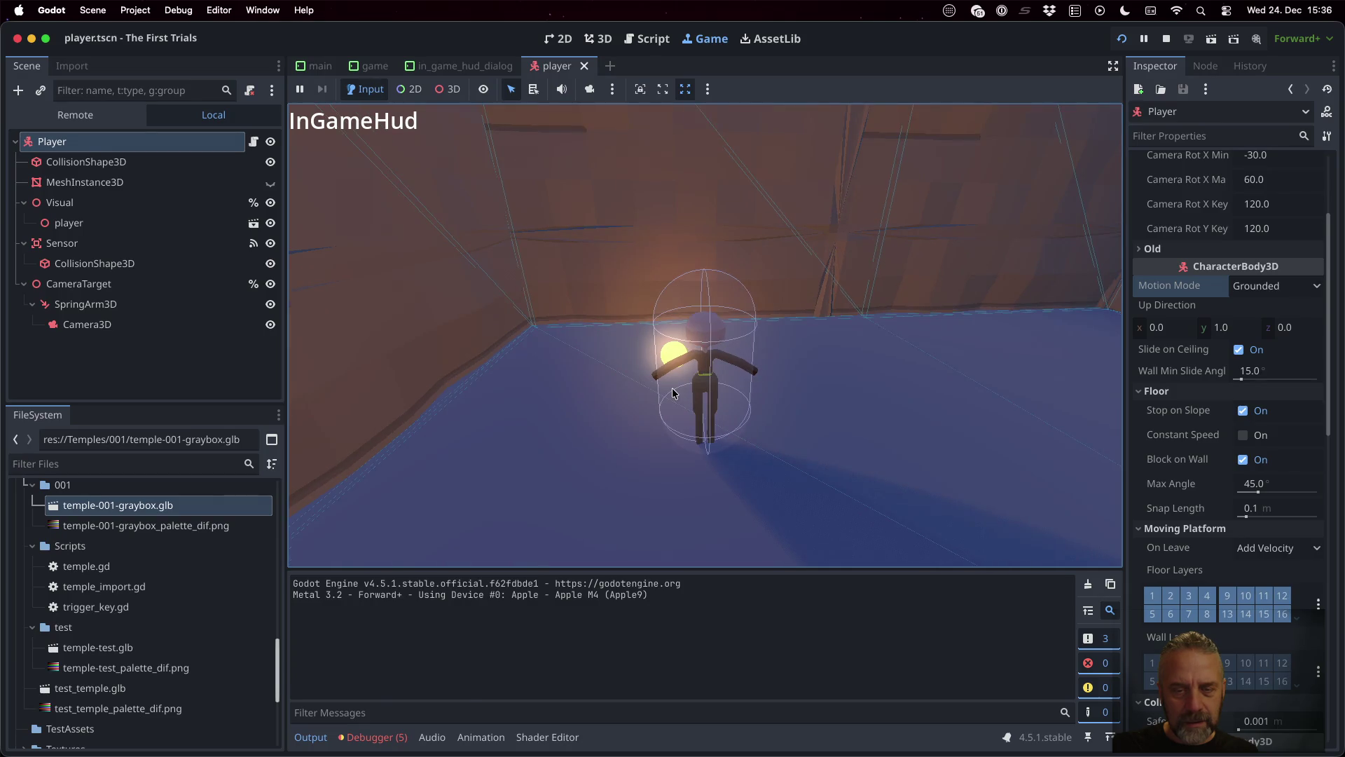
Step: Walk forward with W and jump with Space, watching y velocity fall from 7.33
{"action": "key", "text": "w"}
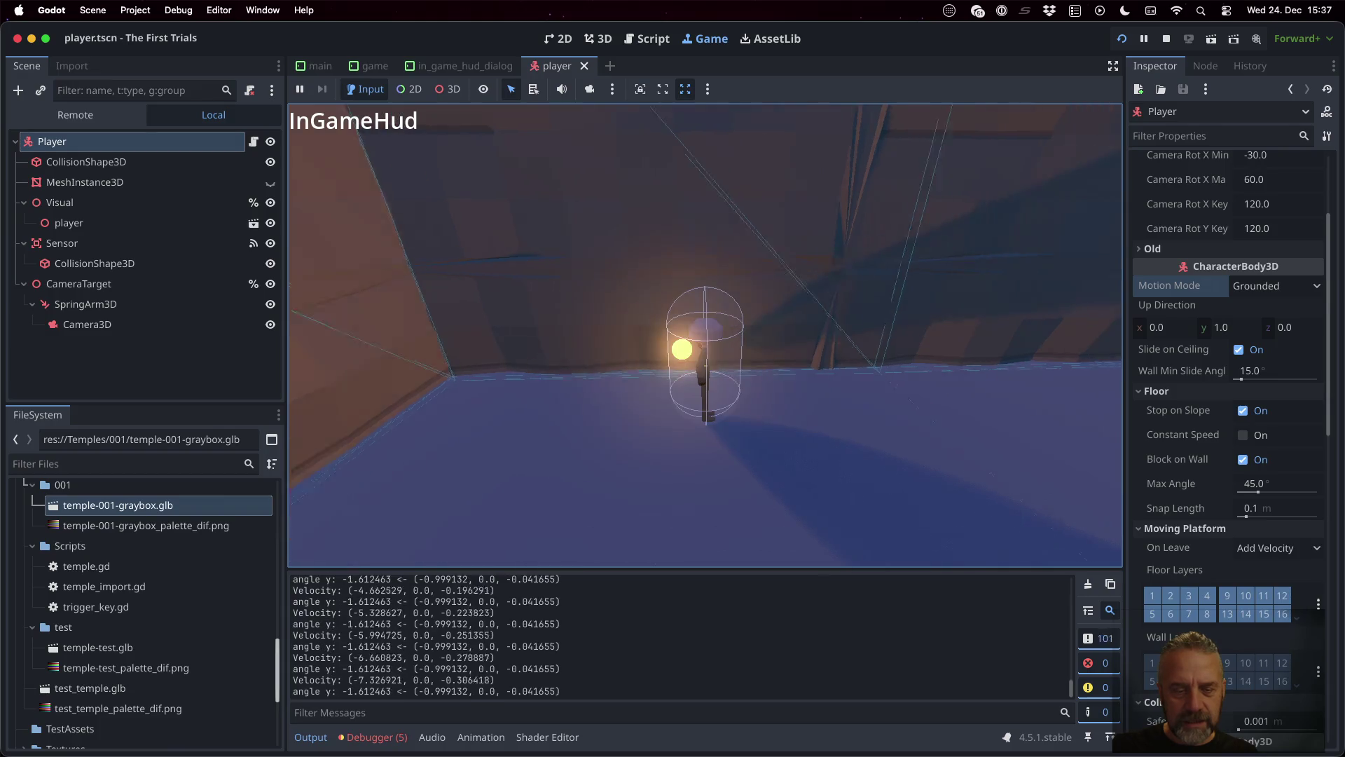
{"action": "key", "text": "space"}
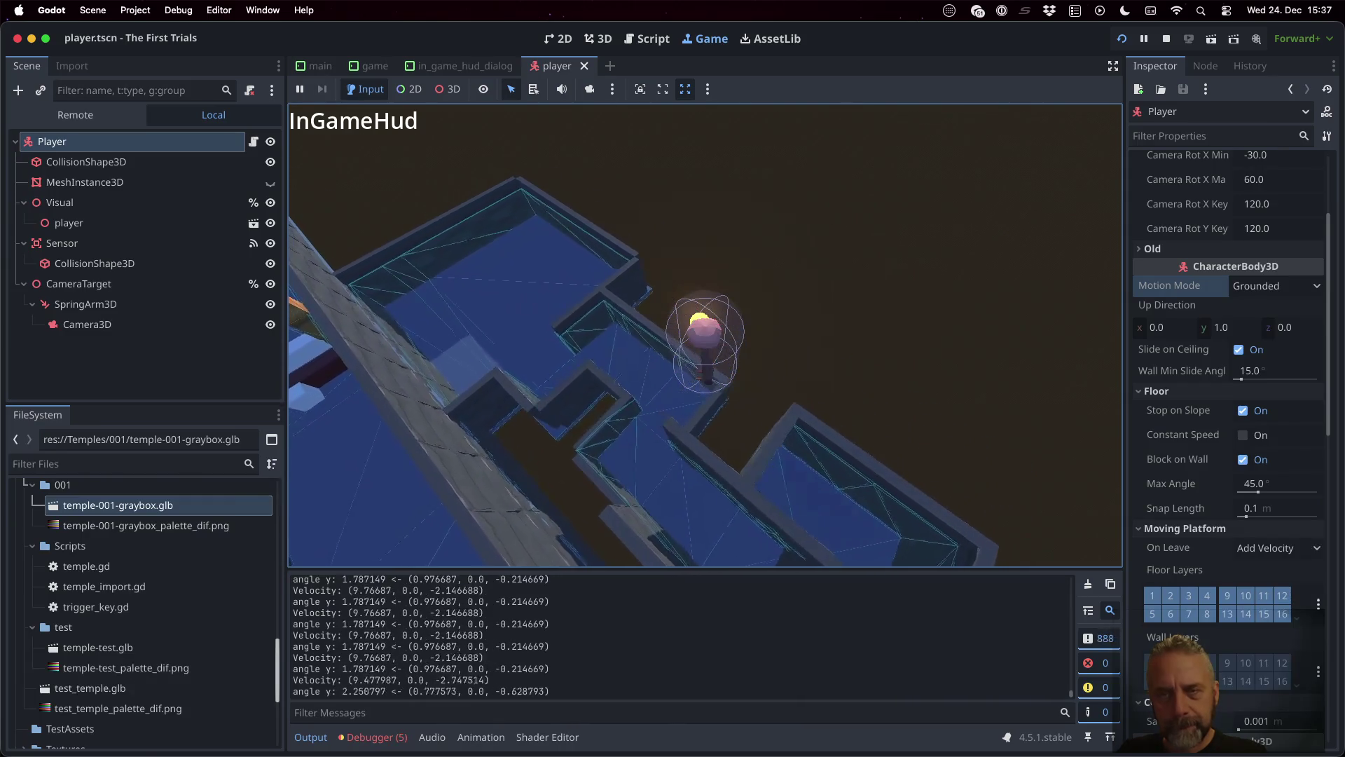
Step: Stop the game, uncomment 'v.y = 0.0' on line 103, and run again
{"action": "left_click", "coordinate": [1167, 40]}
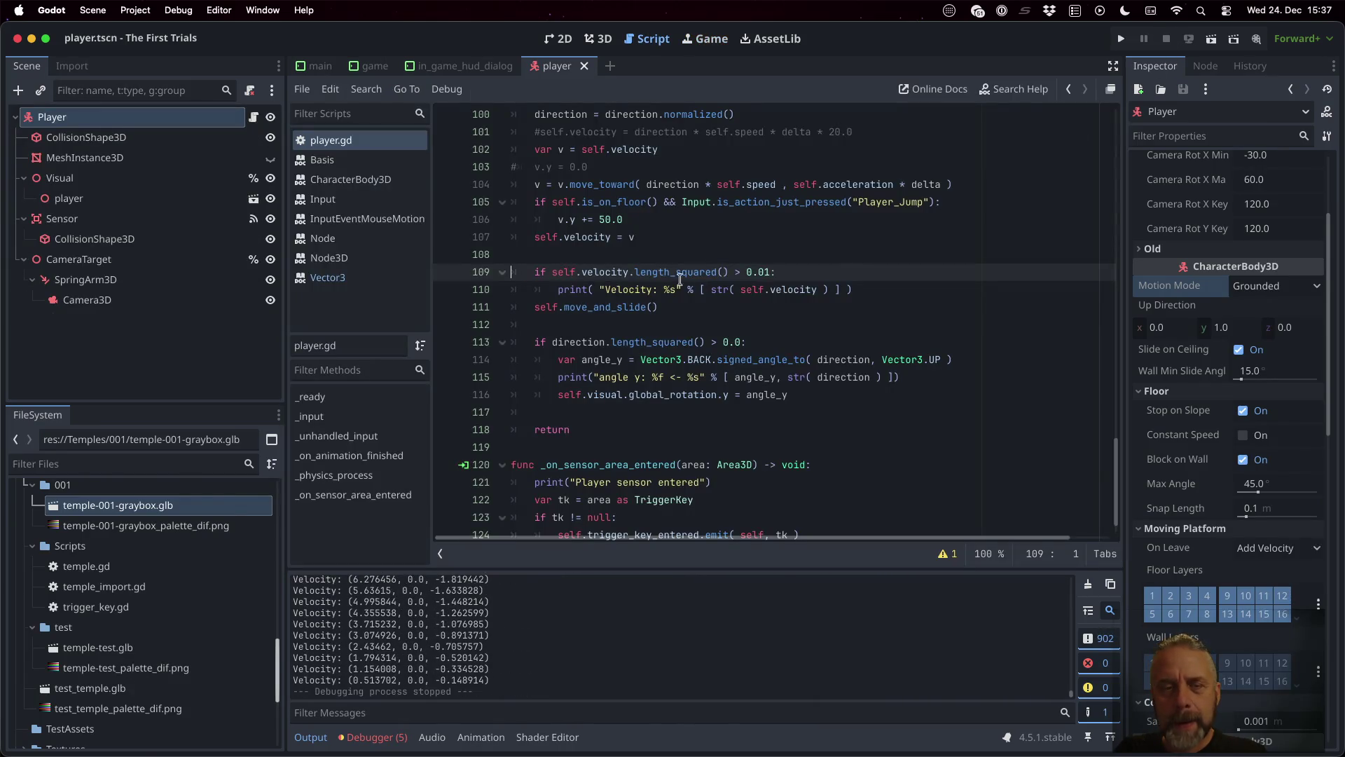
{"action": "left_click", "coordinate": [655, 252]}
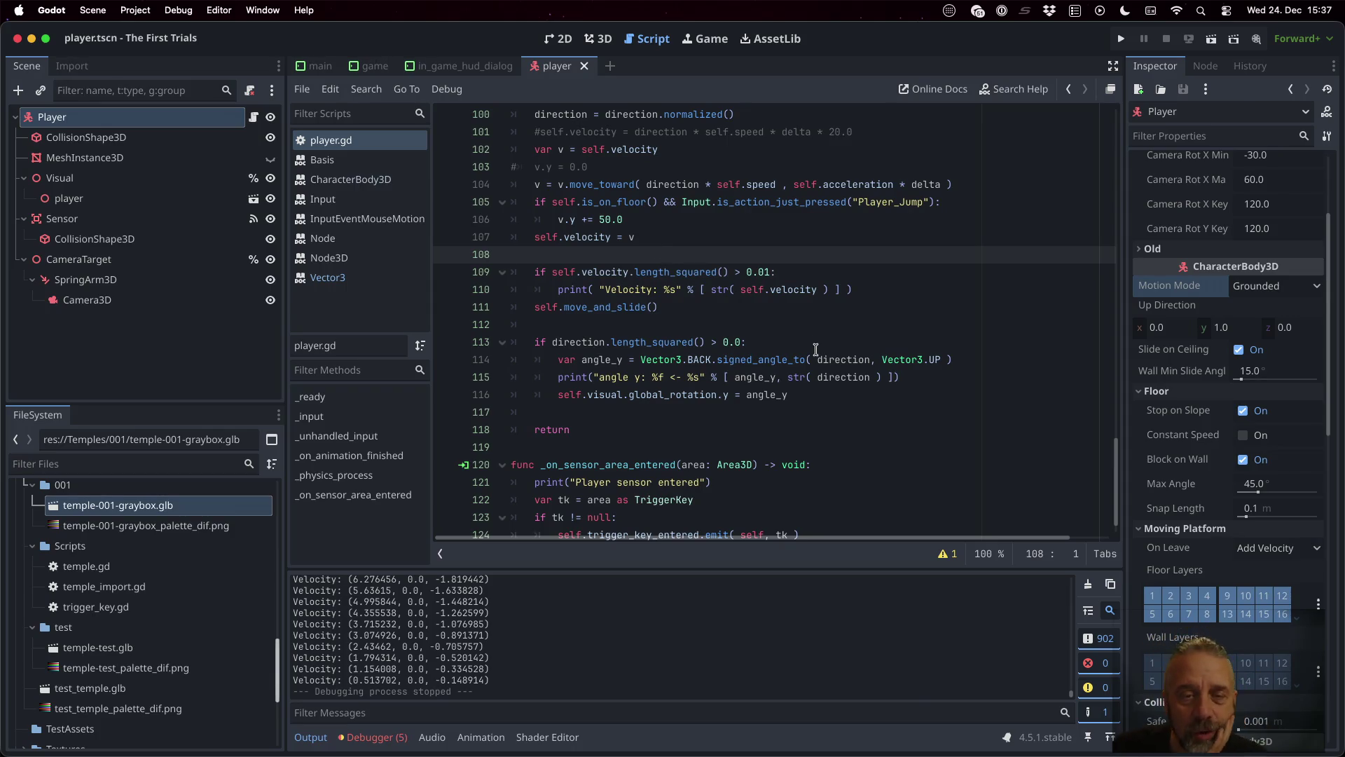
{"action": "key", "text": "Up"}
{"action": "key", "text": "Up"}
{"action": "key", "text": "Up"}
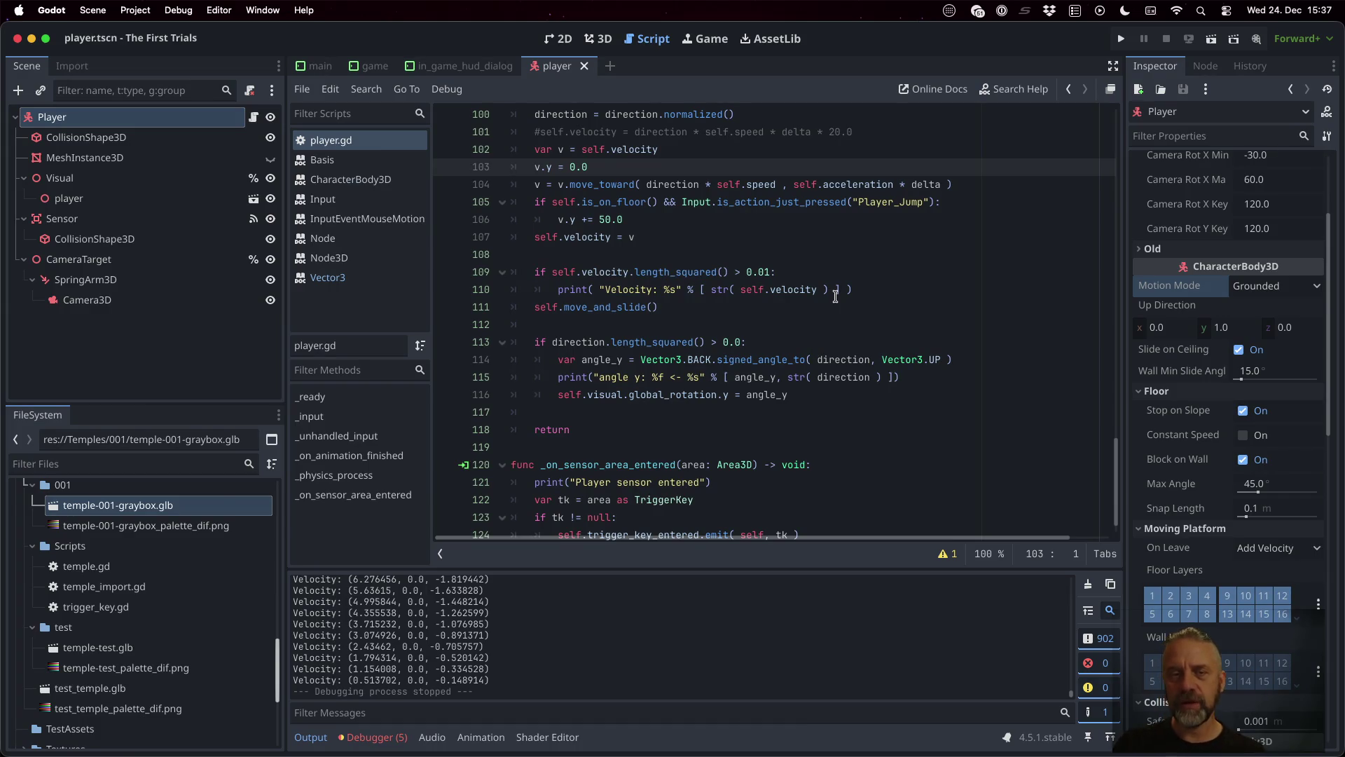
{"action": "left_click", "coordinate": [1121, 38]}
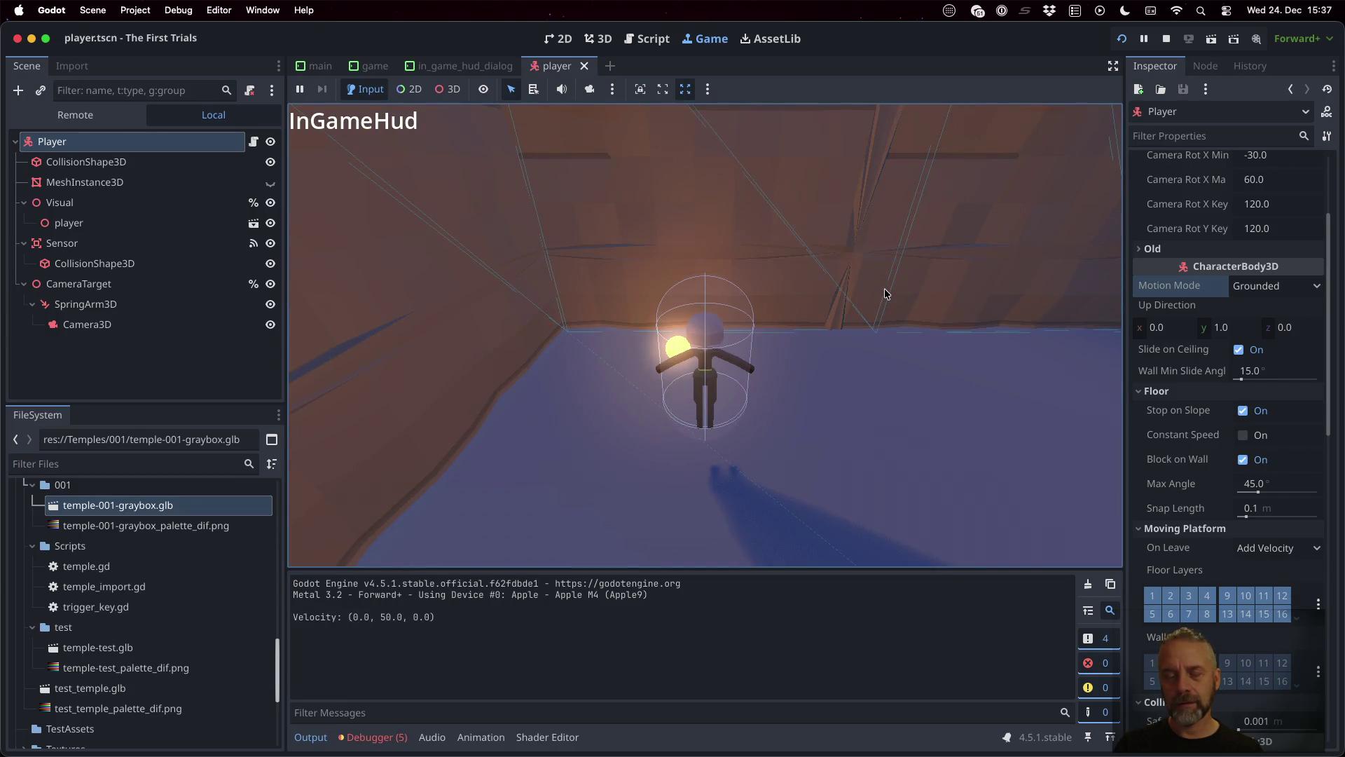
Step: Walk the player forward, left and right with W, A and D, then stop the game
{"action": "key", "text": "w"}
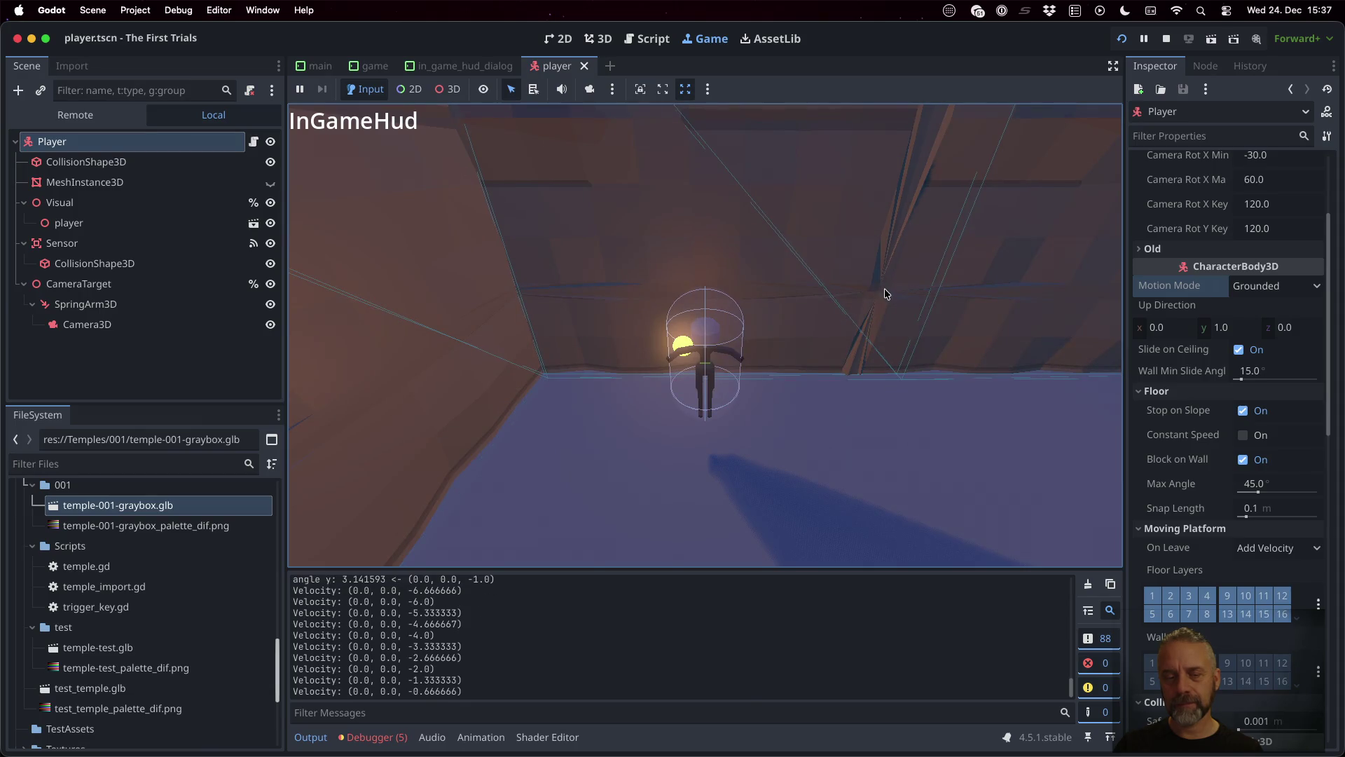
{"action": "key", "text": "a"}
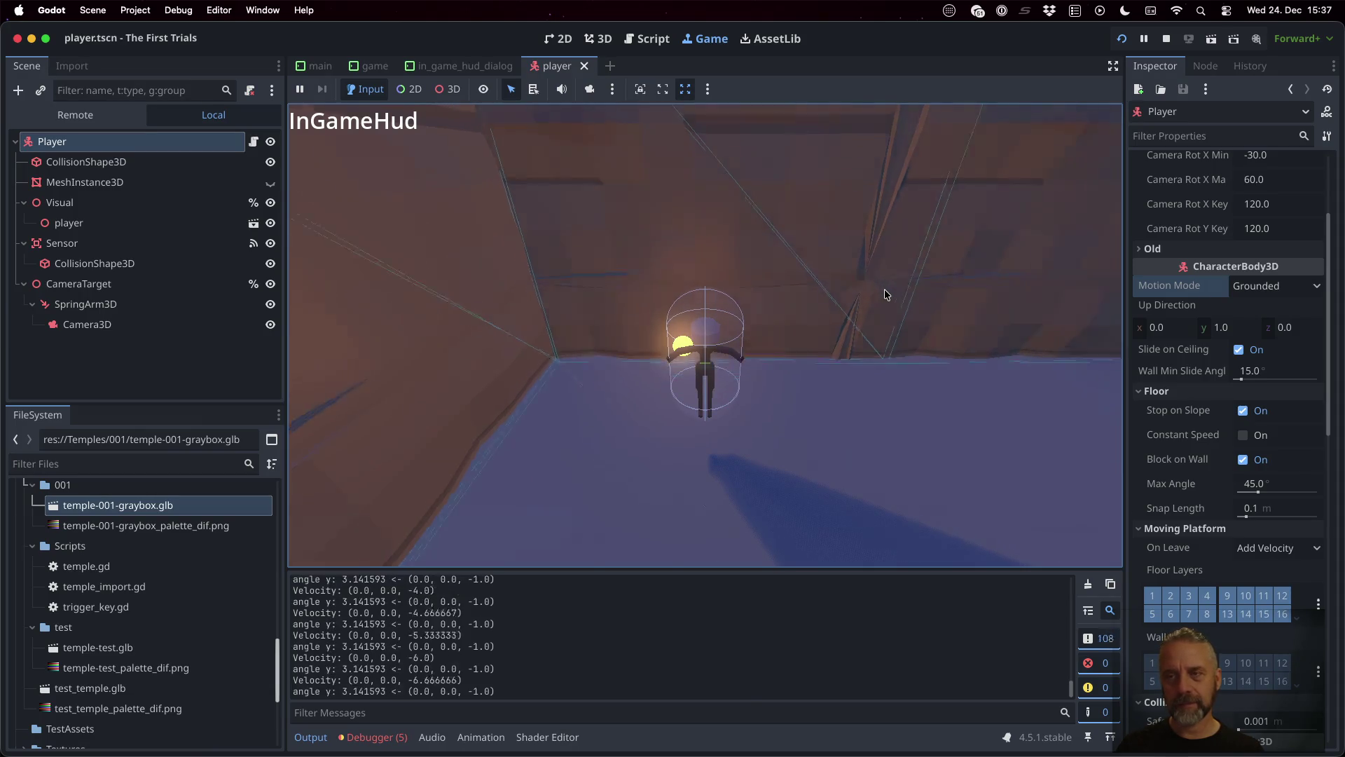
{"action": "key", "text": "d"}
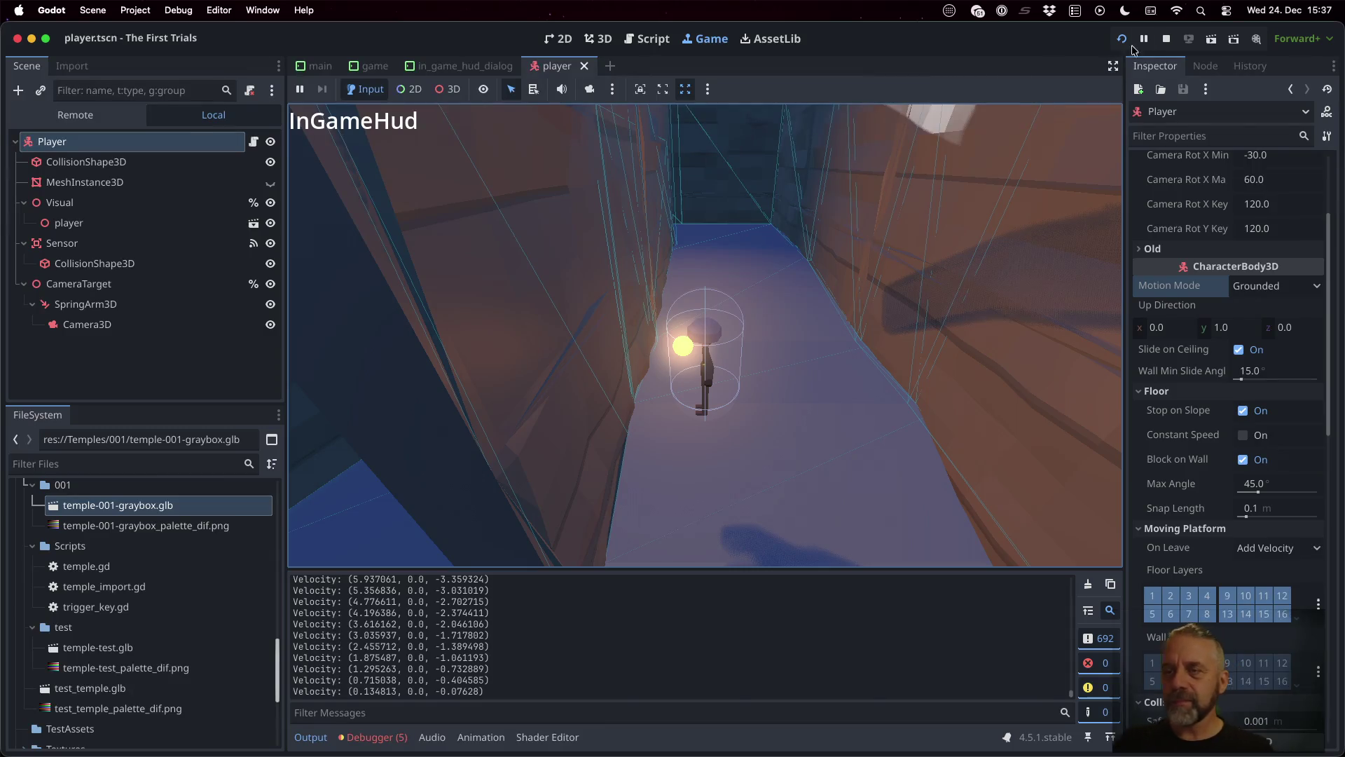
{"action": "left_click", "coordinate": [1165, 38]}
Step: Stop the game and start a 'v.y =' line below the move_toward call
{"action": "left_click", "coordinate": [779, 219]}
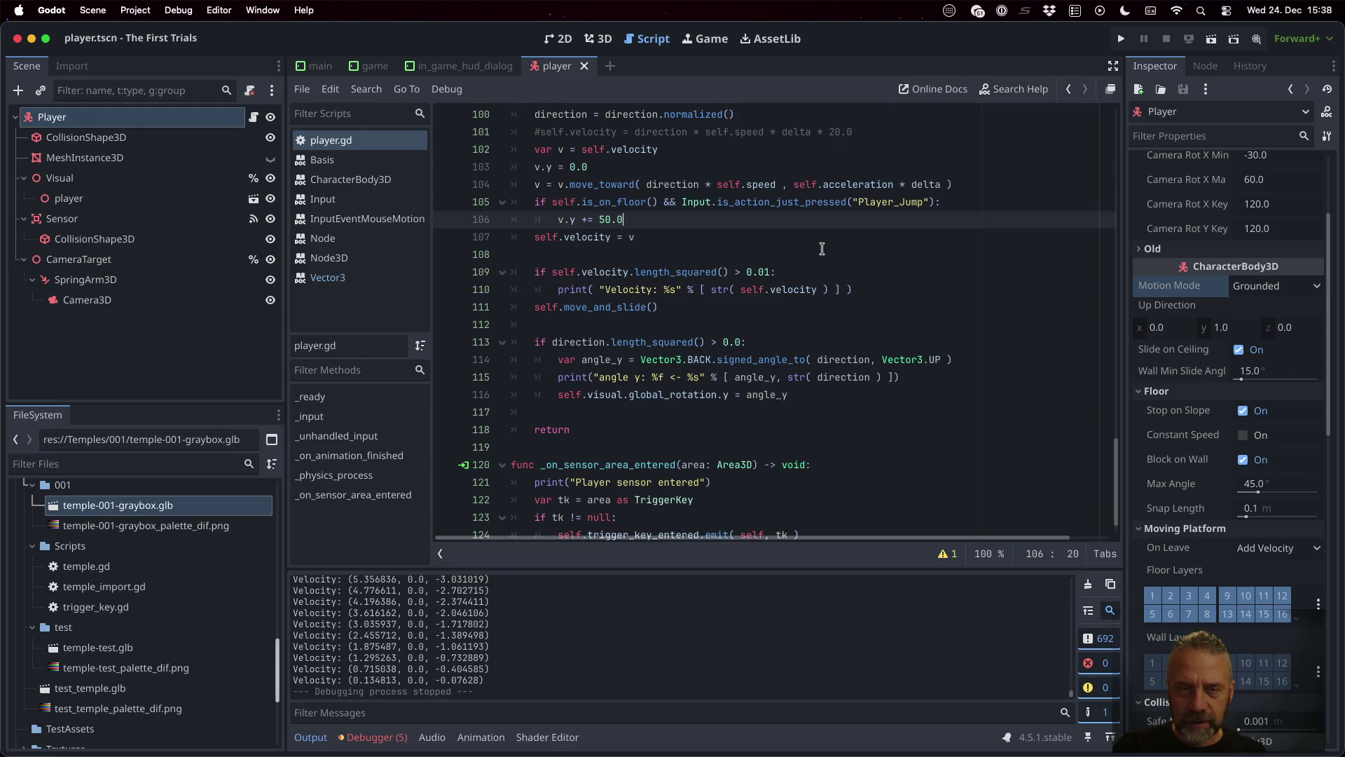
{"action": "key", "text": "Return"}
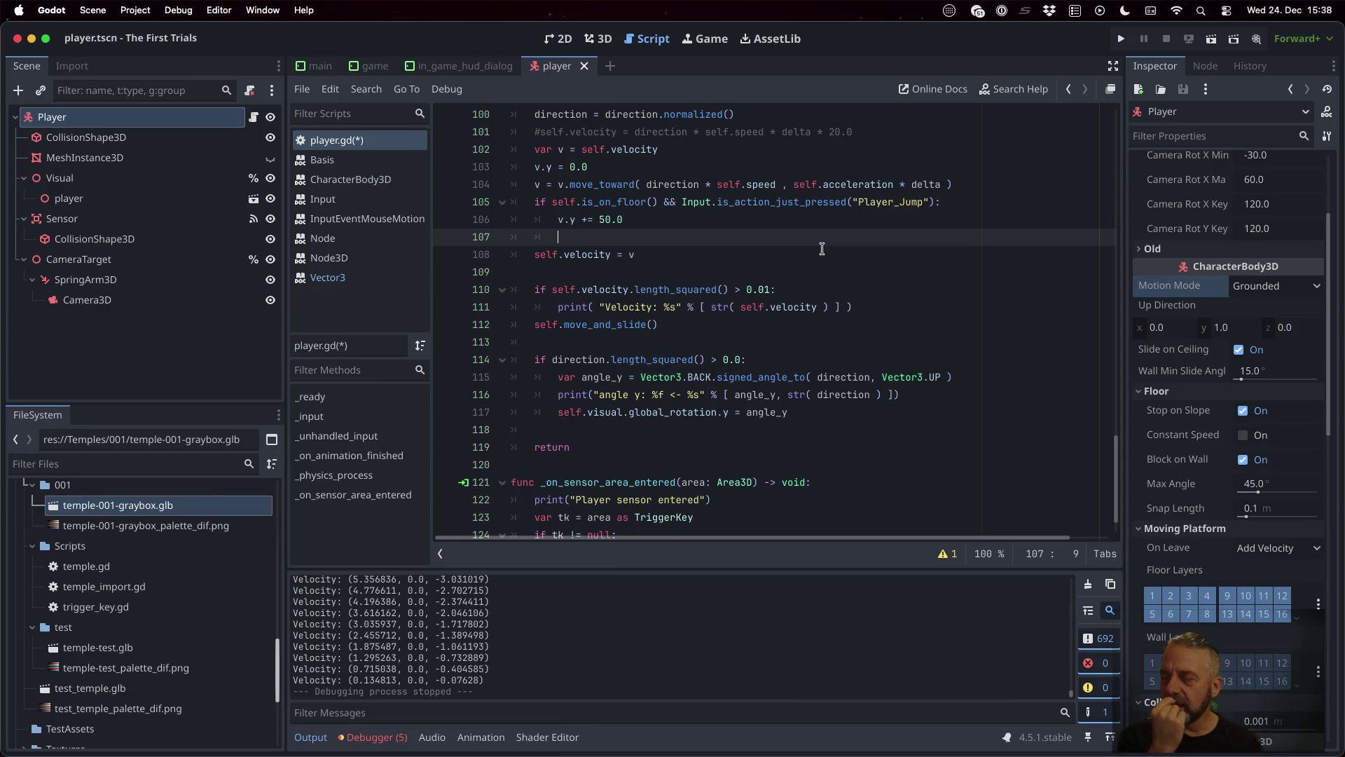
{"action": "key", "text": "Up"}
{"action": "key", "text": "Up"}
{"action": "key", "text": "Up"}
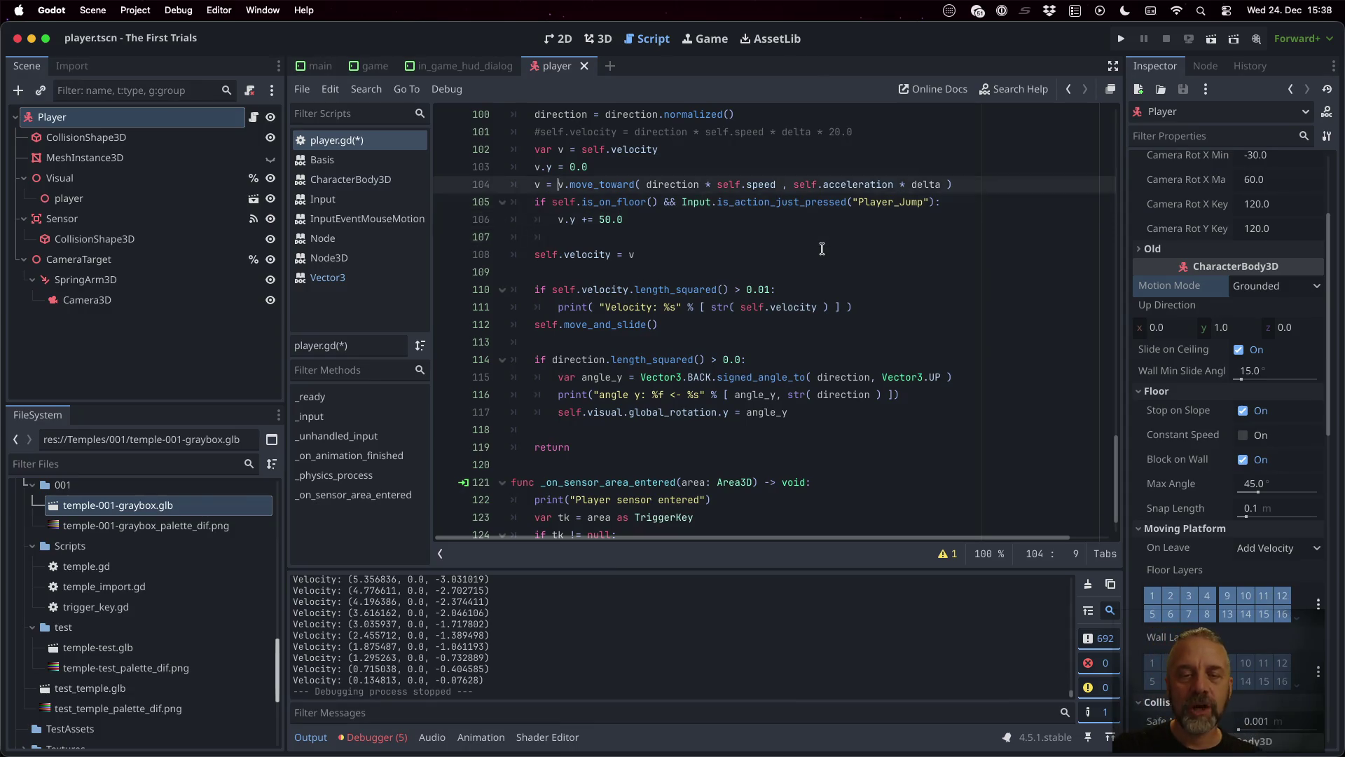
{"action": "key", "text": "Return"}
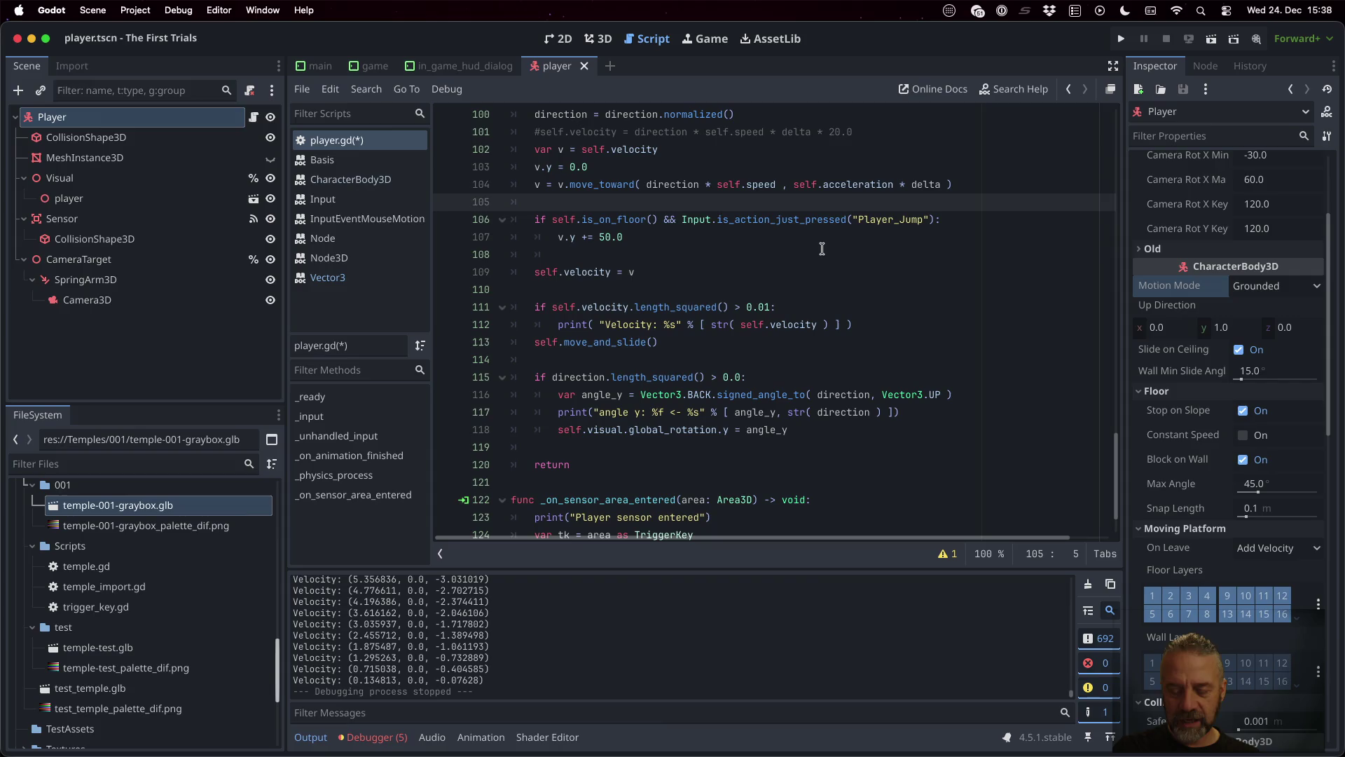
{"action": "type", "text": "v.y ="}
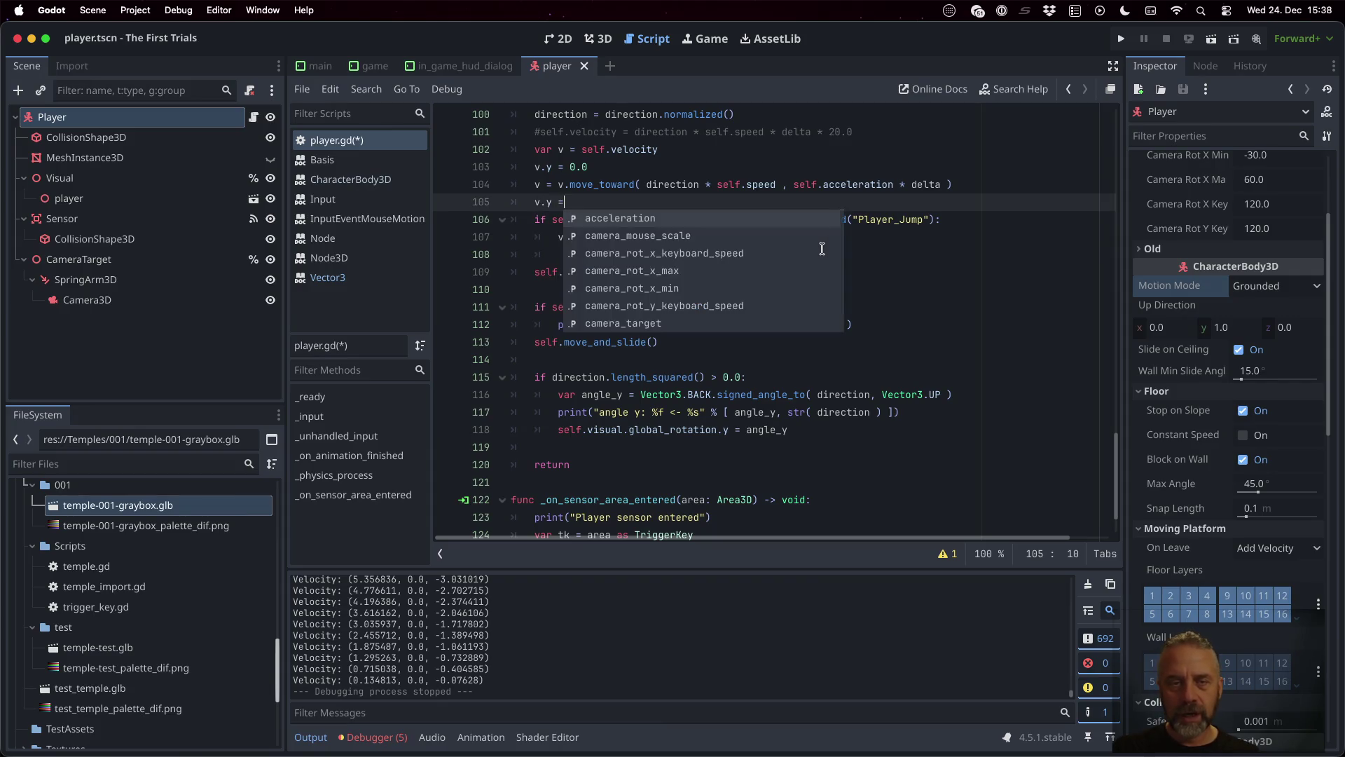
{"action": "key", "text": "Escape"}
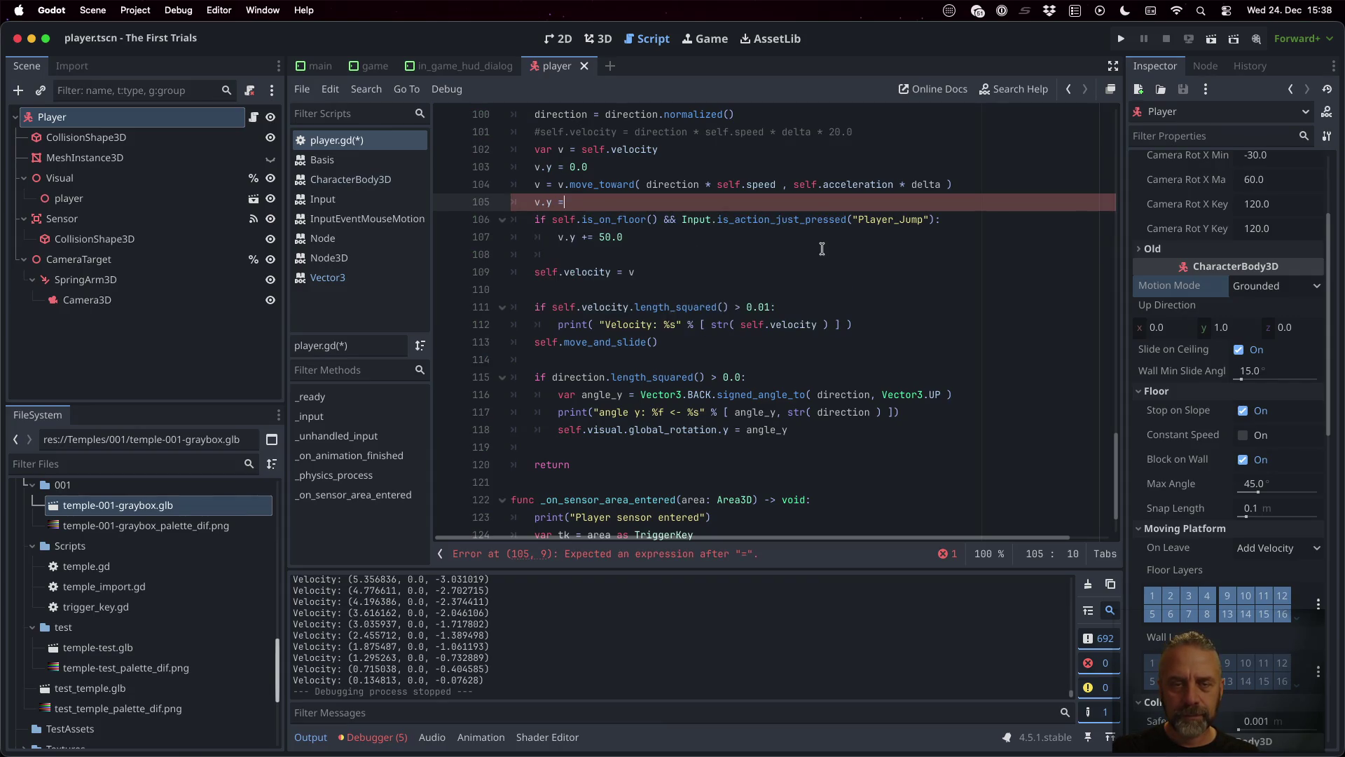
Step: Add 'var vel_y = v.y' below var v, complete 'v.y = vel_y', save, and run
{"action": "key", "text": "Up"}
{"action": "key", "text": "Up"}
{"action": "key", "text": "Up"}
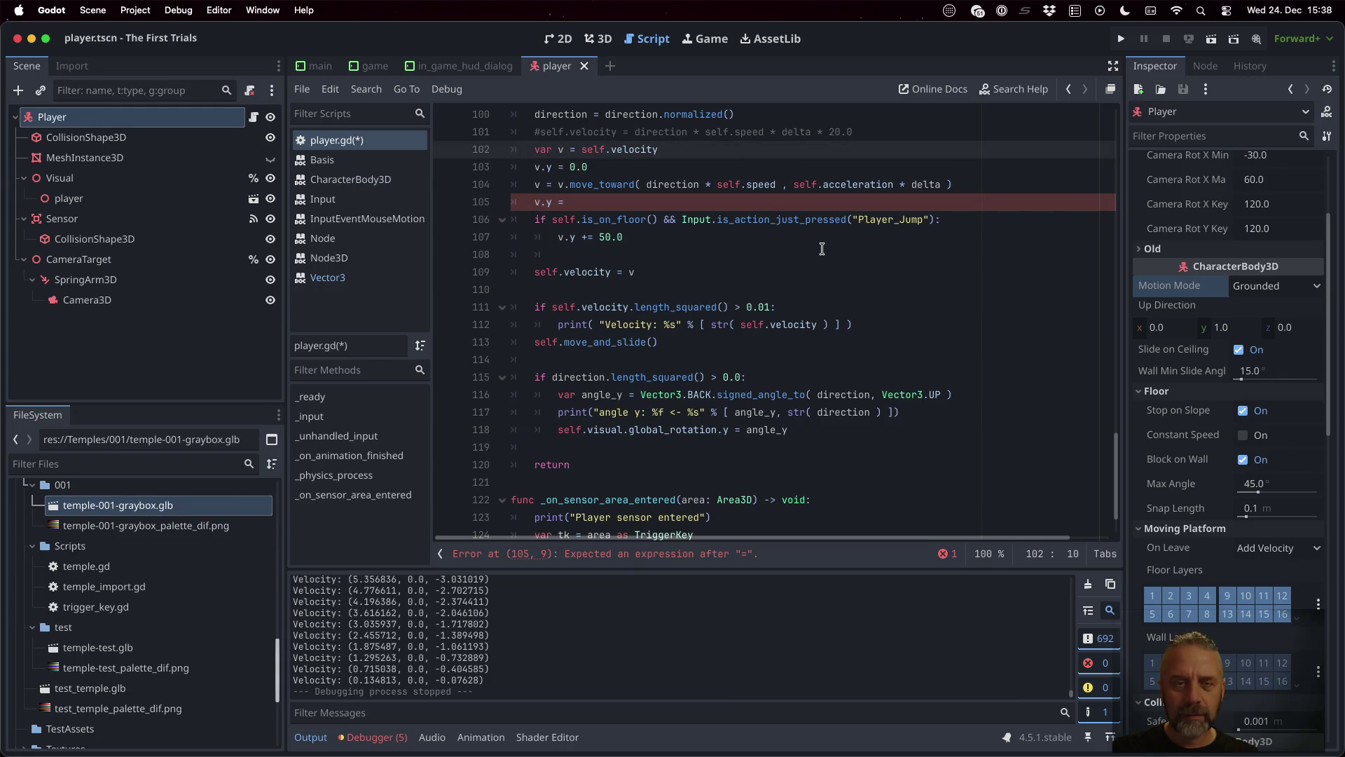
{"action": "key", "text": "Return"}
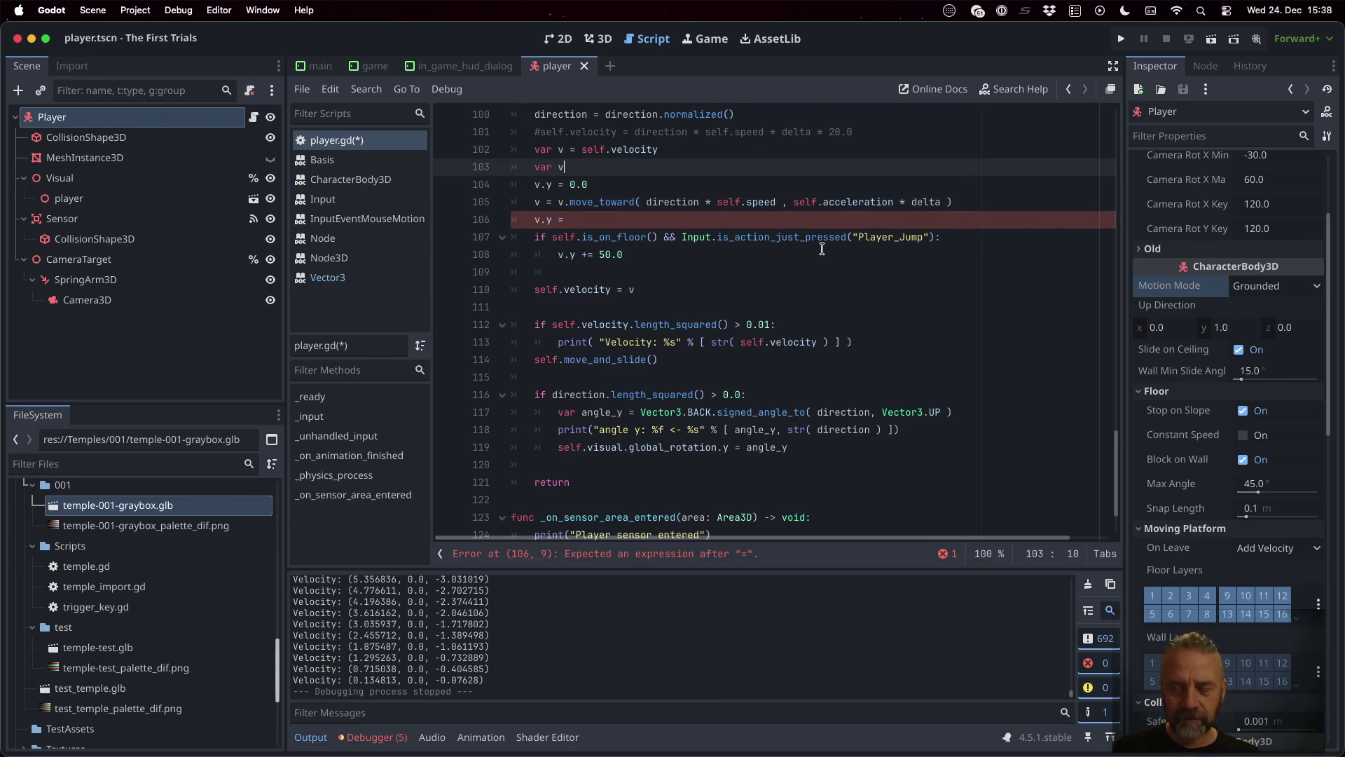
{"action": "type", "text": "v.y"}
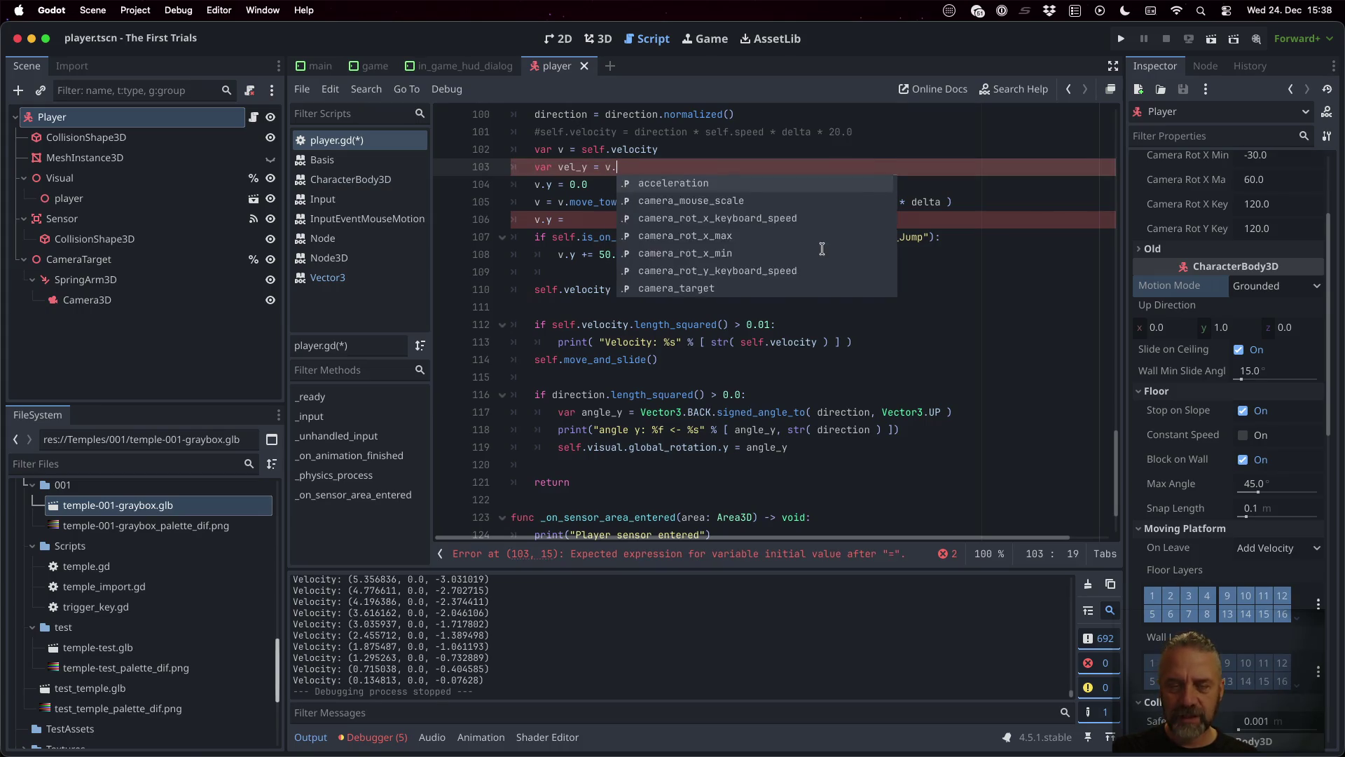
{"action": "key", "text": "Down"}
{"action": "key", "text": "Down"}
{"action": "key", "text": "Down"}
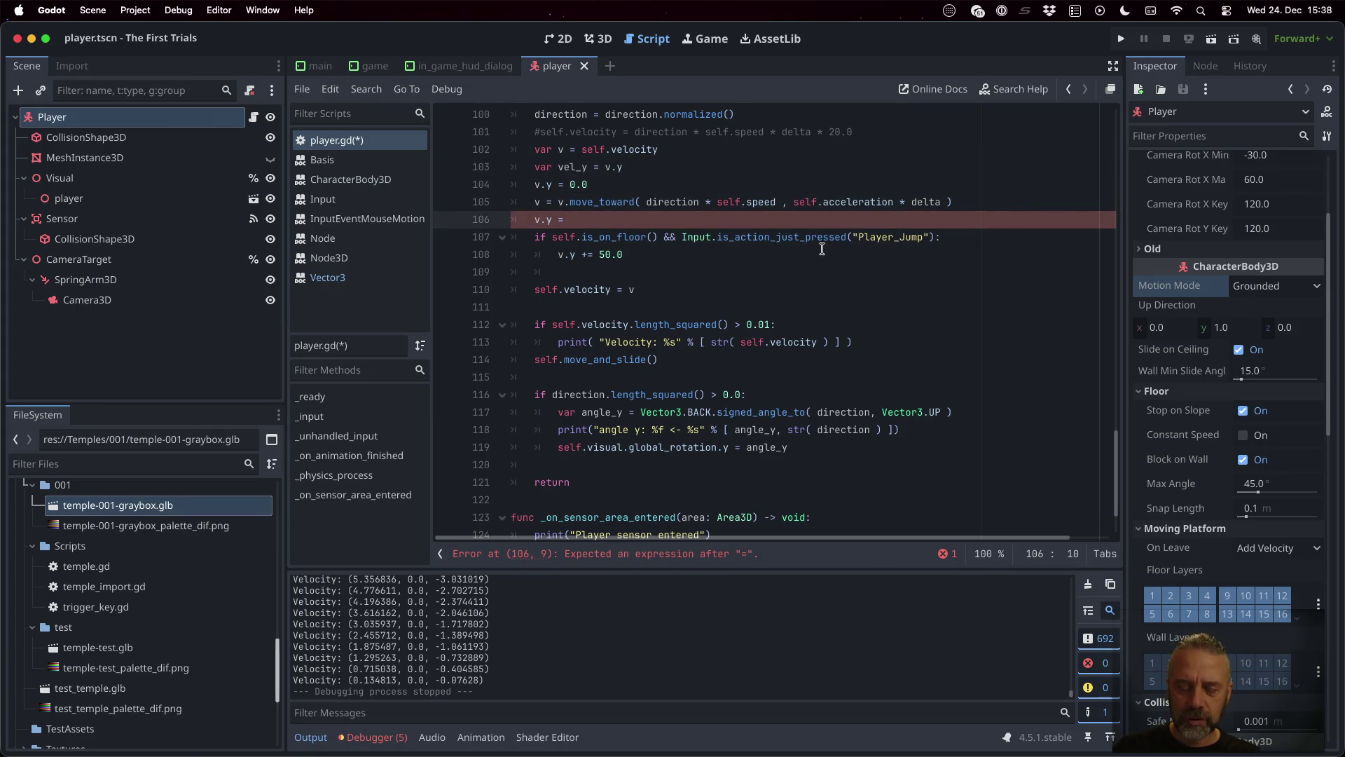
{"action": "type", "text": " vel_y"}
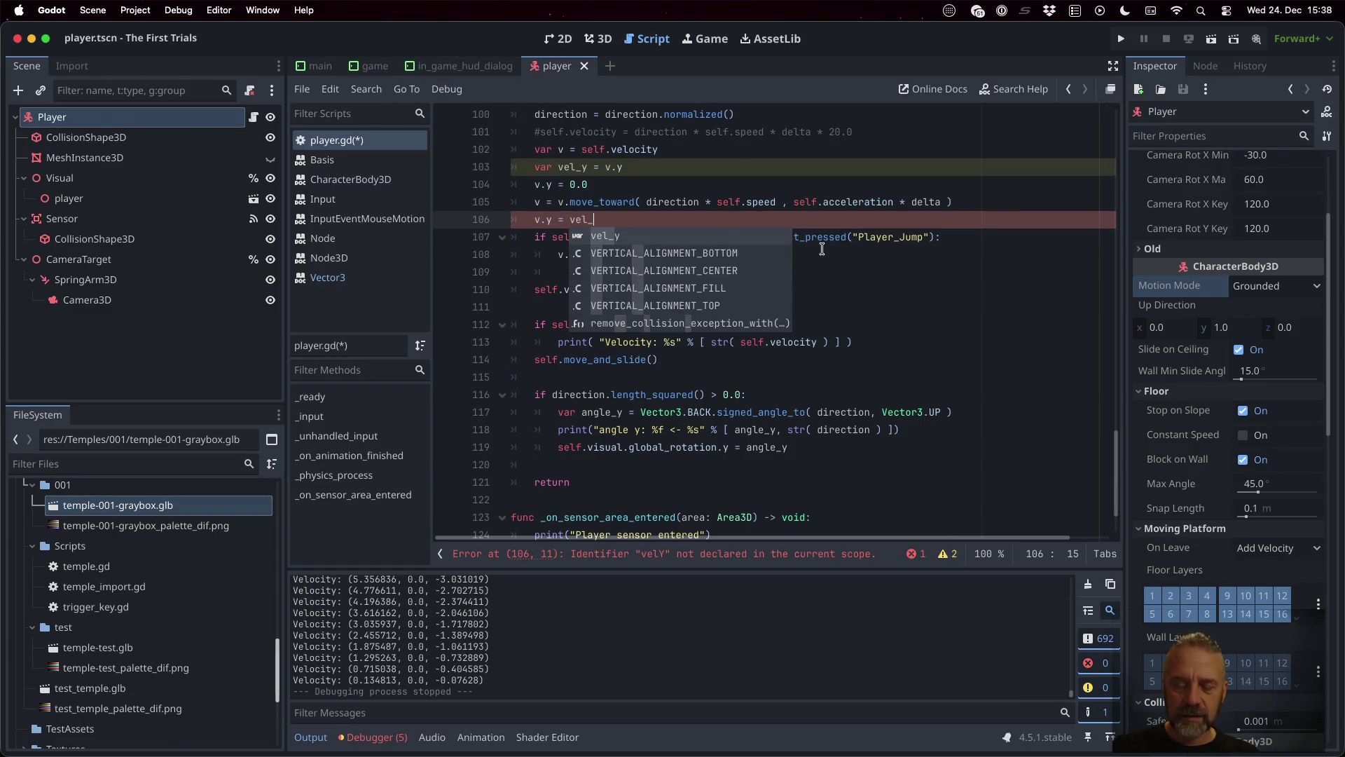
{"action": "key", "text": "super+s"}
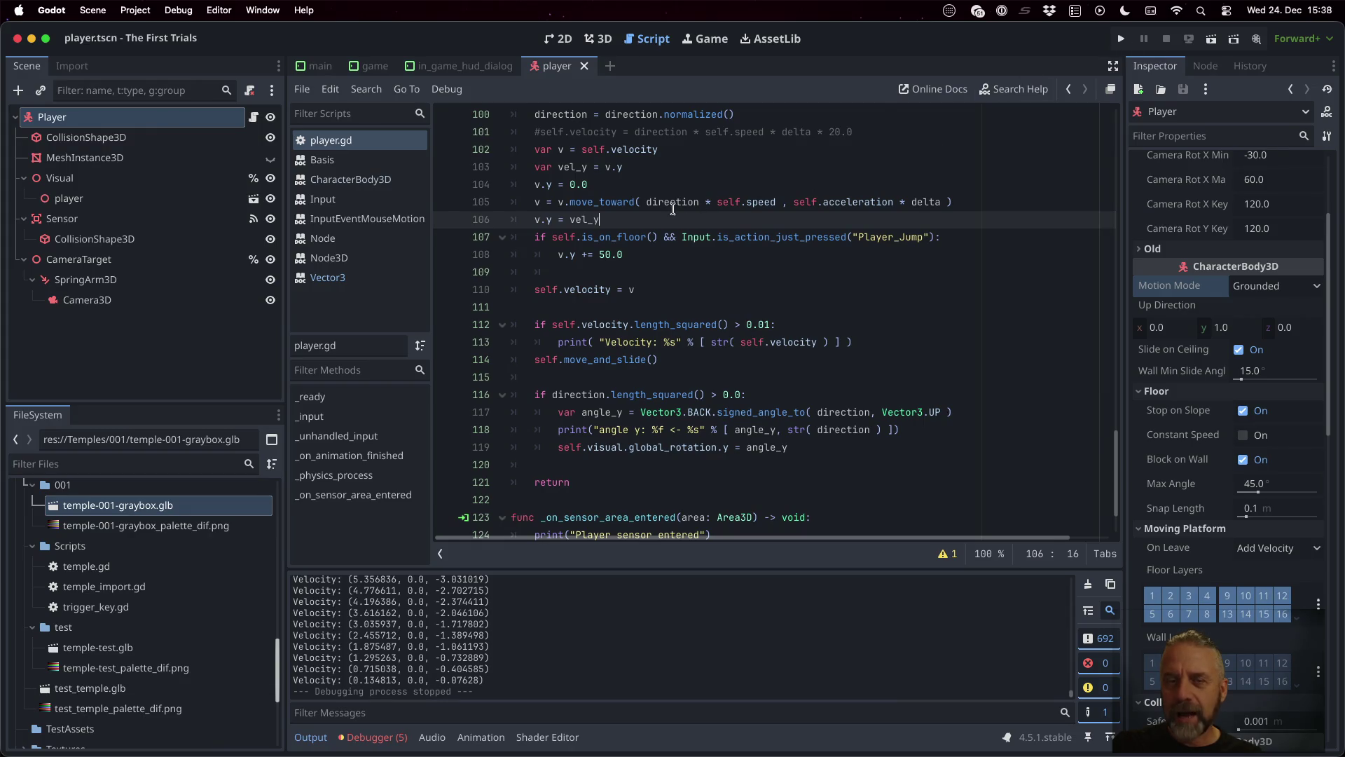
{"action": "double_click", "coordinate": [587, 203]}
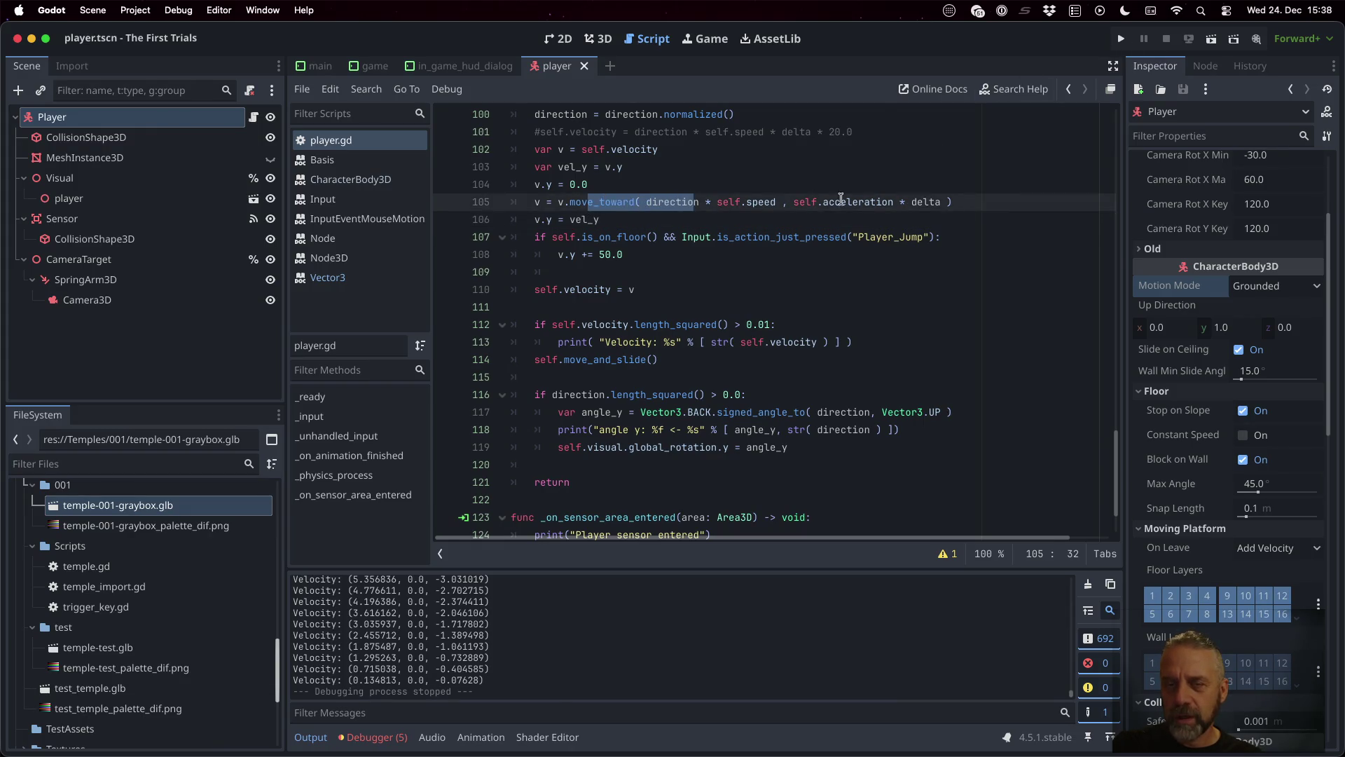
{"action": "left_click", "coordinate": [1125, 38]}
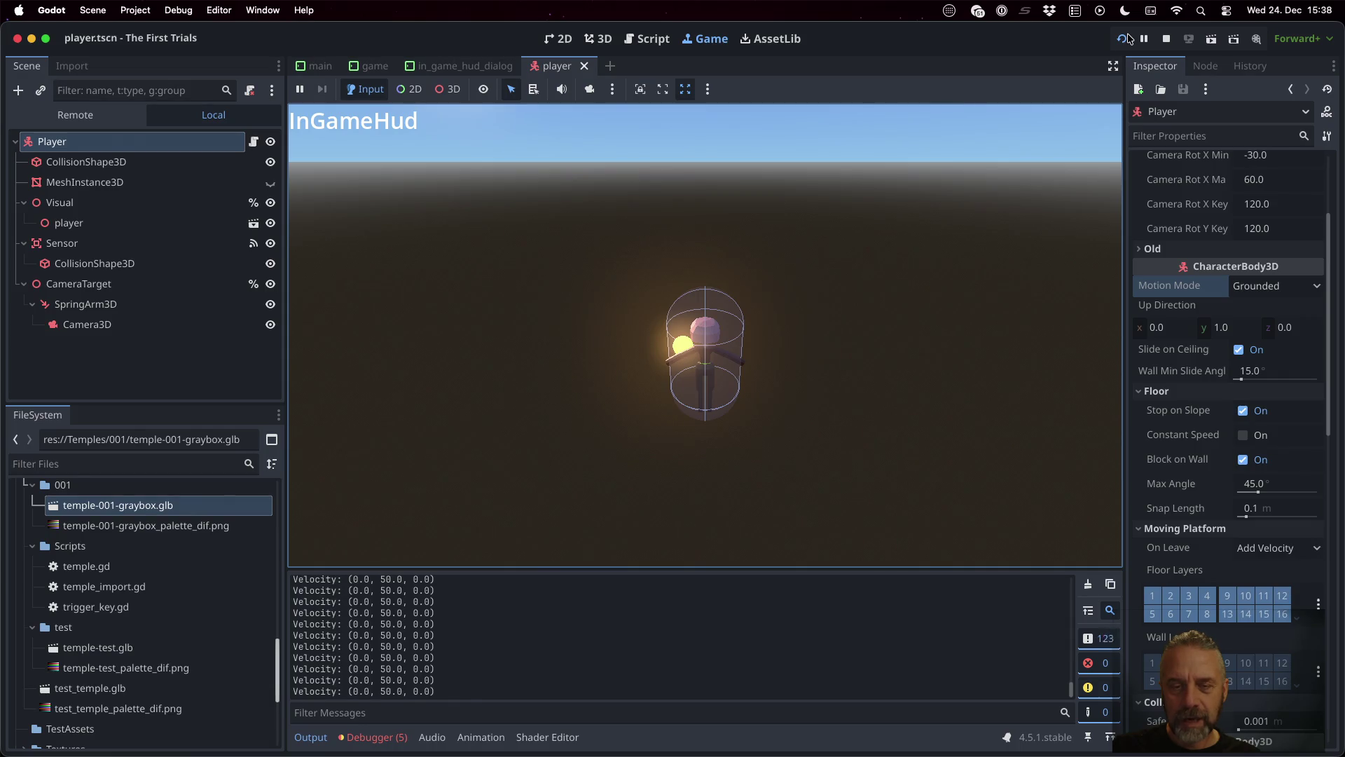
Step: Turn the player with W and S, then stop the game and return to player.gd
{"action": "key", "text": "w"}
{"action": "key", "text": "s"}
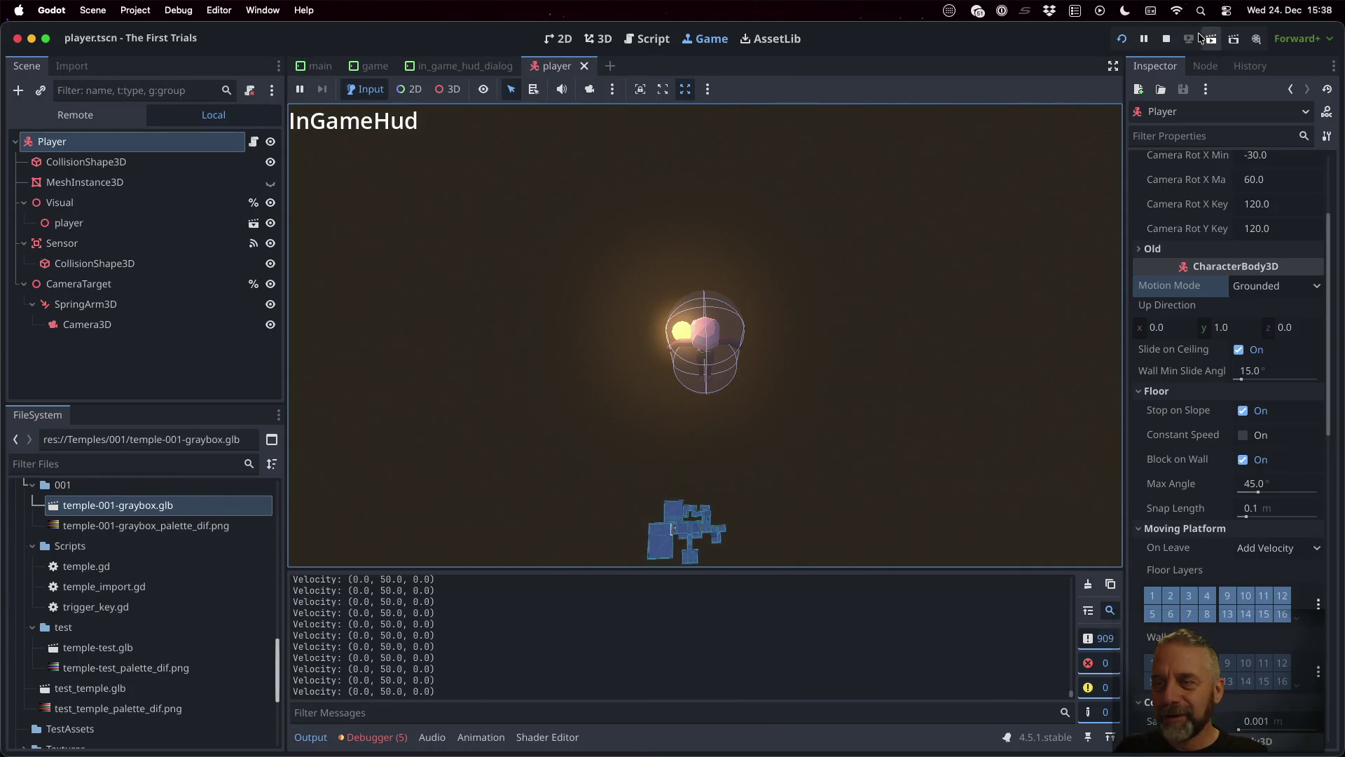
{"action": "left_click", "coordinate": [1166, 38]}
{"action": "left_click", "coordinate": [686, 250]}
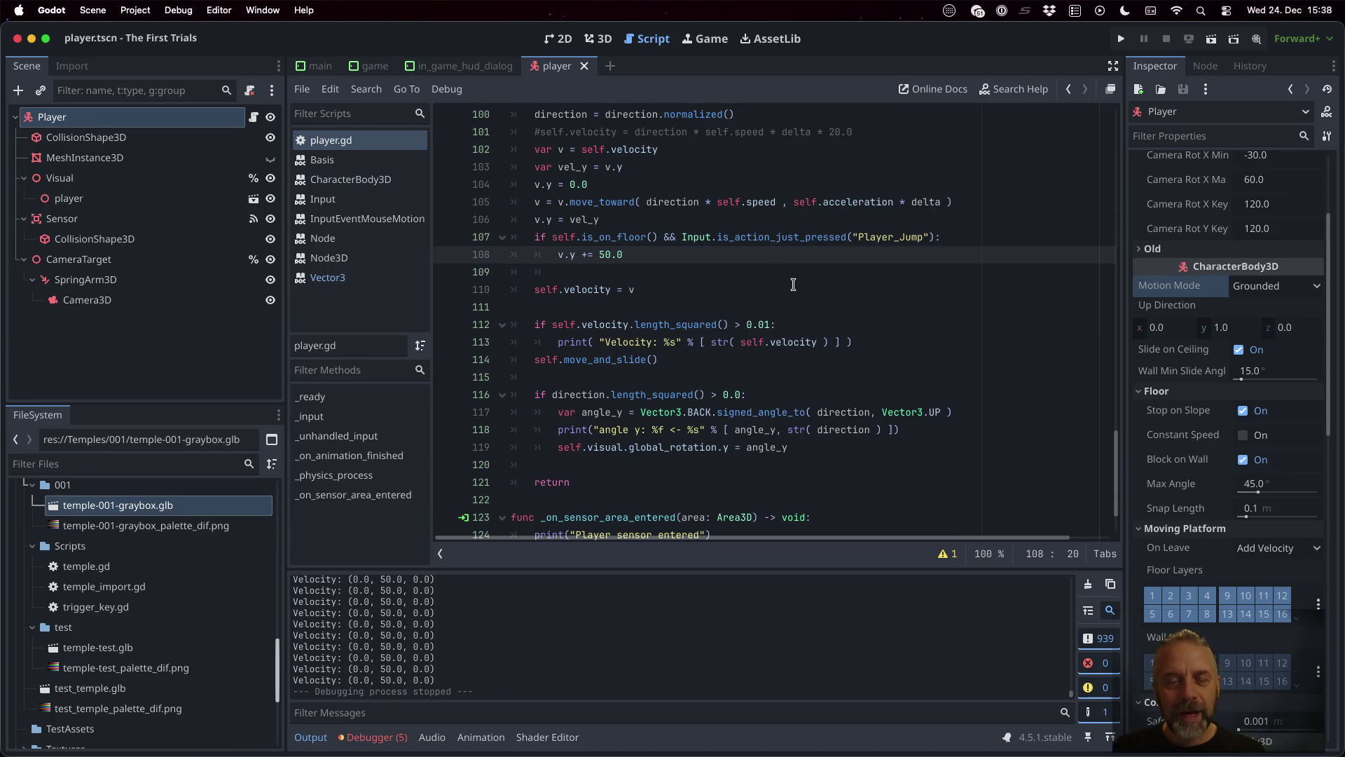
Step: Change line 106 to 'v.y = vel_y + self.gravity * delta', save the script, and run the game
{"action": "key", "text": "Up"}
{"action": "key", "text": "Up"}
{"action": "key", "text": "Up"}
{"action": "key", "text": "End"}
{"action": "key", "text": "Return"}
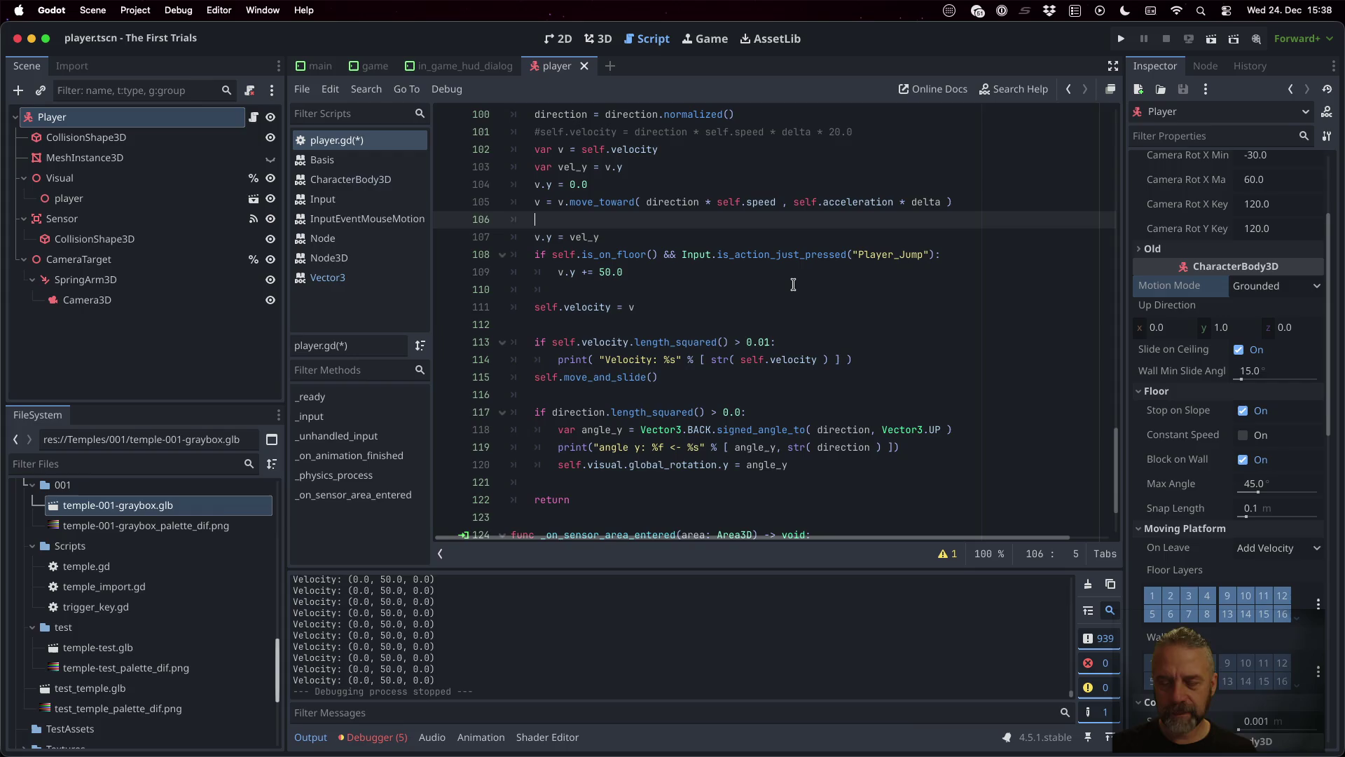
{"action": "key", "text": "BackSpace"}
{"action": "key", "text": "BackSpace"}
{"action": "key", "text": "Down"}
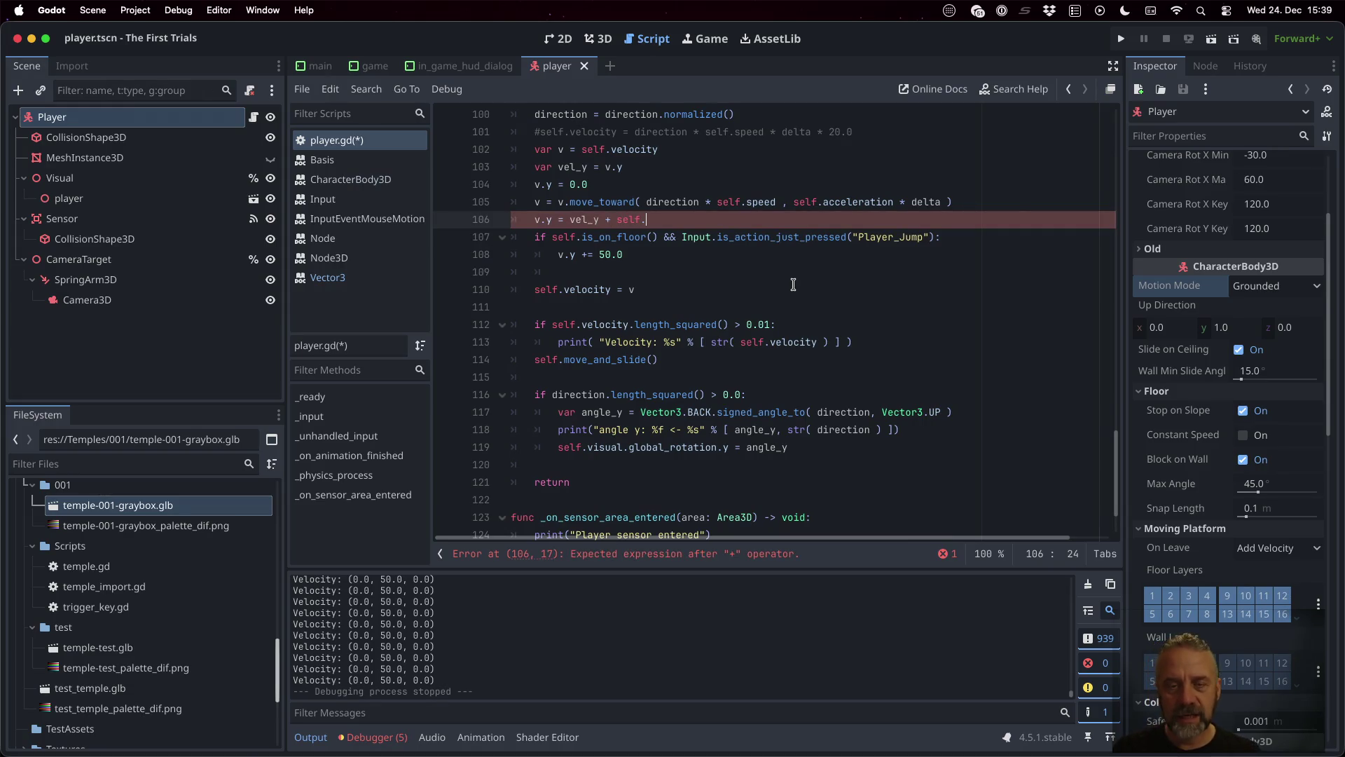
{"action": "type", "text": "gravity "}
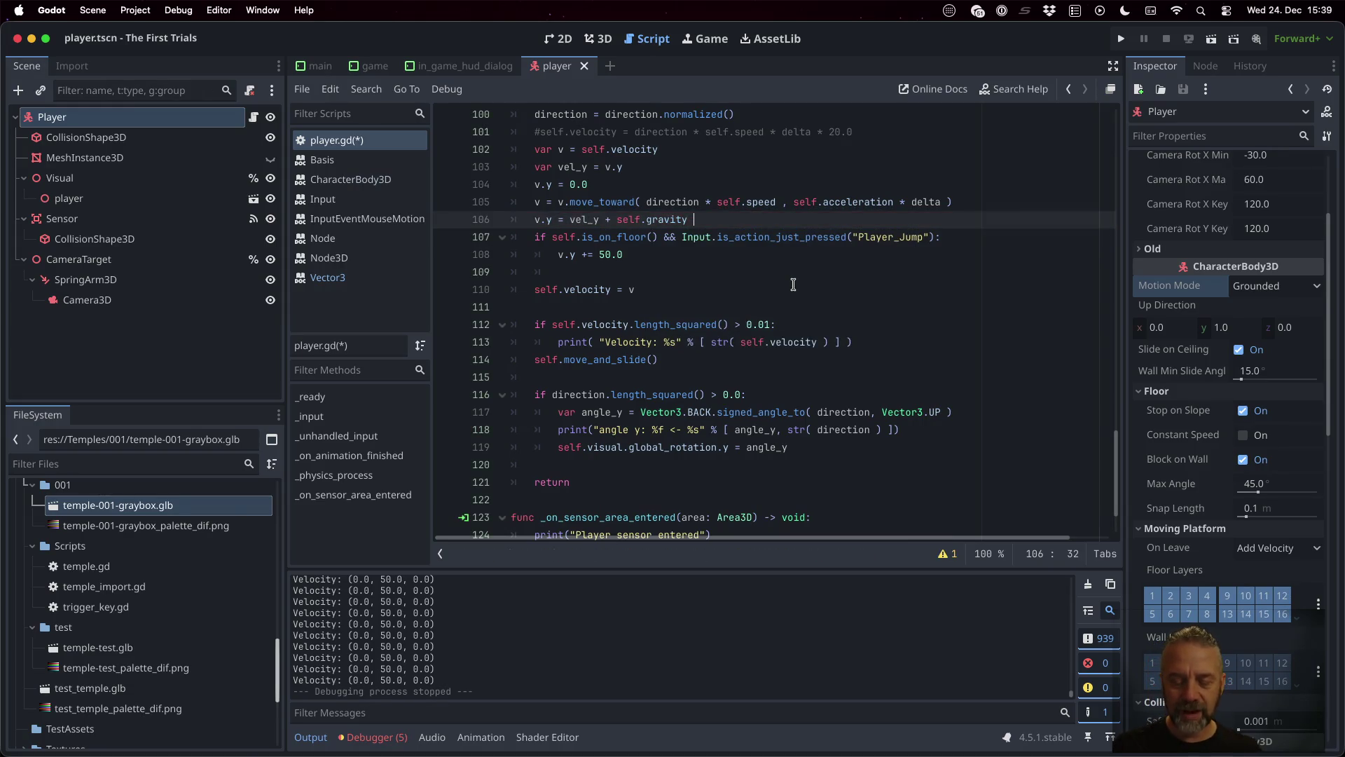
{"action": "type", "text": "* delta"}
{"action": "key", "text": "ctrl+s"}
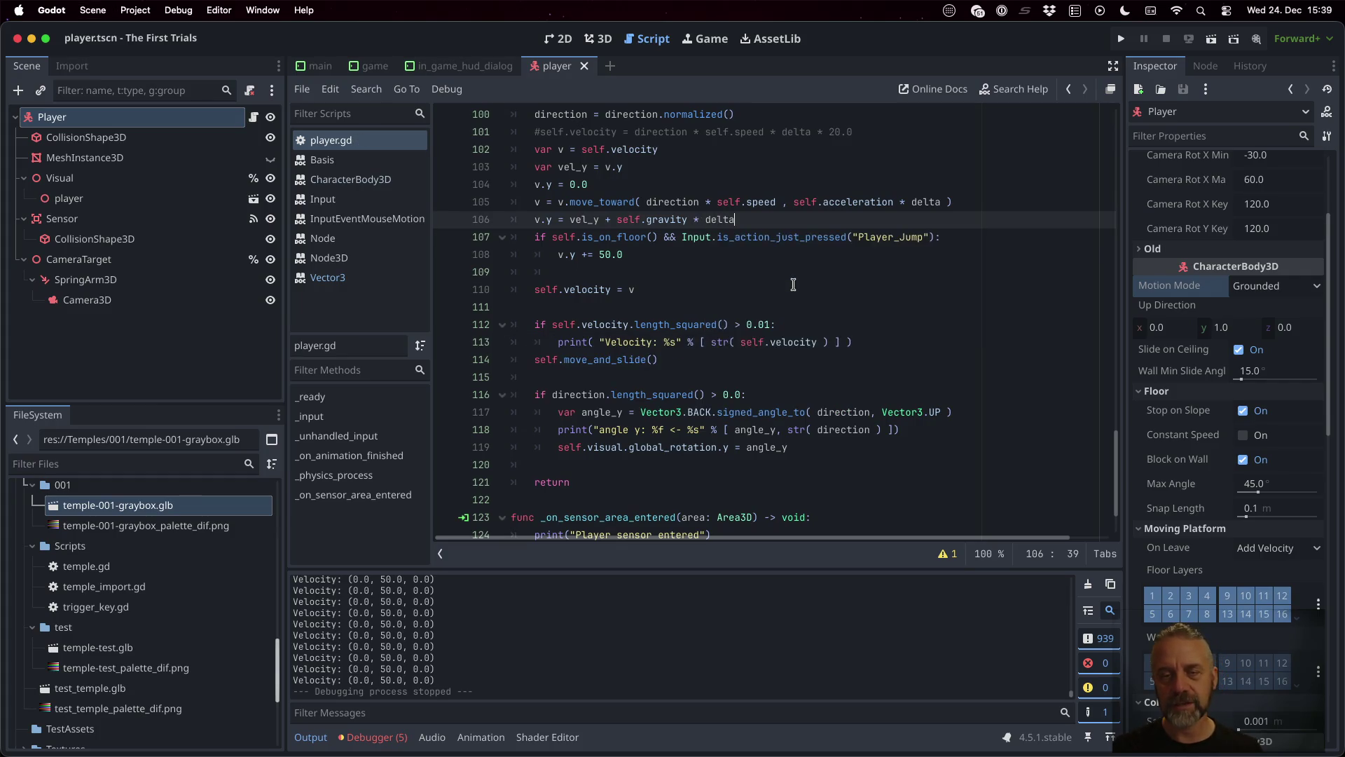
{"action": "left_click", "coordinate": [1121, 40]}
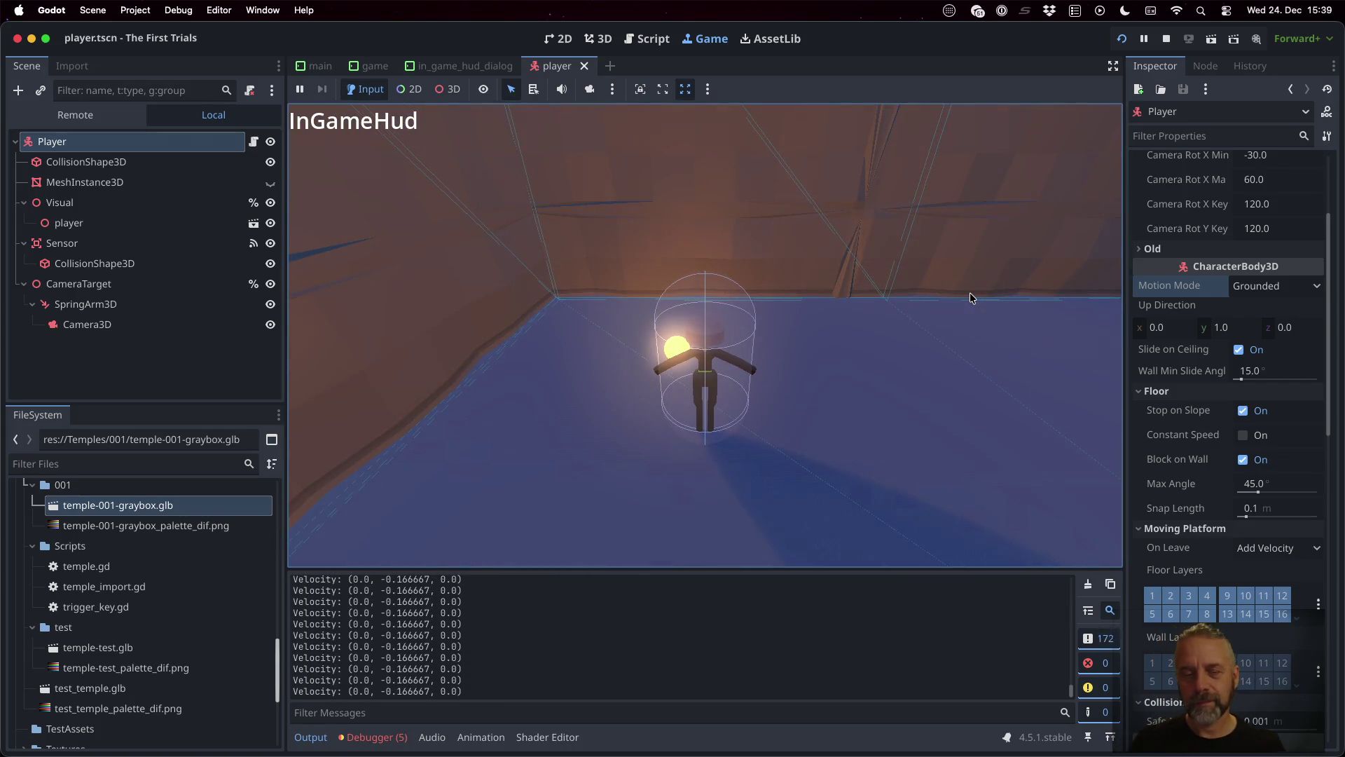
Step: Walk and turn the player around the temple with the WASD keys
{"action": "key", "text": "a"}
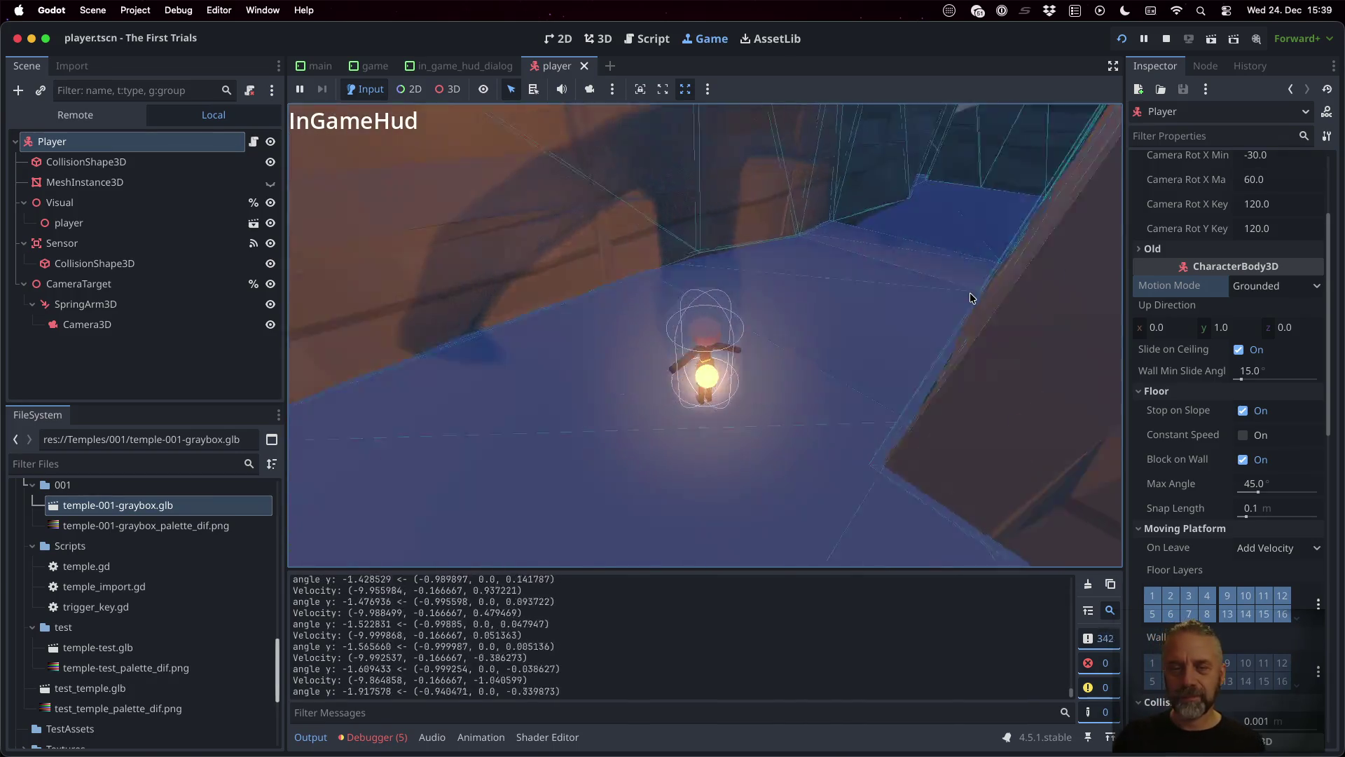
{"action": "key", "text": "a"}
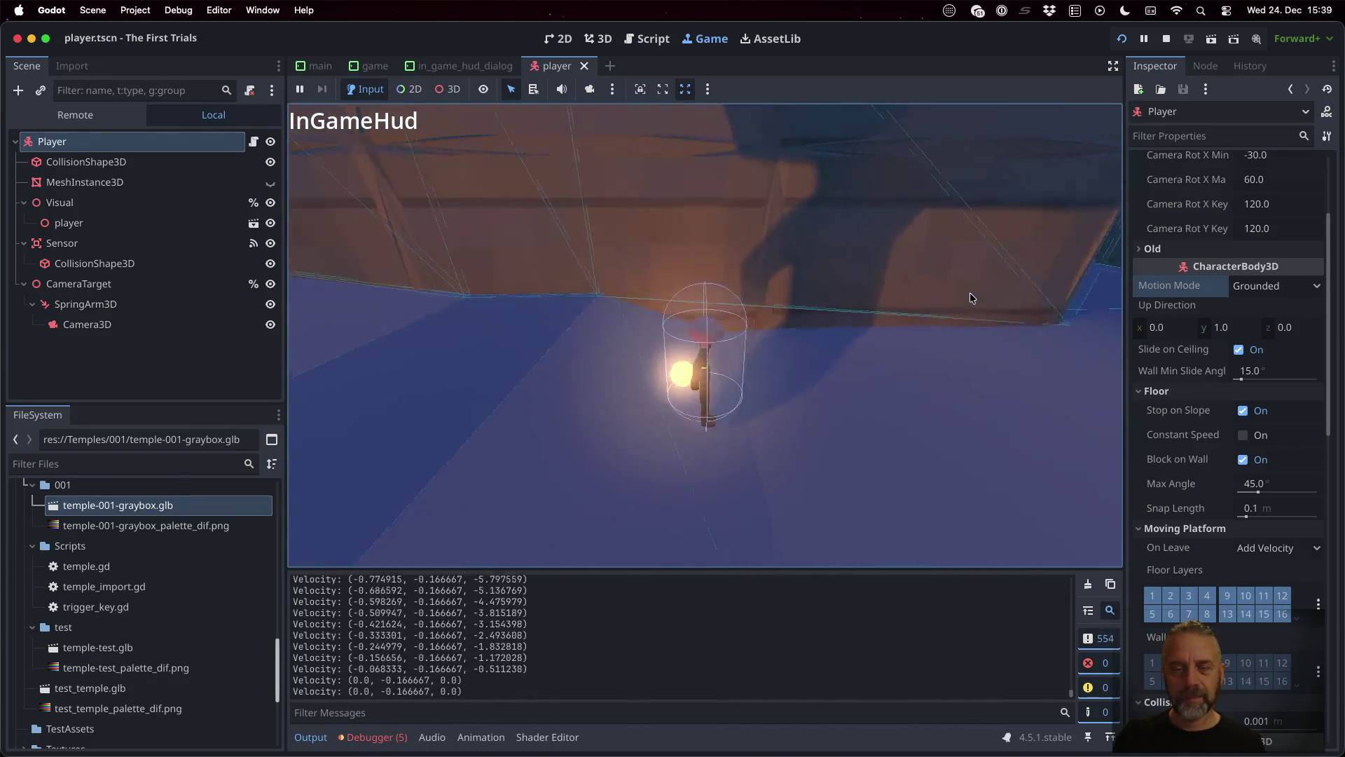
{"action": "key", "text": "w"}
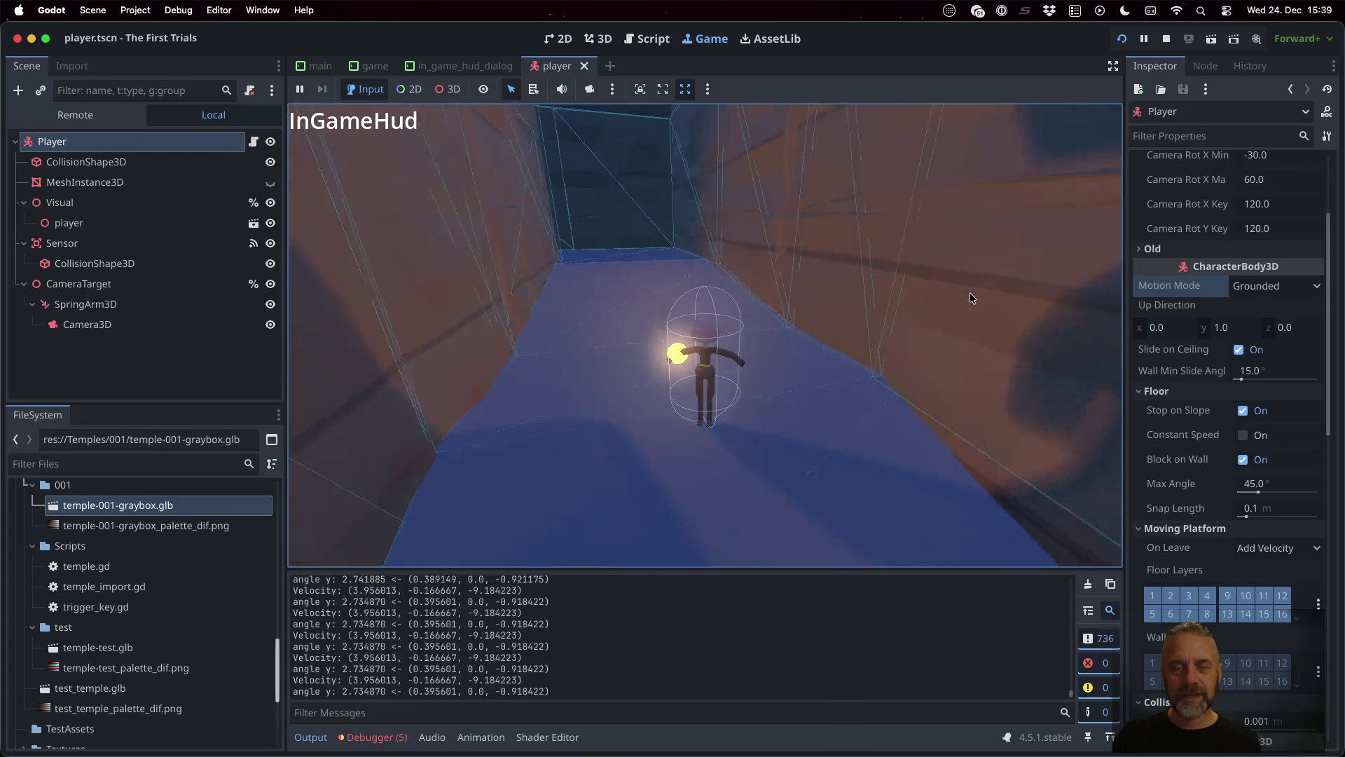
{"action": "key", "text": "d"}
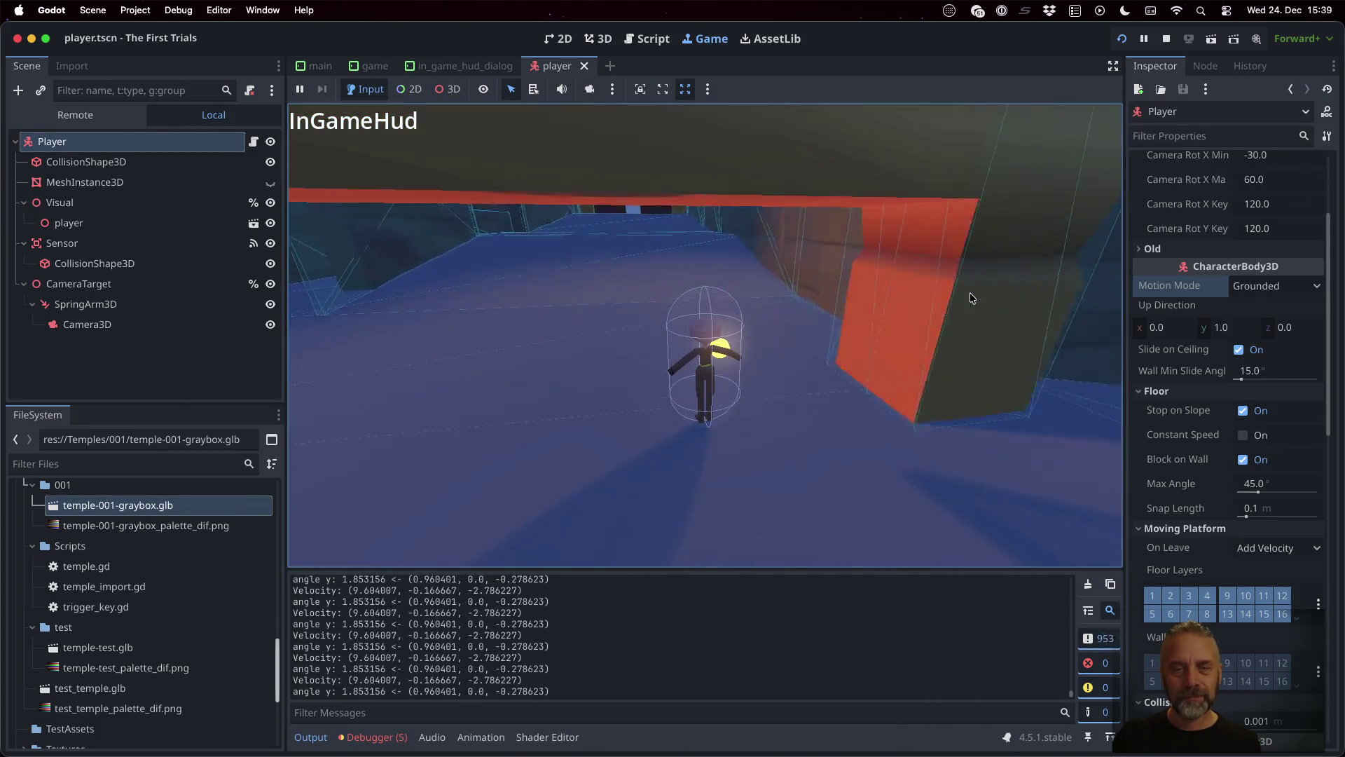
{"action": "key", "text": "w"}
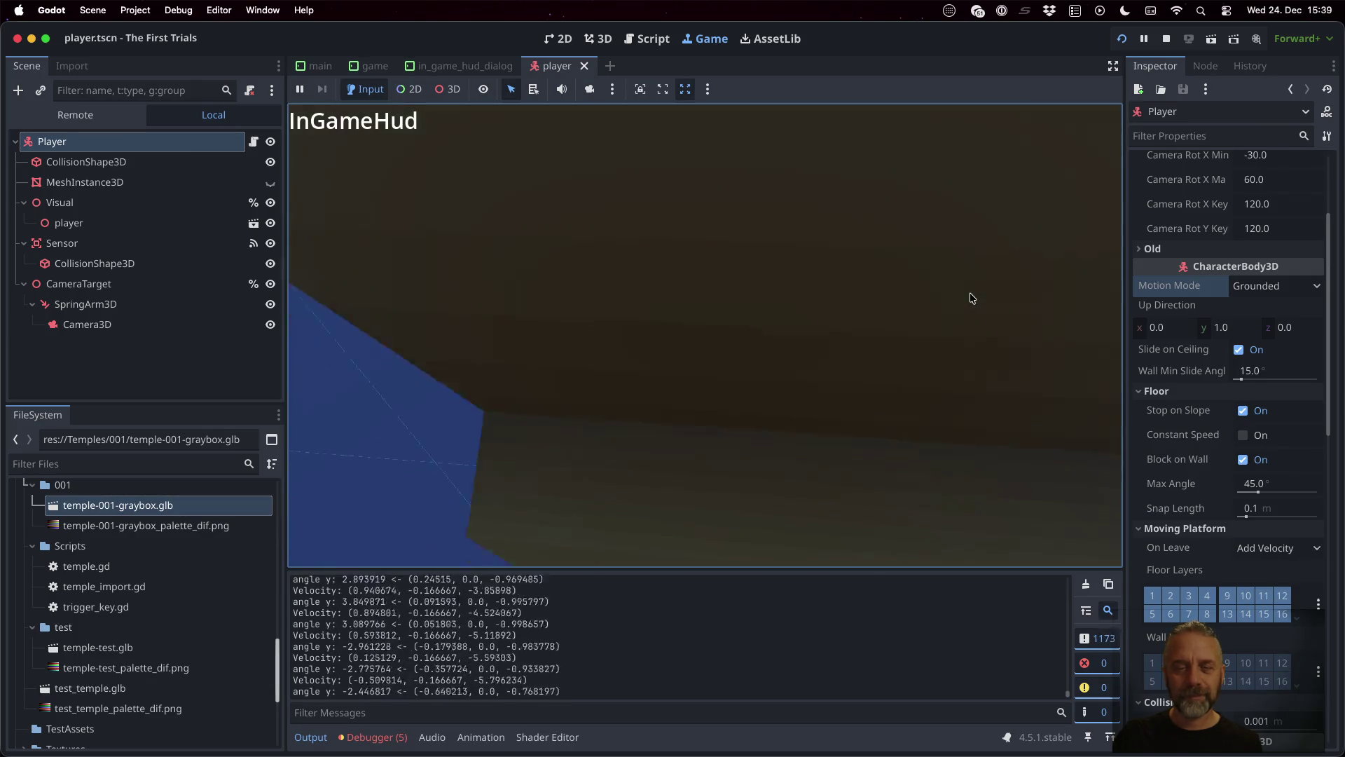
{"action": "key", "text": "d"}
{"action": "key", "text": "s"}
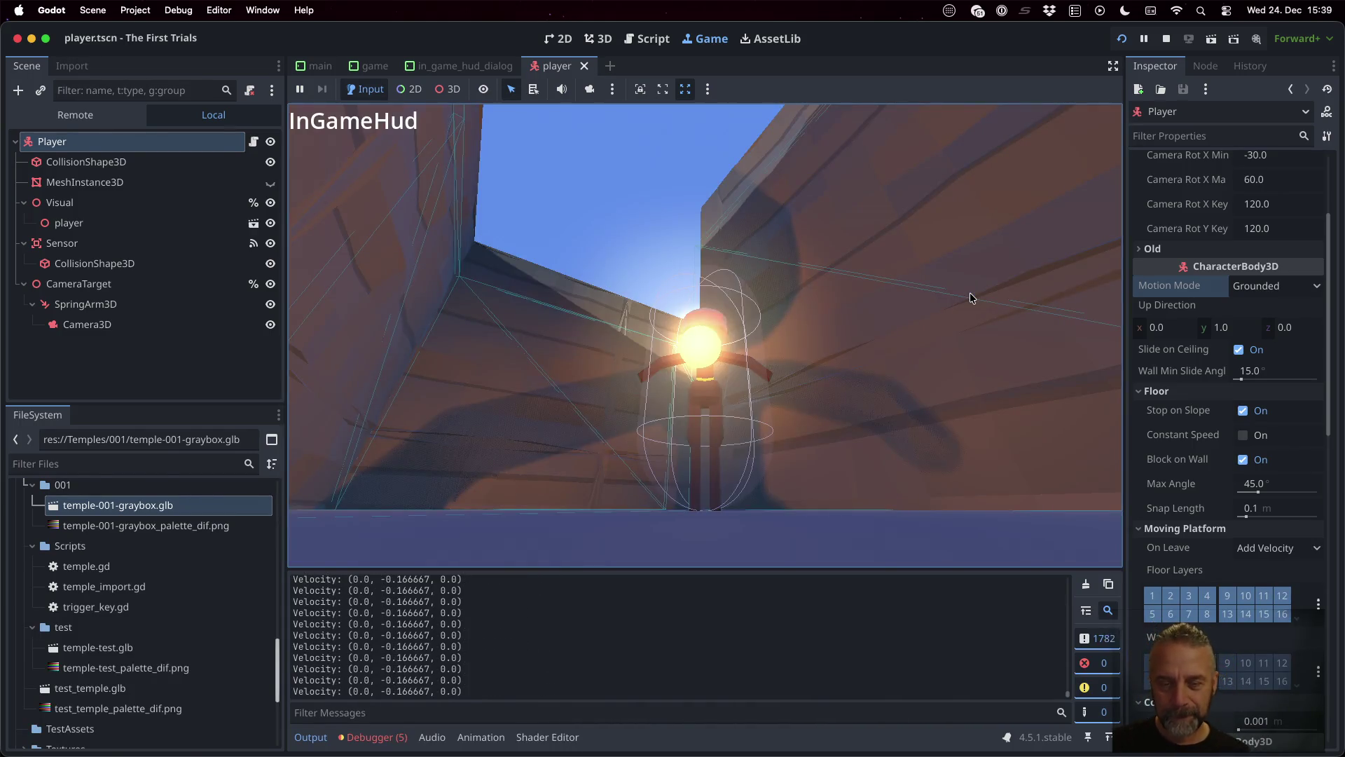
{"action": "key", "text": "w"}
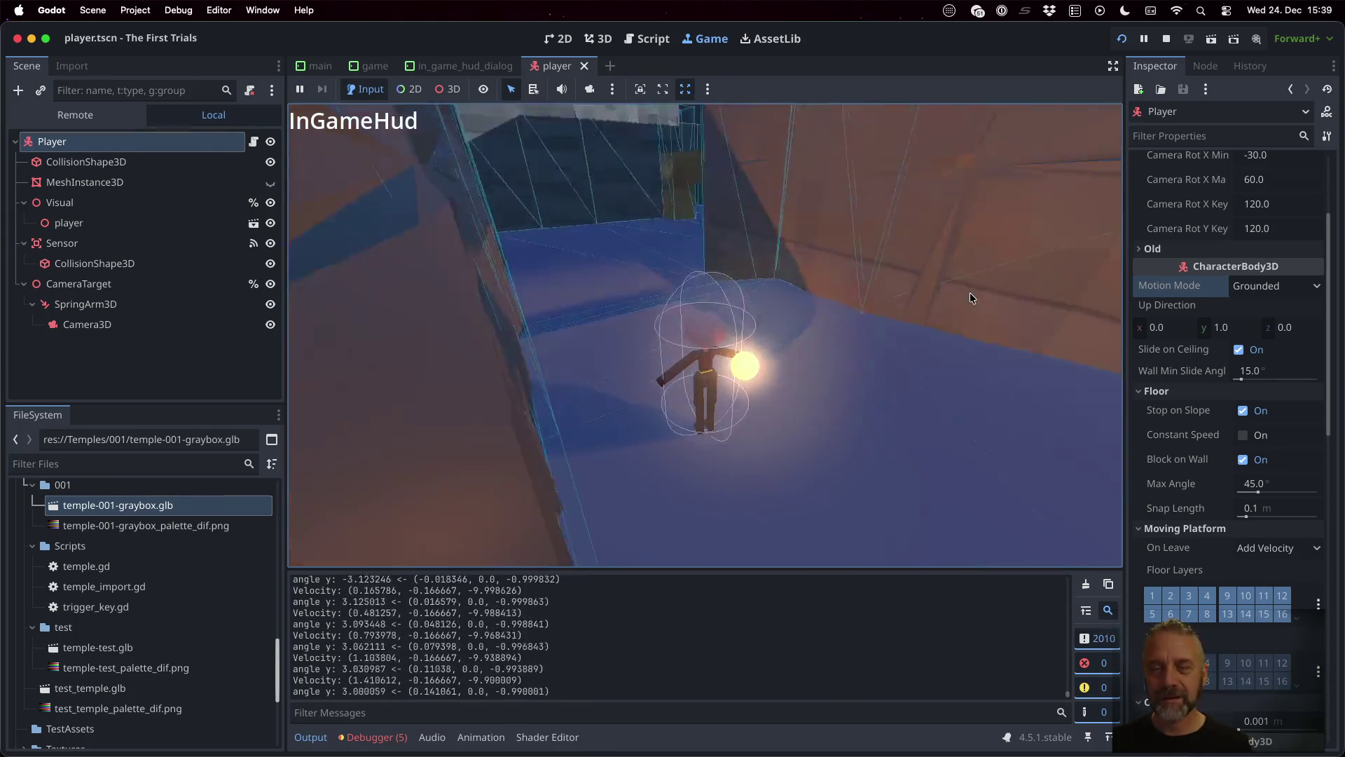
Step: Steer the player and camera through the temple walls and brown corridor with the arrow keys
{"action": "key", "text": "Right"}
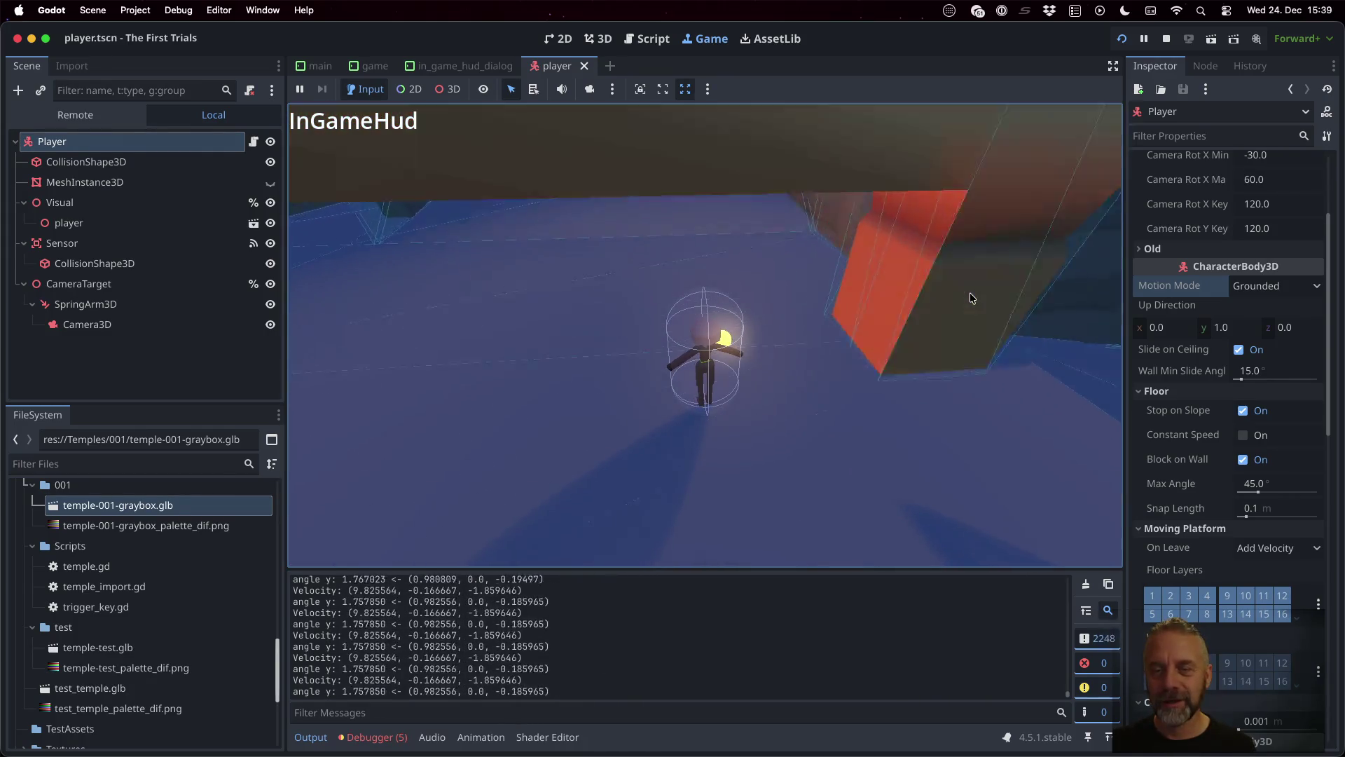
{"action": "key", "text": "Left"}
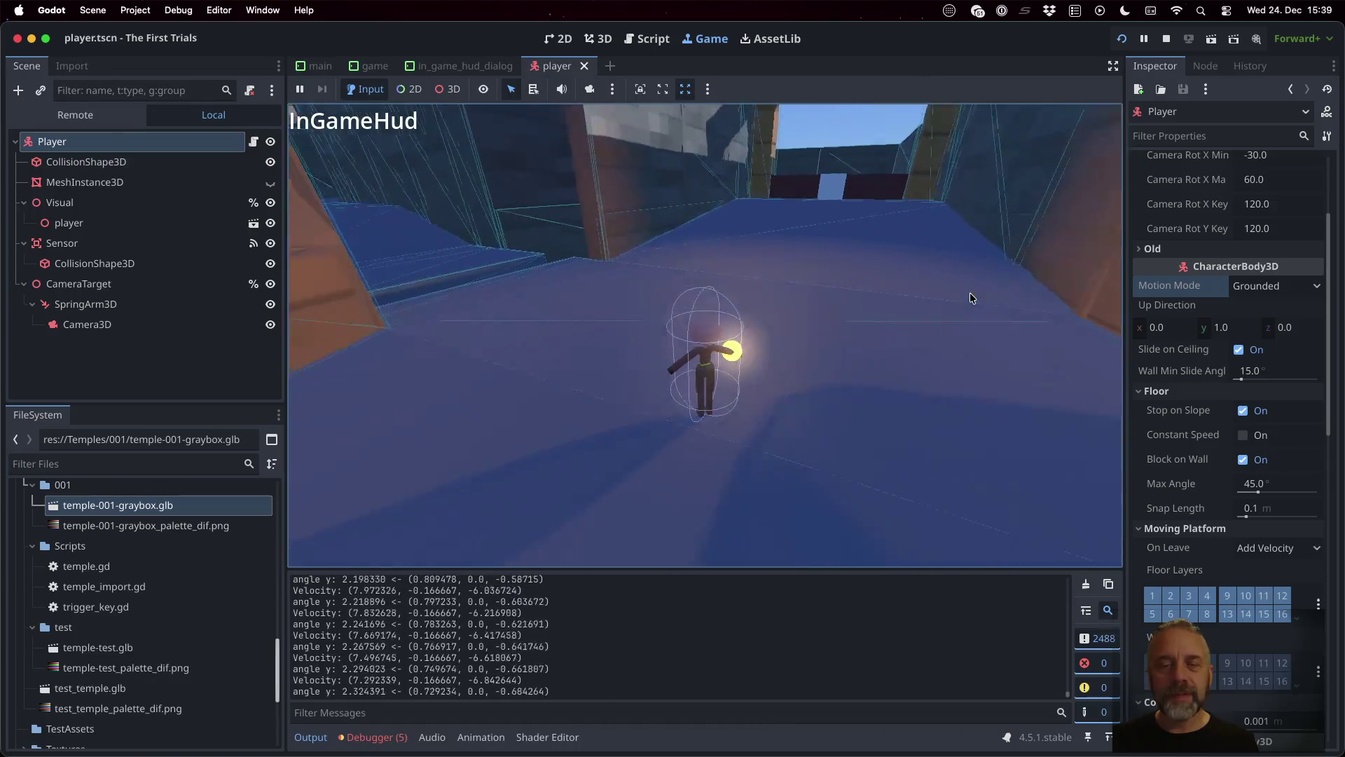
{"action": "key", "text": "Right"}
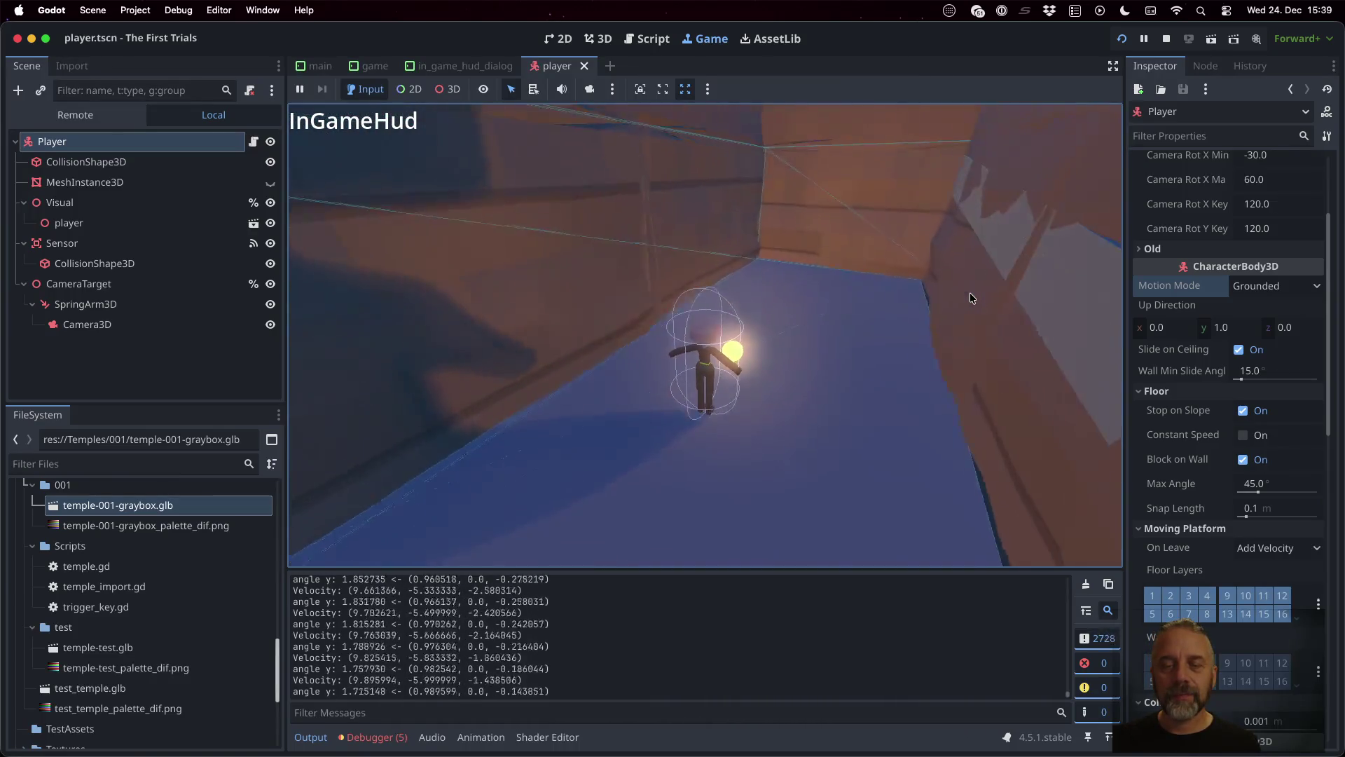
{"action": "key", "text": "Down"}
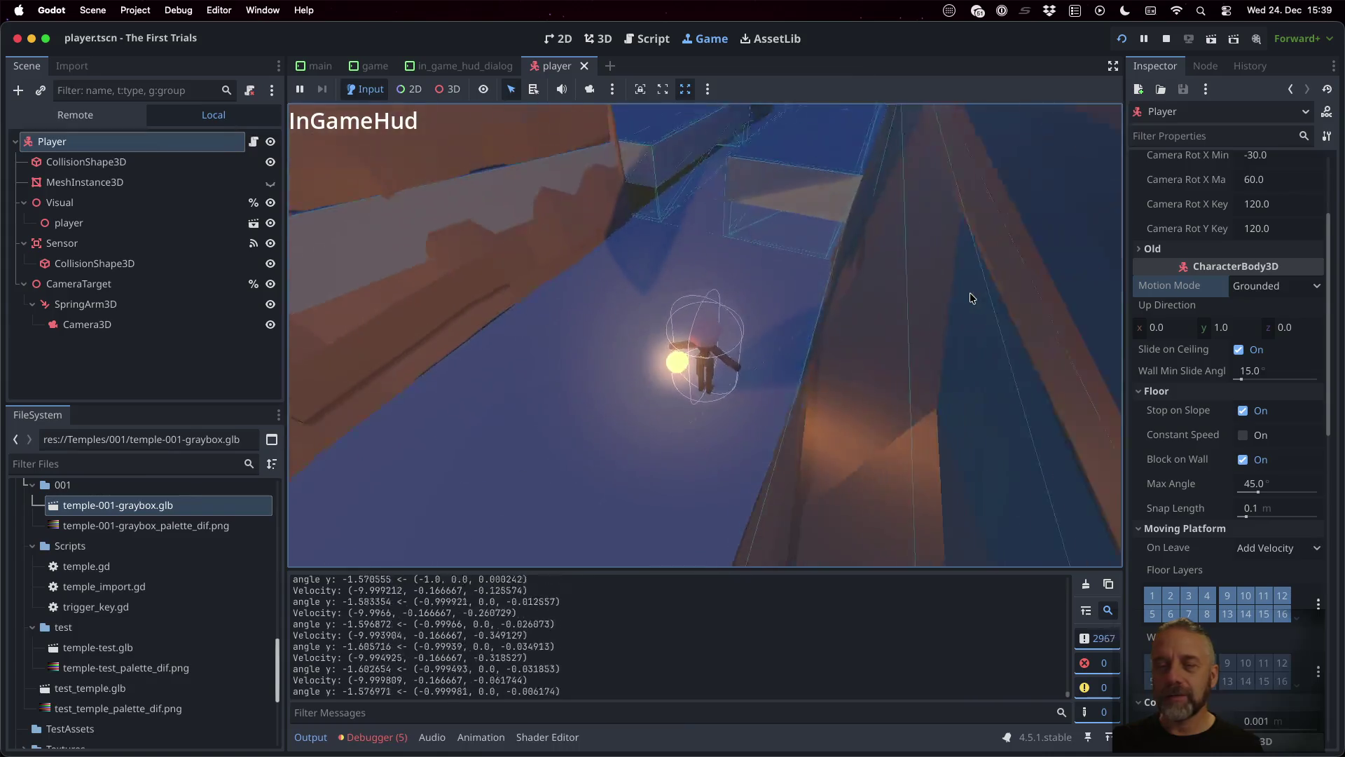
{"action": "key", "text": "Right"}
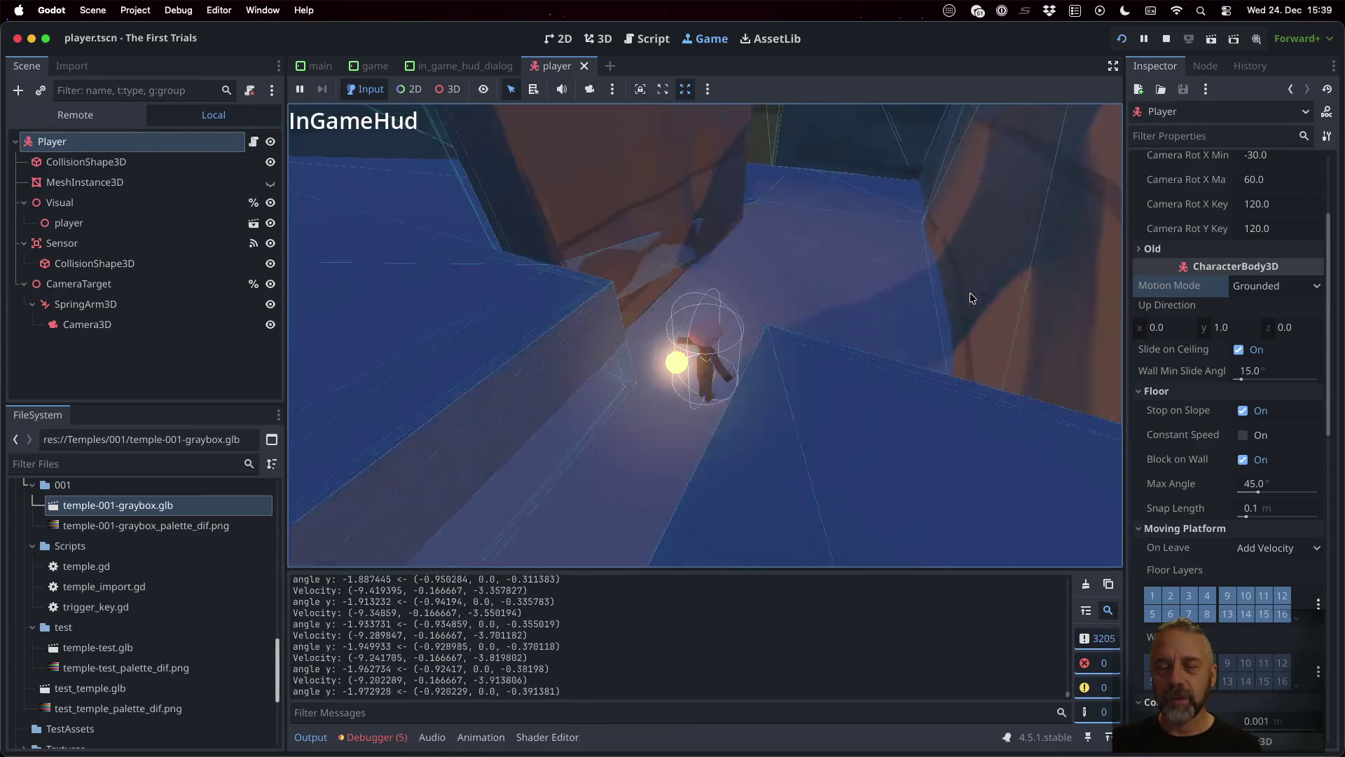
{"action": "key", "text": "Left"}
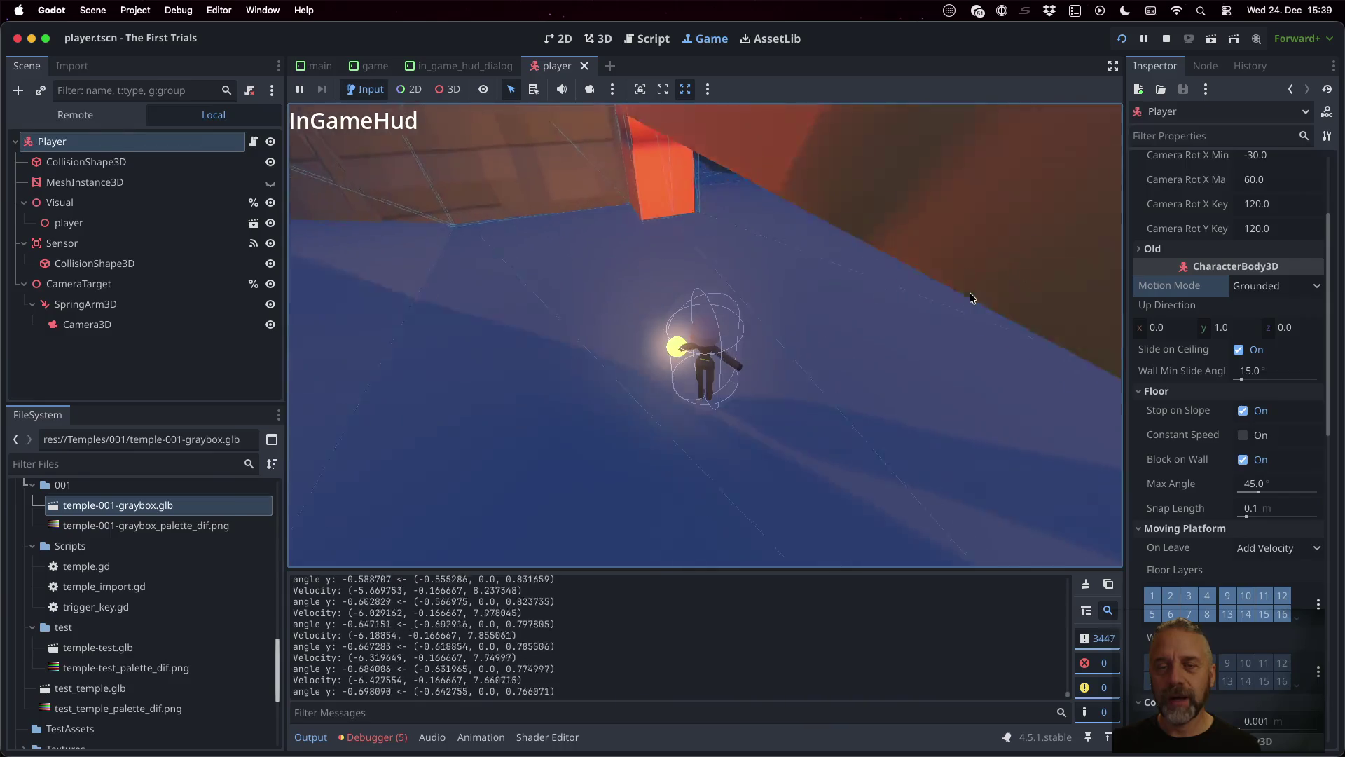
{"action": "key", "text": "Right"}
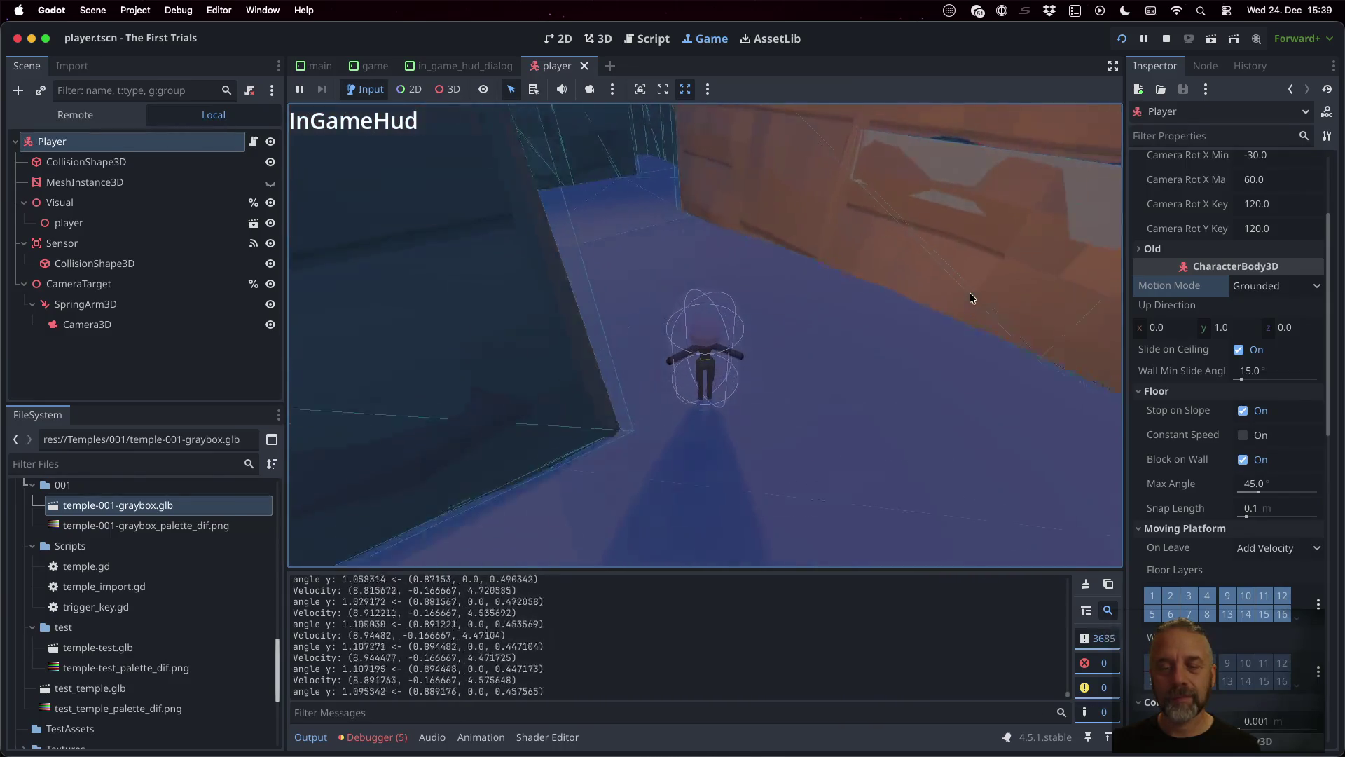
{"action": "key", "text": "Left"}
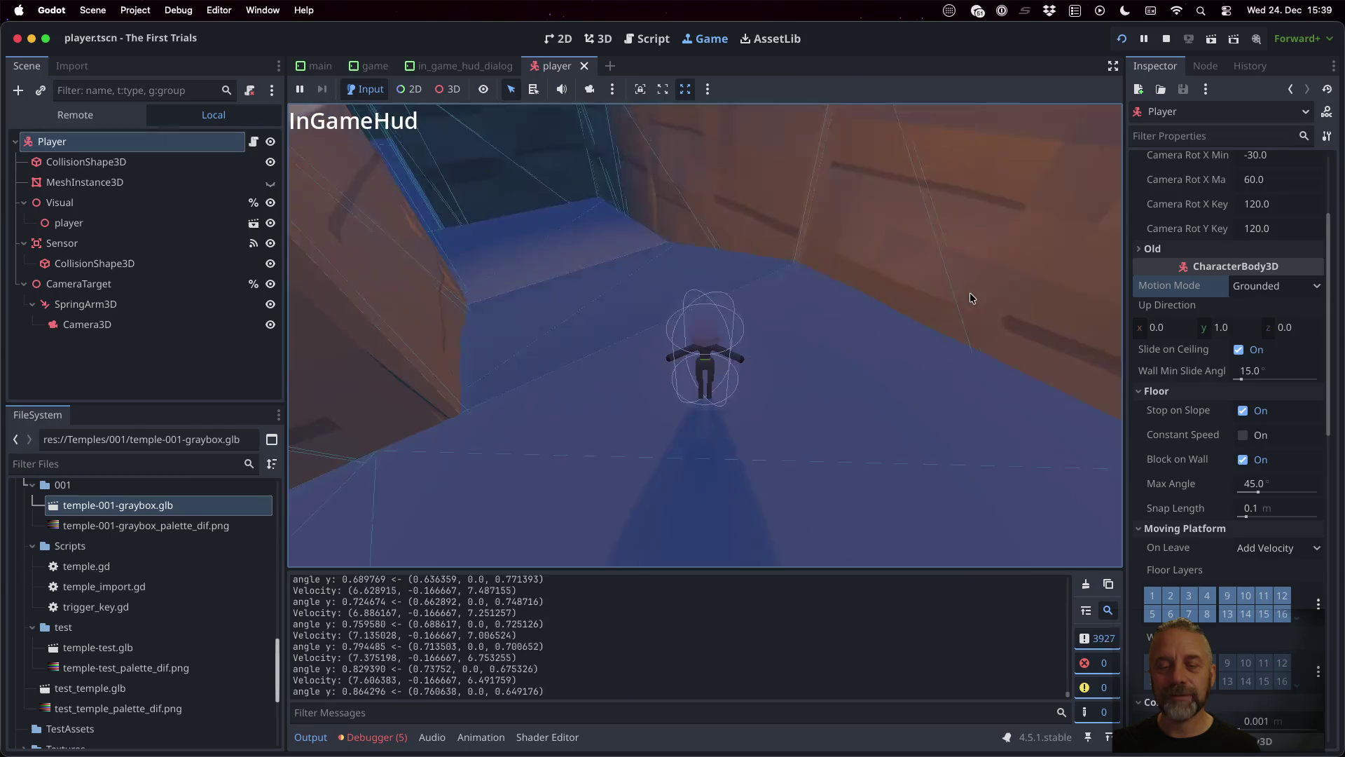
{"action": "key", "text": "Right"}
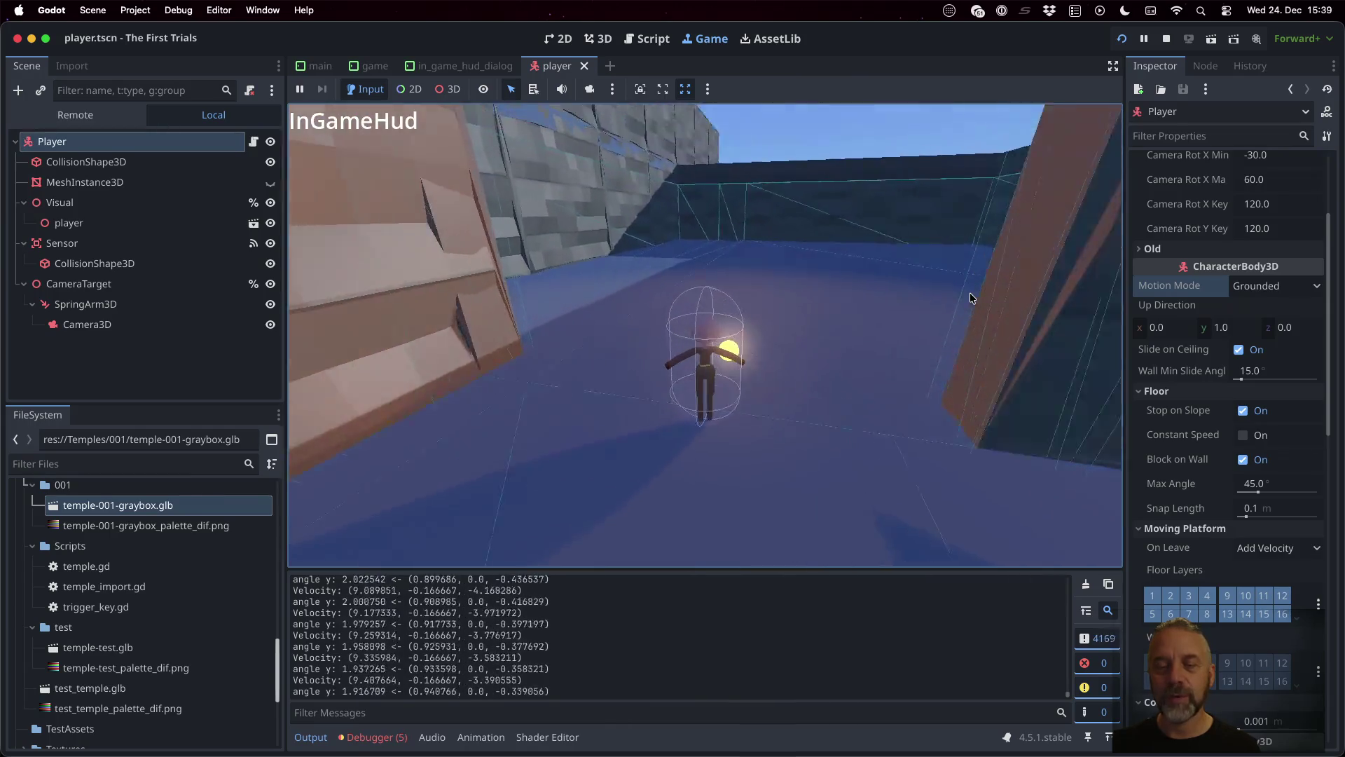
{"action": "key", "text": "Right"}
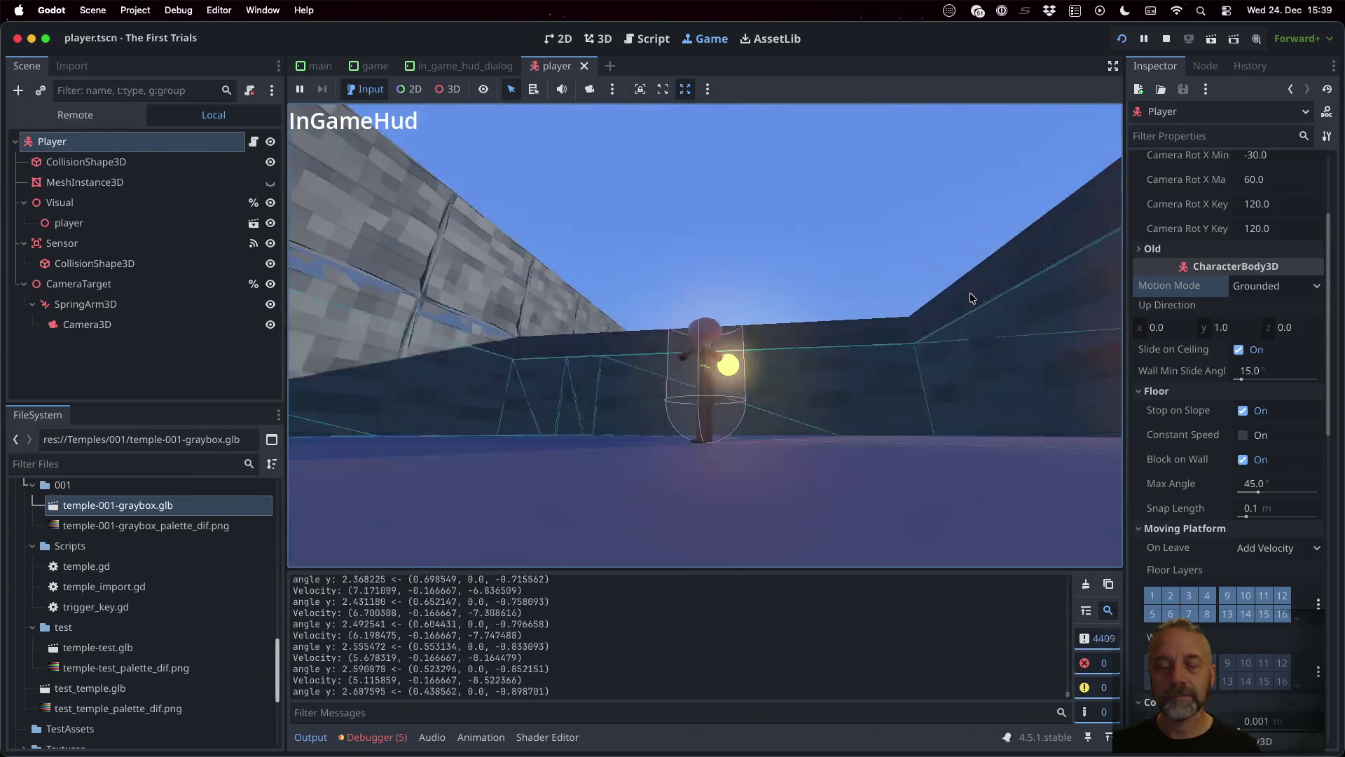
{"action": "key", "text": "Right"}
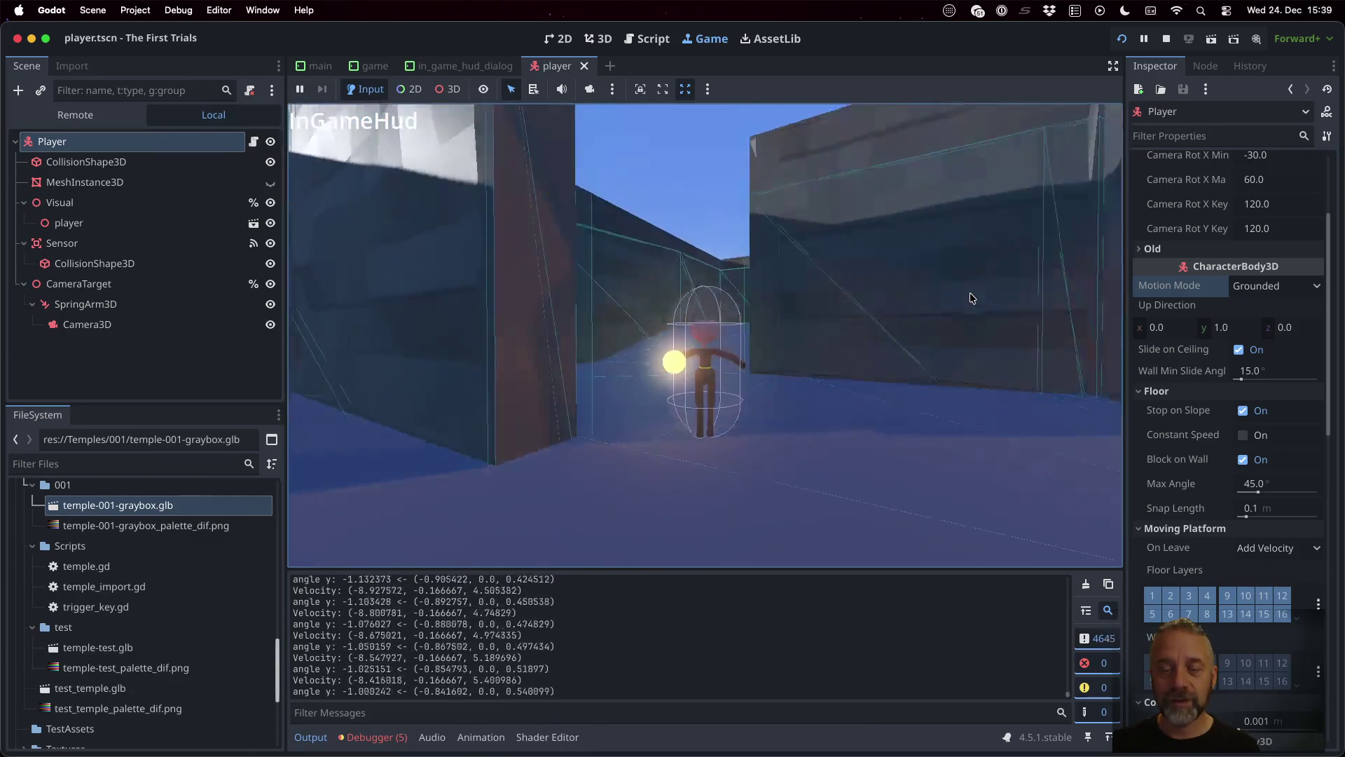
{"action": "key", "text": "Right"}
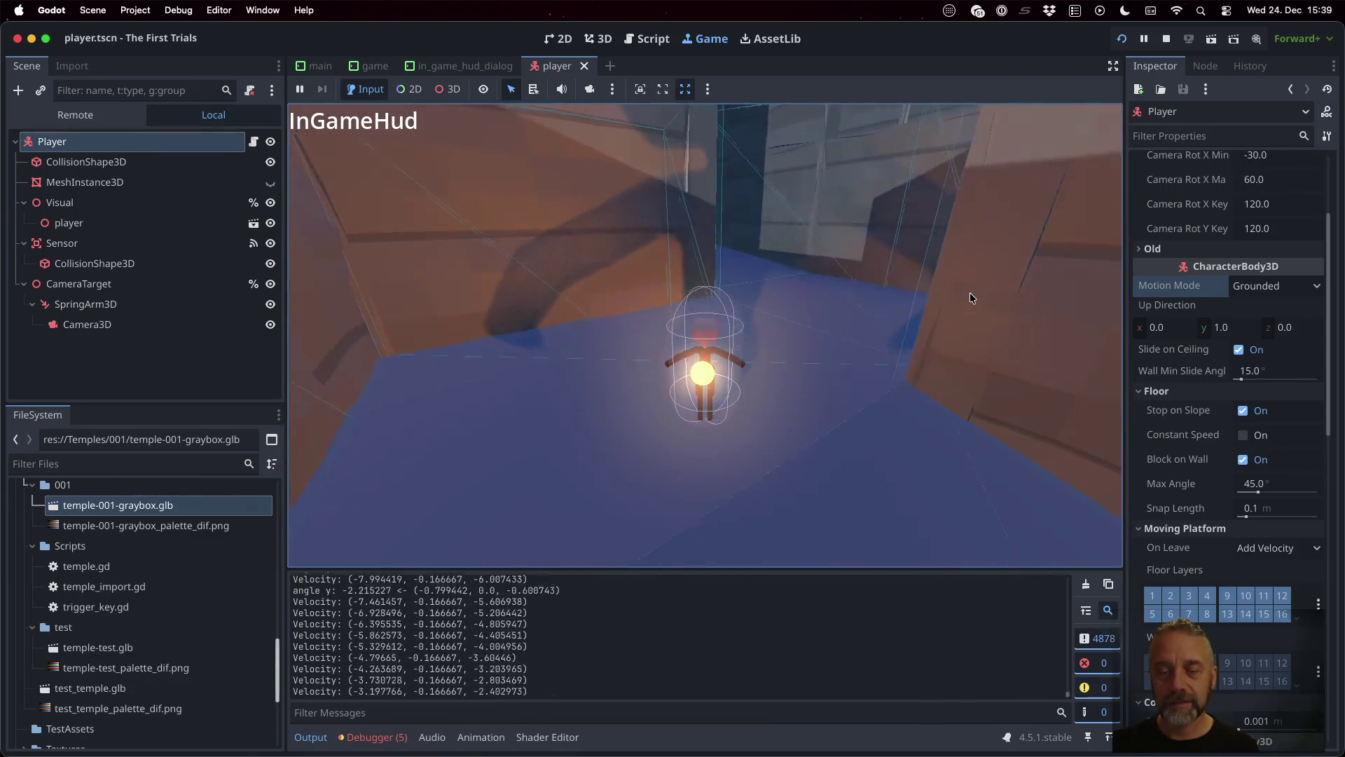
{"action": "key", "text": "Up"}
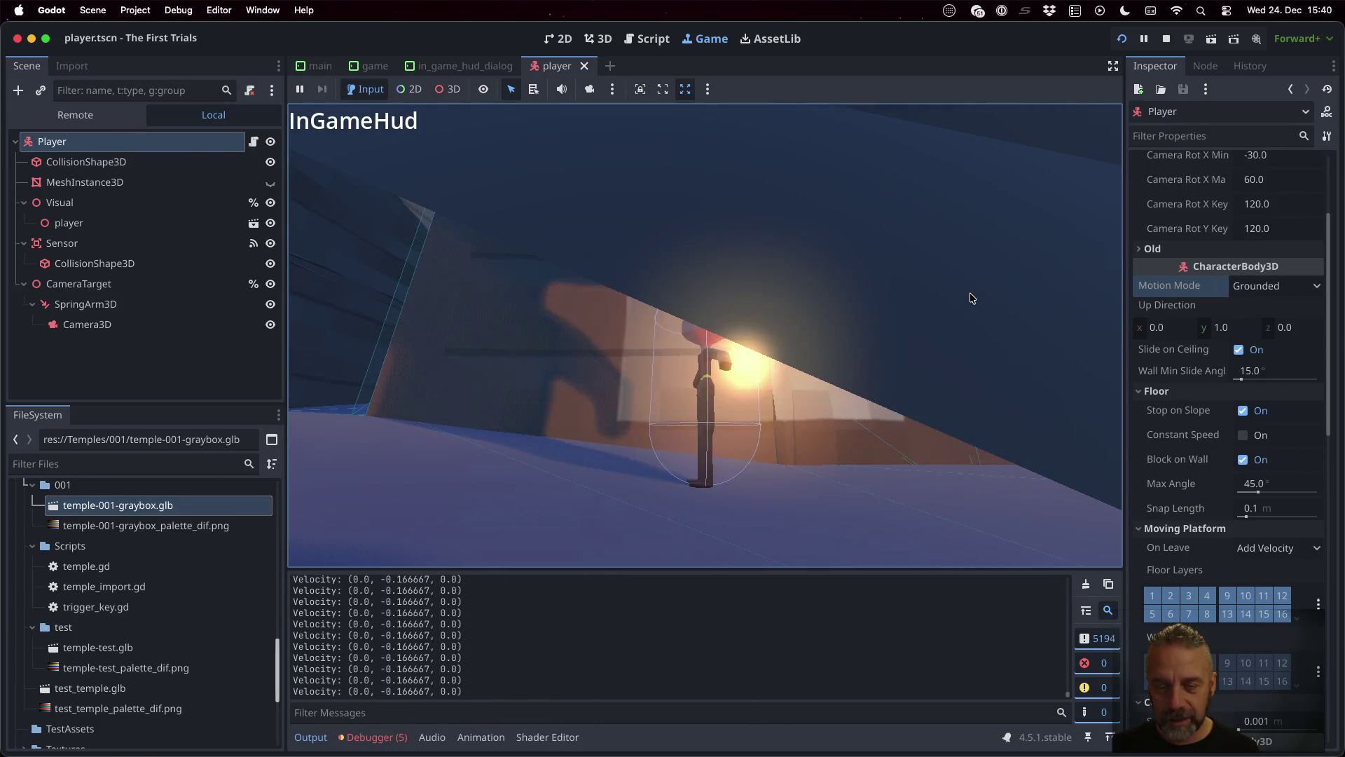
{"action": "key", "text": "Down"}
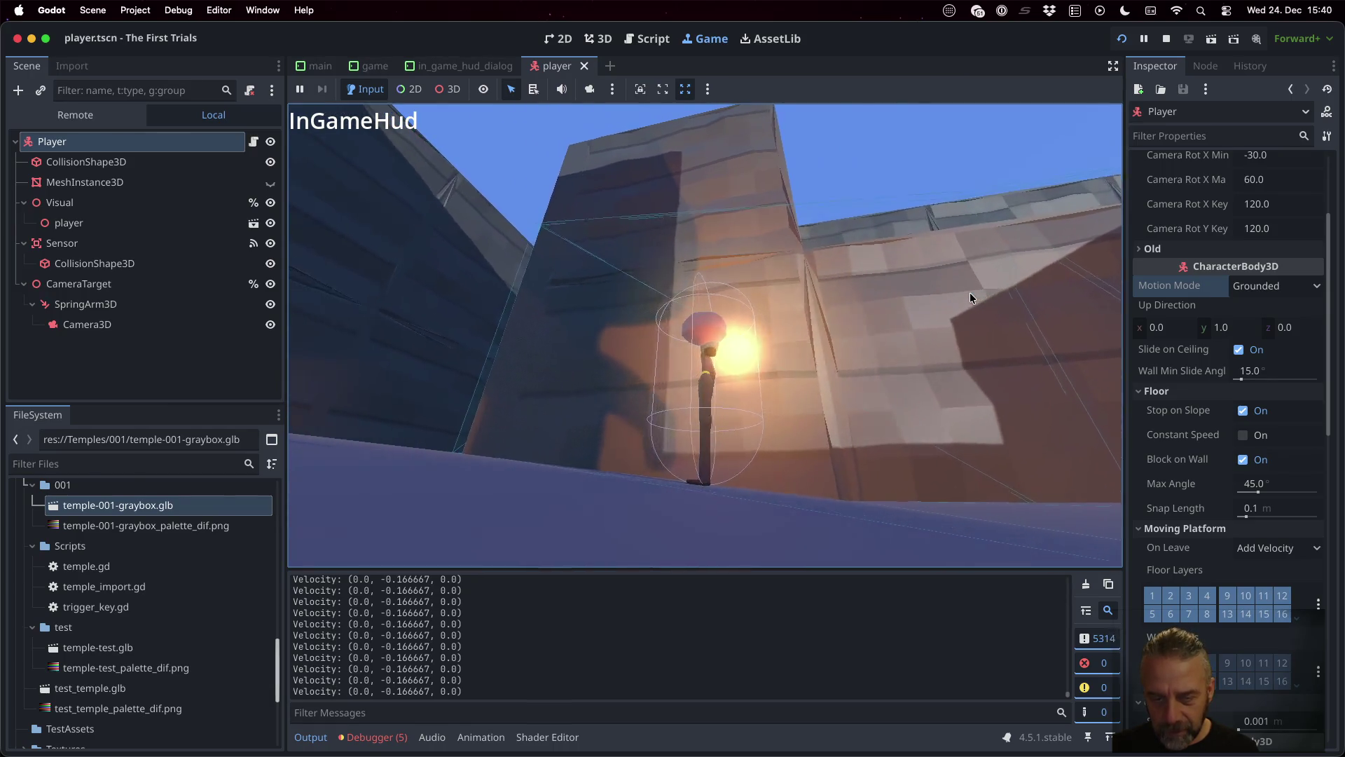
{"action": "key", "text": "Left"}
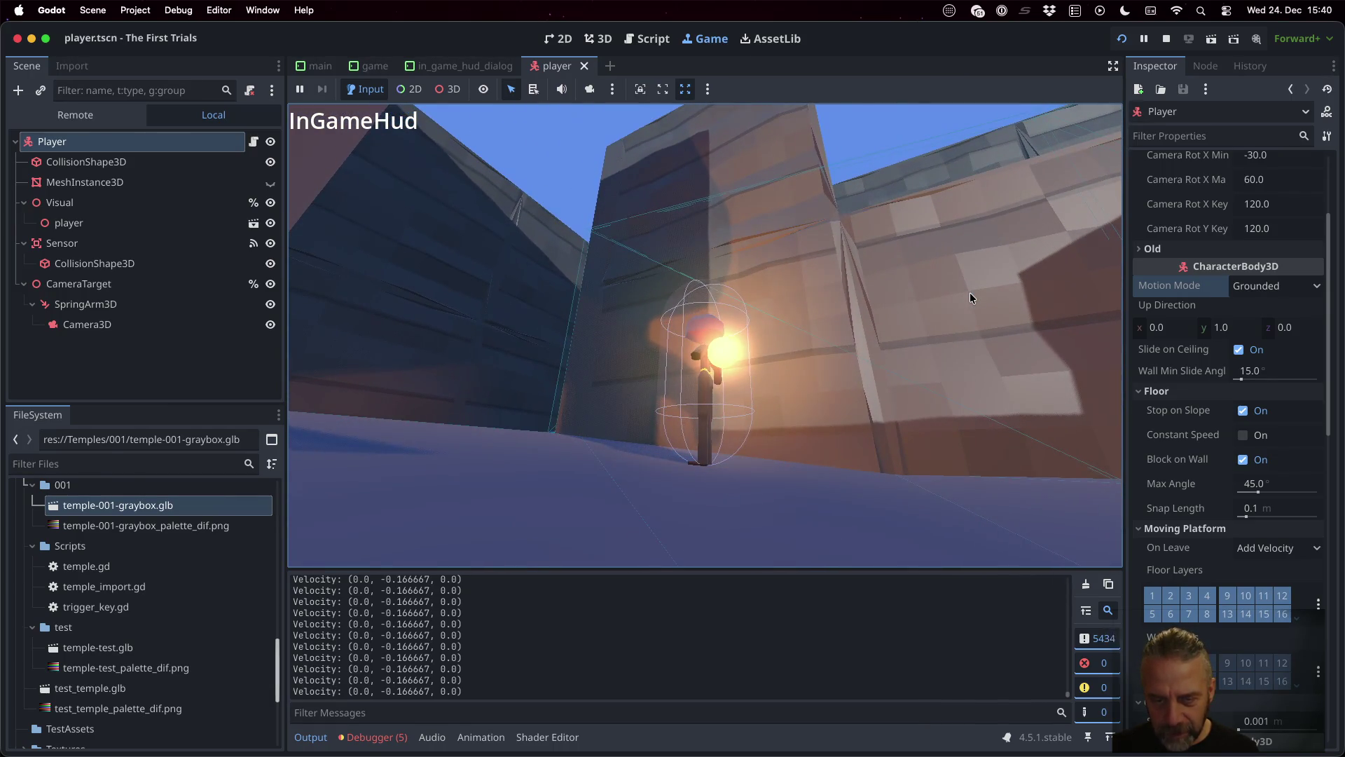
Step: Walk across the temple floor, test the very high Space jump, then stop the game
{"action": "key", "text": "a"}
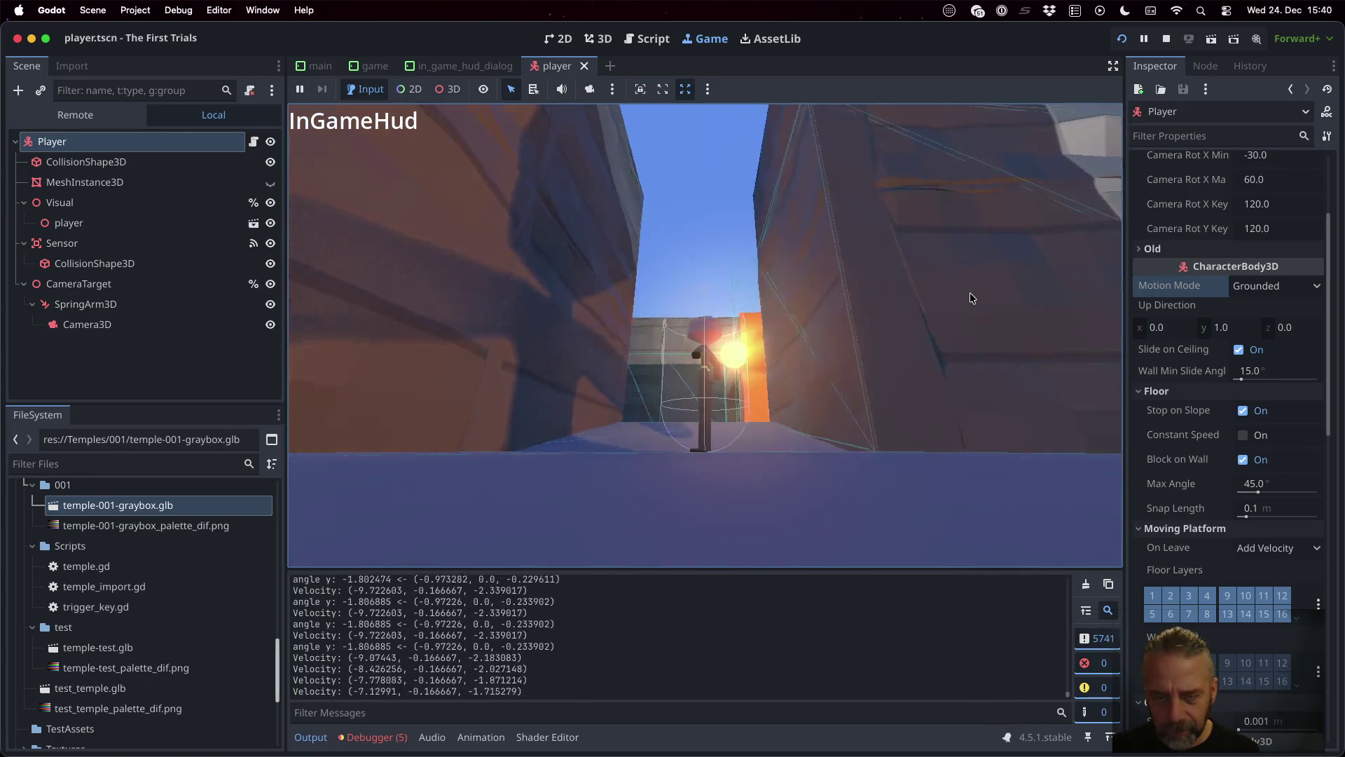
{"action": "key", "text": "a"}
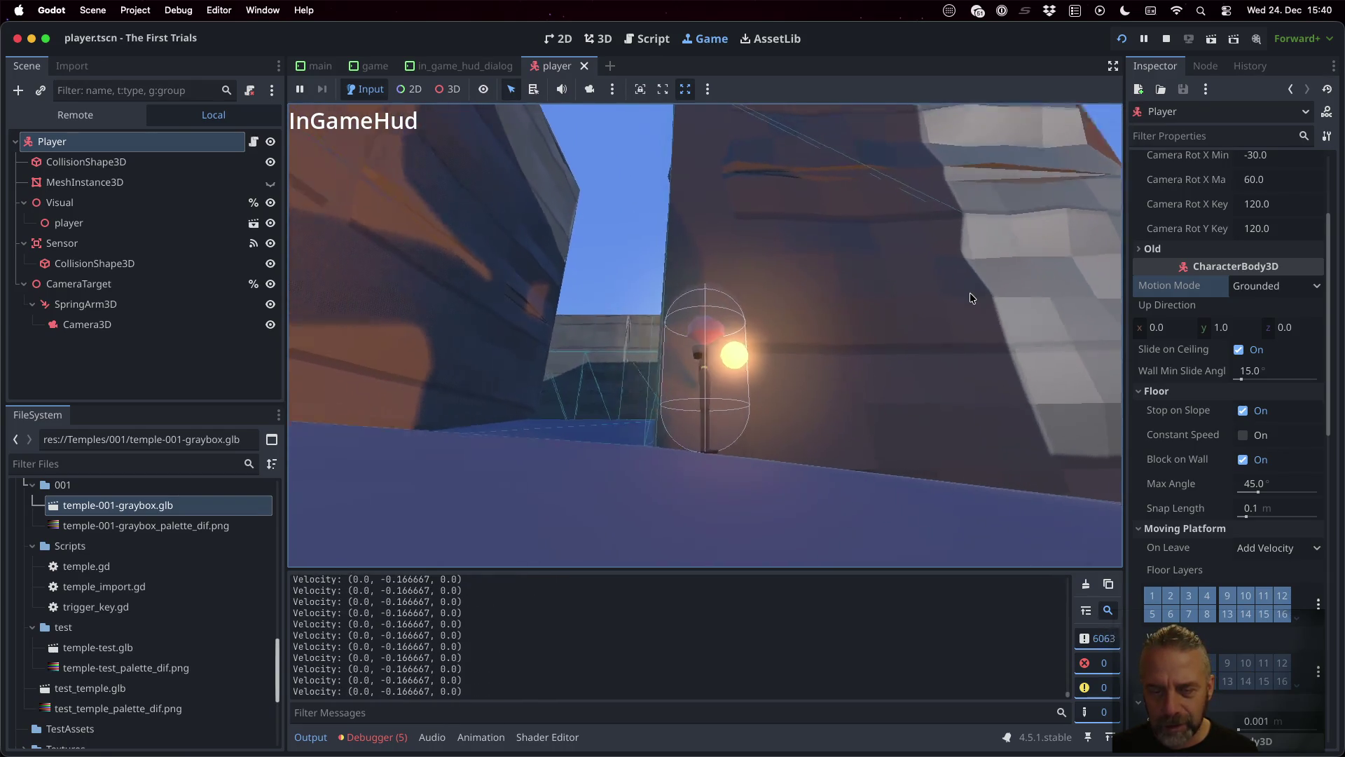
{"action": "key", "text": "a"}
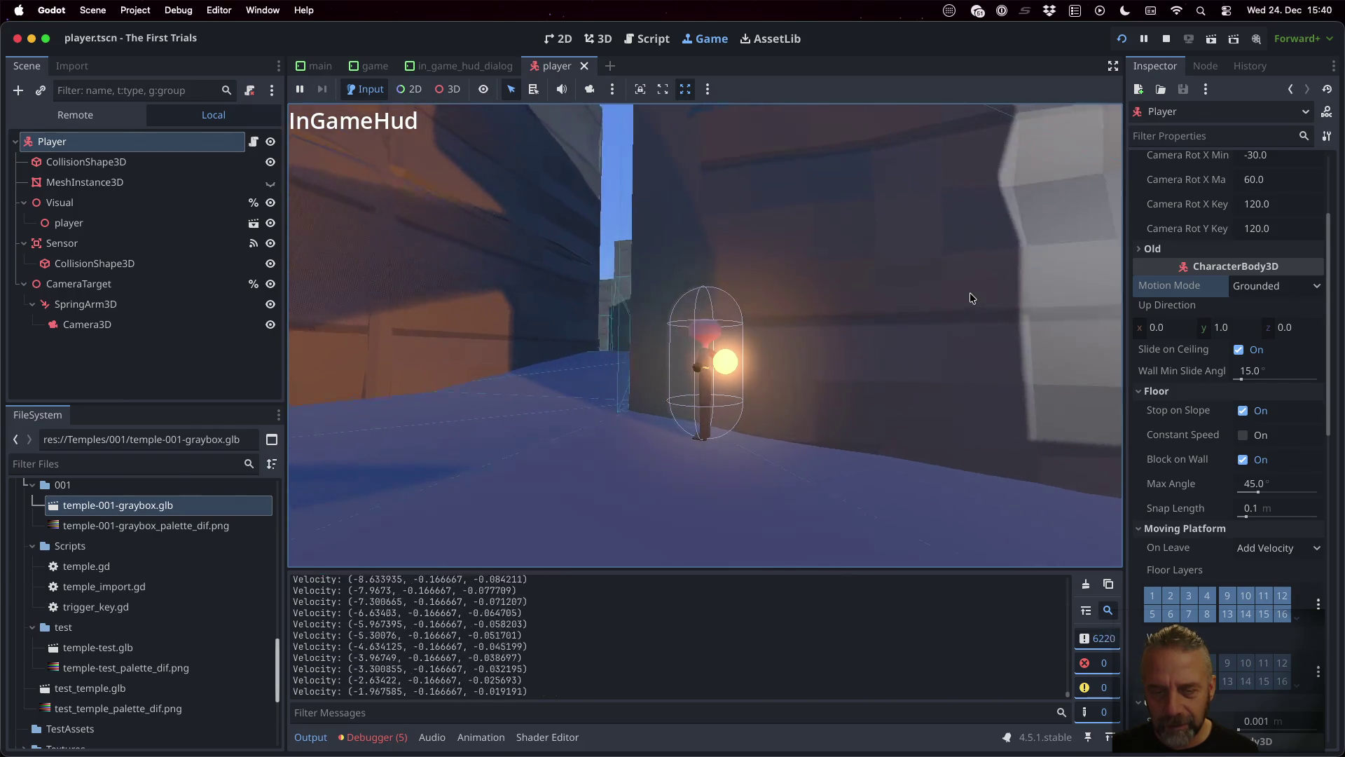
{"action": "key", "text": "w"}
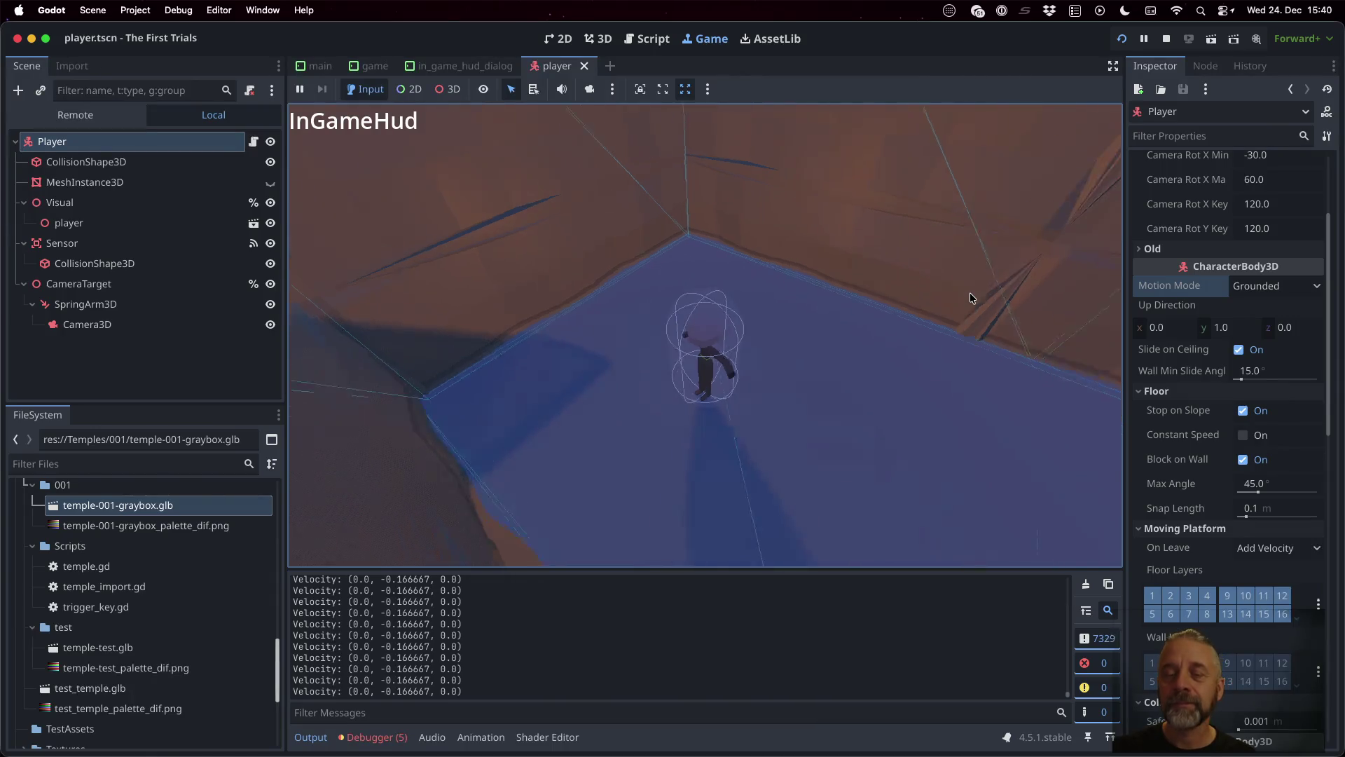
{"action": "key", "text": "w"}
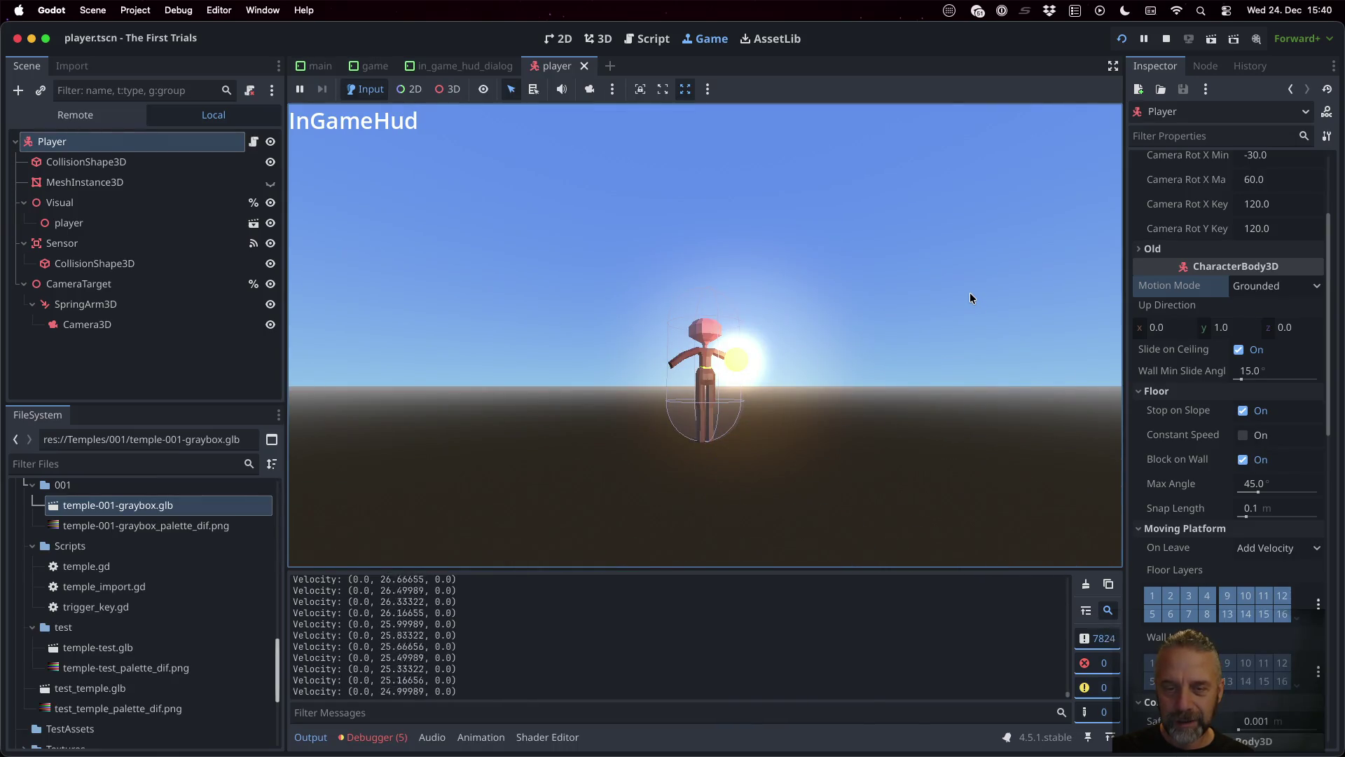
{"action": "key", "text": "Down"}
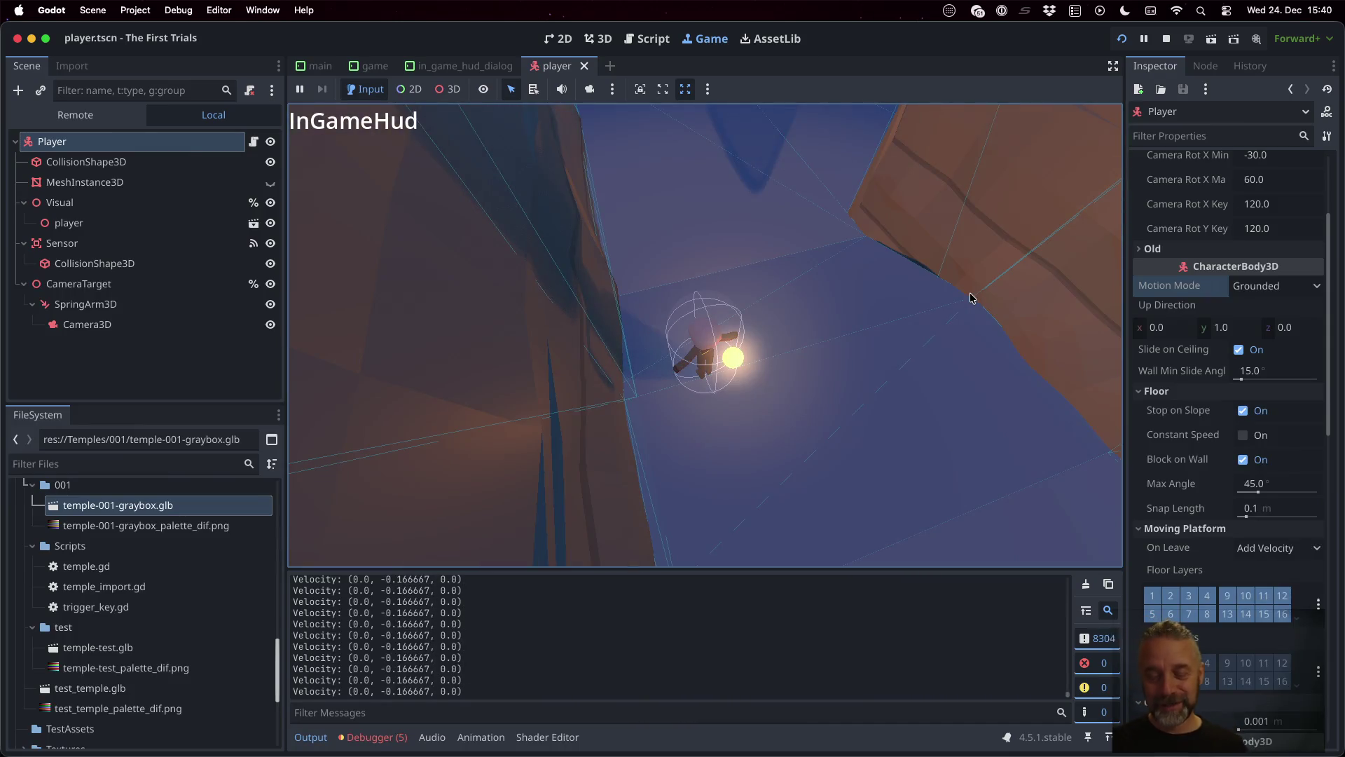
{"action": "key", "text": "space"}
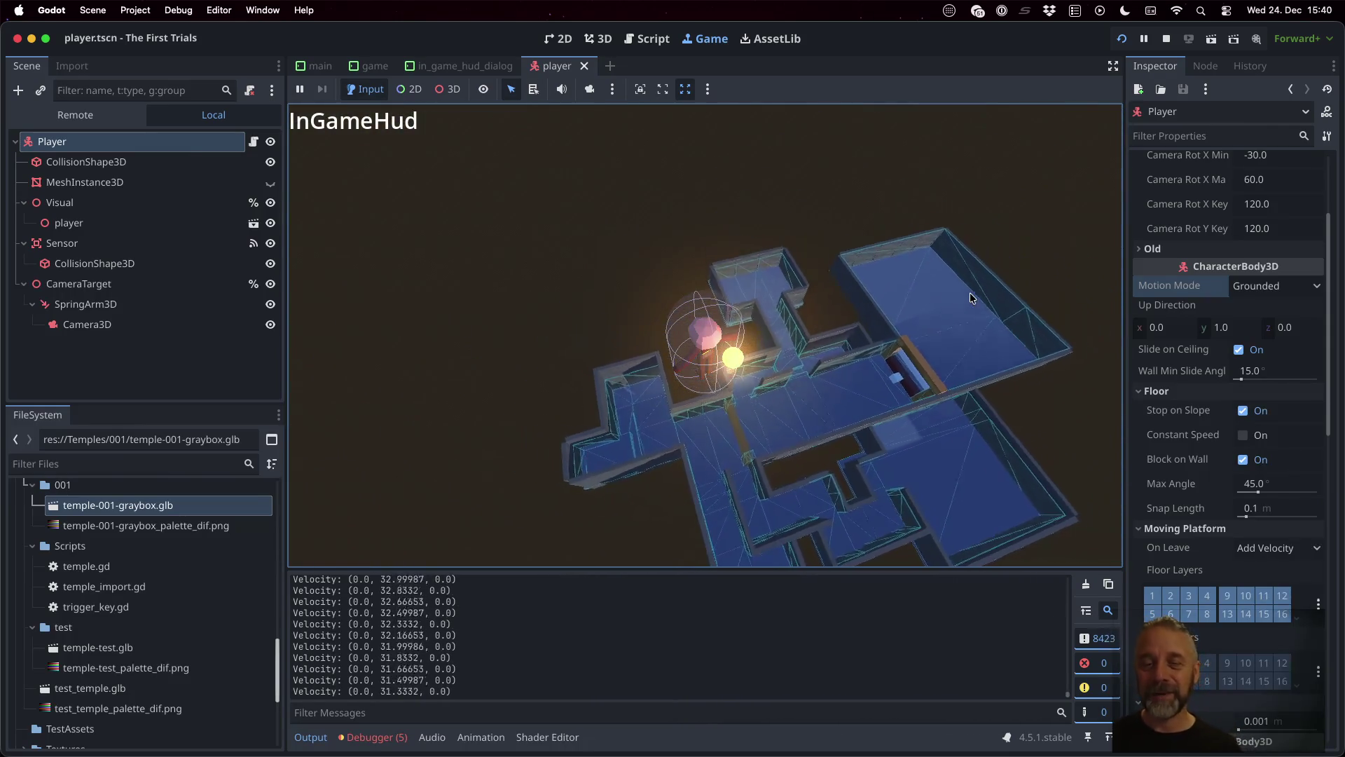
{"action": "left_click", "coordinate": [1165, 40]}
{"action": "scroll", "coordinate": [718, 244], "scroll_direction": "up", "scroll_amount": 20}
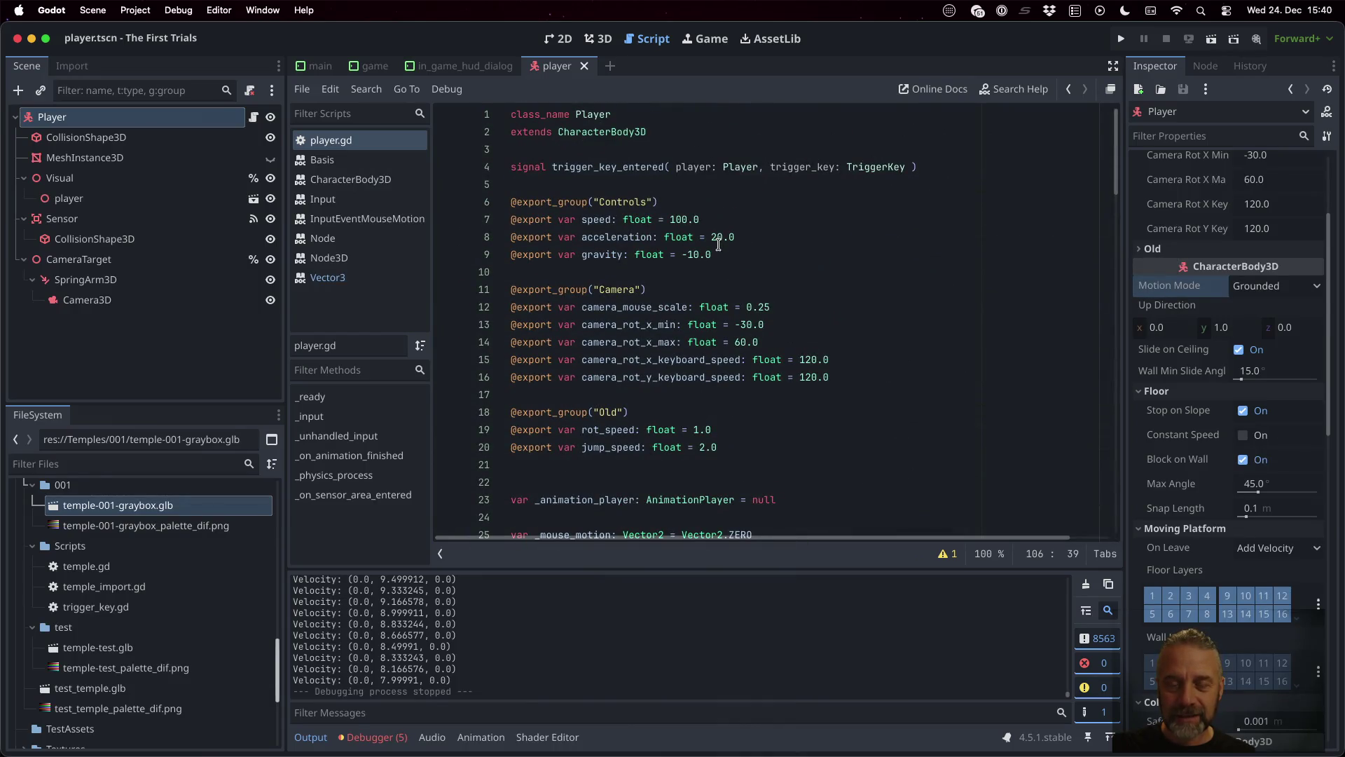
{"action": "left_click", "coordinate": [729, 360]}
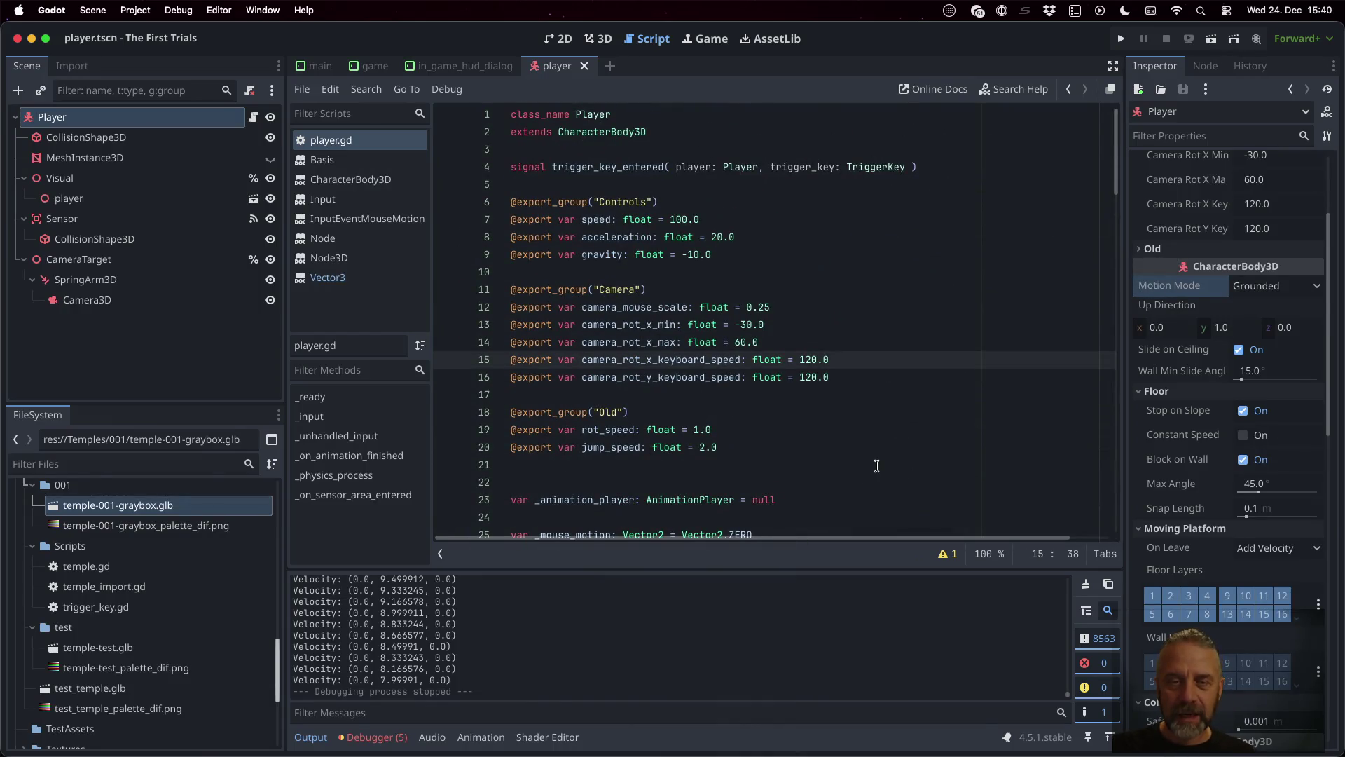
{"action": "key", "text": "Up"}
{"action": "key", "text": "Up"}
{"action": "key", "text": "Up"}
{"action": "key", "text": "Return"}
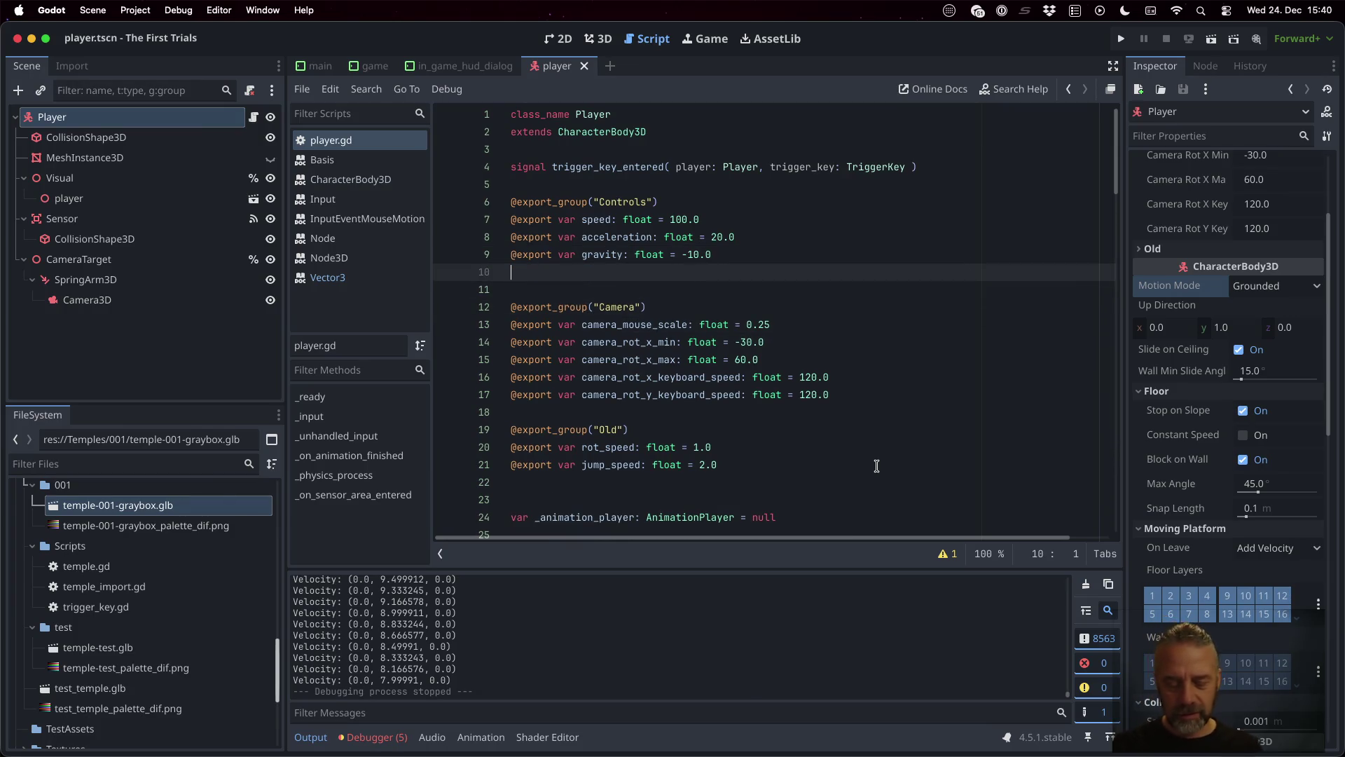
{"action": "type", "text": "export var jump_impulse"}
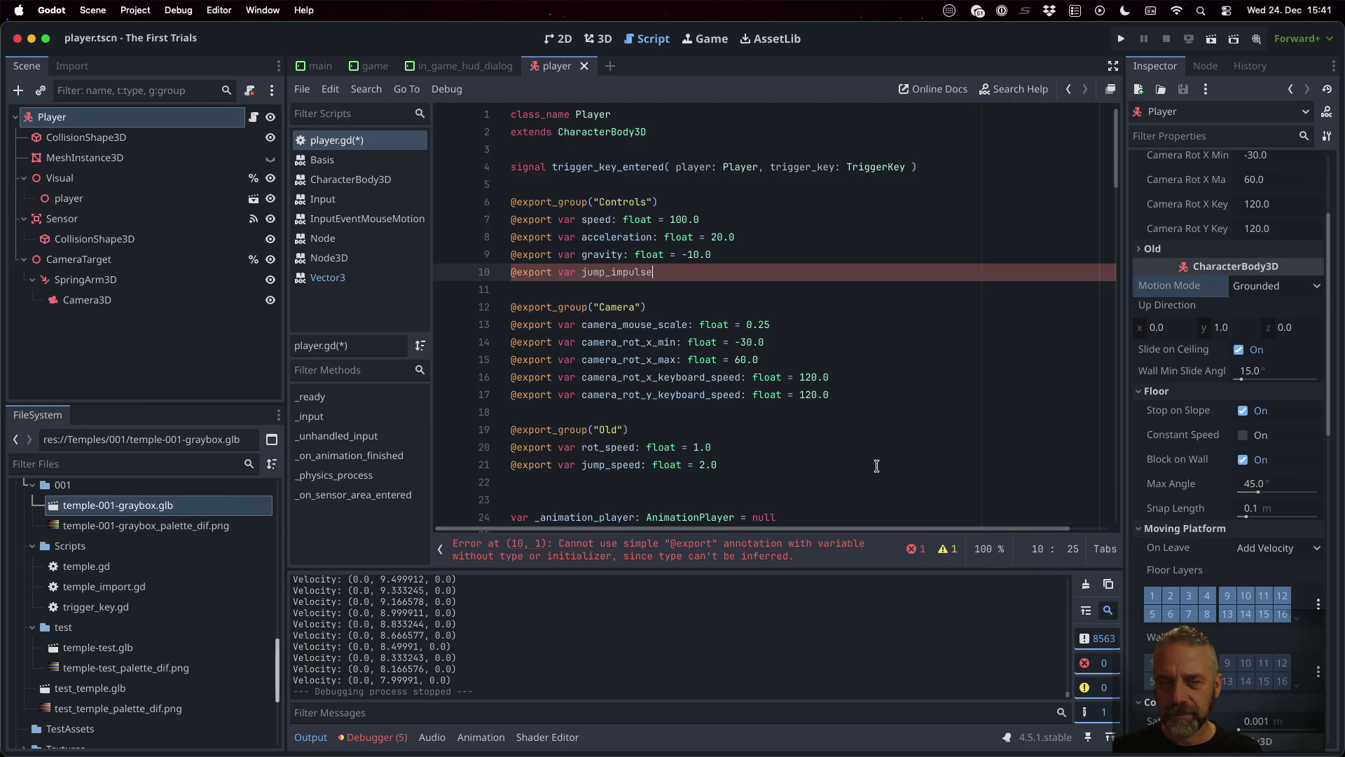
{"action": "type", "text": ": f"}
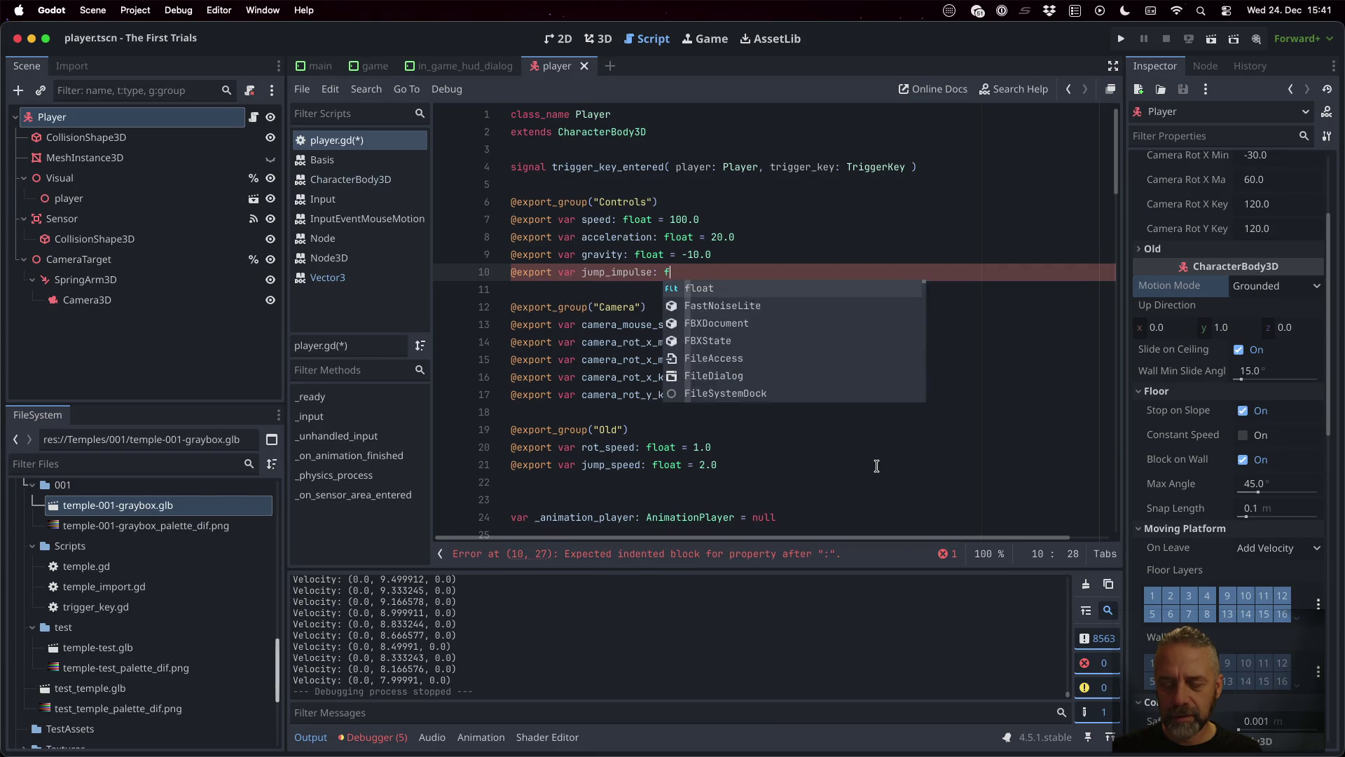
{"action": "type", "text": "loat = "}
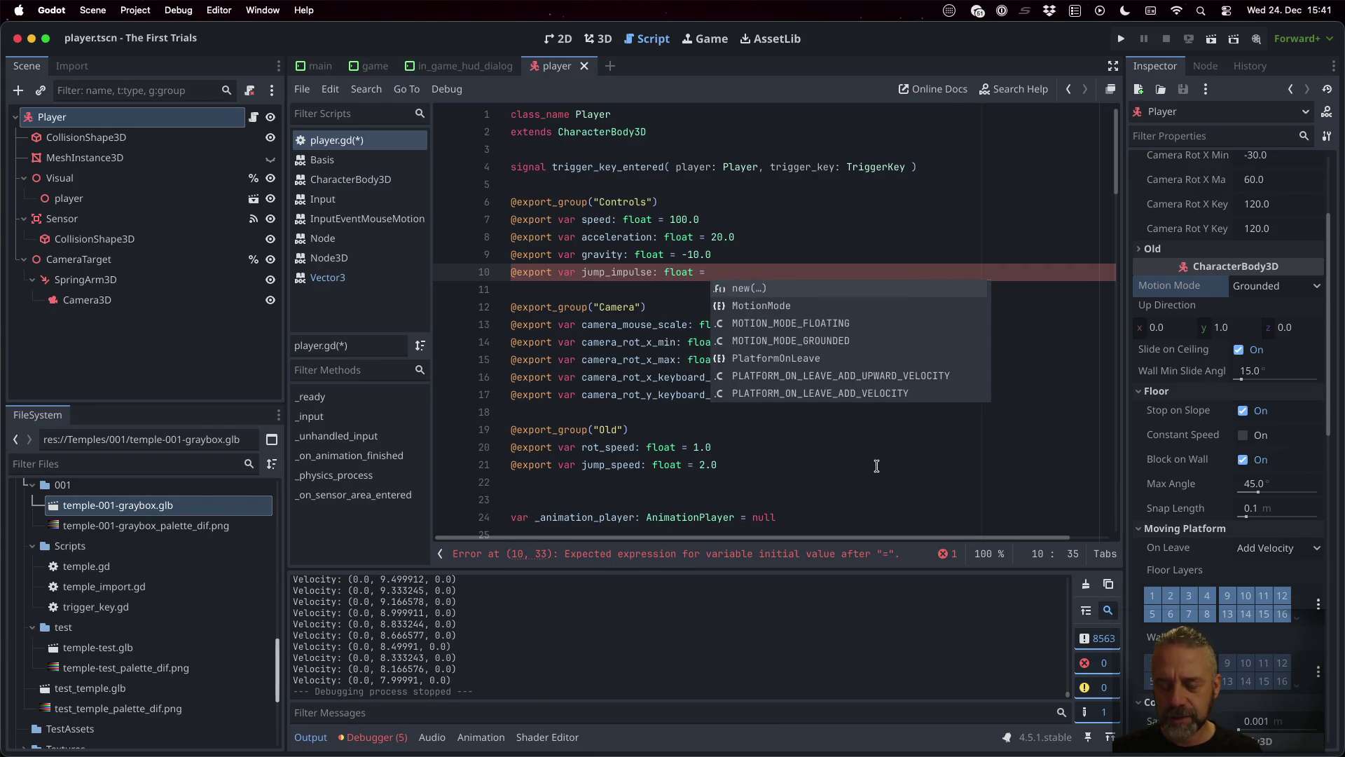
{"action": "type", "text": "10.0"}
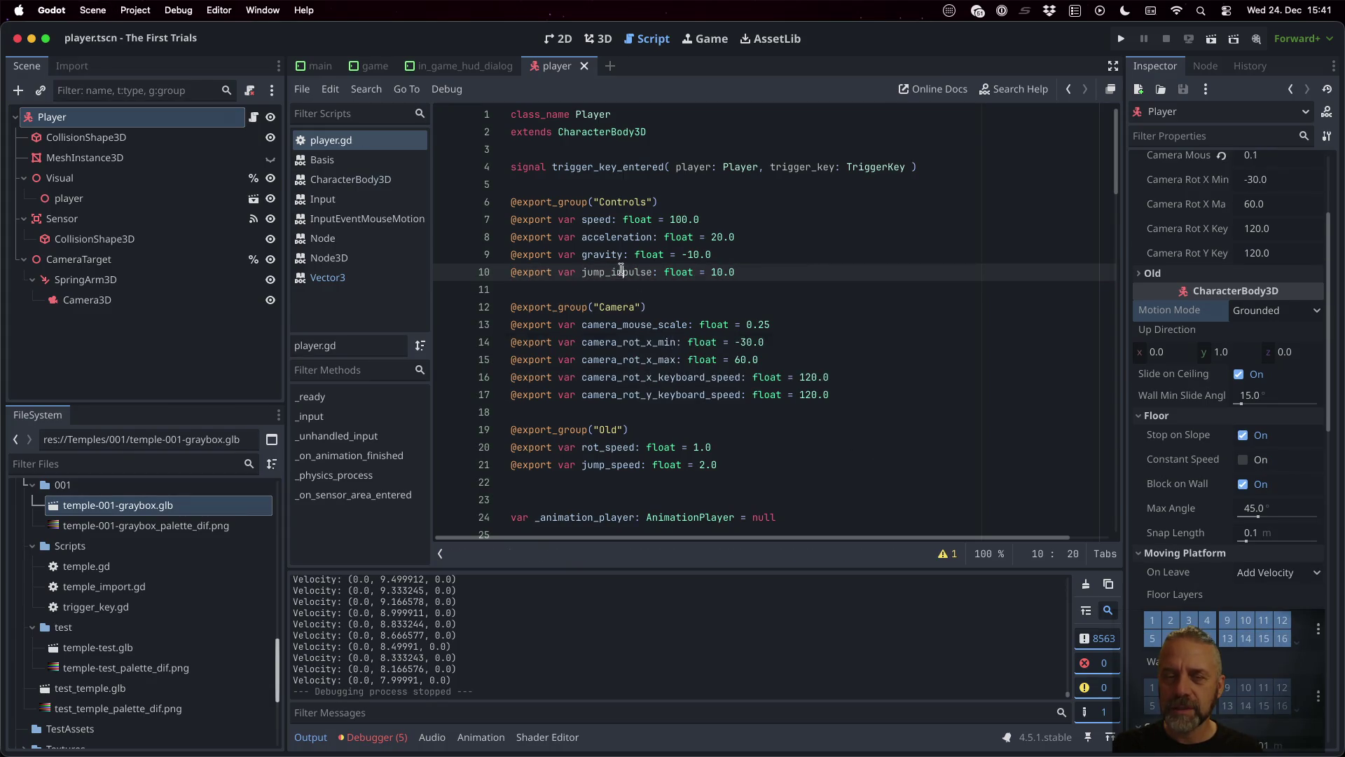
Step: Replace the hardcoded 50.0 jump value with self.jump_impulse, save, and run the game
{"action": "scroll", "coordinate": [742, 345], "scroll_direction": "down", "scroll_amount": 3}
{"action": "scroll", "coordinate": [743, 345], "scroll_direction": "down", "scroll_amount": 10}
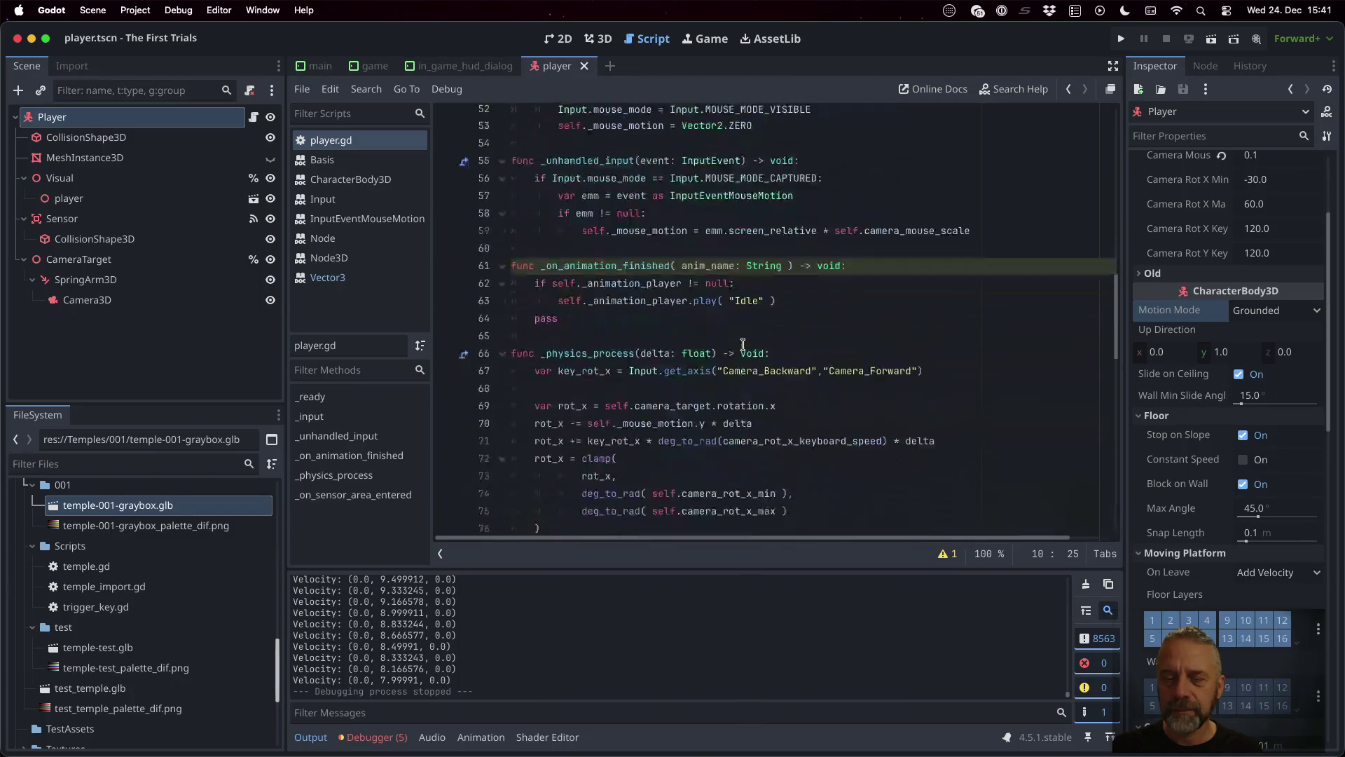
{"action": "scroll", "coordinate": [743, 345], "scroll_direction": "down", "scroll_amount": 4}
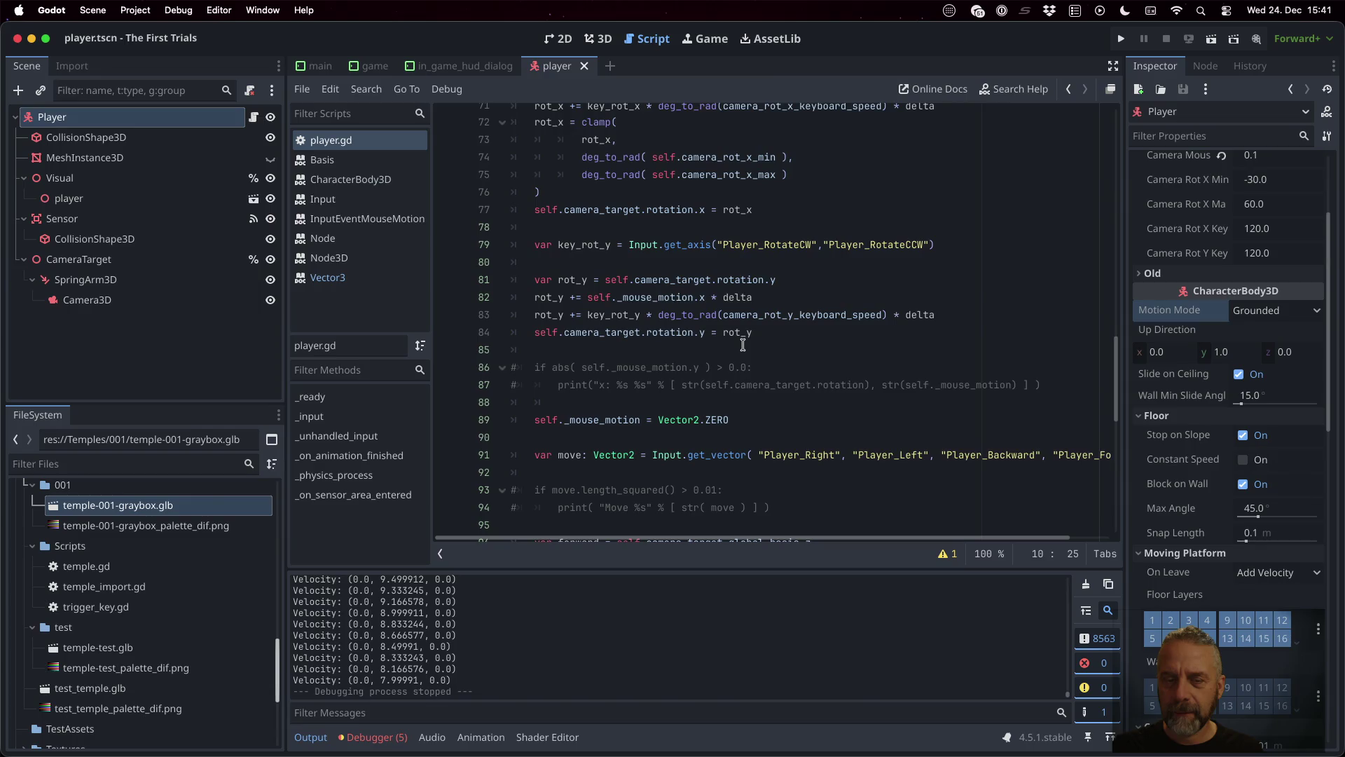
{"action": "scroll", "coordinate": [742, 344], "scroll_direction": "down", "scroll_amount": 7}
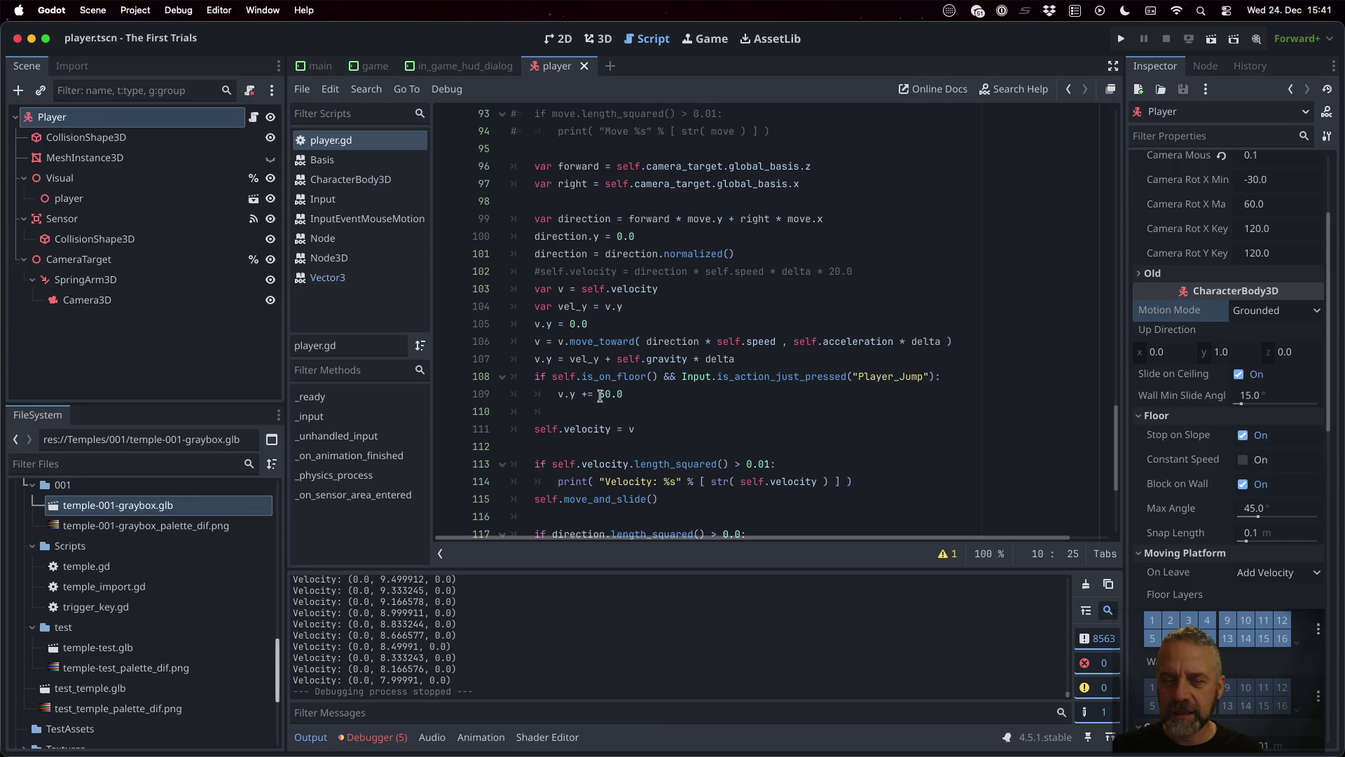
{"action": "left_click_drag", "start_coordinate": [600, 394], "coordinate": [652, 396]}
{"action": "type", "text": "self."}
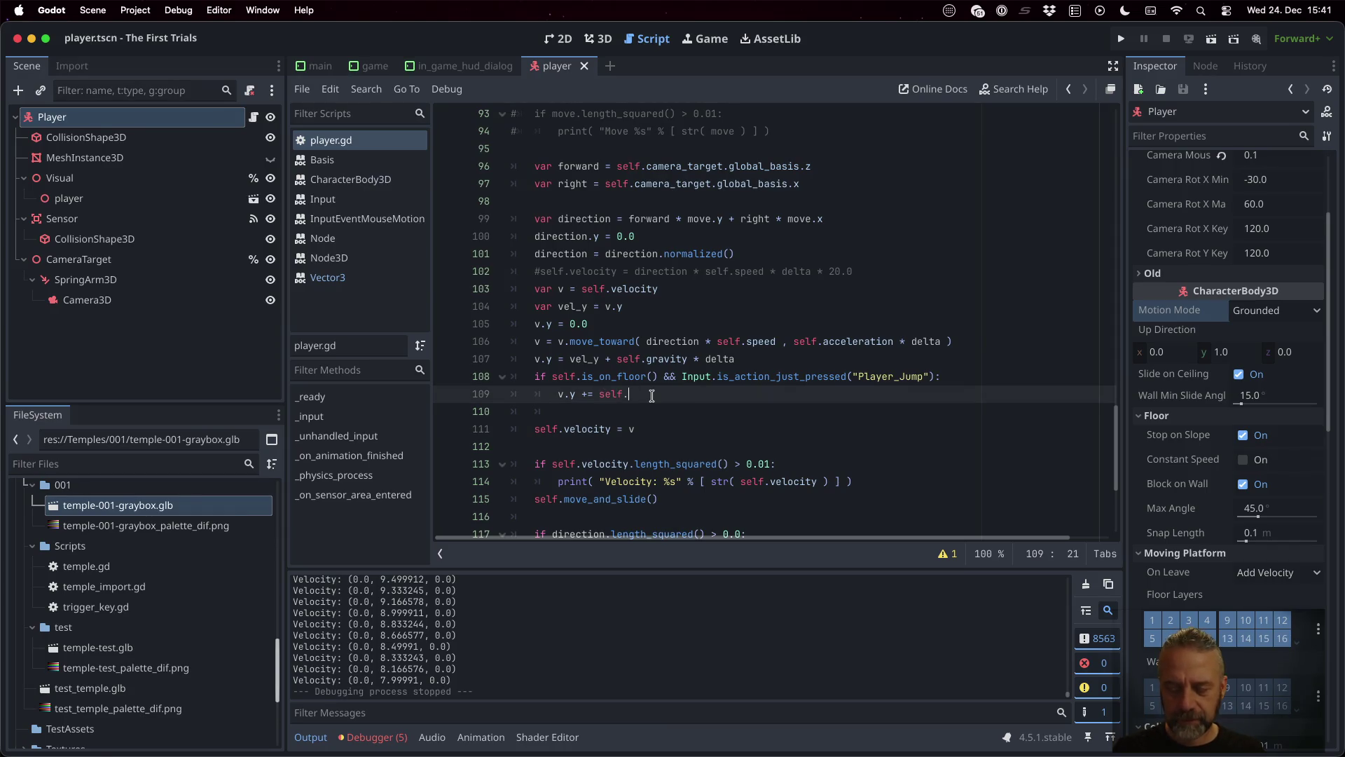
{"action": "type", "text": "ju"}
{"action": "key", "text": "Return"}
{"action": "key", "text": "ctrl+s"}
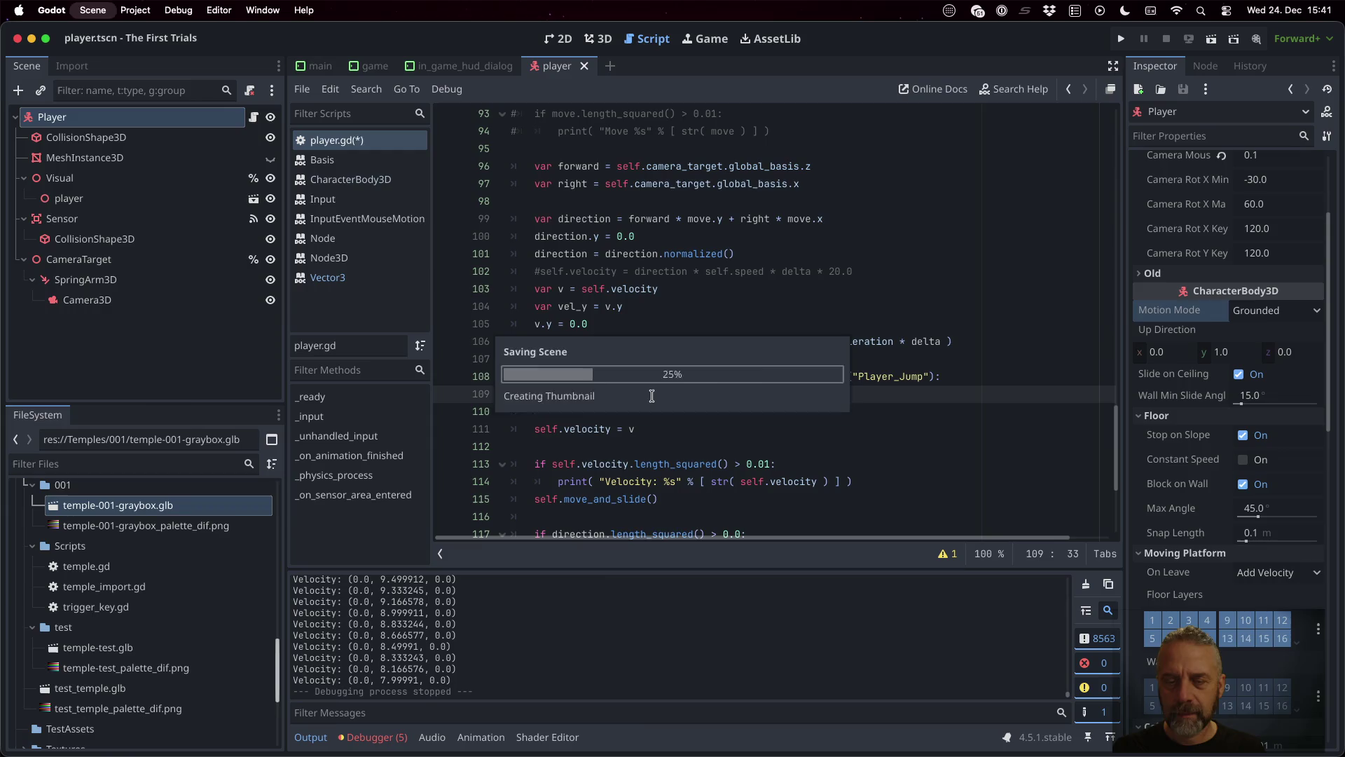
{"action": "left_click", "coordinate": [1125, 38]}
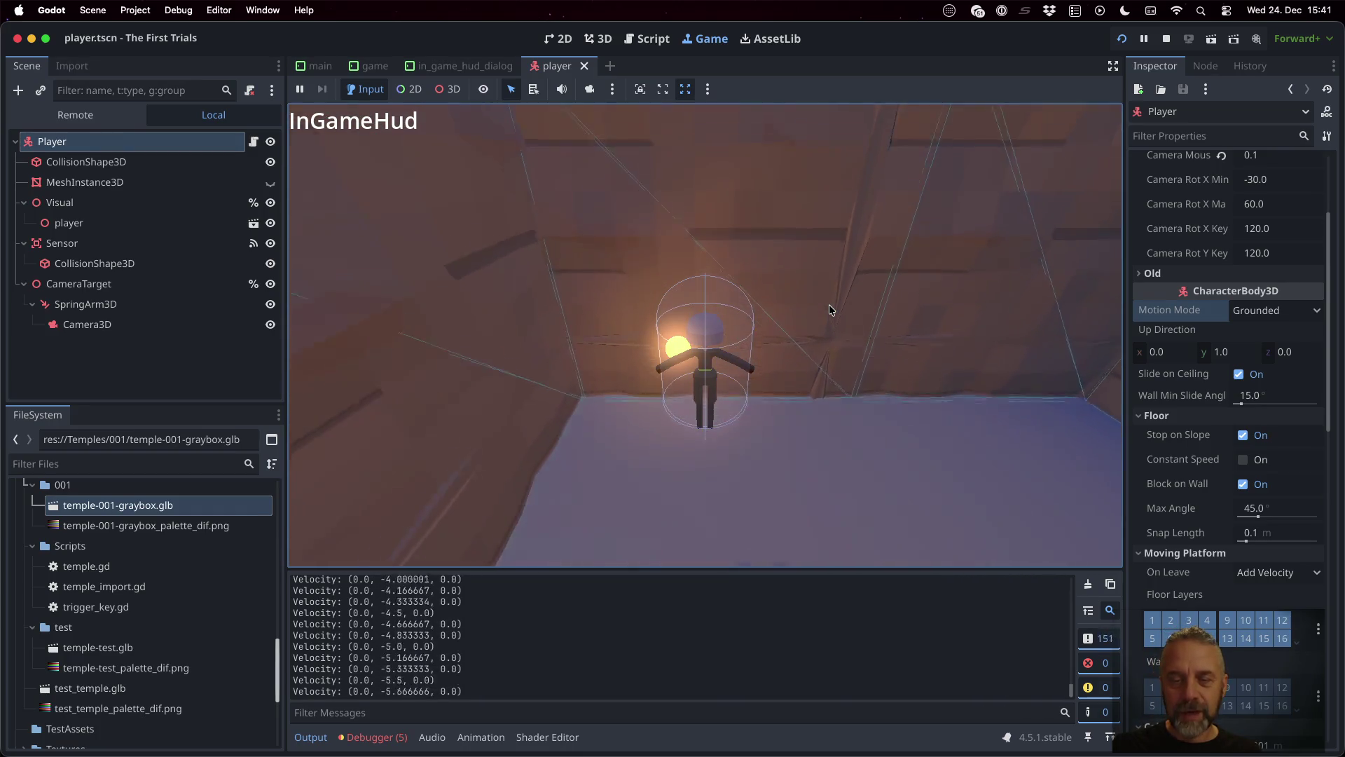
Step: Jump with Space to check the lower jump height, then stop the game with Cmd+period
{"action": "key", "text": "space"}
{"action": "key", "text": "Left"}
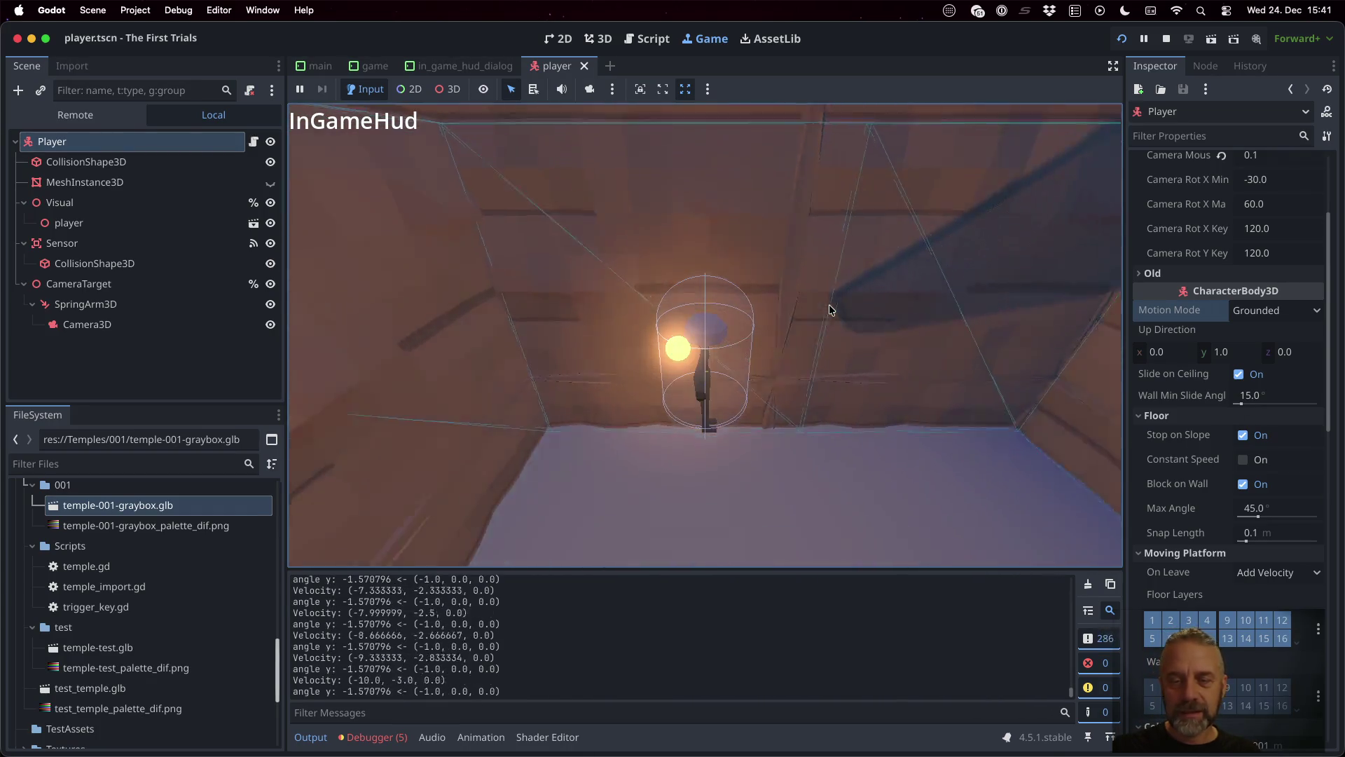
{"action": "key", "text": "super+period"}
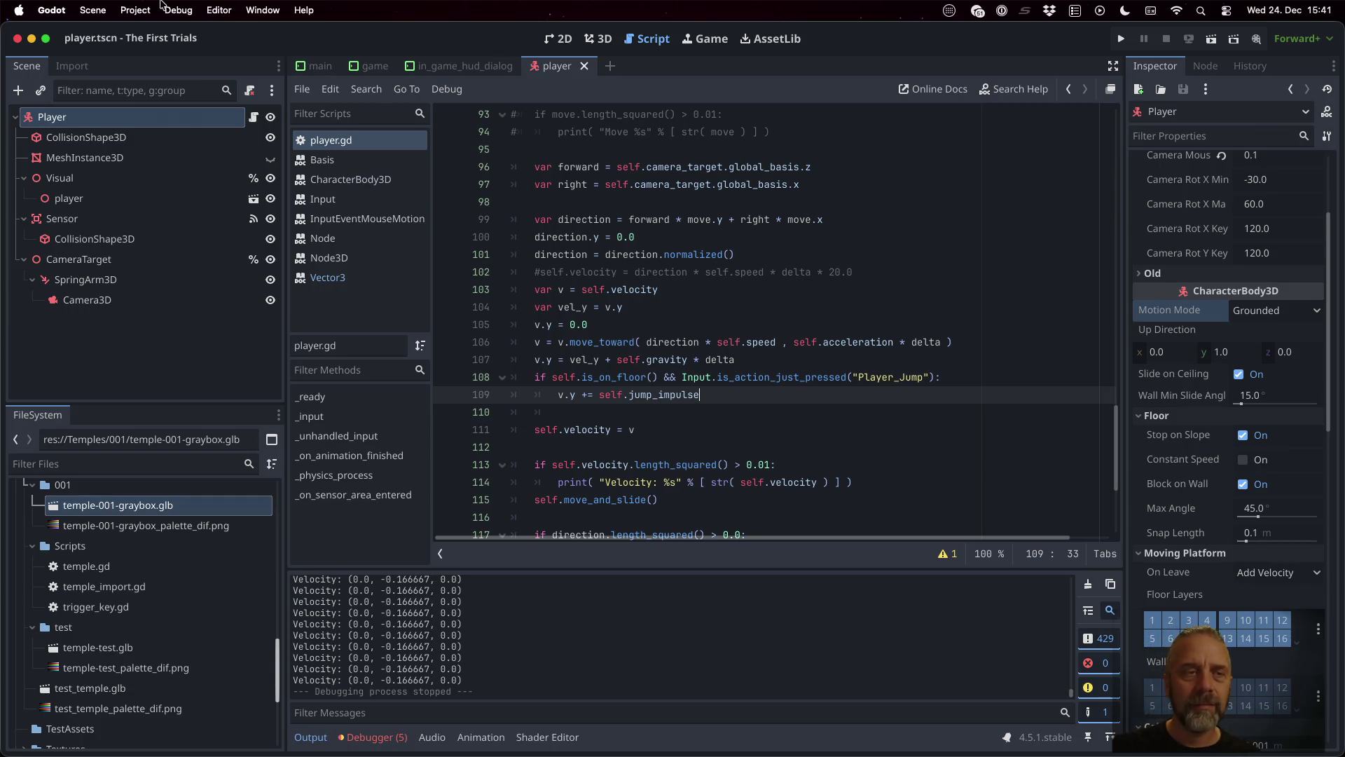
Step: Bind Joypad Axis 5 + (Right Trigger) to Player_Jump in the Input Map, then run the game
{"action": "left_click", "coordinate": [140, 10]}
{"action": "left_click", "coordinate": [160, 35]}
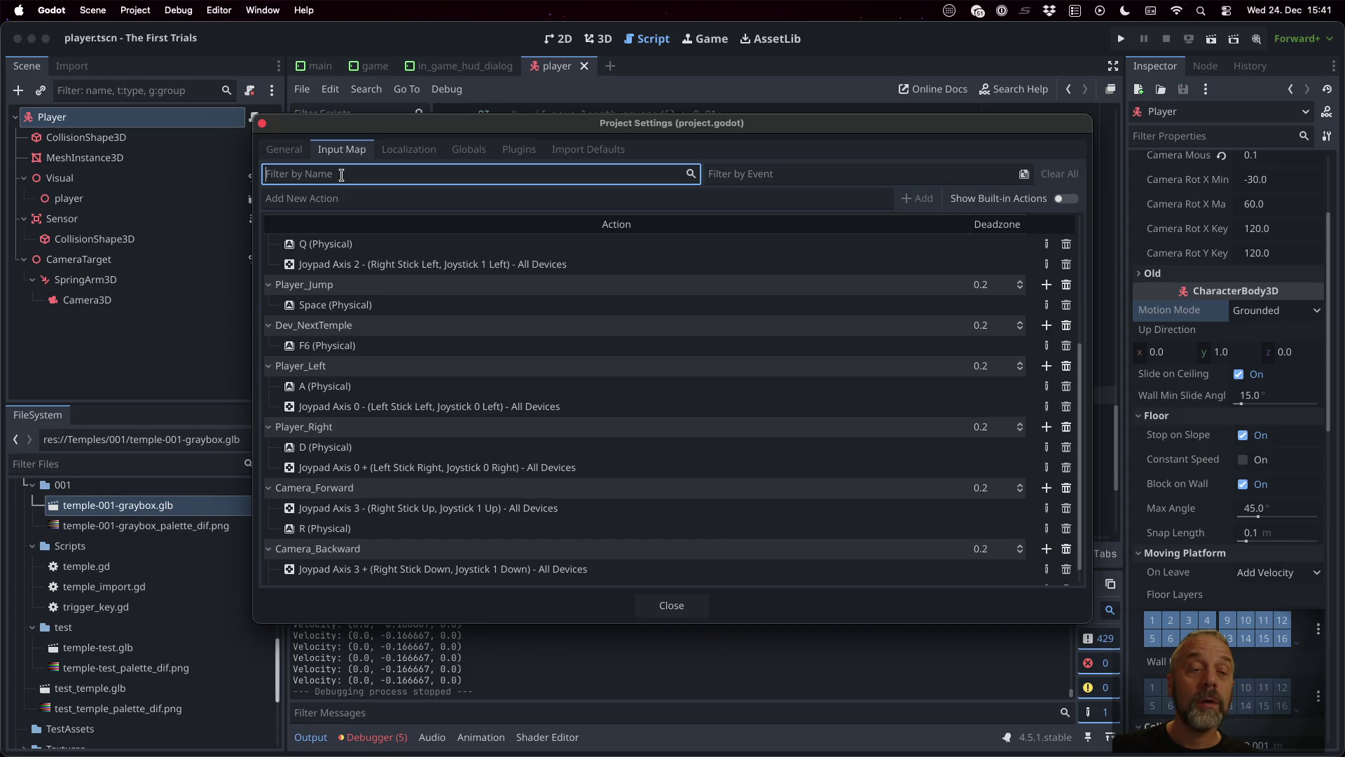
{"action": "left_click", "coordinate": [345, 198]}
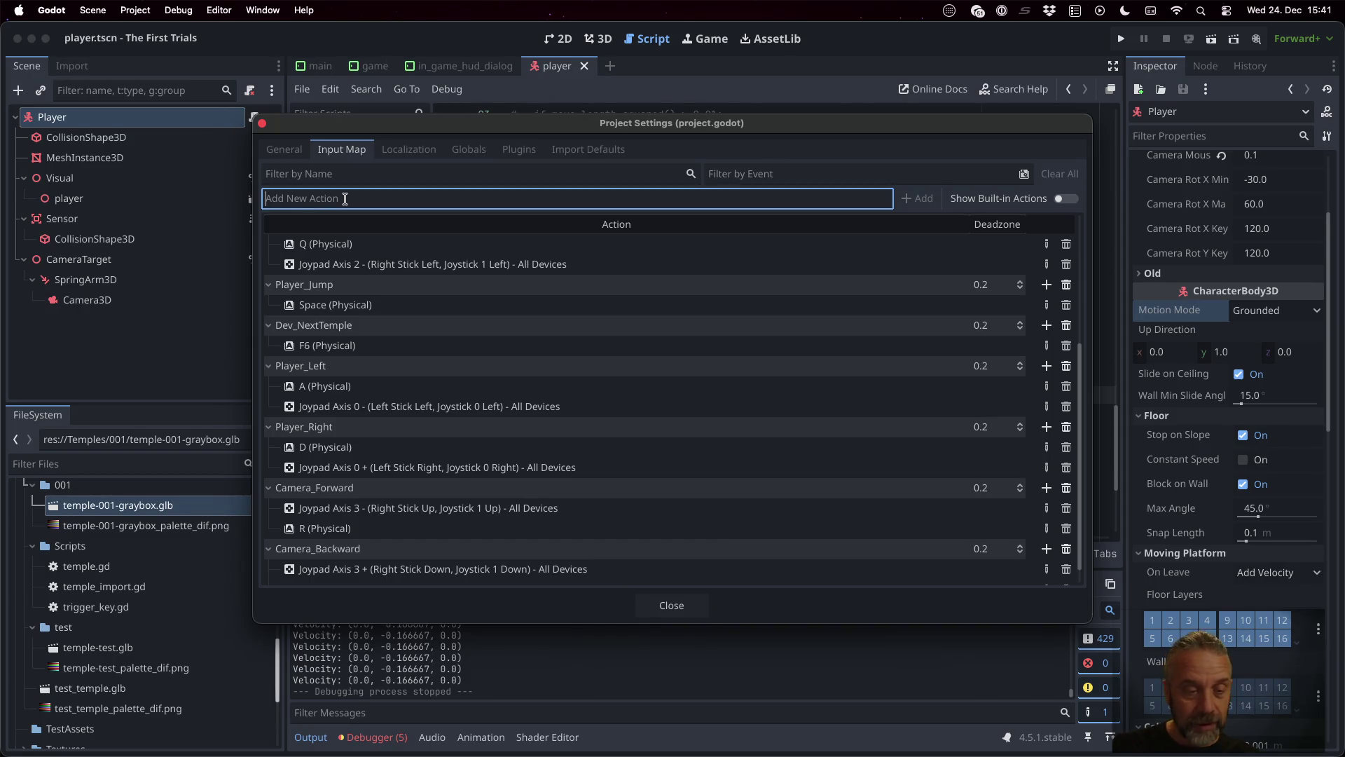
{"action": "scroll", "coordinate": [477, 453], "scroll_direction": "down", "scroll_amount": 1}
{"action": "scroll", "coordinate": [477, 453], "scroll_direction": "up", "scroll_amount": 5}
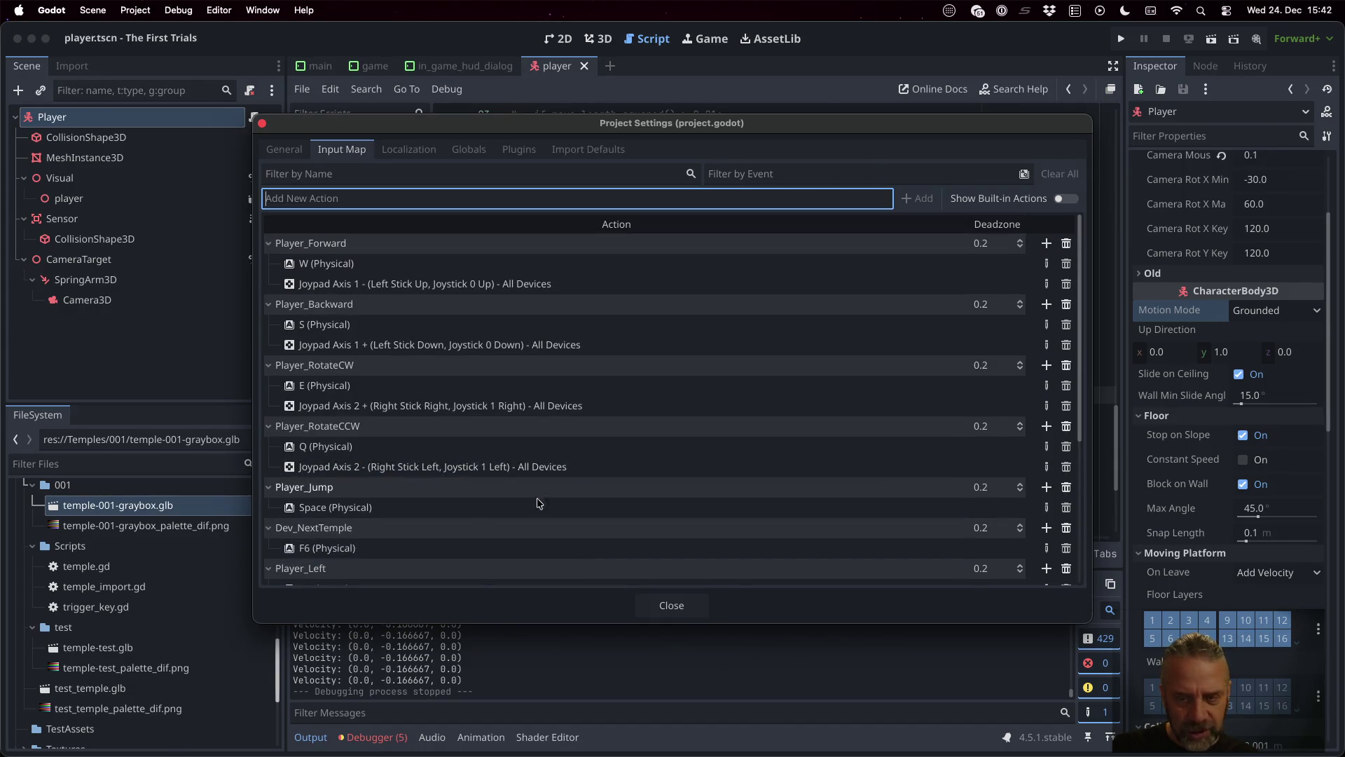
{"action": "left_click", "coordinate": [1046, 486]}
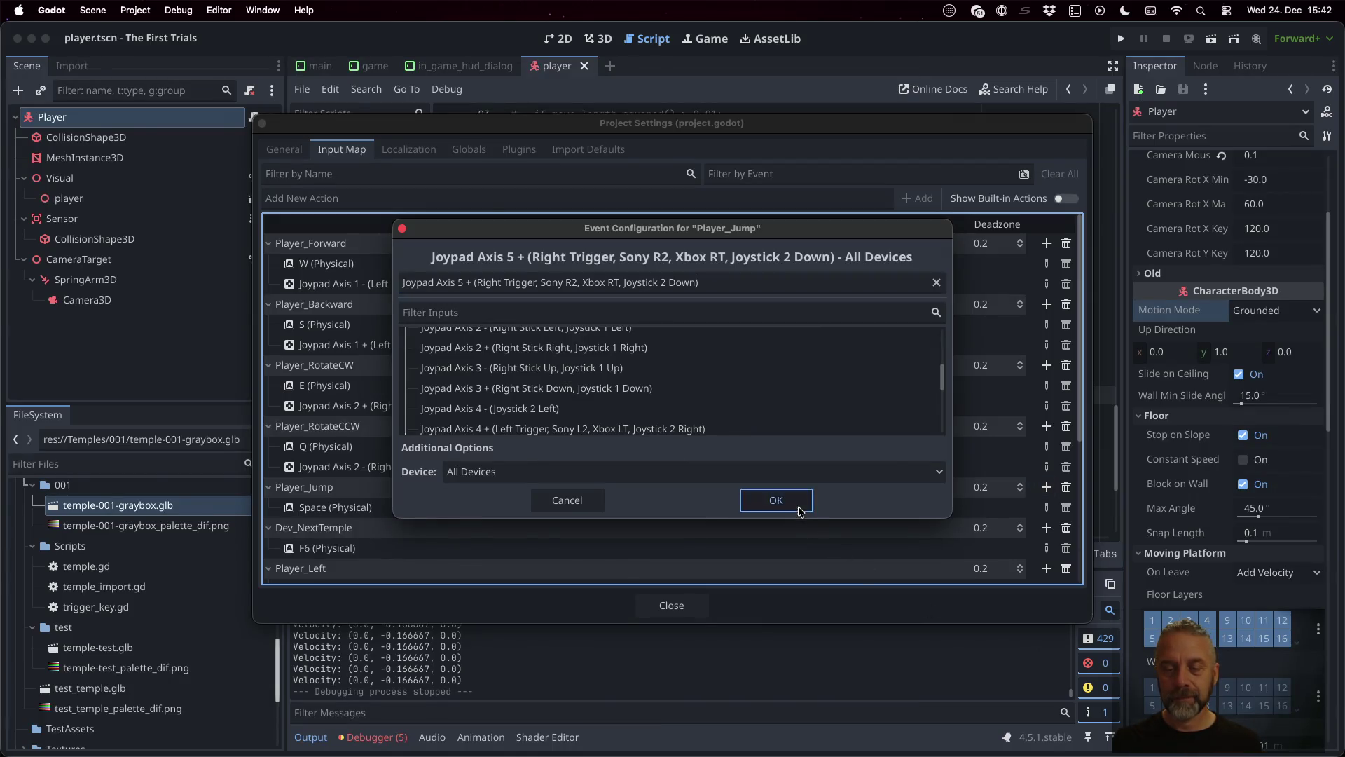
{"action": "left_click", "coordinate": [775, 500]}
{"action": "left_click", "coordinate": [671, 605]}
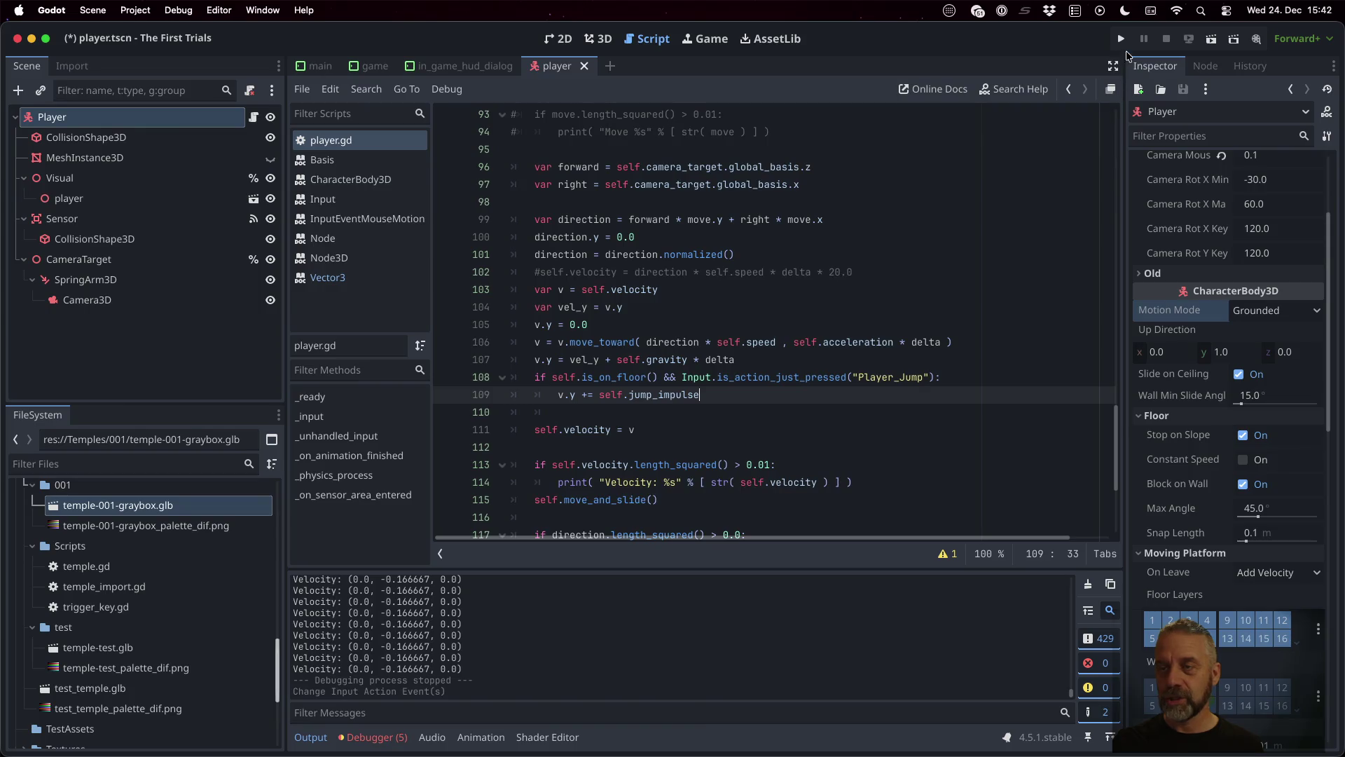
{"action": "left_click", "coordinate": [1121, 40]}
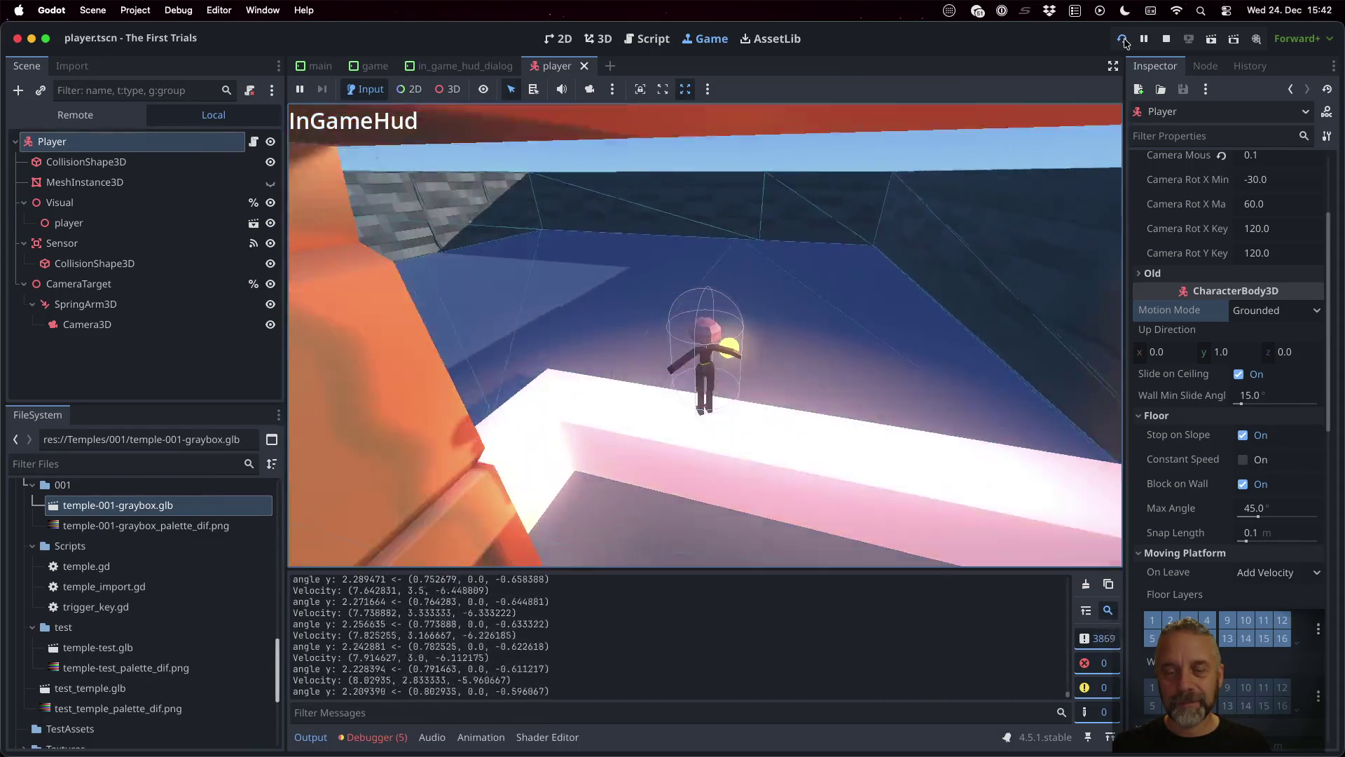
{"action": "key", "text": "space"}
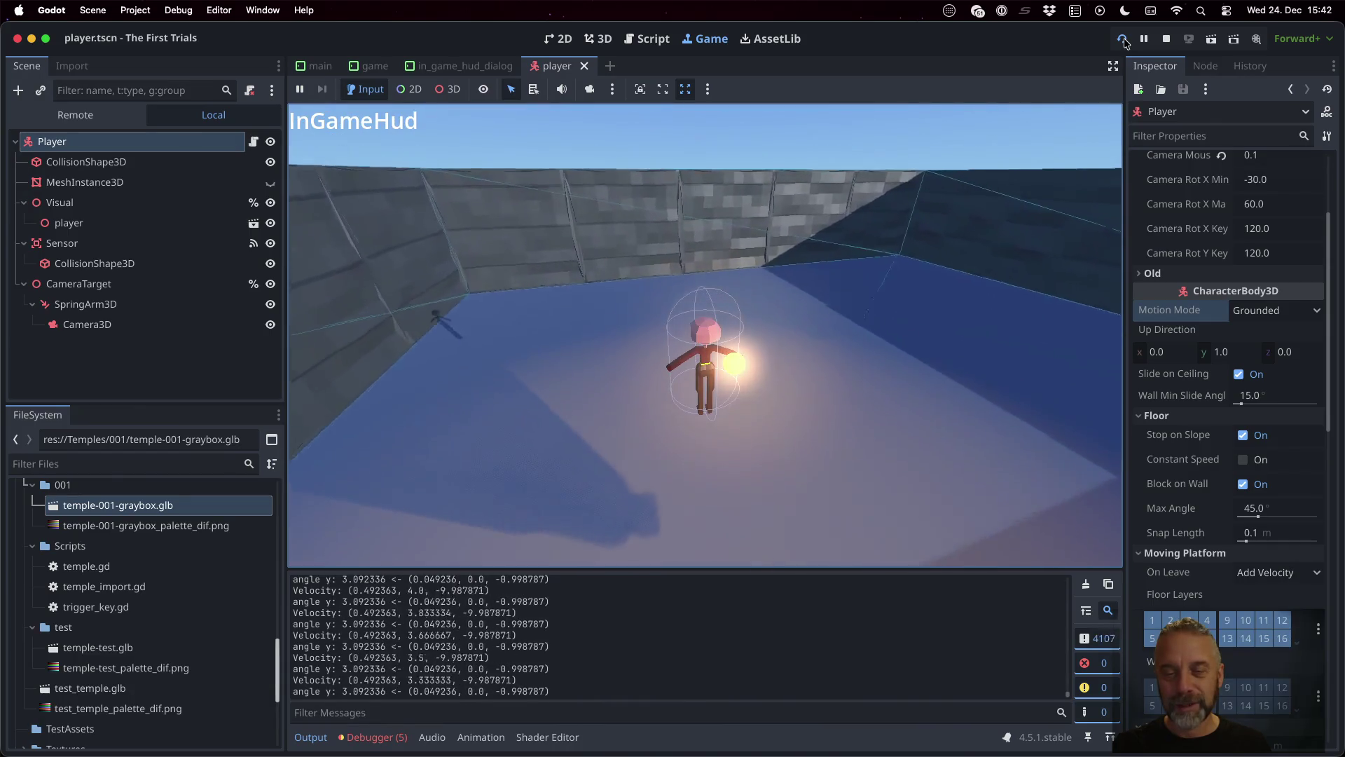
{"action": "key", "text": "space"}
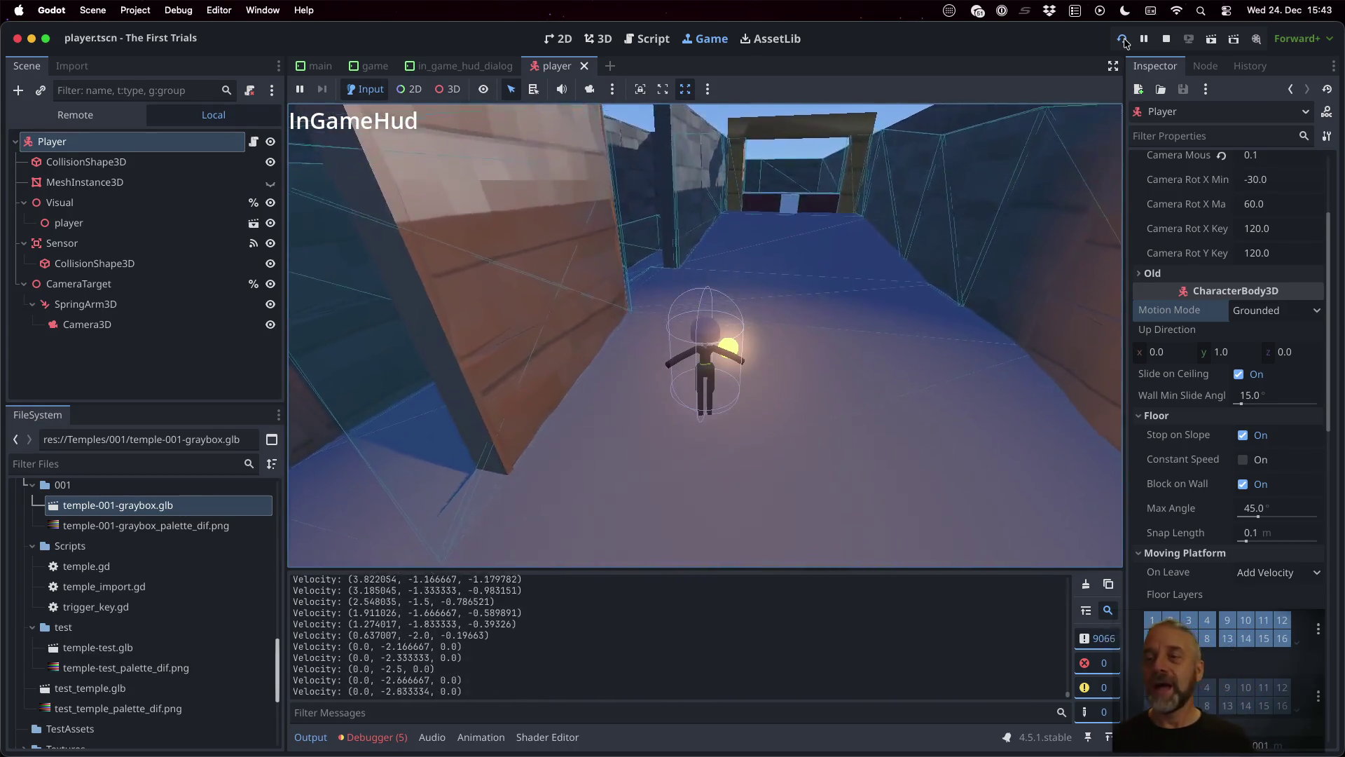
{"action": "left_click", "coordinate": [1167, 38]}
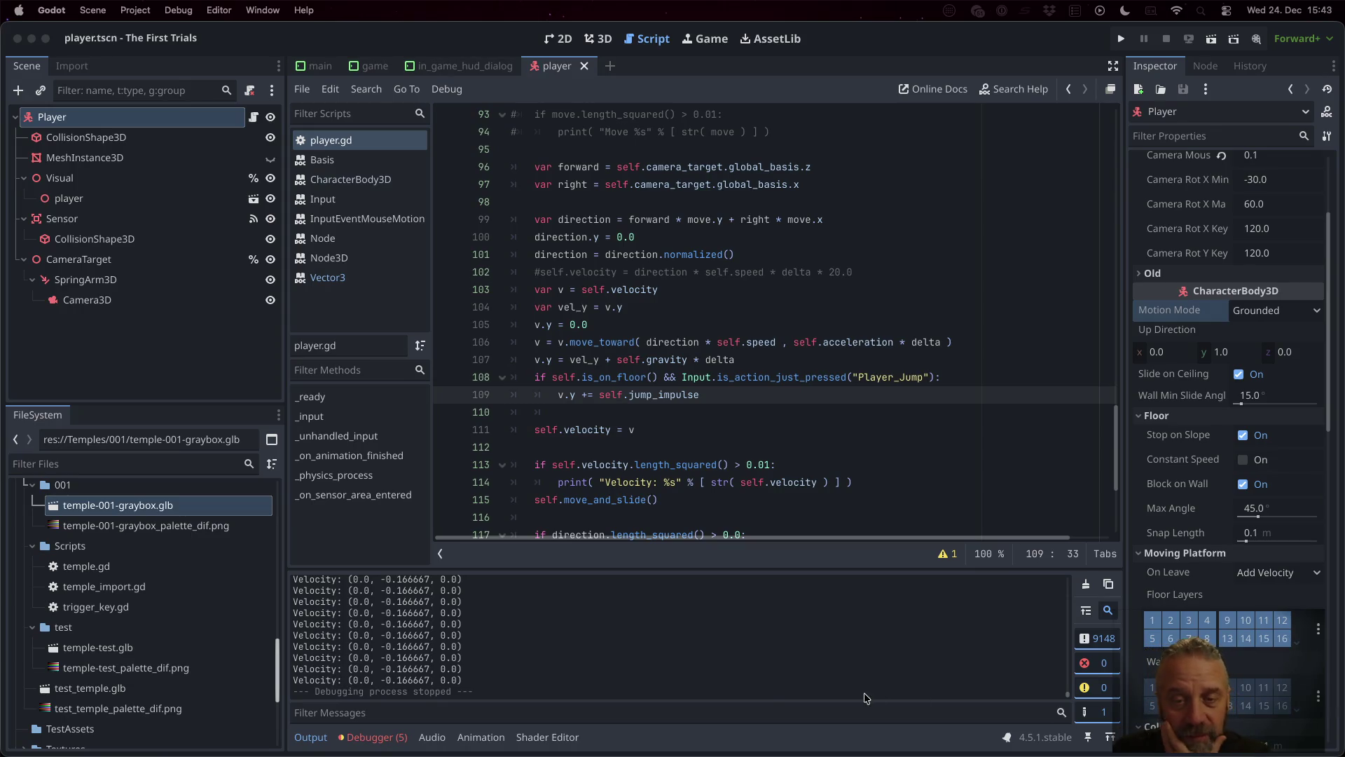
Step: Review the _ready function's Idle animation code in player.gd, then run the project again
{"action": "left_click", "coordinate": [851, 360]}
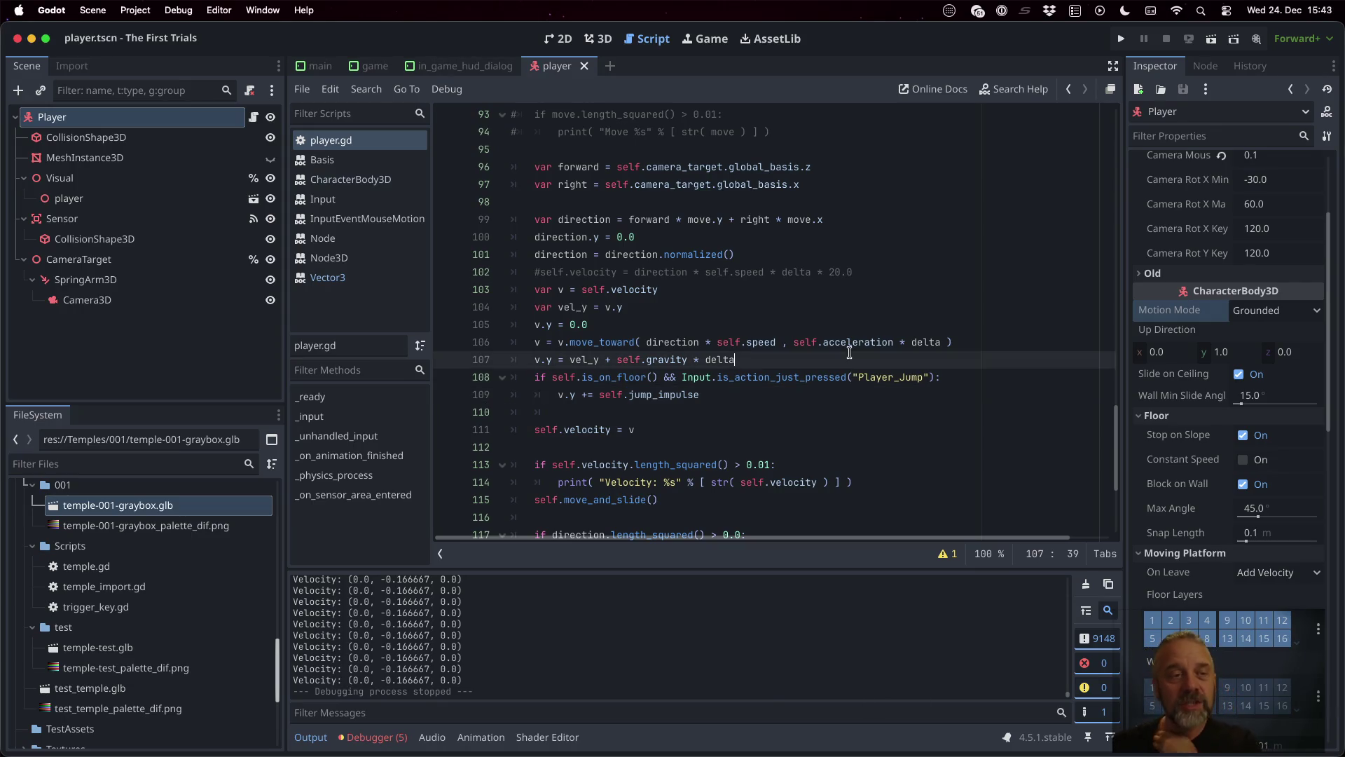
{"action": "left_click", "coordinate": [254, 117]}
{"action": "scroll", "coordinate": [841, 405], "scroll_direction": "up", "scroll_amount": 20}
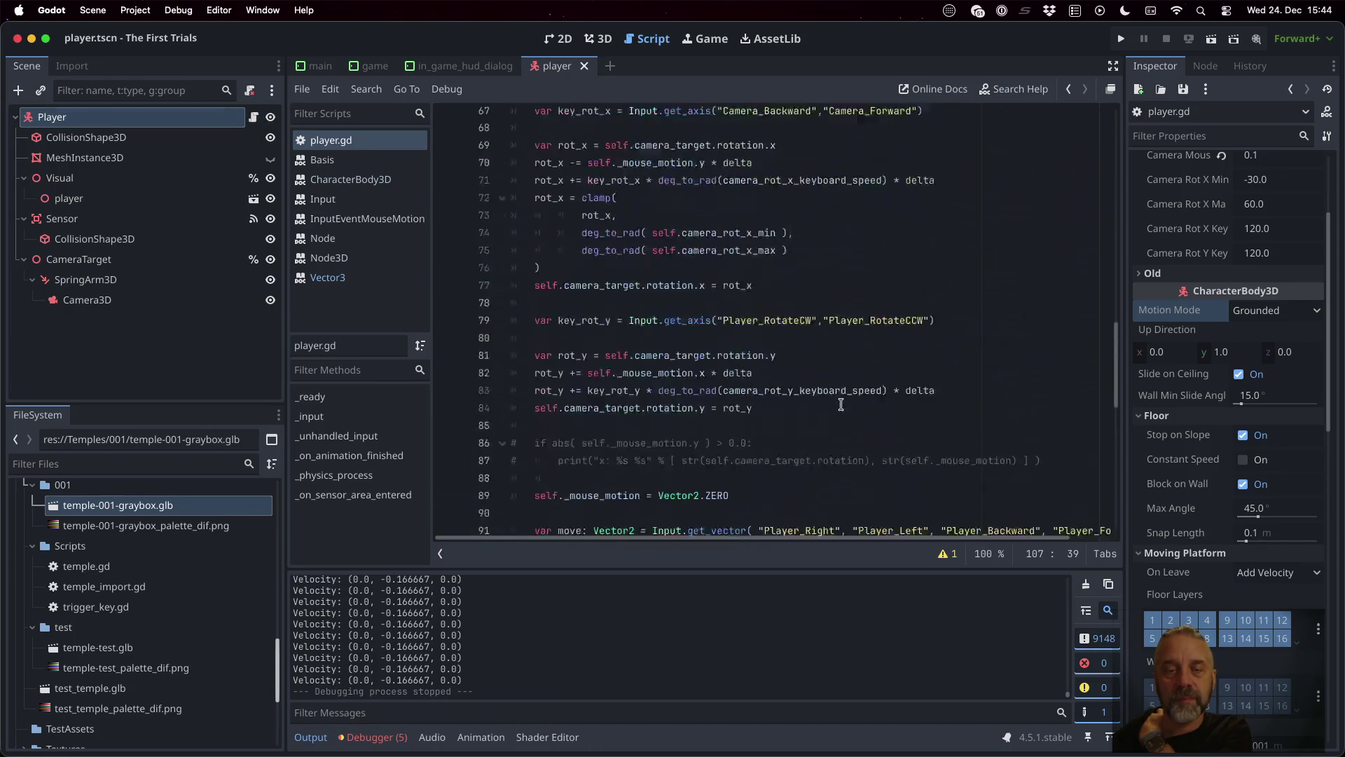
{"action": "scroll", "coordinate": [840, 404], "scroll_direction": "down", "scroll_amount": 7}
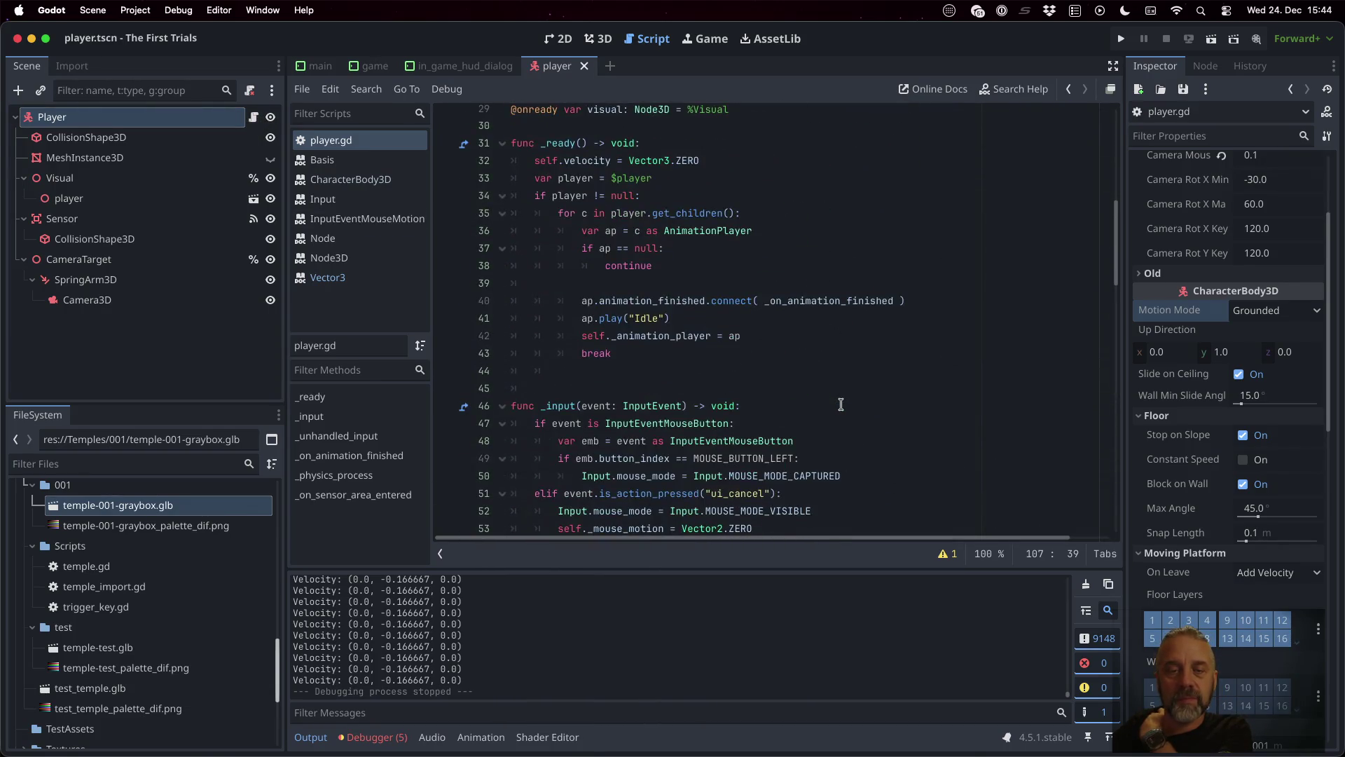
{"action": "left_click", "coordinate": [713, 315]}
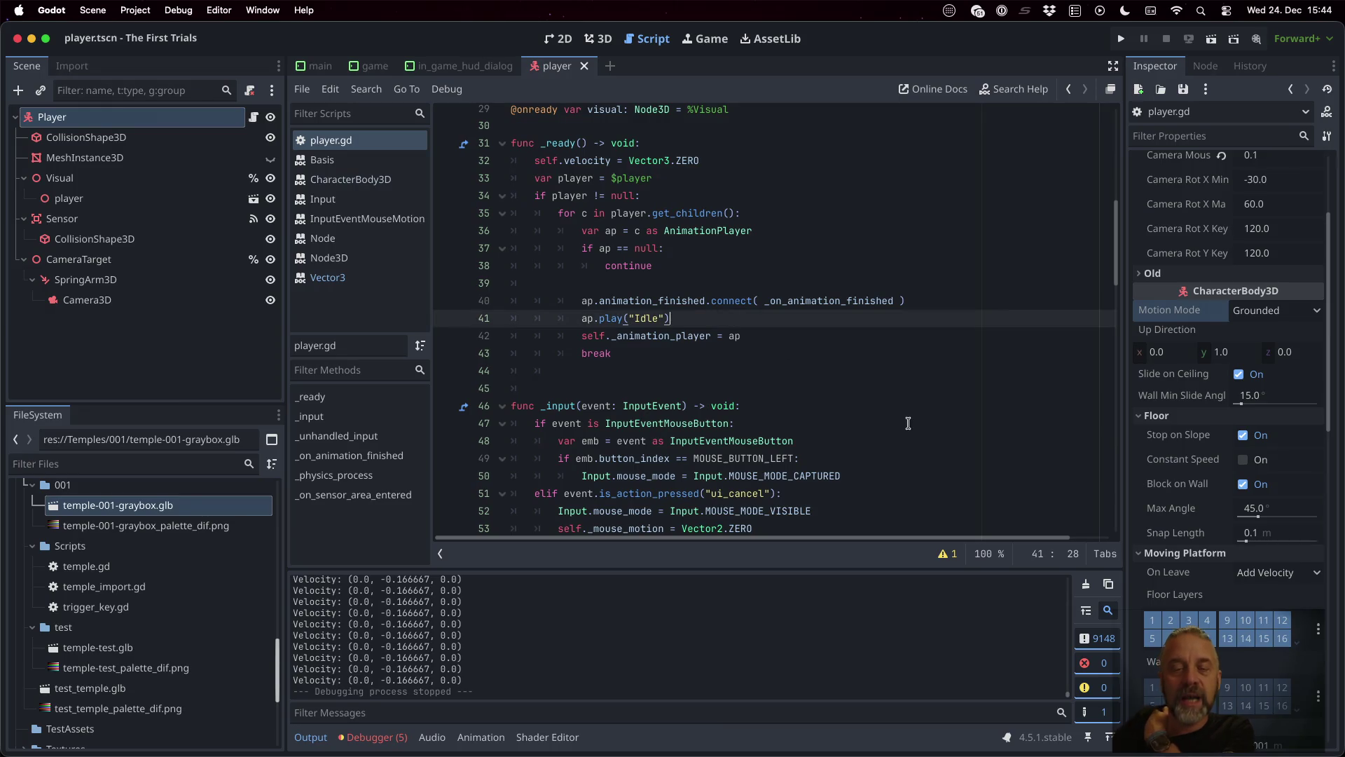
{"action": "scroll", "coordinate": [908, 423], "scroll_direction": "up", "scroll_amount": 1}
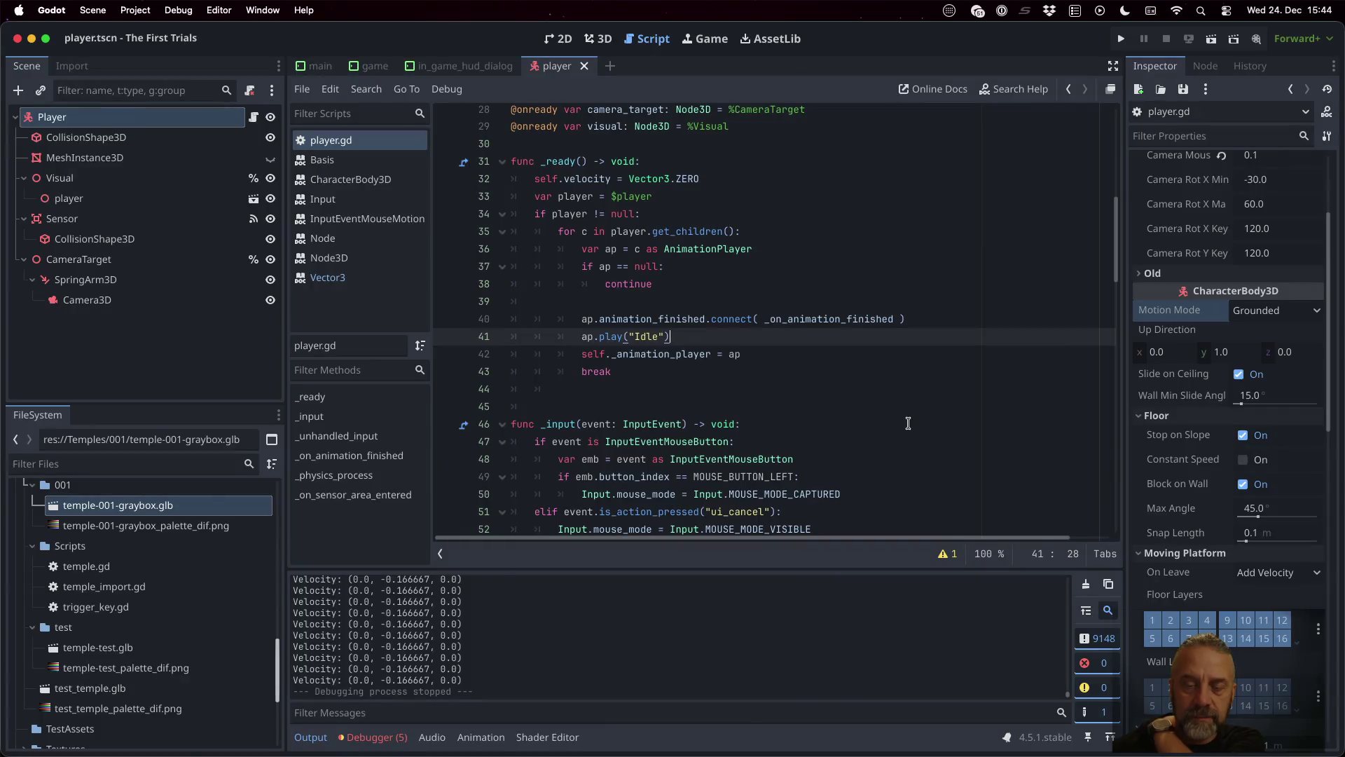
{"action": "left_click", "coordinate": [1121, 38]}
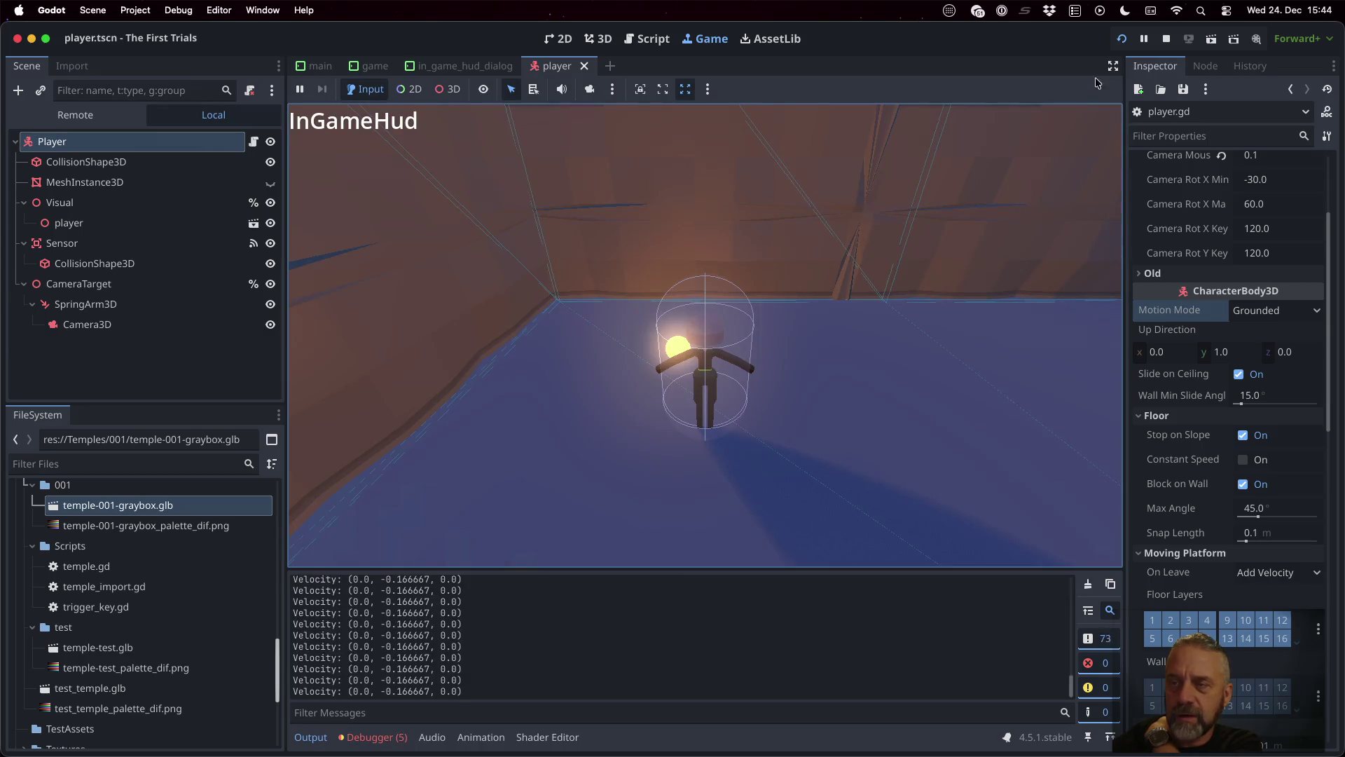
Step: Stop the running game and select the Visual node in the Scene dock
{"action": "left_click", "coordinate": [1166, 39]}
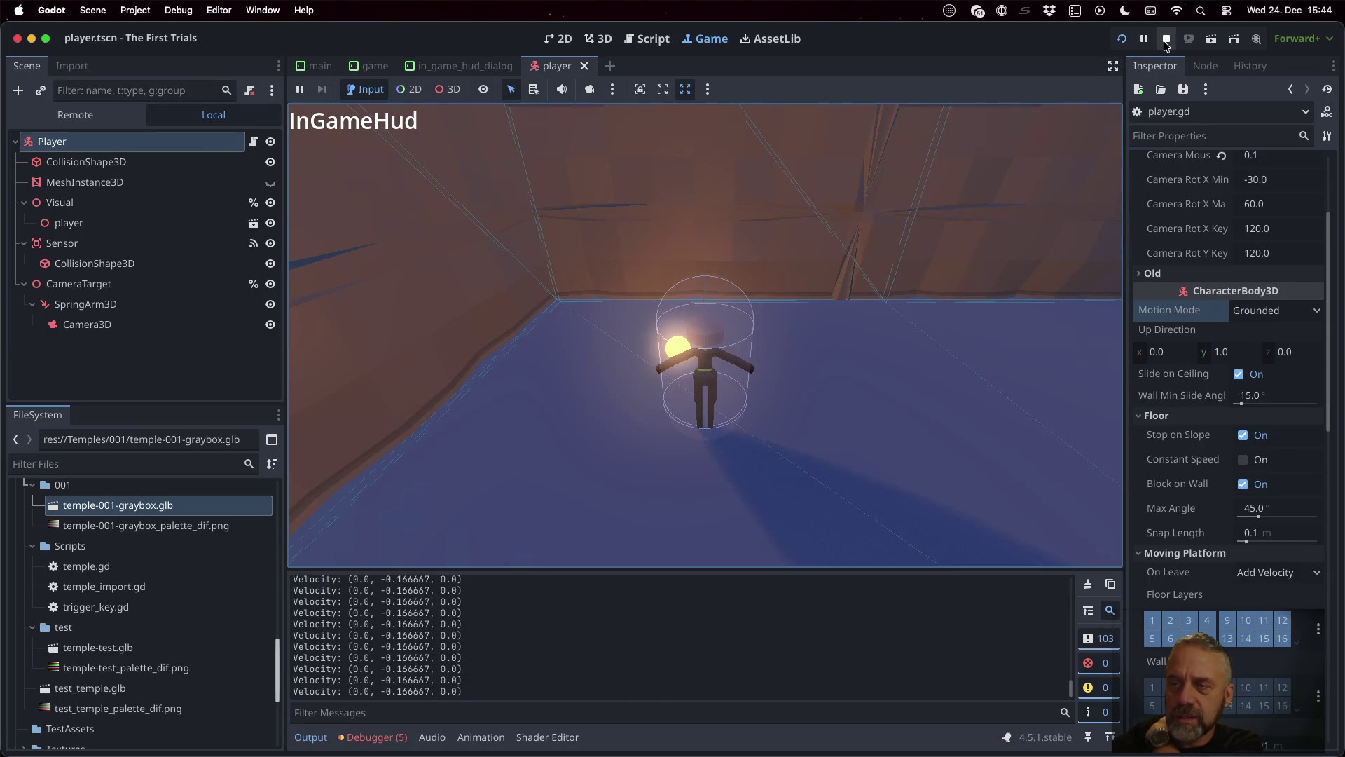
{"action": "left_click", "coordinate": [770, 309]}
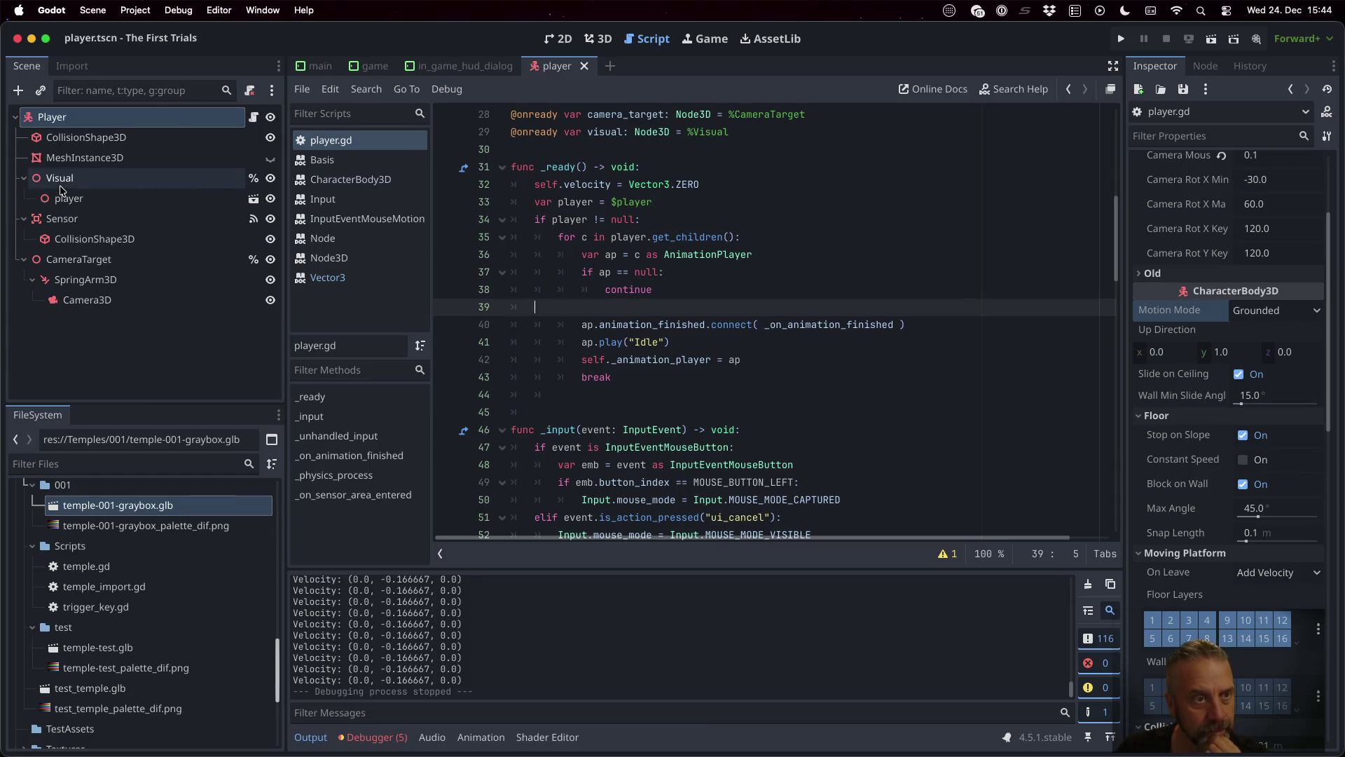
{"action": "left_click", "coordinate": [60, 186]}
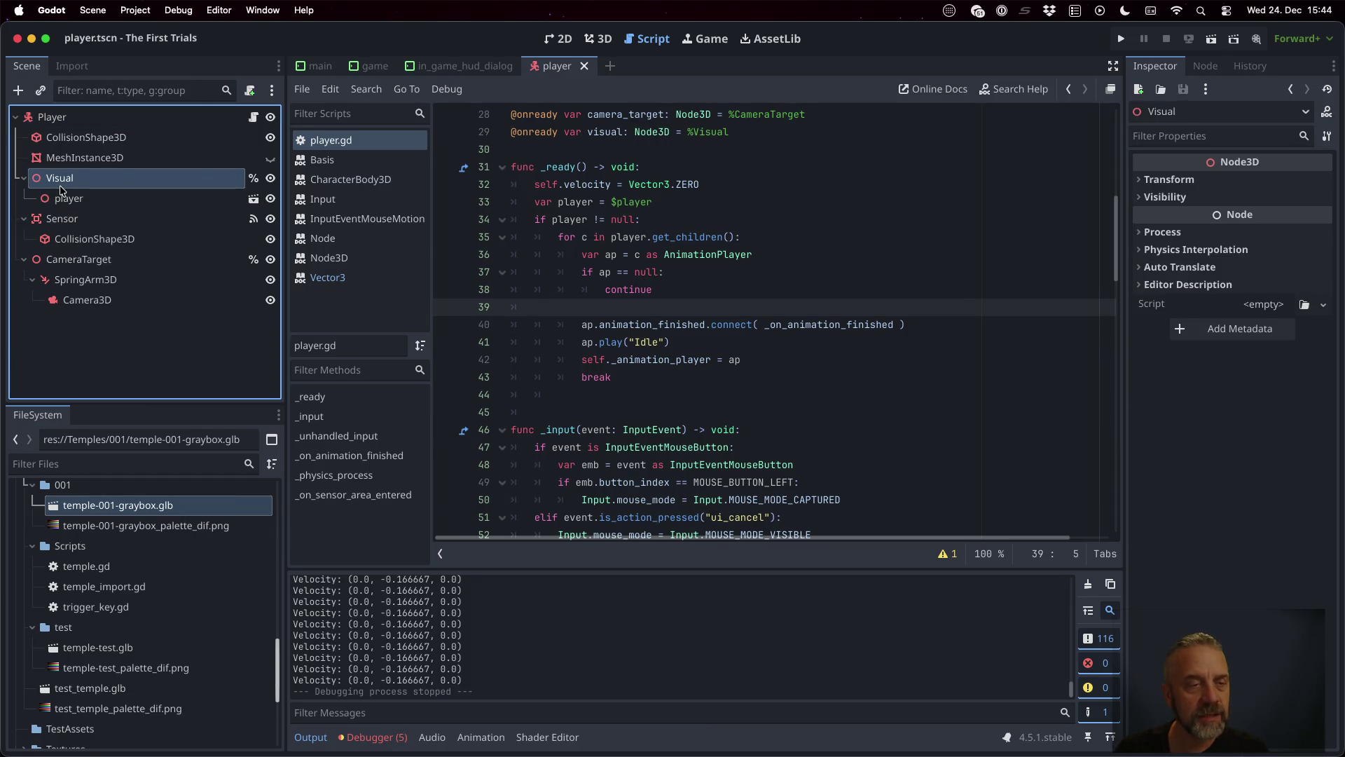
Step: Rename the Visual node to PlayerVisual
{"action": "left_click", "coordinate": [60, 188]}
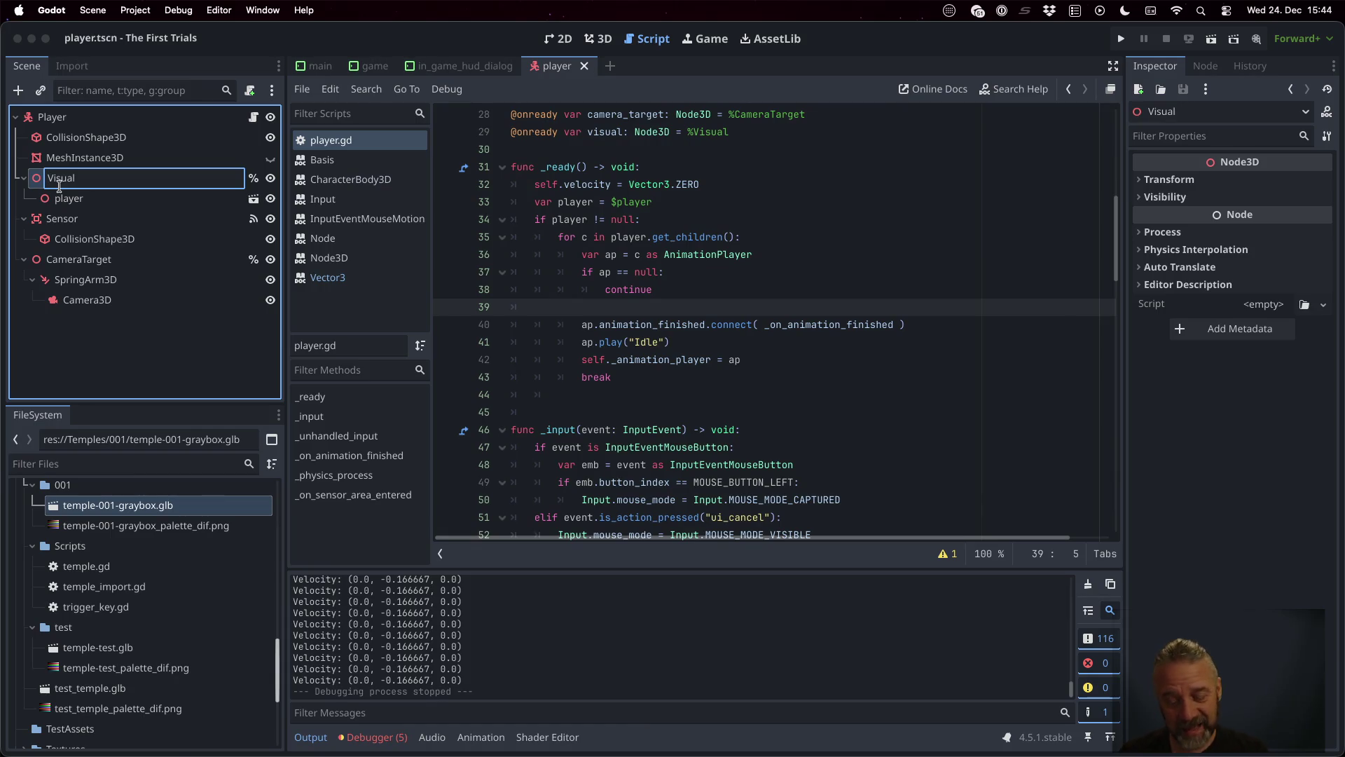
{"action": "type", "text": "Player"}
{"action": "key", "text": "Return"}
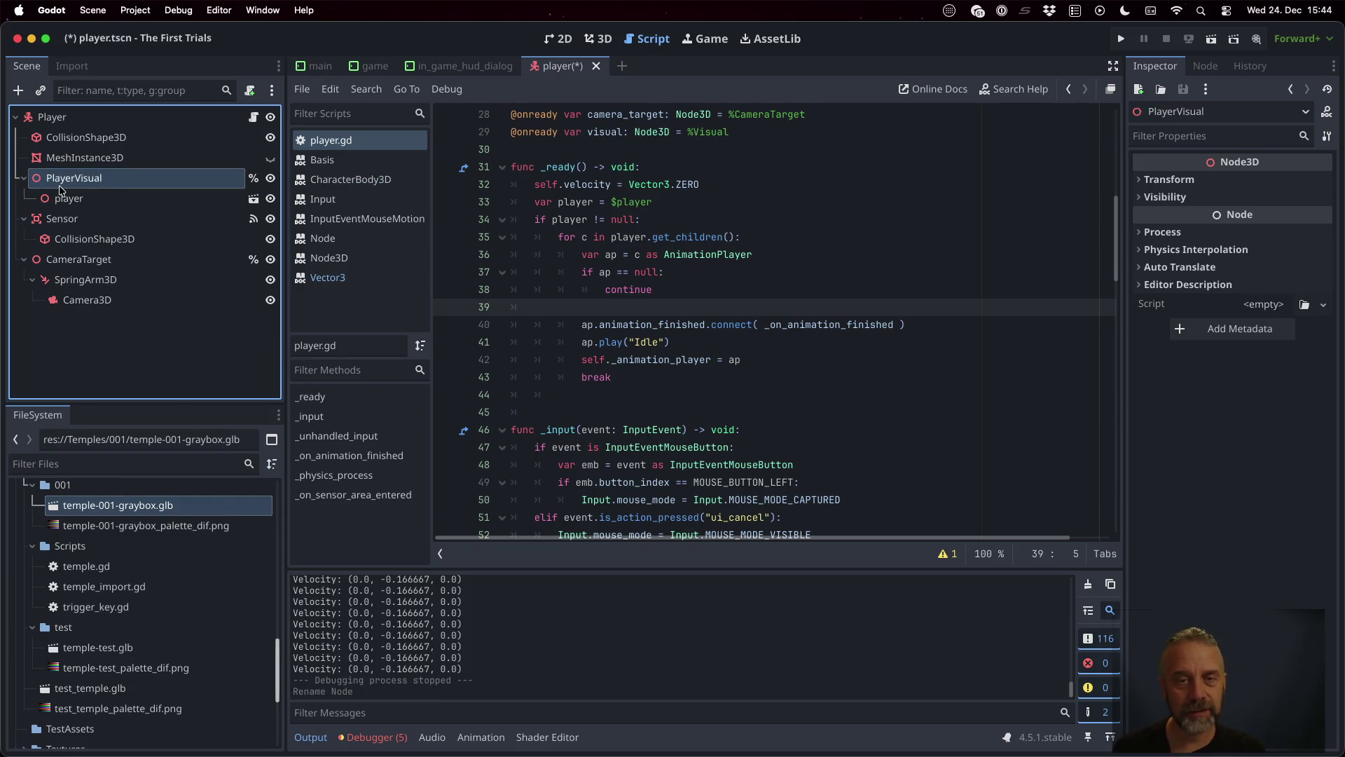
{"action": "scroll", "coordinate": [798, 360], "scroll_direction": "up", "scroll_amount": 3}
{"action": "scroll", "coordinate": [603, 238], "scroll_direction": "up", "scroll_amount": 6}
{"action": "scroll", "coordinate": [603, 238], "scroll_direction": "down", "scroll_amount": 7}
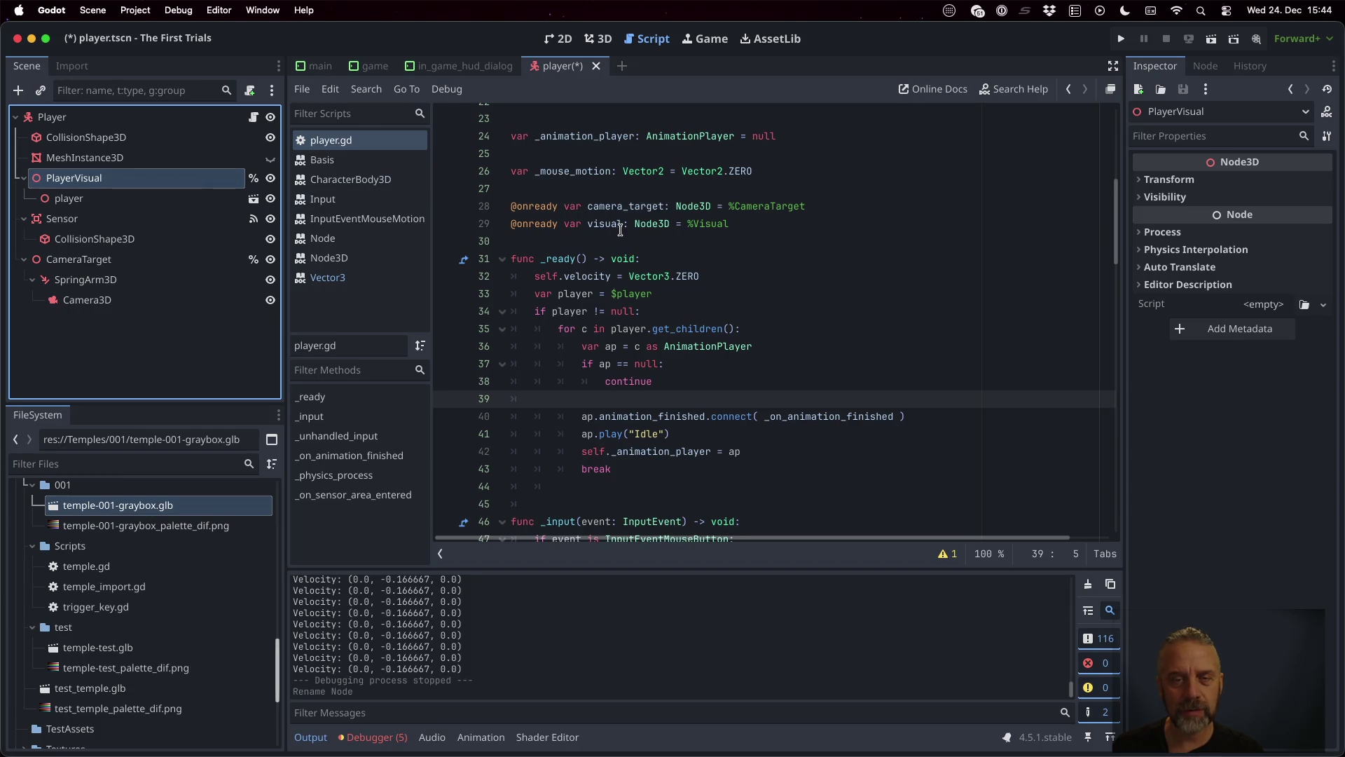
{"action": "mouse_move", "coordinate": [84, 181]}
{"action": "left_mouse_down"}
{"action": "mouse_move", "coordinate": [281, 177]}
{"action": "mouse_move", "coordinate": [550, 247]}
{"action": "left_mouse_up"}
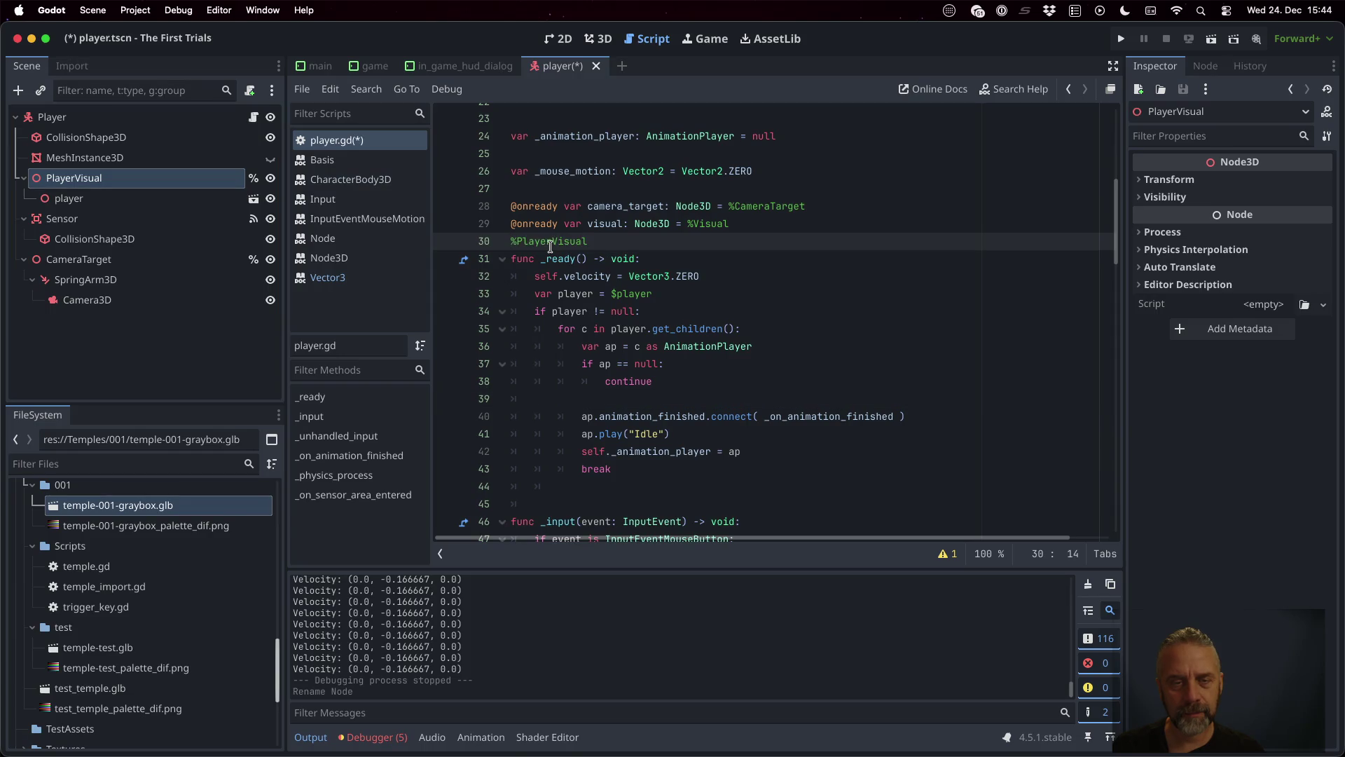
{"action": "key", "text": "ctrl+z"}
{"action": "mouse_move", "coordinate": [131, 179]}
{"action": "left_mouse_down"}
{"action": "mouse_move", "coordinate": [298, 216]}
{"action": "mouse_move", "coordinate": [631, 253]}
{"action": "left_mouse_up"}
{"action": "key", "text": "Up"}
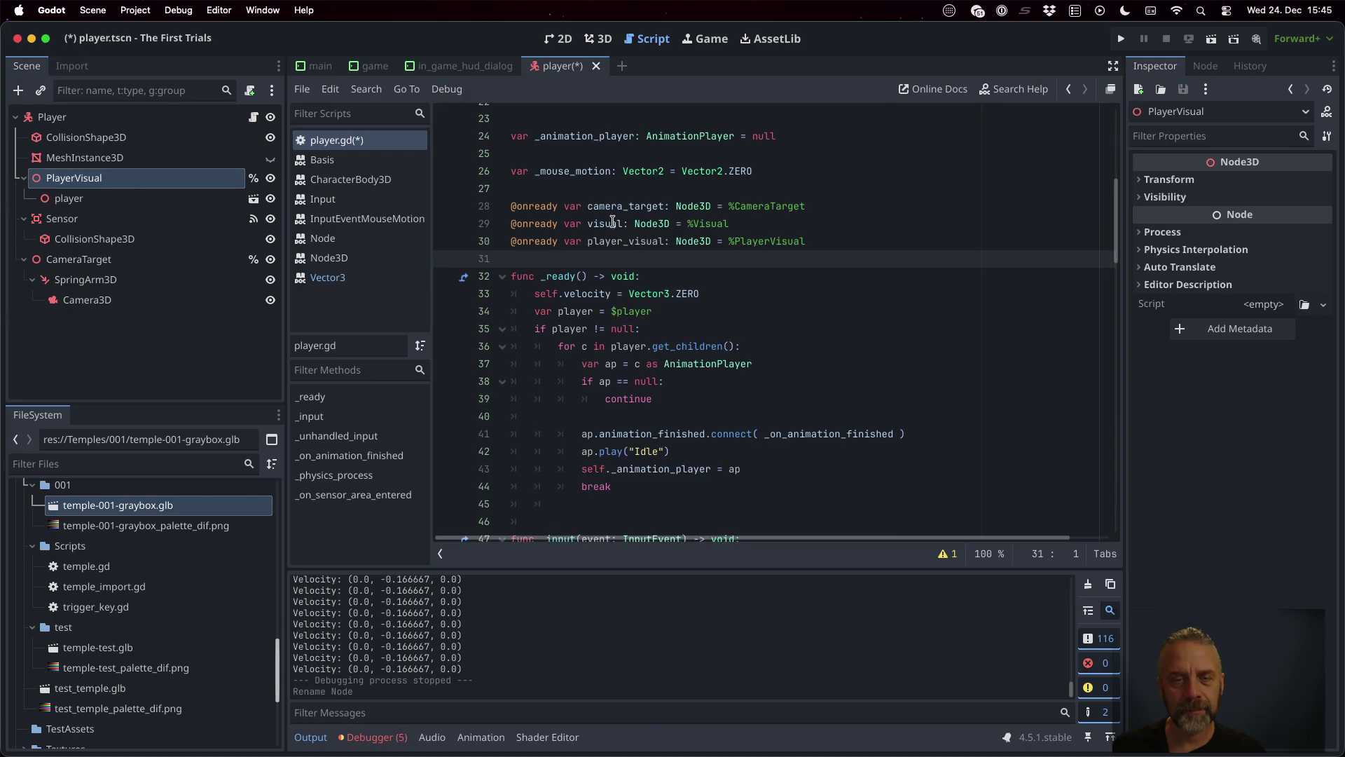
{"action": "key", "text": "shift+Down"}
{"action": "key", "text": "Delete"}
{"action": "key", "text": "ctrl+s"}
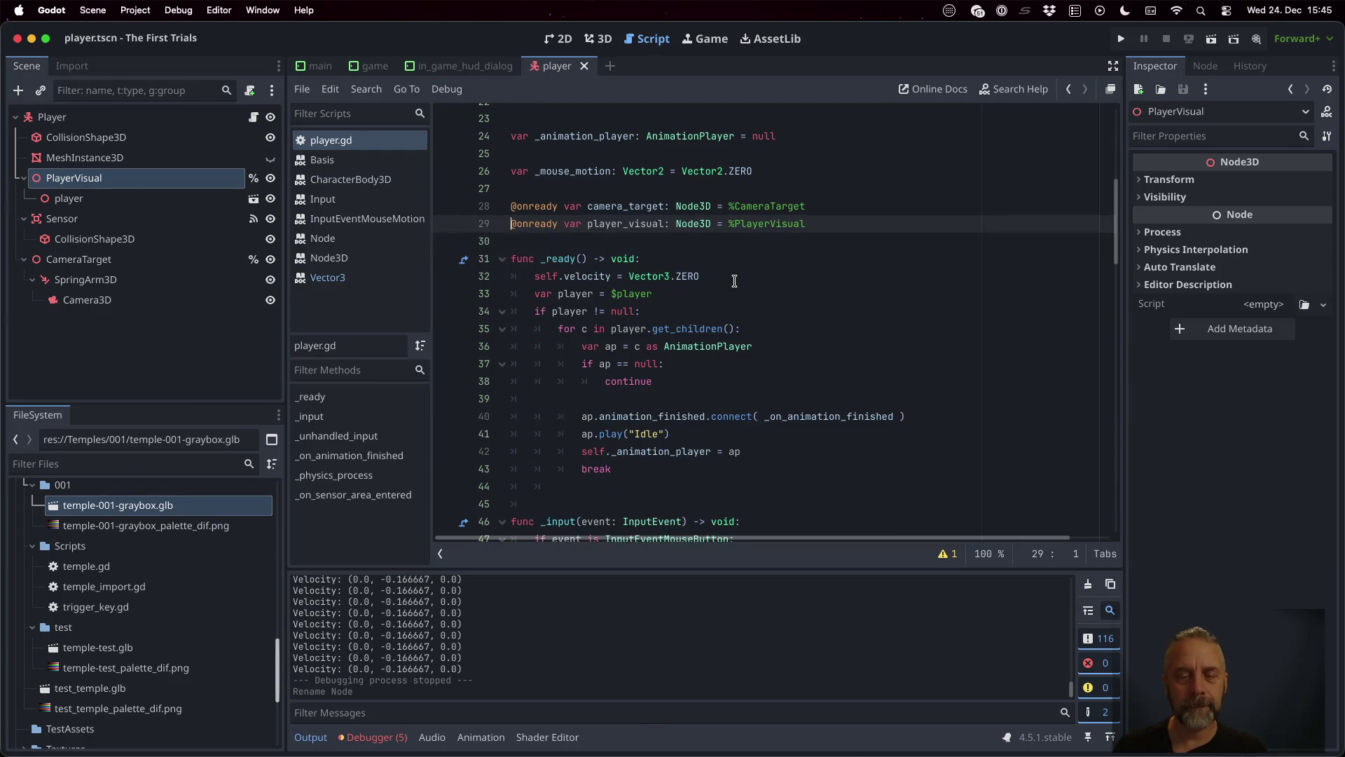
Step: Search for 'visual' and change line 120's rotation to use player_visual
{"action": "key", "text": "ctrl+f"}
{"action": "type", "text": "visual"}
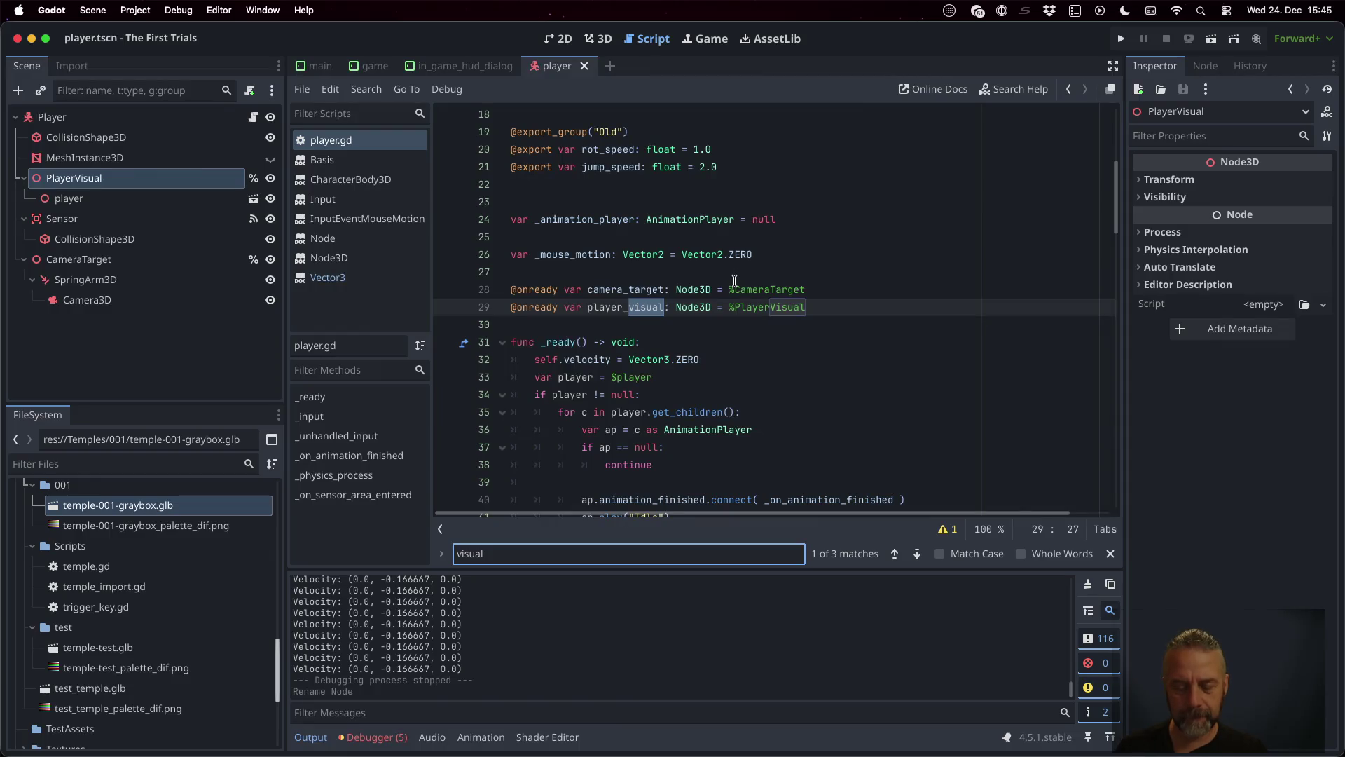
{"action": "left_click", "coordinate": [918, 554]}
{"action": "left_click", "coordinate": [918, 555]}
{"action": "left_click", "coordinate": [590, 326]}
{"action": "type", "text": "player_"}
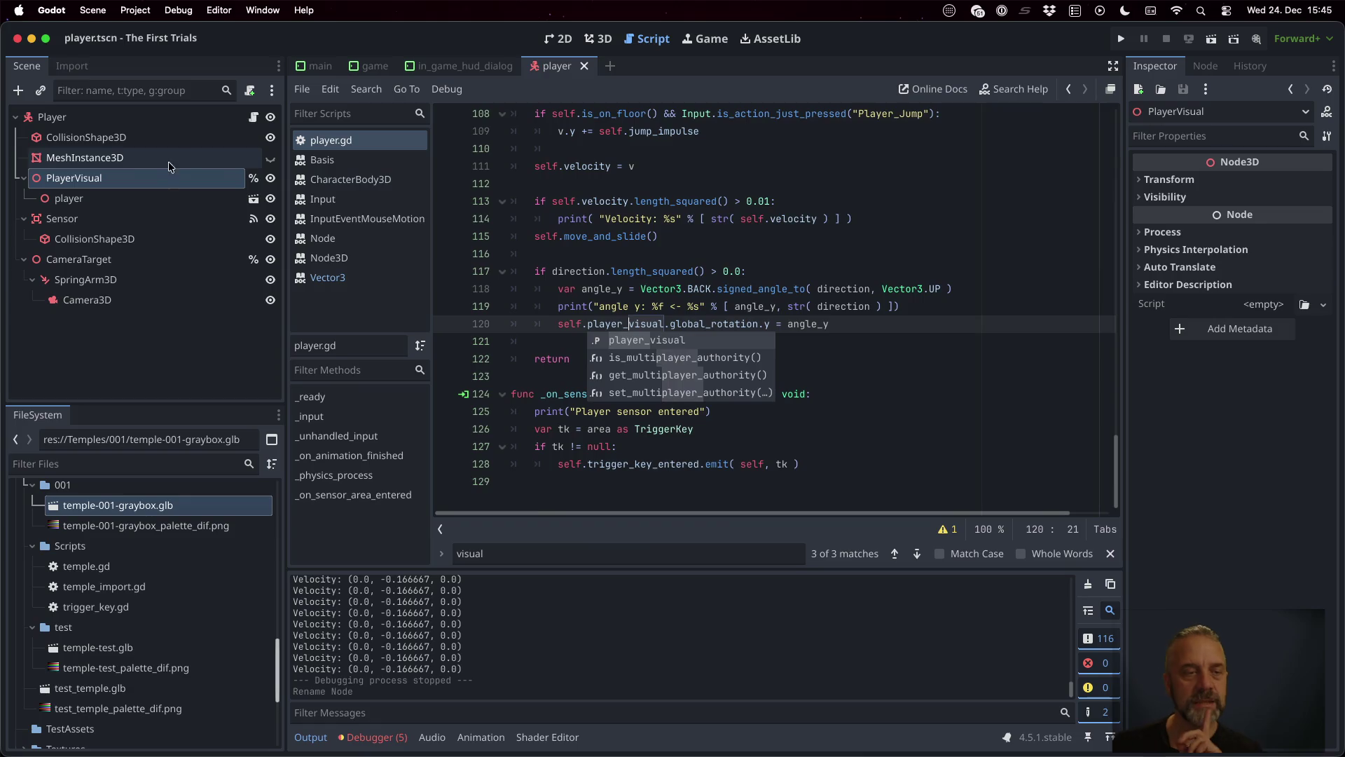
{"action": "right_click", "coordinate": [155, 180]}
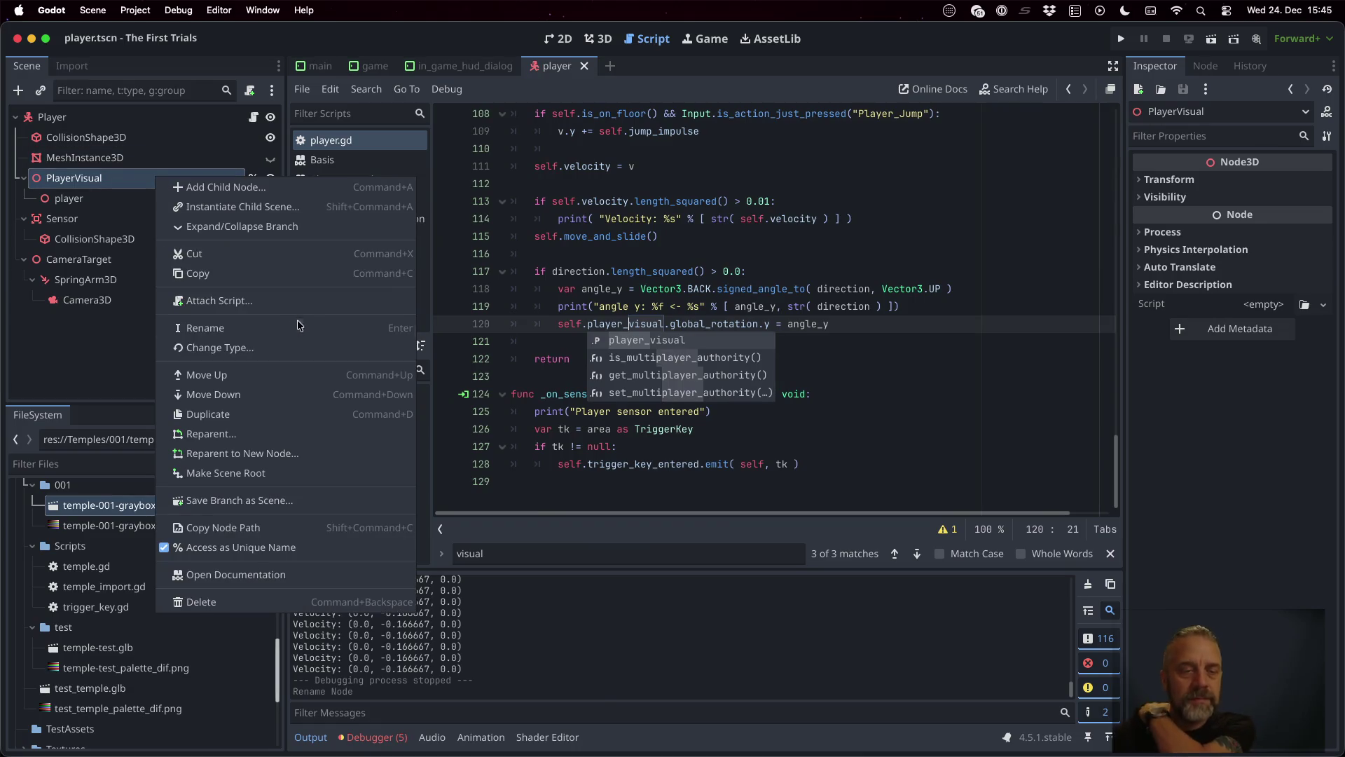
Step: Attach a new player_visual.gd script with 'class_name PlayerVisual' above extends, save, and return to player.gd
{"action": "left_click", "coordinate": [278, 302]}
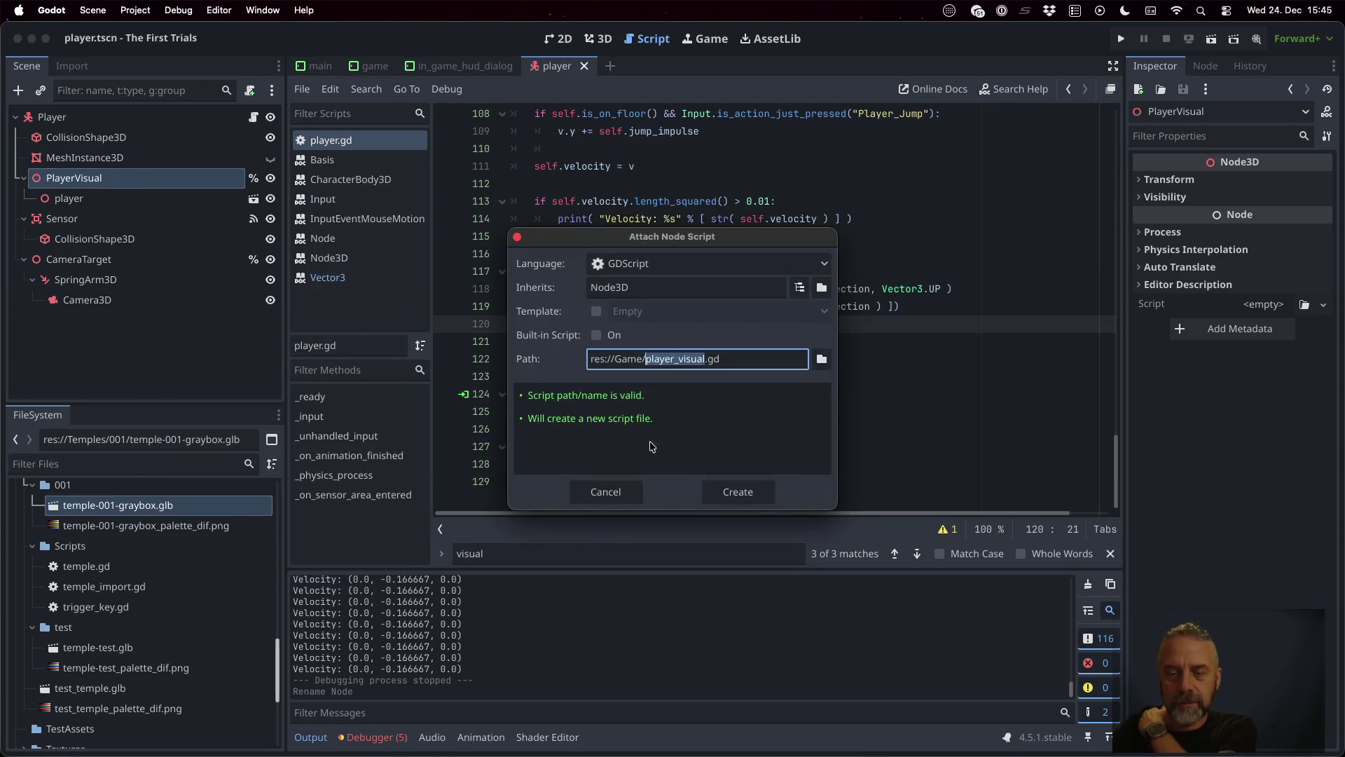
{"action": "left_click", "coordinate": [761, 489]}
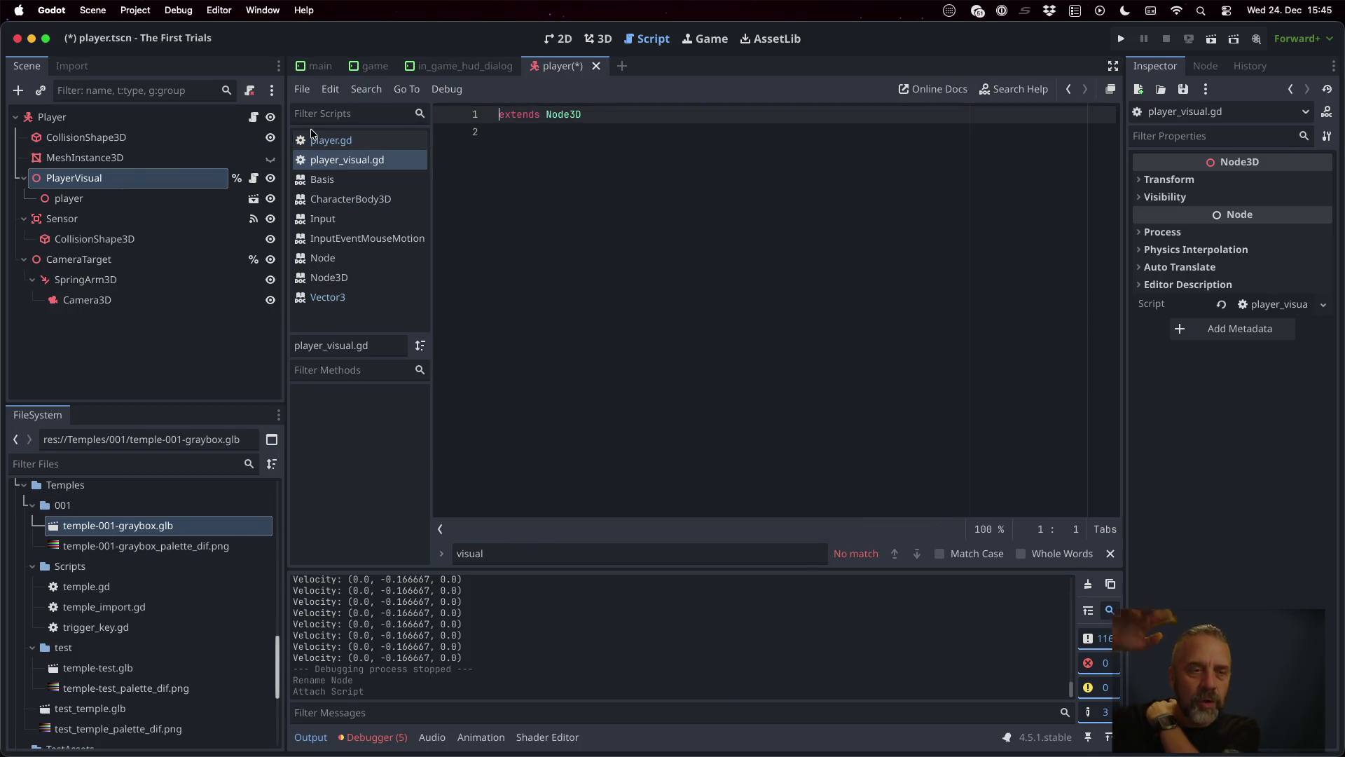
{"action": "key", "text": "Return"}
{"action": "key", "text": "Up"}
{"action": "type", "text": "class_name PlayerVisual"}
{"action": "key", "text": "ctrl+s"}
{"action": "key", "text": "Down"}
{"action": "key", "text": "Down"}
{"action": "key", "text": "Return"}
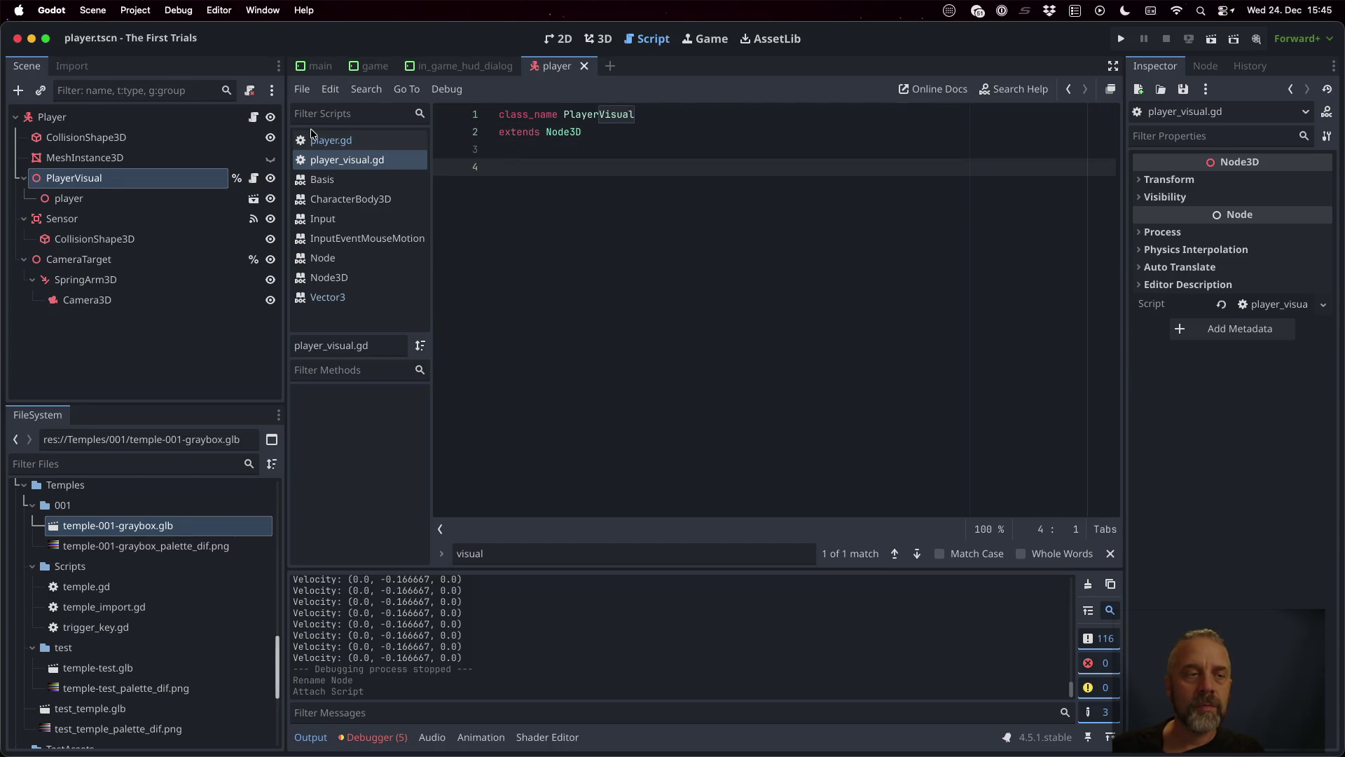
{"action": "left_click", "coordinate": [329, 141]}
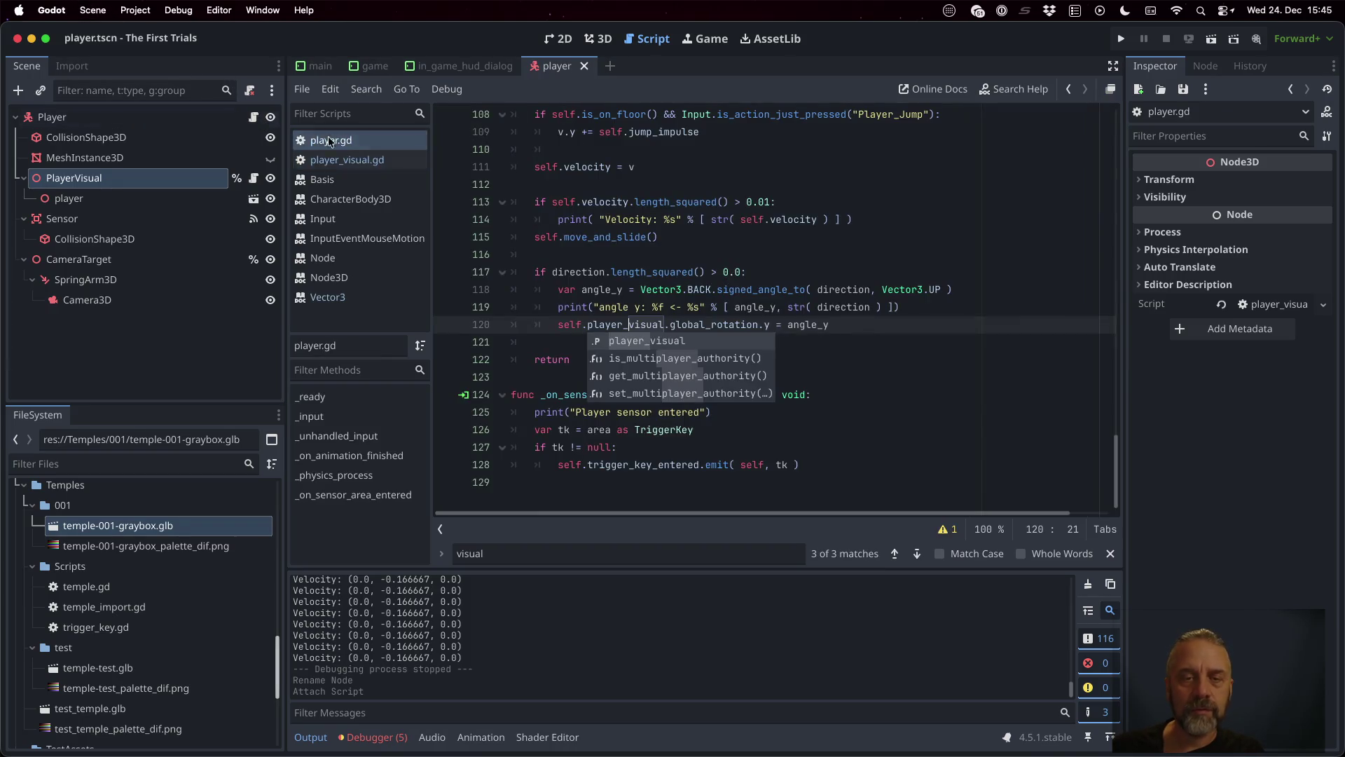
Step: Copy the _ready code from player.gd into player_visual.gd, dropping the velocity reset line
{"action": "scroll", "coordinate": [732, 312], "scroll_direction": "up", "scroll_amount": 20}
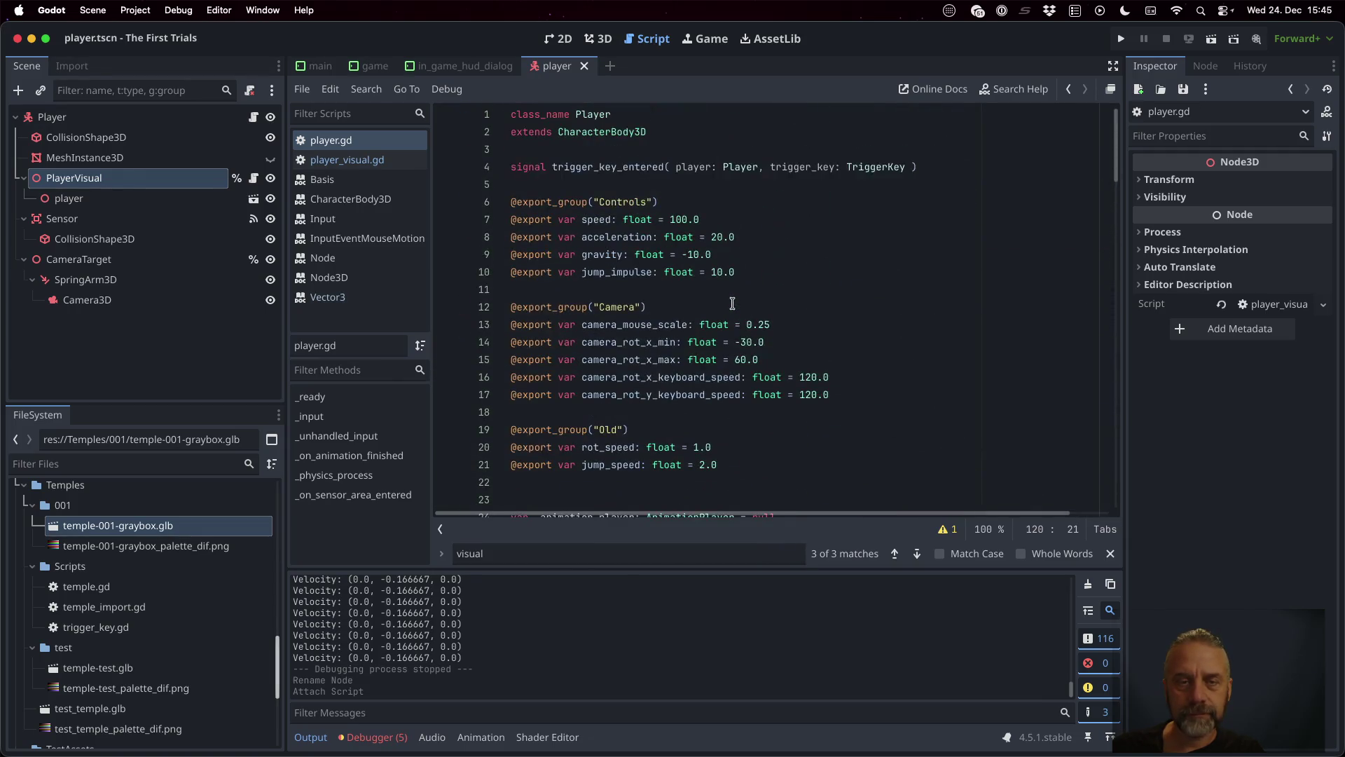
{"action": "scroll", "coordinate": [732, 303], "scroll_direction": "down", "scroll_amount": 7}
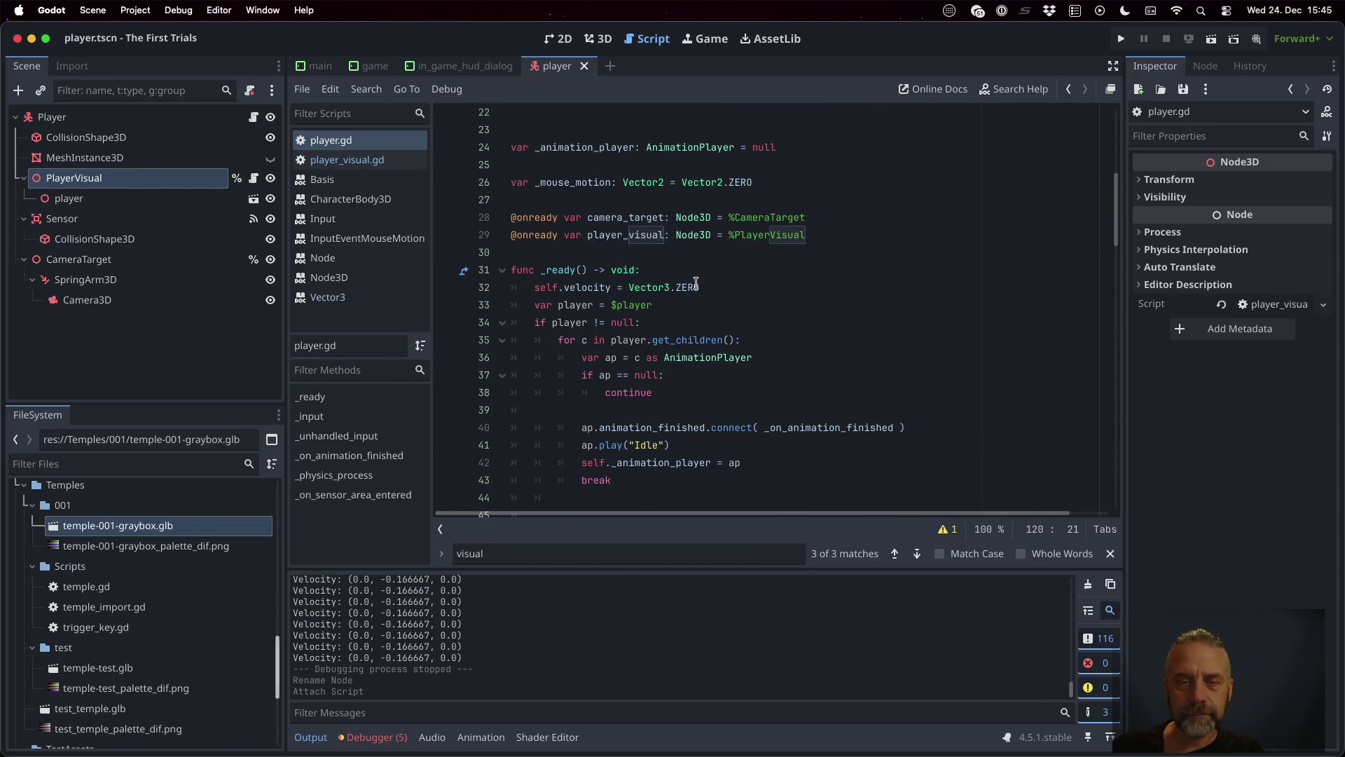
{"action": "left_click", "coordinate": [743, 272]}
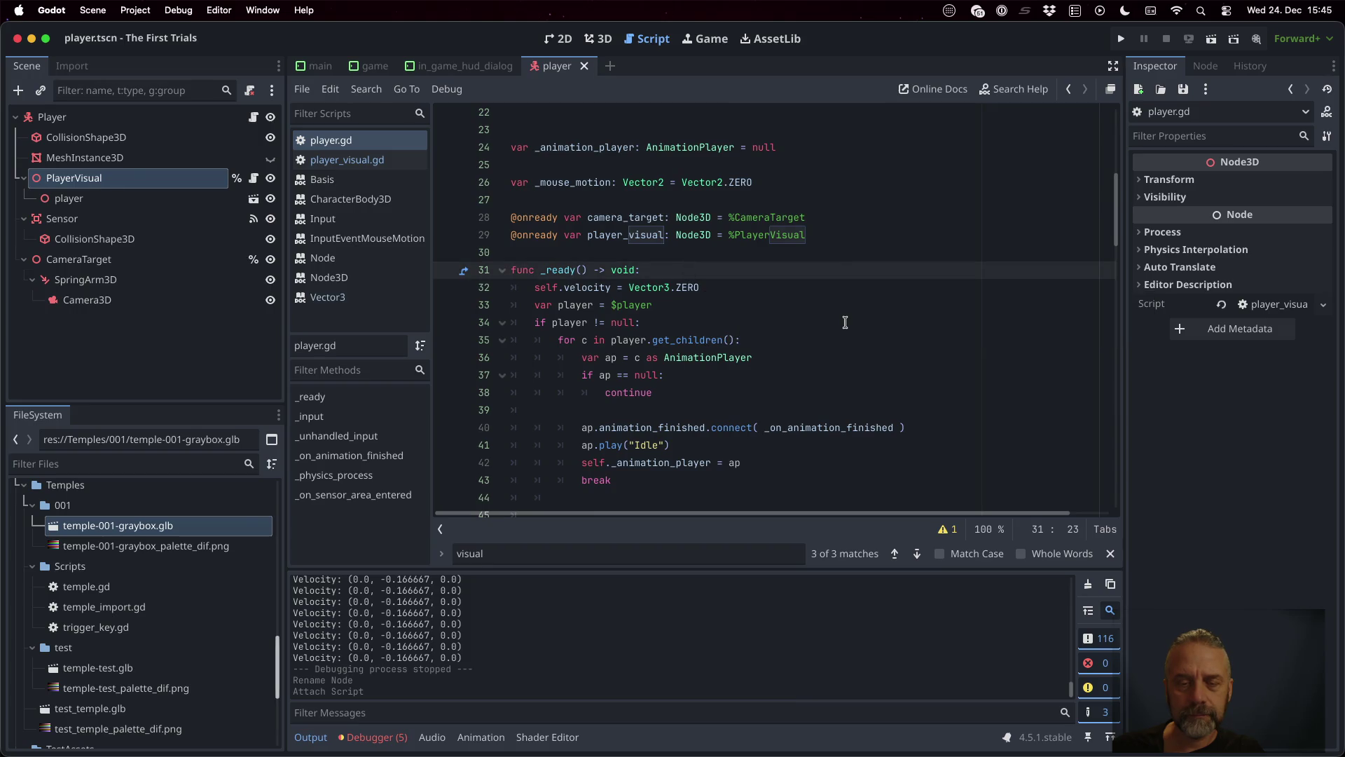
{"action": "scroll", "coordinate": [845, 323], "scroll_direction": "down", "scroll_amount": 3}
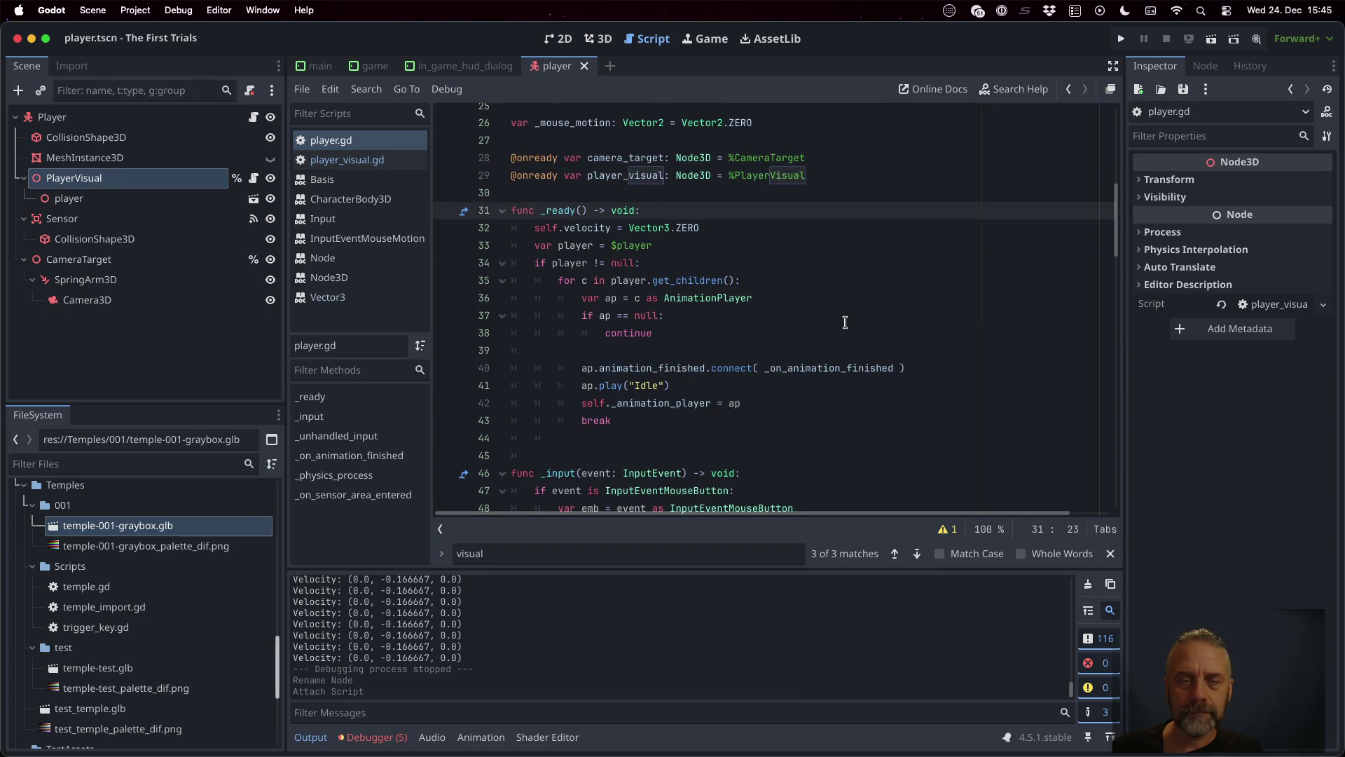
{"action": "key", "text": "Home"}
{"action": "key", "text": "shift+Down"}
{"action": "key", "text": "shift+Down"}
{"action": "key", "text": "shift+Down"}
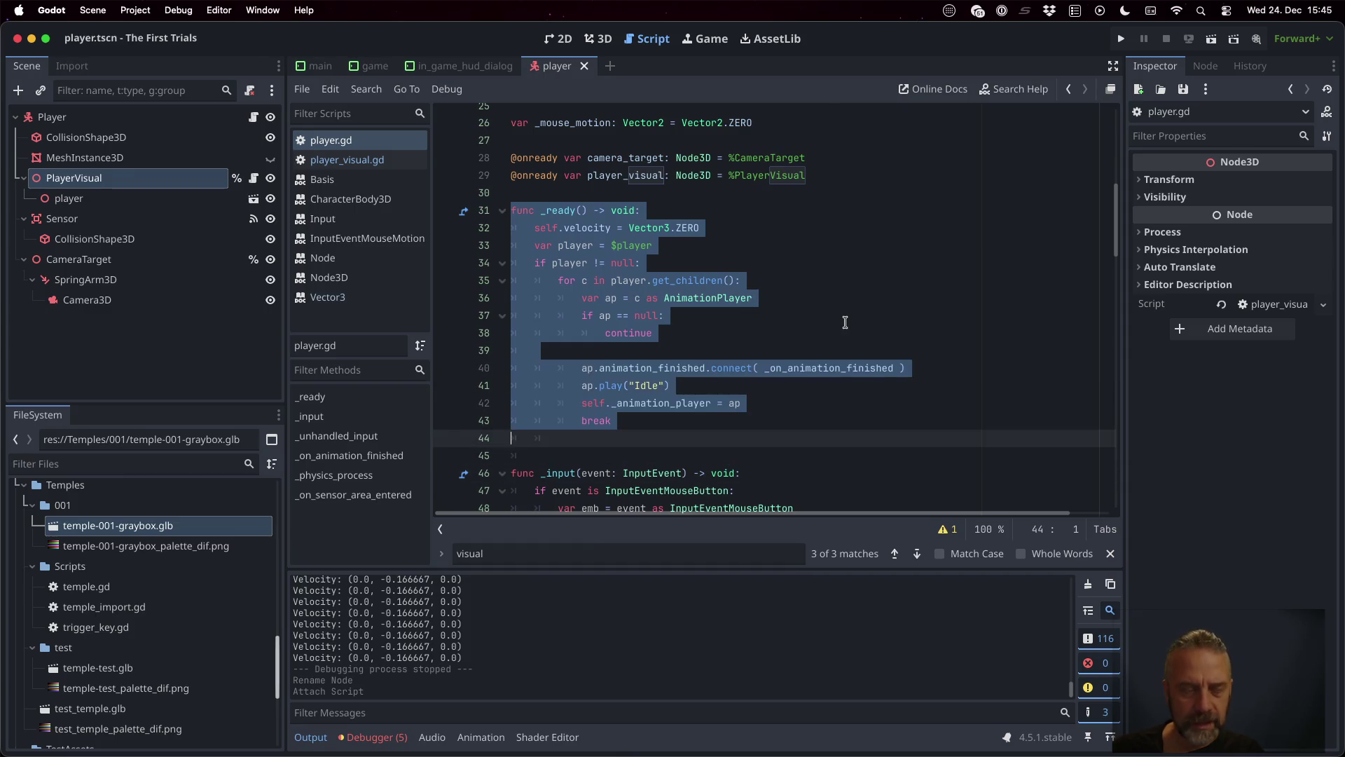
{"action": "left_click", "coordinate": [254, 178]}
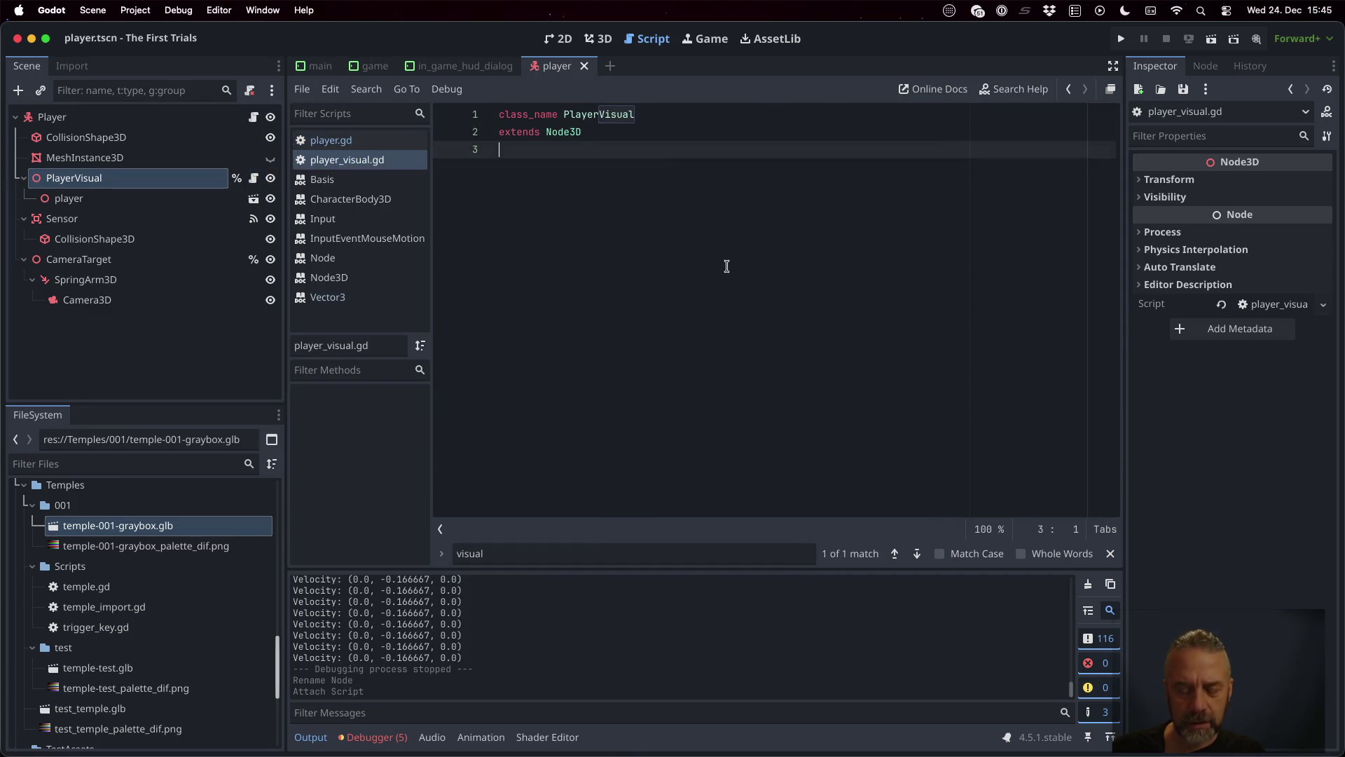
{"action": "key", "text": "Return"}
{"action": "key", "text": "Return"}
{"action": "key", "text": "ctrl+v"}
{"action": "left_click", "coordinate": [684, 183]}
{"action": "key", "text": "Down"}
{"action": "key", "text": "Home"}
{"action": "key", "text": "Home"}
{"action": "key", "text": "shift+Down"}
{"action": "key", "text": "BackSpace"}
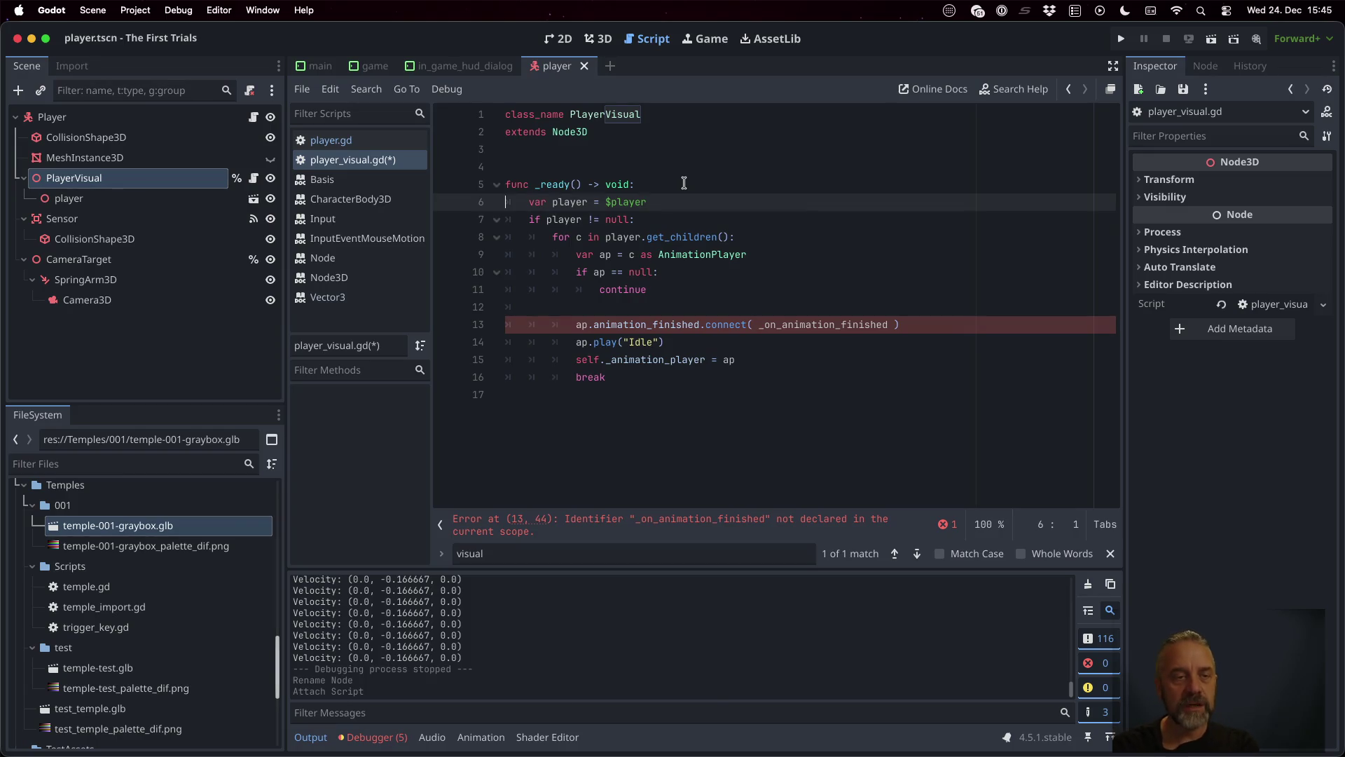
{"action": "left_click_drag", "start_coordinate": [70, 199], "coordinate": [598, 147]}
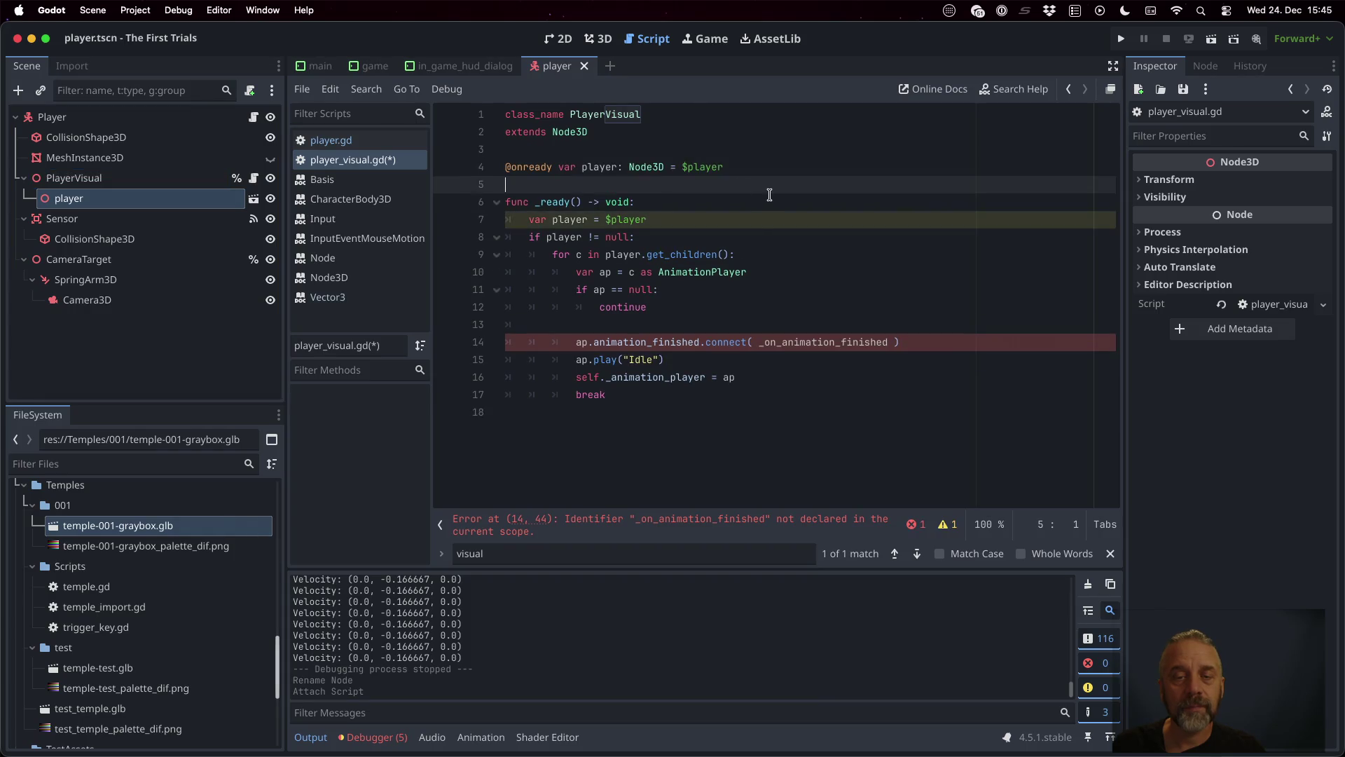
{"action": "left_click", "coordinate": [708, 218]}
{"action": "key", "text": "shift+Down"}
{"action": "key", "text": "BackSpace"}
{"action": "key", "text": "Right"}
{"action": "key", "text": "Right"}
{"action": "key", "text": "Right"}
{"action": "type", "text": "self."}
{"action": "key", "text": "Escape"}
{"action": "key", "text": "Down"}
{"action": "type", "text": "self."}
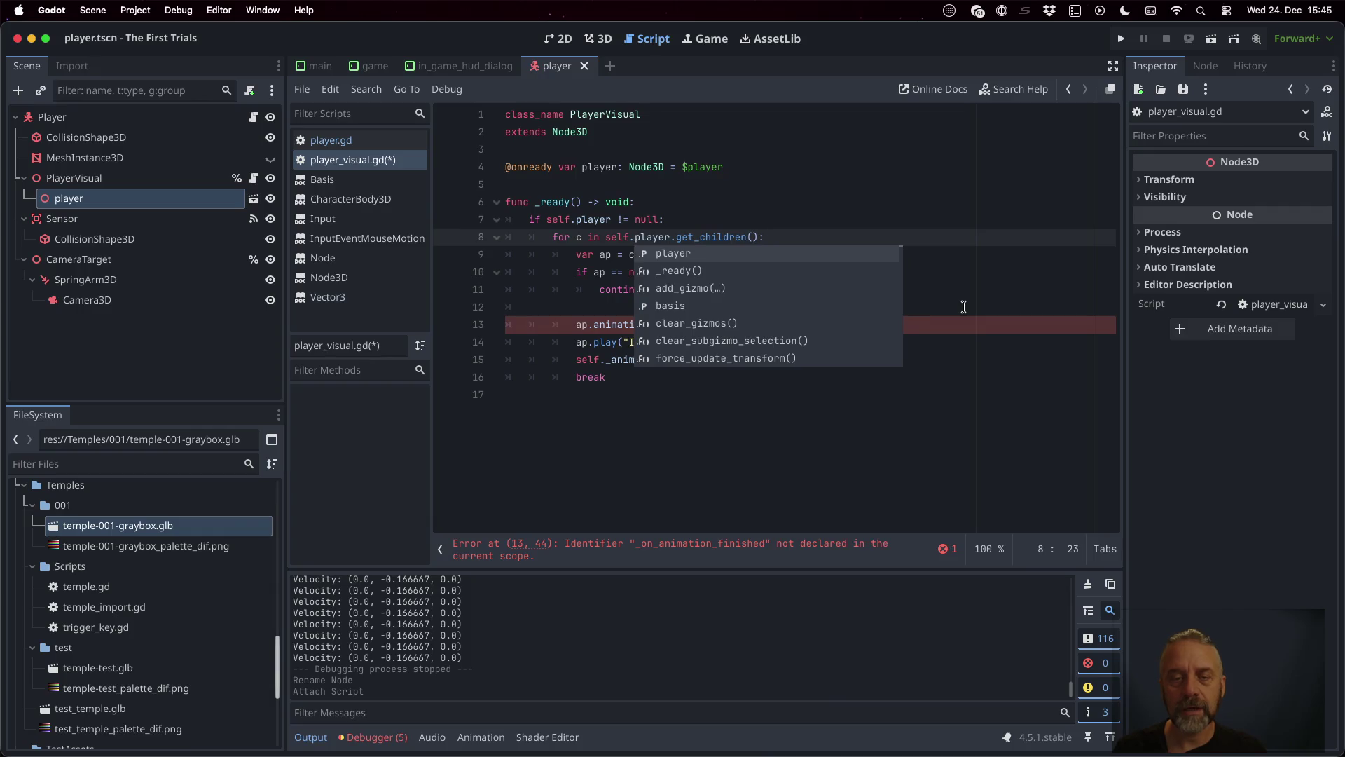
{"action": "key", "text": "Escape"}
{"action": "key", "text": "ctrl+s"}
{"action": "key", "text": "Down"}
{"action": "key", "text": "Down"}
{"action": "key", "text": "Down"}
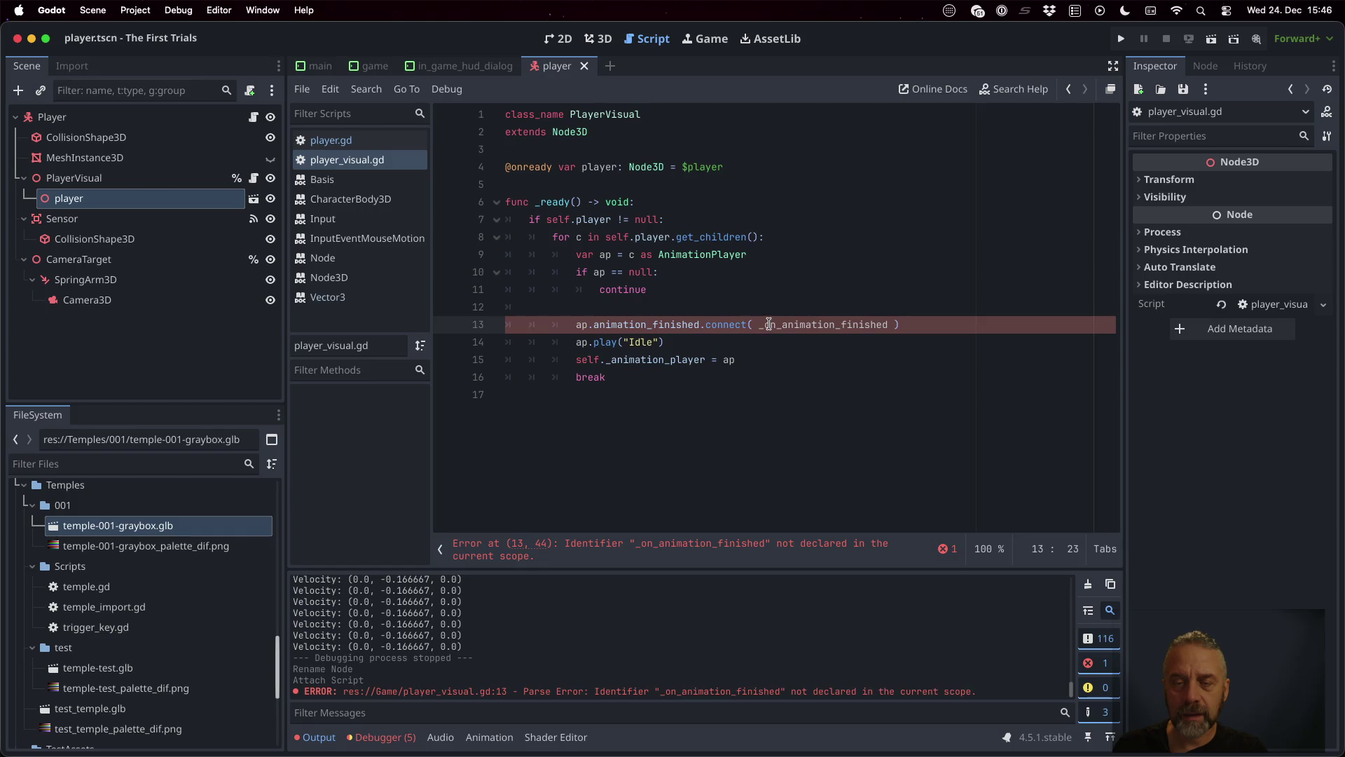
{"action": "left_click", "coordinate": [768, 324]}
Step: Copy the _on_animation_finished function from player.gd to the end of player_visual.gd
{"action": "left_click", "coordinate": [381, 141]}
{"action": "scroll", "coordinate": [677, 331], "scroll_direction": "down", "scroll_amount": 5}
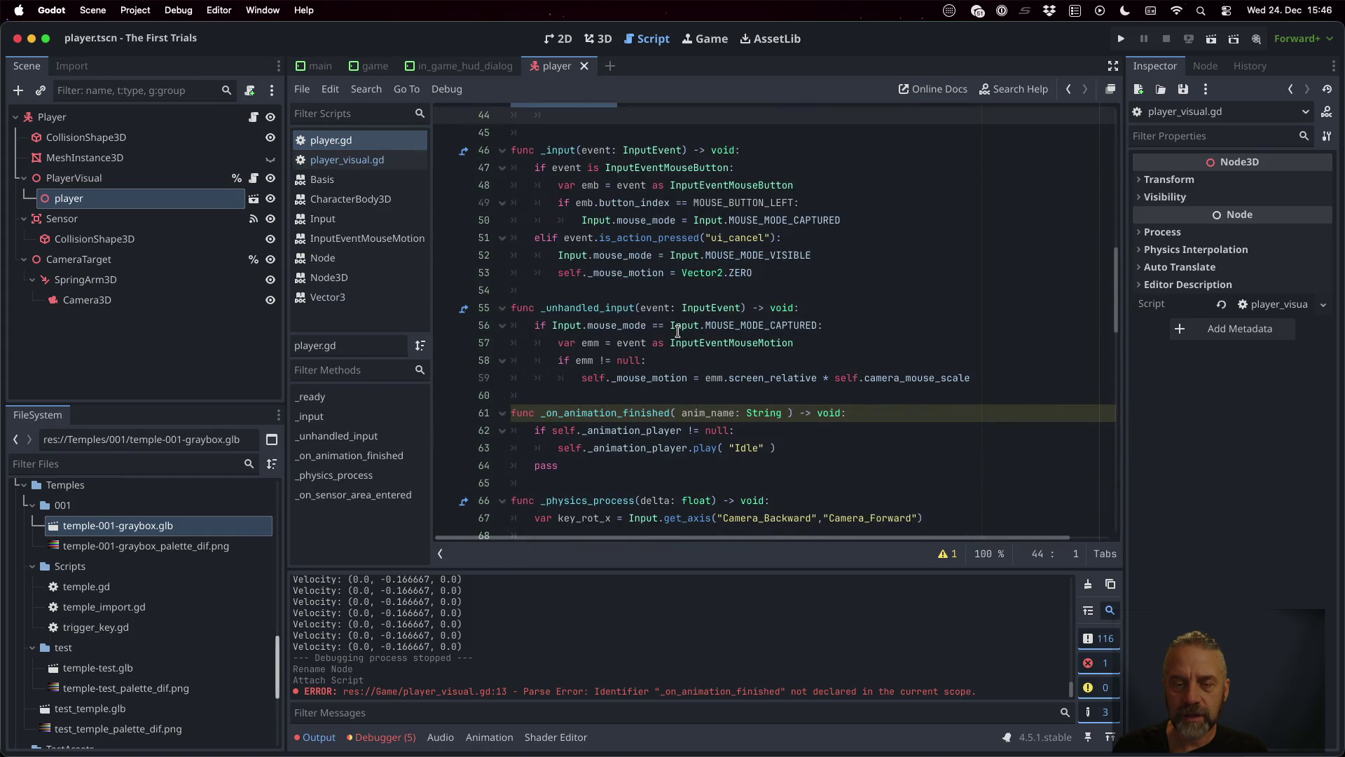
{"action": "scroll", "coordinate": [678, 332], "scroll_direction": "down", "scroll_amount": 3}
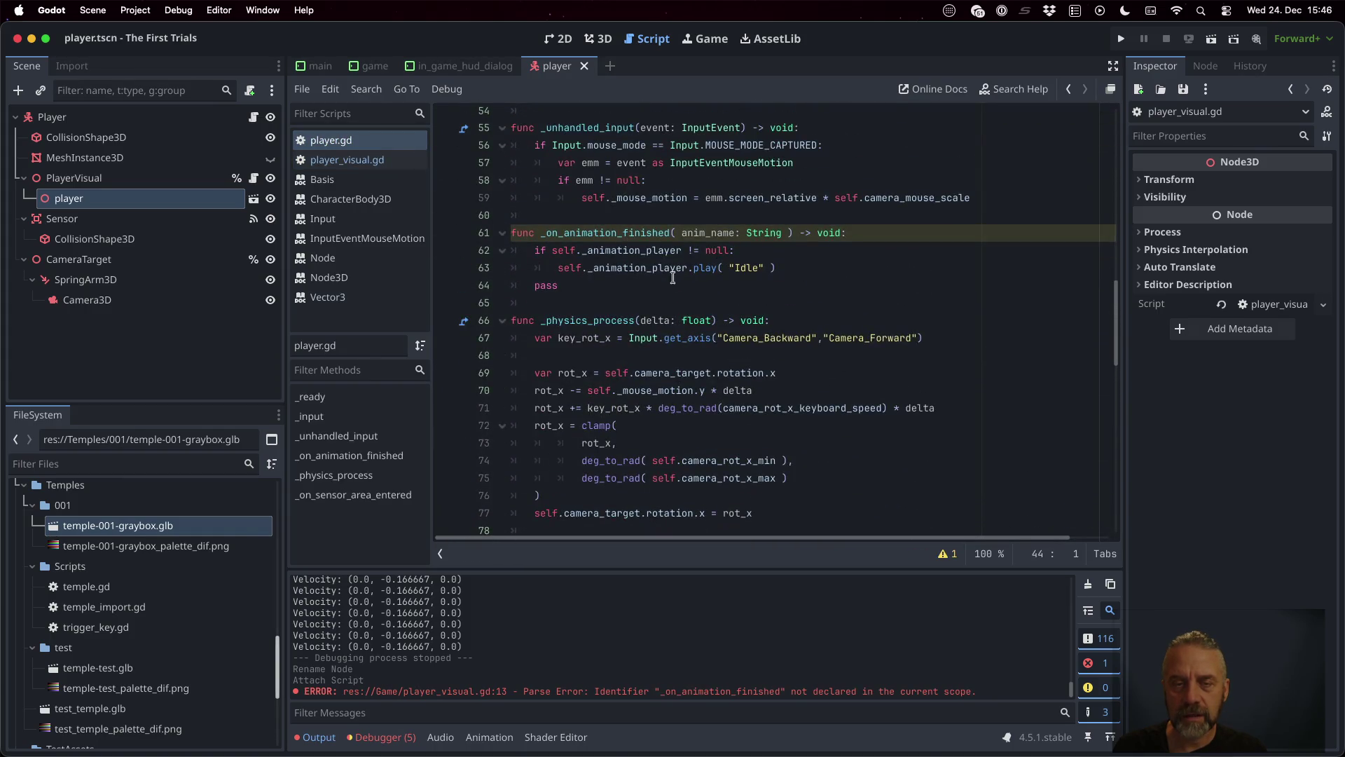
{"action": "left_click", "coordinate": [669, 232]}
{"action": "key", "text": "Home"}
{"action": "key", "text": "shift+Down"}
{"action": "key", "text": "shift+Down"}
{"action": "key", "text": "shift+Down"}
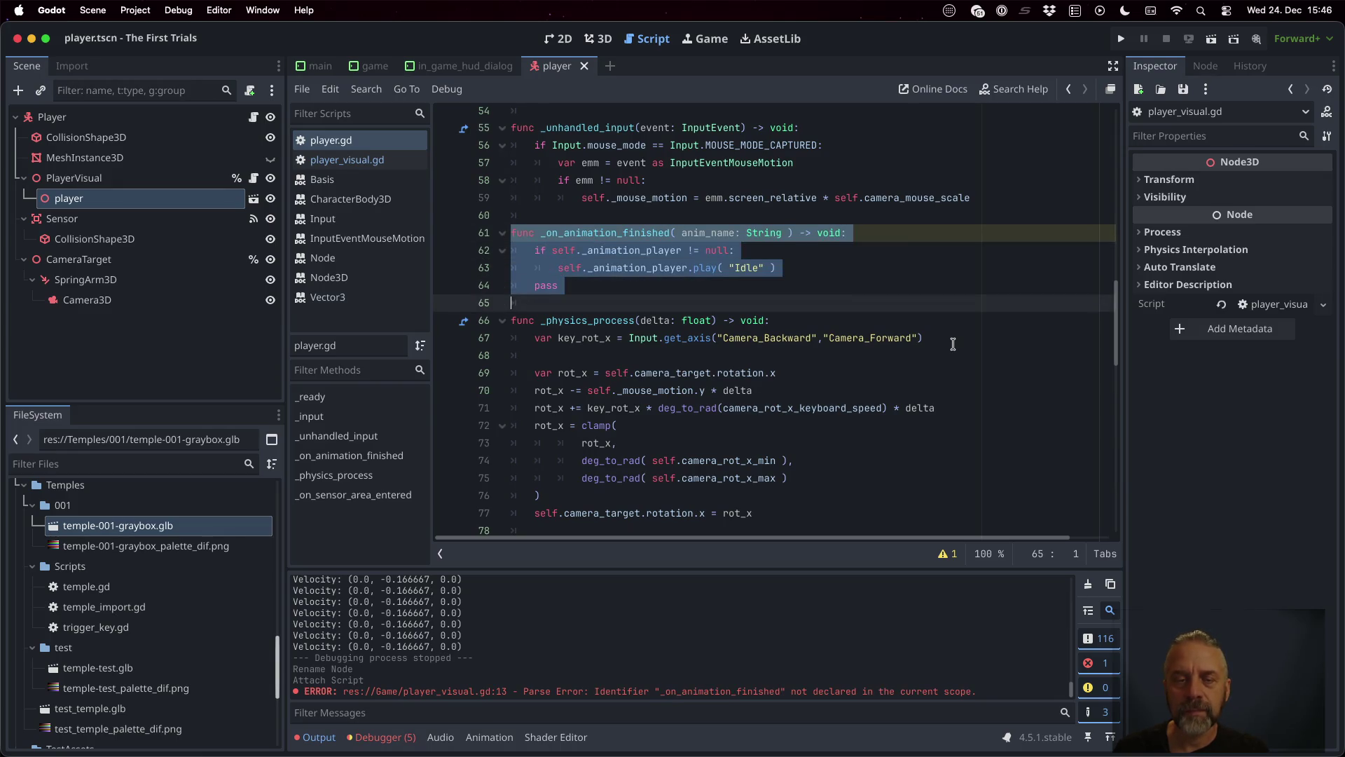
{"action": "left_click", "coordinate": [403, 153]}
{"action": "left_click", "coordinate": [685, 434]}
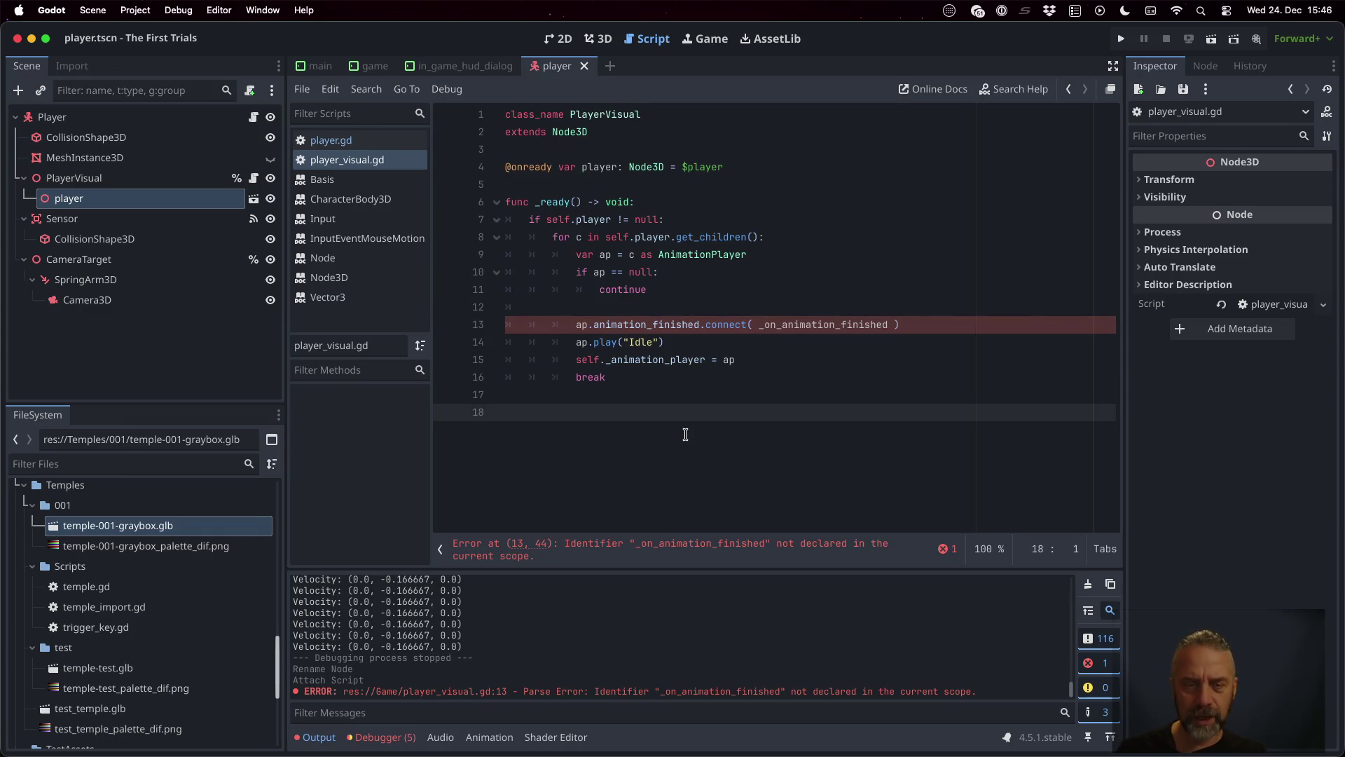
{"action": "type", "text": "func _on_animation_finished( anim_name: String ) -> void: \tif self._animation_player != null: \t\tself._animation_player.play( \"Idle\" ) \tpass"}
Step: Move the _animation_player variable from player.gd into player_visual.gd below the player reference
{"action": "left_click", "coordinate": [327, 140]}
{"action": "scroll", "coordinate": [445, 194], "scroll_direction": "up", "scroll_amount": 15}
{"action": "left_click", "coordinate": [700, 434]}
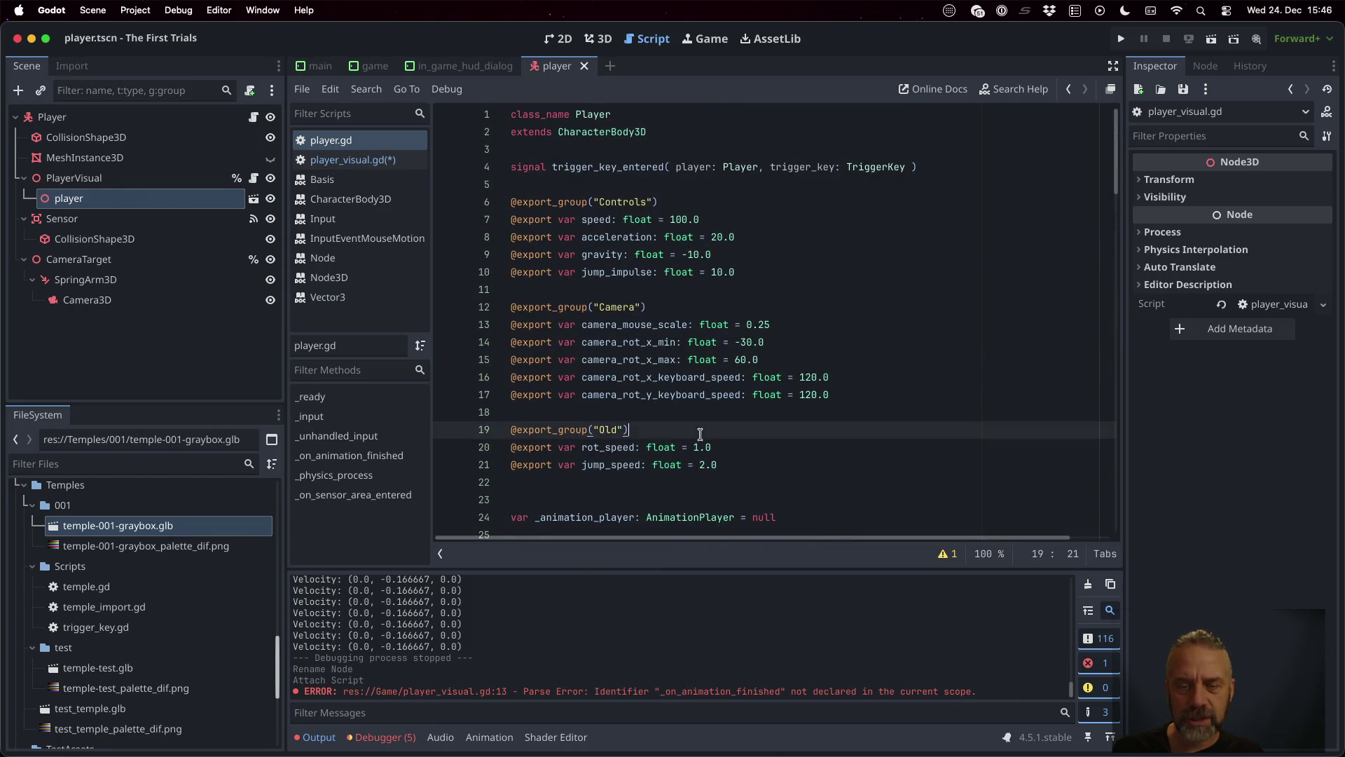
{"action": "scroll", "coordinate": [700, 438], "scroll_direction": "down", "scroll_amount": 1}
{"action": "left_click", "coordinate": [759, 464]}
{"action": "key", "text": "shift+Down"}
{"action": "key", "text": "cmd+c"}
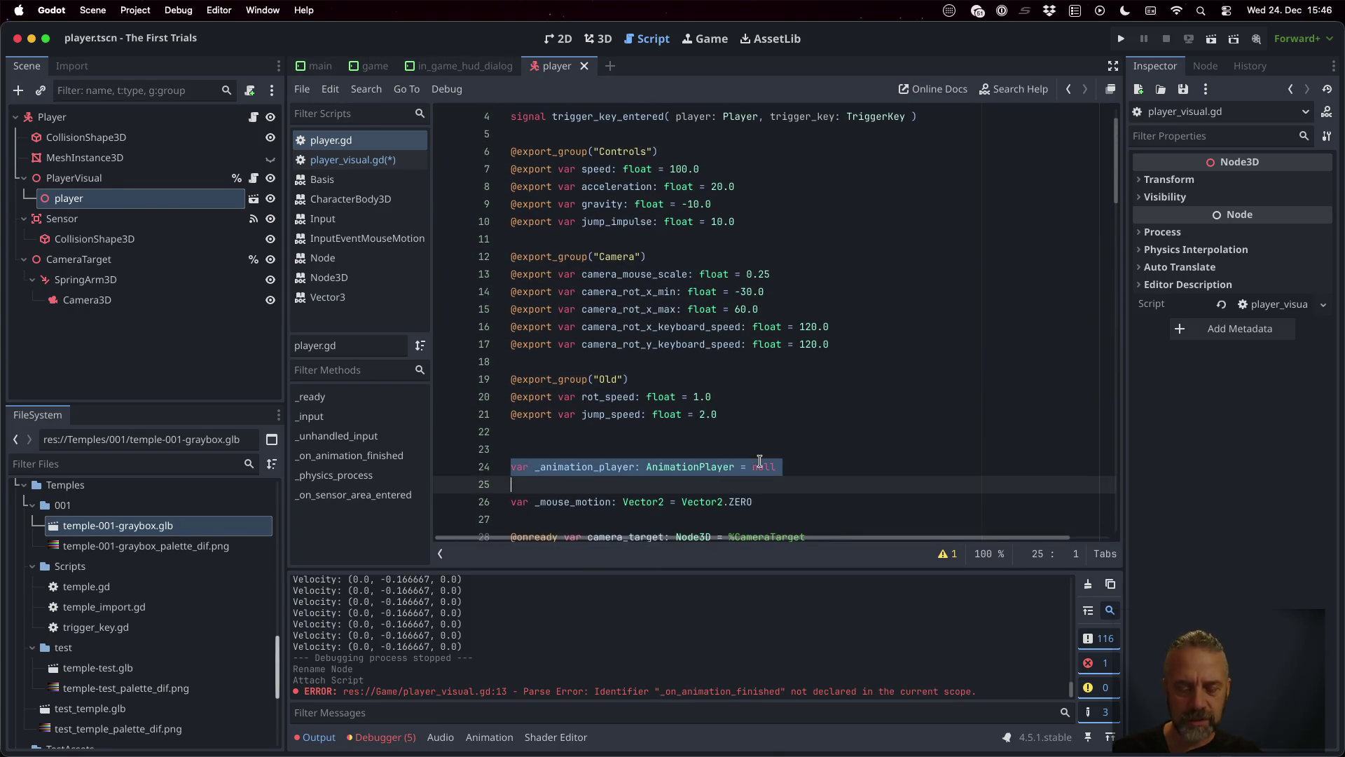
{"action": "key", "text": "BackSpace"}
{"action": "left_click", "coordinate": [381, 158]}
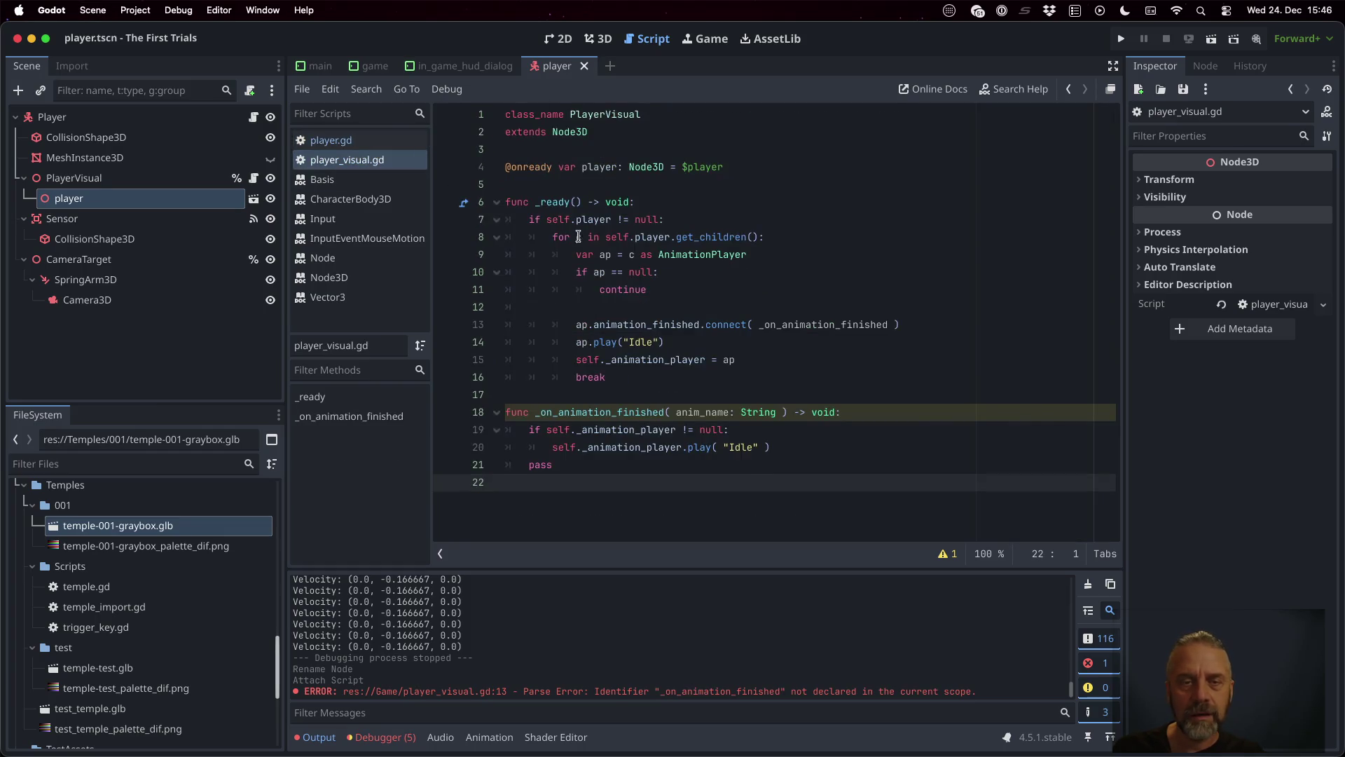
{"action": "left_click", "coordinate": [550, 182]}
{"action": "key", "text": "cmd+v"}
{"action": "key", "text": "Up"}
{"action": "key", "text": "Up"}
{"action": "key", "text": "End"}
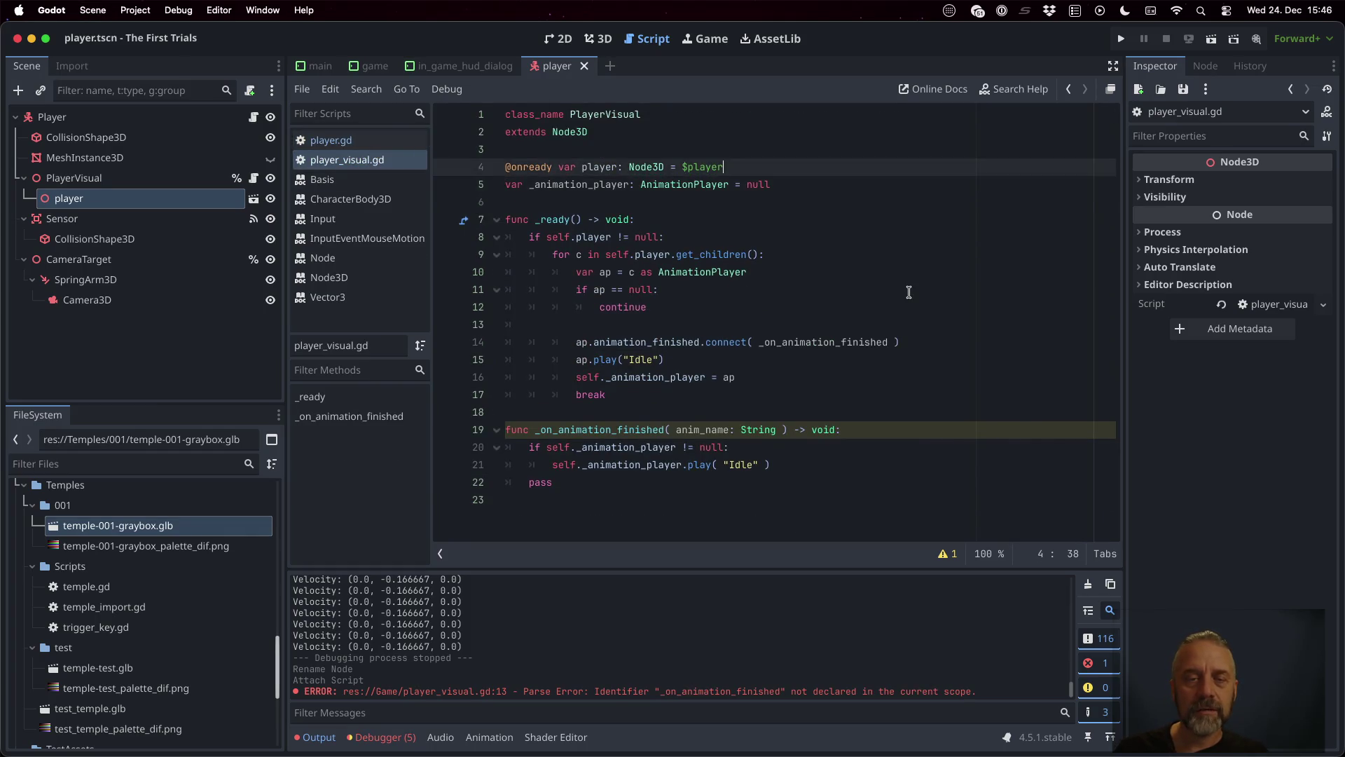
{"action": "key", "text": "Return"}
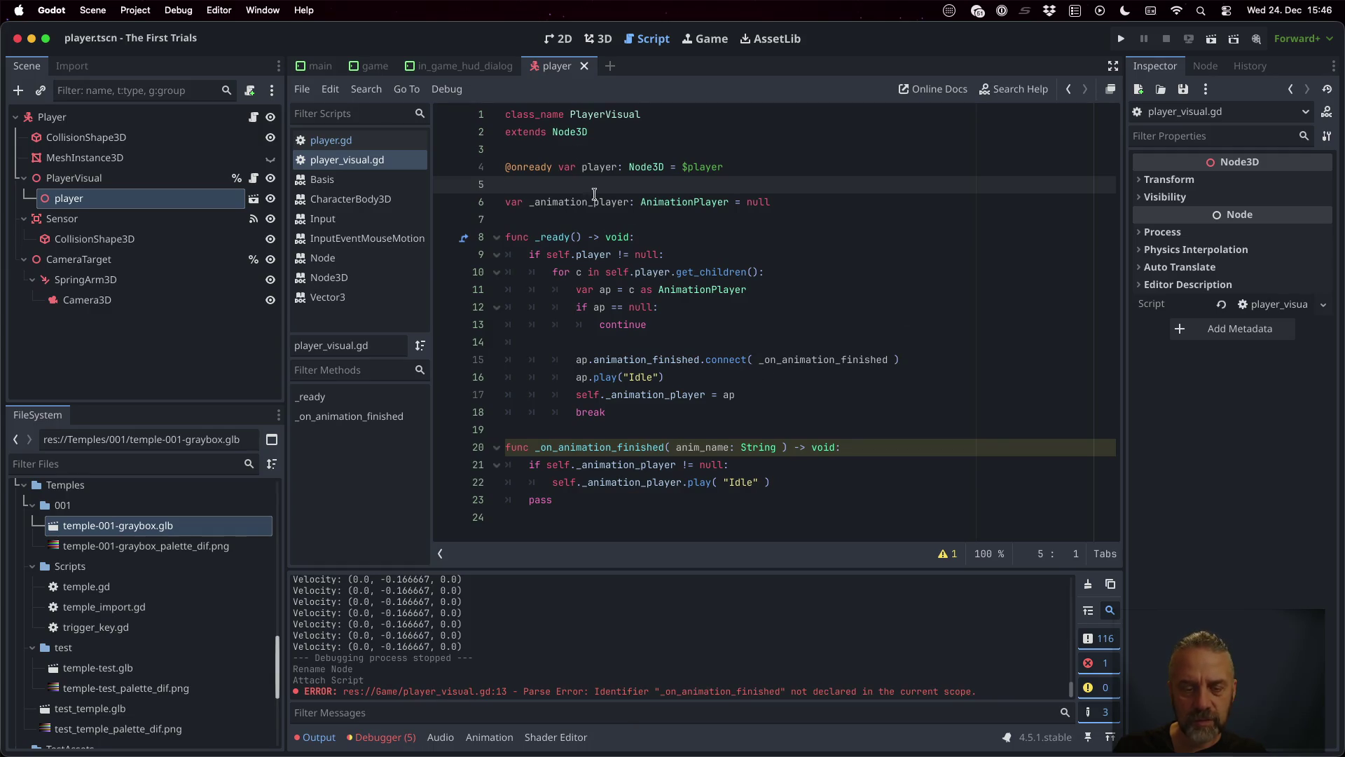
Step: Delete the old animation setup (lines 32–42) from player.gd's _ready and save
{"action": "left_click", "coordinate": [386, 143]}
{"action": "scroll", "coordinate": [636, 236], "scroll_direction": "down", "scroll_amount": 6}
{"action": "left_click", "coordinate": [697, 291]}
{"action": "key", "text": "Down"}
{"action": "key", "text": "Home"}
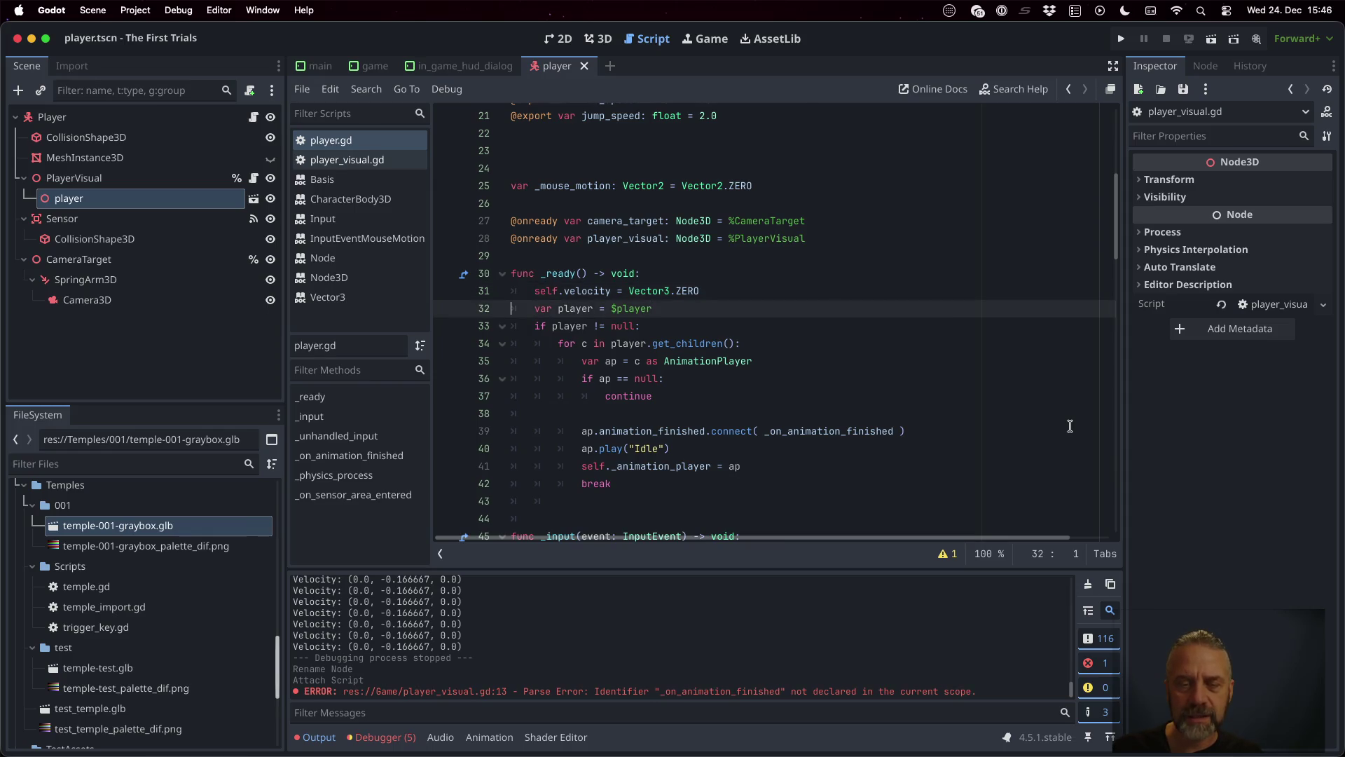
{"action": "key", "text": "shift+Down"}
{"action": "key", "text": "shift+Down"}
{"action": "key", "text": "shift+Down"}
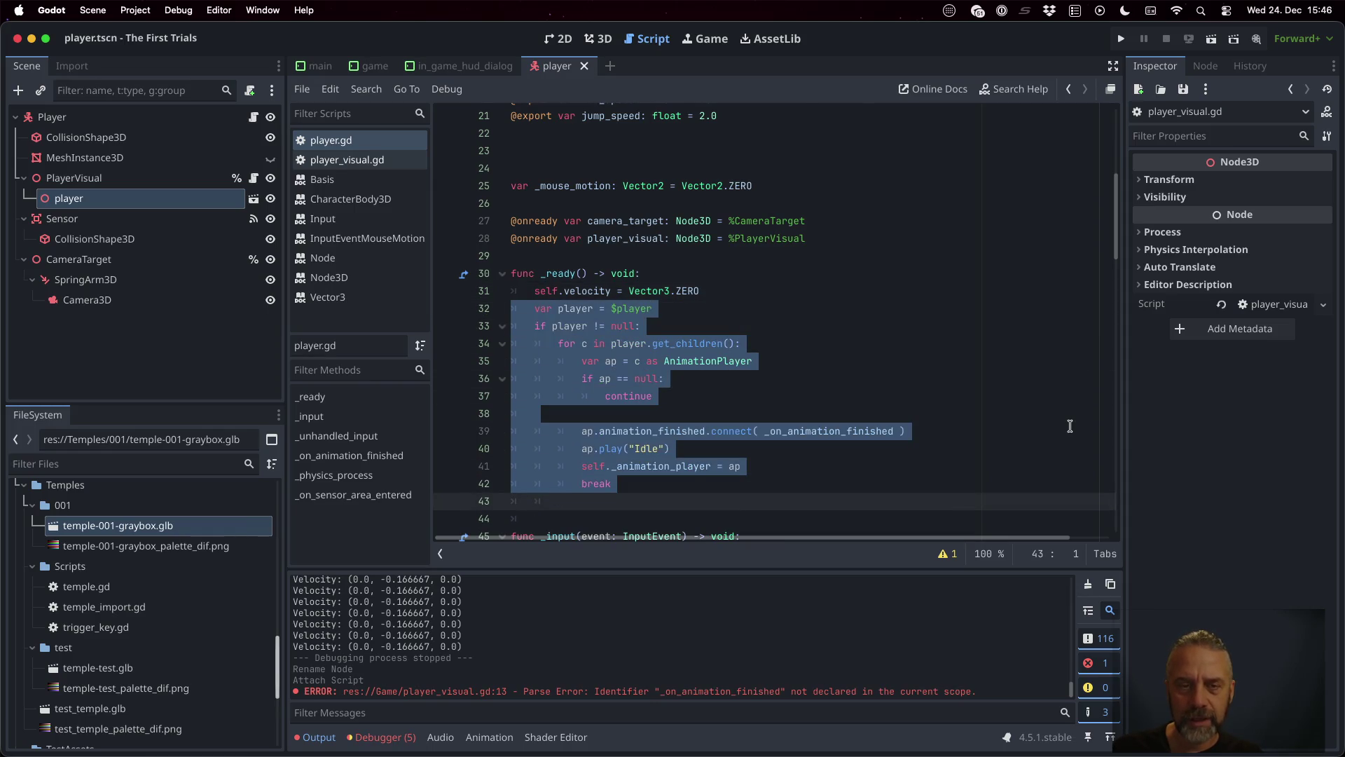
{"action": "key", "text": "Delete"}
{"action": "key", "text": "Delete"}
{"action": "key", "text": "super+s"}
Step: Run the project, walk the player forward with W, then stop the game
{"action": "left_click", "coordinate": [1122, 42]}
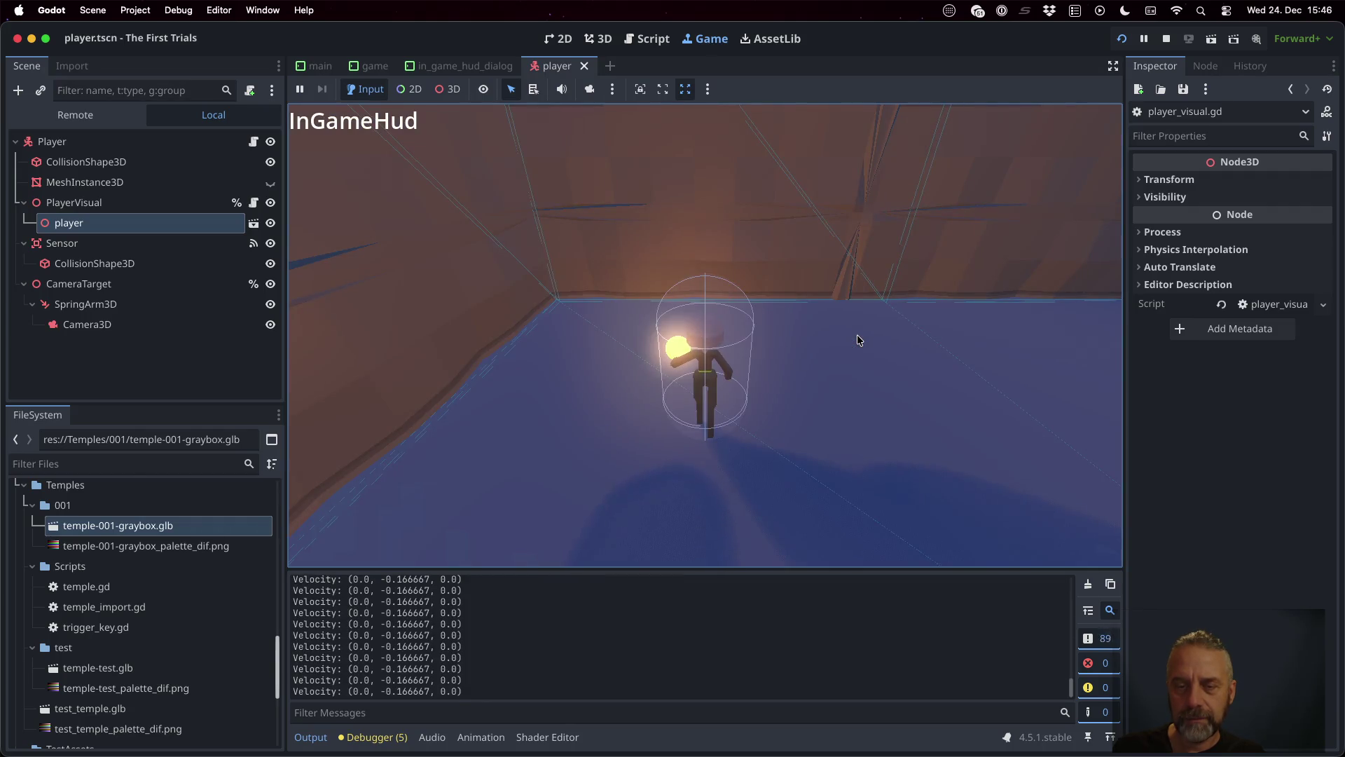
{"action": "key", "text": "w"}
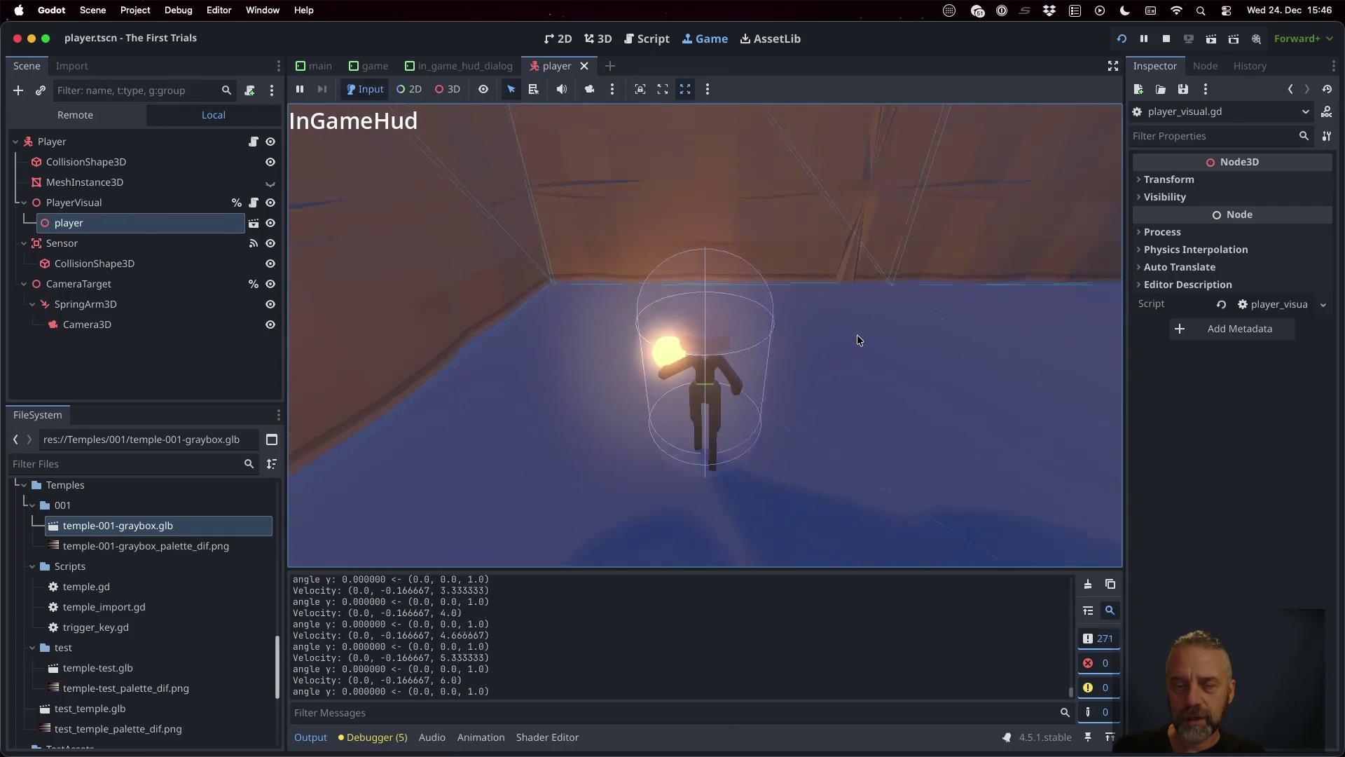
{"action": "left_click", "coordinate": [1168, 40]}
Step: Add a 'func walk() -> void:' stub containing pass at the end of player_visual.gd
{"action": "left_click", "coordinate": [660, 271]}
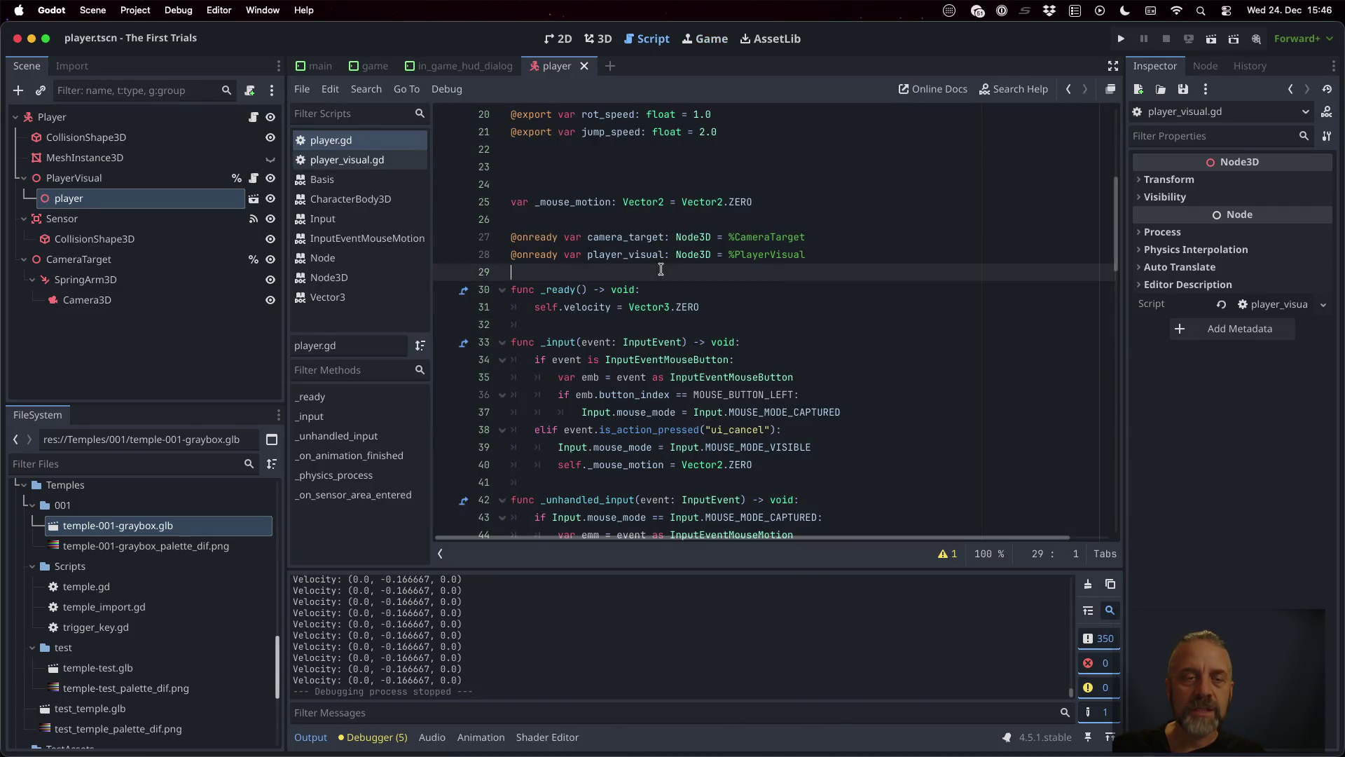
{"action": "left_click", "coordinate": [411, 161]}
{"action": "left_click", "coordinate": [568, 530]}
{"action": "key", "text": "Return"}
{"action": "type", "text": "func walk()"}
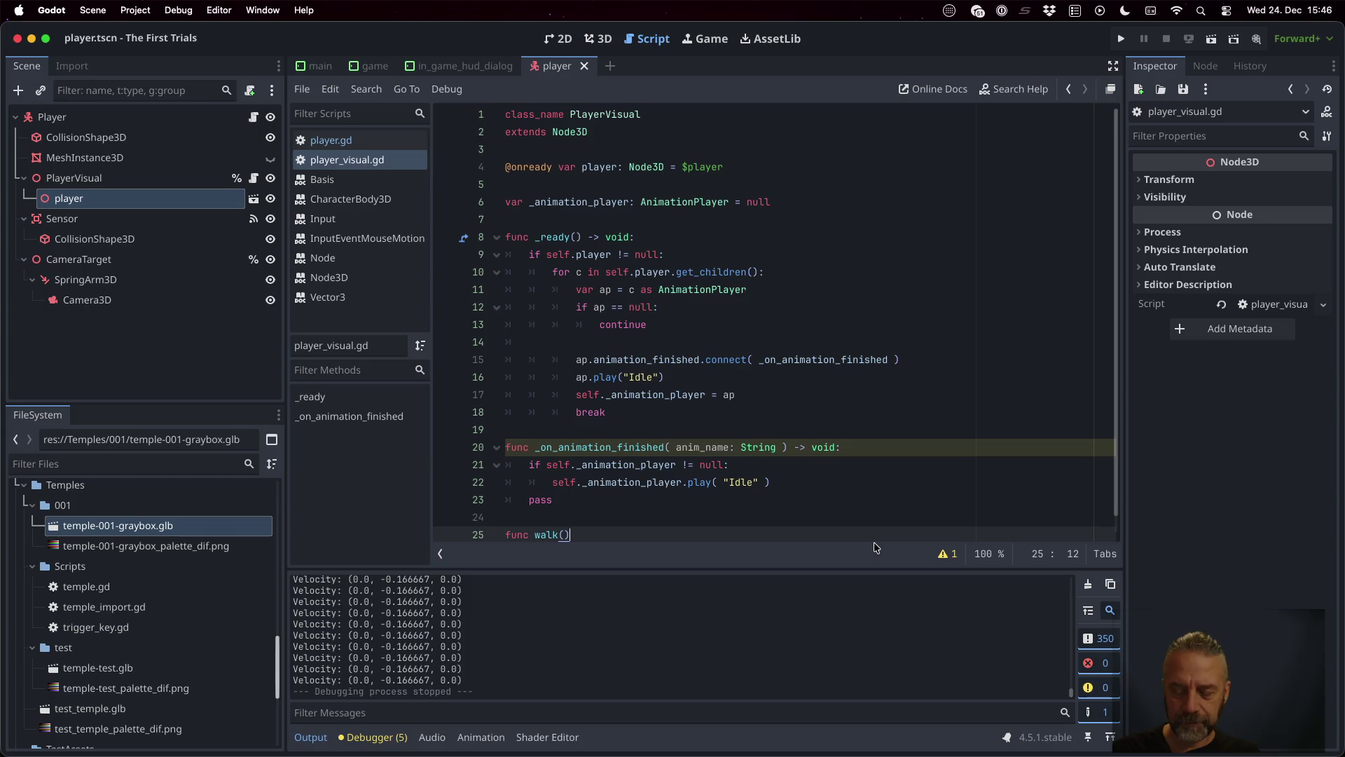
{"action": "type", "text": " -> void:"}
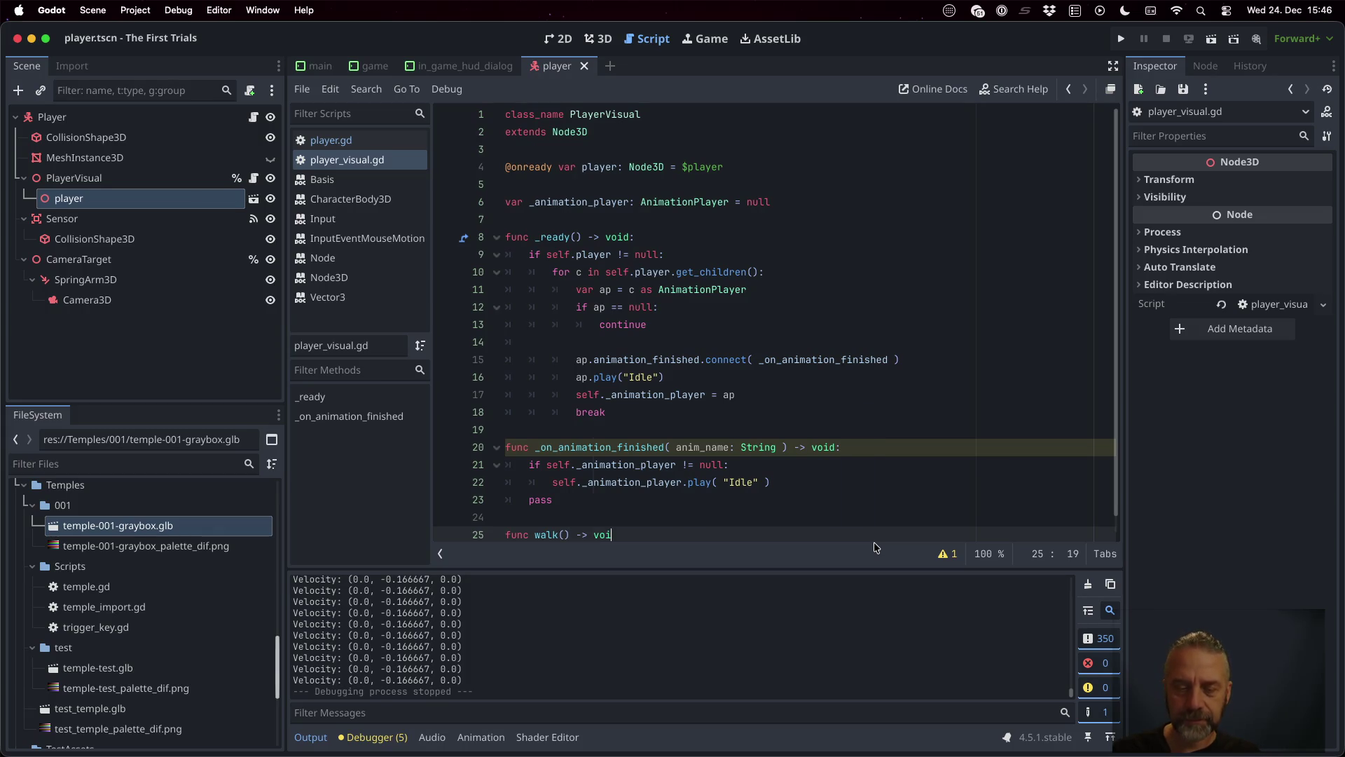
{"action": "key", "text": "Return"}
{"action": "type", "text": "ass"}
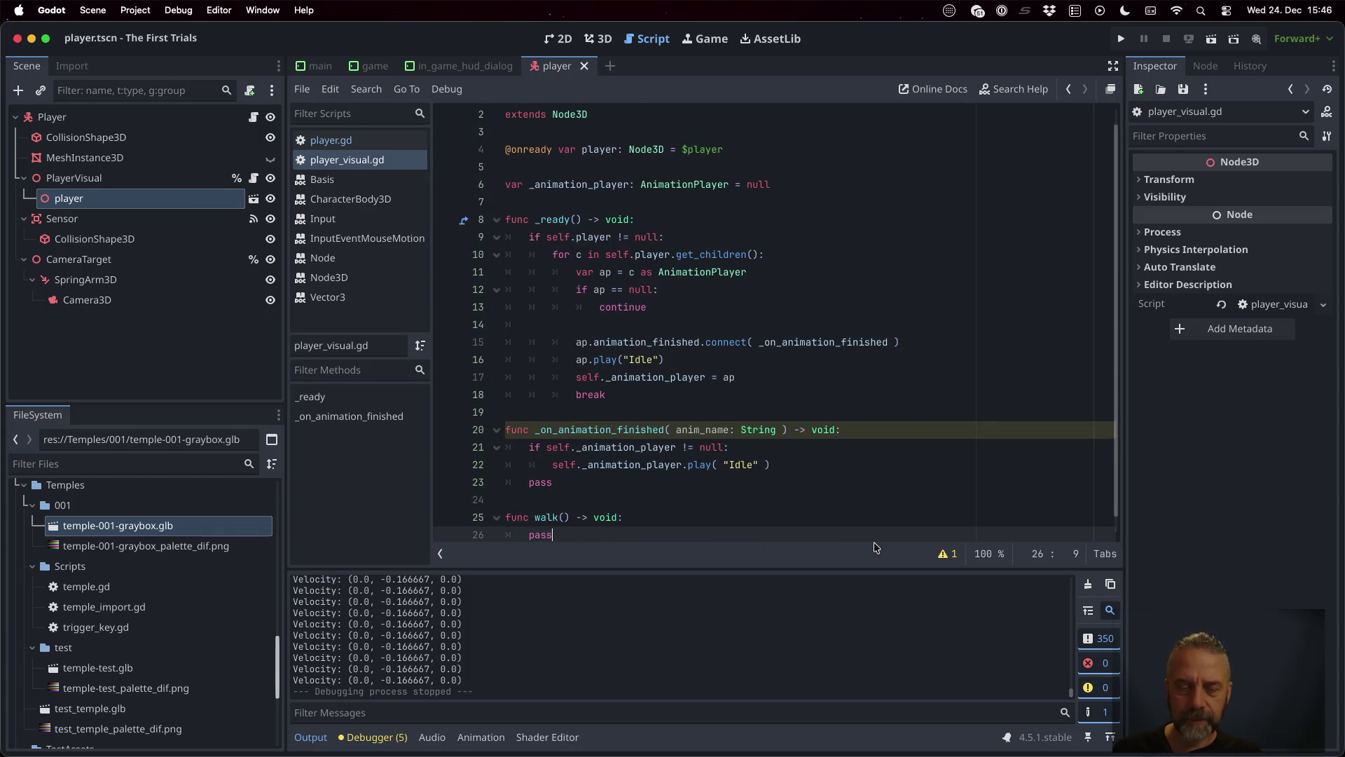
{"action": "key", "text": "Return"}
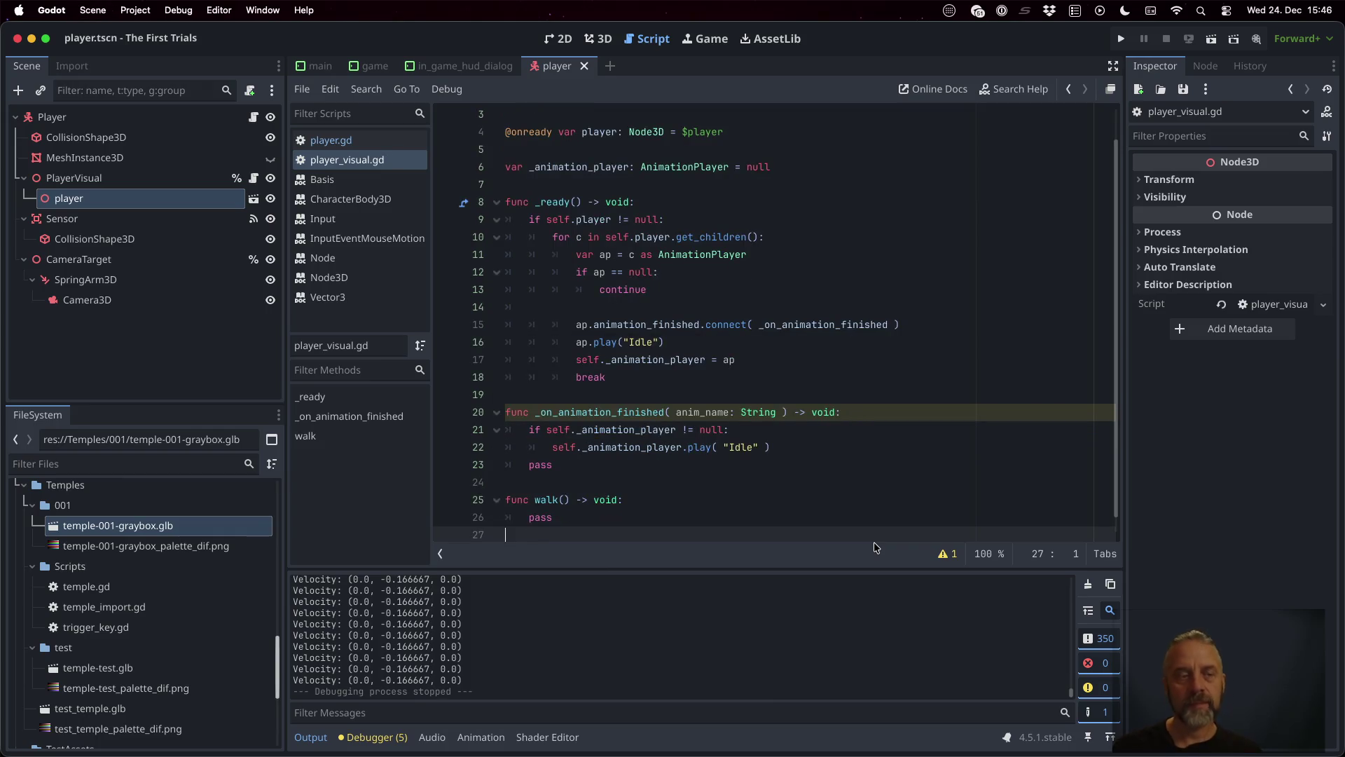
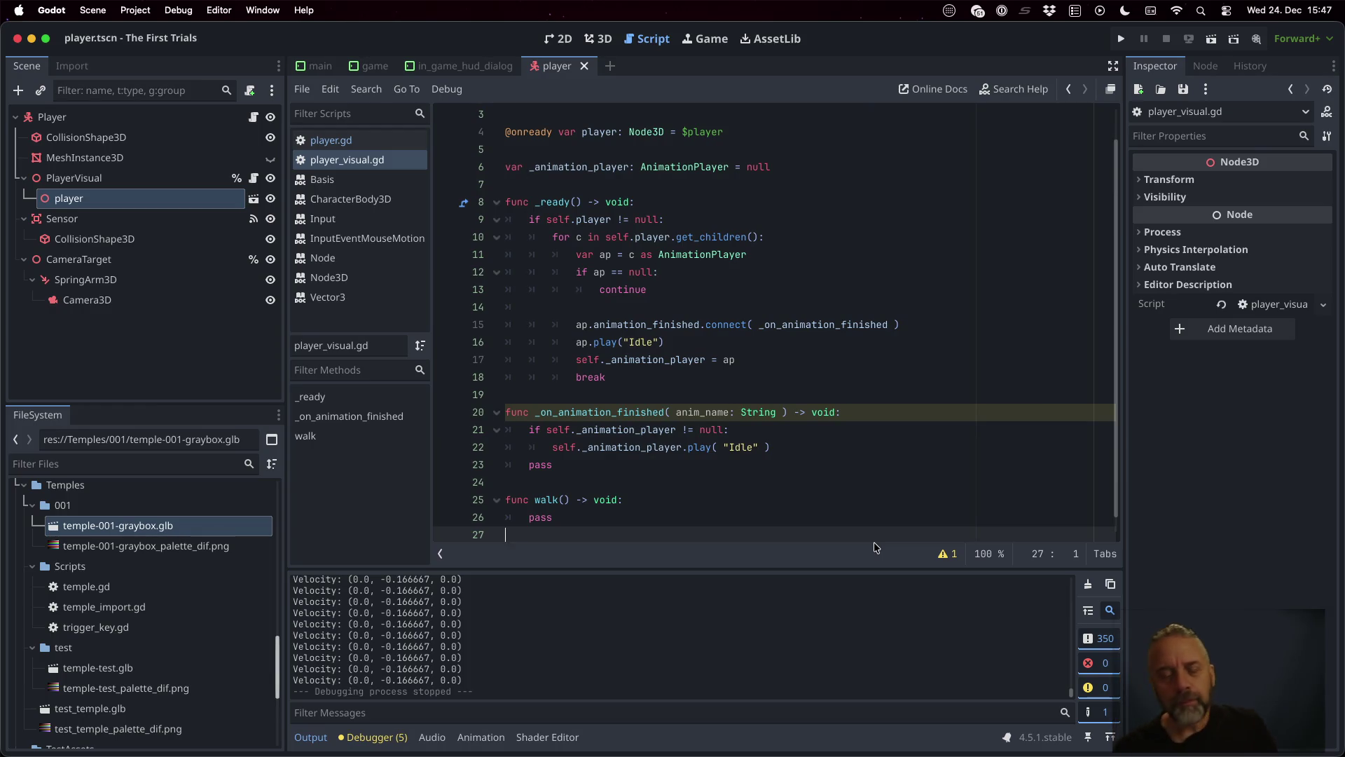
Step: Rename the walk function to move in player_visual.gd
{"action": "double_click", "coordinate": [553, 496]}
{"action": "type", "text": "move"}
{"action": "key", "text": "Down"}
{"action": "key", "text": "Down"}
{"action": "key", "text": "Return"}
Step: Add an empty idle() -> void function containing pass below it, and save the script
{"action": "type", "text": "func idel("}
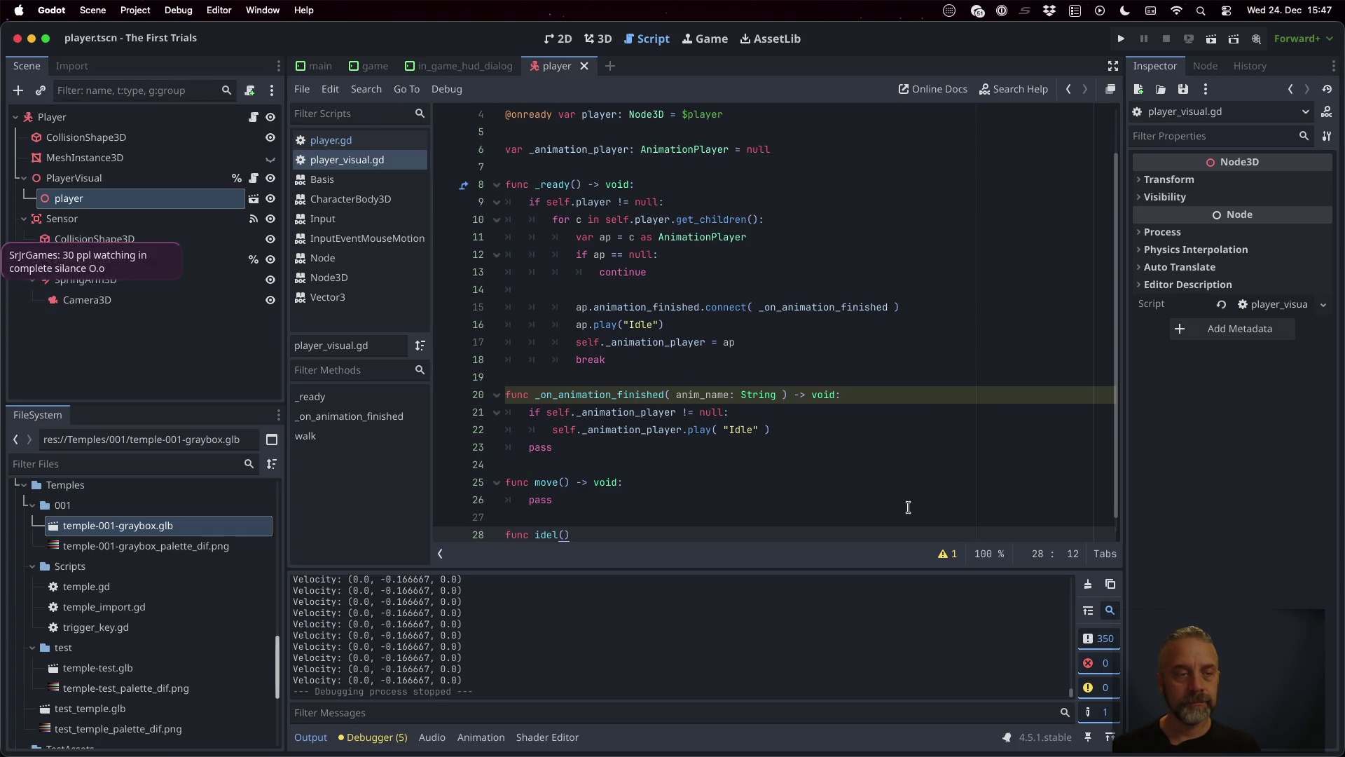
{"action": "key", "text": "BackSpace"}
{"action": "key", "text": "BackSpace"}
{"action": "key", "text": "BackSpace"}
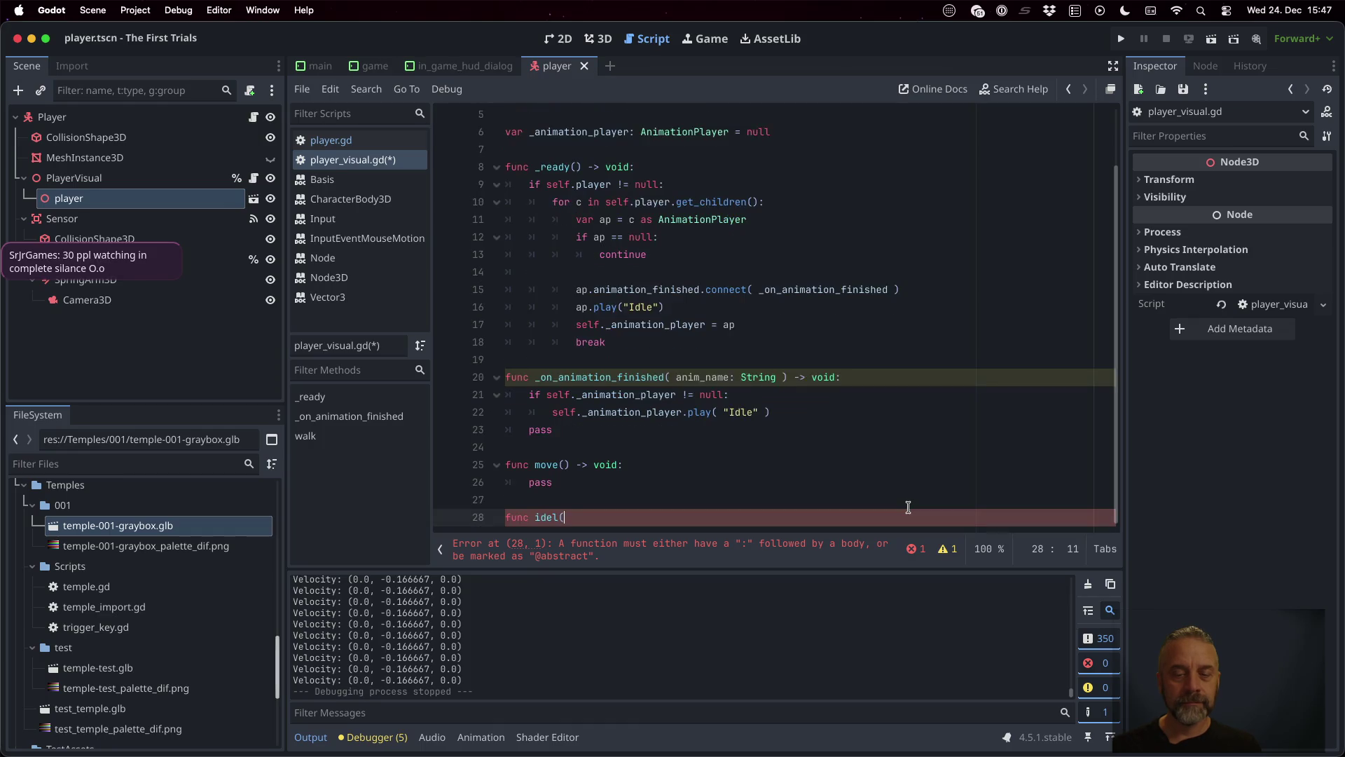
{"action": "type", "text": "le()"}
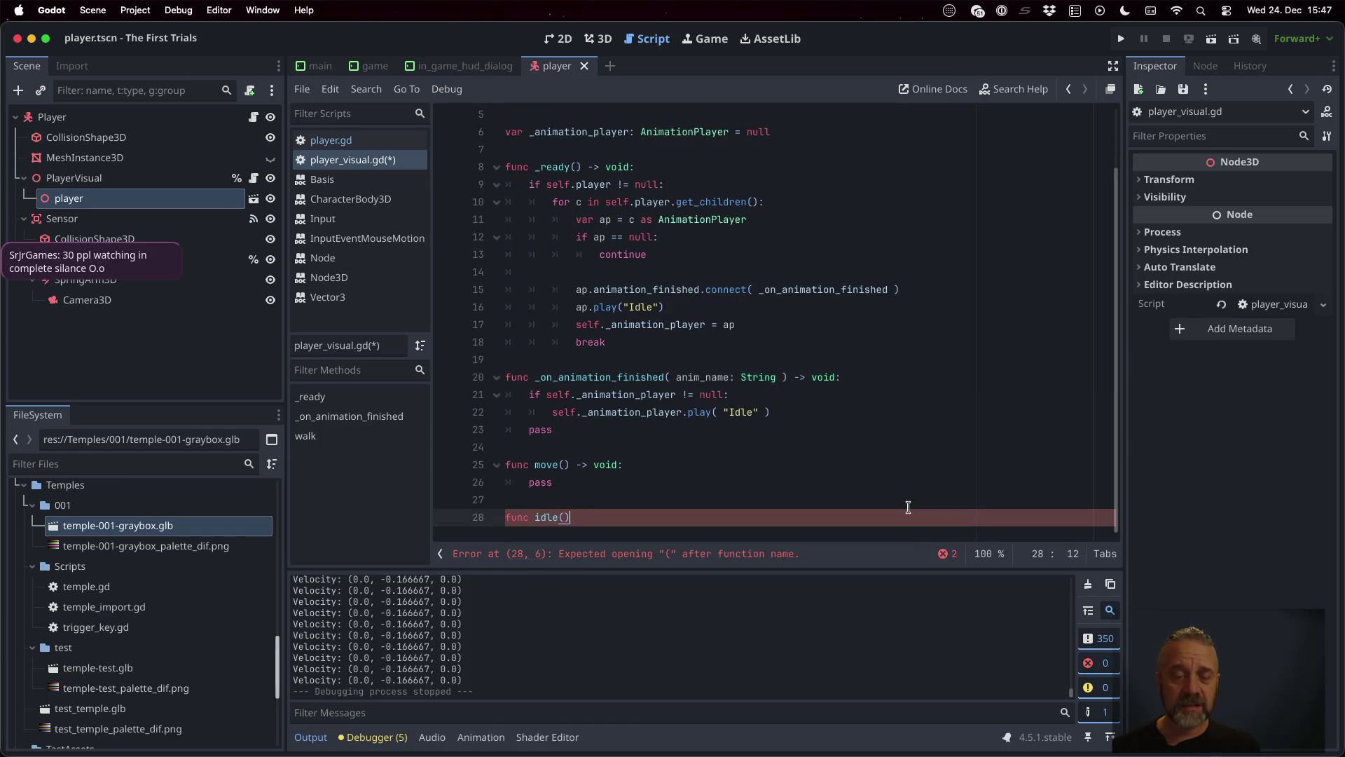
{"action": "type", "text": " -> void:"}
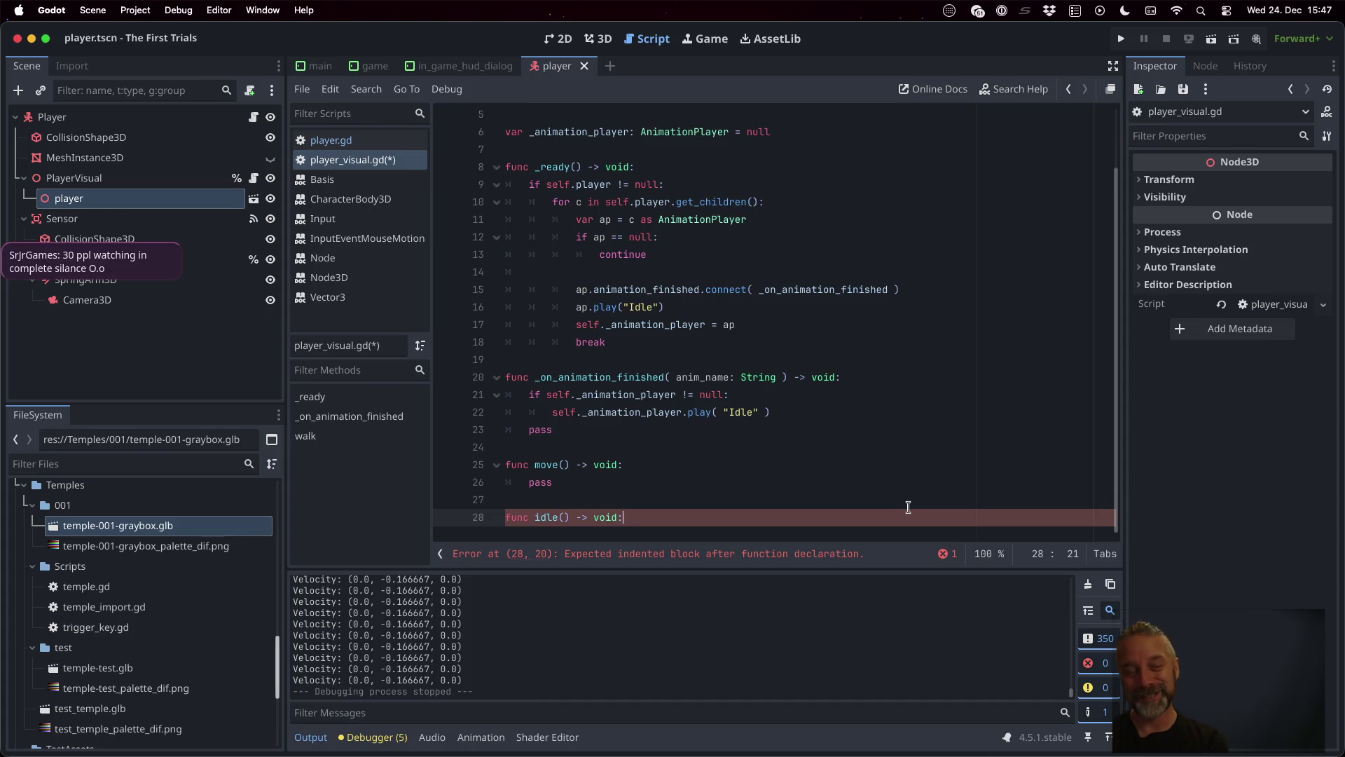
{"action": "key", "text": "Return"}
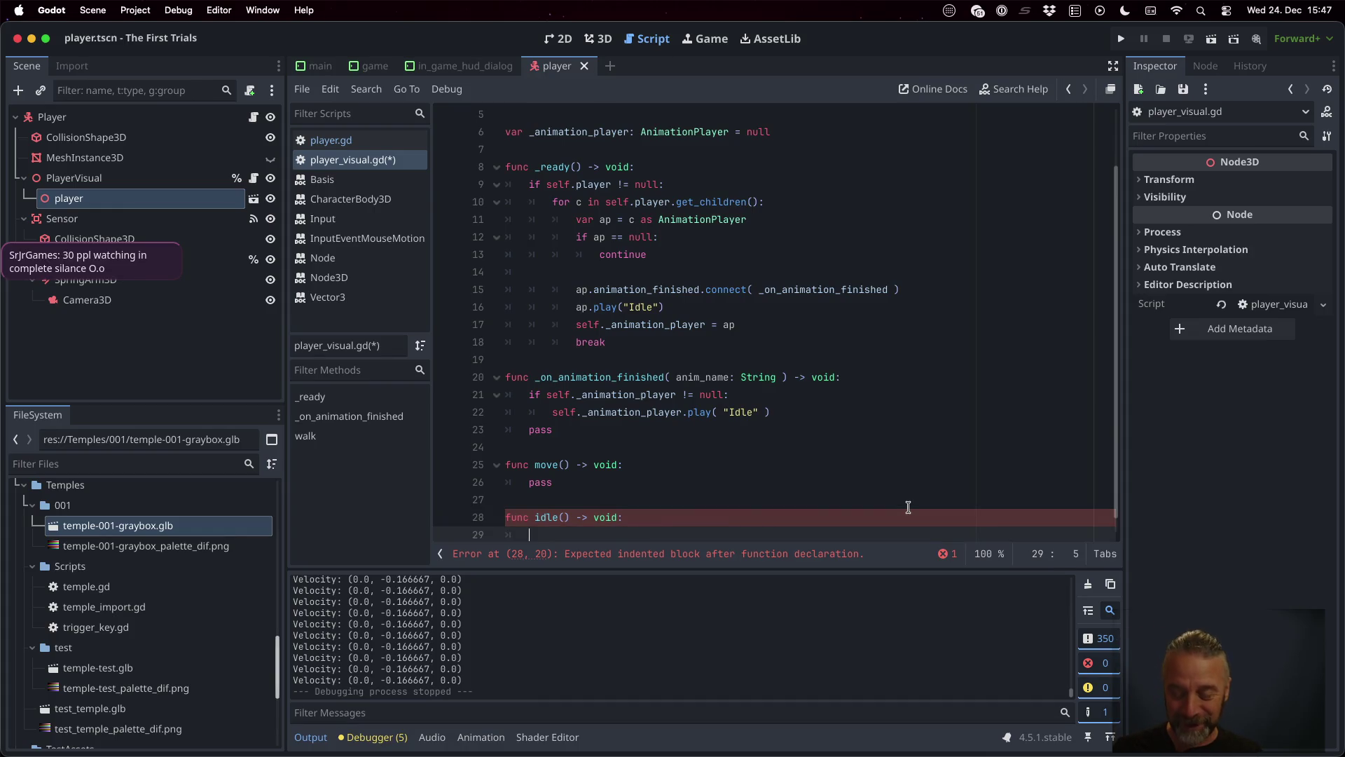
{"action": "type", "text": "pass"}
{"action": "key", "text": "Return"}
{"action": "key", "text": "super+s"}
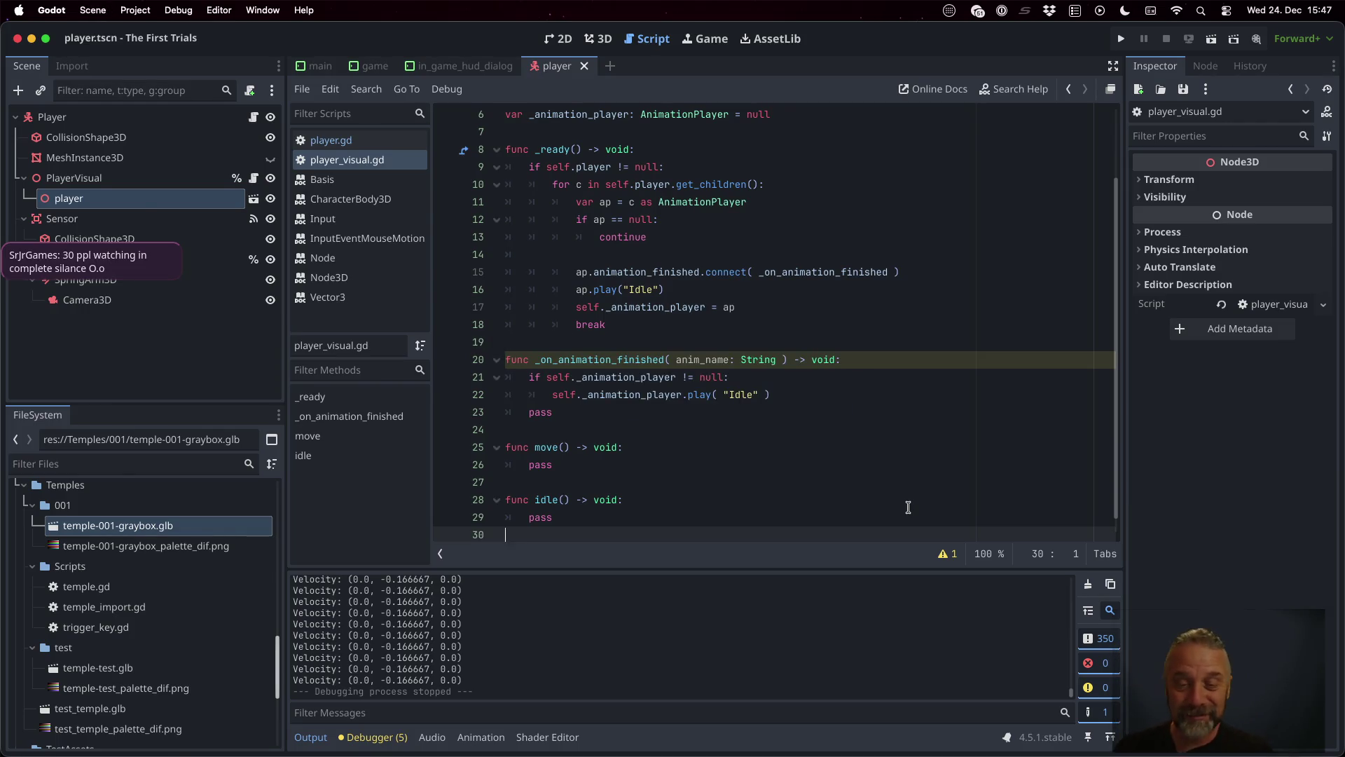
{"action": "left_click", "coordinate": [870, 436]}
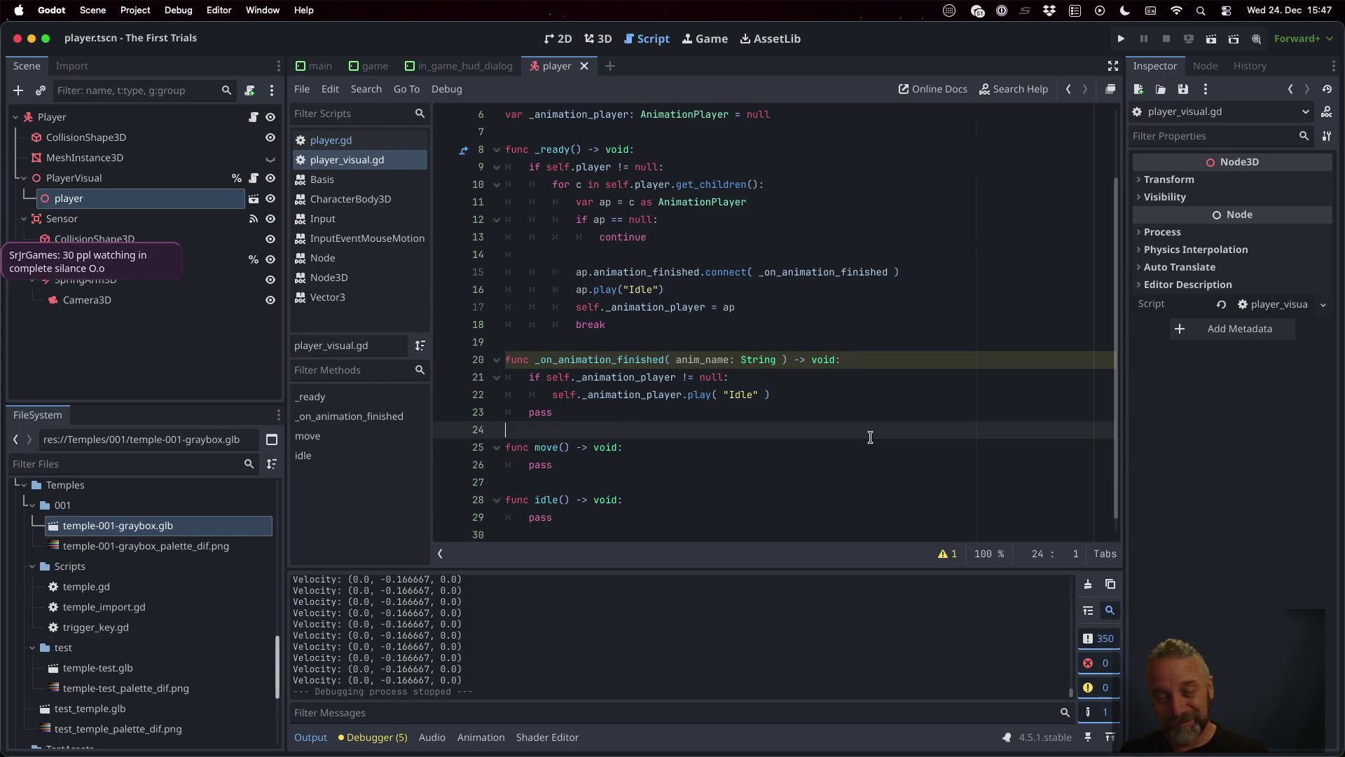
Step: Copy the two Idle-playing animation lines and paste them over the pass in idle()
{"action": "left_click", "coordinate": [874, 465]}
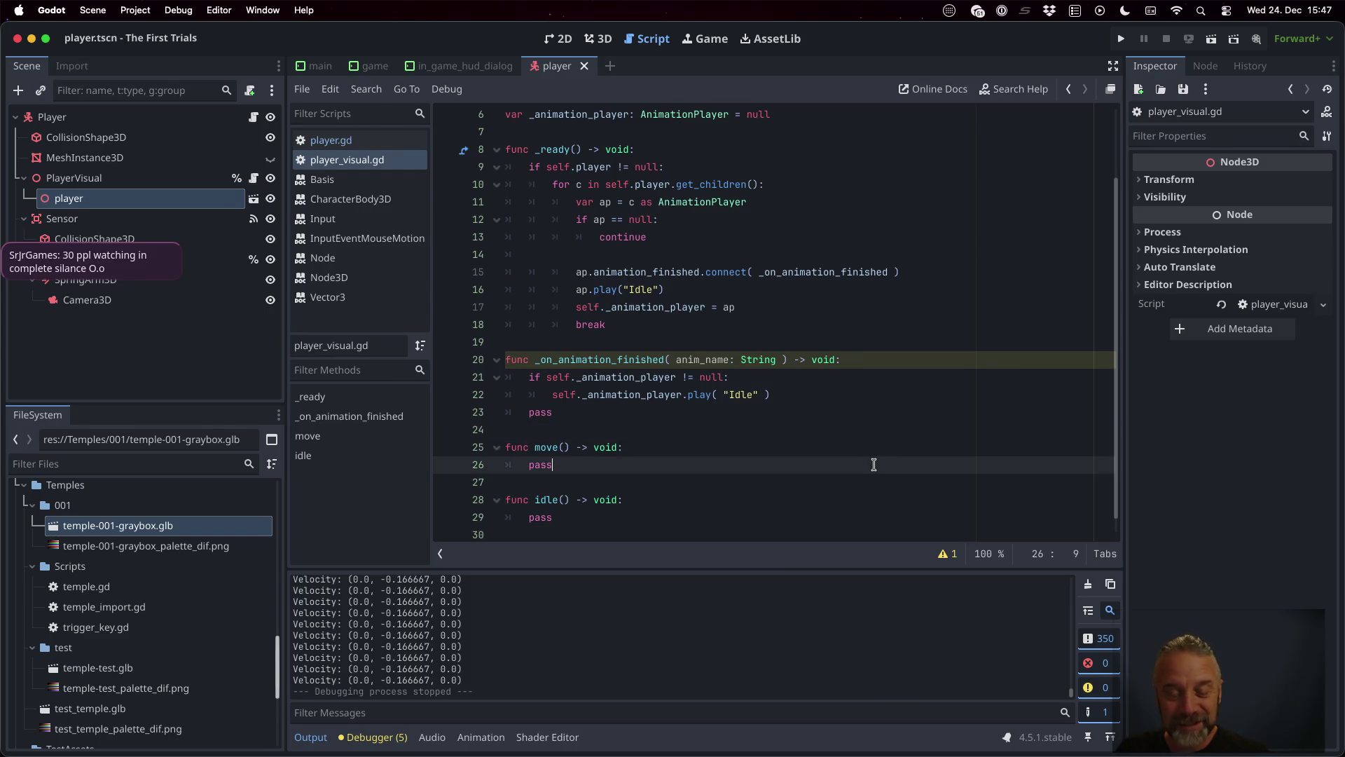
{"action": "scroll", "coordinate": [874, 466], "scroll_direction": "down", "scroll_amount": 1}
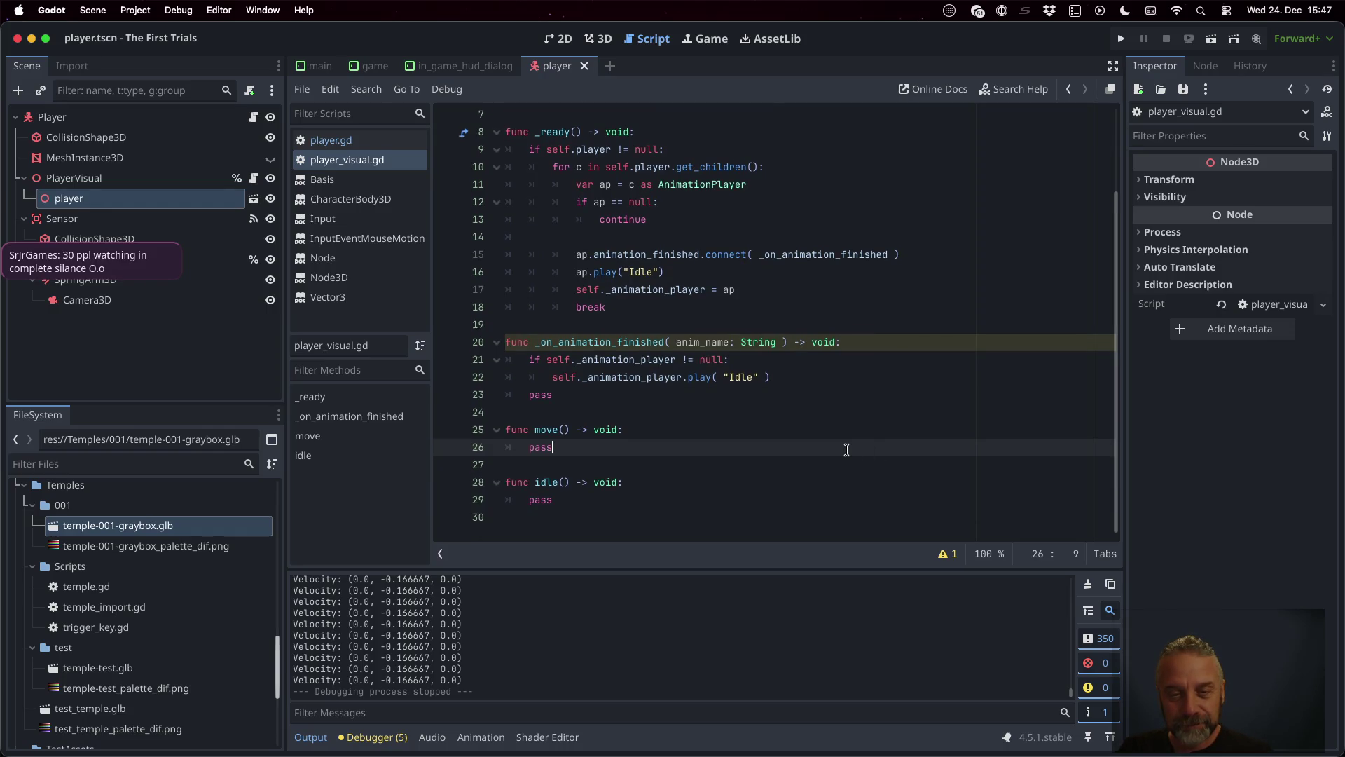
{"action": "left_click", "coordinate": [768, 365]}
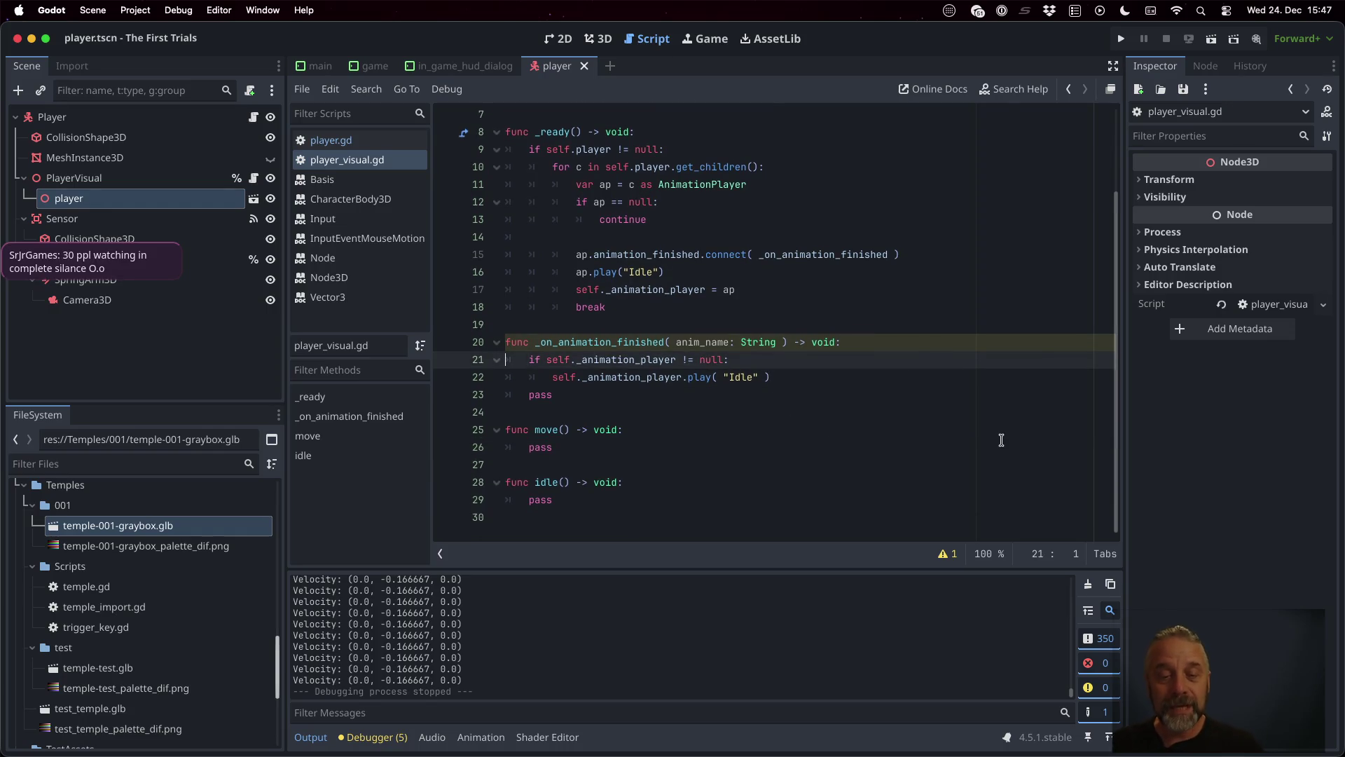
{"action": "key", "text": "shift+Down"}
{"action": "key", "text": "shift+Down"}
{"action": "key", "text": "ctrl+c"}
{"action": "key", "text": "Down"}
{"action": "key", "text": "Down"}
{"action": "key", "text": "Down"}
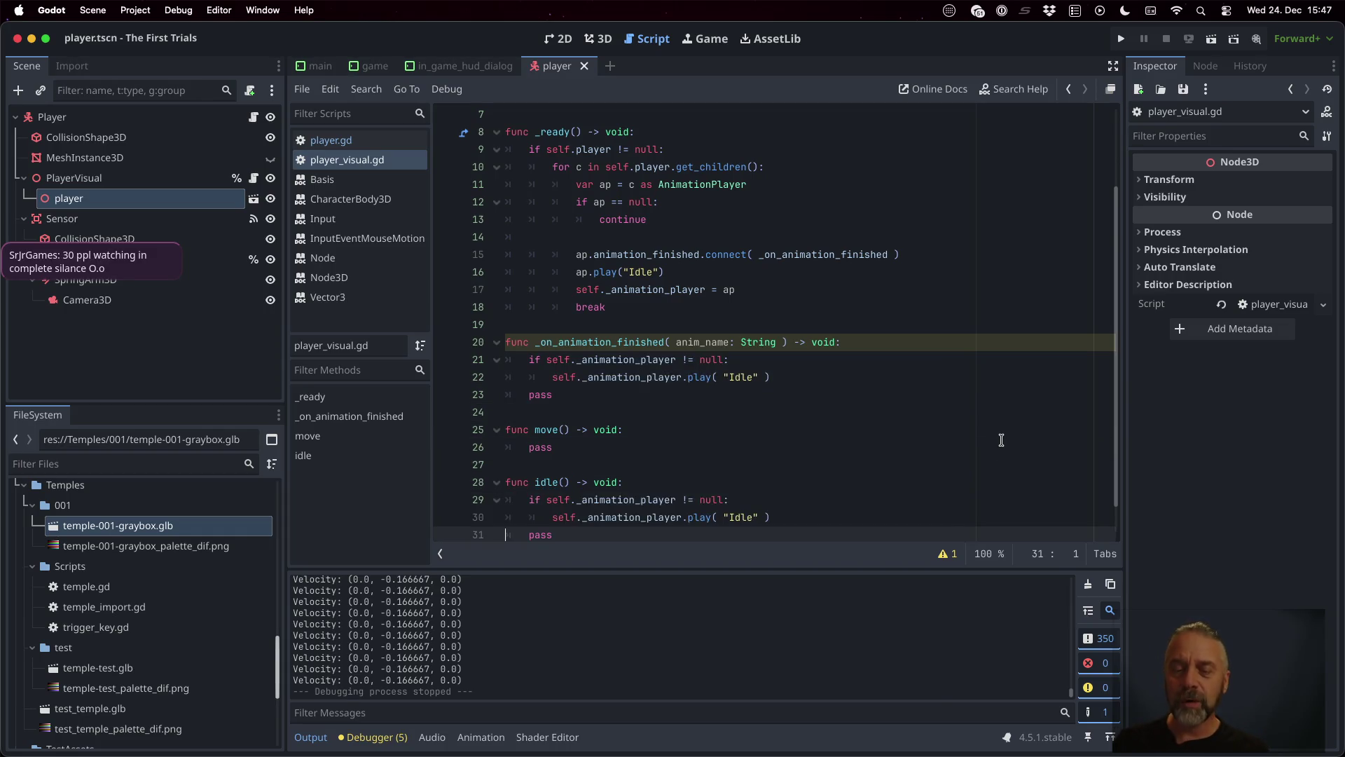
{"action": "key", "text": "shift+Down"}
{"action": "key", "text": "ctrl+v"}
Step: Paste the same animation lines over move()'s pass and select the Idle name there
{"action": "key", "text": "Up"}
{"action": "key", "text": "Up"}
{"action": "key", "text": "Up"}
{"action": "key", "text": "shift+Down"}
{"action": "key", "text": "shift+Down"}
{"action": "key", "text": "Down"}
{"action": "key", "text": "Down"}
{"action": "key", "text": "Down"}
{"action": "key", "text": "shift+Down"}
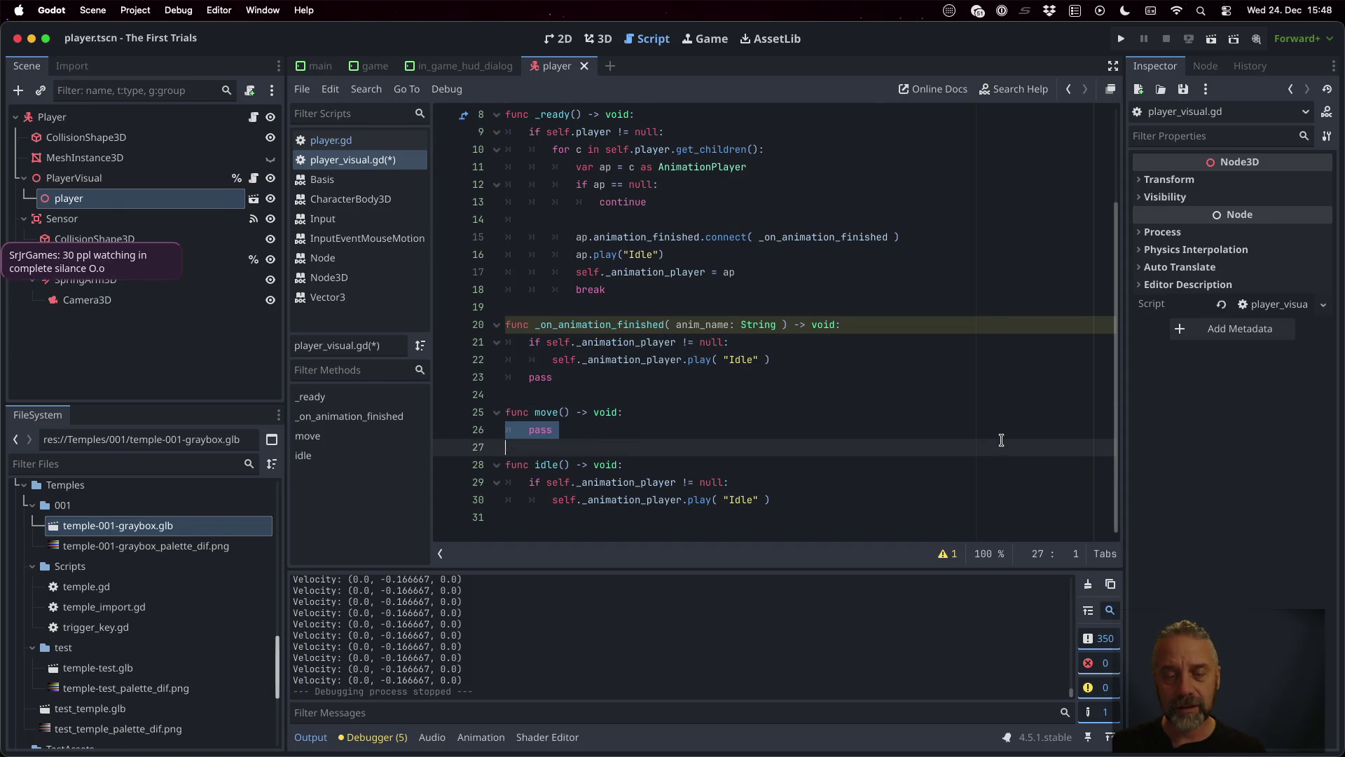
{"action": "key", "text": "ctrl+v"}
{"action": "key", "text": "shift+Left"}
{"action": "key", "text": "shift+Left"}
{"action": "key", "text": "shift+Left"}
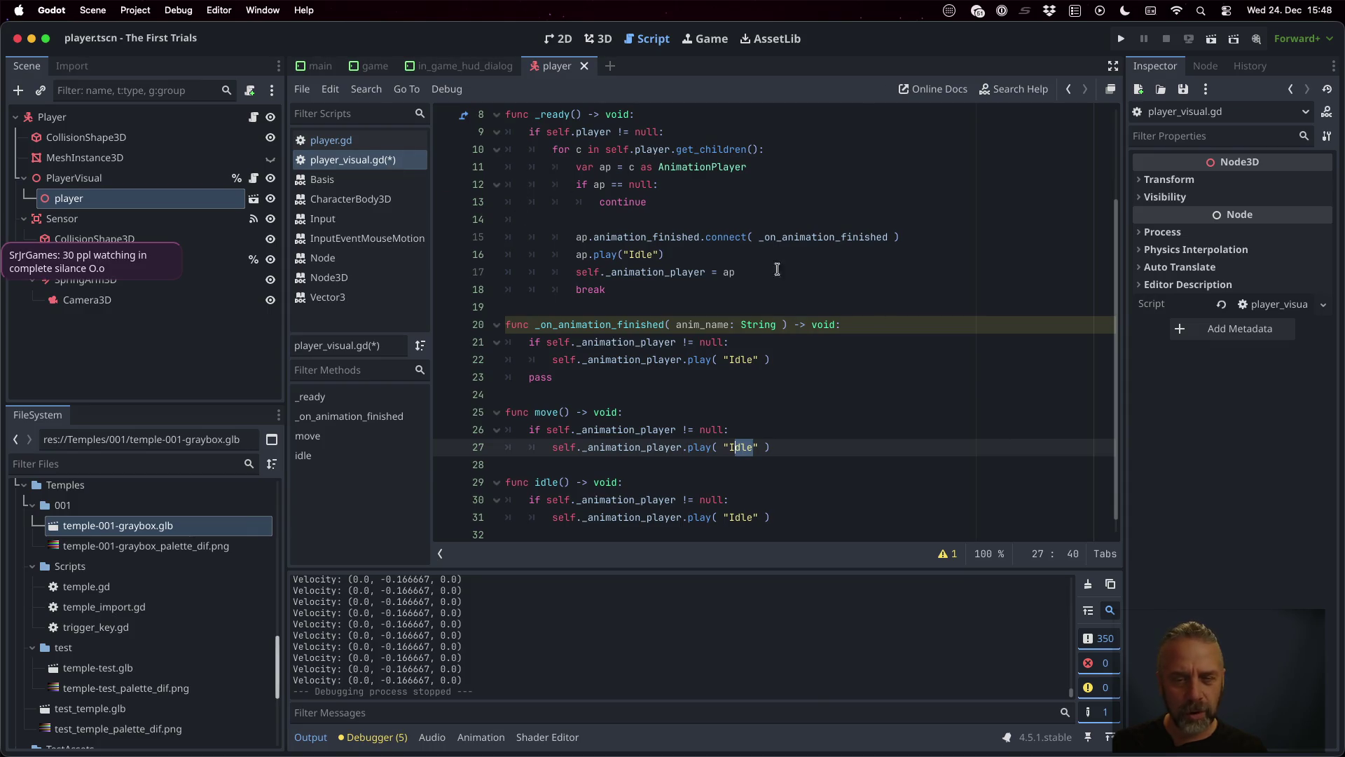
{"action": "key", "text": "shift+Left"}
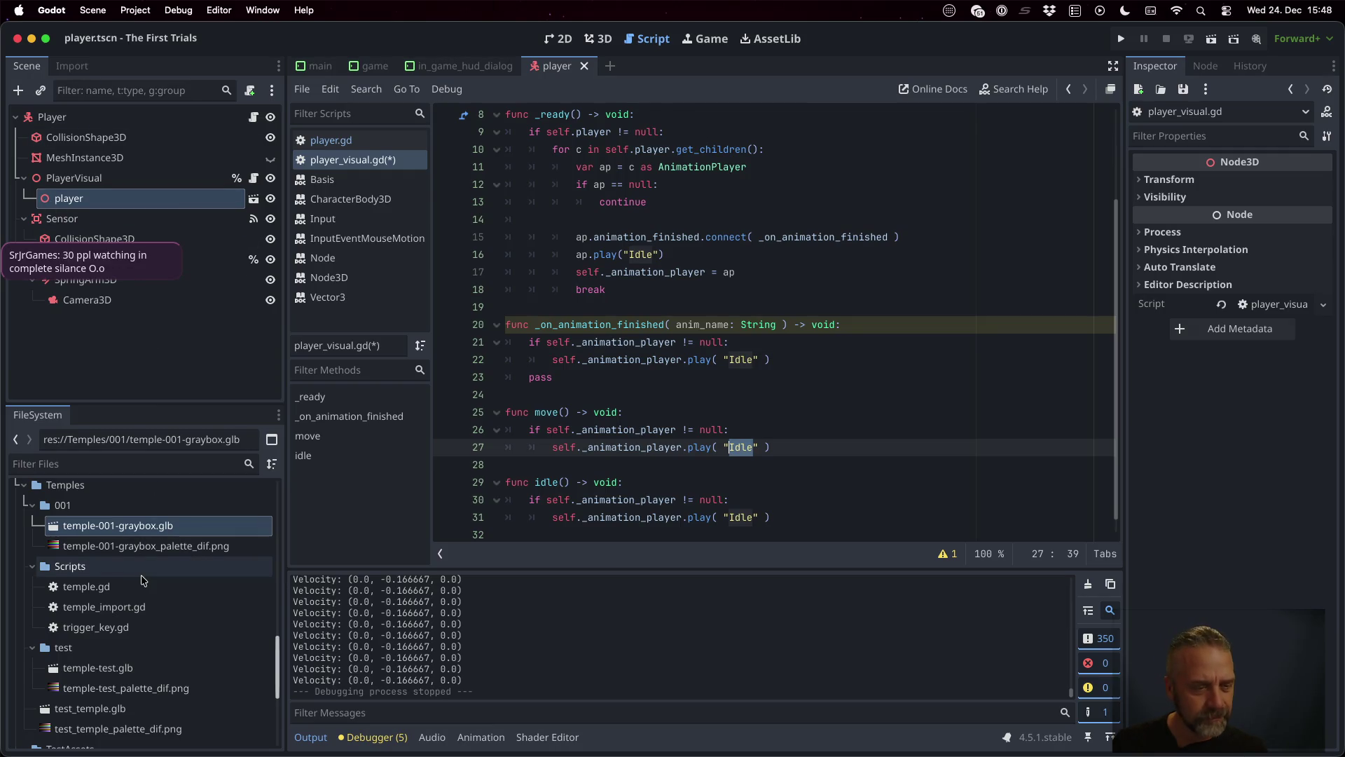
Step: Open player.glb and inspect the animations listed on its AnimationPlayer
{"action": "left_click", "coordinate": [253, 198]}
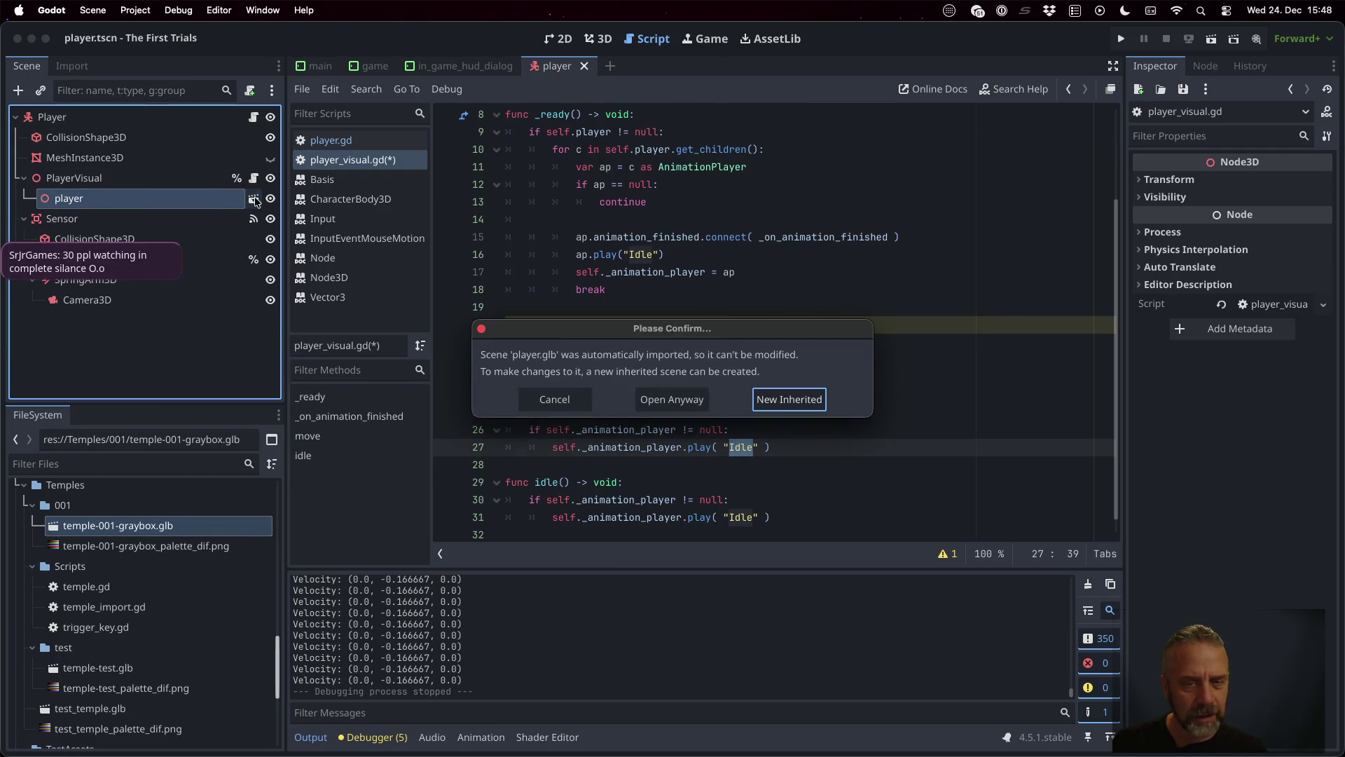
{"action": "left_click", "coordinate": [692, 404]}
{"action": "scroll", "coordinate": [141, 280], "scroll_direction": "down", "scroll_amount": 10}
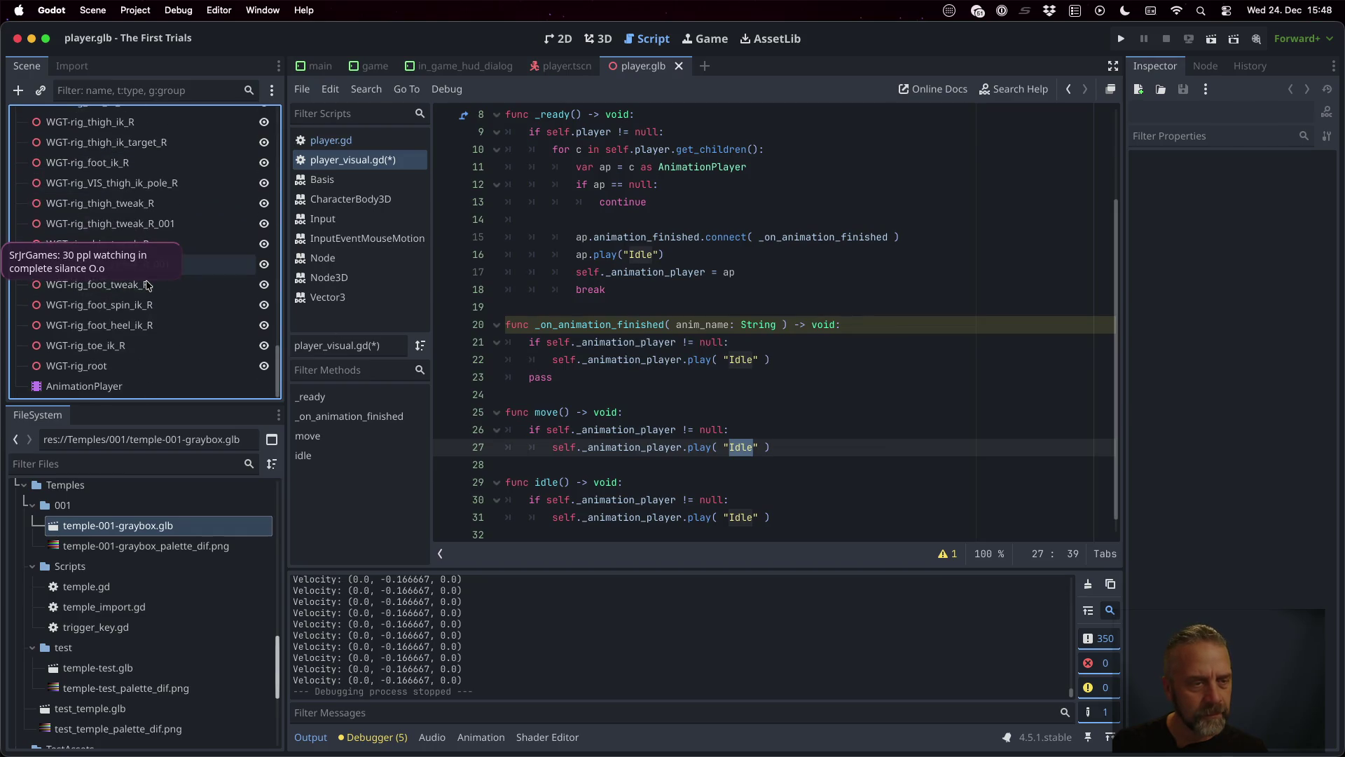
{"action": "left_click", "coordinate": [137, 387]}
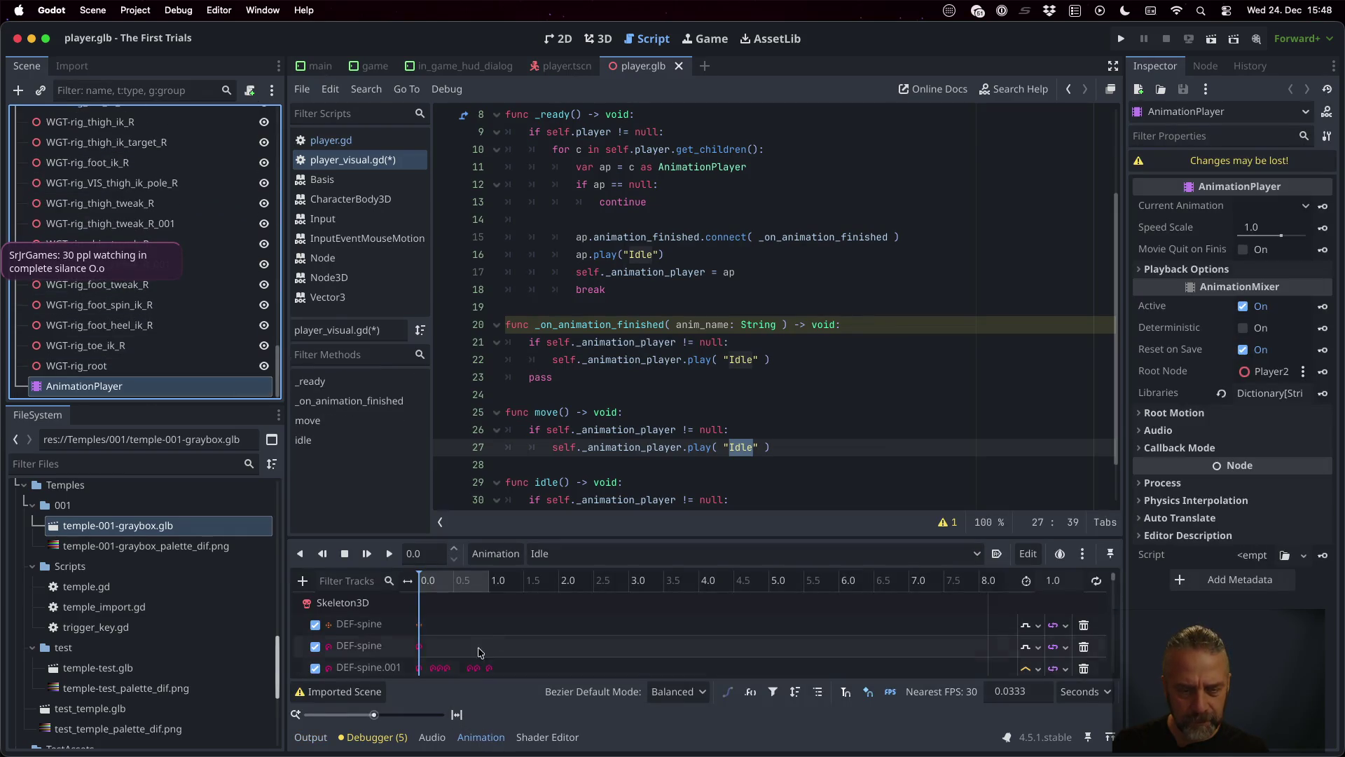
{"action": "left_click", "coordinate": [591, 552]}
{"action": "left_click", "coordinate": [752, 416]}
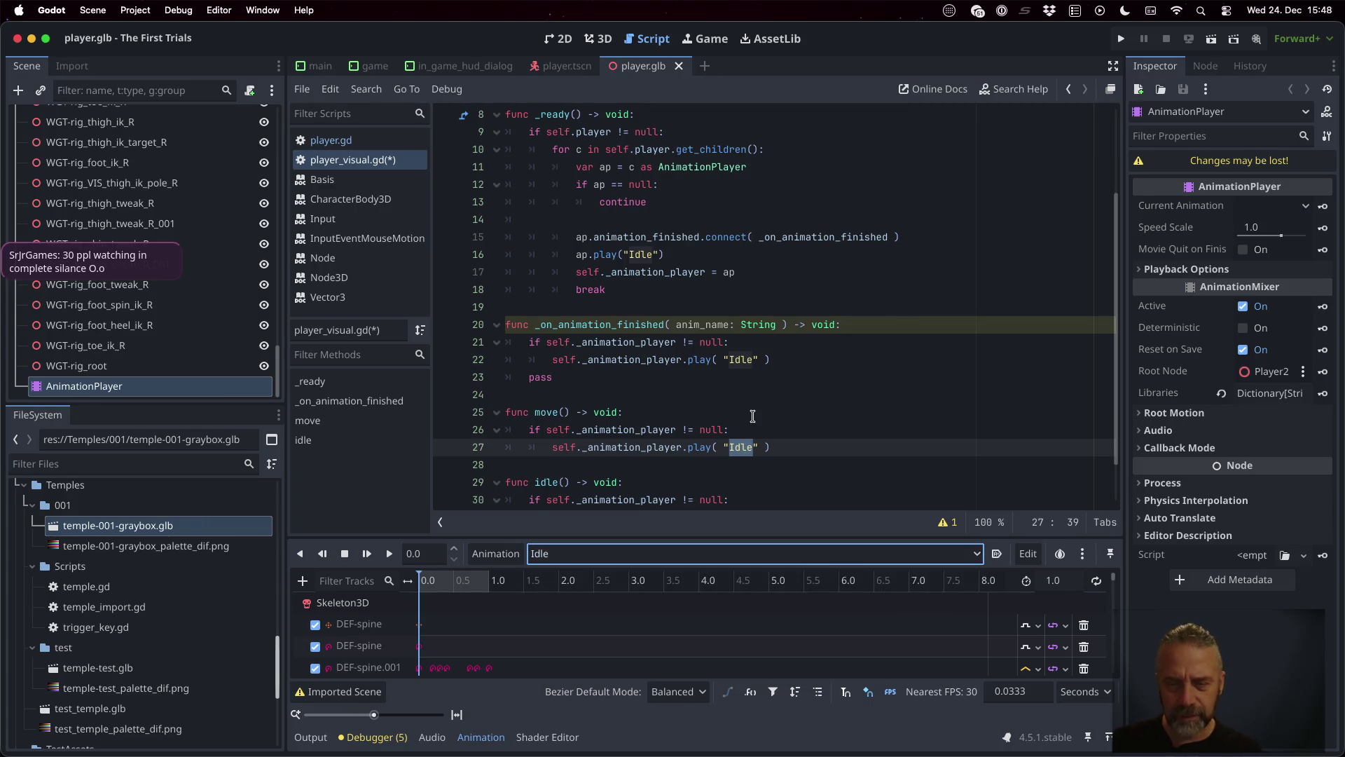
Step: Change move()'s animation to WalkSimple and save the script
{"action": "type", "text": "WalkSimp"}
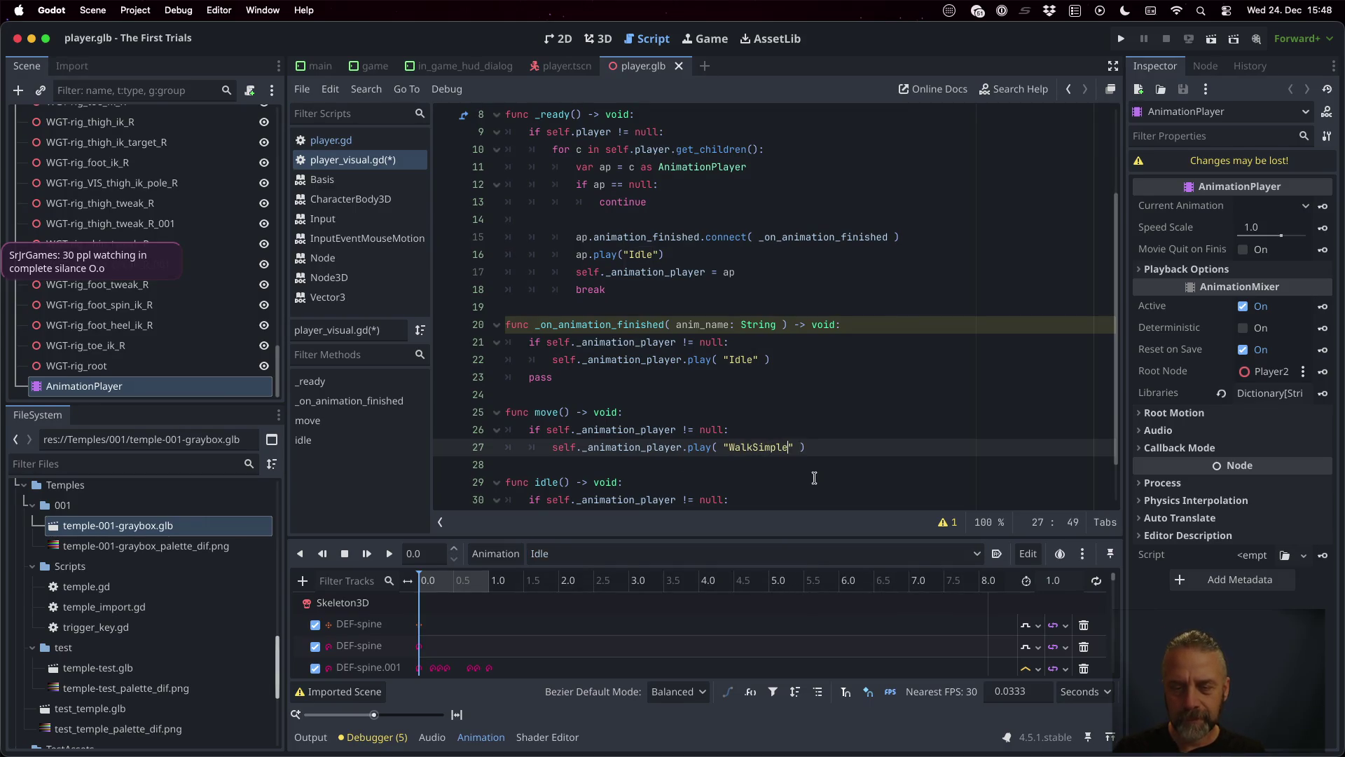
{"action": "key", "text": "super+s"}
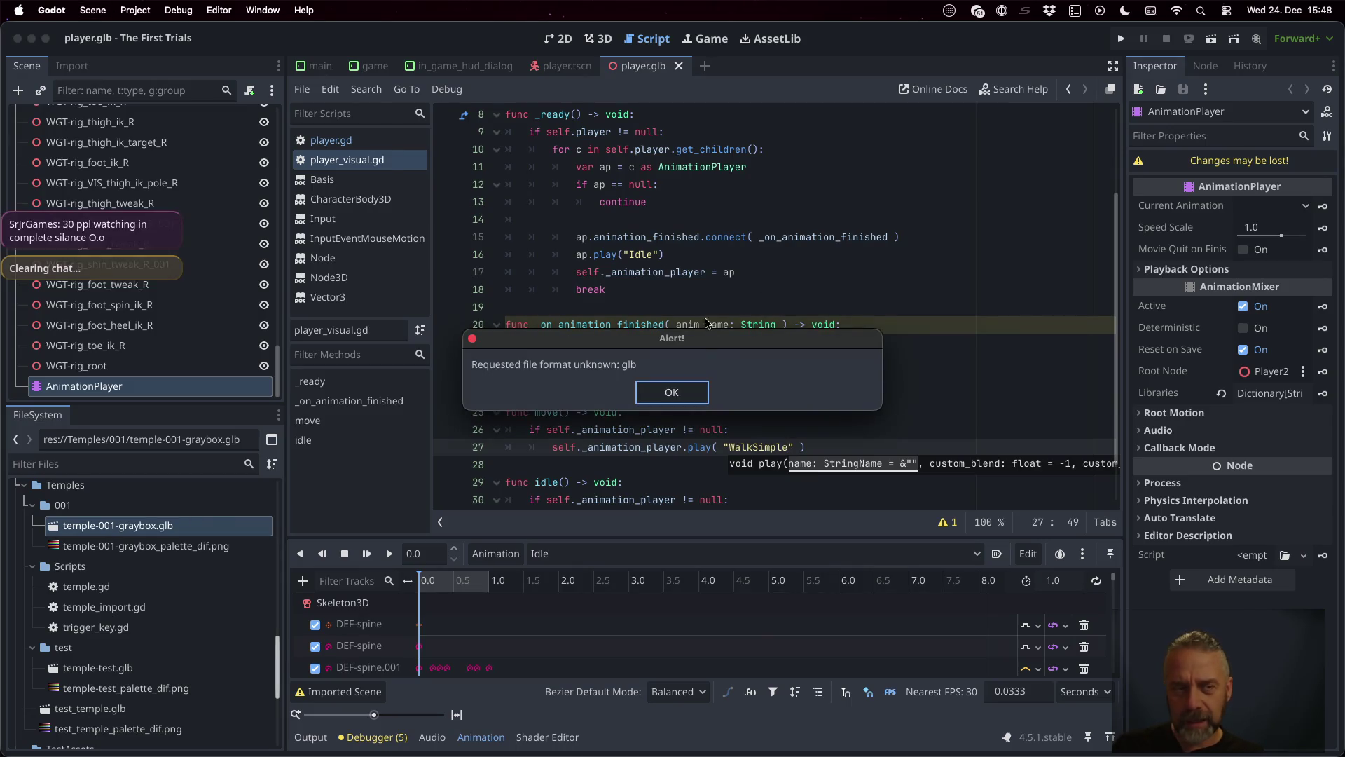
{"action": "left_click", "coordinate": [673, 392]}
{"action": "left_click", "coordinate": [672, 364]}
{"action": "mouse_move", "coordinate": [673, 365]}
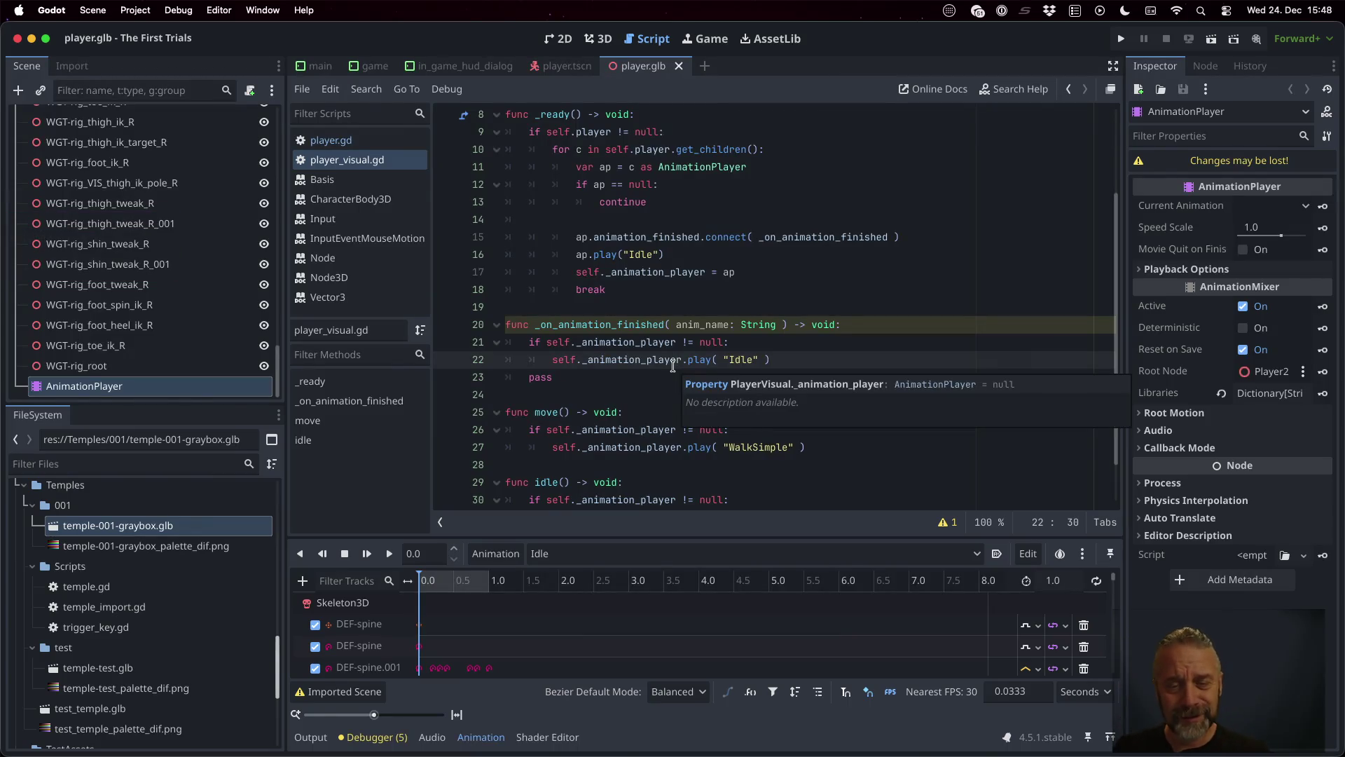
Step: Delete the leftover pass line in move() and save again
{"action": "scroll", "coordinate": [803, 378], "scroll_direction": "down", "scroll_amount": 1}
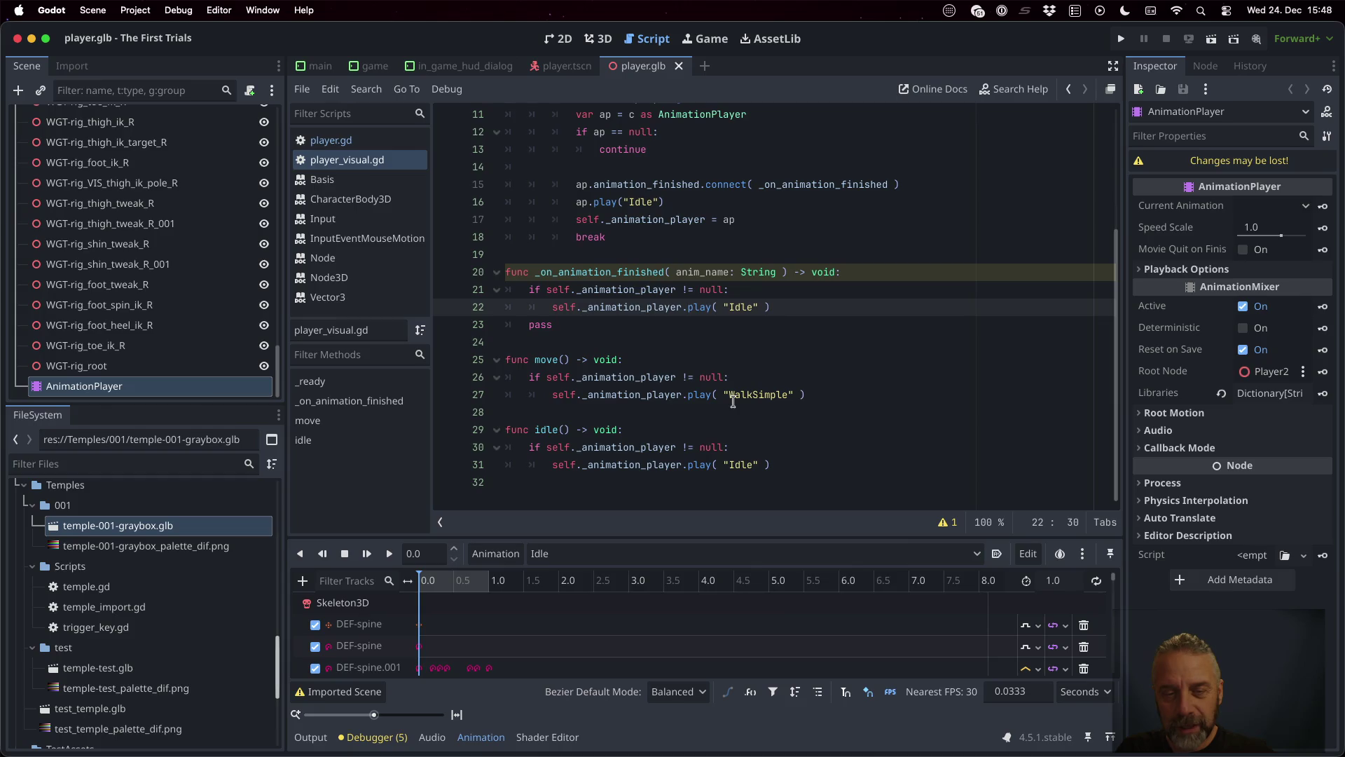
{"action": "left_click", "coordinate": [662, 340]}
{"action": "key", "text": "Up"}
{"action": "key", "text": "super+shift+k"}
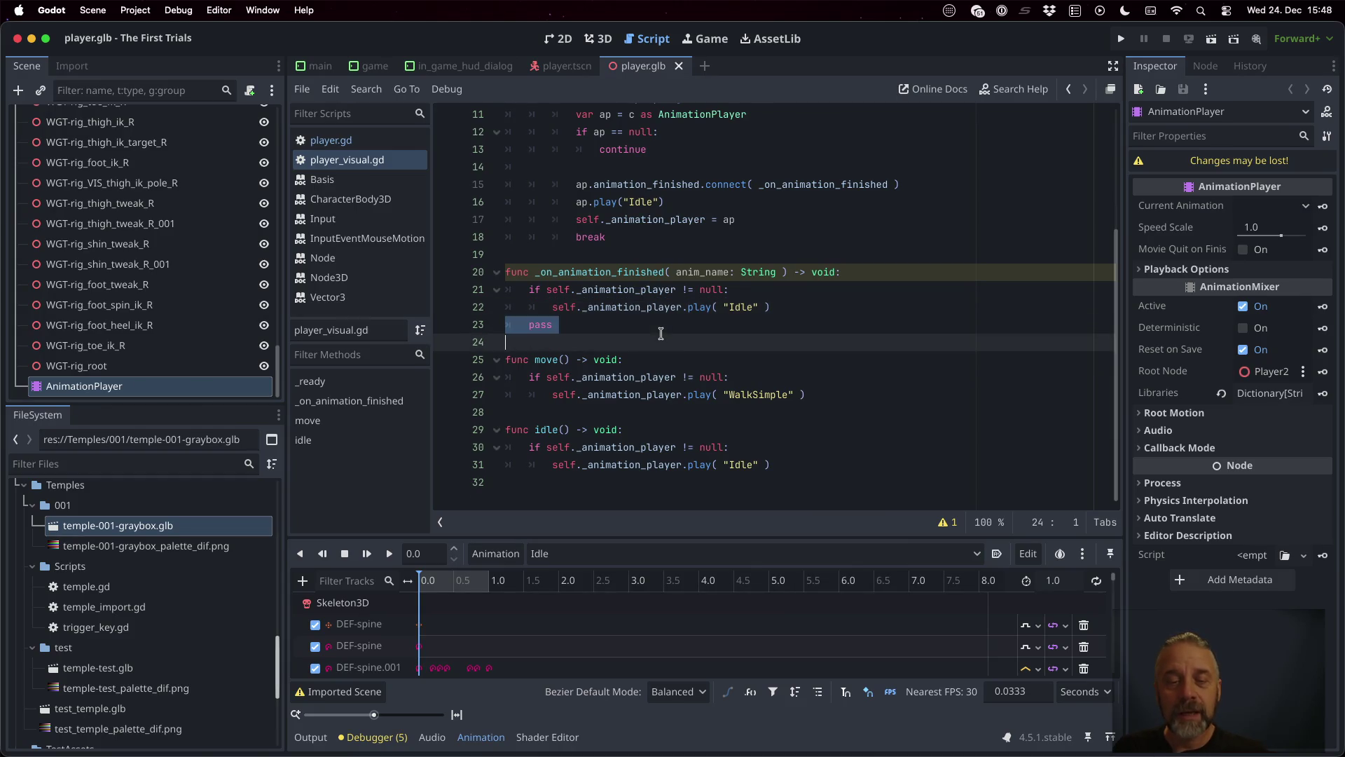
{"action": "key", "text": "super+s"}
{"action": "left_click", "coordinate": [658, 387]}
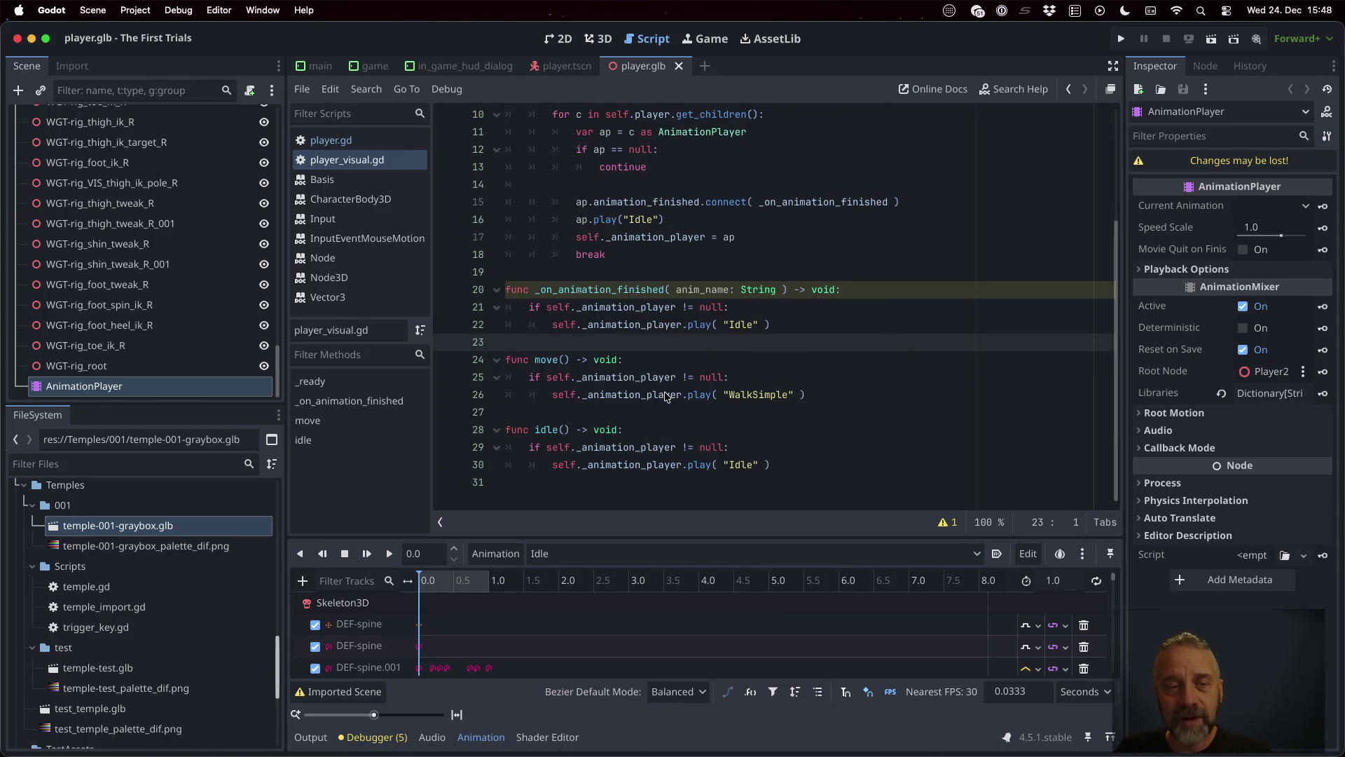
Step: Switch to player.gd and find its movement code
{"action": "left_click", "coordinate": [331, 141]}
{"action": "scroll", "coordinate": [771, 315], "scroll_direction": "down", "scroll_amount": 15}
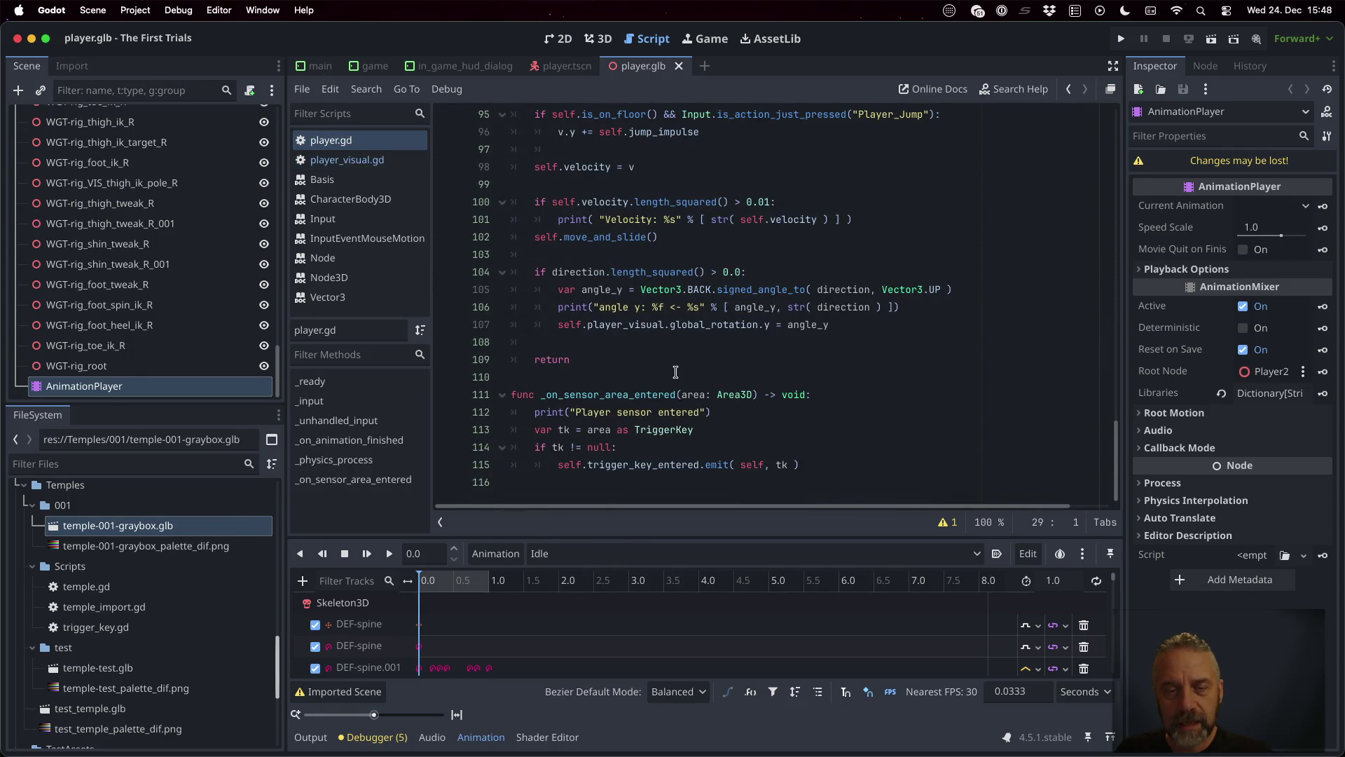
{"action": "scroll", "coordinate": [676, 371], "scroll_direction": "up", "scroll_amount": 1}
Step: Insert an empty line after the player_visual rotation line, above return
{"action": "left_click", "coordinate": [622, 311]}
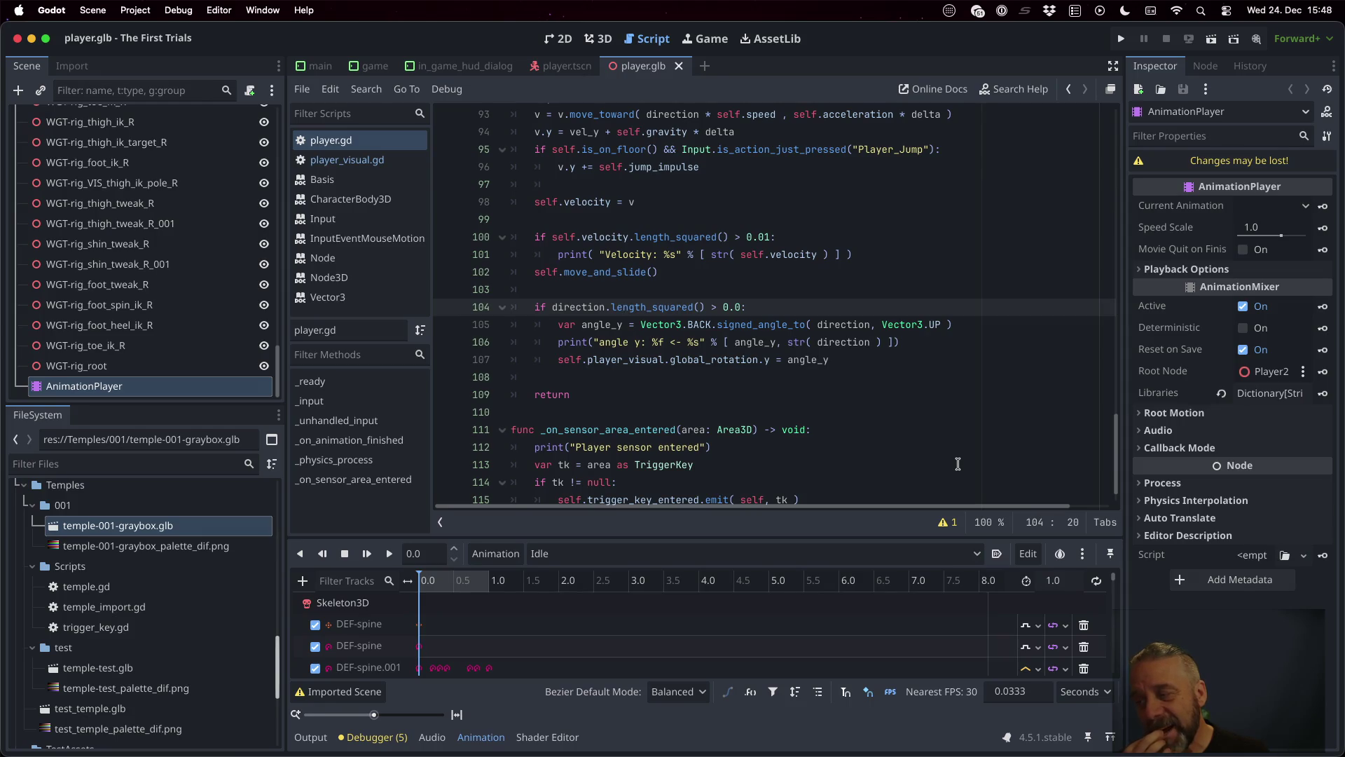
{"action": "key", "text": "Down"}
{"action": "key", "text": "Down"}
{"action": "key", "text": "Down"}
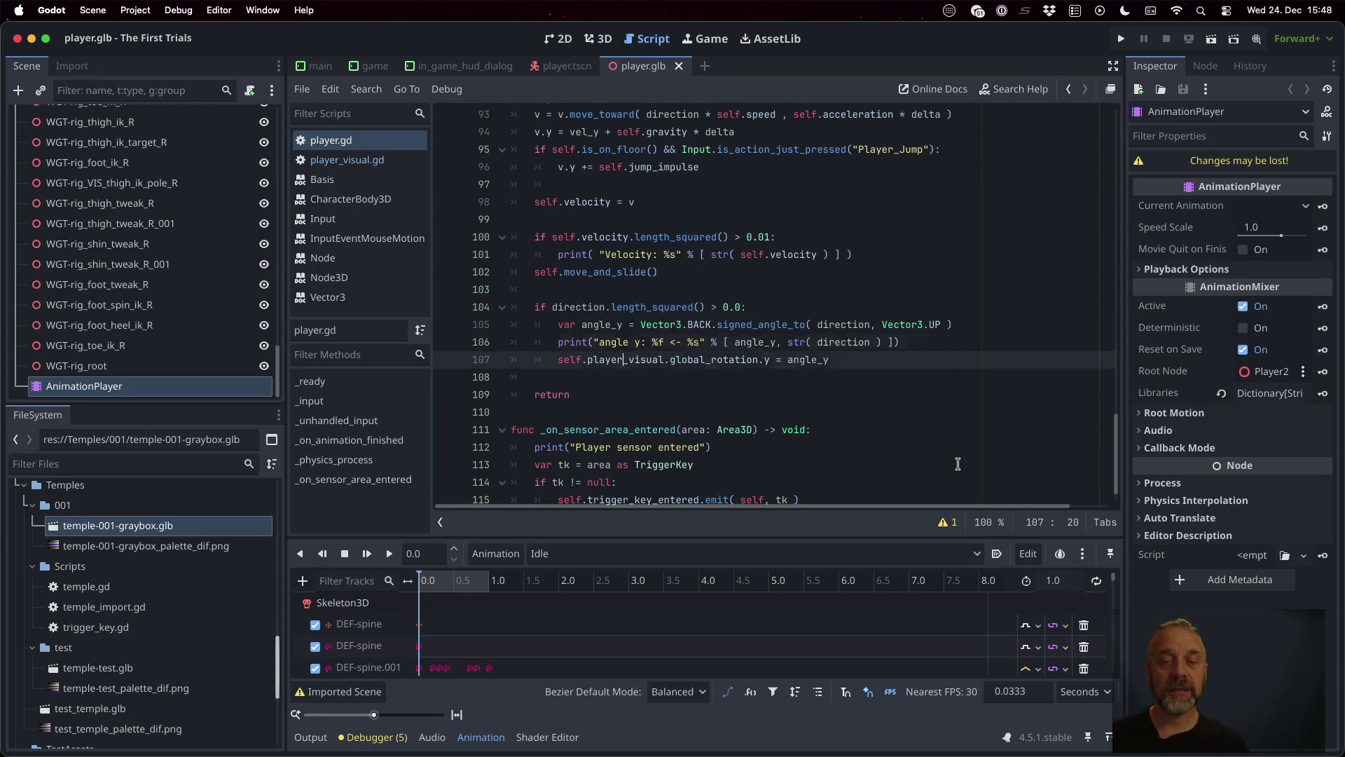
{"action": "key", "text": "Up"}
{"action": "key", "text": "Return"}
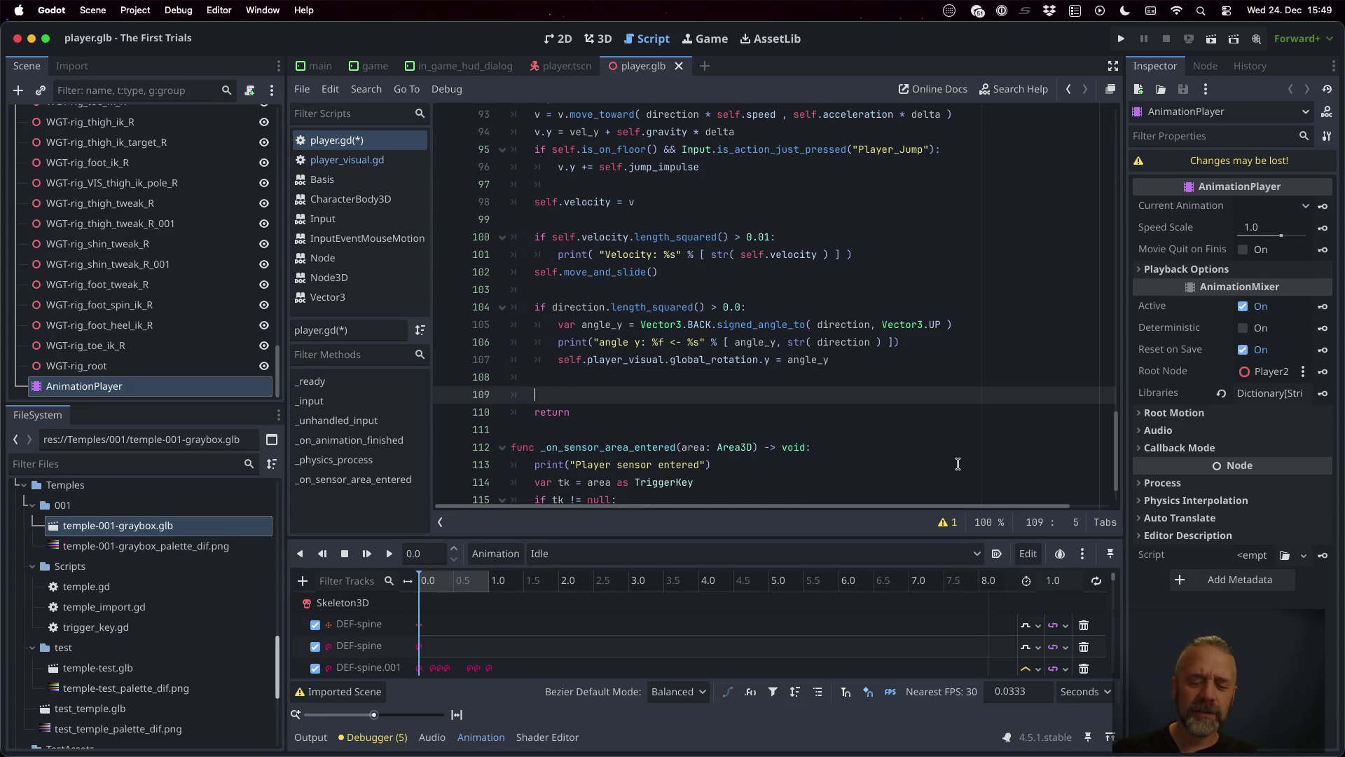
Step: Add var horz_speed = Vector2(velocity.x, velocity.z) to player.gd
{"action": "type", "text": "var "}
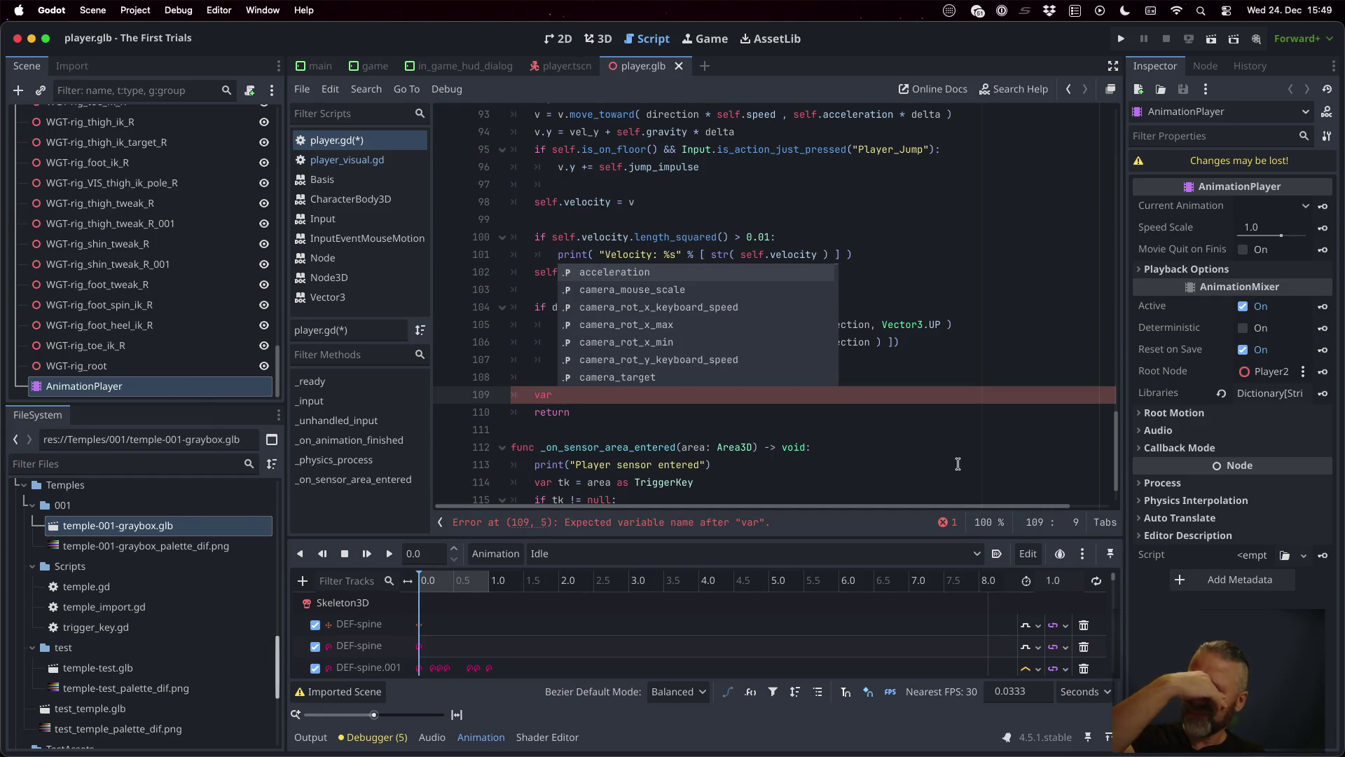
{"action": "type", "text": "horzi"}
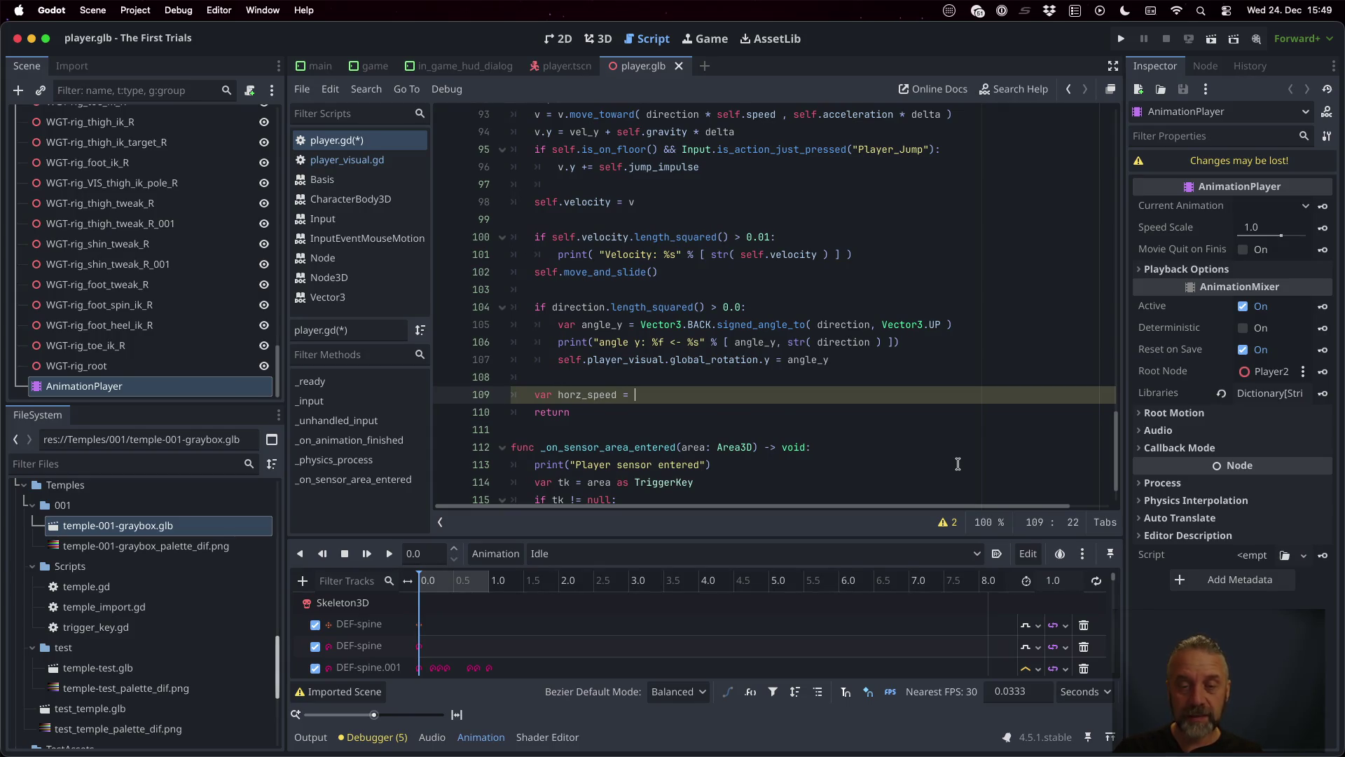
{"action": "key", "text": "Escape"}
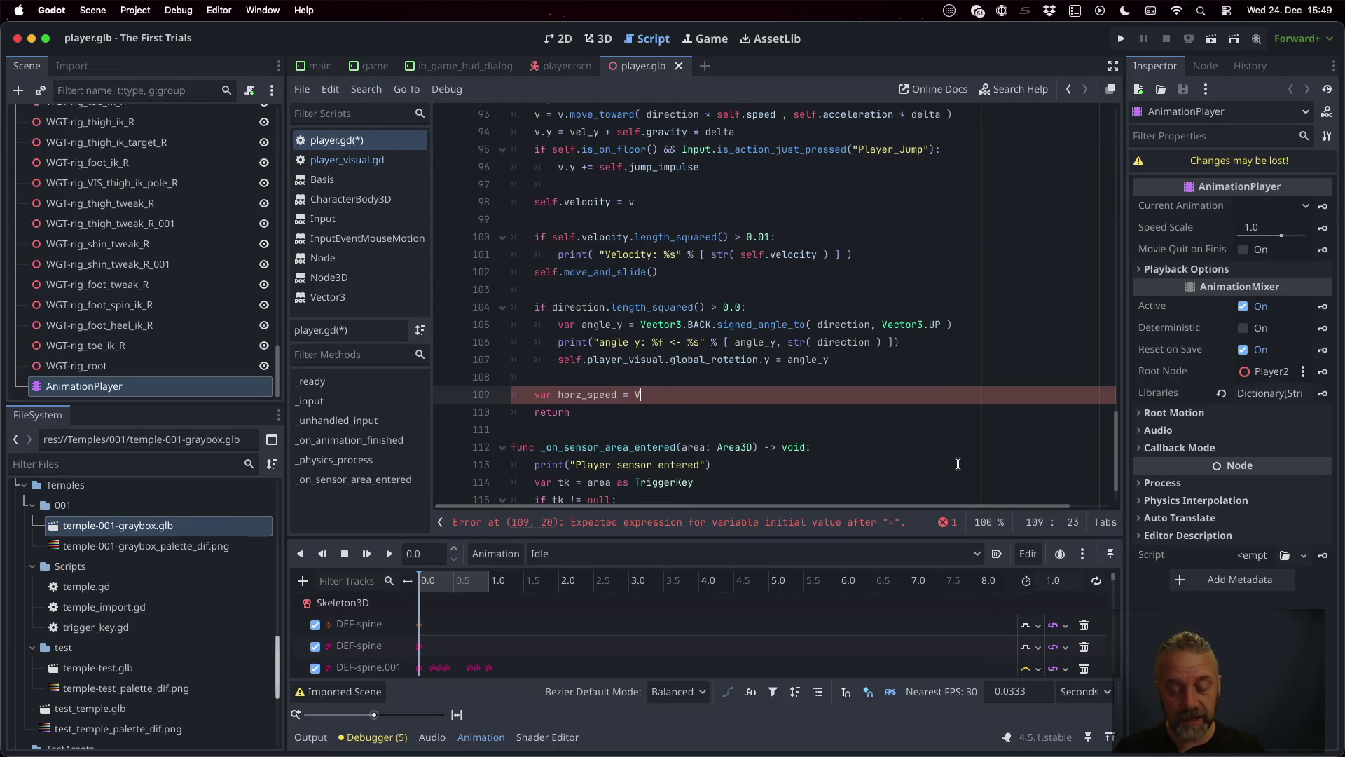
{"action": "type", "text": "ector2"}
{"action": "key", "text": "Return"}
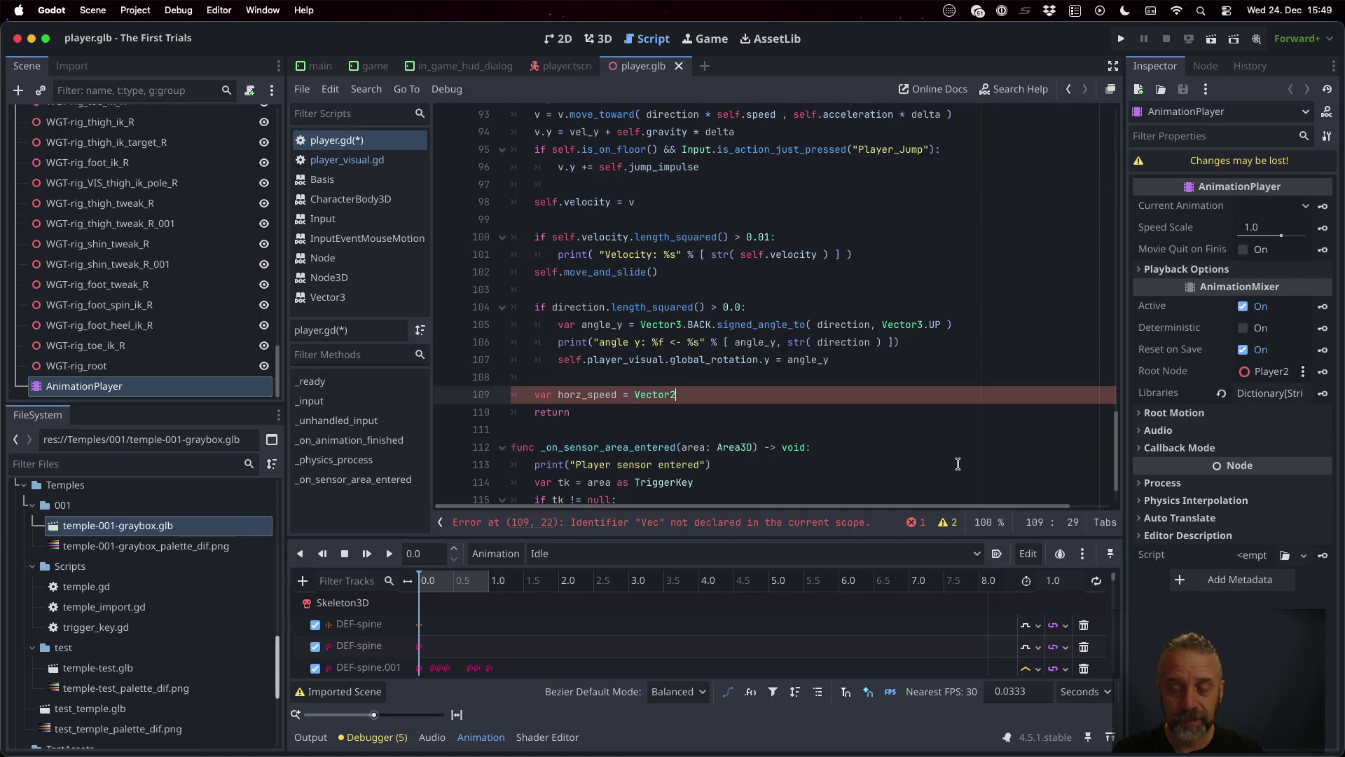
{"action": "type", "text": "( ve"}
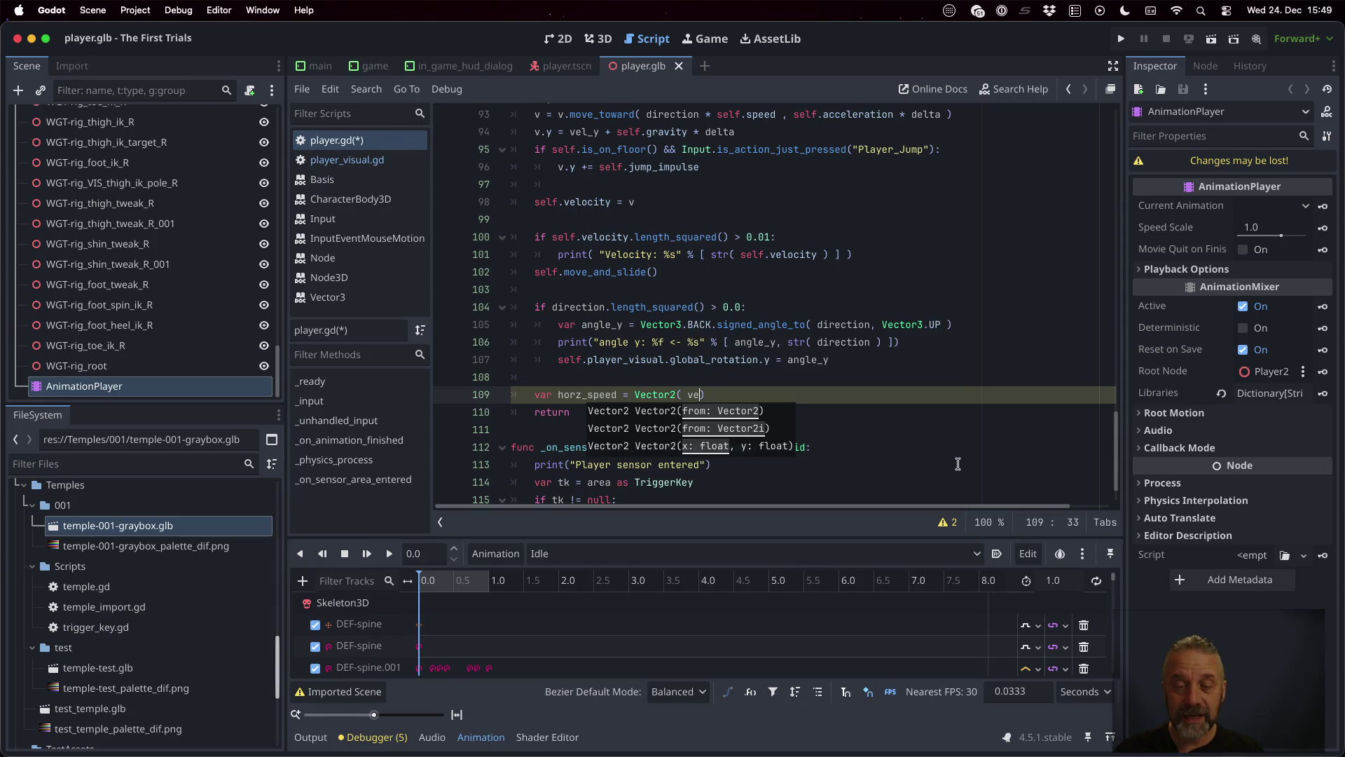
{"action": "key", "text": "Down"}
{"action": "key", "text": "Return"}
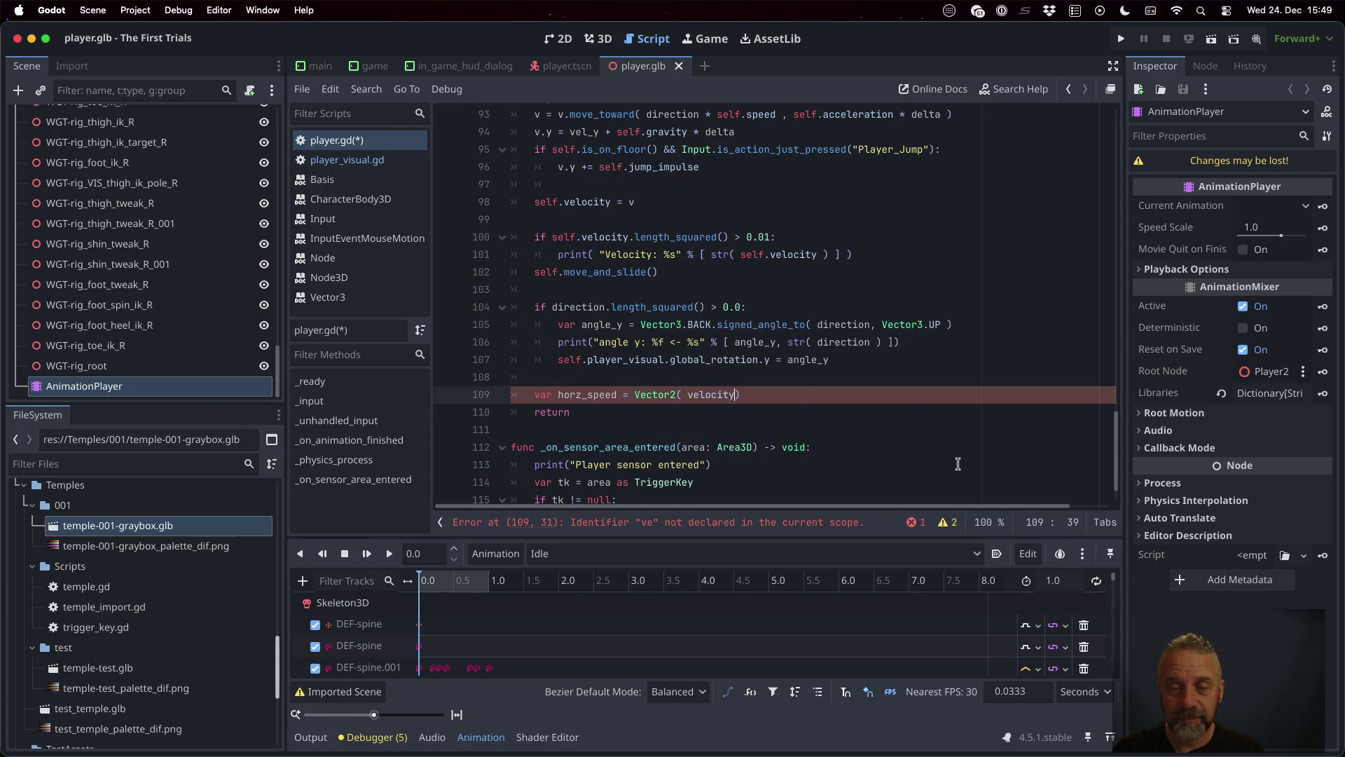
{"action": "type", "text": "self."}
{"action": "key", "text": "Right"}
{"action": "key", "text": "Right"}
{"action": "key", "text": "Right"}
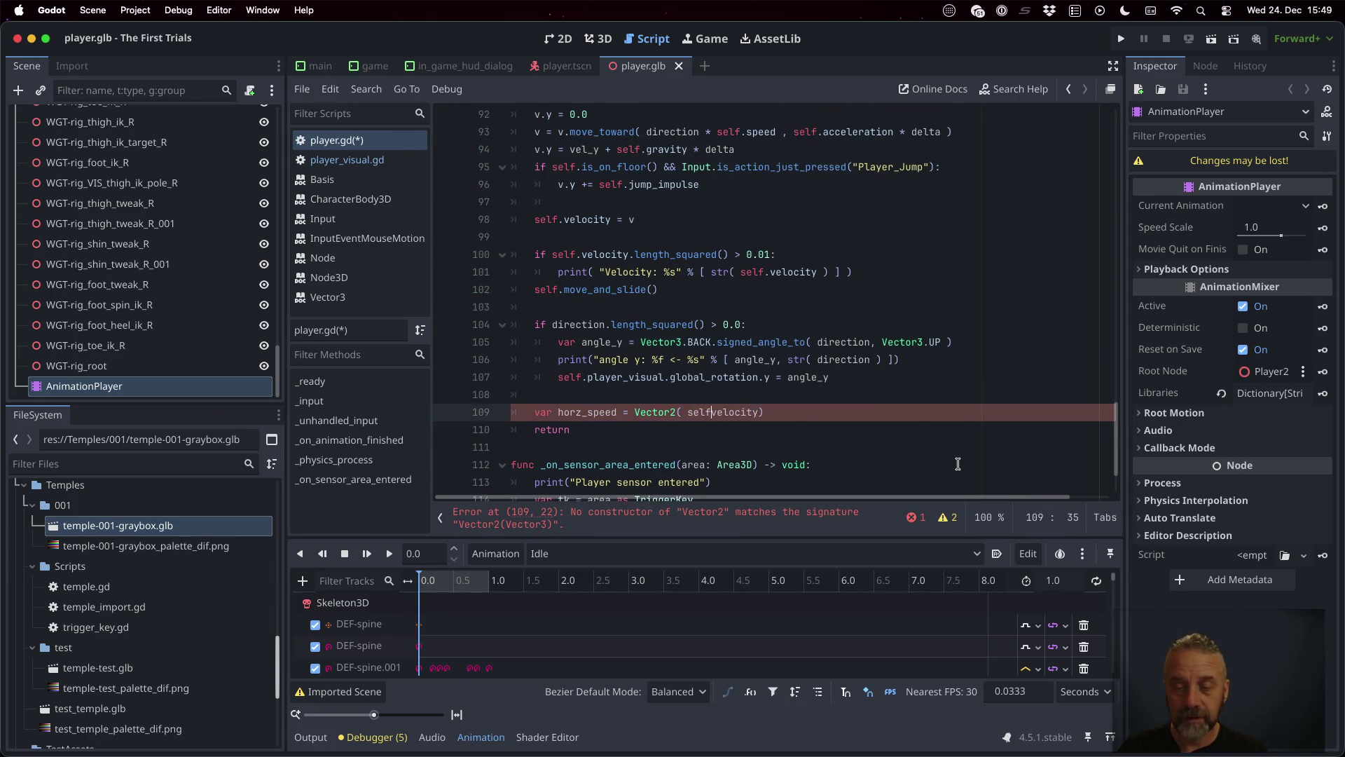
{"action": "key", "text": "Right"}
{"action": "type", "text": ".x"}
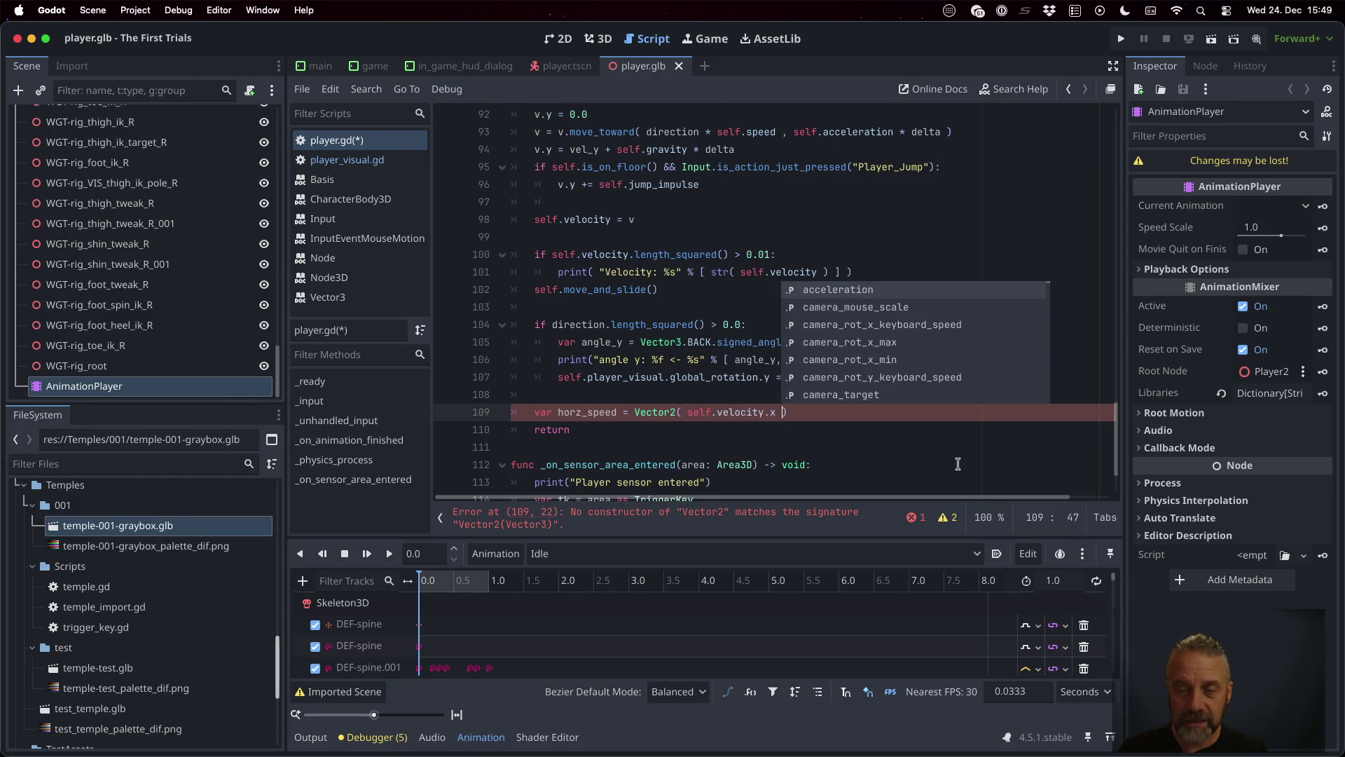
{"action": "key", "text": "Escape"}
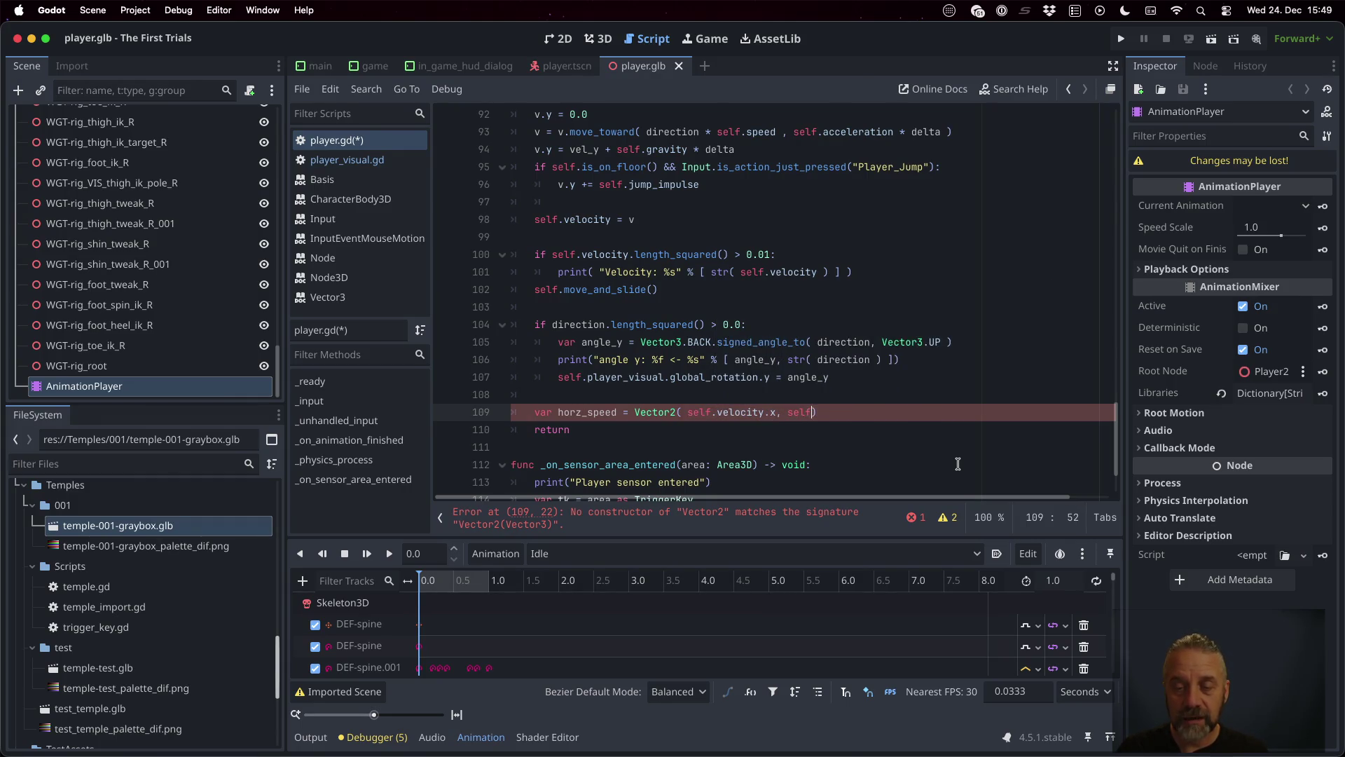
{"action": "type", "text": ".vel"}
{"action": "key", "text": "Return"}
{"action": "type", "text": ".velocity."}
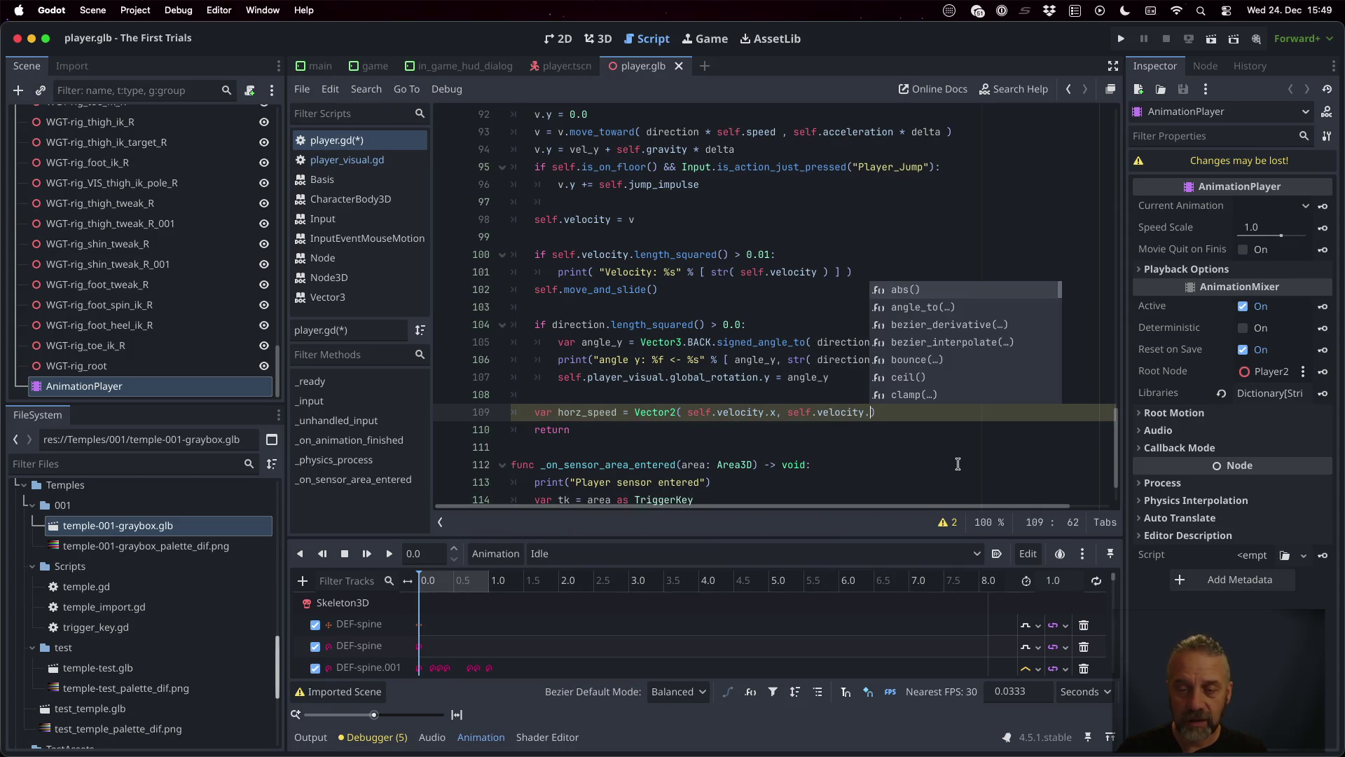
{"action": "type", "text": "z )"}
{"action": "key", "text": "Return"}
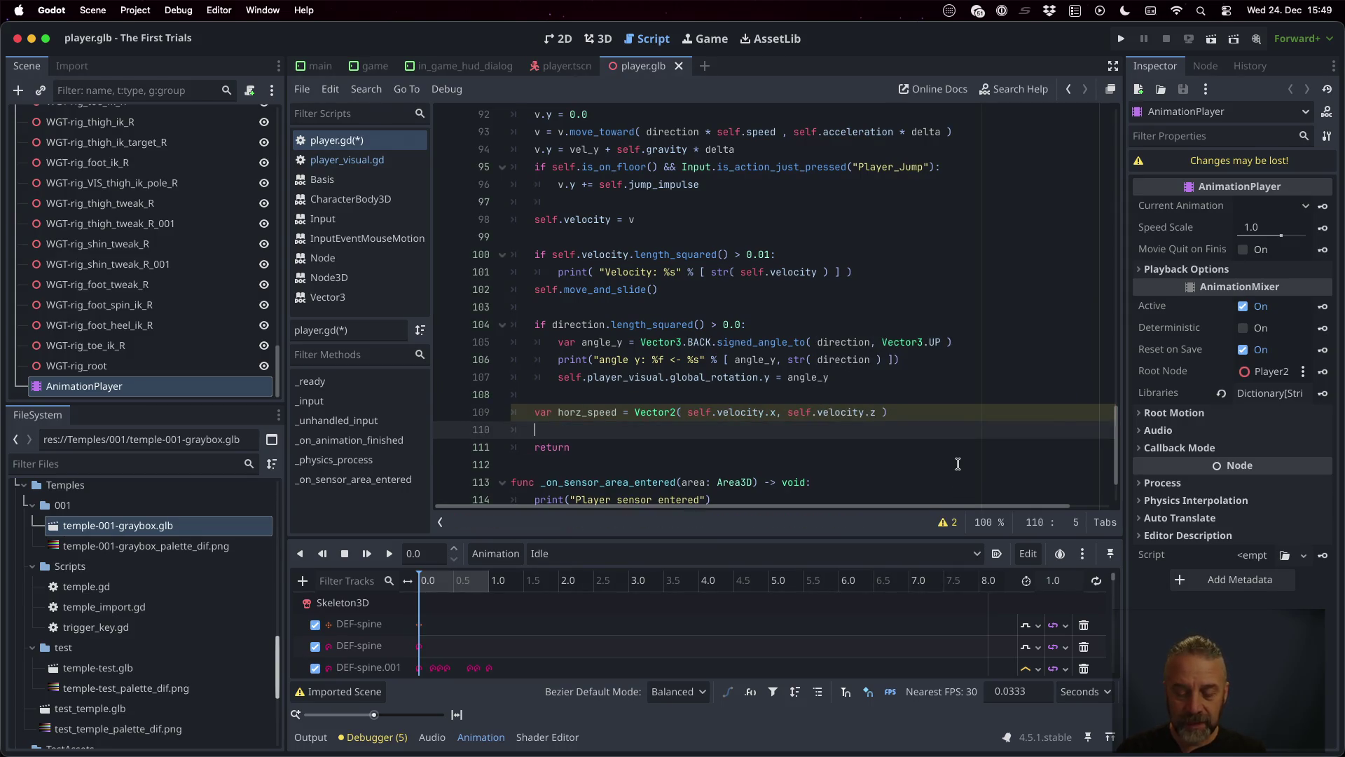
Step: Call player_visual.move() when horz_speed.length_squared() is greater than 0.0
{"action": "type", "text": "ifhorz_speed."}
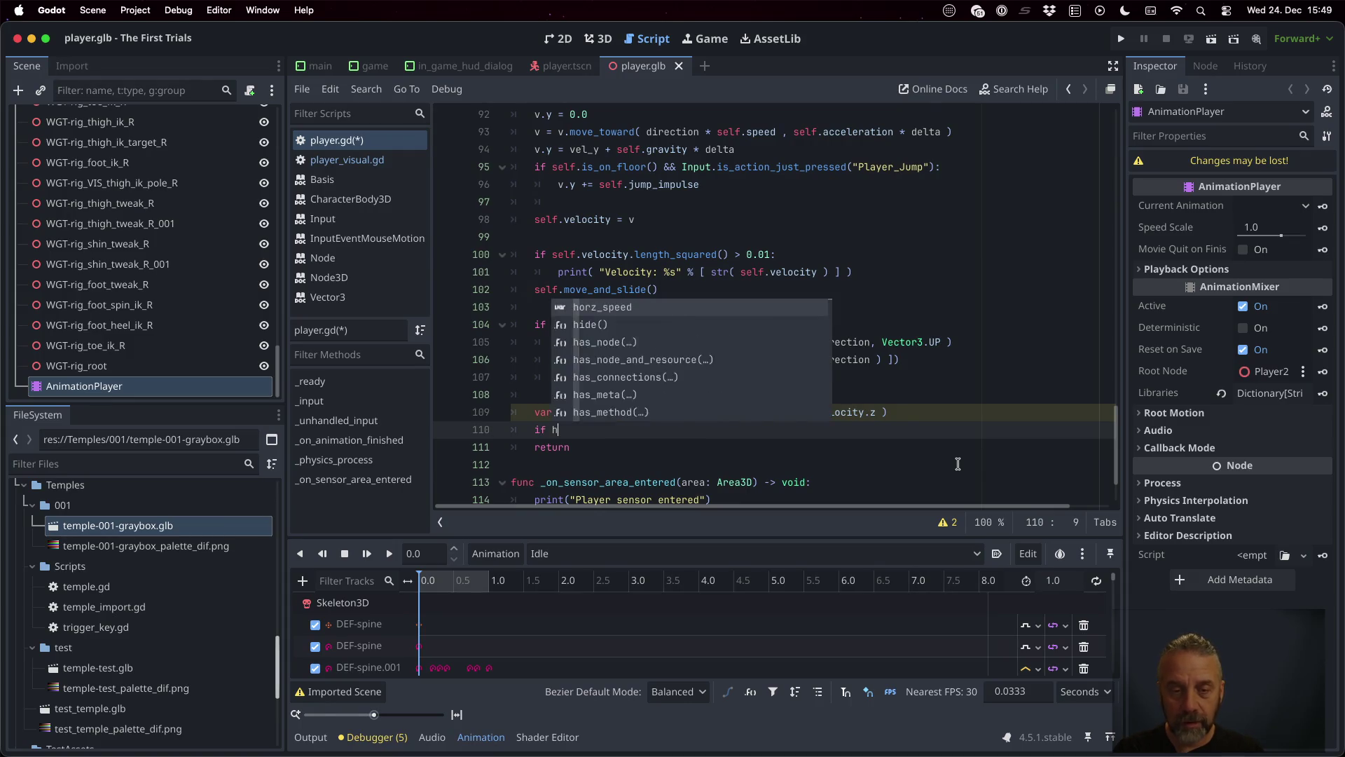
{"action": "type", "text": "s"}
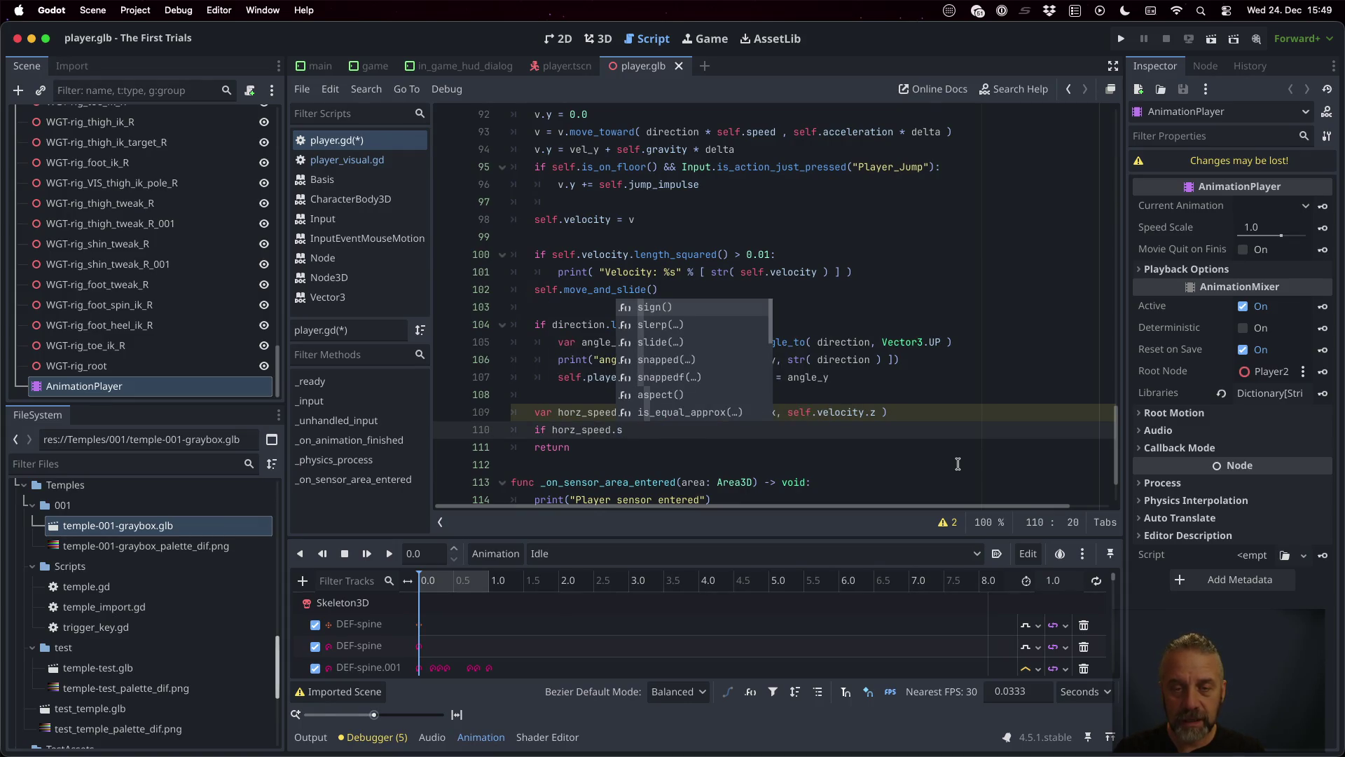
{"action": "type", "text": "q"}
{"action": "key", "text": "Return"}
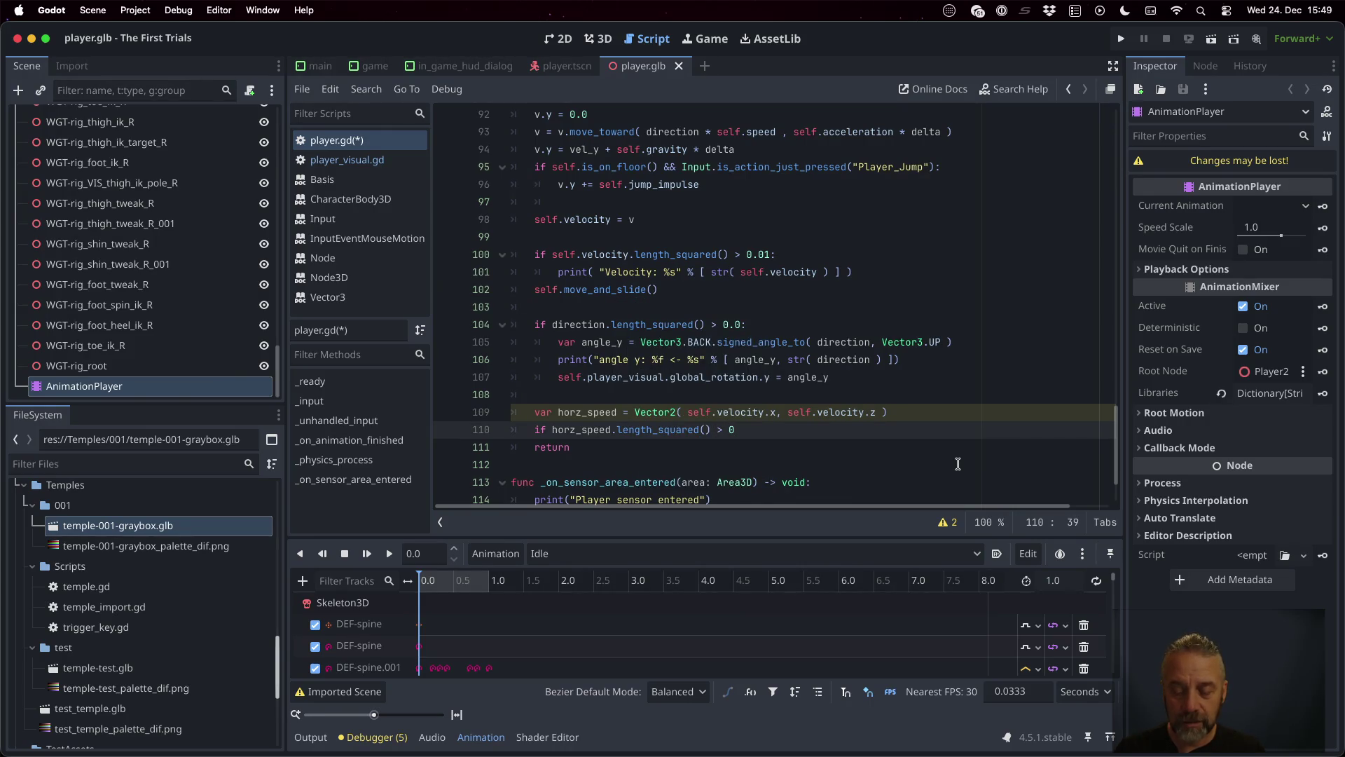
{"action": "type", "text": ".0:"}
{"action": "key", "text": "Return"}
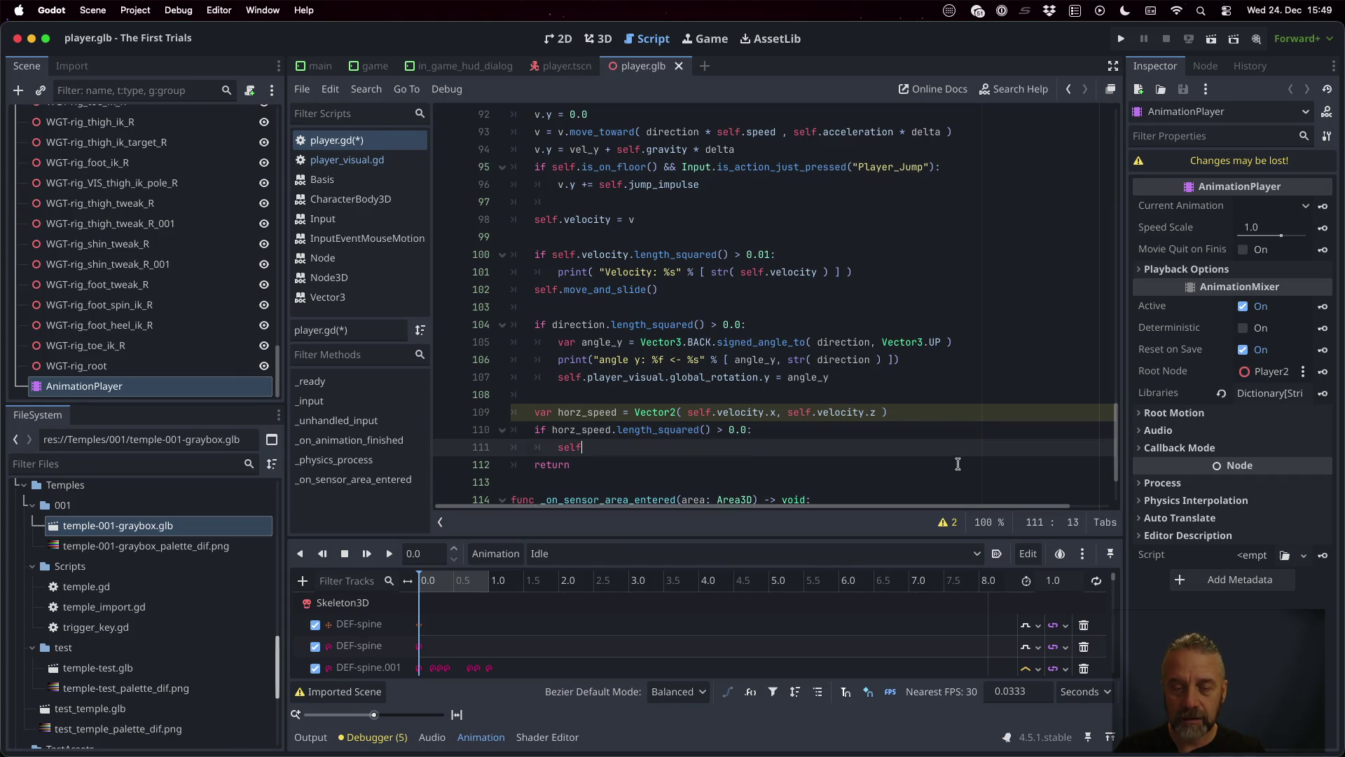
{"action": "type", "text": ".v"}
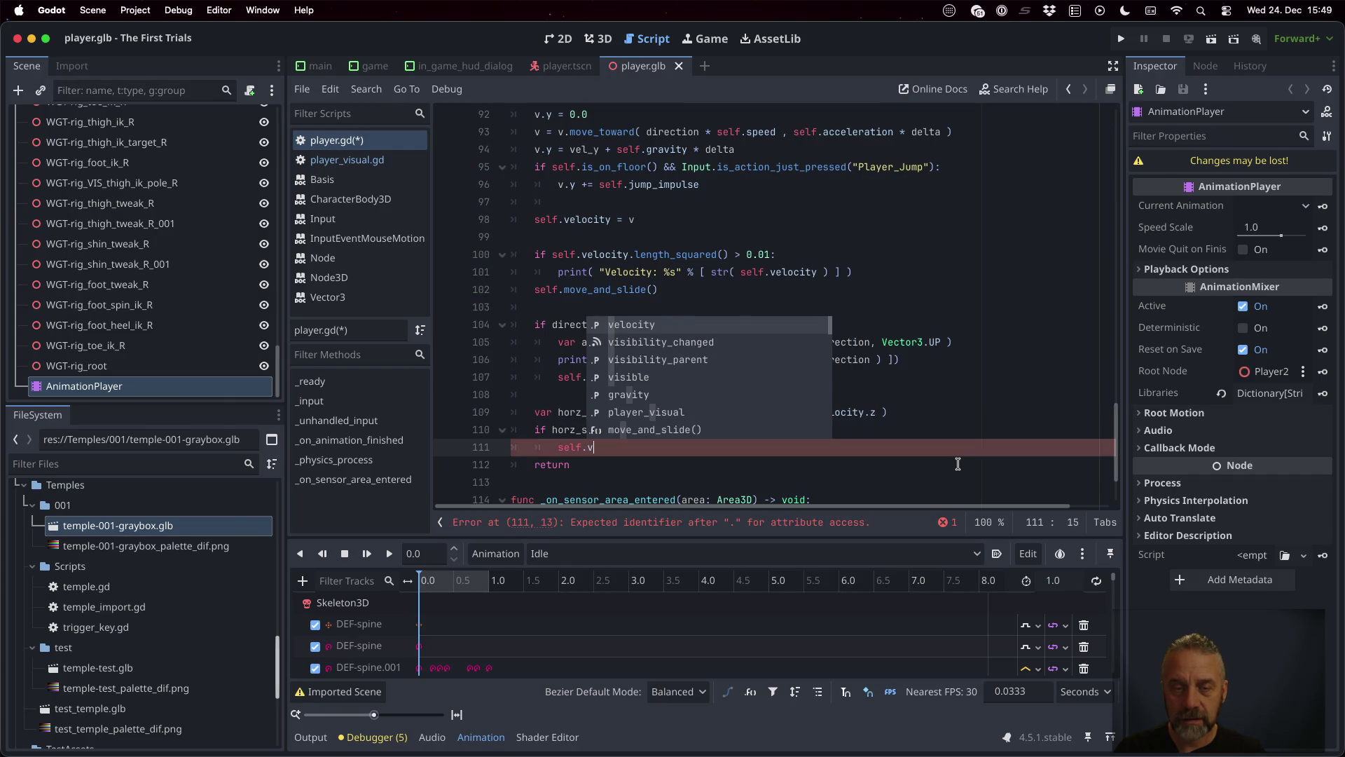
{"action": "key", "text": "Down"}
{"action": "key", "text": "Down"}
{"action": "key", "text": "Down"}
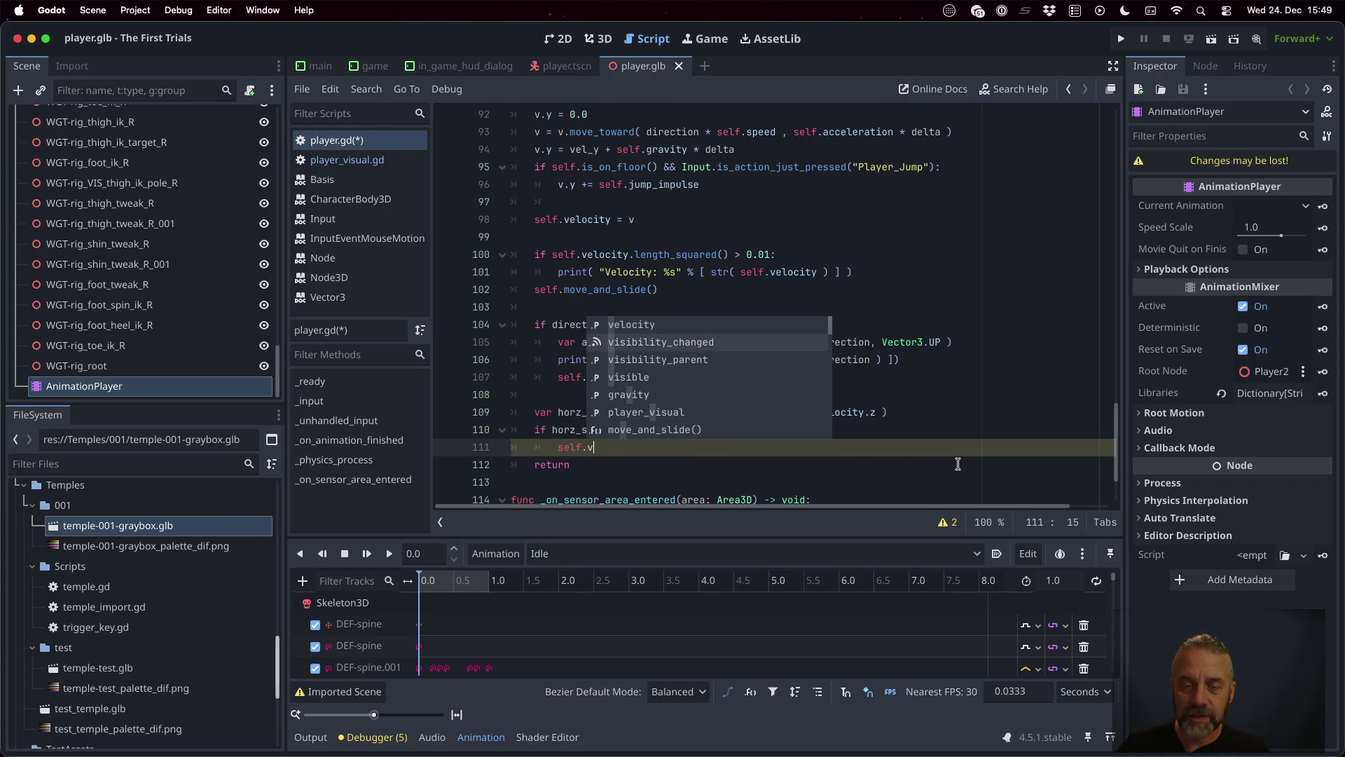
{"action": "key", "text": "Return"}
{"action": "type", "text": "move()"}
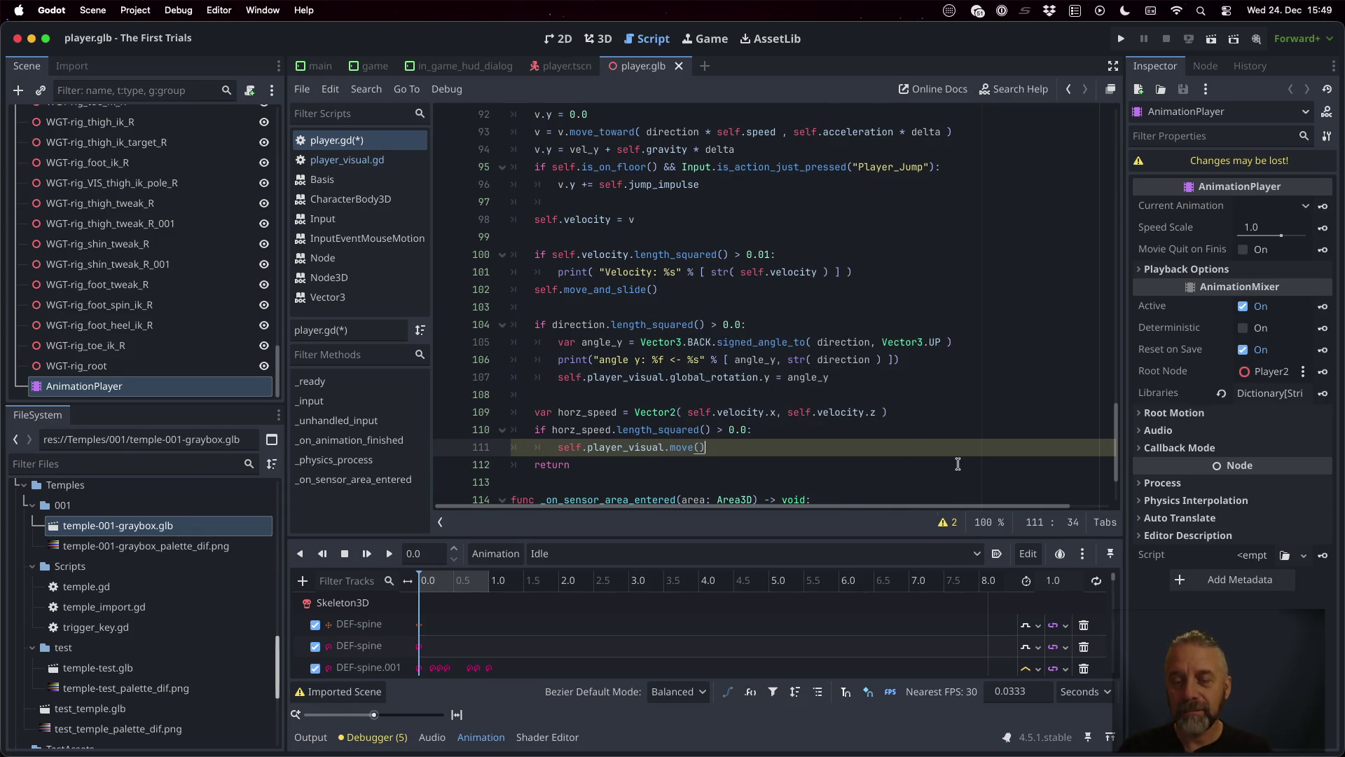
{"action": "key", "text": "Return"}
{"action": "type", "text": "else"}
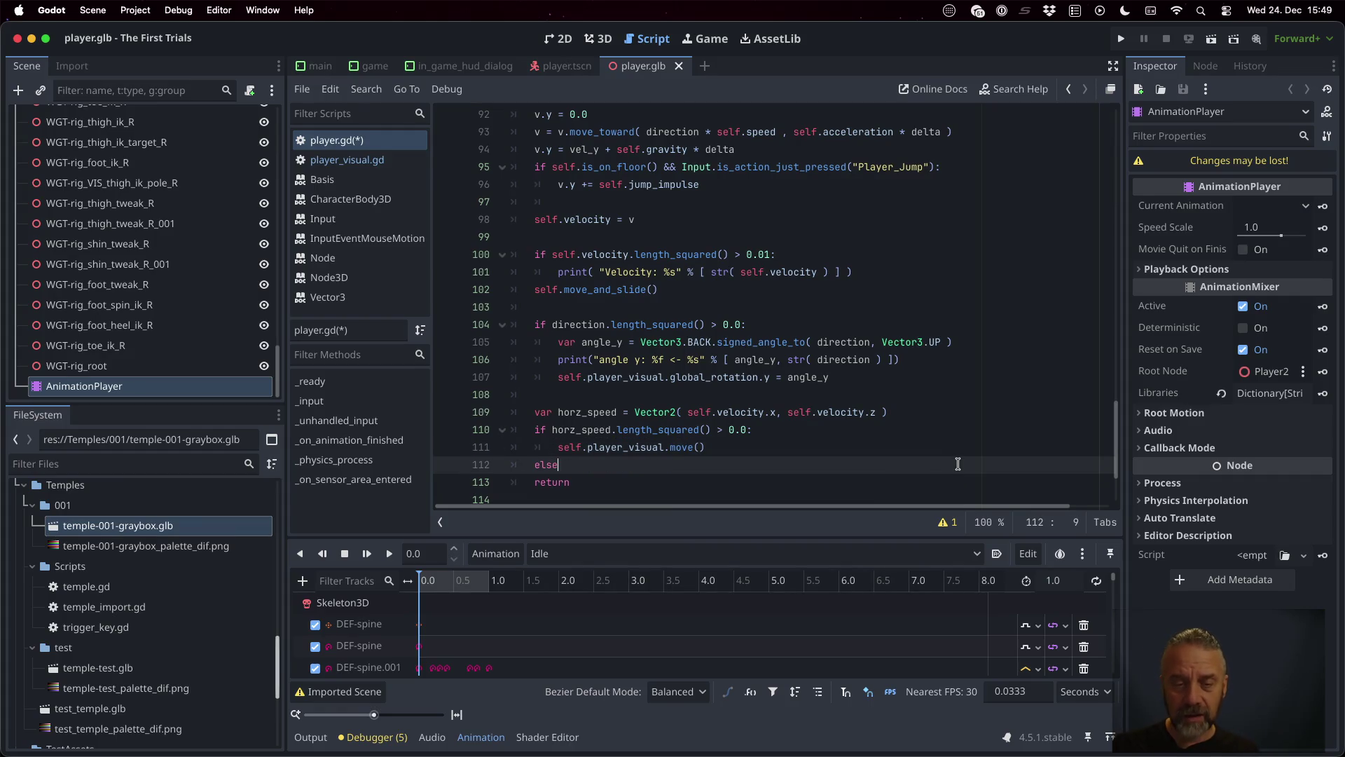
Step: Call player_visual.idle() in the else branch
{"action": "type", "text": ":"}
{"action": "key", "text": "Return"}
{"action": "type", "text": ".player_"}
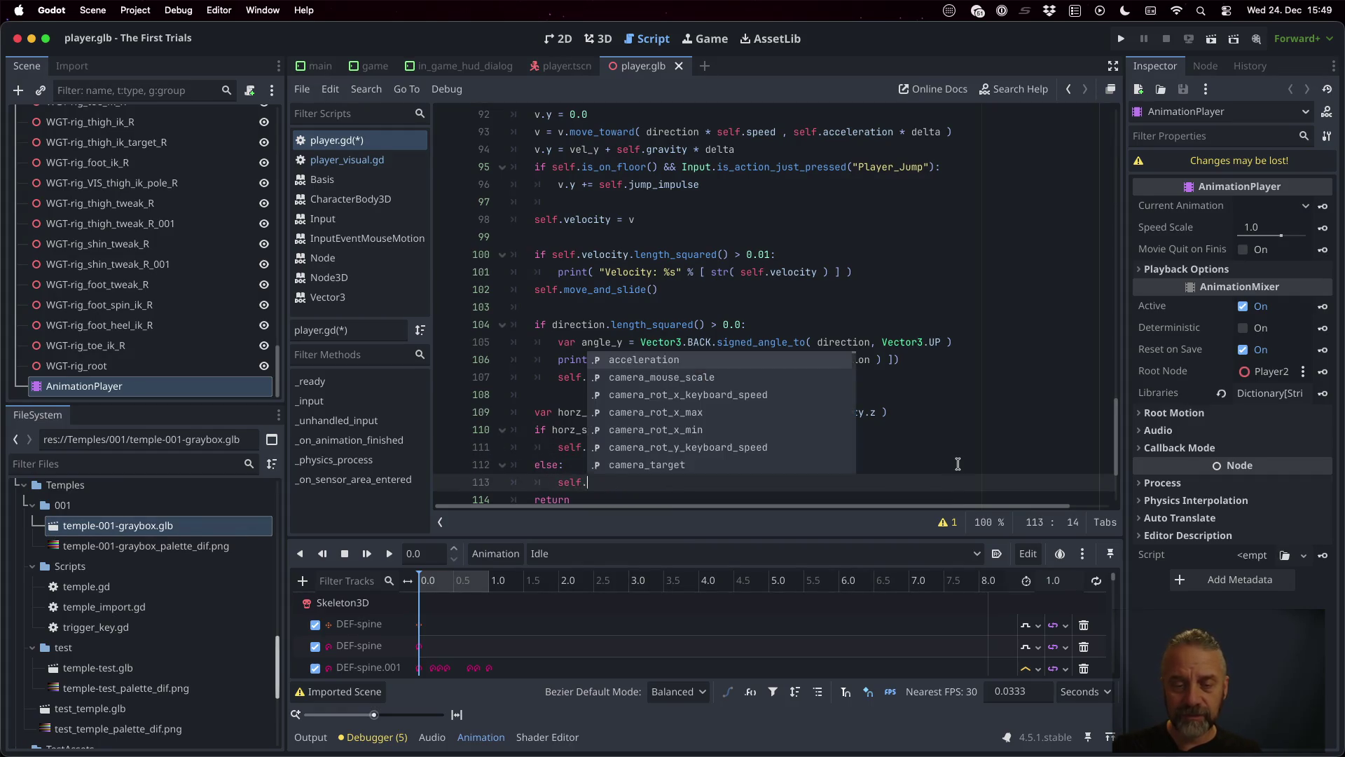
{"action": "key", "text": "Return"}
{"action": "type", "text": ".idle"}
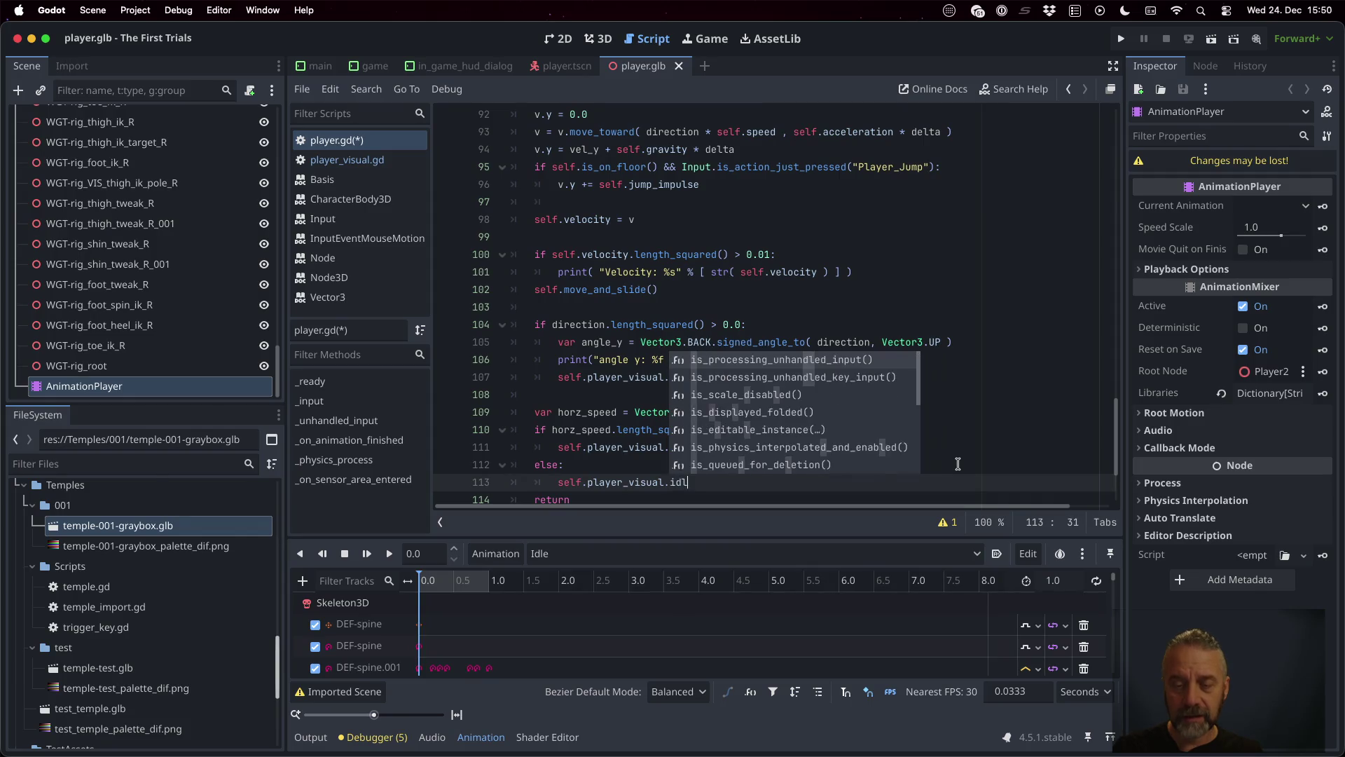
{"action": "key", "text": "Return"}
Step: Delete the leftover return line, save player.gd, and run the game
{"action": "key", "text": "Down"}
{"action": "key", "text": "shift+Home"}
{"action": "key", "text": "shift+Home"}
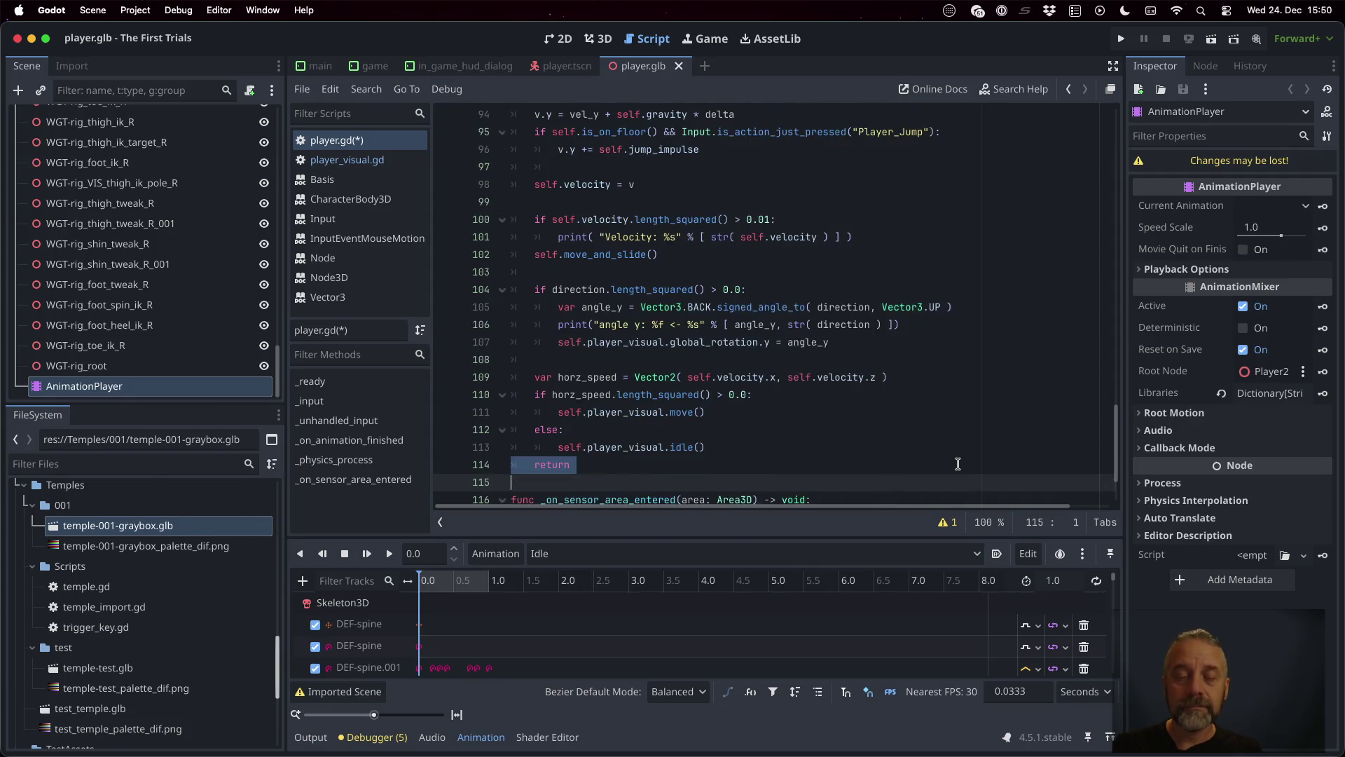
{"action": "key", "text": "BackSpace"}
{"action": "key", "text": "ctrl+s"}
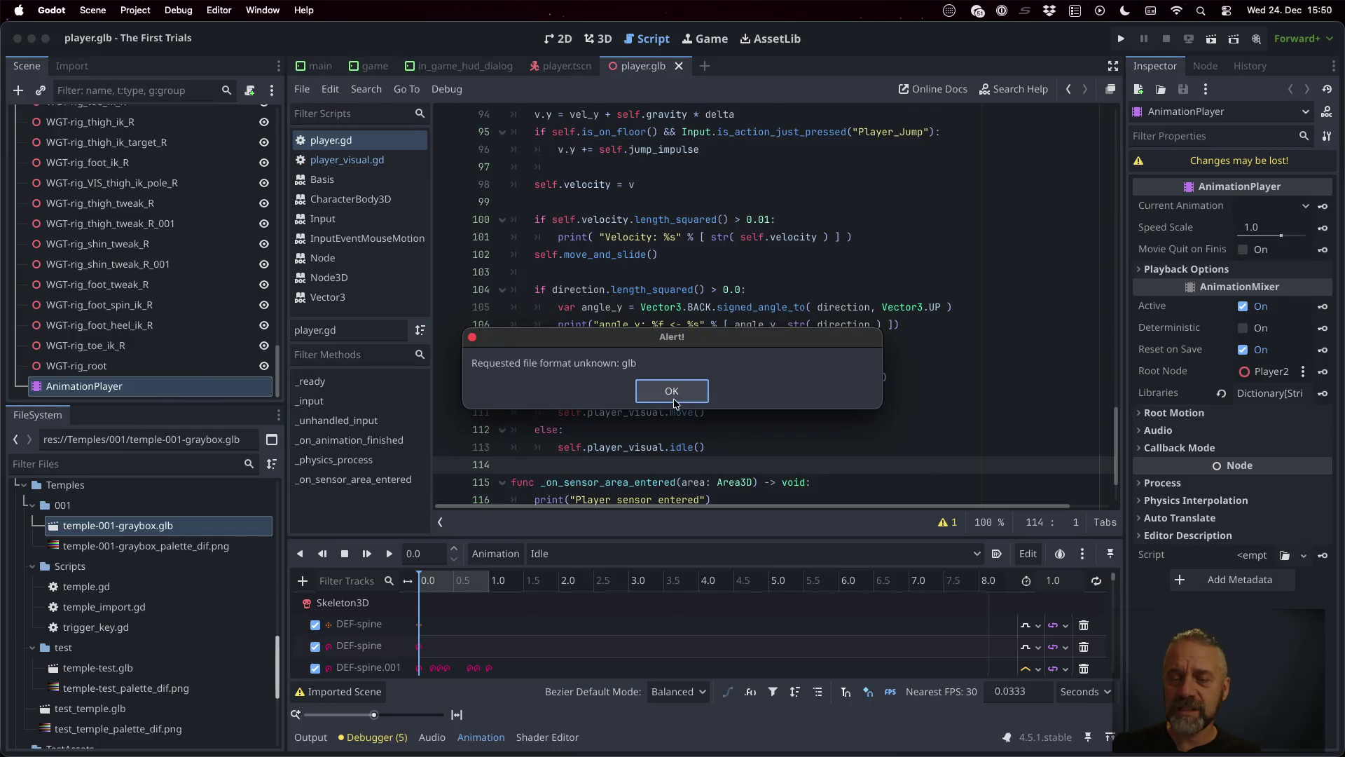
{"action": "key", "text": "Return"}
{"action": "left_click", "coordinate": [1122, 40]}
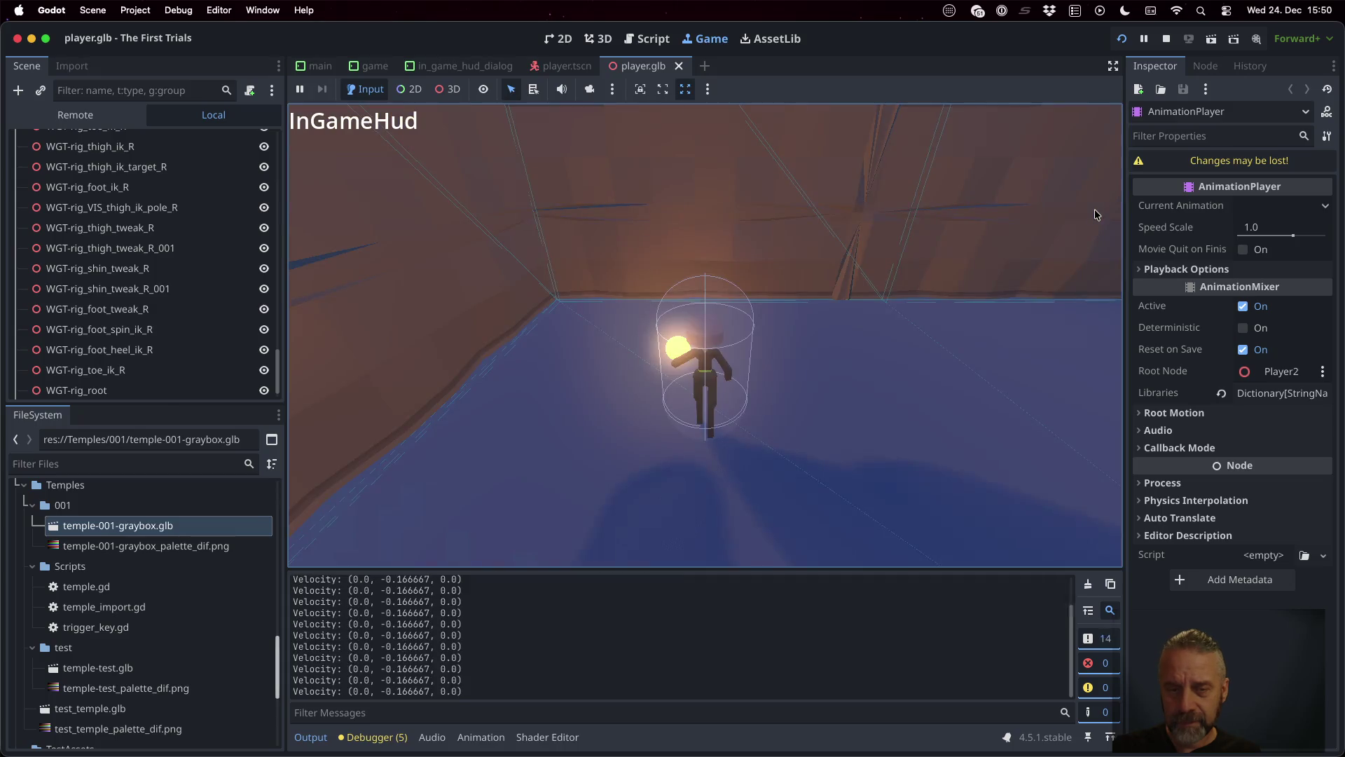
Step: Walk the character around the temple level with WASD to test the move animation
{"action": "key", "text": "a"}
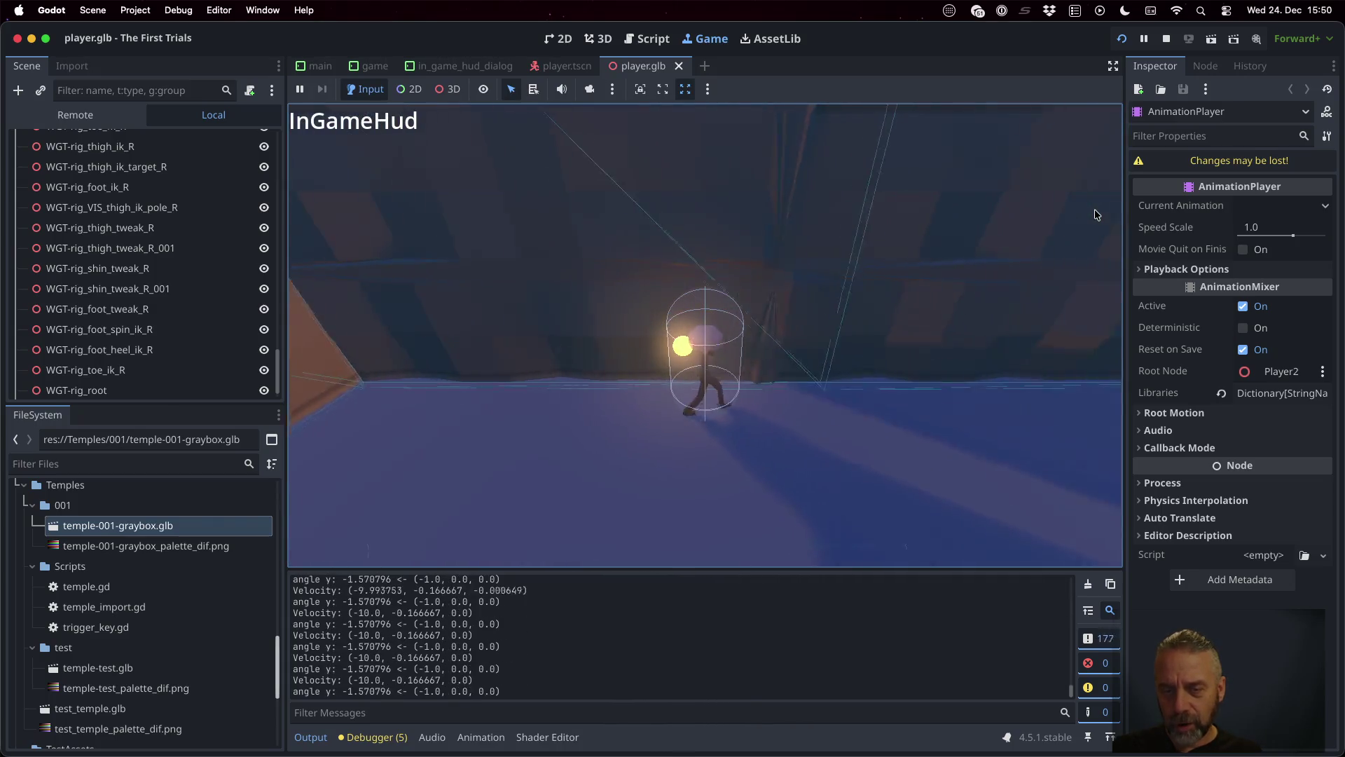
{"action": "key", "text": "w"}
{"action": "key", "text": "d"}
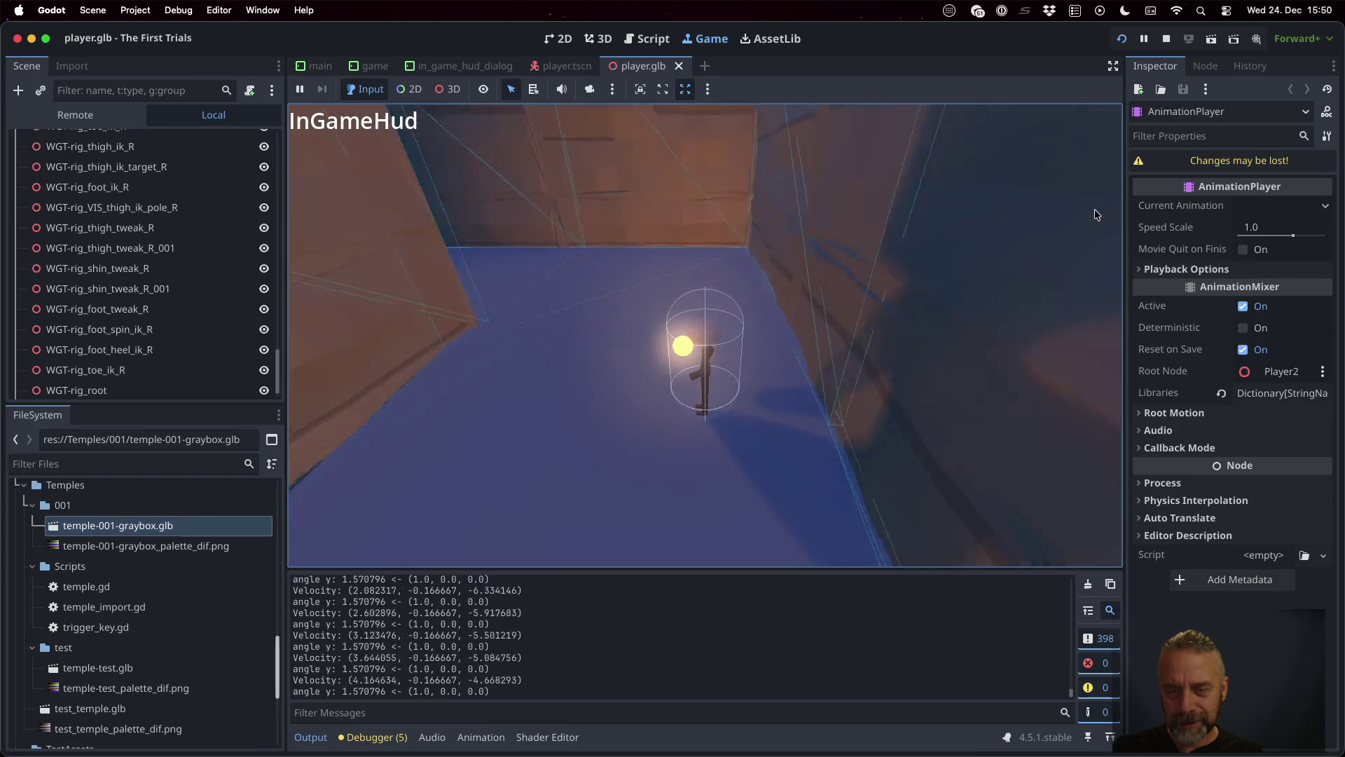
{"action": "scroll", "coordinate": [1094, 209], "scroll_direction": "up", "scroll_amount": 5}
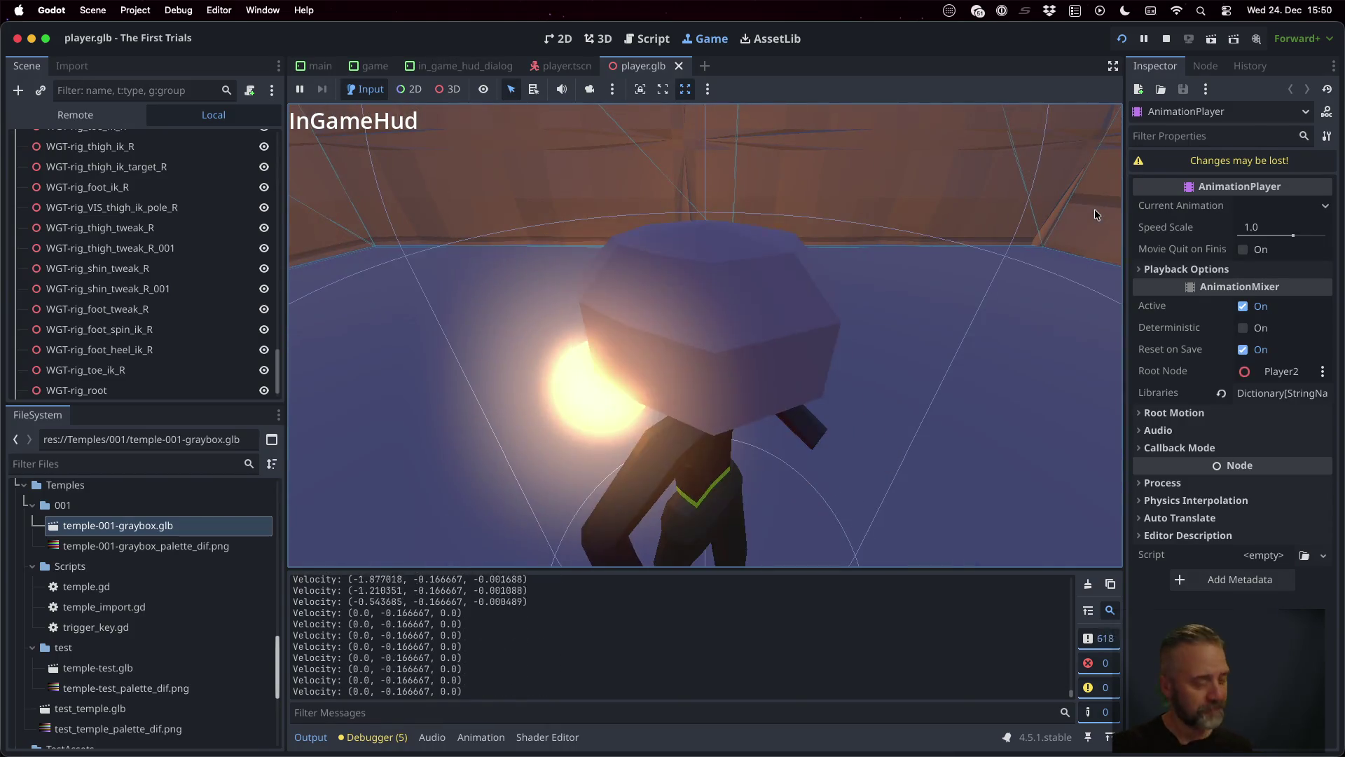
{"action": "scroll", "coordinate": [1094, 209], "scroll_direction": "down", "scroll_amount": 5}
{"action": "key", "text": "w"}
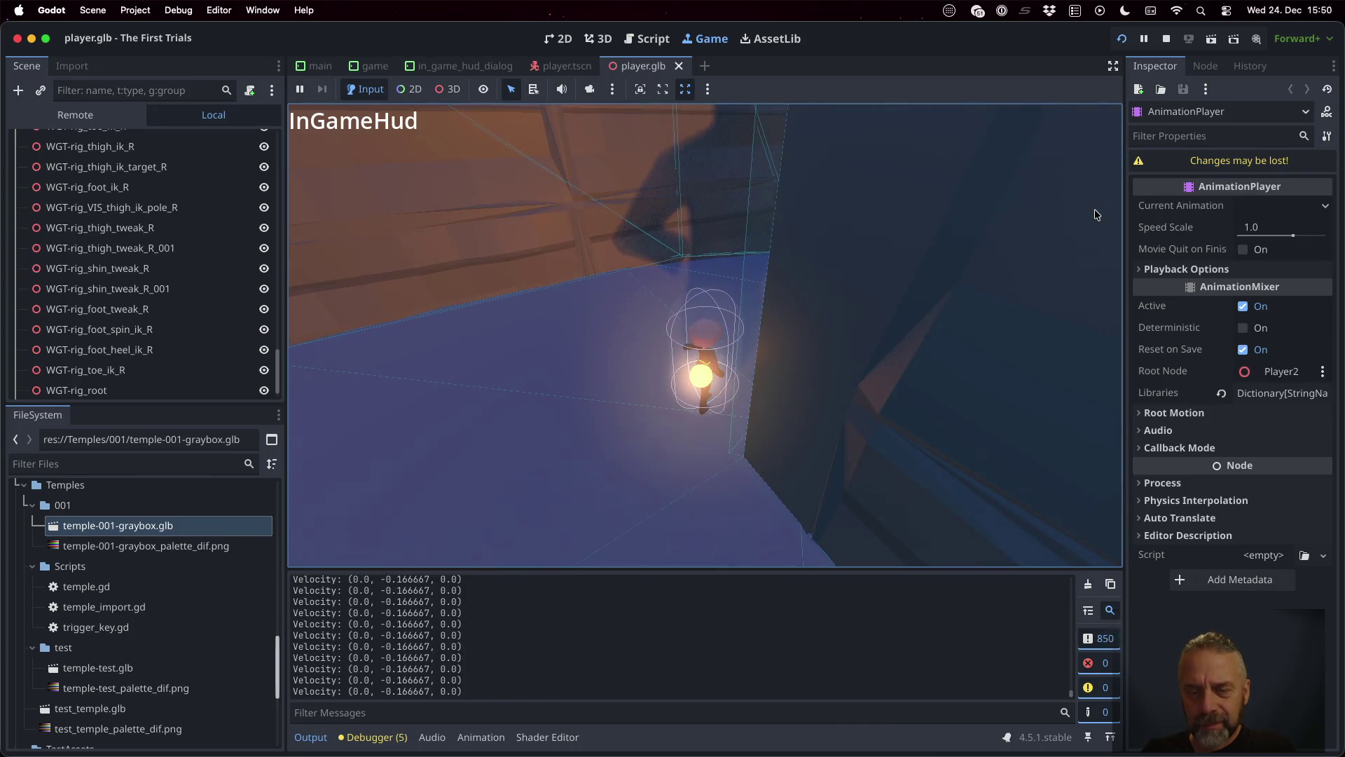
{"action": "key", "text": "w"}
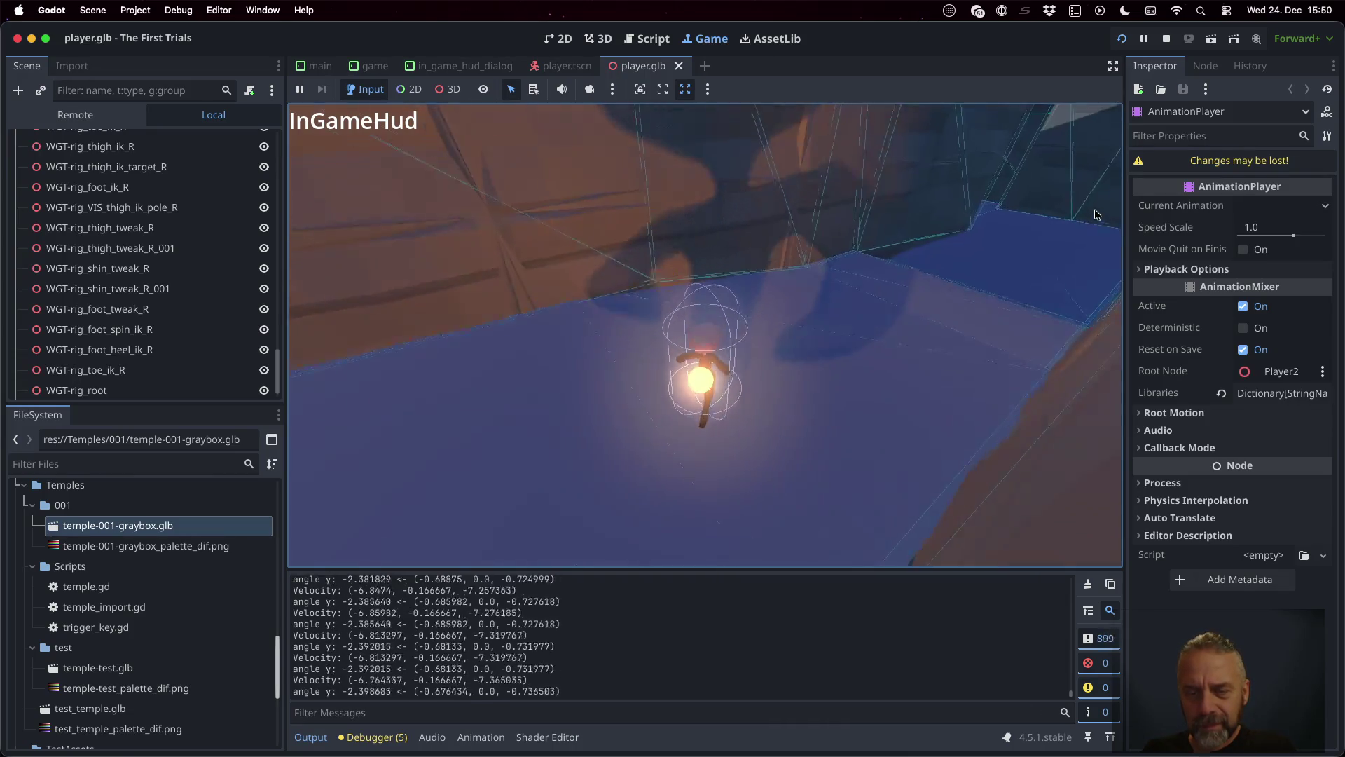
{"action": "key", "text": "w"}
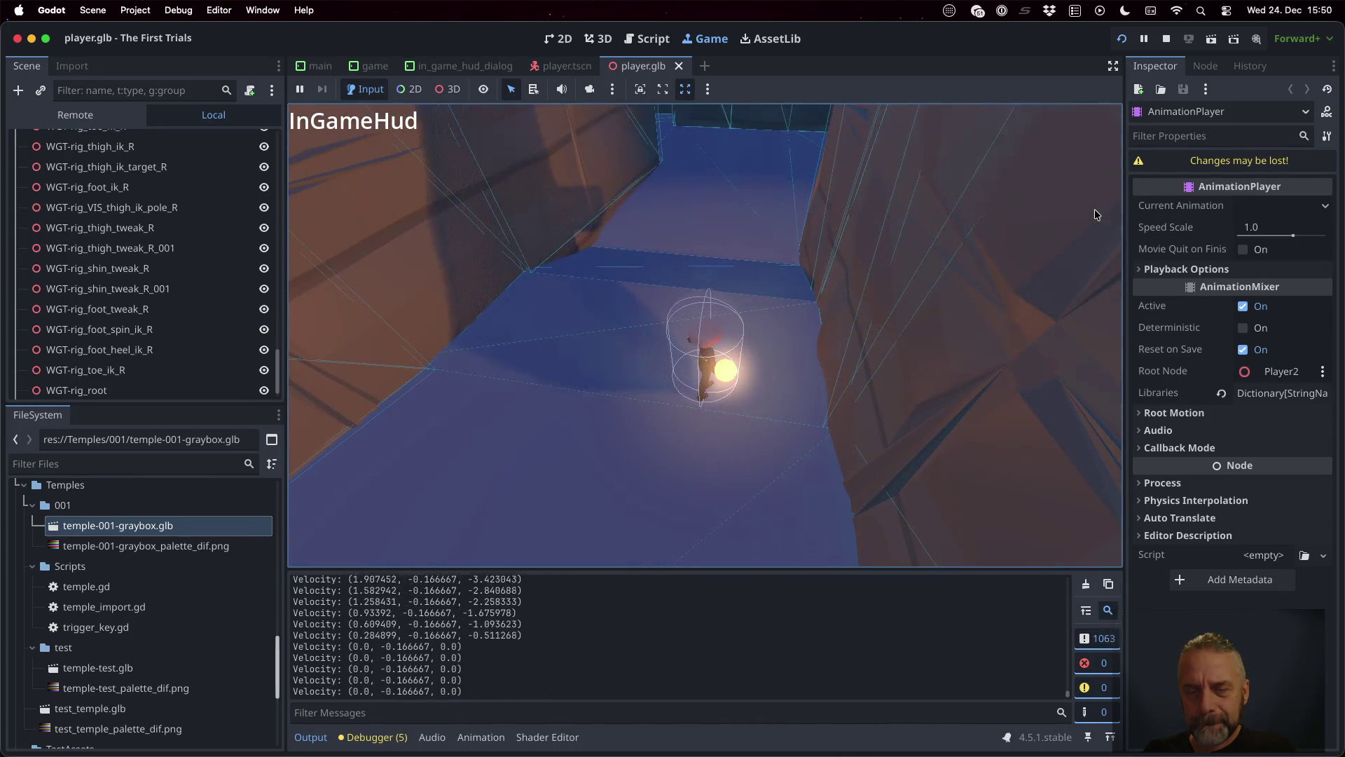
{"action": "key", "text": "w"}
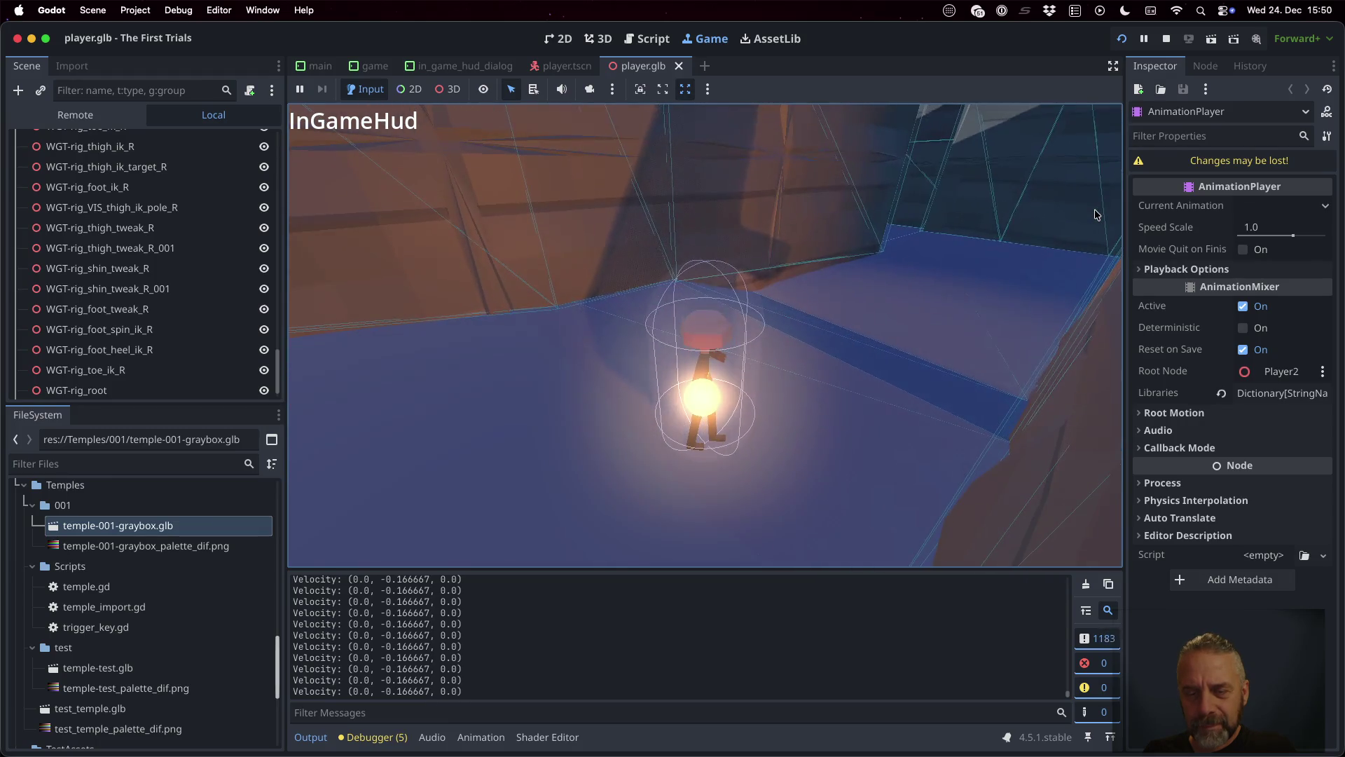
{"action": "key", "text": "w"}
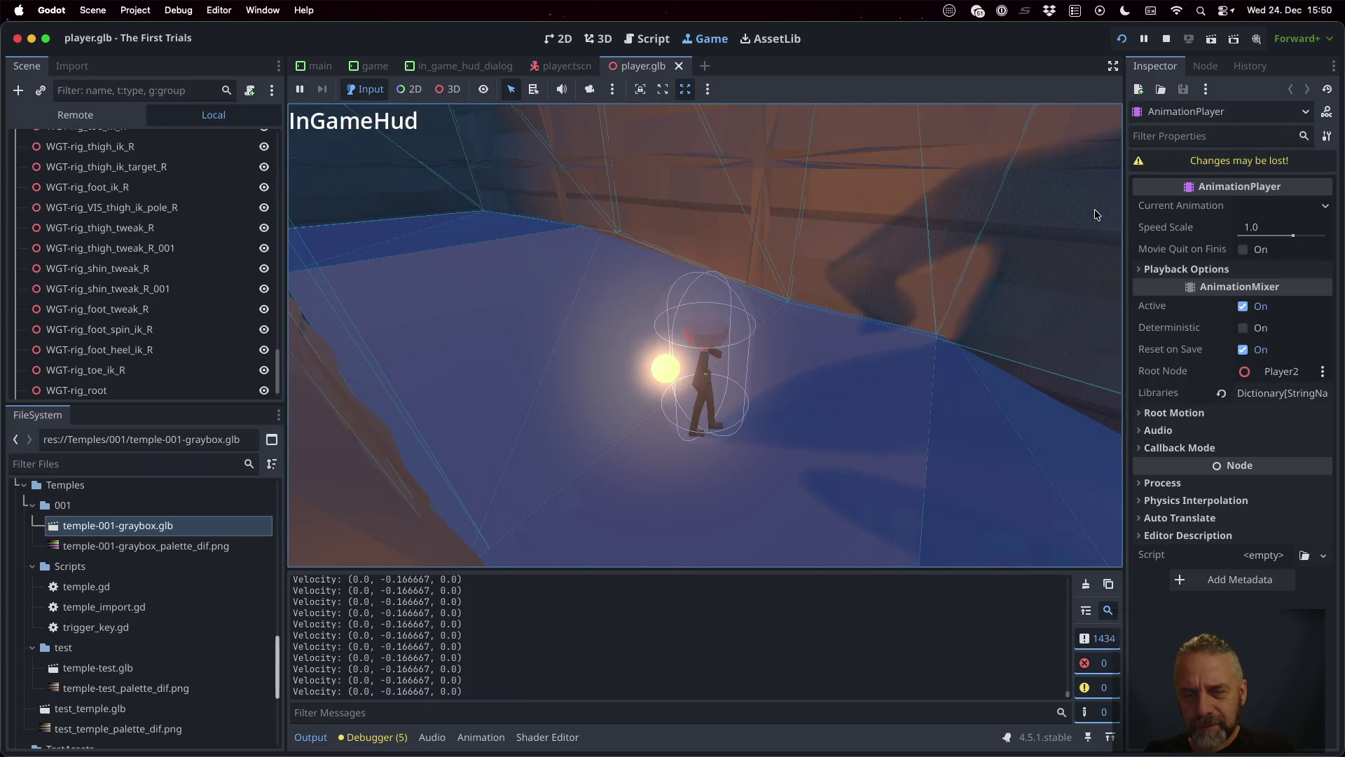
{"action": "key", "text": "w"}
{"action": "key", "text": "w"}
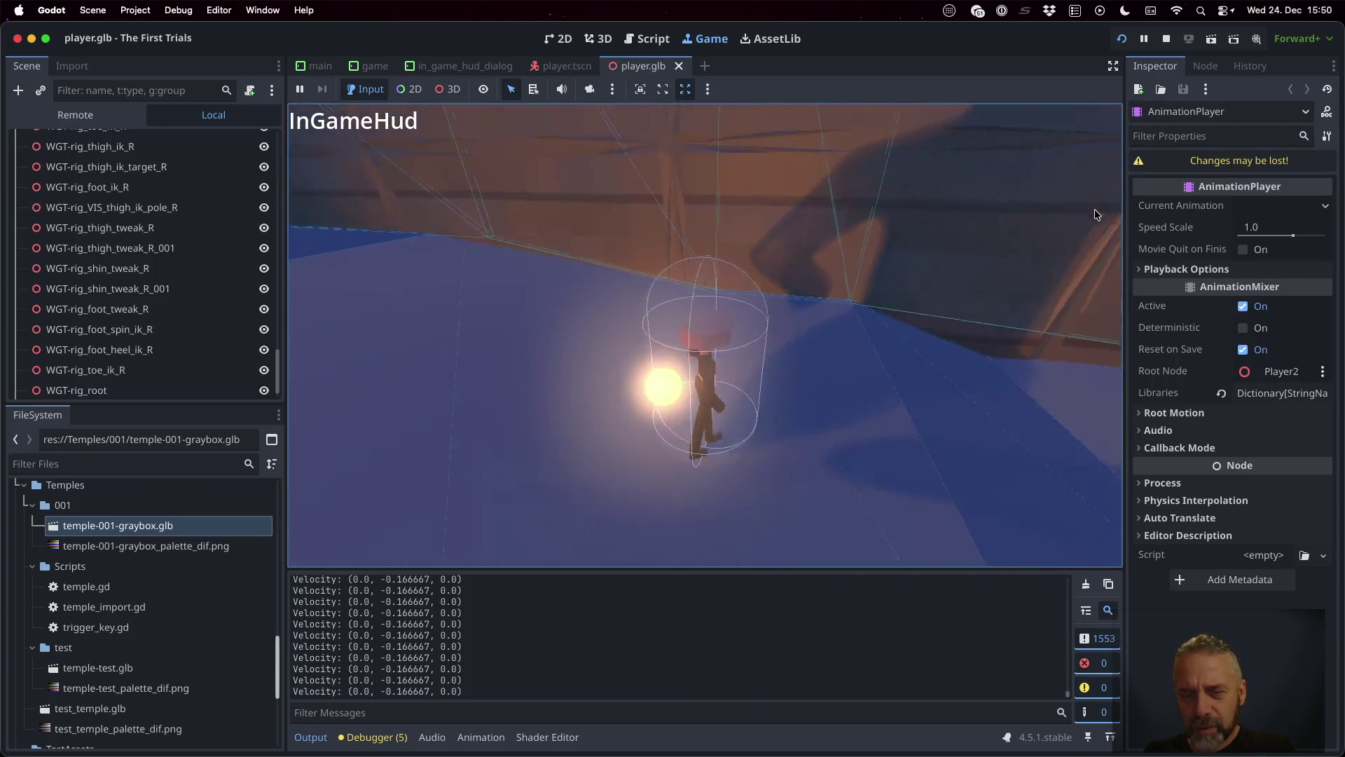
Step: Run and jump across ledges and past the gate, reversing direction several times
{"action": "key", "text": "w"}
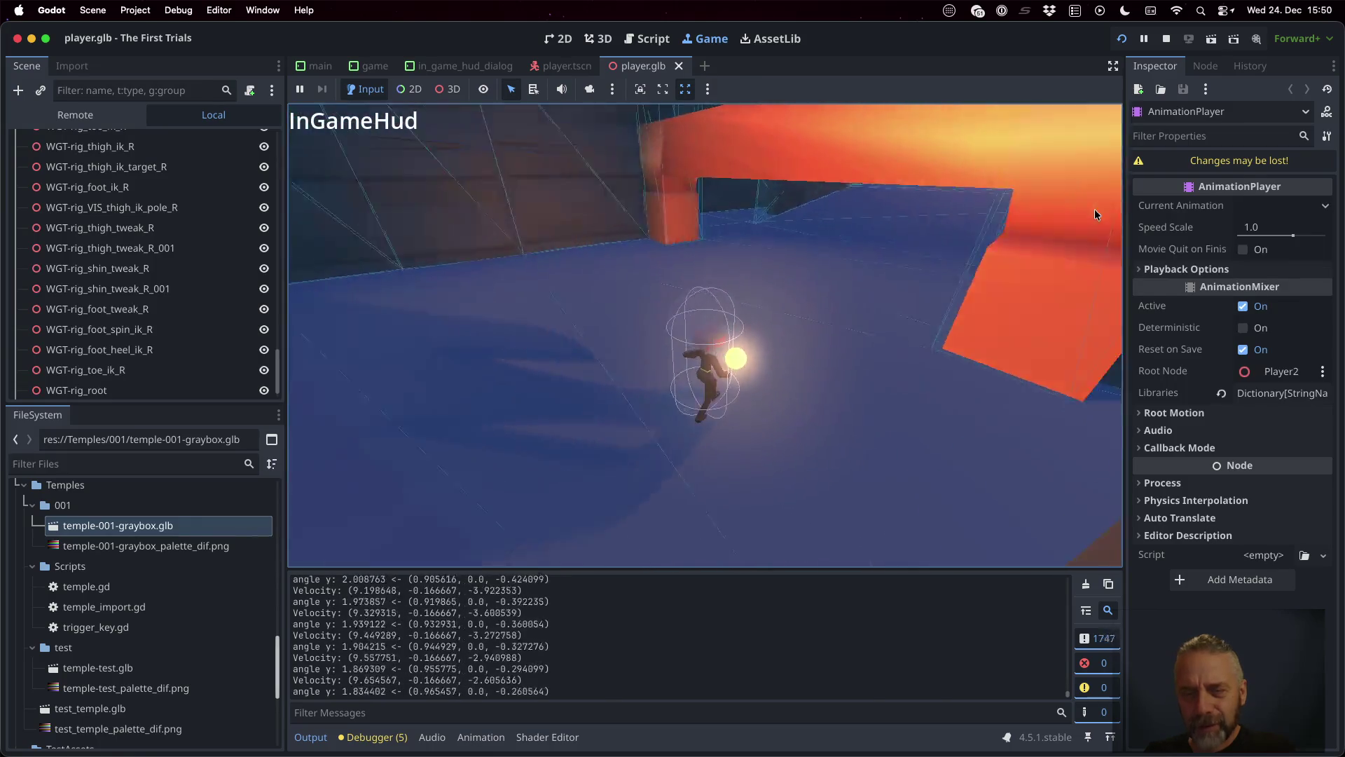
{"action": "key", "text": "space"}
{"action": "key", "text": "w"}
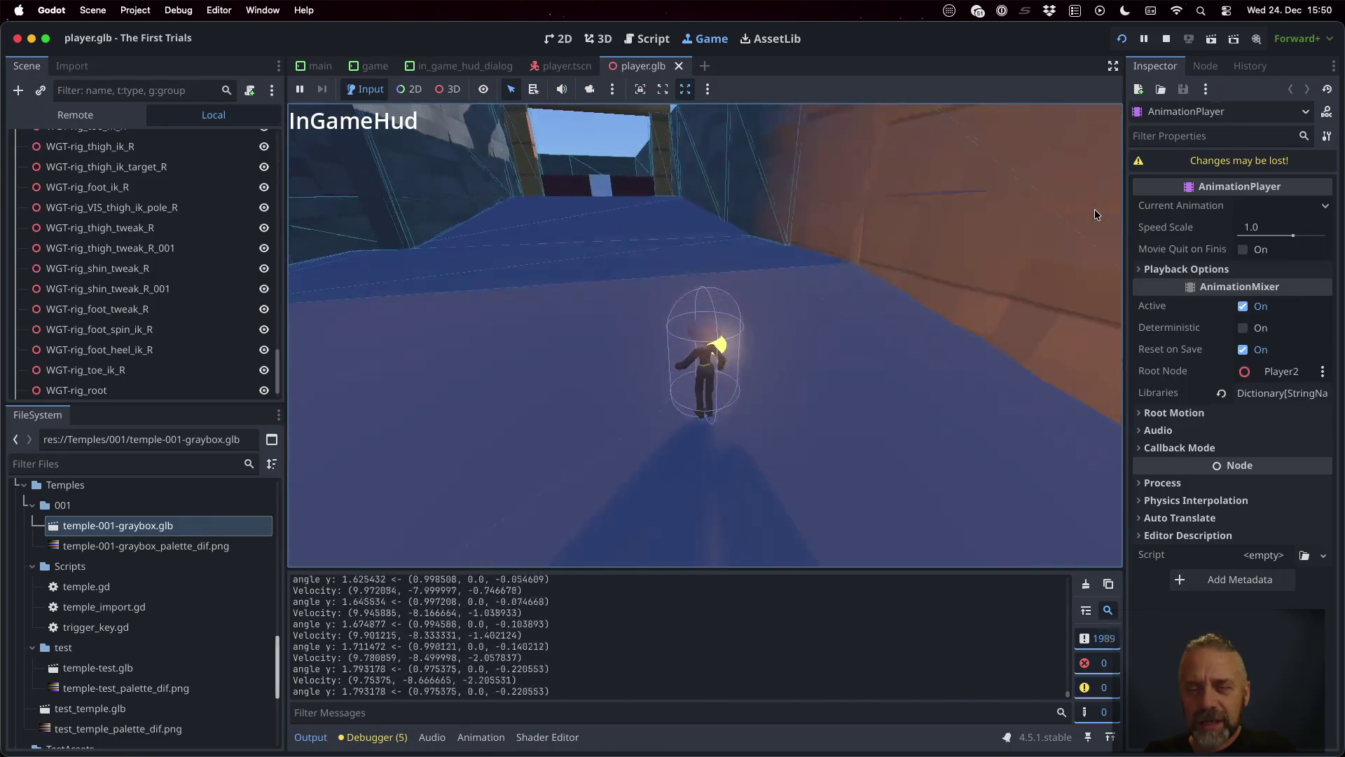
{"action": "key", "text": "space"}
{"action": "key", "text": "w"}
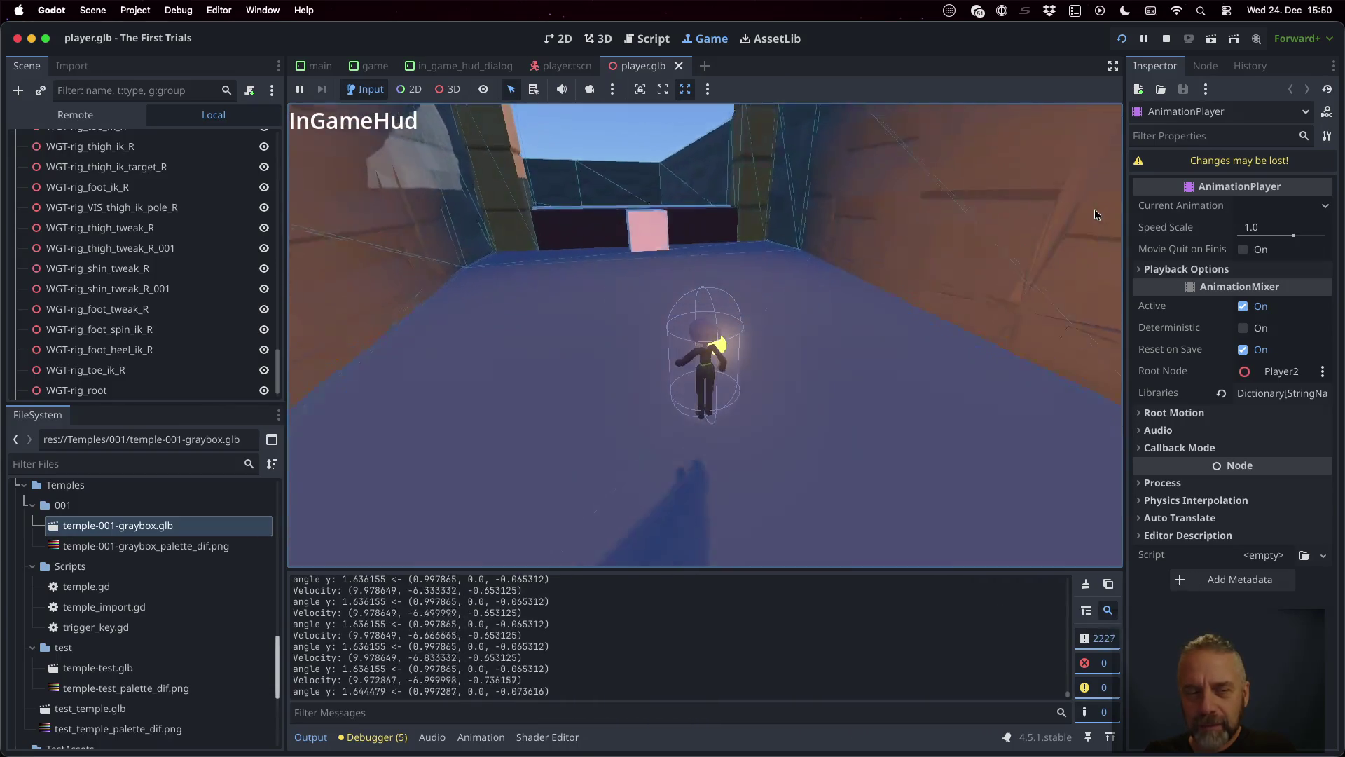
{"action": "key", "text": "w"}
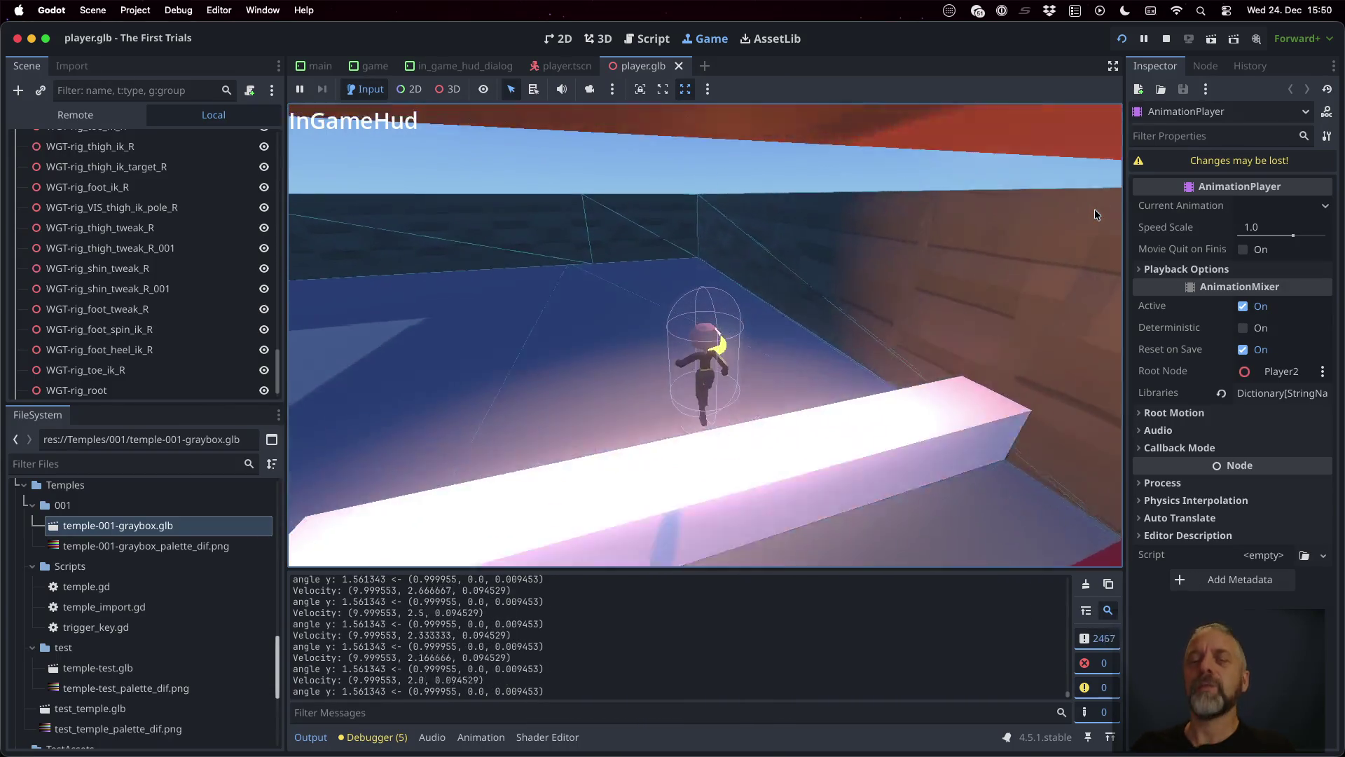
{"action": "key", "text": "w"}
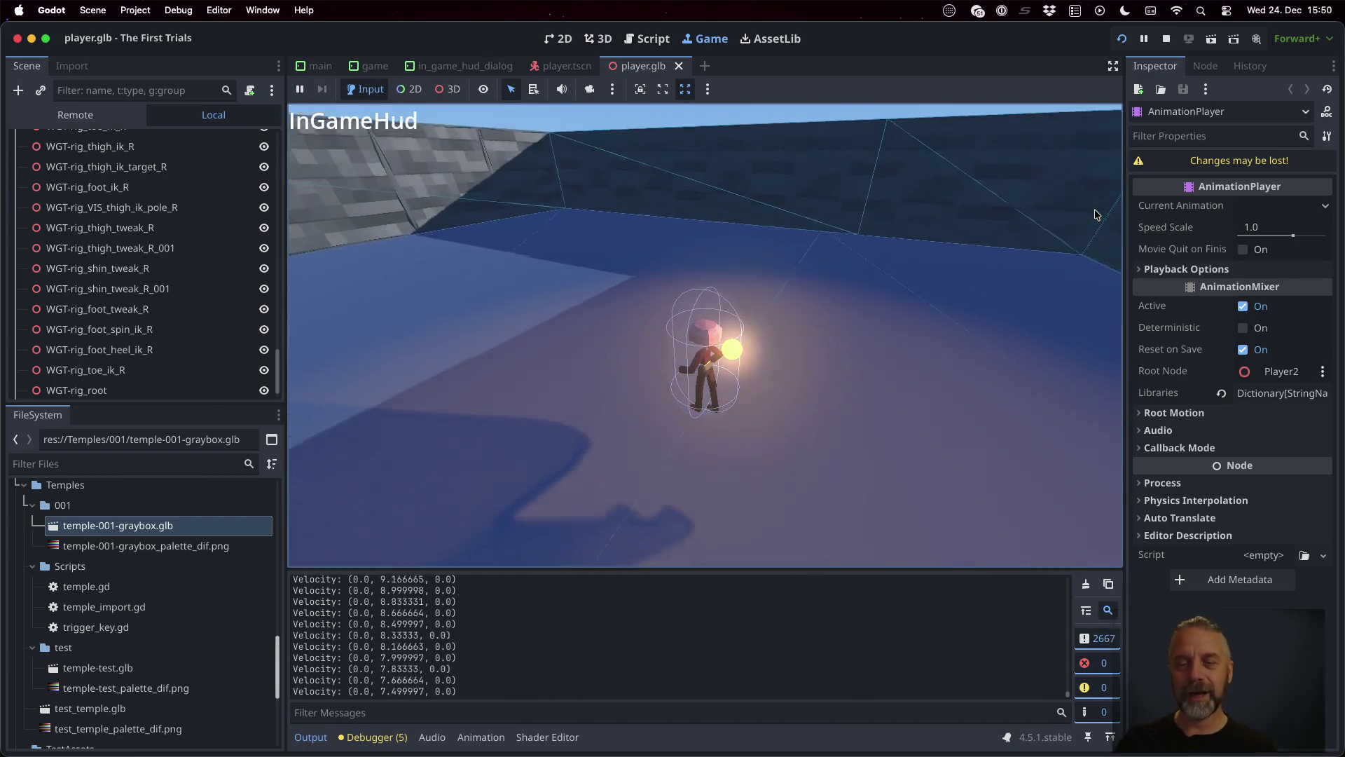
{"action": "key", "text": "space"}
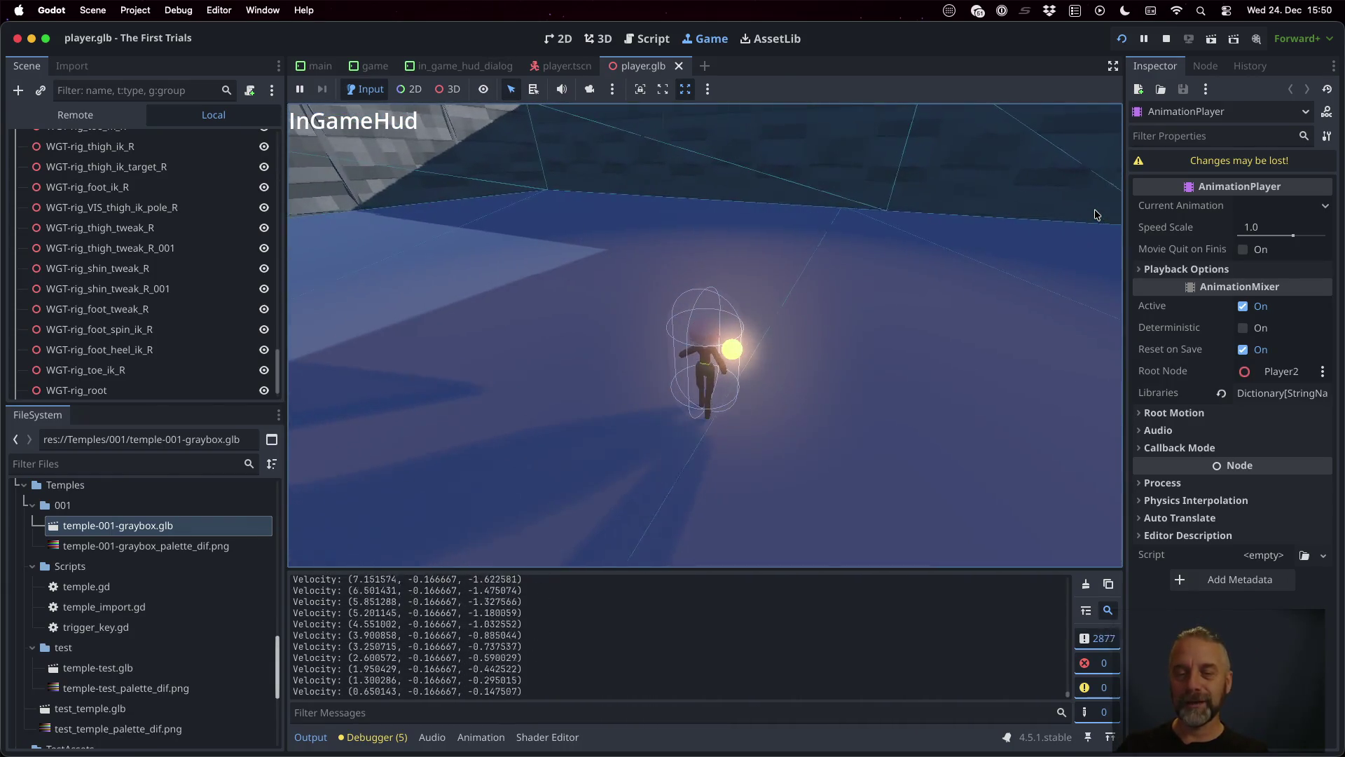
{"action": "key", "text": "w"}
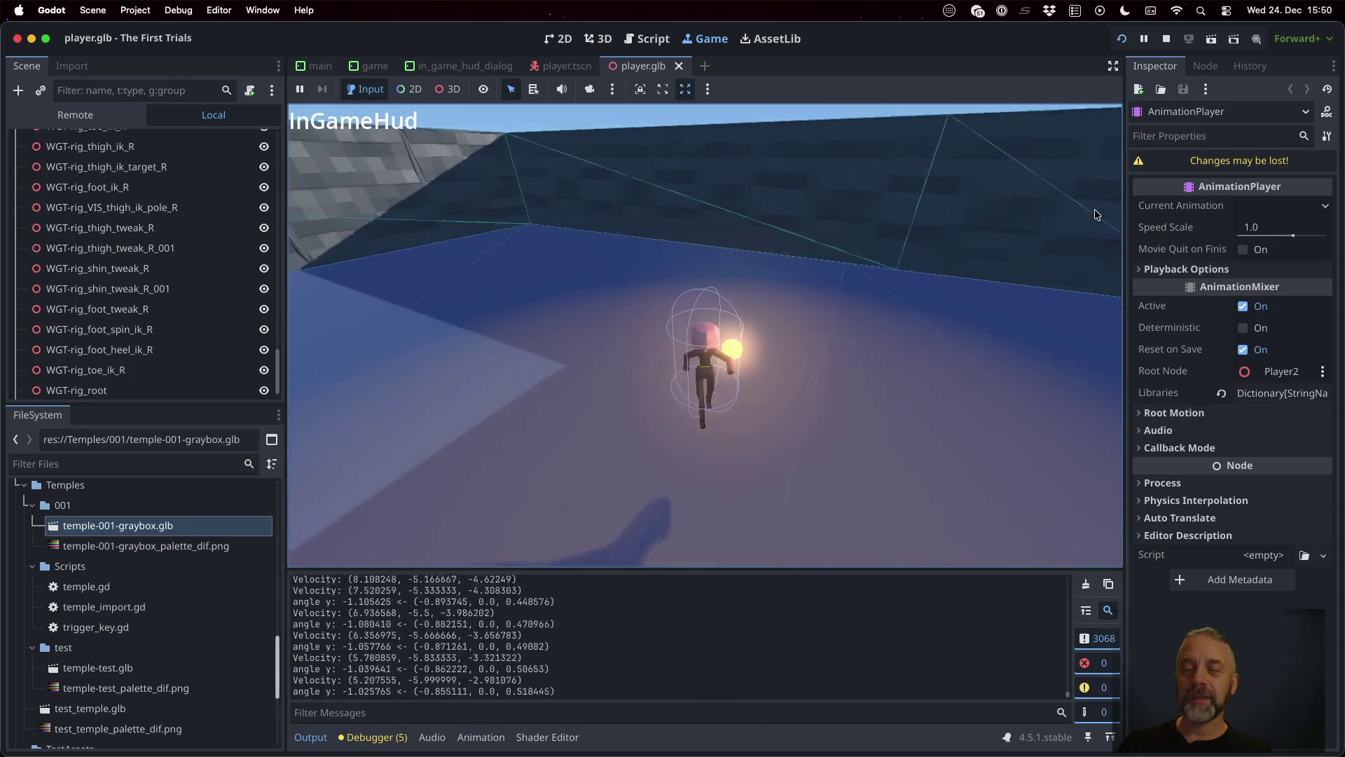
{"action": "key", "text": "space"}
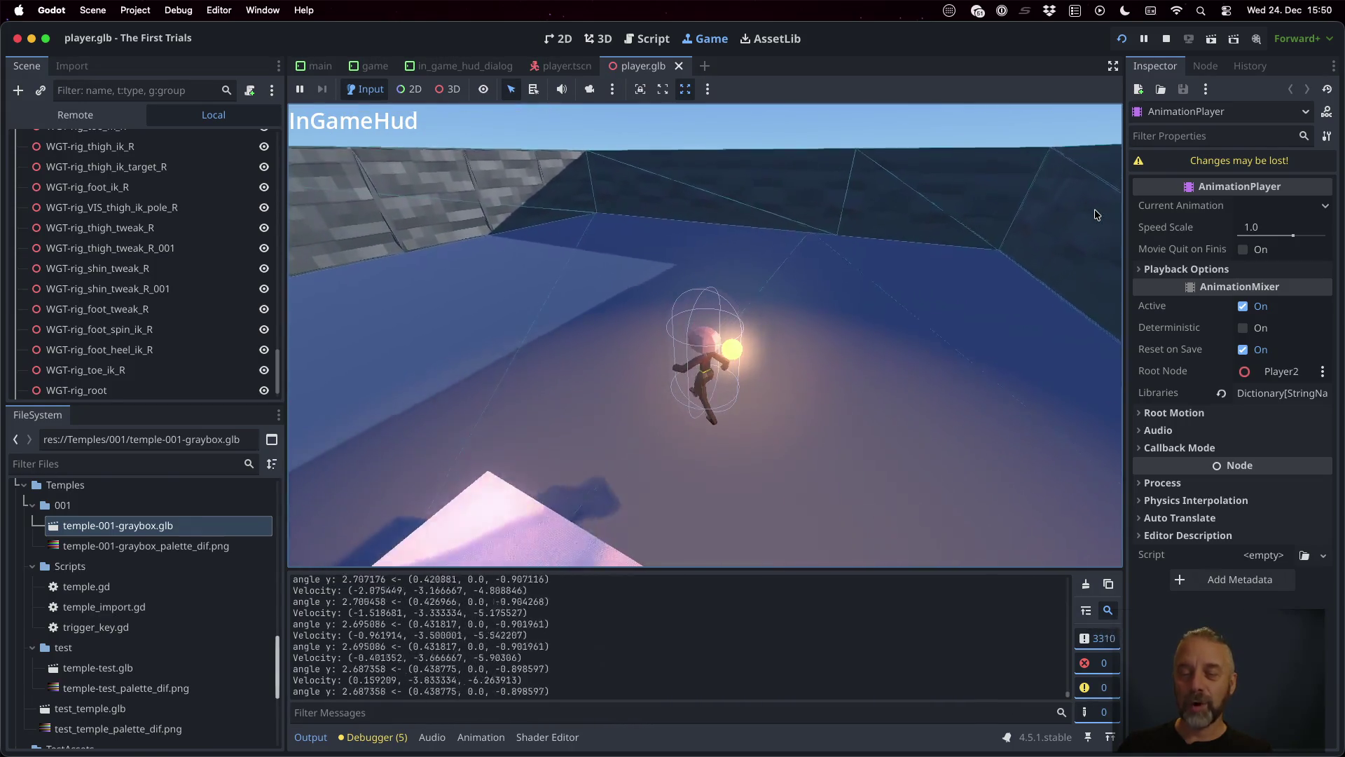
{"action": "key", "text": "s"}
{"action": "key", "text": "space"}
{"action": "key", "text": "s"}
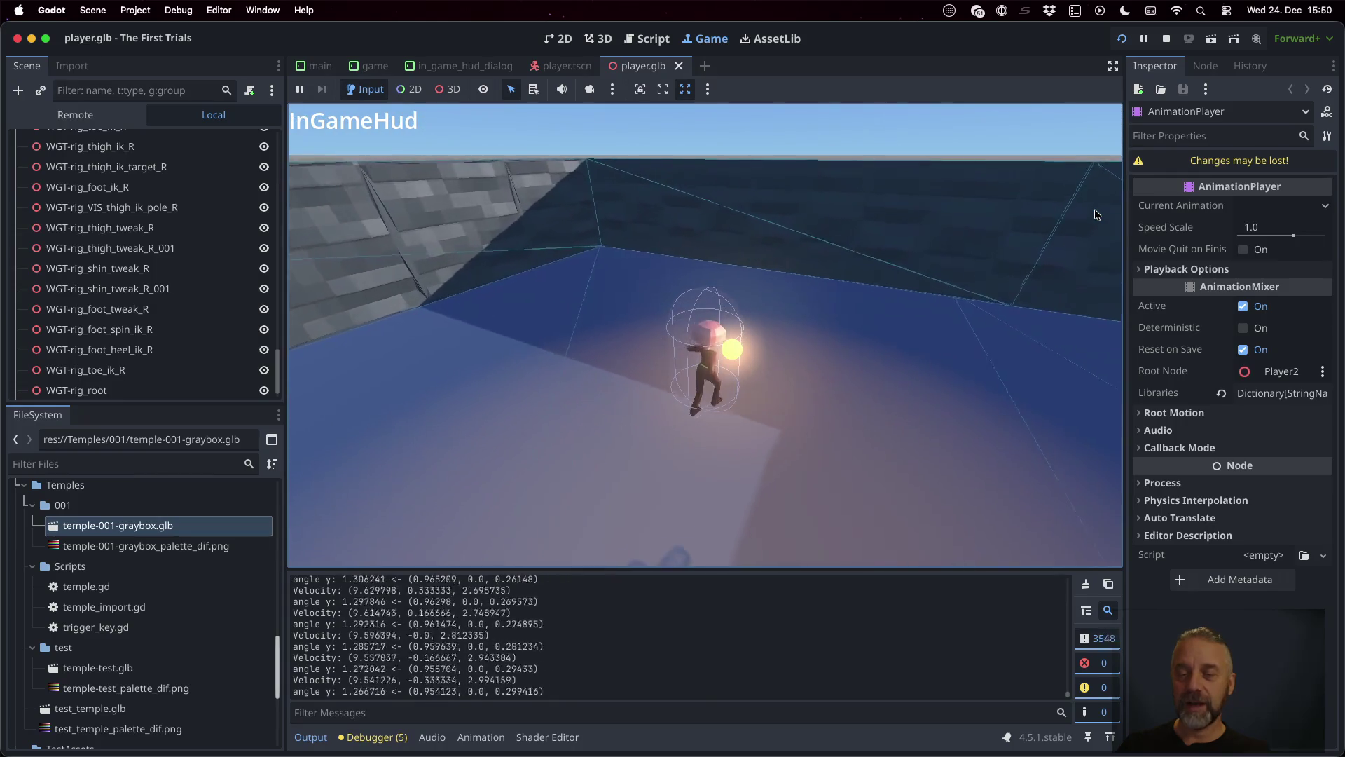
{"action": "key", "text": "w"}
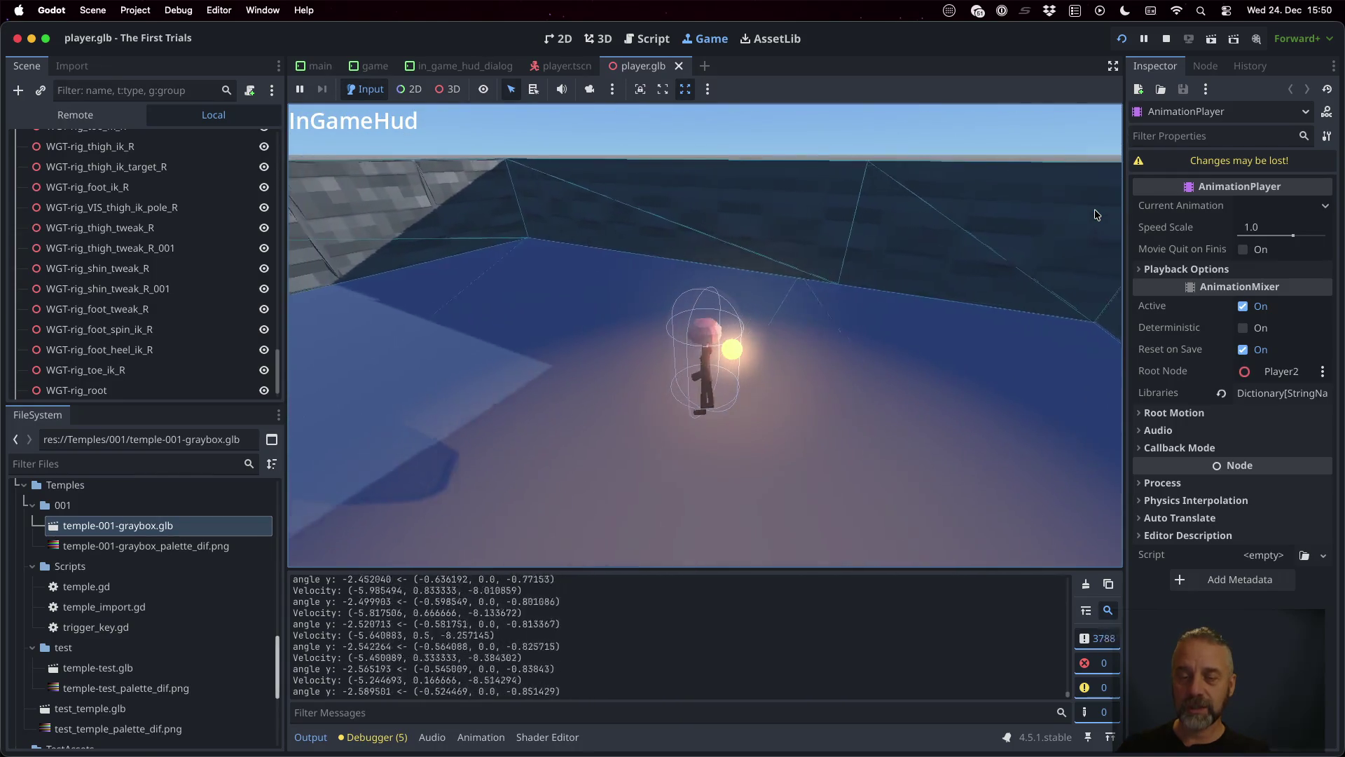
{"action": "key", "text": "s"}
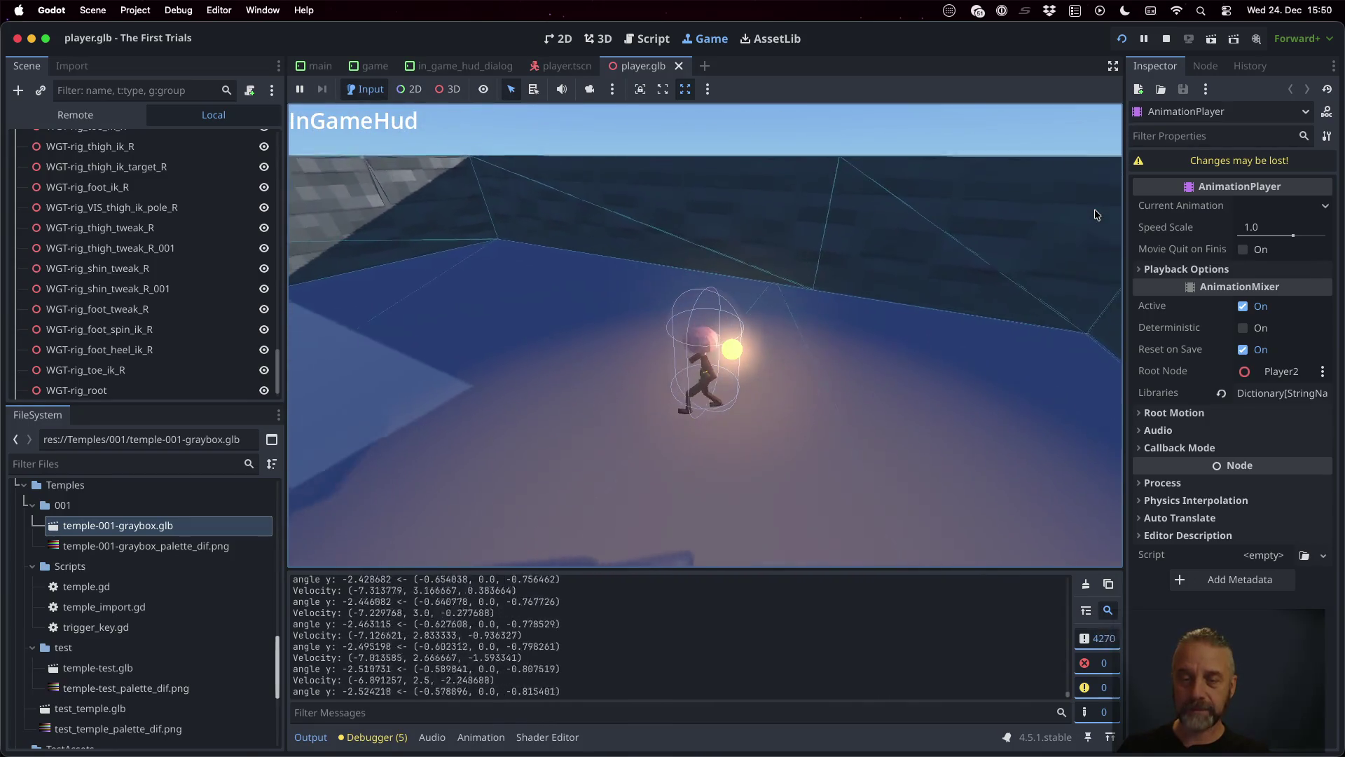
Step: Walk off the ledge, jump onto the red block, then stop the game and return to player.gd
{"action": "key", "text": "a"}
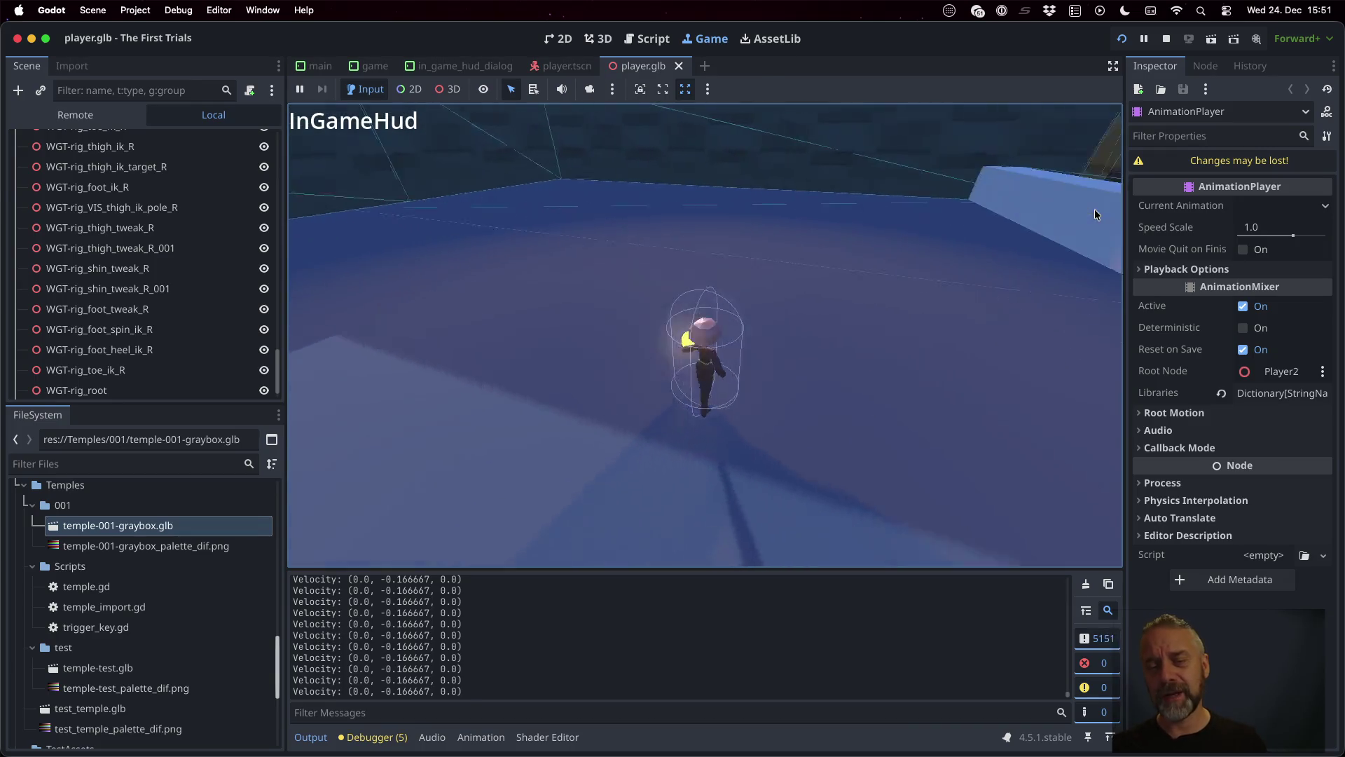
{"action": "key", "text": "w"}
{"action": "key", "text": "a"}
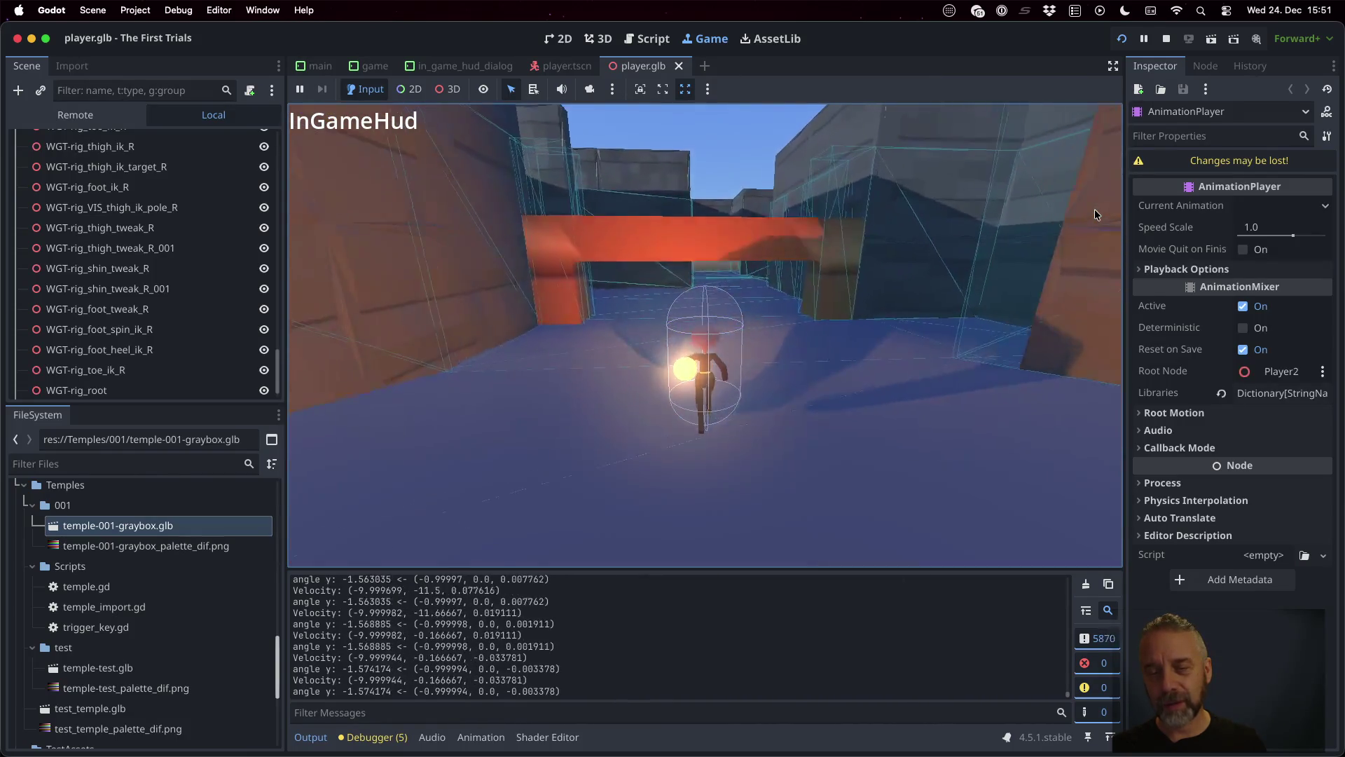
{"action": "key", "text": "space"}
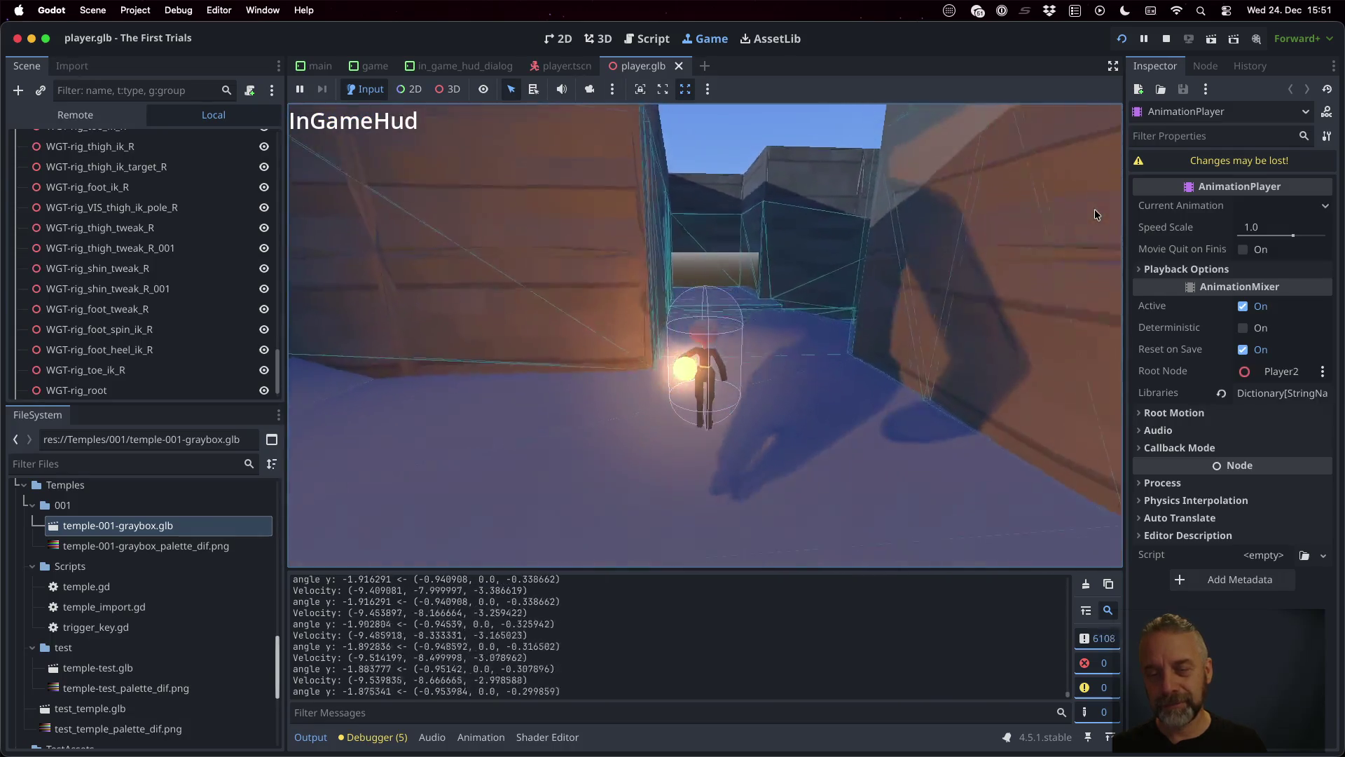
{"action": "key", "text": "space"}
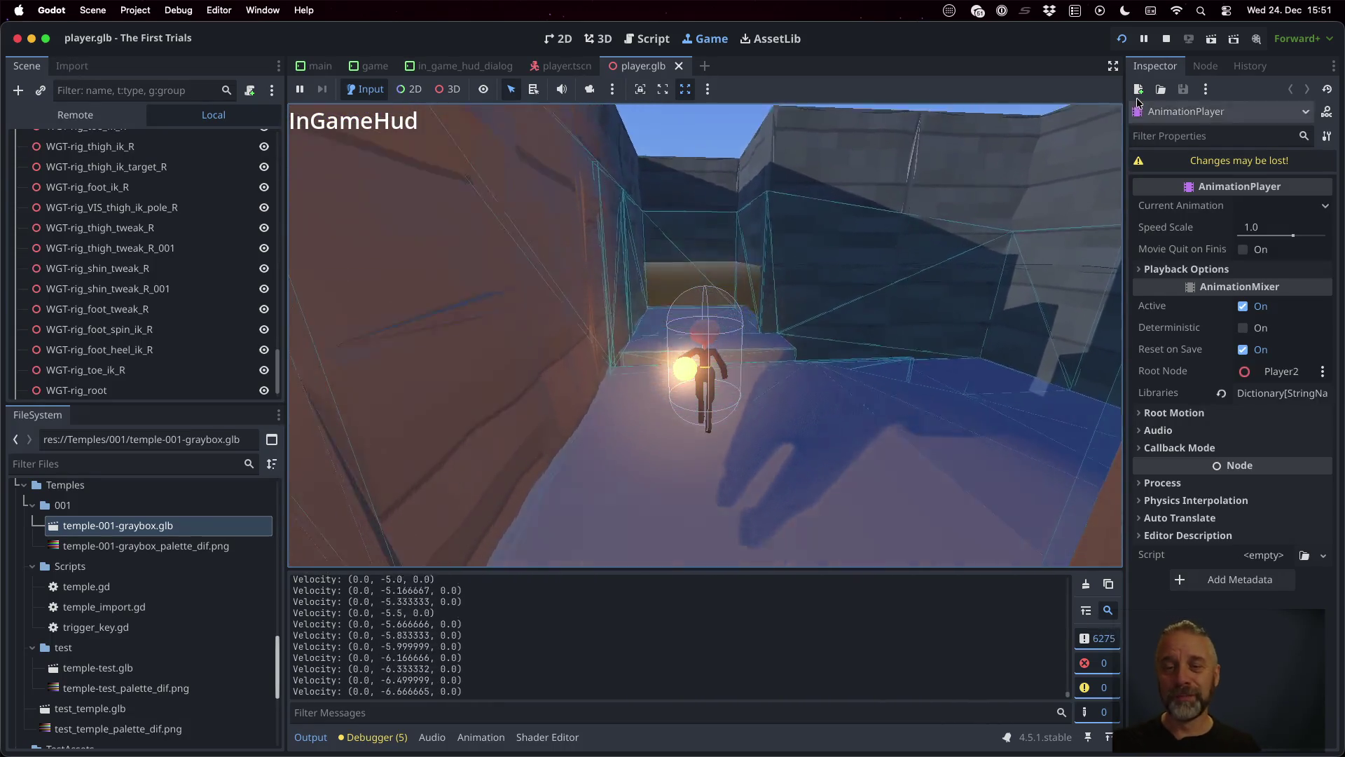
{"action": "left_click", "coordinate": [1165, 39]}
{"action": "left_click", "coordinate": [630, 377]}
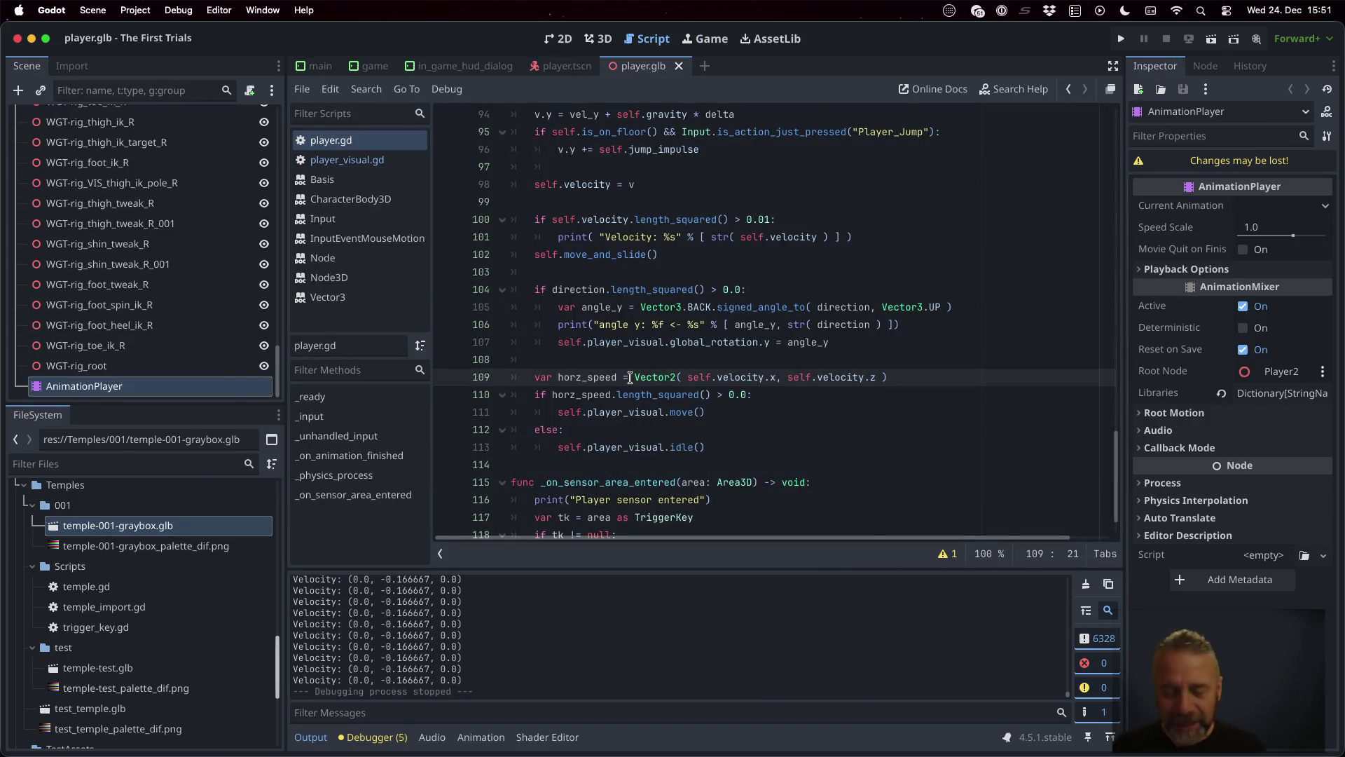
Step: In Blender's temple-001-graybox.blend, zoom to and select the Player mesh, then enter the Animation workspace
{"action": "key", "text": "super+Tab"}
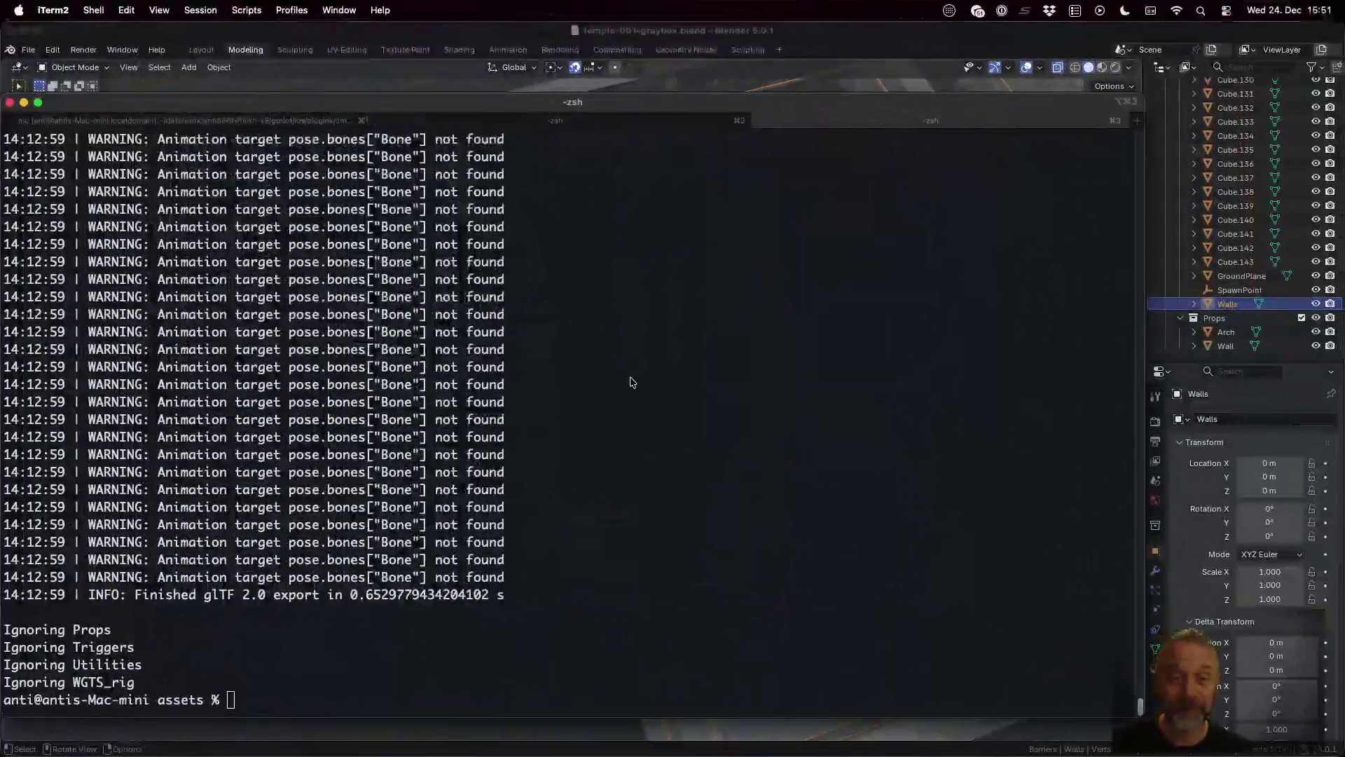
{"action": "left_click", "coordinate": [789, 28]}
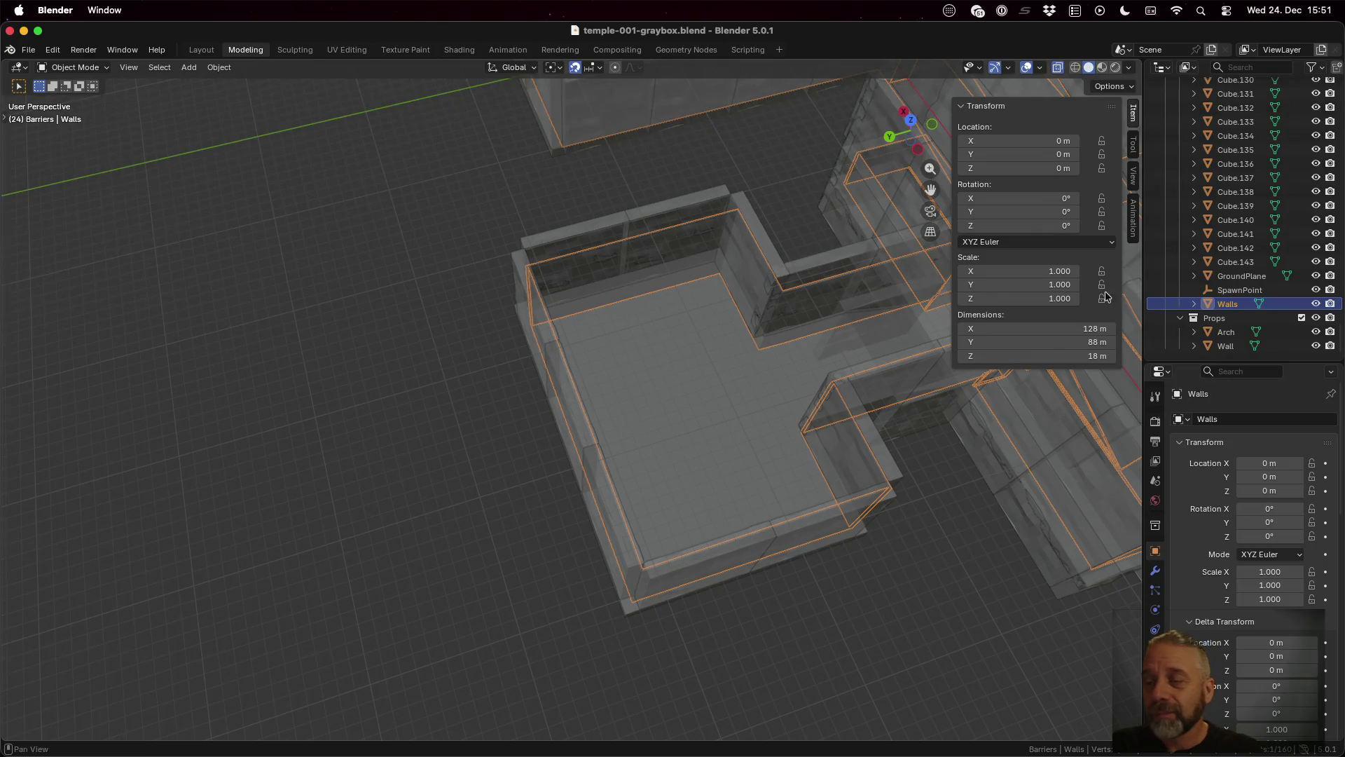
{"action": "scroll", "coordinate": [621, 355], "scroll_direction": "down", "scroll_amount": 5}
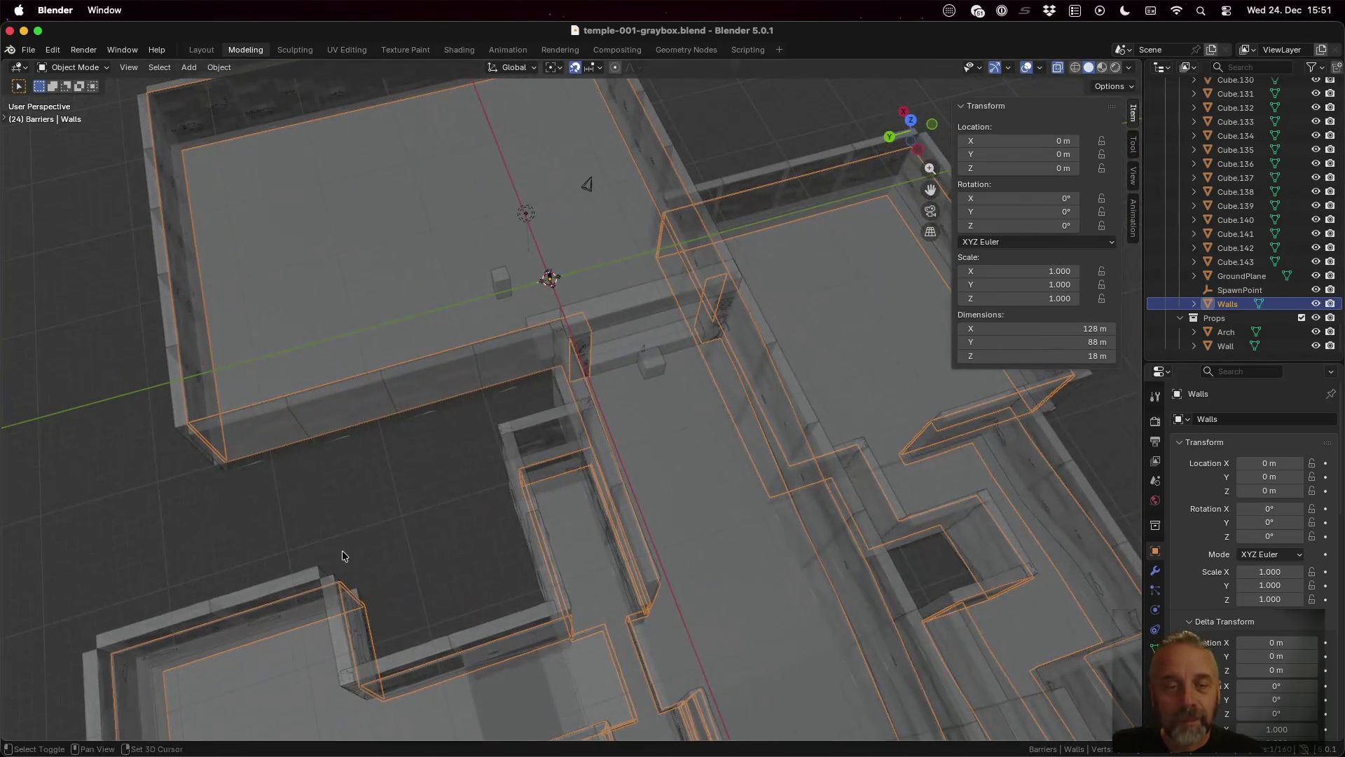
{"action": "scroll", "coordinate": [532, 304], "scroll_direction": "up", "scroll_amount": 8}
{"action": "mouse_move", "coordinate": [538, 182]}
{"action": "left_mouse_down"}
{"action": "mouse_move", "coordinate": [573, 229]}
{"action": "mouse_move", "coordinate": [389, 392]}
{"action": "mouse_move", "coordinate": [384, 333]}
{"action": "mouse_move", "coordinate": [402, 385]}
{"action": "left_mouse_up"}
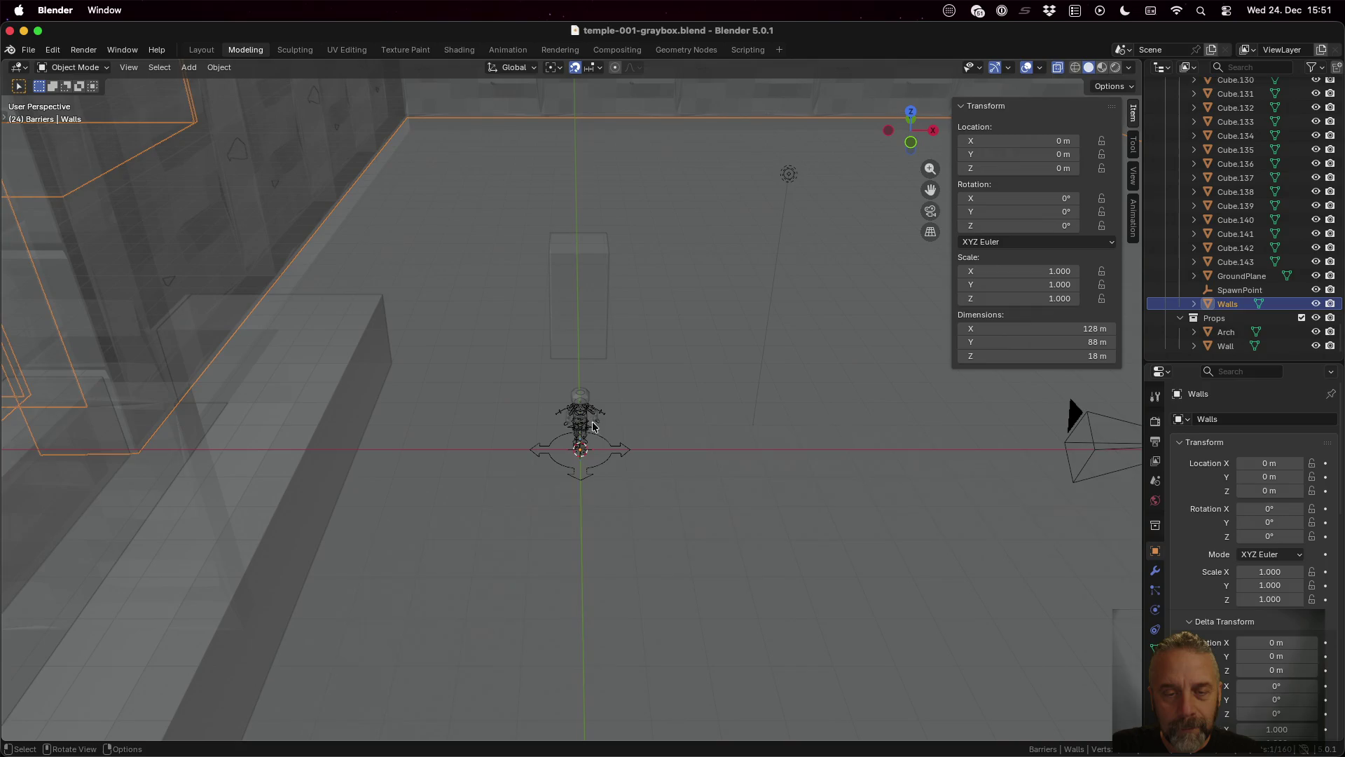
{"action": "scroll", "coordinate": [597, 449], "scroll_direction": "up", "scroll_amount": 5}
{"action": "left_click", "coordinate": [614, 408]}
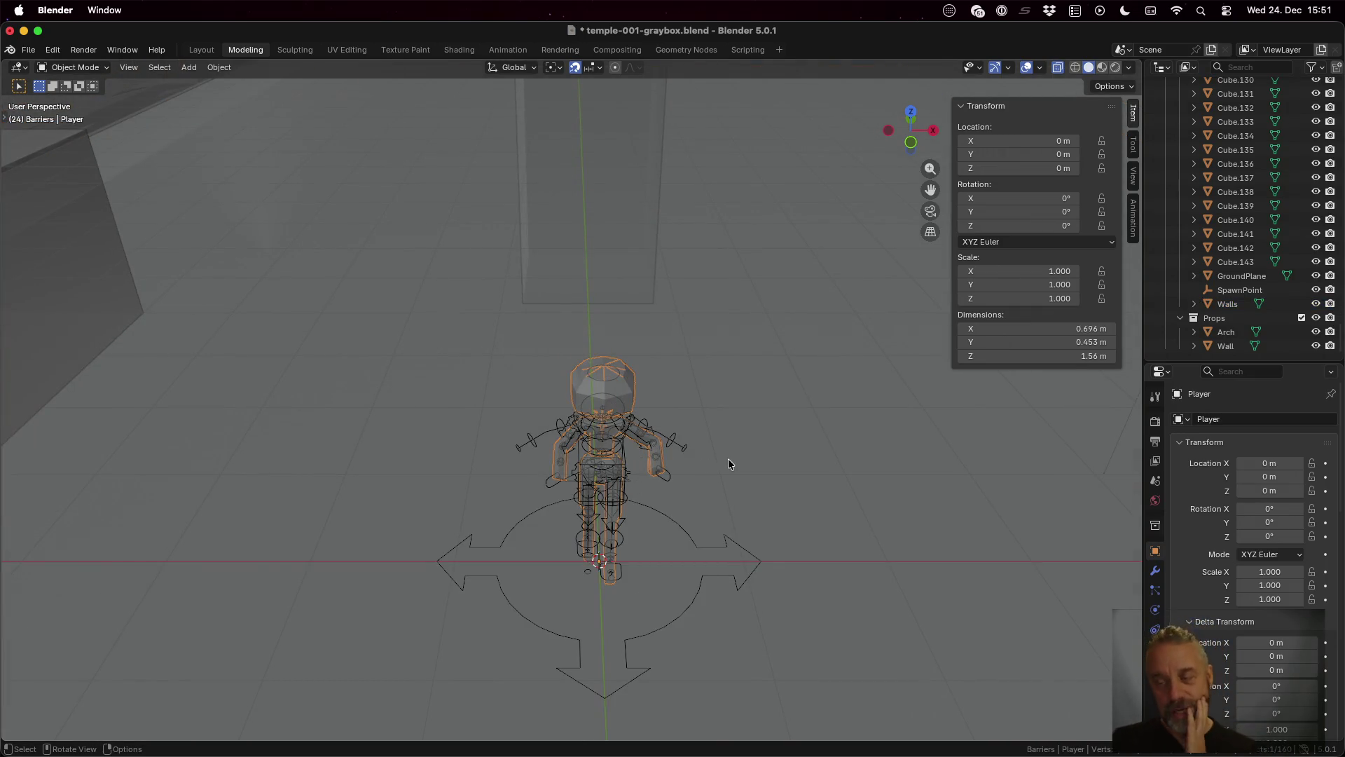
{"action": "left_click", "coordinate": [508, 49]}
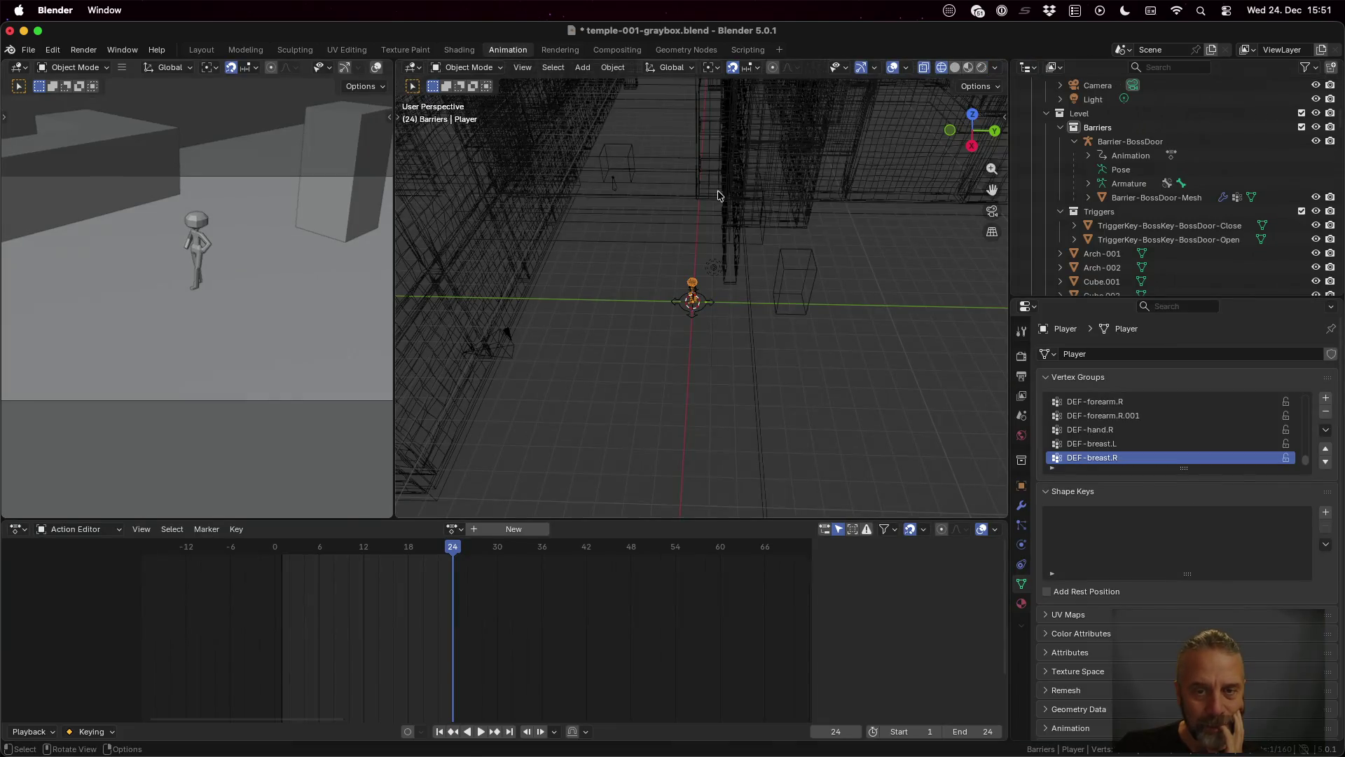
Step: Select the player rig and play back its Idle action
{"action": "key", "text": "KP_Decimal"}
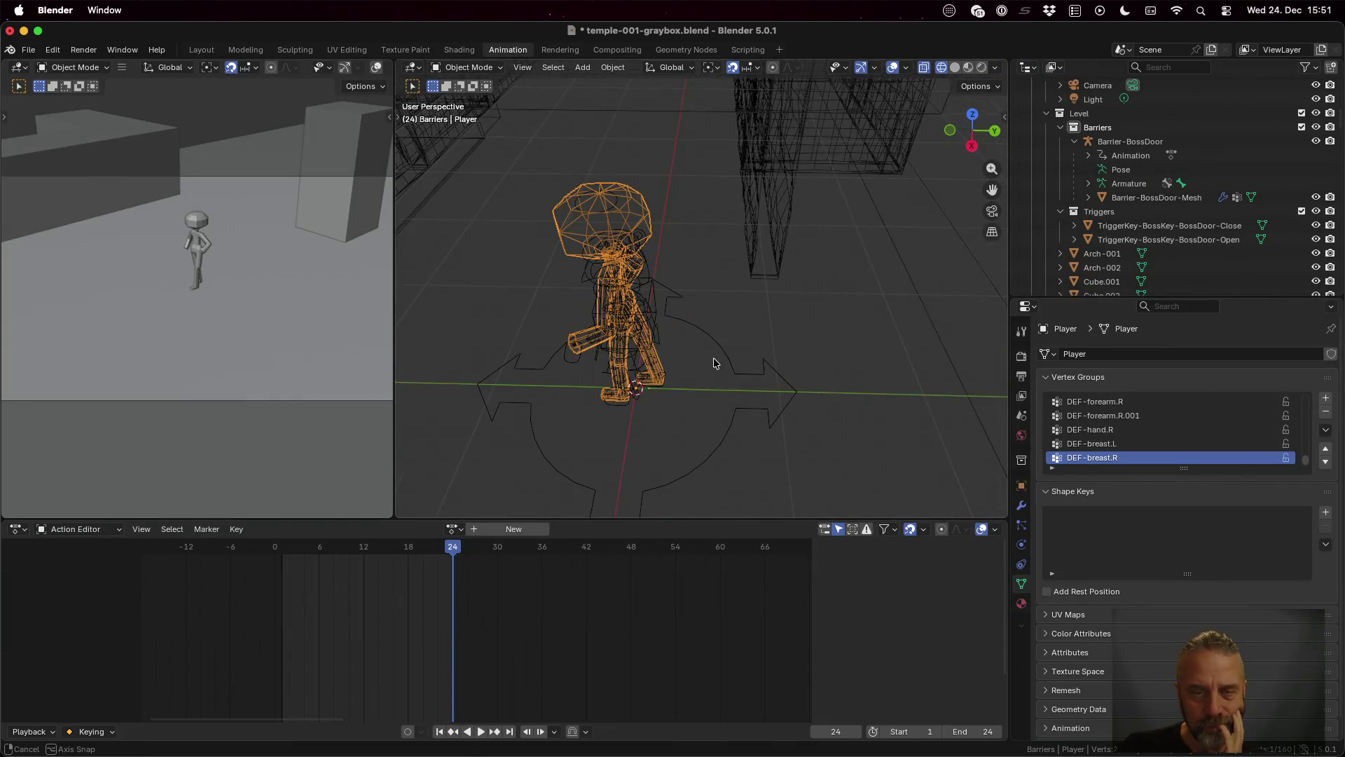
{"action": "scroll", "coordinate": [728, 309], "scroll_direction": "up", "scroll_amount": 5}
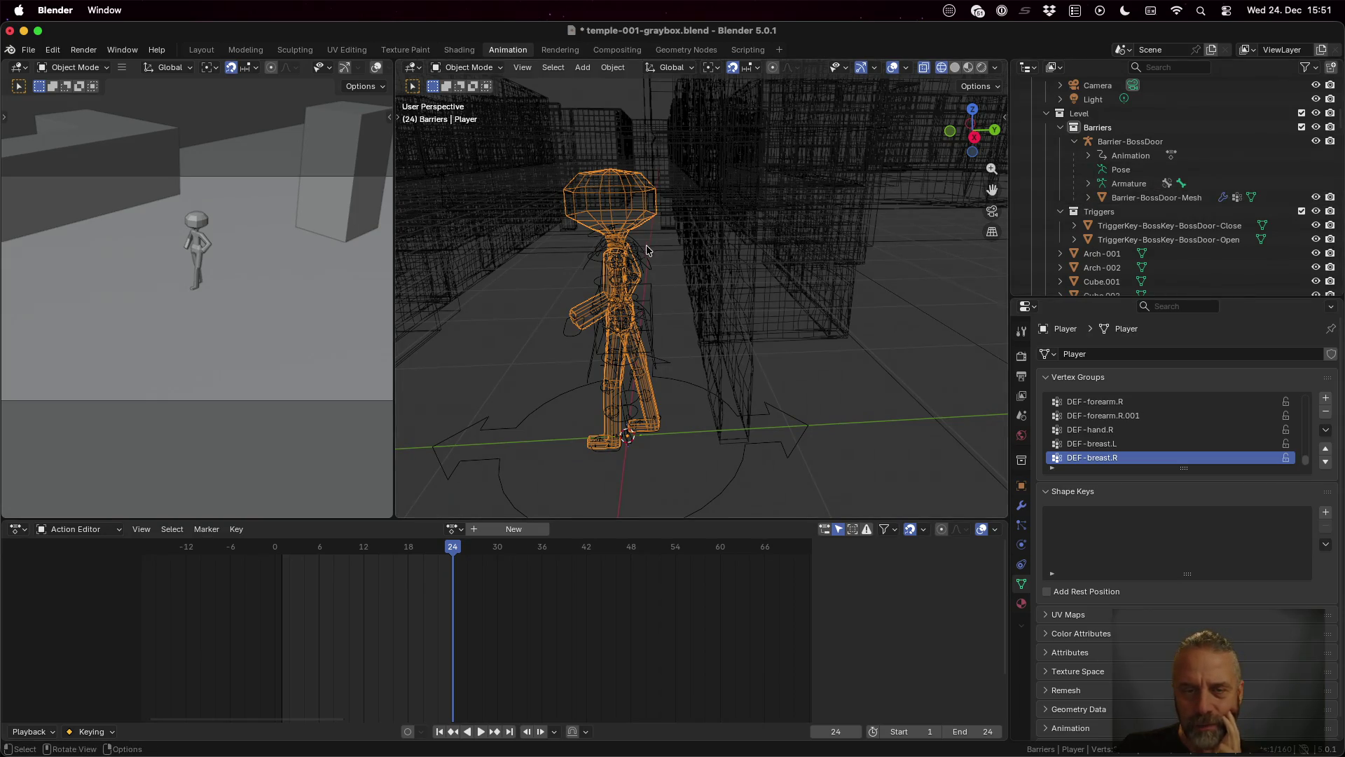
{"action": "left_click", "coordinate": [646, 299]}
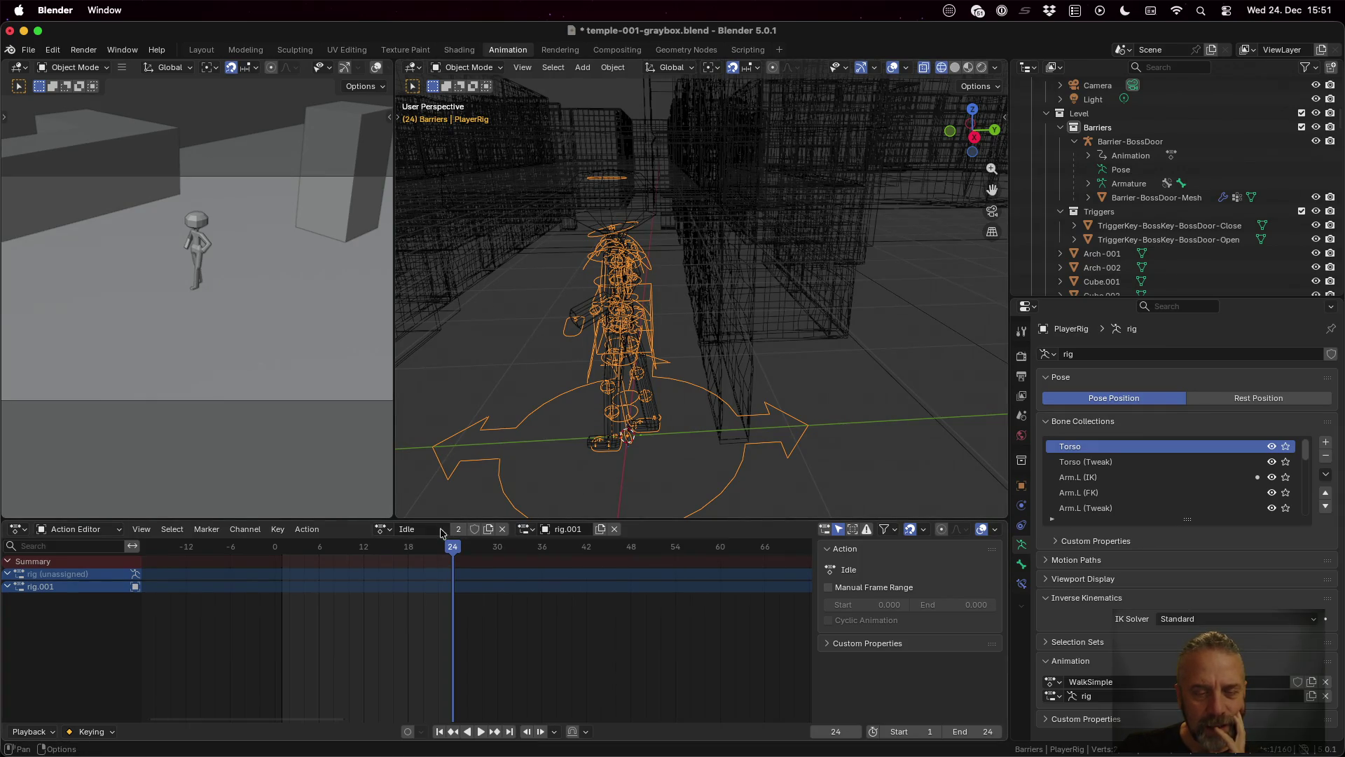
{"action": "left_click", "coordinate": [384, 528]}
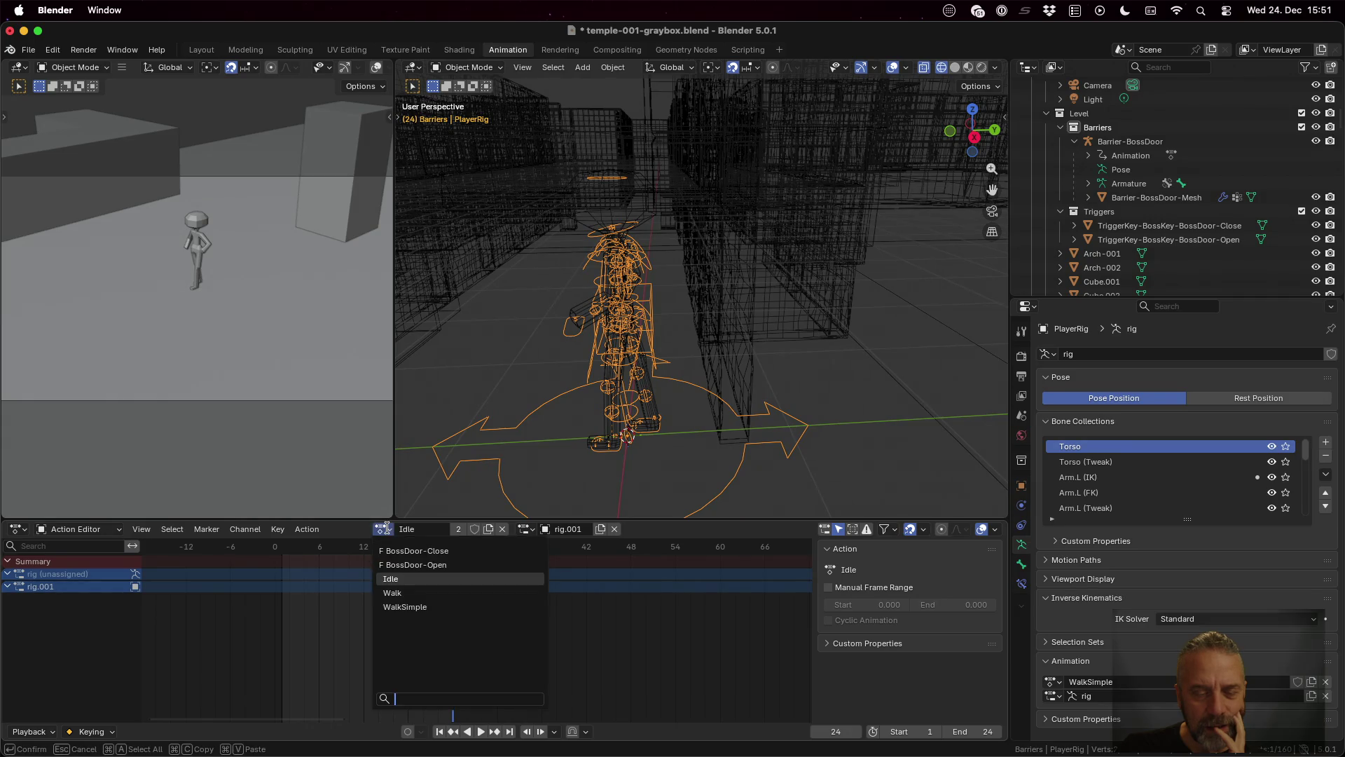
{"action": "key", "text": "Escape"}
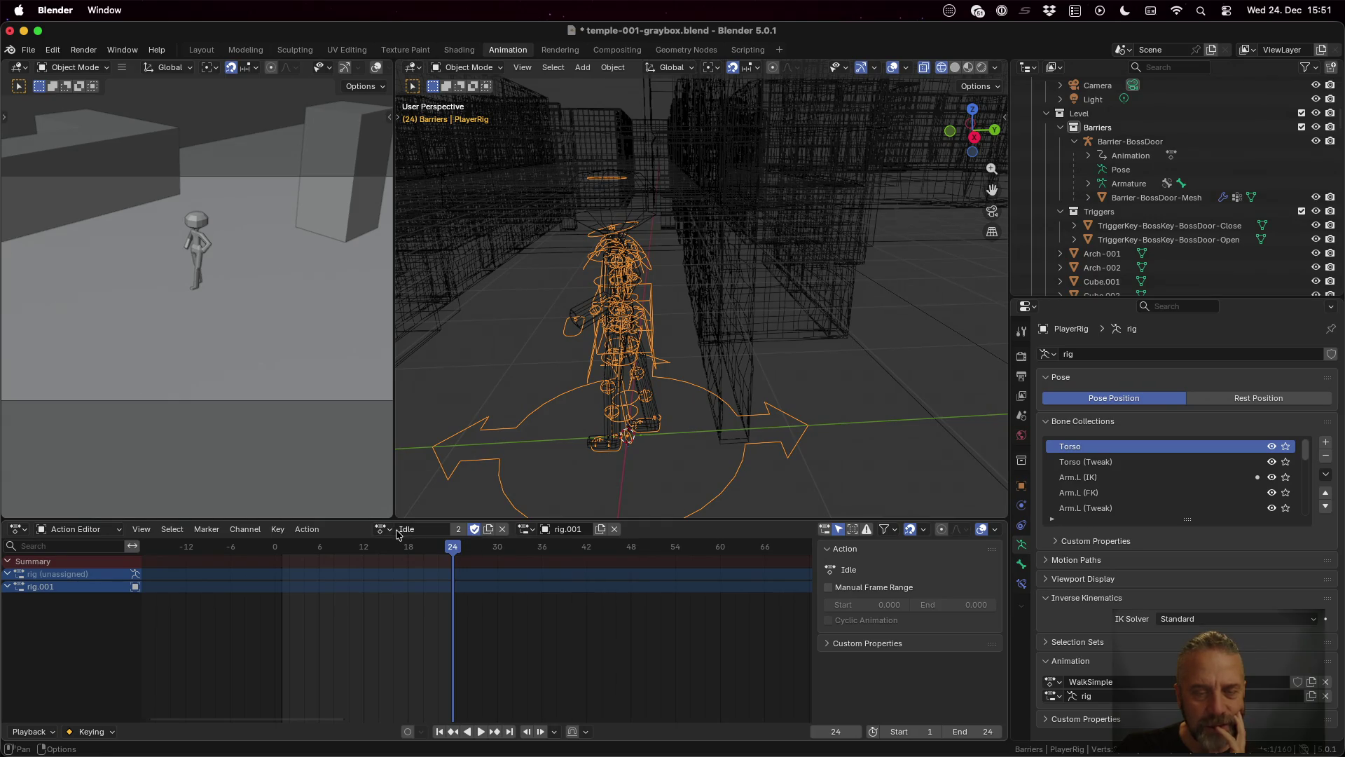
{"action": "key", "text": "space"}
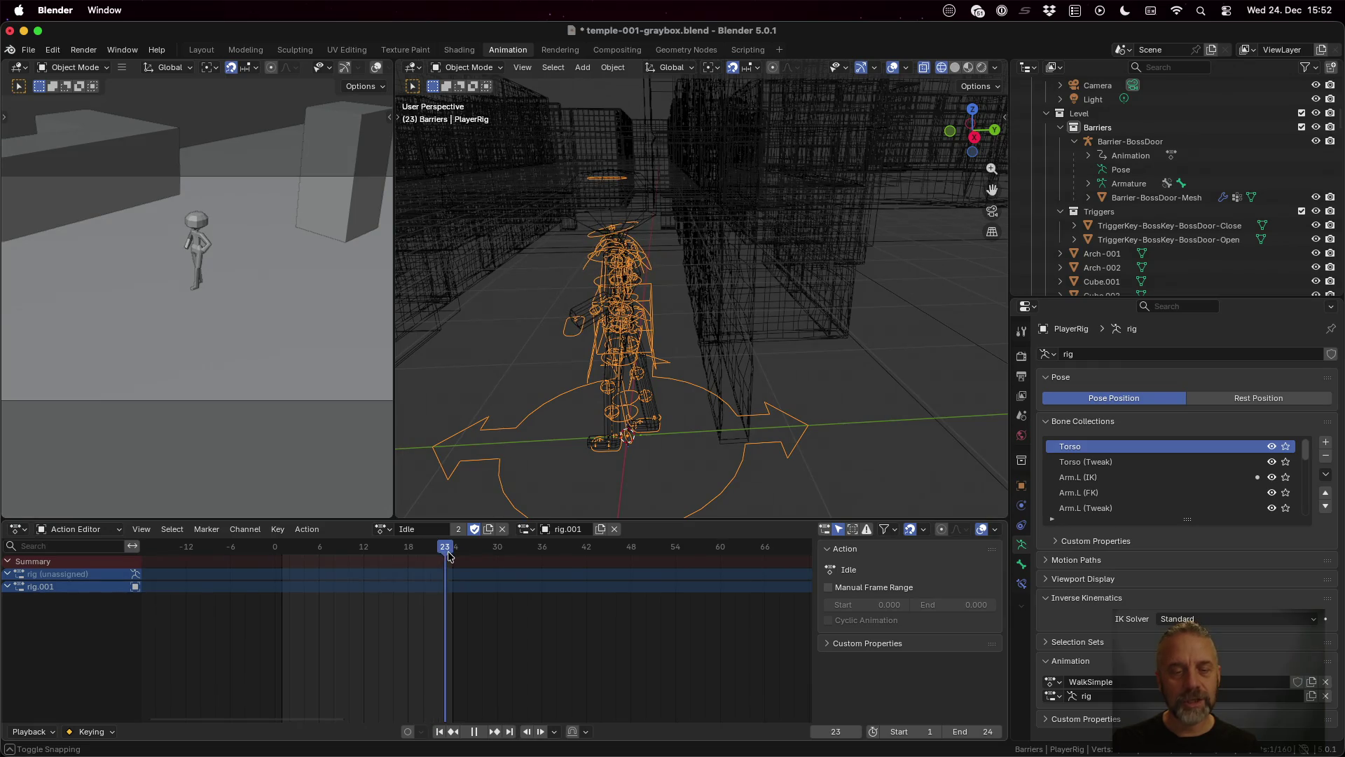
{"action": "key", "text": "Escape"}
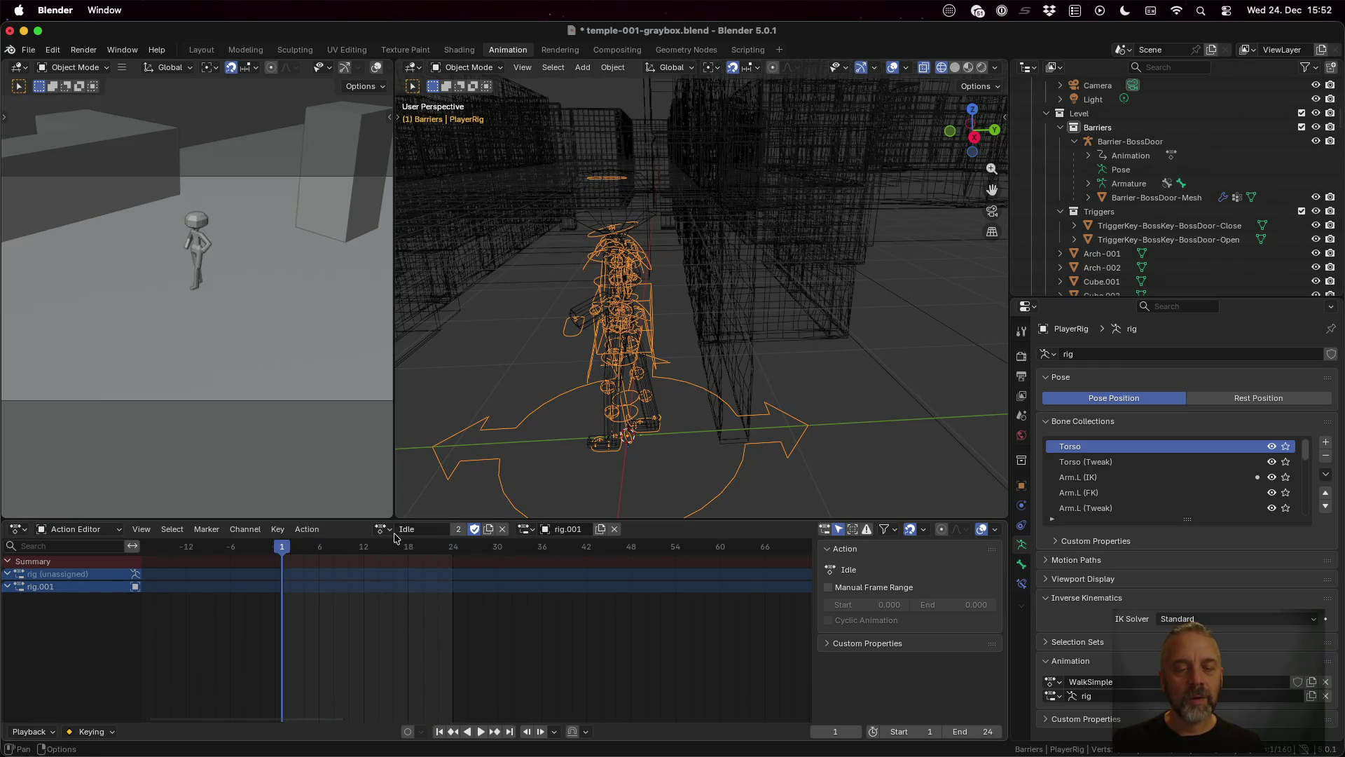
Step: Assign WalkSimple to the rig with a fake user and preview frame 24
{"action": "left_click", "coordinate": [389, 530]}
{"action": "left_click", "coordinate": [428, 605]}
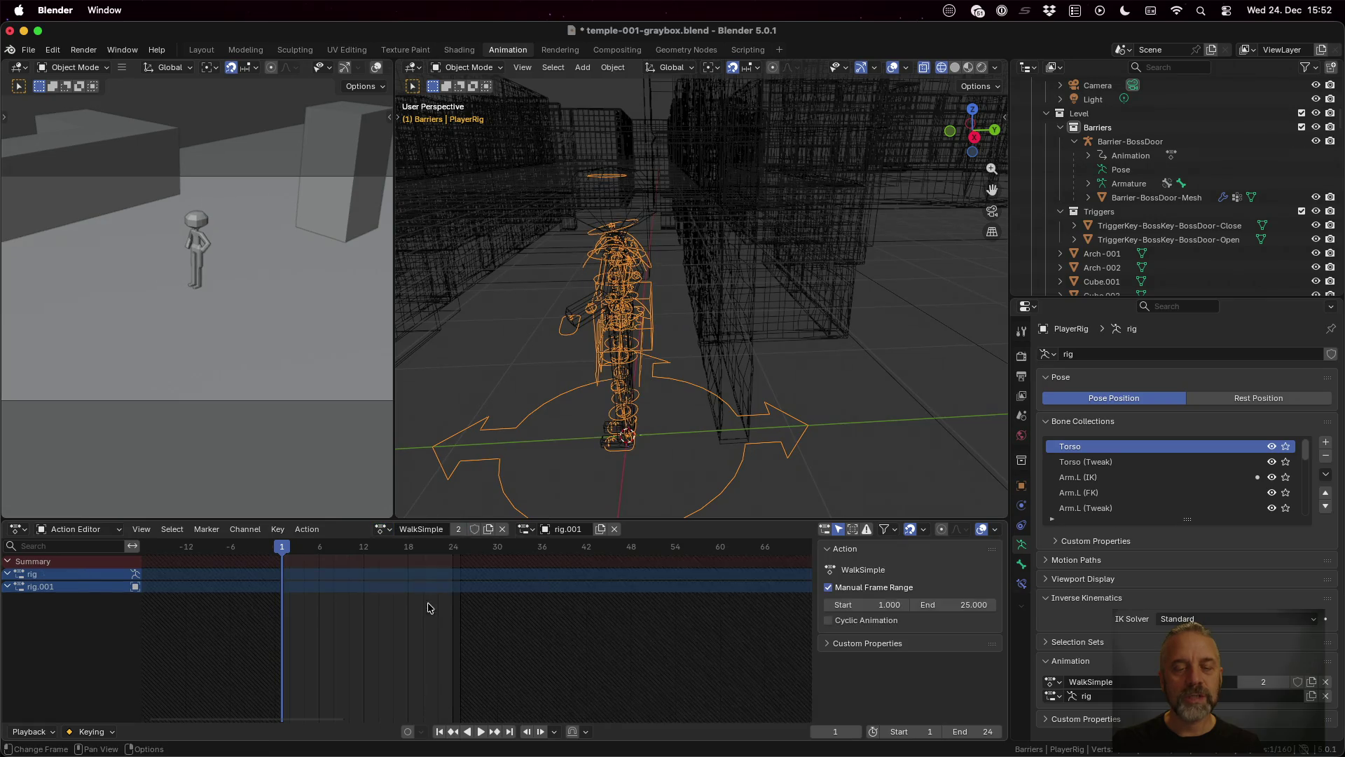
{"action": "left_click", "coordinate": [475, 529]}
{"action": "mouse_move", "coordinate": [287, 553]}
{"action": "left_mouse_down"}
{"action": "mouse_move", "coordinate": [459, 549]}
{"action": "mouse_move", "coordinate": [283, 560]}
{"action": "left_mouse_up"}
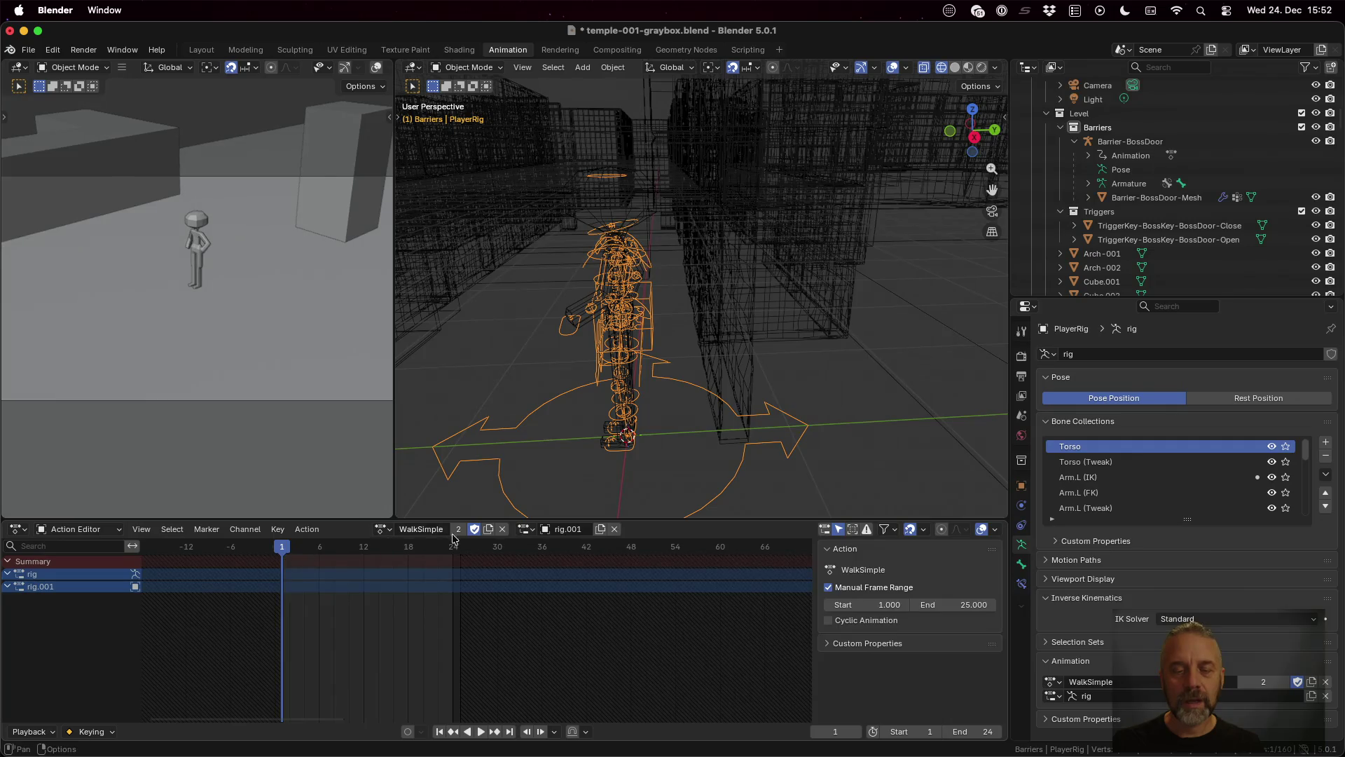
Step: Replace WalkSimple with a new action named Jump, protected with a fake user
{"action": "left_click", "coordinate": [504, 529]}
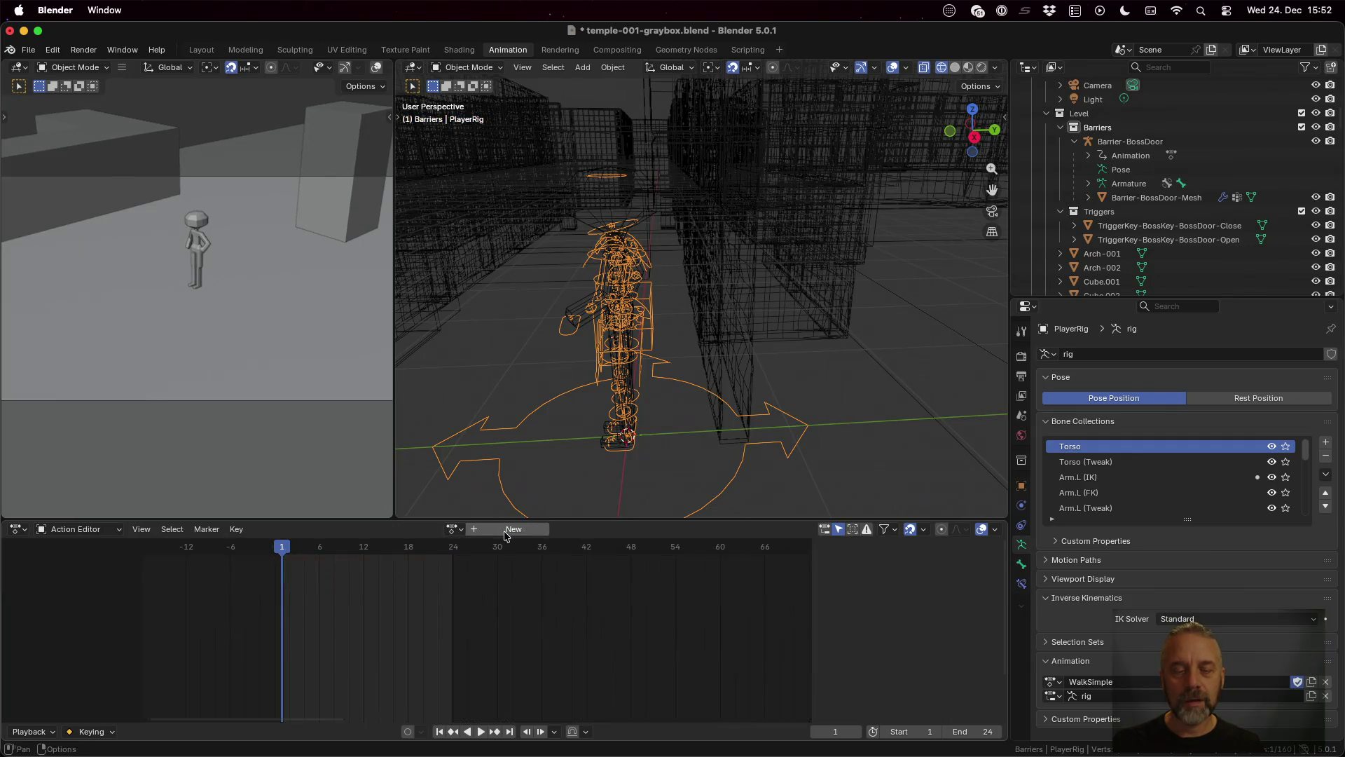
{"action": "left_click", "coordinate": [462, 530]}
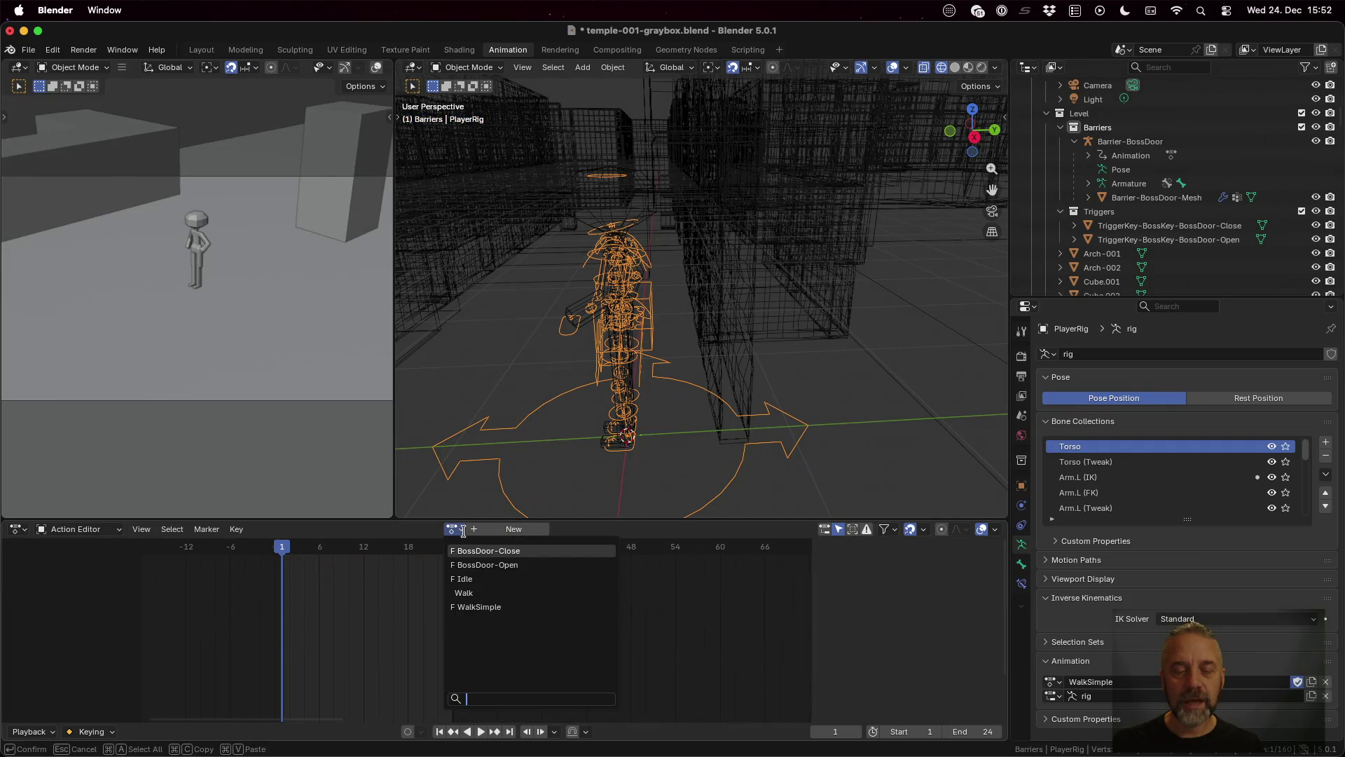
{"action": "left_click", "coordinate": [512, 529]}
{"action": "key", "text": "BackSpace"}
{"action": "type", "text": "Jump"}
{"action": "key", "text": "Return"}
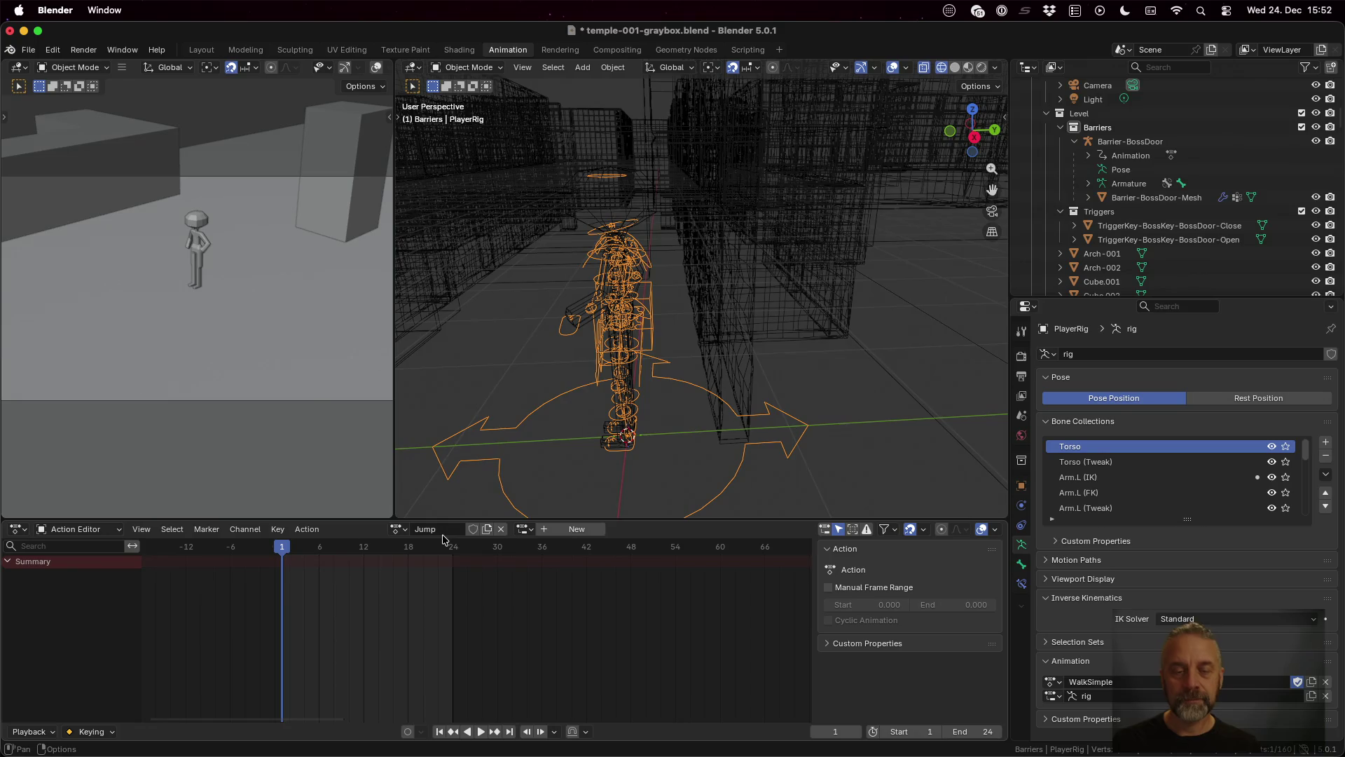
{"action": "left_click", "coordinate": [473, 531]}
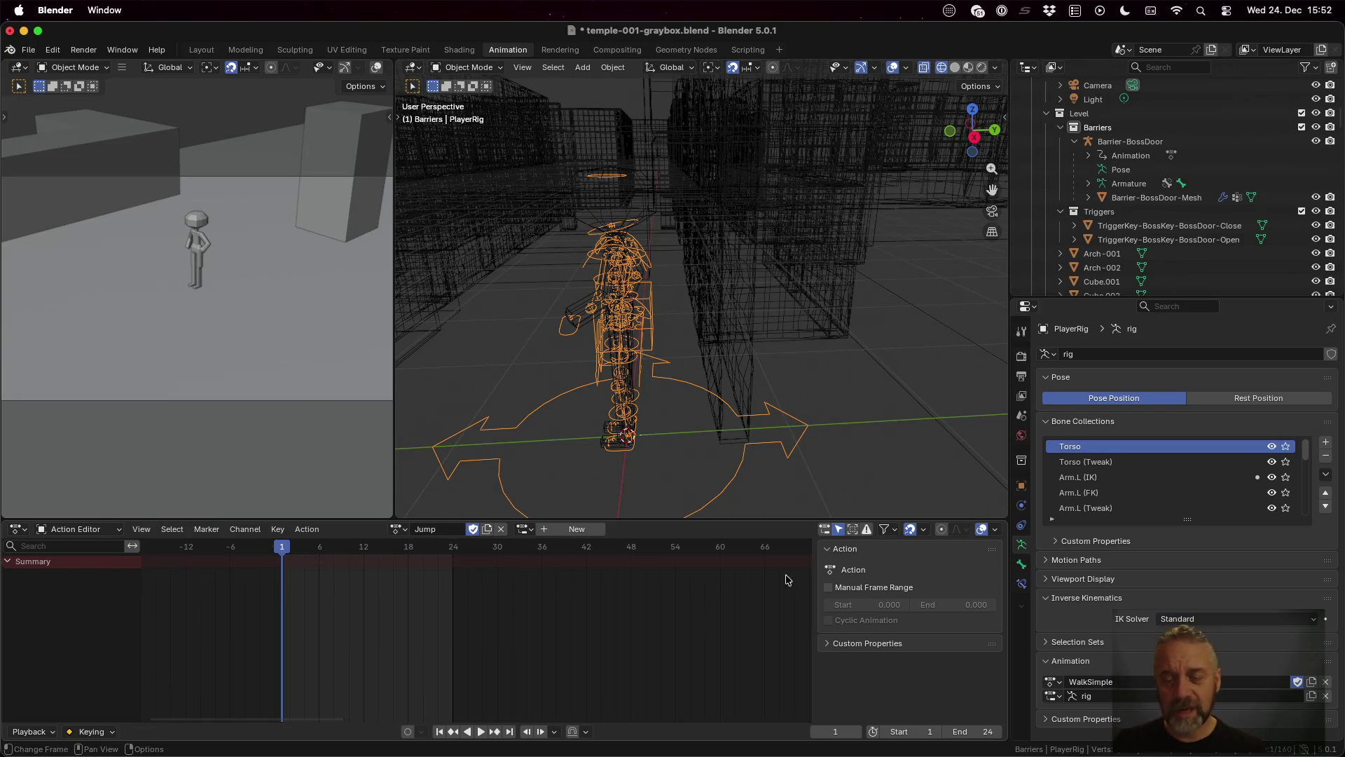
Step: Enable a manual frame range on the Jump action ending at frame 24
{"action": "left_click", "coordinate": [870, 586]}
{"action": "left_click", "coordinate": [878, 603]}
{"action": "type", "text": "1"}
{"action": "key", "text": "Tab"}
{"action": "type", "text": "24"}
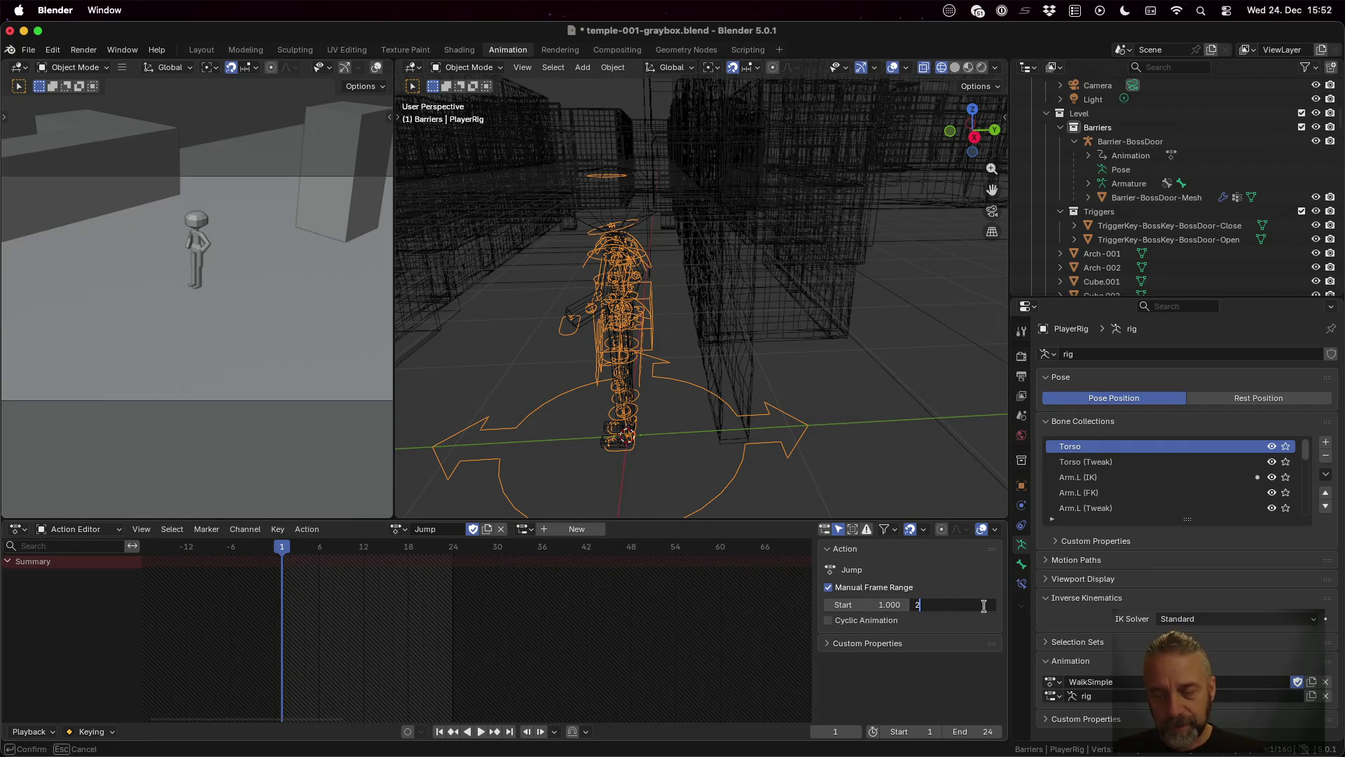
{"action": "key", "text": "Tab"}
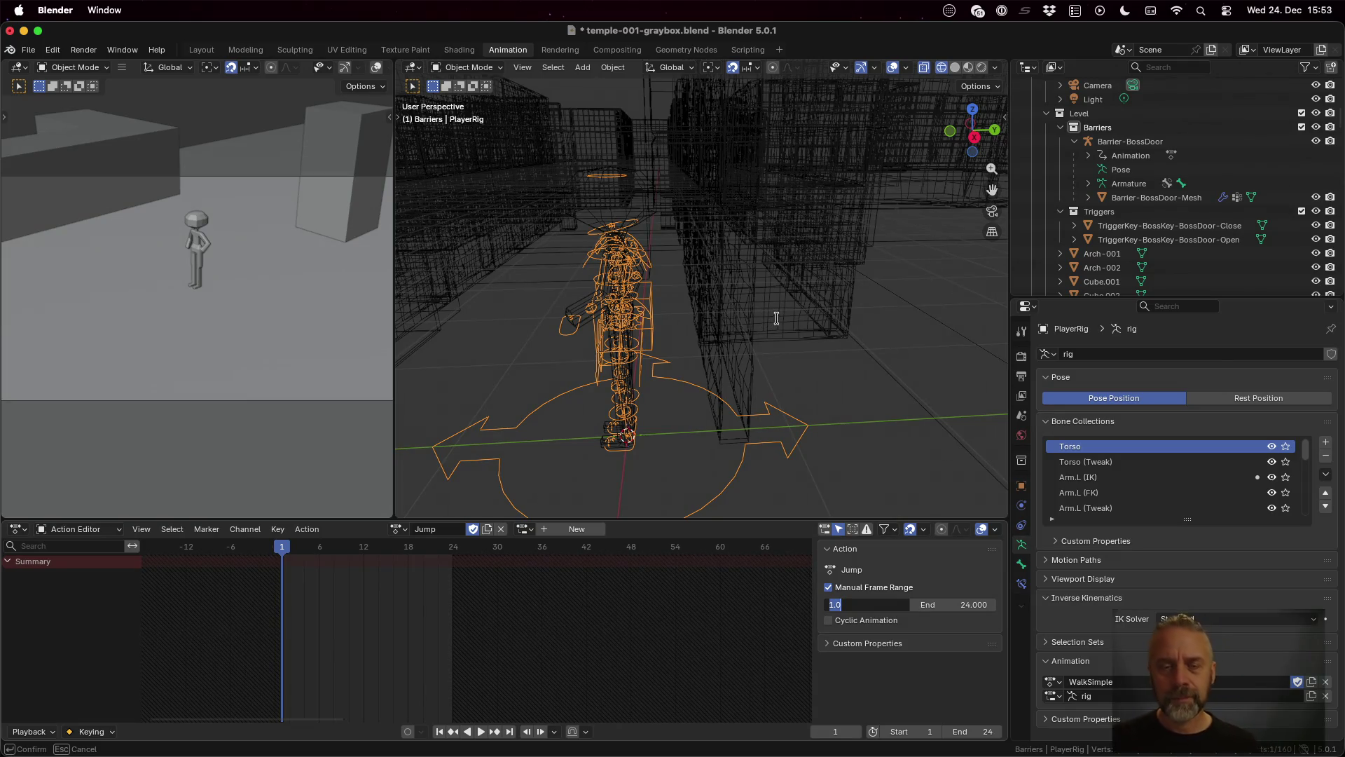
Step: Leave the frame field and reselect the player rig
{"action": "type", "text": "a"}
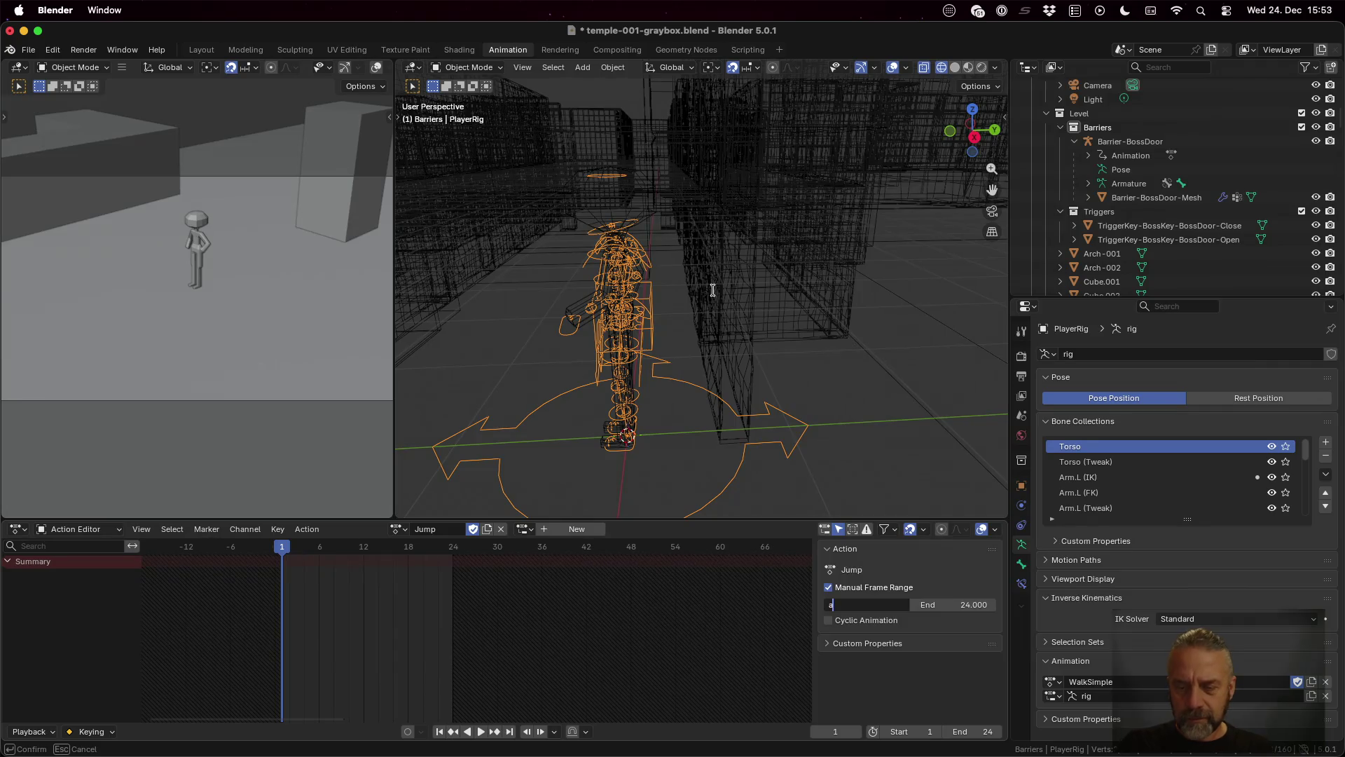
{"action": "key", "text": "Escape"}
{"action": "left_click", "coordinate": [713, 290]}
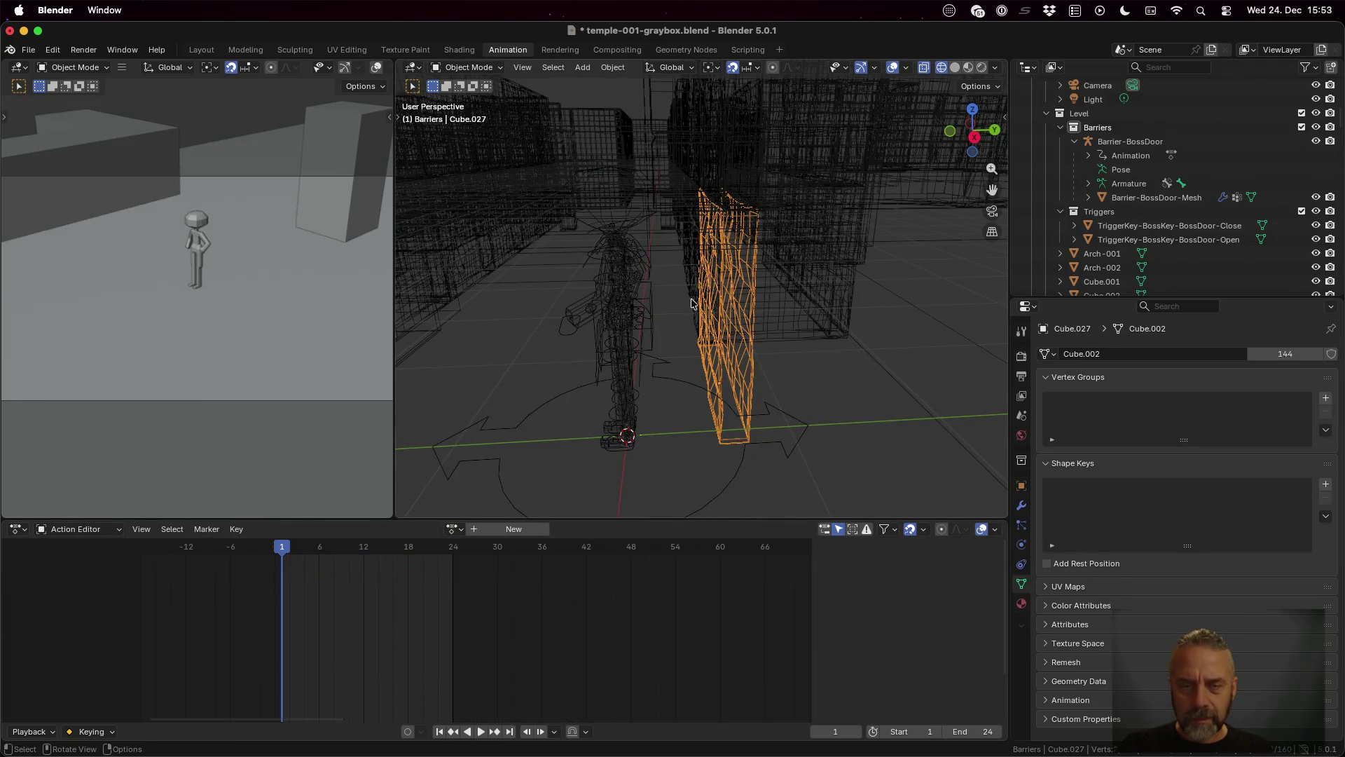
{"action": "left_click", "coordinate": [614, 256]}
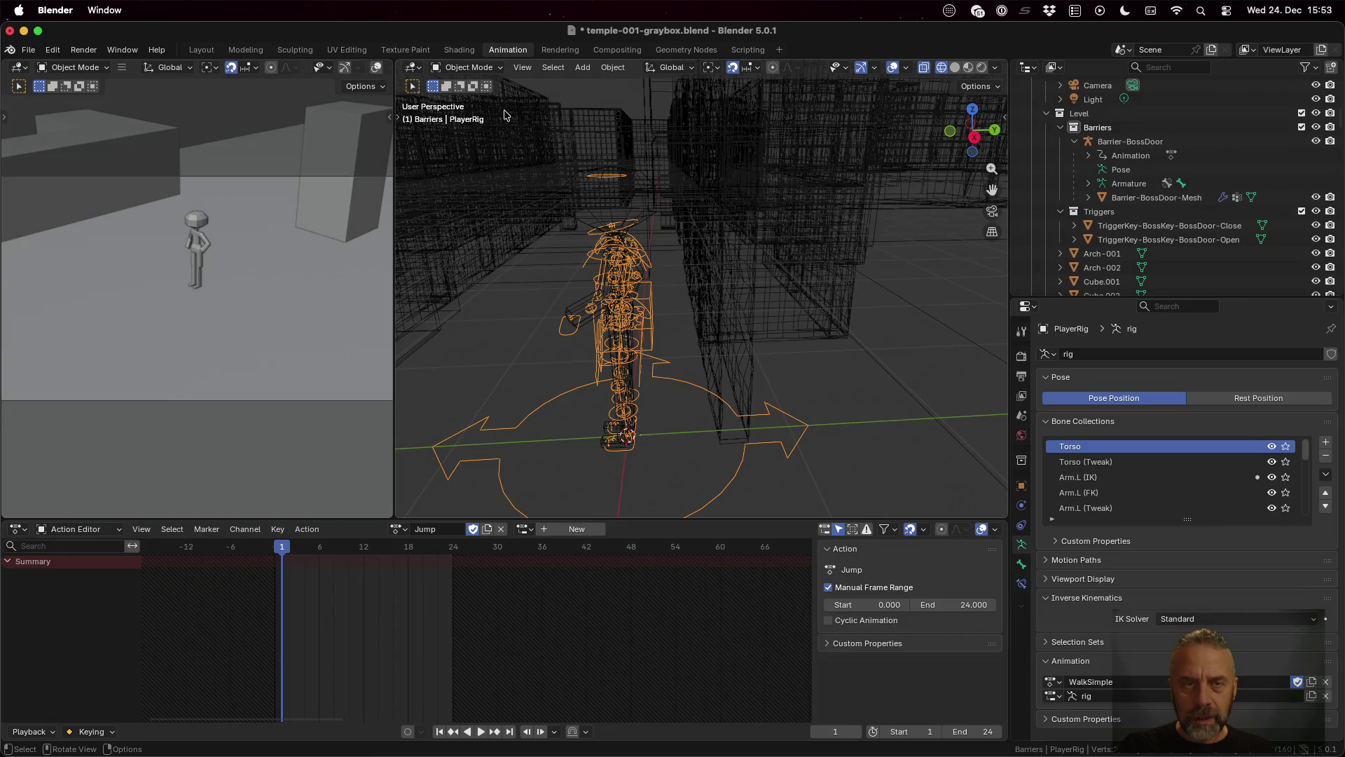
{"action": "left_click", "coordinate": [496, 70]}
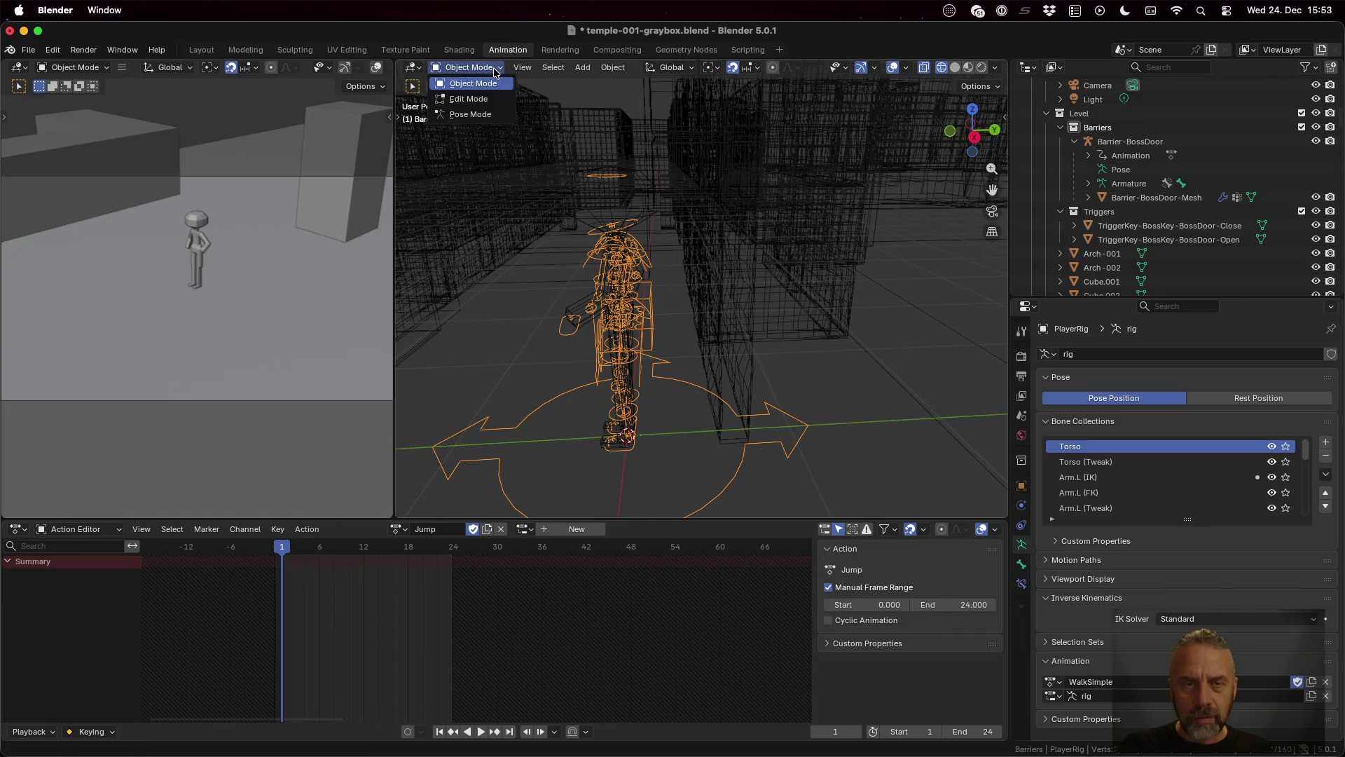
Step: In Pose Mode, set the start frame to 1 and keyframe the rig's whole pose
{"action": "left_click", "coordinate": [496, 114]}
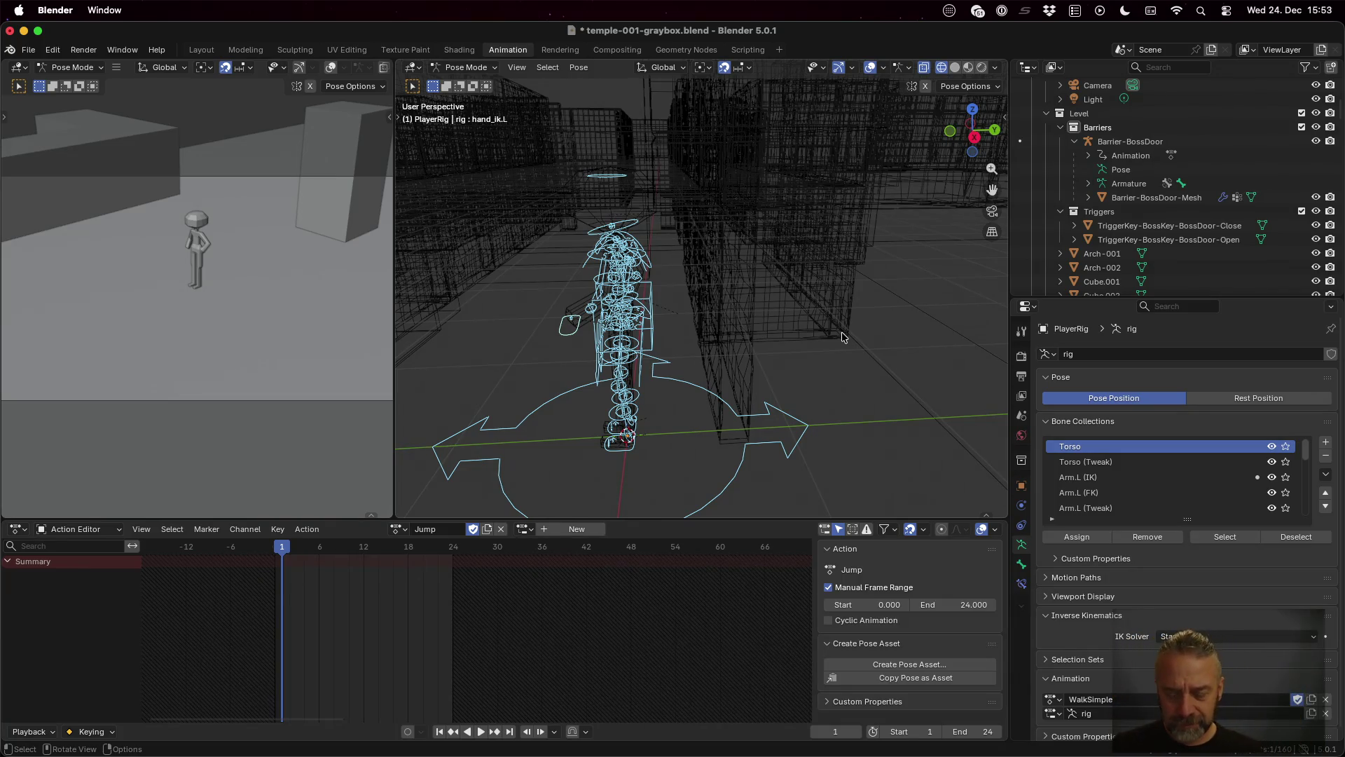
{"action": "left_click", "coordinate": [887, 605]}
{"action": "type", "text": "1"}
{"action": "key", "text": "Return"}
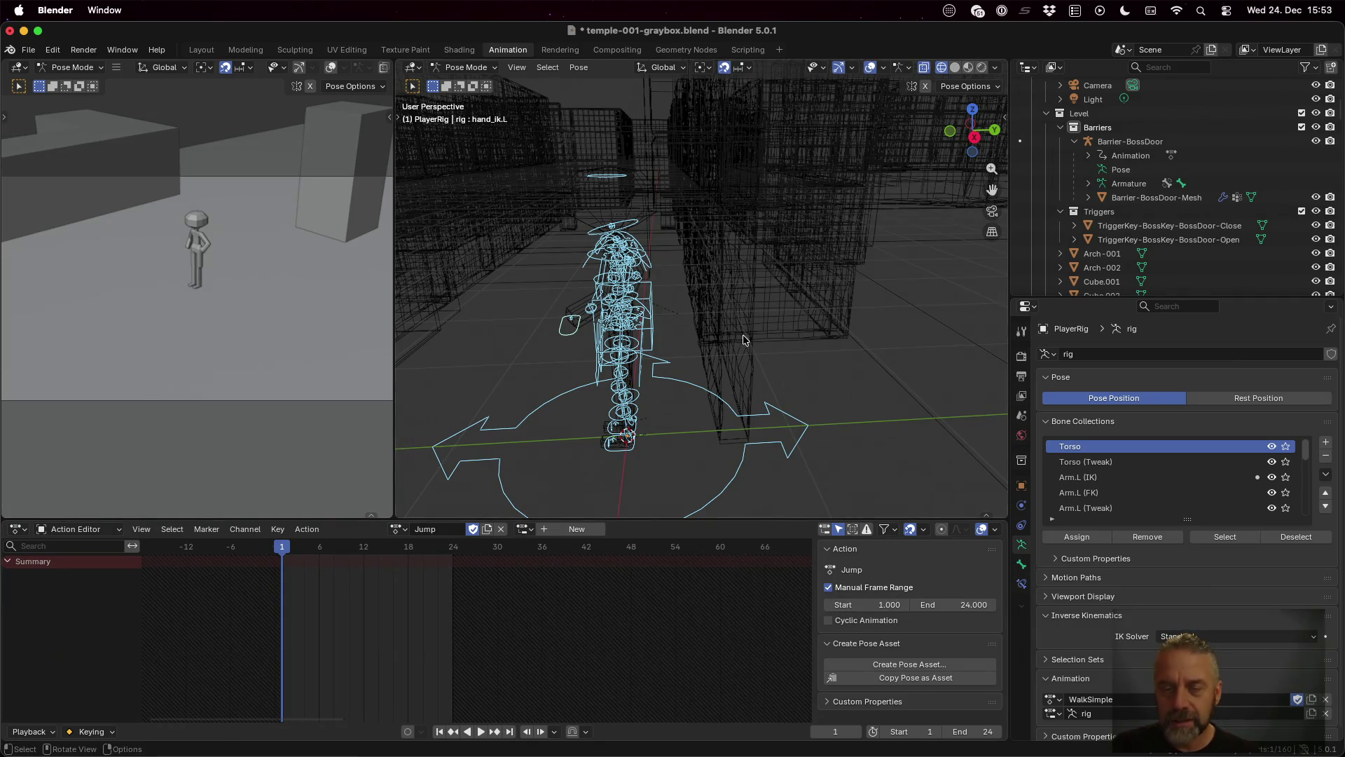
{"action": "key", "text": "i"}
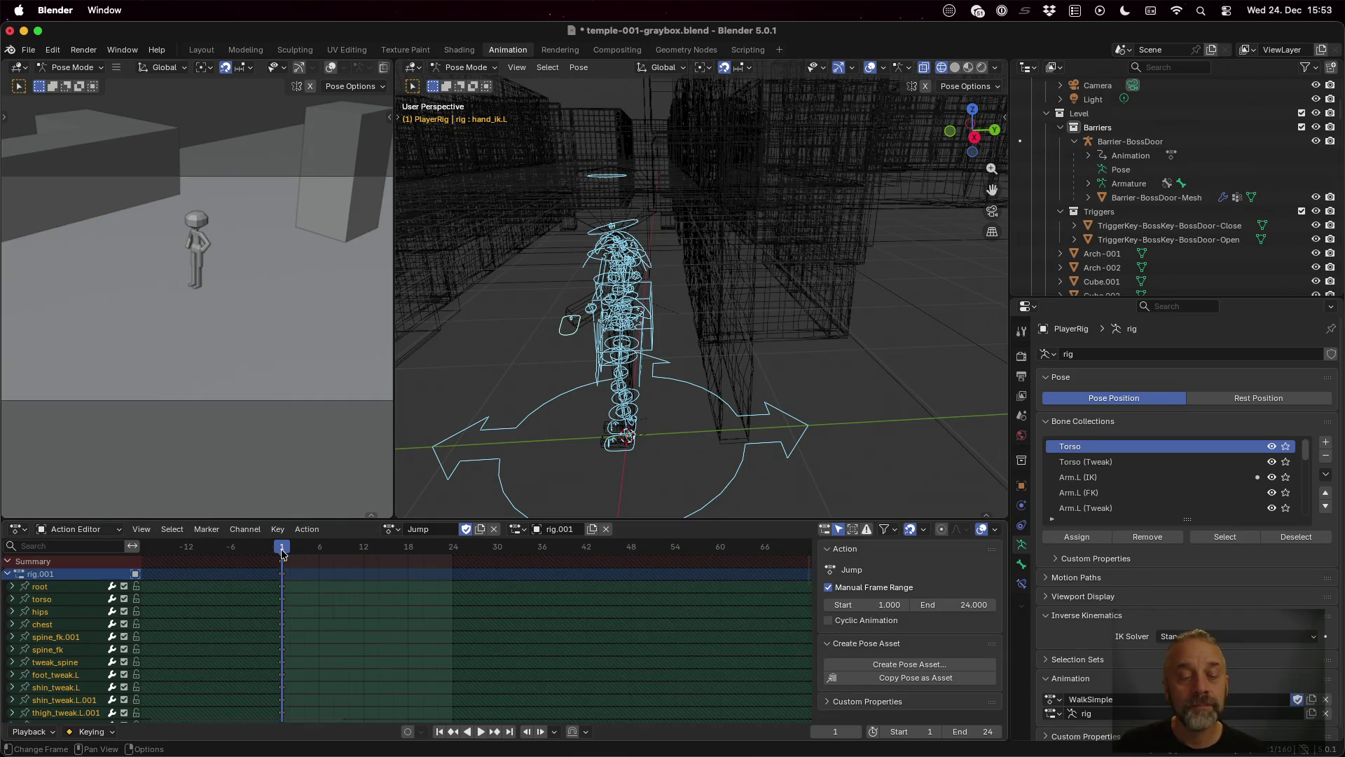
Step: At frame 6, raise both IK hand bones straight up along Z
{"action": "left_click_drag", "start_coordinate": [283, 553], "coordinate": [318, 552]}
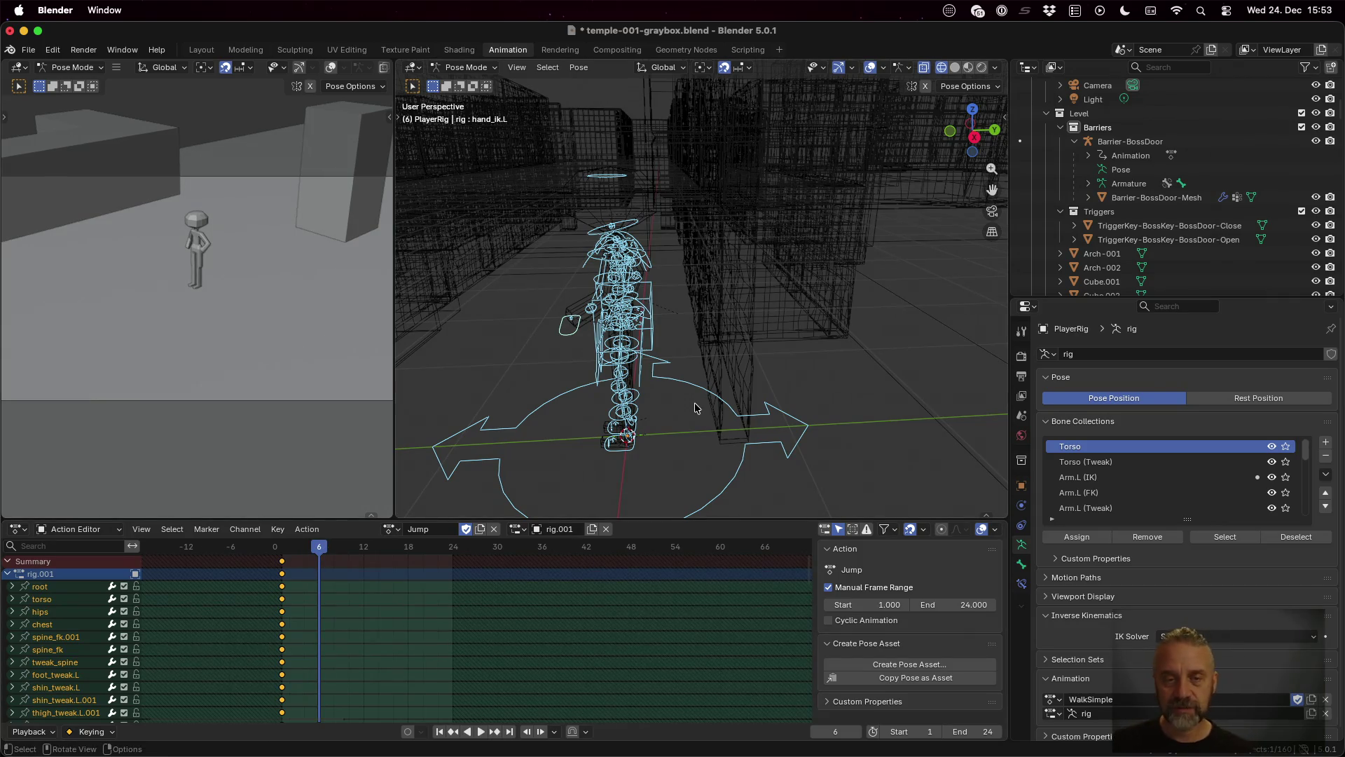
{"action": "scroll", "coordinate": [696, 407], "scroll_direction": "left", "scroll_amount": 10}
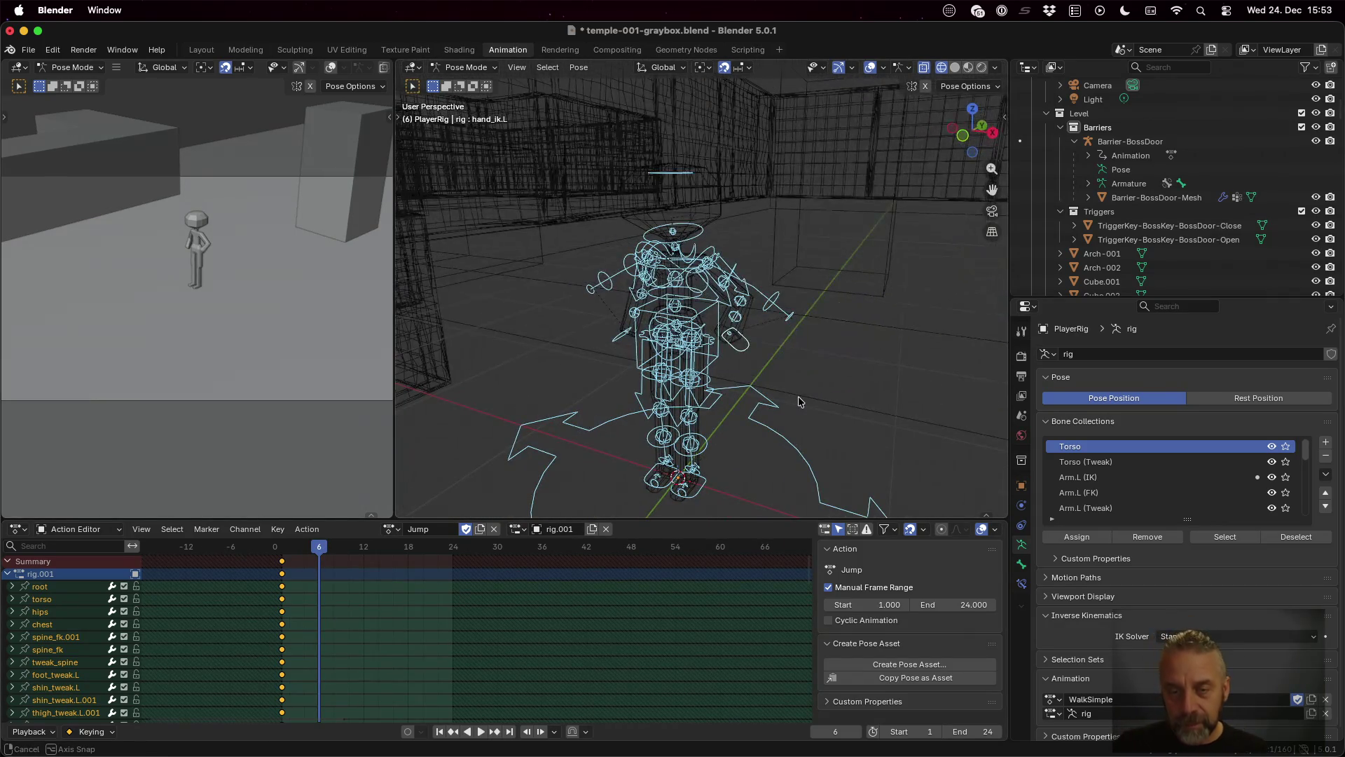
{"action": "left_click", "coordinate": [744, 346]}
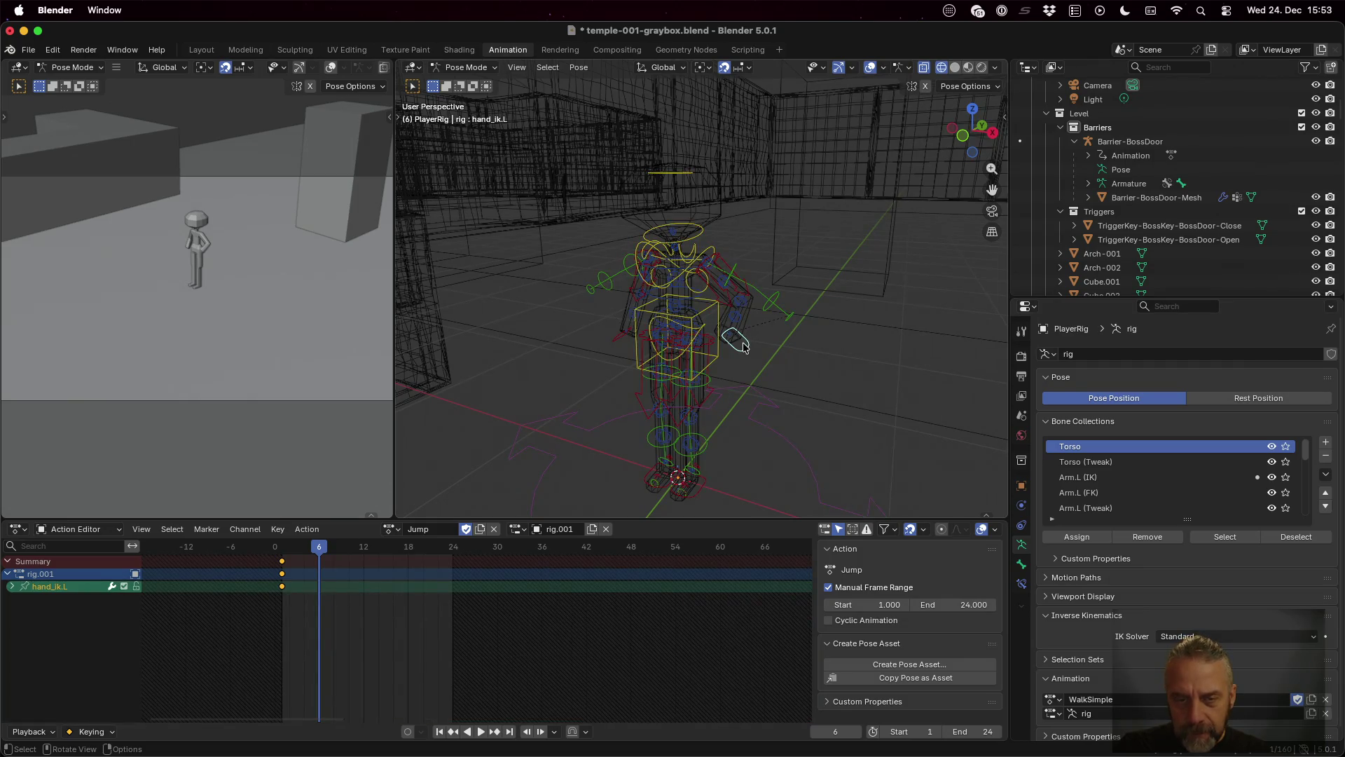
{"action": "left_click", "coordinate": [621, 338], "text": "shift"}
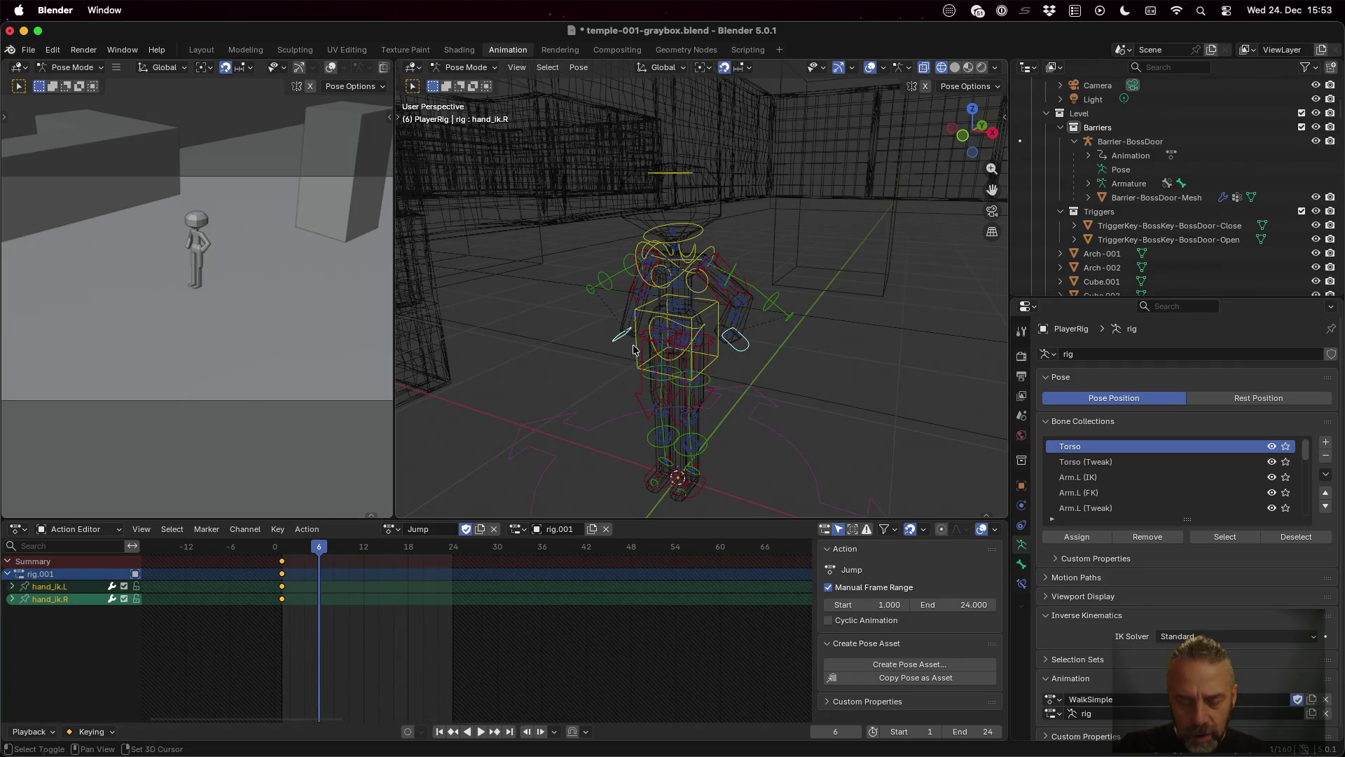
{"action": "key", "text": "g"}
{"action": "key", "text": "z"}
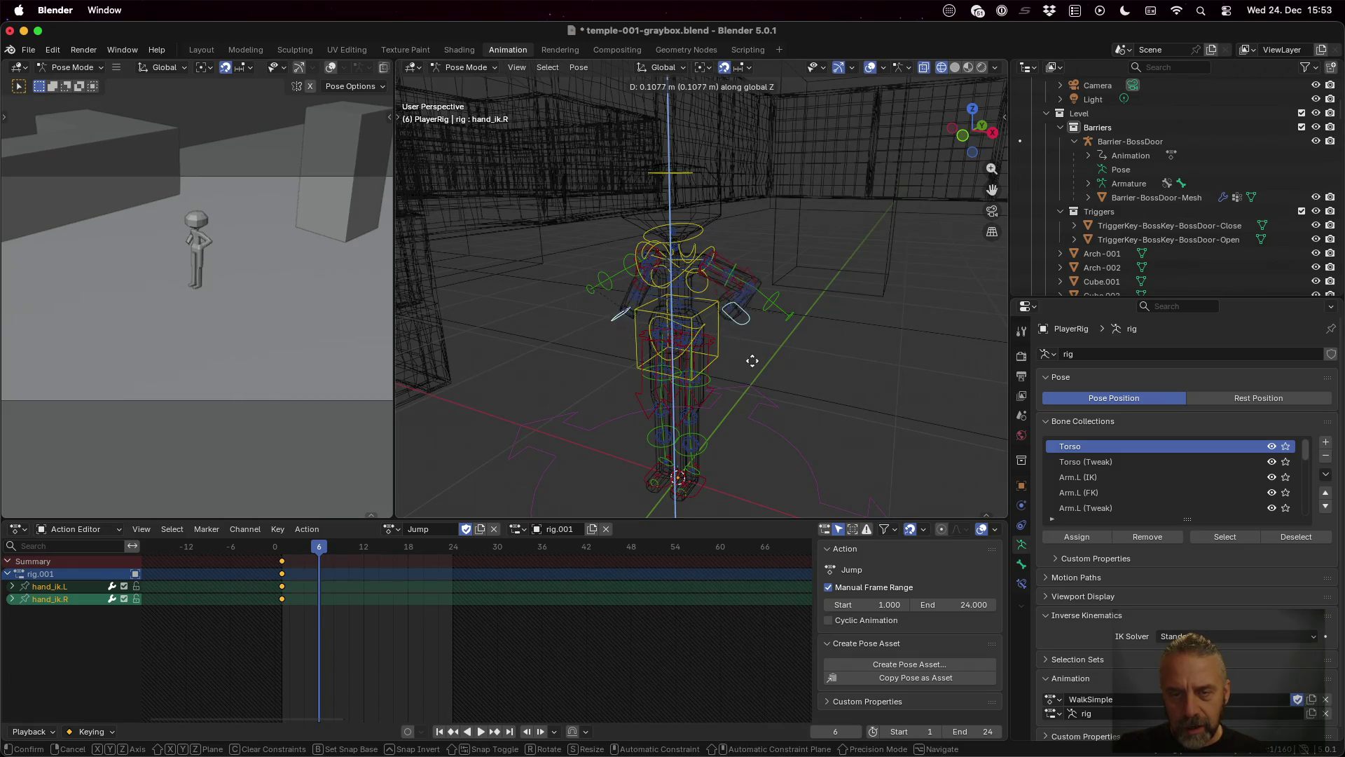
{"action": "mouse_move", "coordinate": [754, 303]}
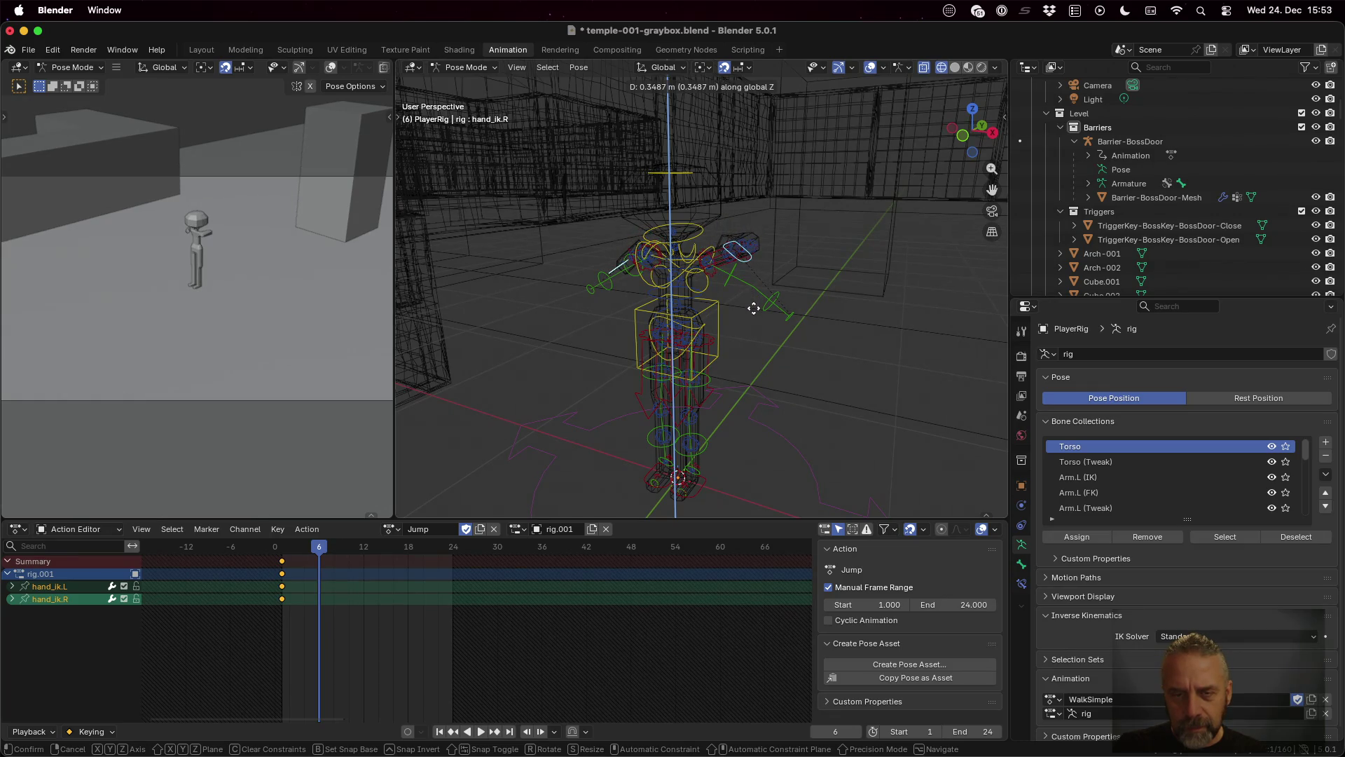
{"action": "key", "text": "ctrl"}
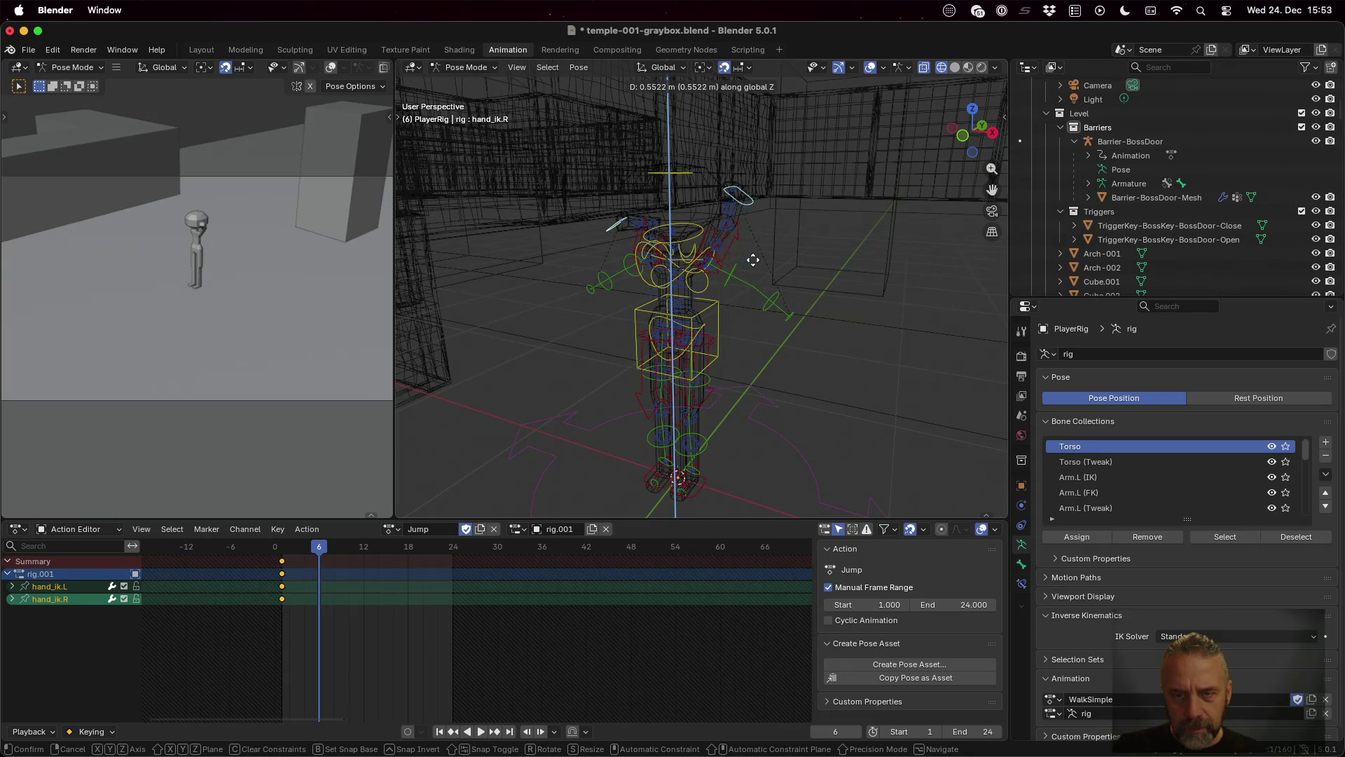
{"action": "left_click", "coordinate": [751, 291]}
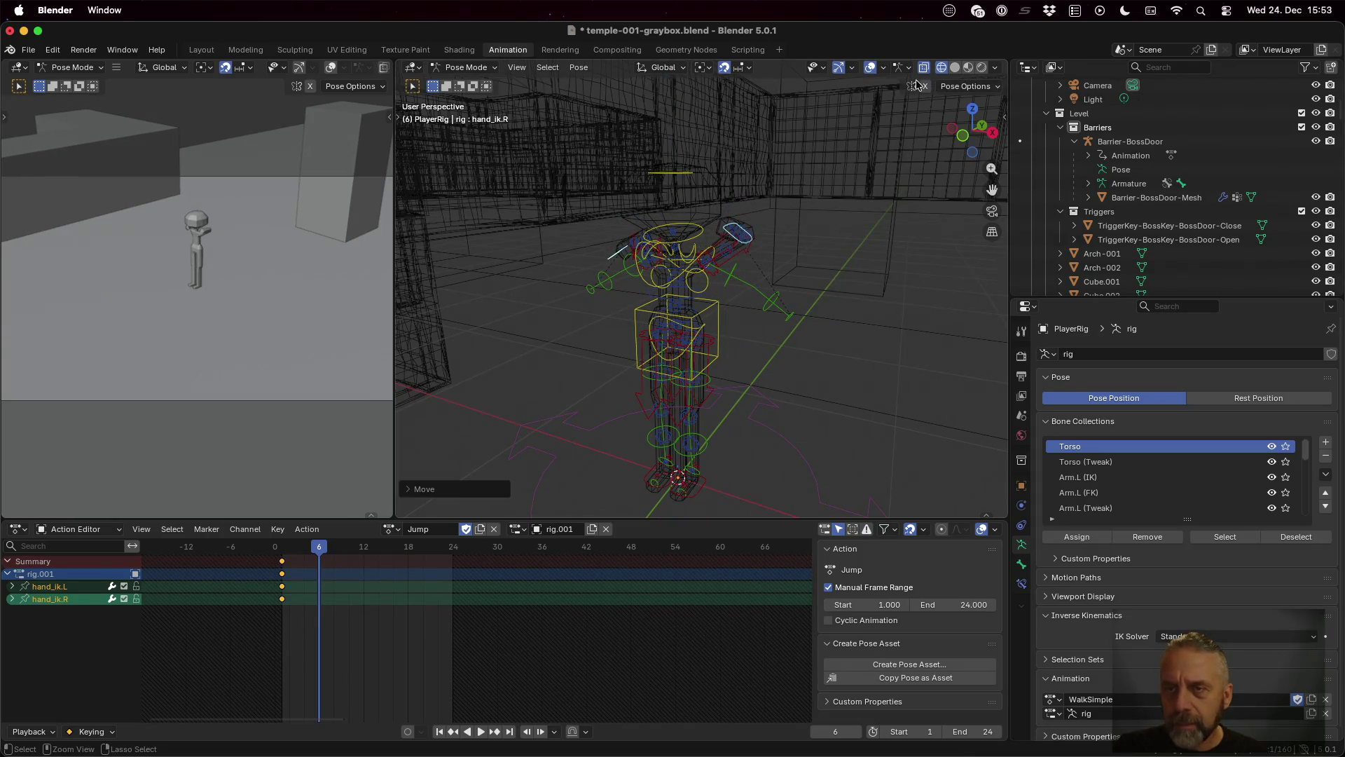
Step: In solid shading, reposition hand_ik.R and keyframe both IK hands at frame 6
{"action": "left_click", "coordinate": [954, 67]}
{"action": "mouse_move", "coordinate": [817, 295]}
{"action": "left_mouse_down"}
{"action": "mouse_move", "coordinate": [965, 297]}
{"action": "mouse_move", "coordinate": [965, 372]}
{"action": "left_mouse_up"}
{"action": "left_click", "coordinate": [780, 333]}
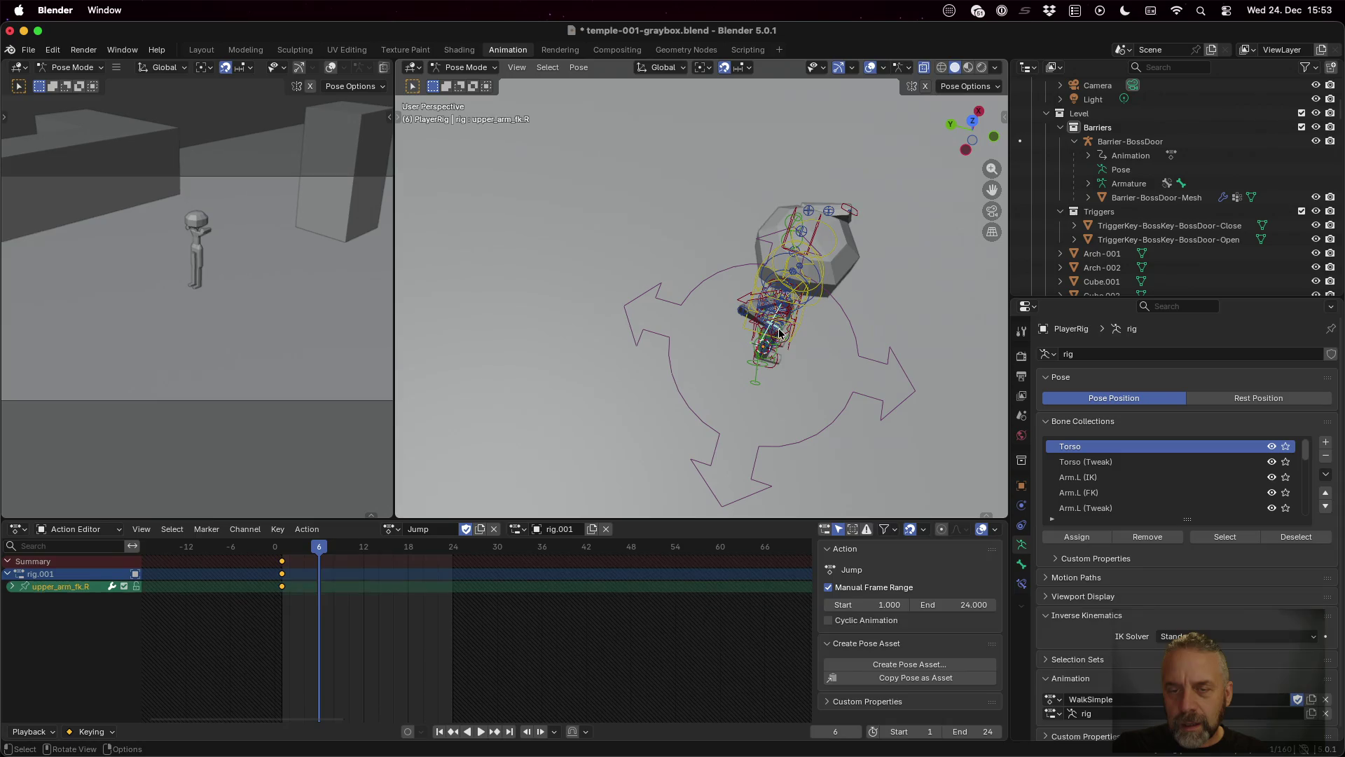
{"action": "left_click", "coordinate": [781, 330]}
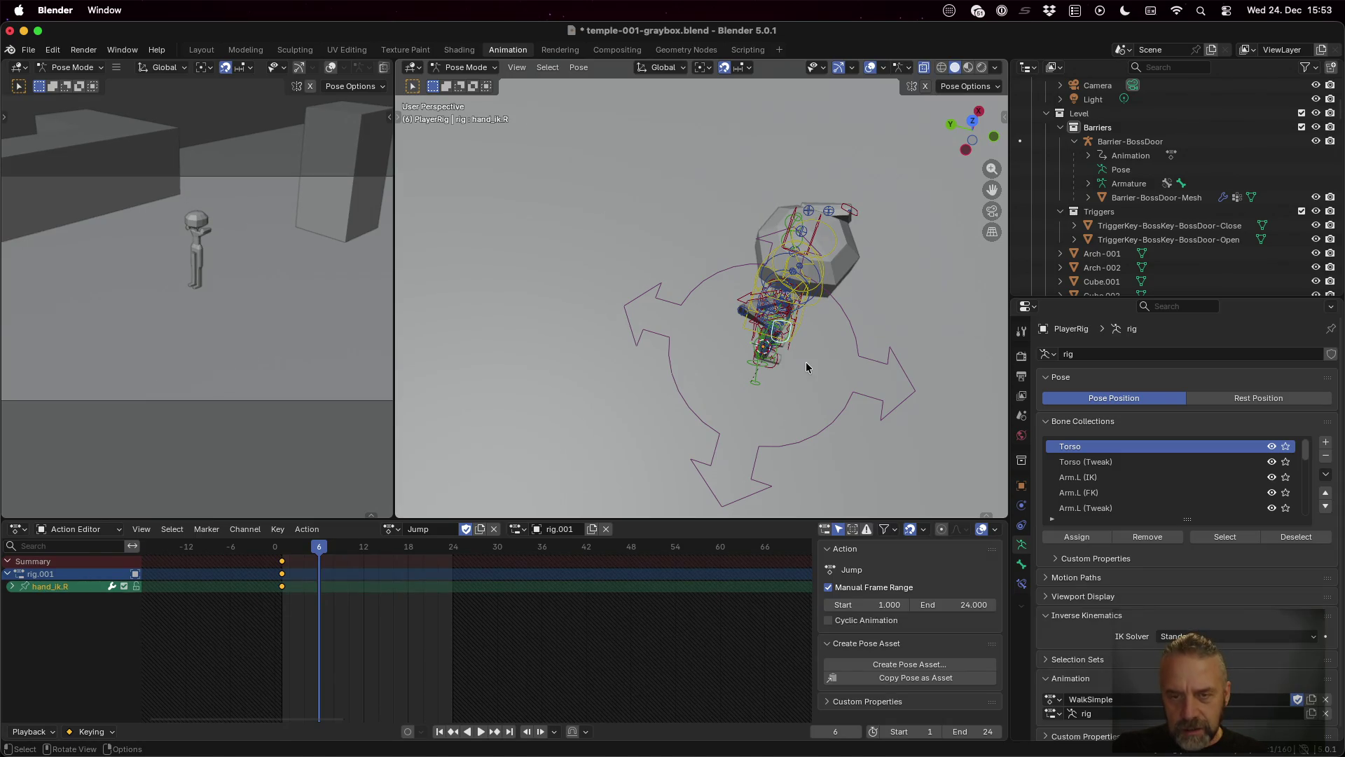
{"action": "key", "text": "g"}
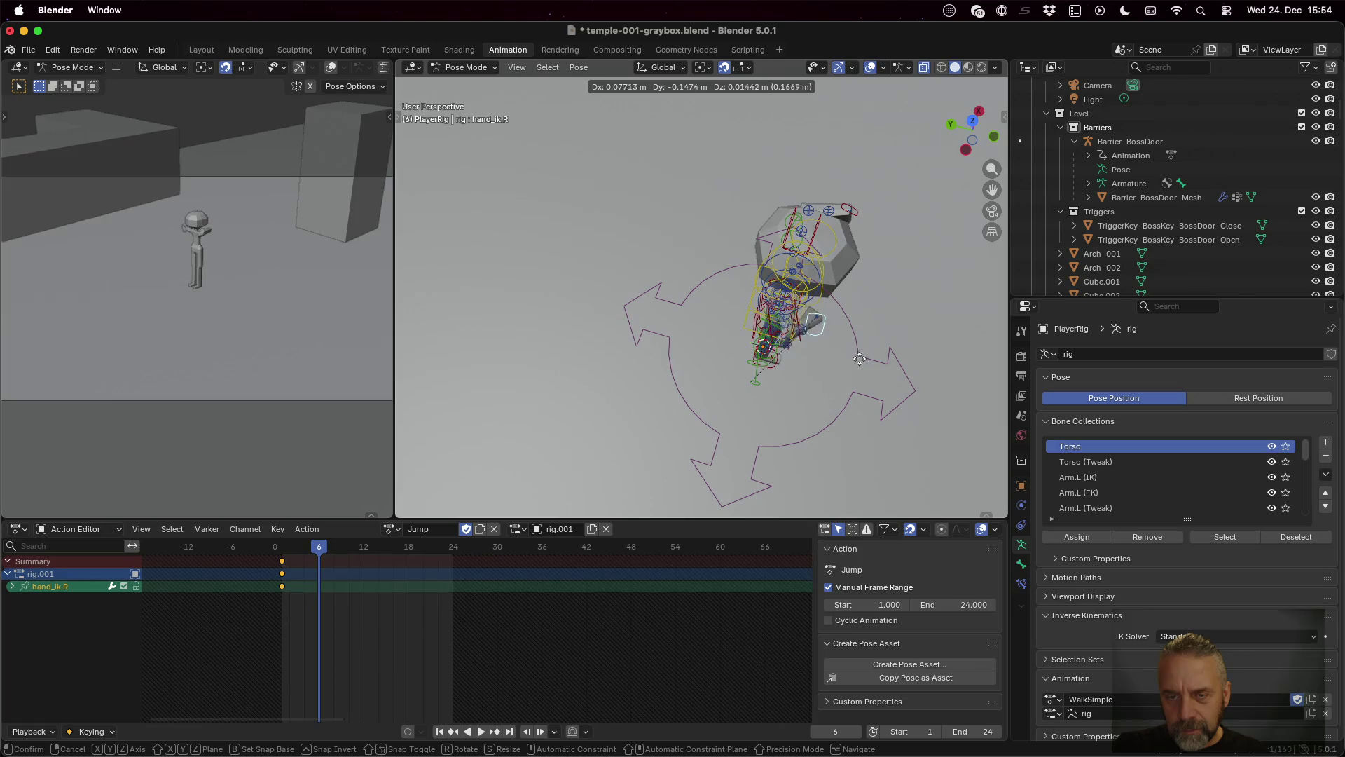
{"action": "left_click", "coordinate": [875, 362]}
{"action": "mouse_move", "coordinate": [875, 362]}
{"action": "left_mouse_down"}
{"action": "mouse_move", "coordinate": [766, 264]}
{"action": "mouse_move", "coordinate": [779, 254]}
{"action": "left_mouse_up"}
{"action": "mouse_move", "coordinate": [869, 284]}
{"action": "left_mouse_down"}
{"action": "mouse_move", "coordinate": [864, 321]}
{"action": "mouse_move", "coordinate": [817, 309]}
{"action": "left_mouse_up"}
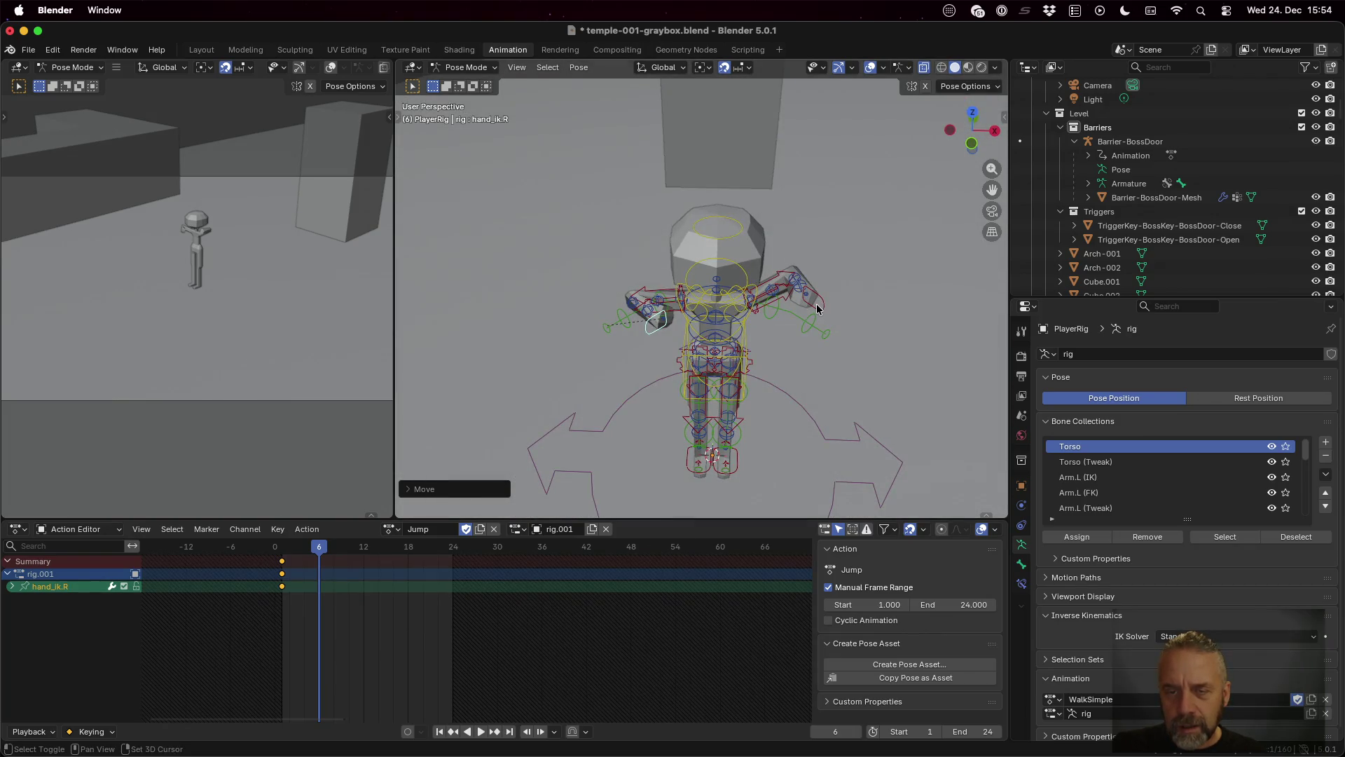
{"action": "left_click", "coordinate": [813, 303], "text": "shift"}
{"action": "key", "text": "i"}
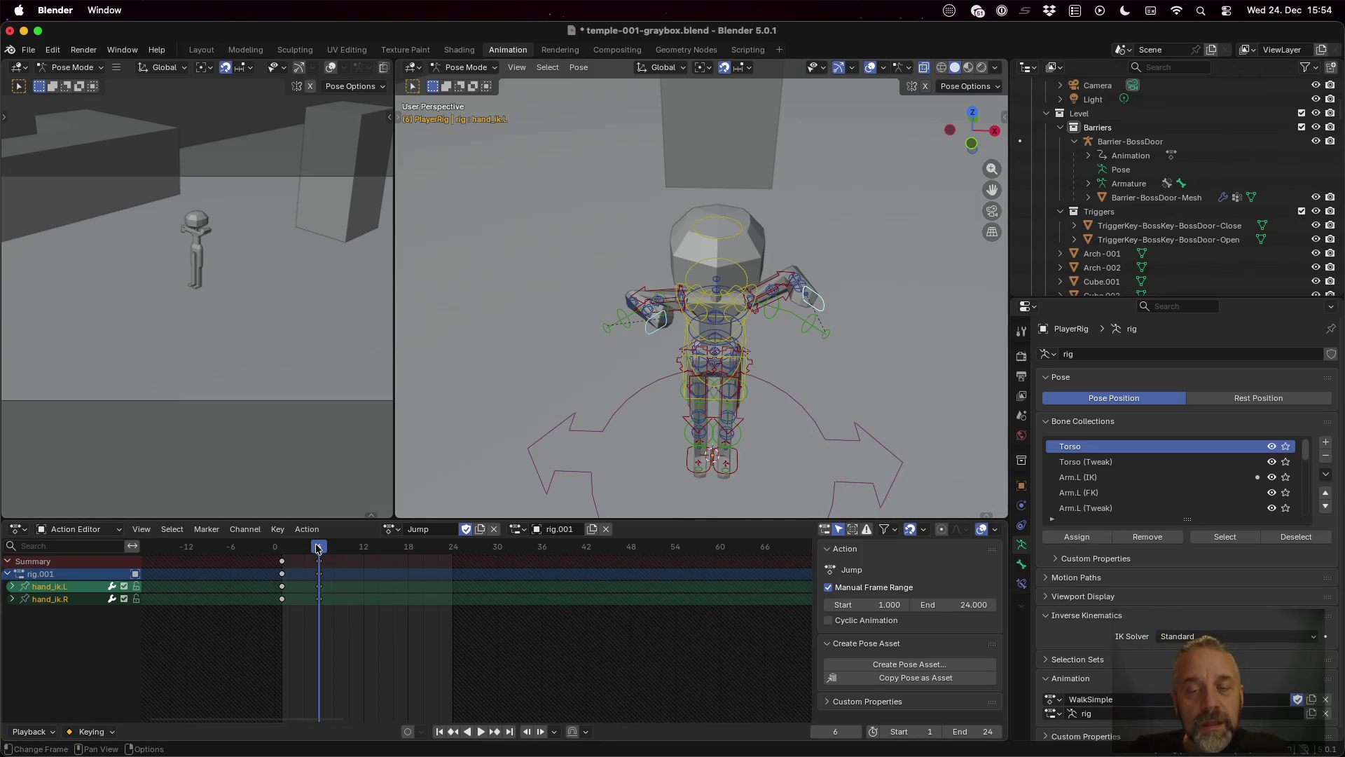
Step: At frame 12, raise the hands higher, adjust hand_ik.R, and key both hand controls
{"action": "left_click_drag", "start_coordinate": [317, 548], "coordinate": [388, 552]}
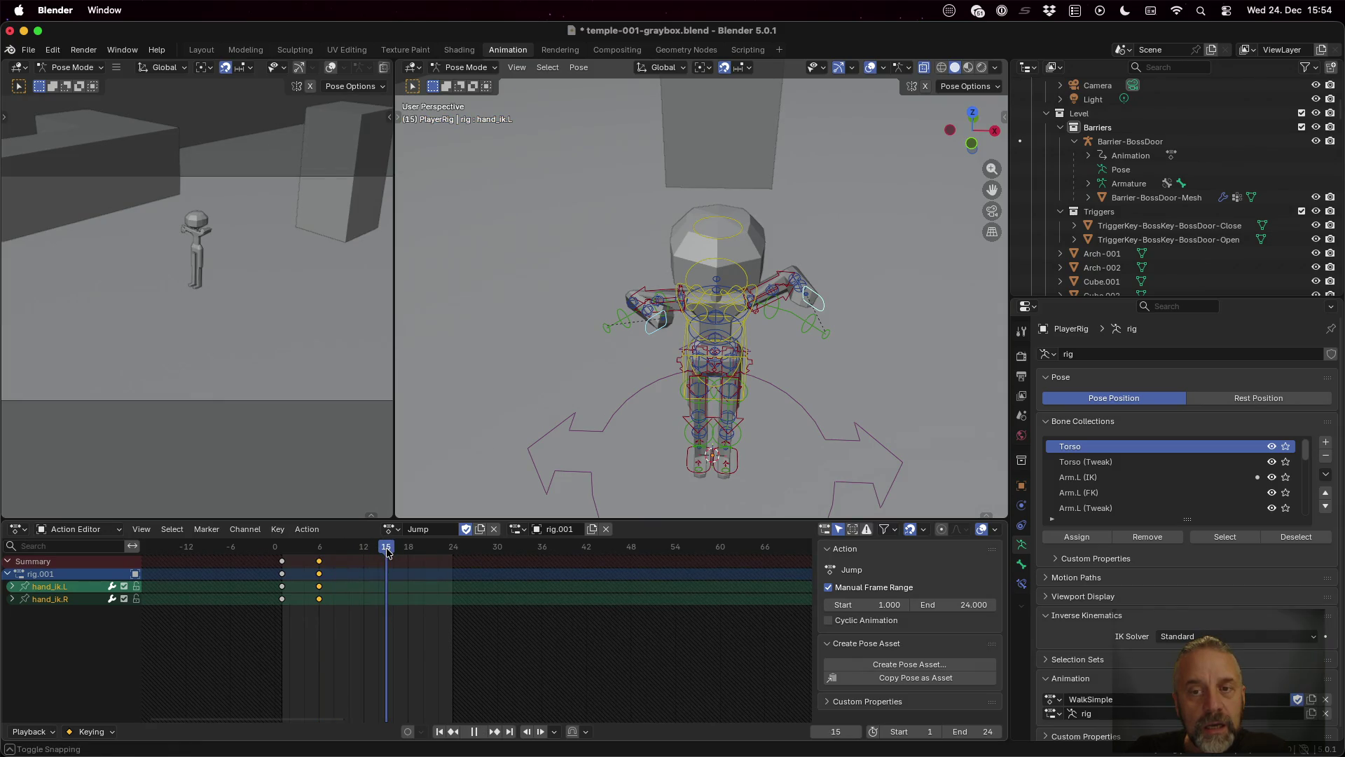
{"action": "left_click_drag", "start_coordinate": [388, 552], "coordinate": [364, 550]}
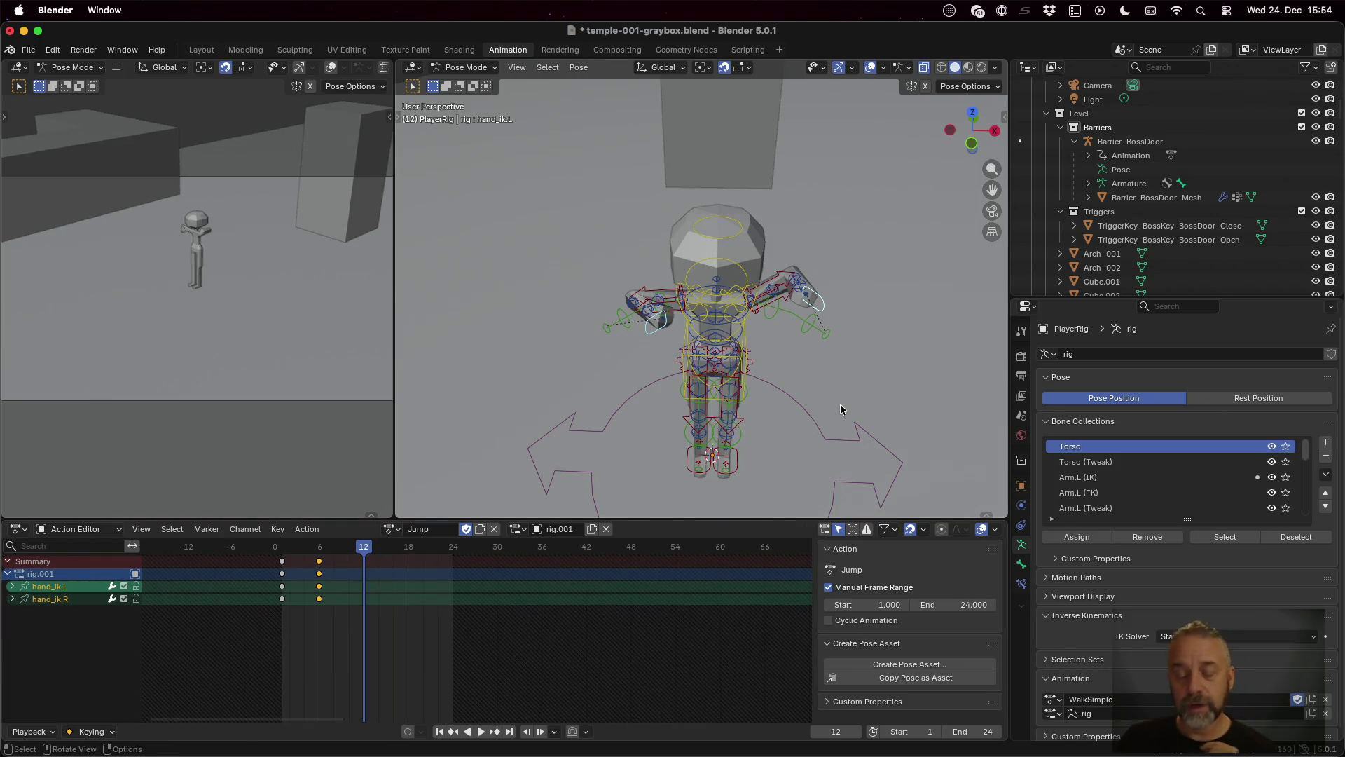
{"action": "key", "text": "g"}
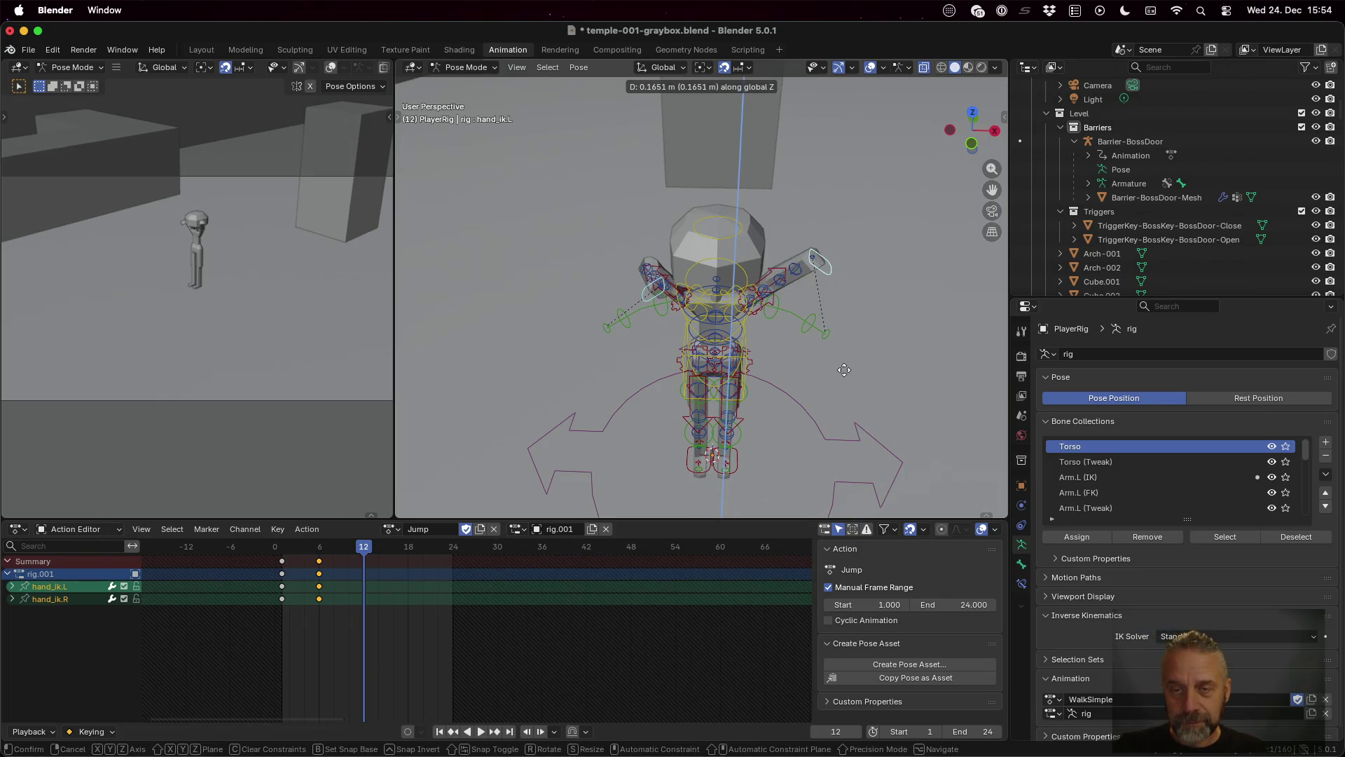
{"action": "left_click", "coordinate": [834, 373]}
{"action": "scroll", "coordinate": [833, 372], "scroll_direction": "down", "scroll_amount": 10}
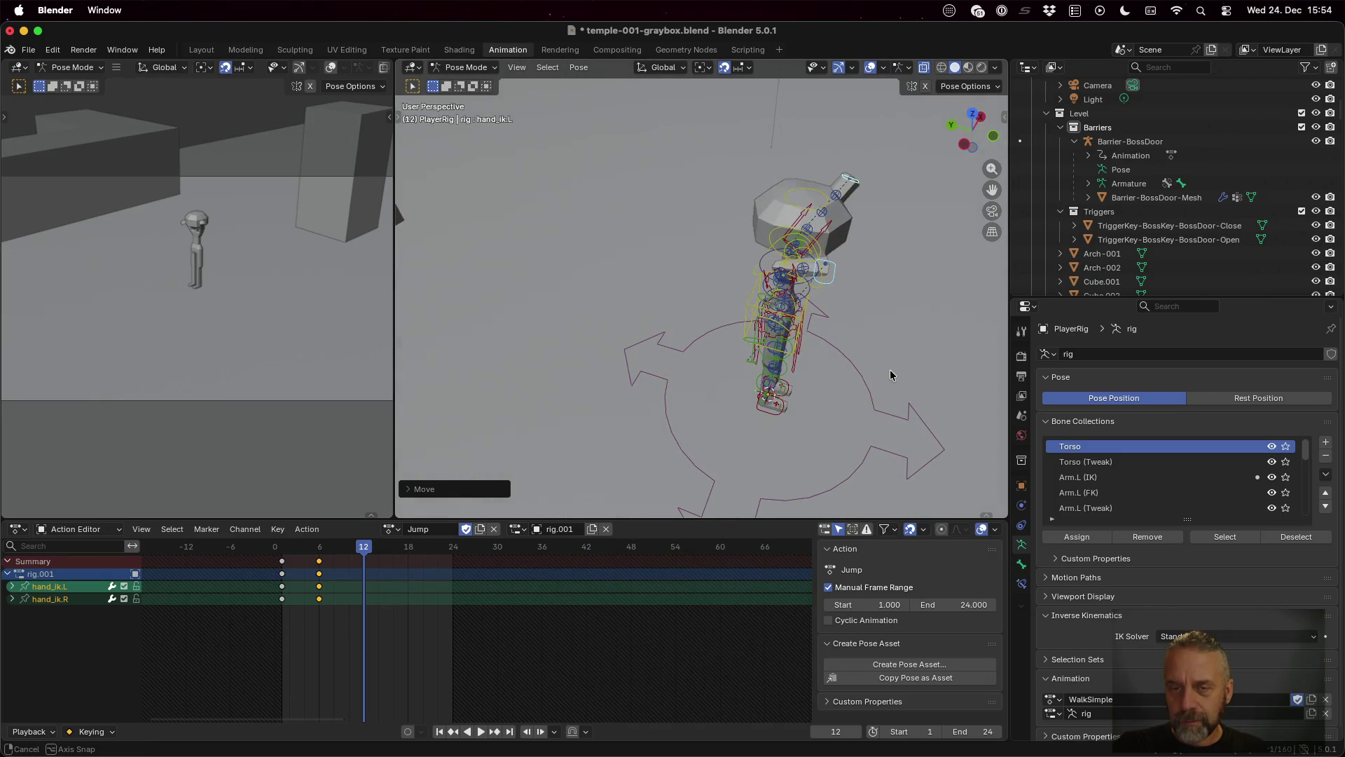
{"action": "left_click", "coordinate": [827, 274]}
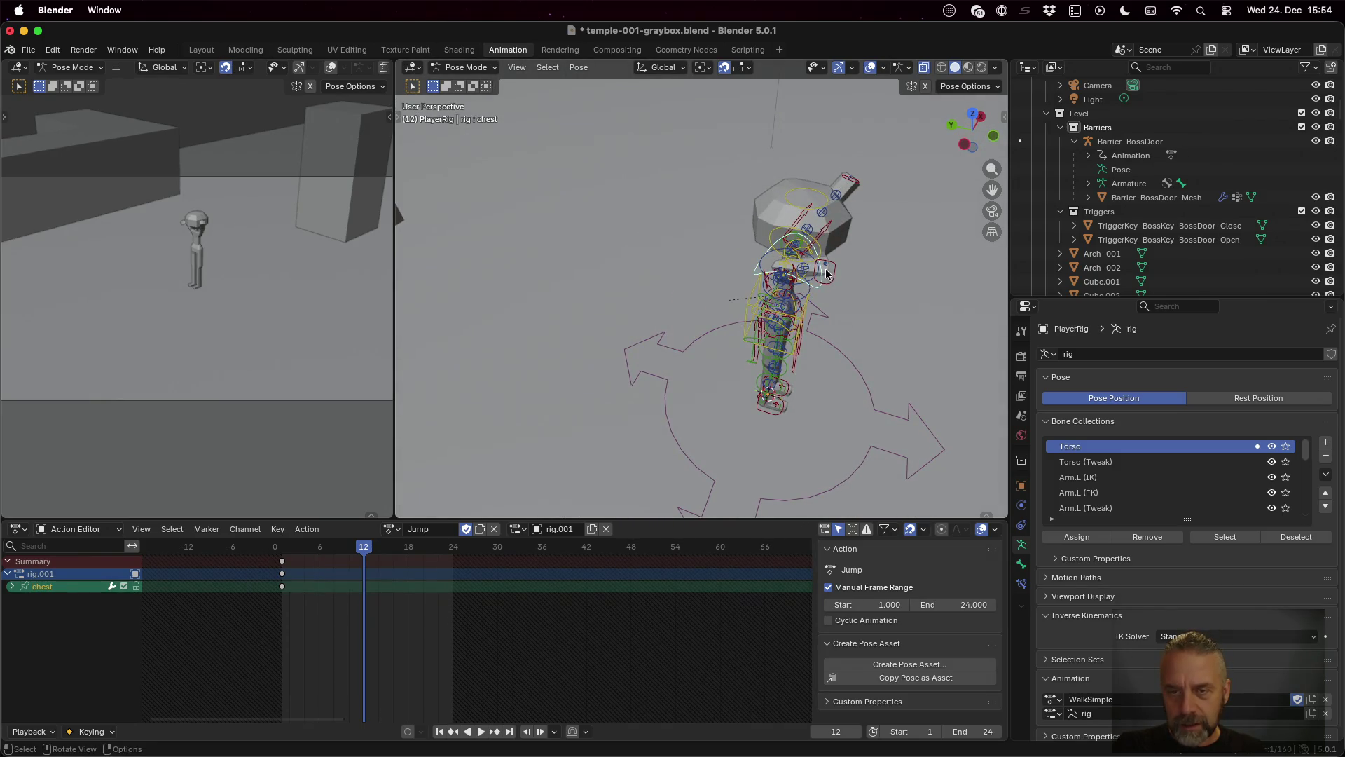
{"action": "left_click", "coordinate": [830, 273]}
{"action": "key", "text": "g"}
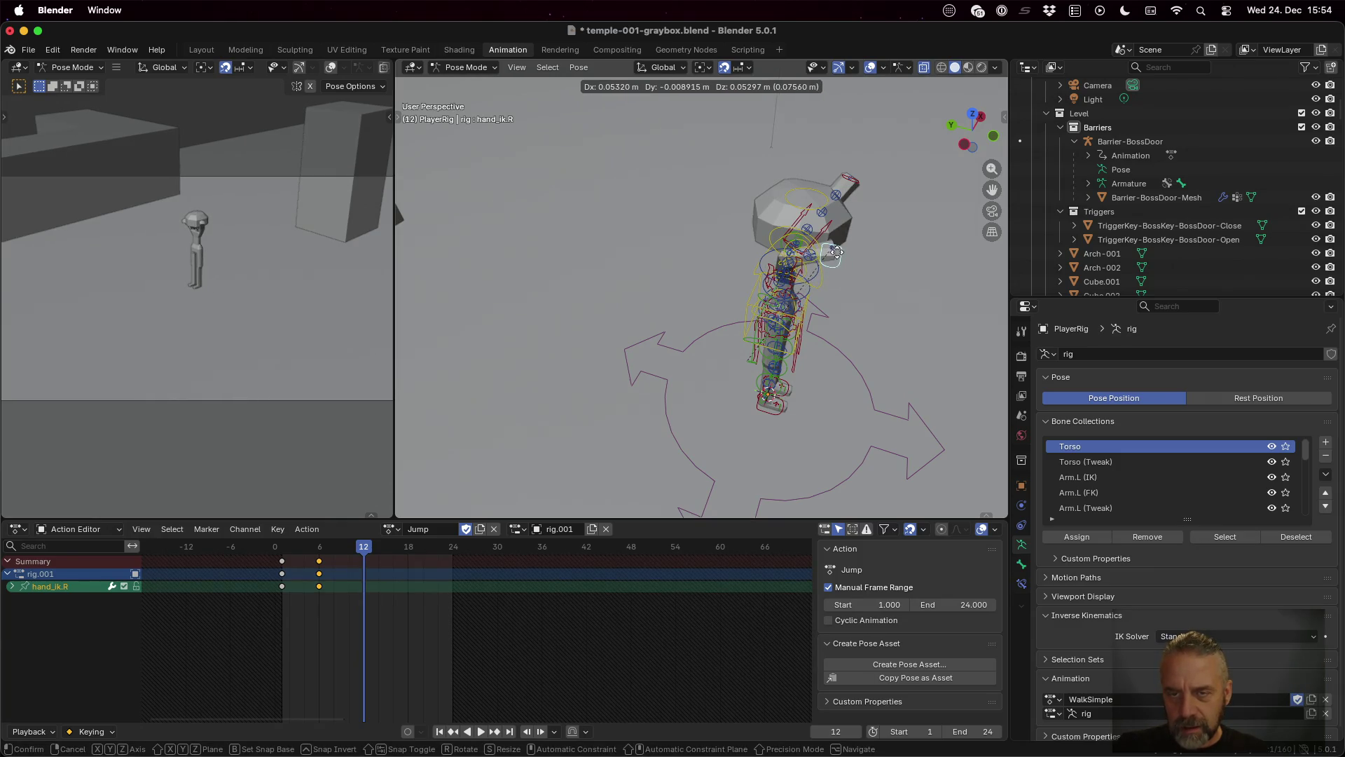
{"action": "left_click", "coordinate": [838, 256]}
{"action": "left_click", "coordinate": [850, 181], "text": "shift"}
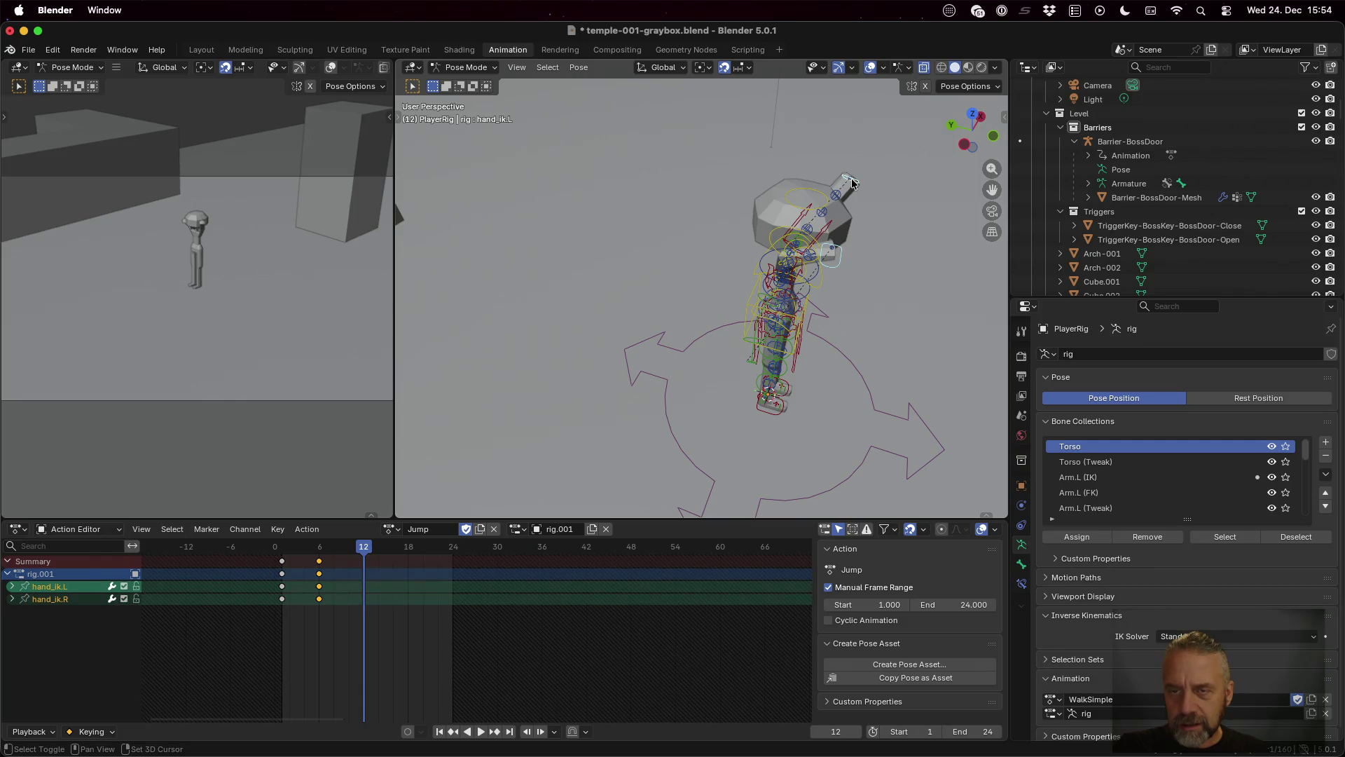
{"action": "key", "text": "i"}
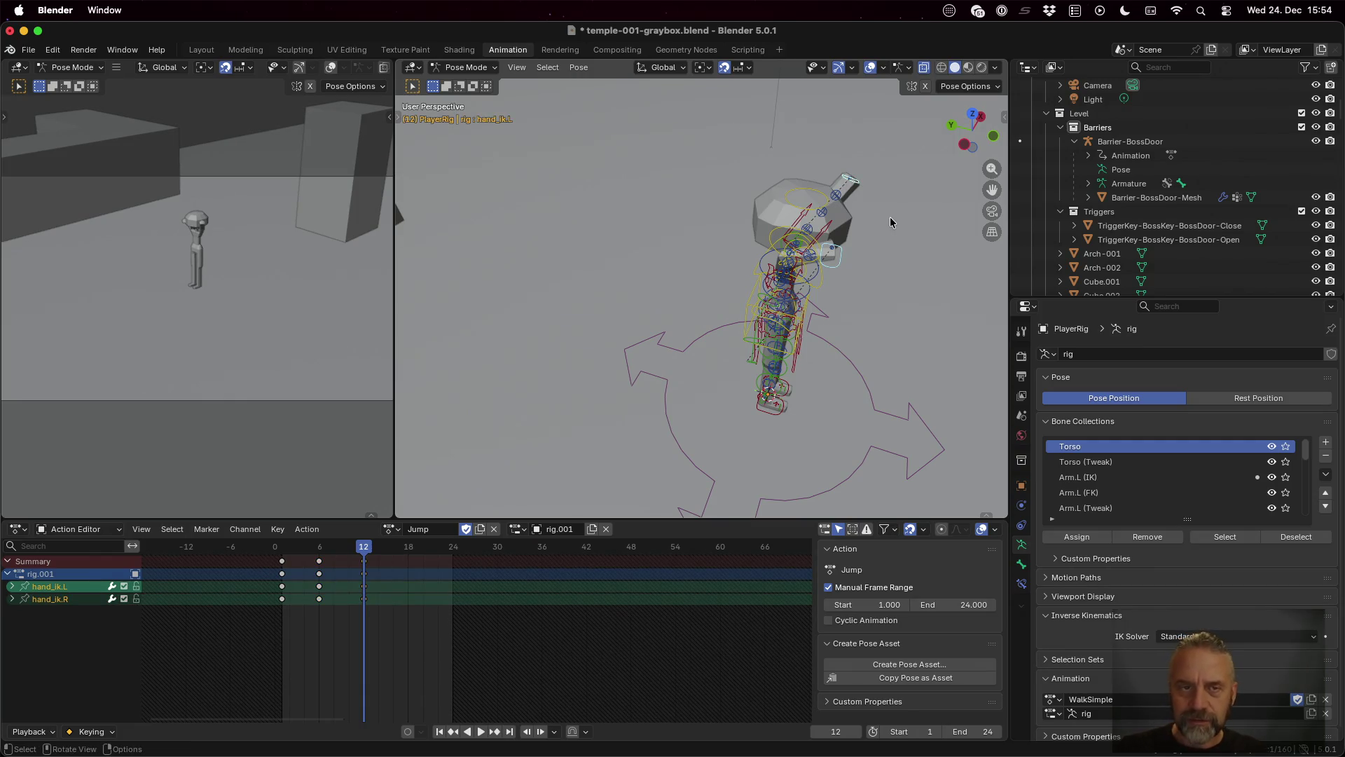
Step: From a front view, fine-tune hand_ik.R's overhead position and key it
{"action": "mouse_move", "coordinate": [909, 290]}
{"action": "left_mouse_down"}
{"action": "mouse_move", "coordinate": [771, 290]}
{"action": "mouse_move", "coordinate": [780, 246]}
{"action": "left_mouse_up"}
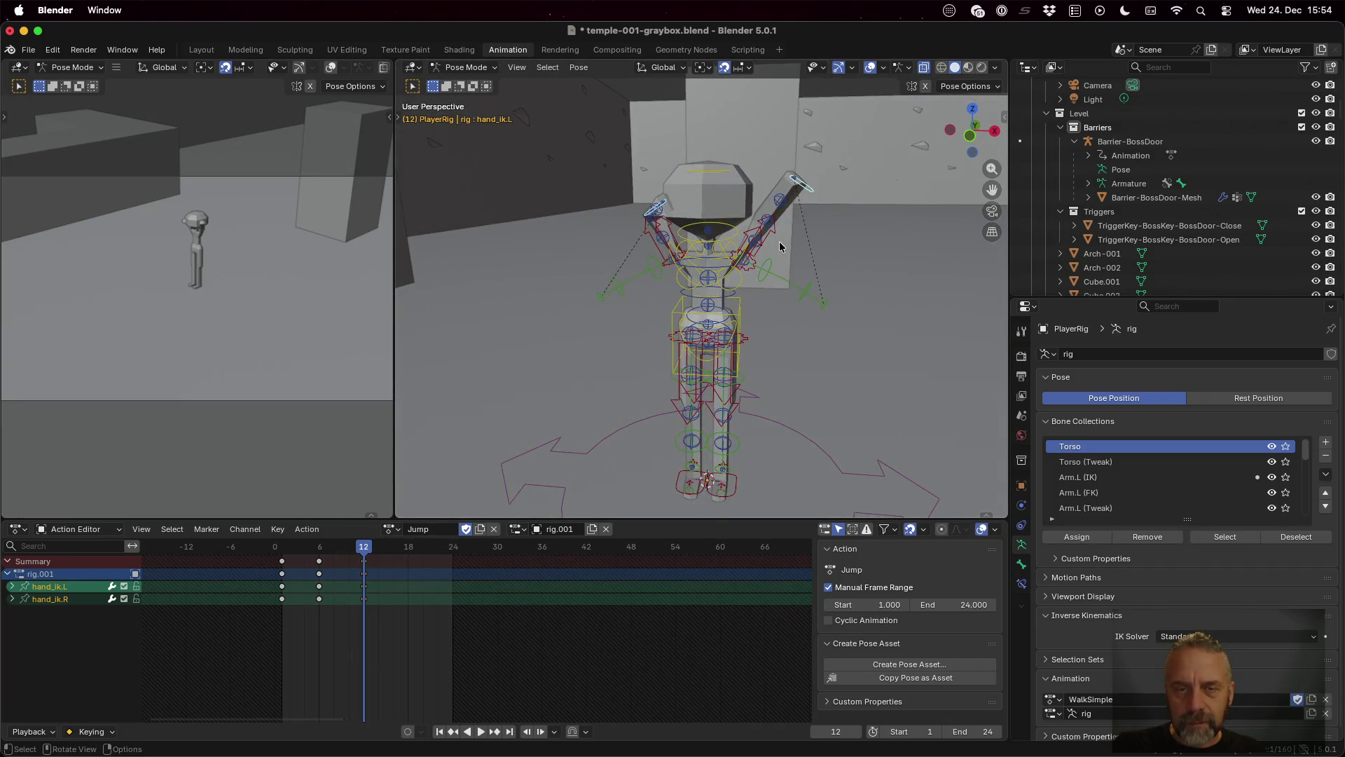
{"action": "left_click", "coordinate": [655, 209]}
{"action": "left_click", "coordinate": [659, 208]}
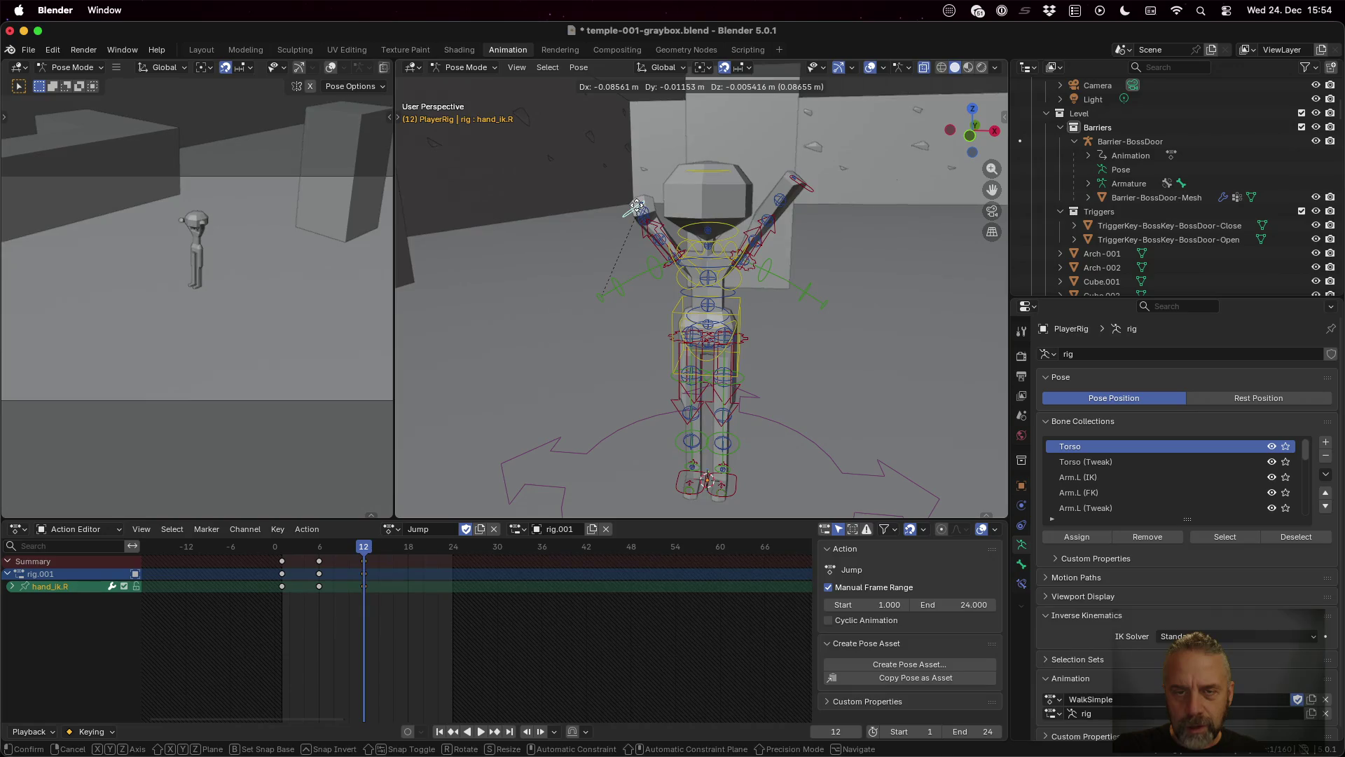
{"action": "left_click", "coordinate": [638, 208]}
{"action": "key", "text": "i"}
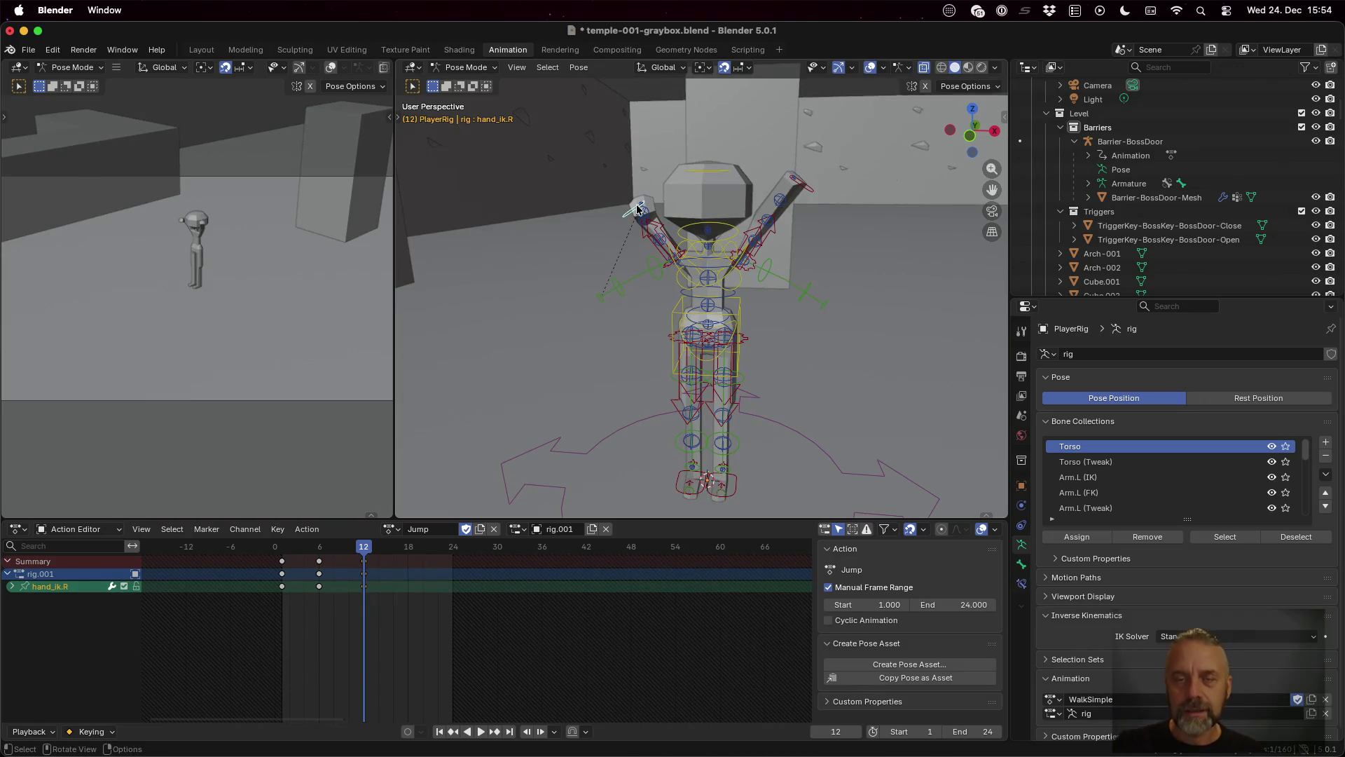
{"action": "left_click_drag", "start_coordinate": [364, 550], "coordinate": [409, 551]}
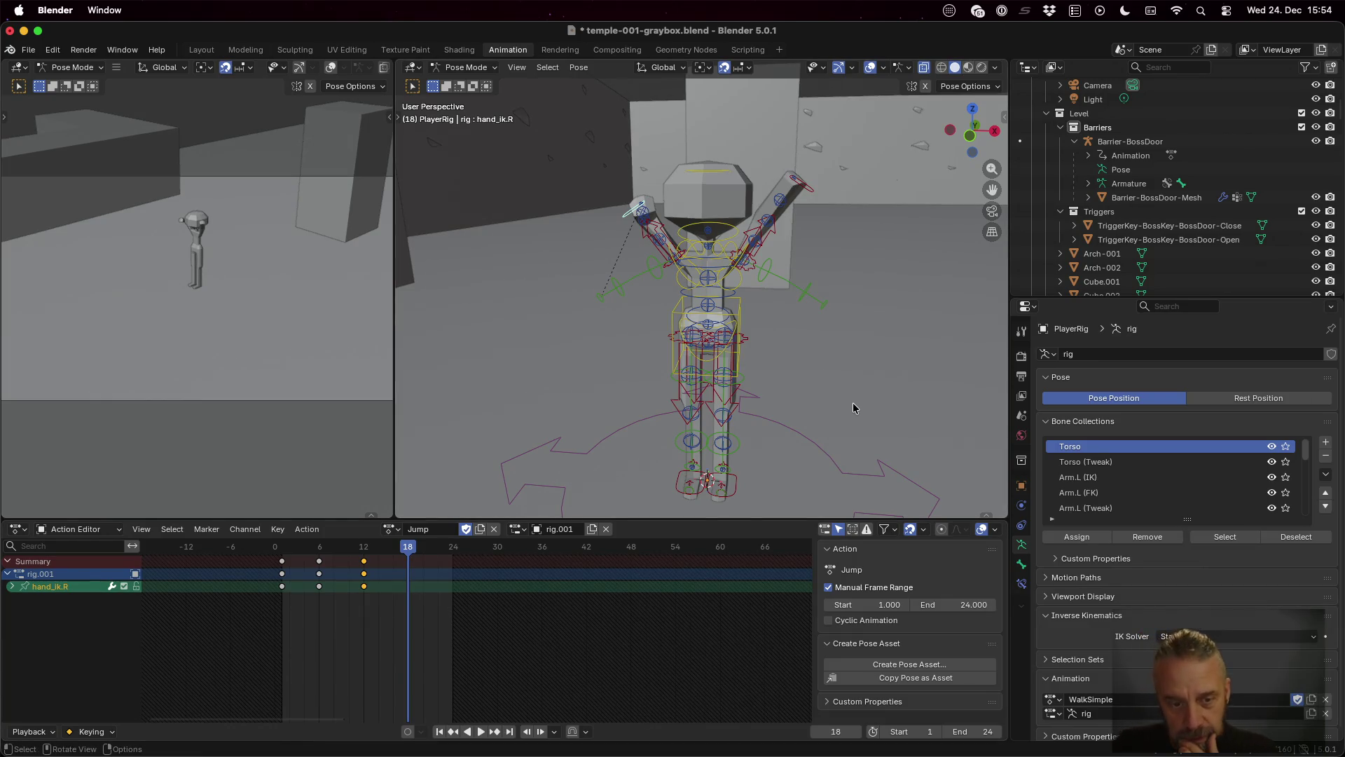
Step: Key both hand controls at frame 18, then lower them along Z at frame 24
{"action": "left_click", "coordinate": [806, 194], "text": "shift"}
{"action": "key", "text": "i"}
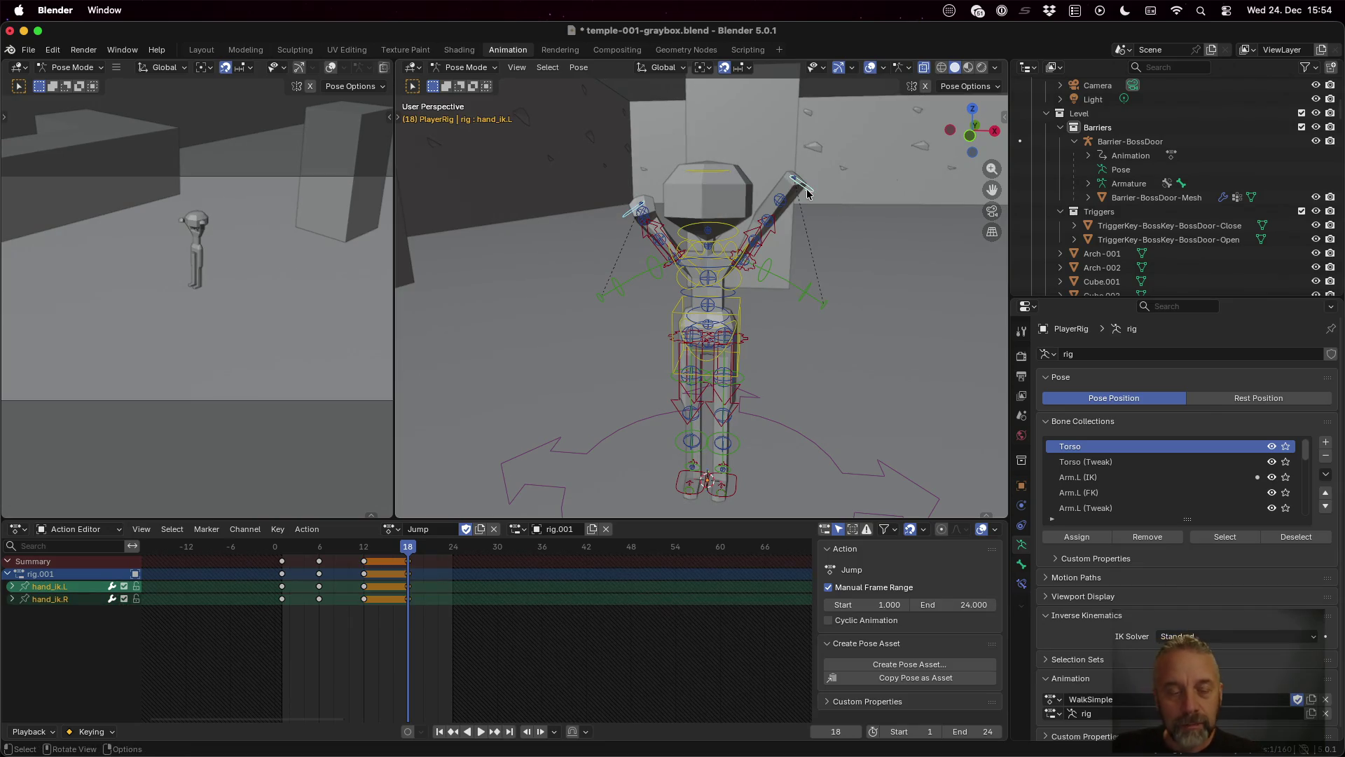
{"action": "left_click_drag", "start_coordinate": [410, 552], "coordinate": [453, 551]}
{"action": "key", "text": "g"}
{"action": "key", "text": "z"}
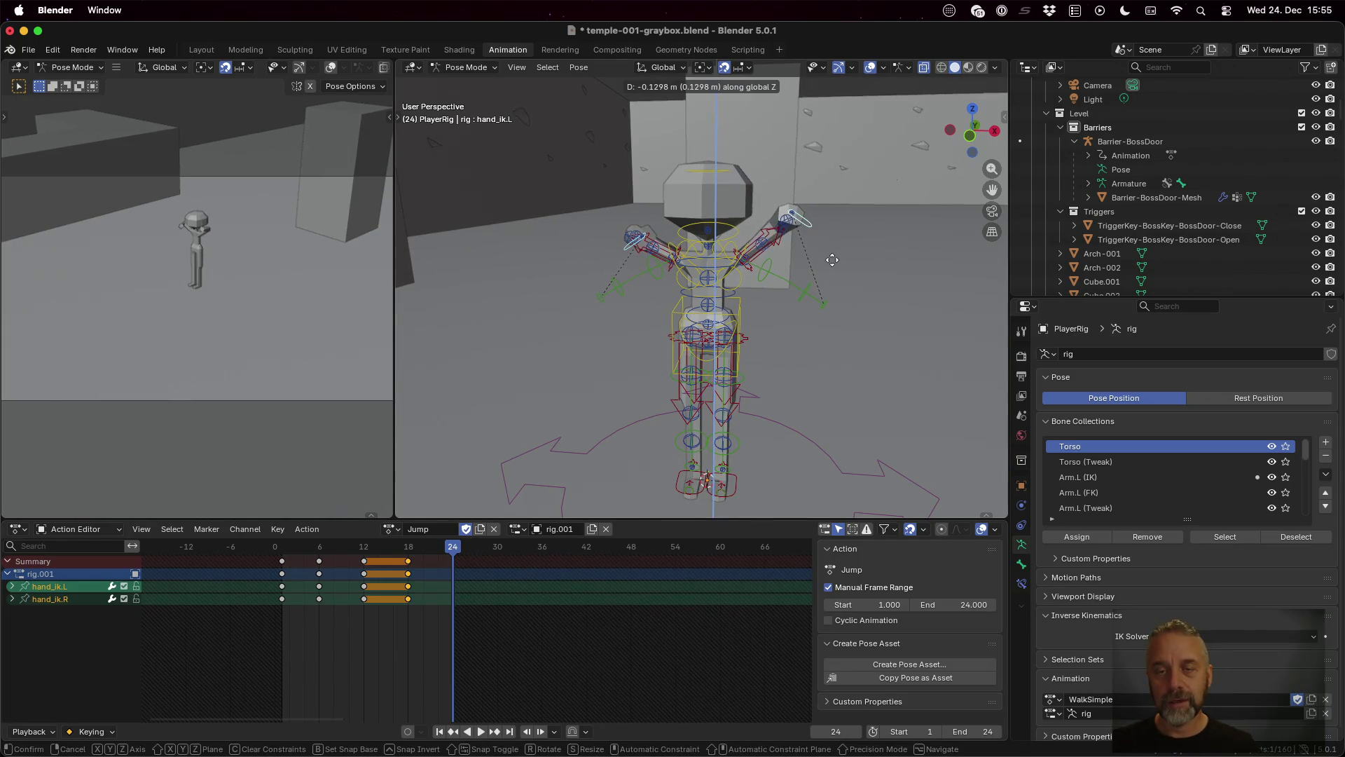
{"action": "left_click", "coordinate": [828, 270]}
Step: Spread hand_ik.R outward and key both hand controls at frame 24
{"action": "mouse_move", "coordinate": [821, 294]}
{"action": "left_mouse_down"}
{"action": "mouse_move", "coordinate": [820, 319]}
{"action": "mouse_move", "coordinate": [877, 386]}
{"action": "left_mouse_up"}
{"action": "left_click", "coordinate": [767, 388]}
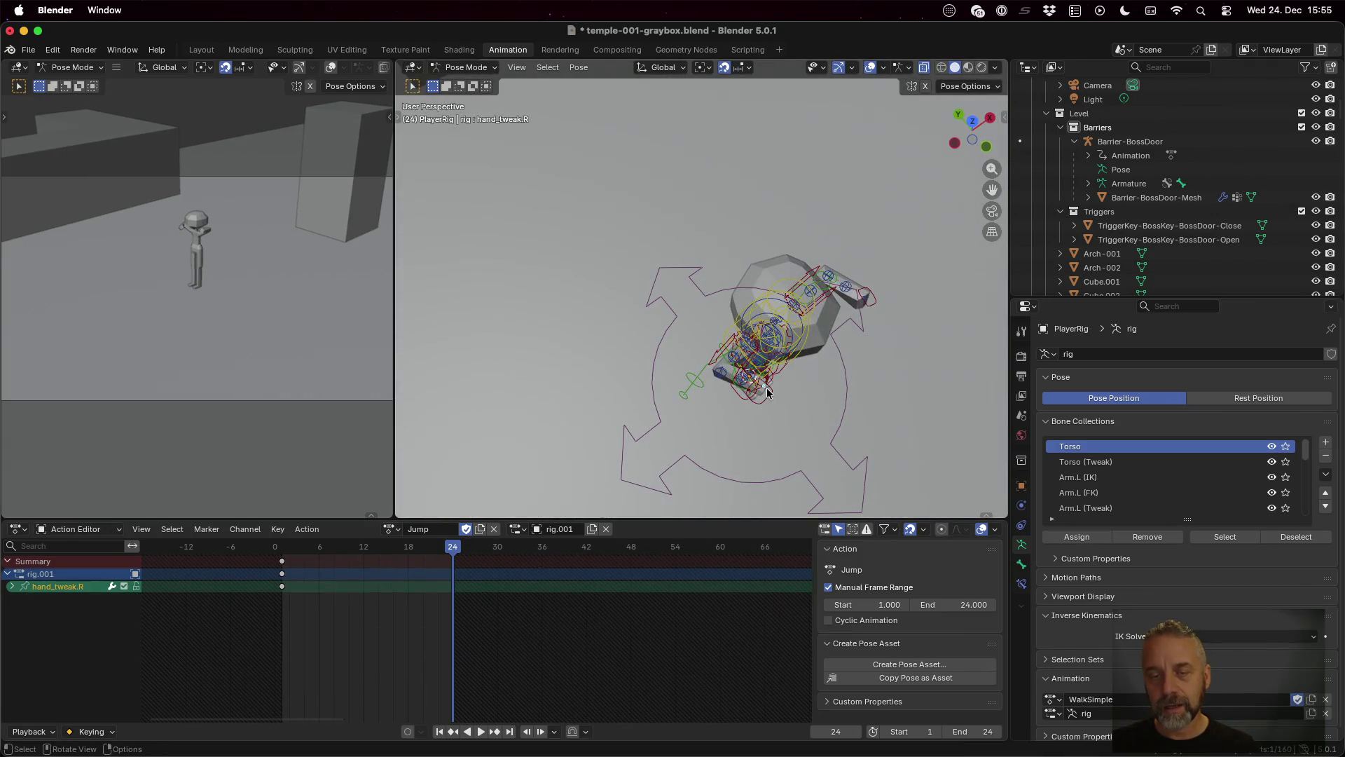
{"action": "left_click", "coordinate": [764, 402]}
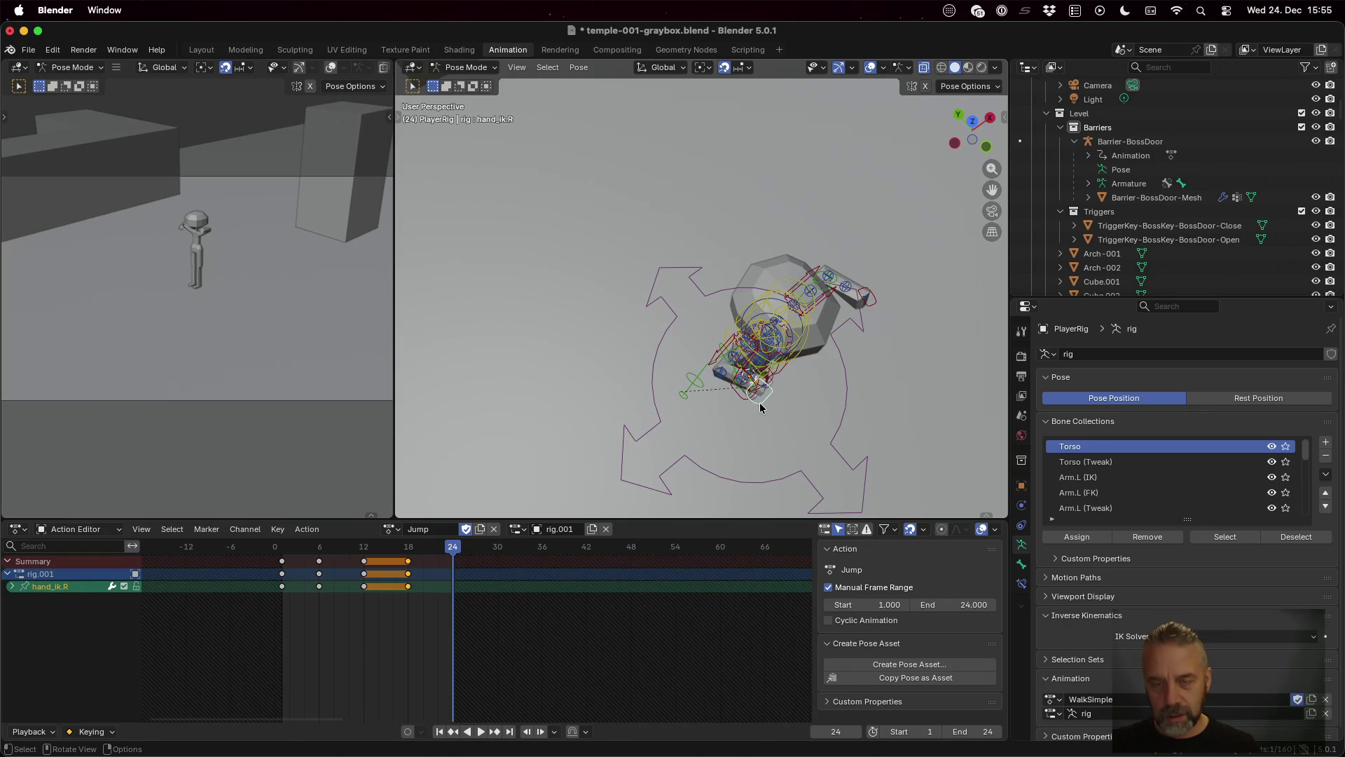
{"action": "key", "text": "g"}
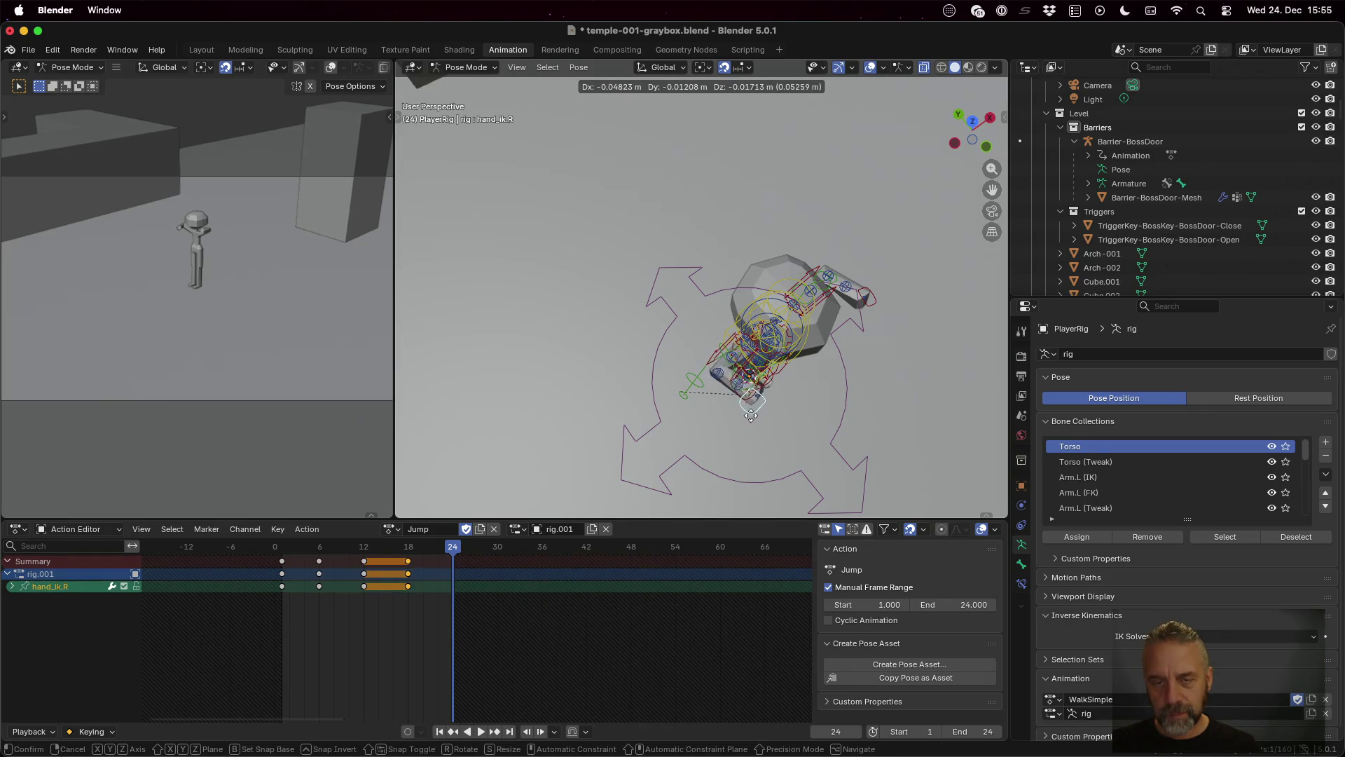
{"action": "left_click", "coordinate": [744, 426]}
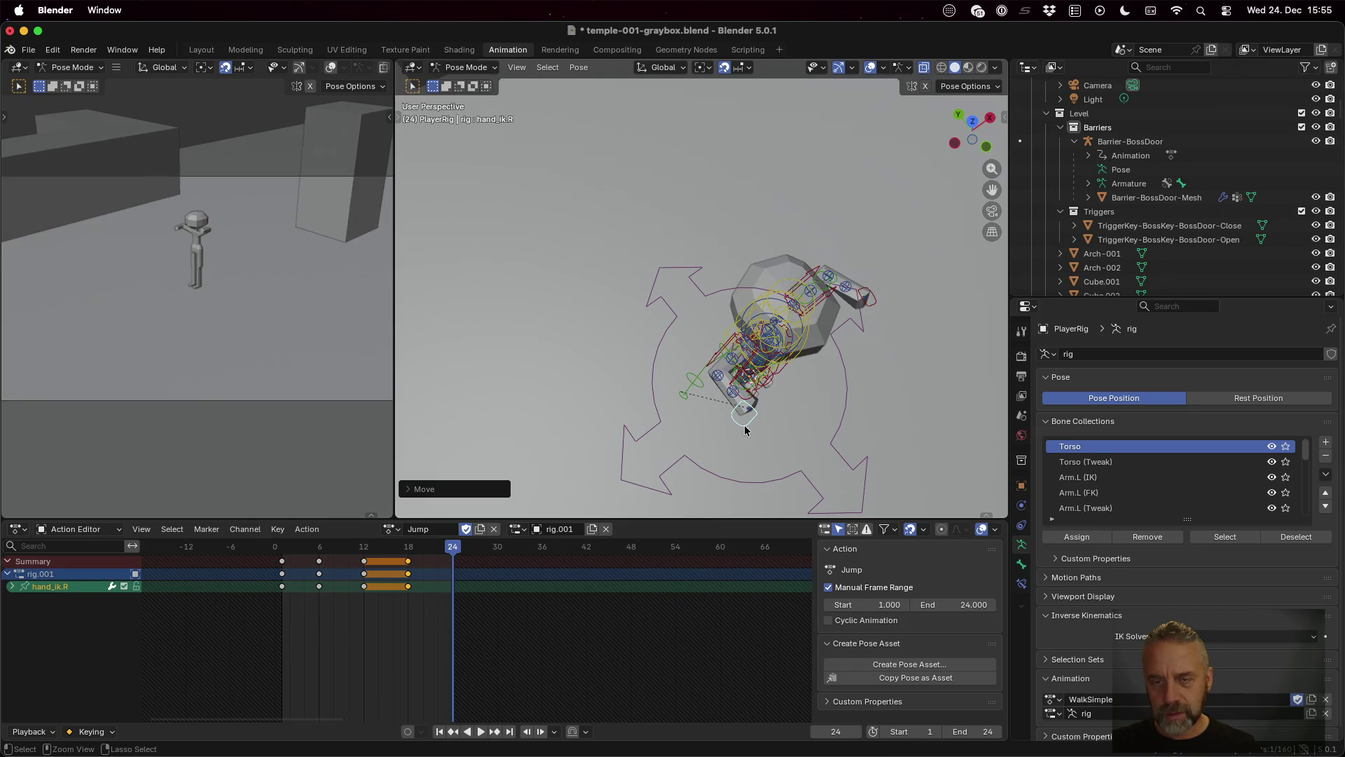
{"action": "left_click", "coordinate": [873, 298], "text": "shift"}
{"action": "key", "text": "i"}
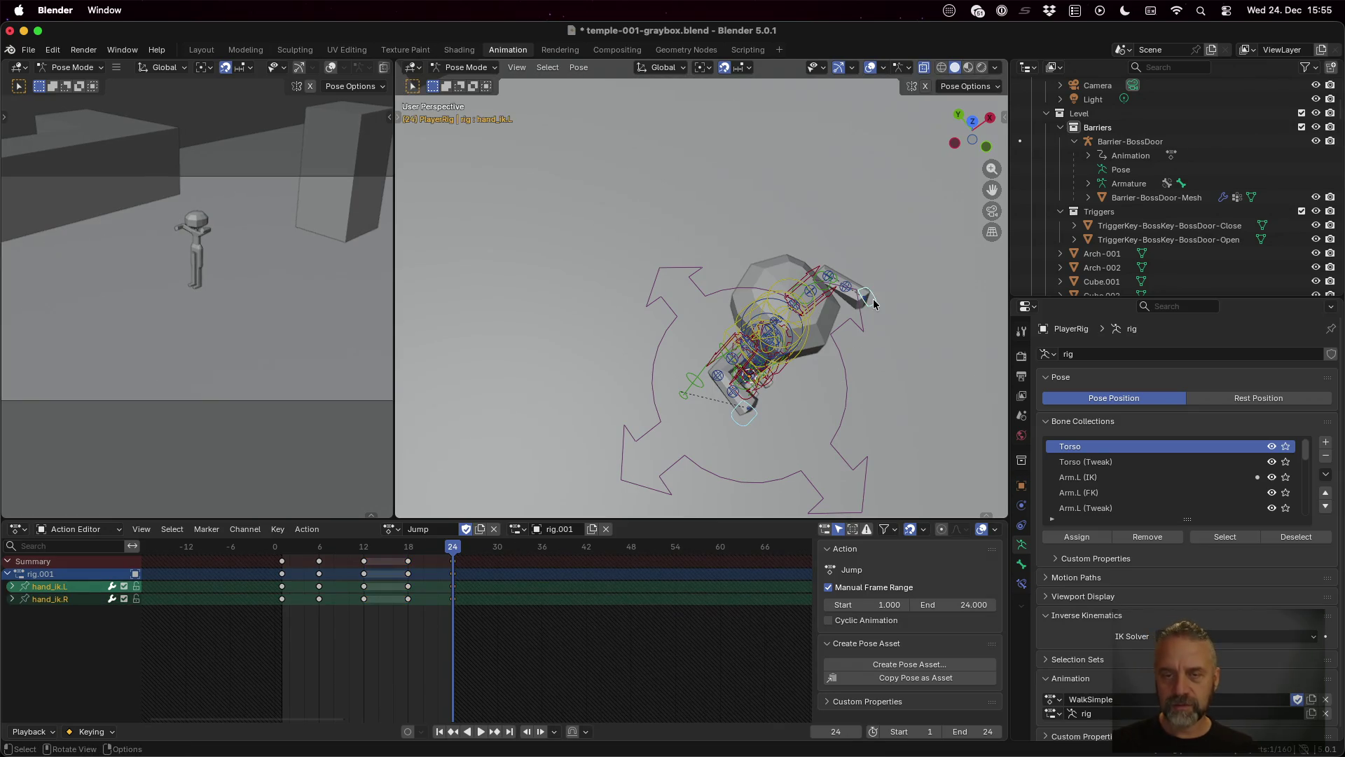
Step: Play back the Jump arm motion from frames 1 to 24
{"action": "mouse_move", "coordinate": [863, 375]}
{"action": "left_mouse_down"}
{"action": "mouse_move", "coordinate": [922, 281]}
{"action": "mouse_move", "coordinate": [787, 264]}
{"action": "left_mouse_up"}
{"action": "scroll", "coordinate": [922, 282], "scroll_direction": "up", "scroll_amount": 3}
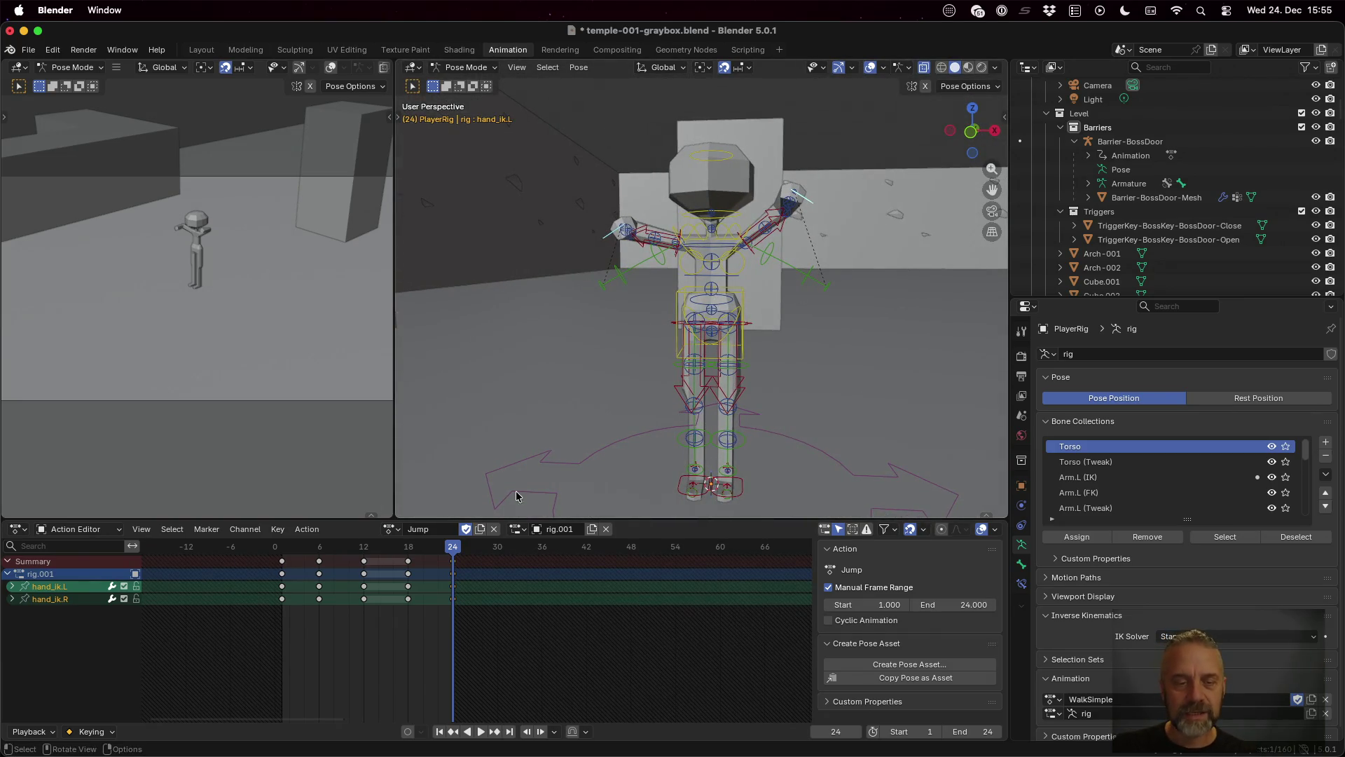
{"action": "key", "text": "space"}
{"action": "mouse_move", "coordinate": [449, 551]}
{"action": "left_mouse_down"}
{"action": "mouse_move", "coordinate": [280, 551]}
{"action": "mouse_move", "coordinate": [461, 559]}
{"action": "mouse_move", "coordinate": [282, 563]}
{"action": "left_mouse_up"}
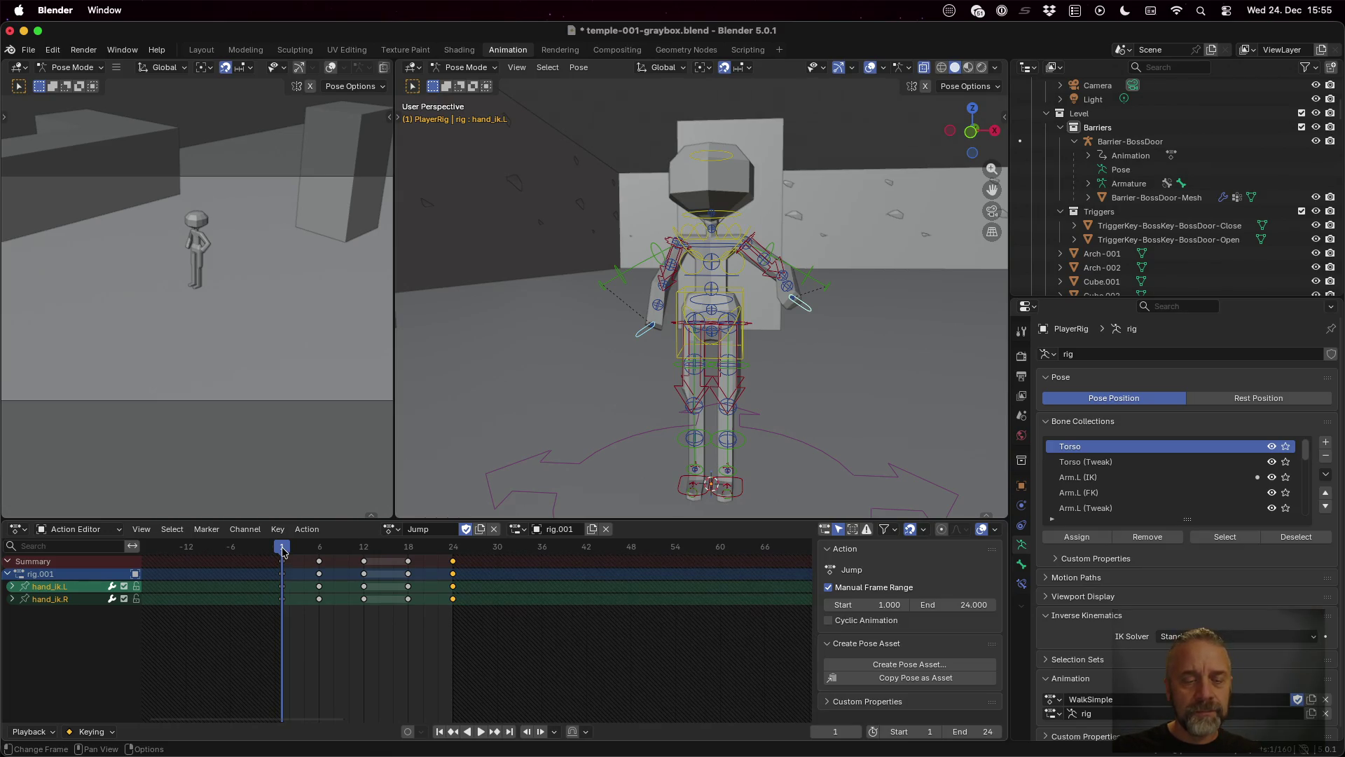
{"action": "key", "text": "space"}
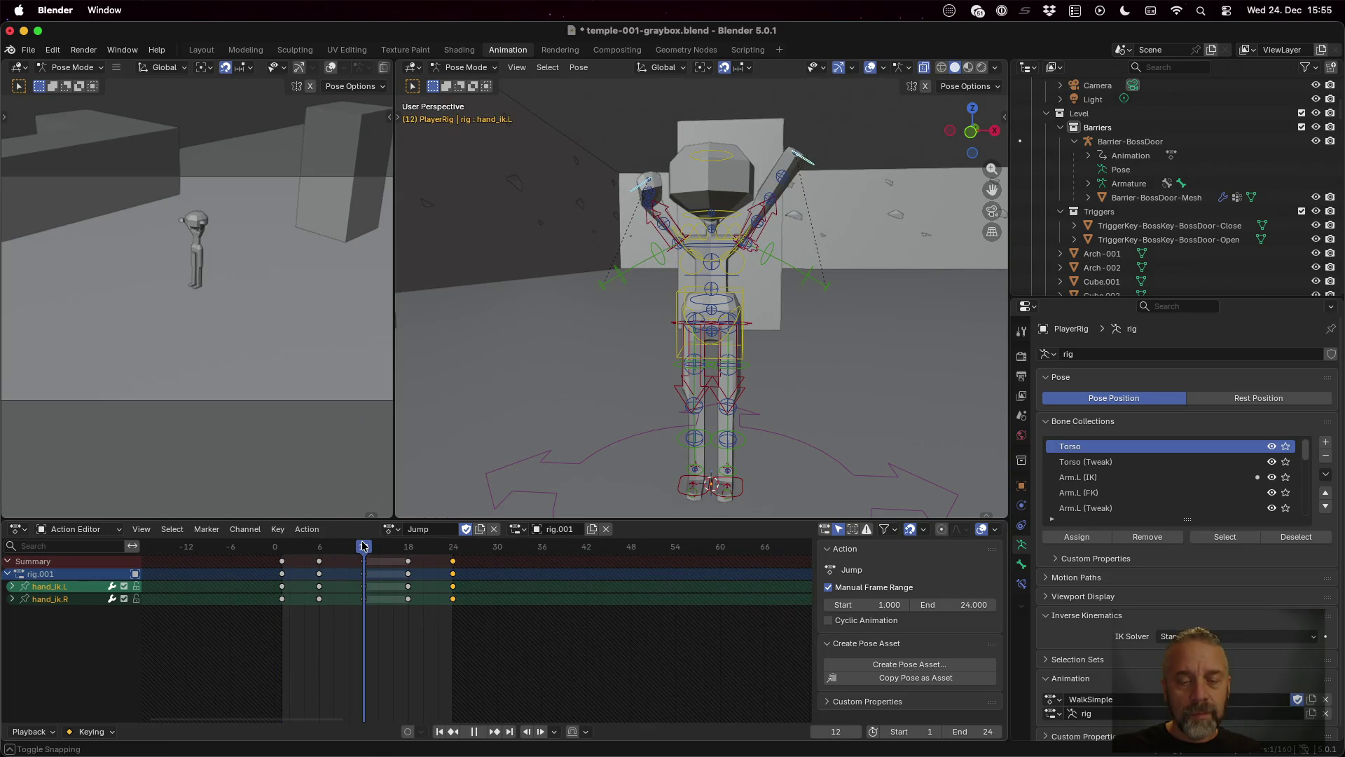
{"action": "left_click", "coordinate": [685, 486]}
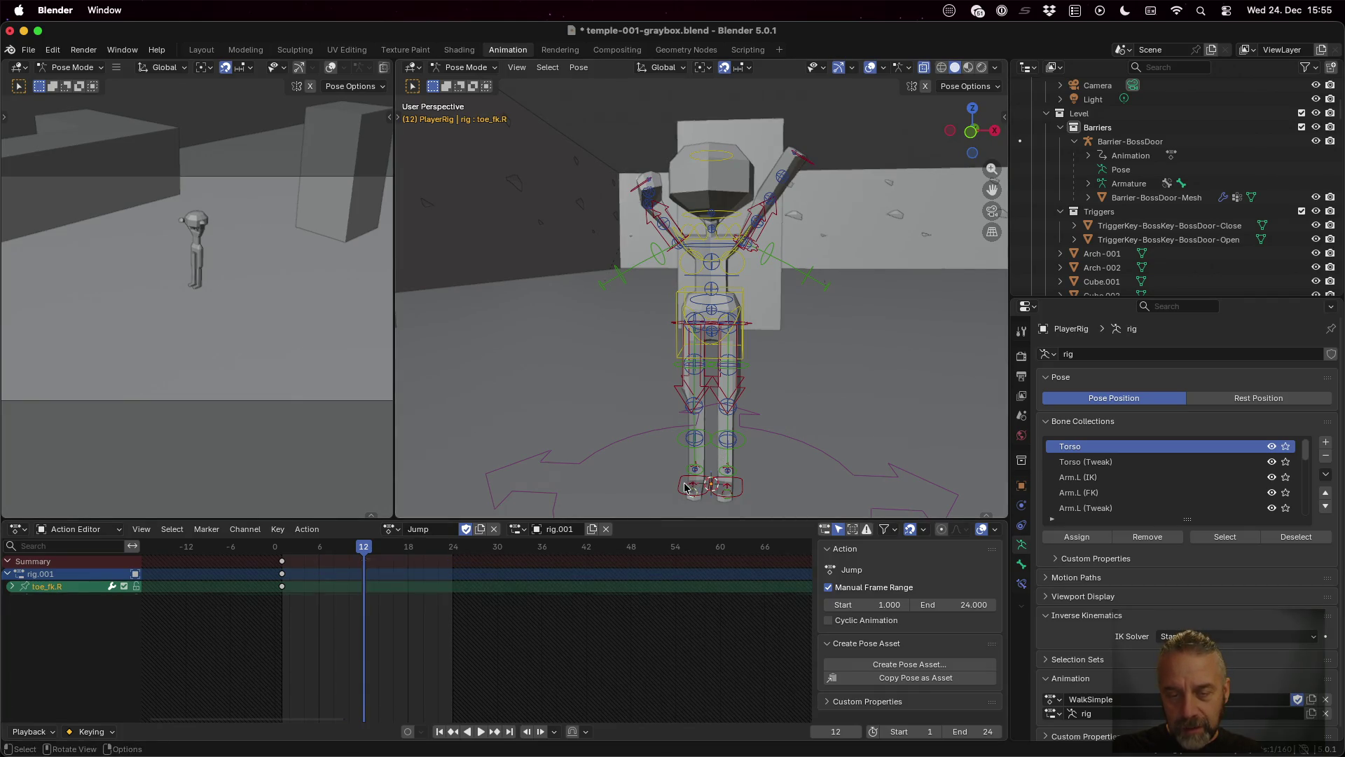
Step: Raise both foot IK controls about 0.39 m and key them at frame 12
{"action": "left_click", "coordinate": [690, 489]}
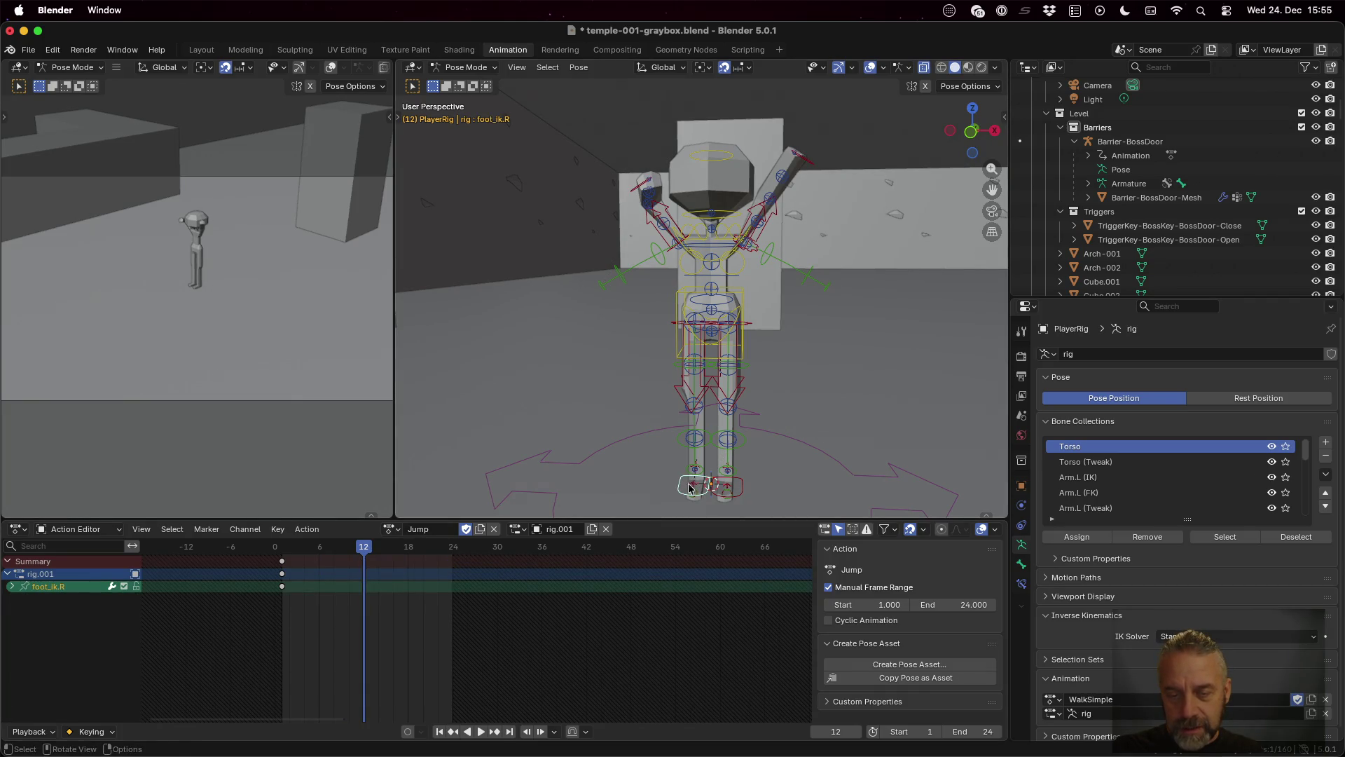
{"action": "left_click", "coordinate": [739, 491], "text": "shift"}
{"action": "key", "text": "g"}
{"action": "key", "text": "z"}
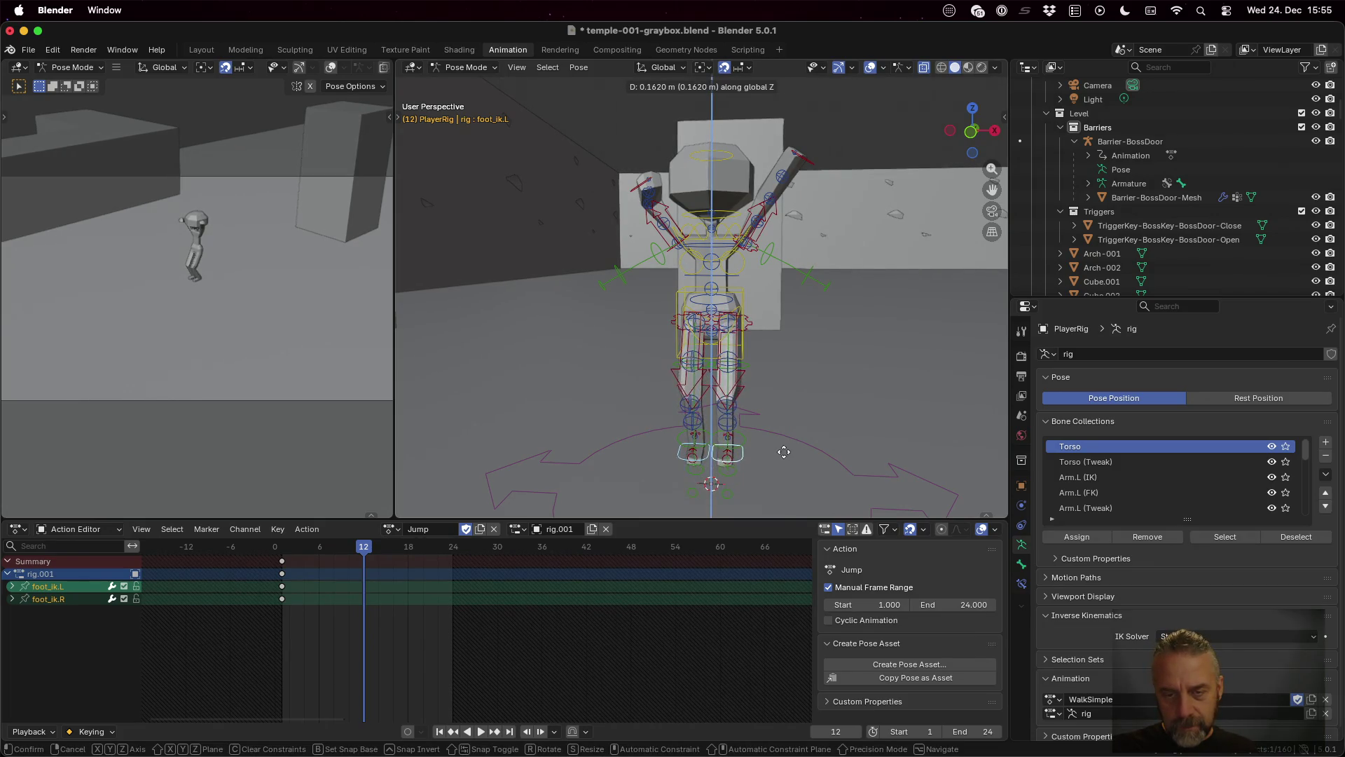
{"action": "left_click", "coordinate": [783, 410]}
{"action": "key", "text": "i"}
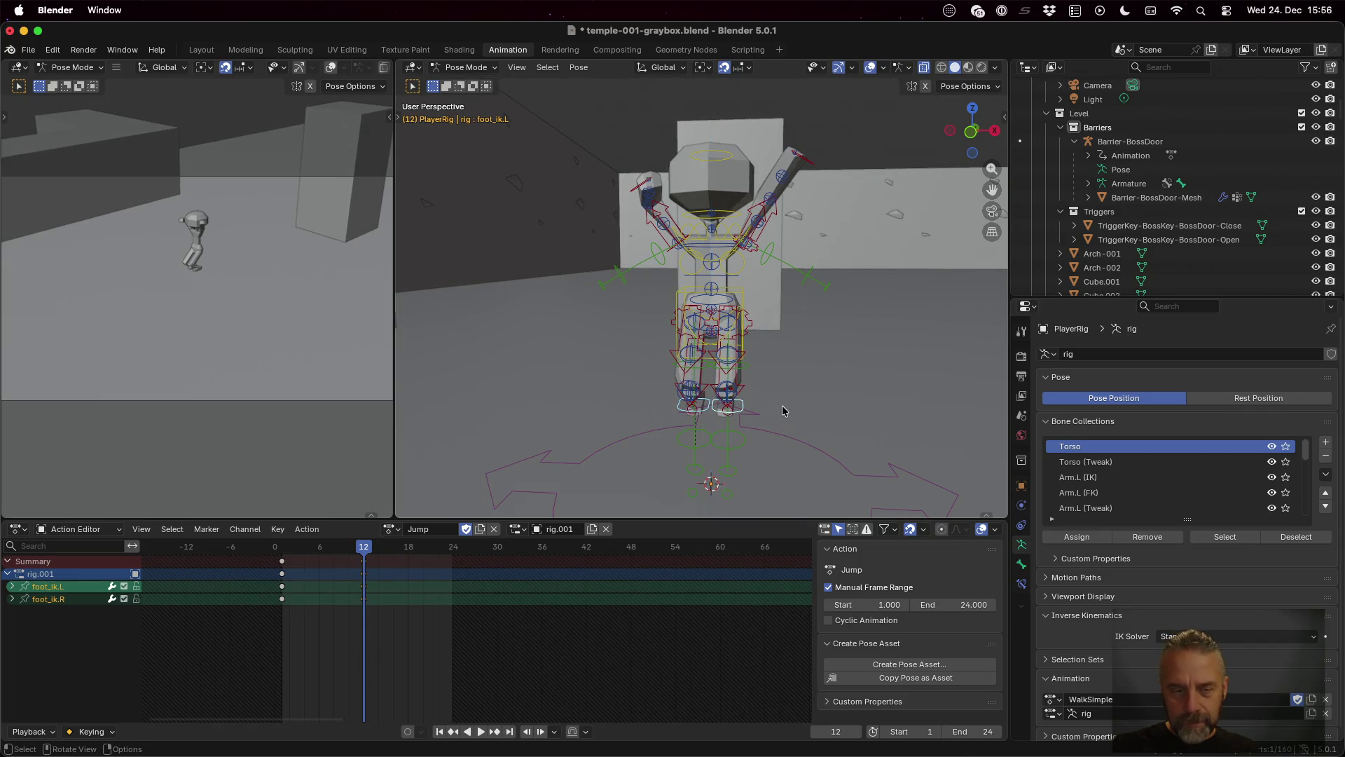
Step: Lower the feet back down at frame 24, key them, and play the jump
{"action": "left_click_drag", "start_coordinate": [364, 547], "coordinate": [452, 549]}
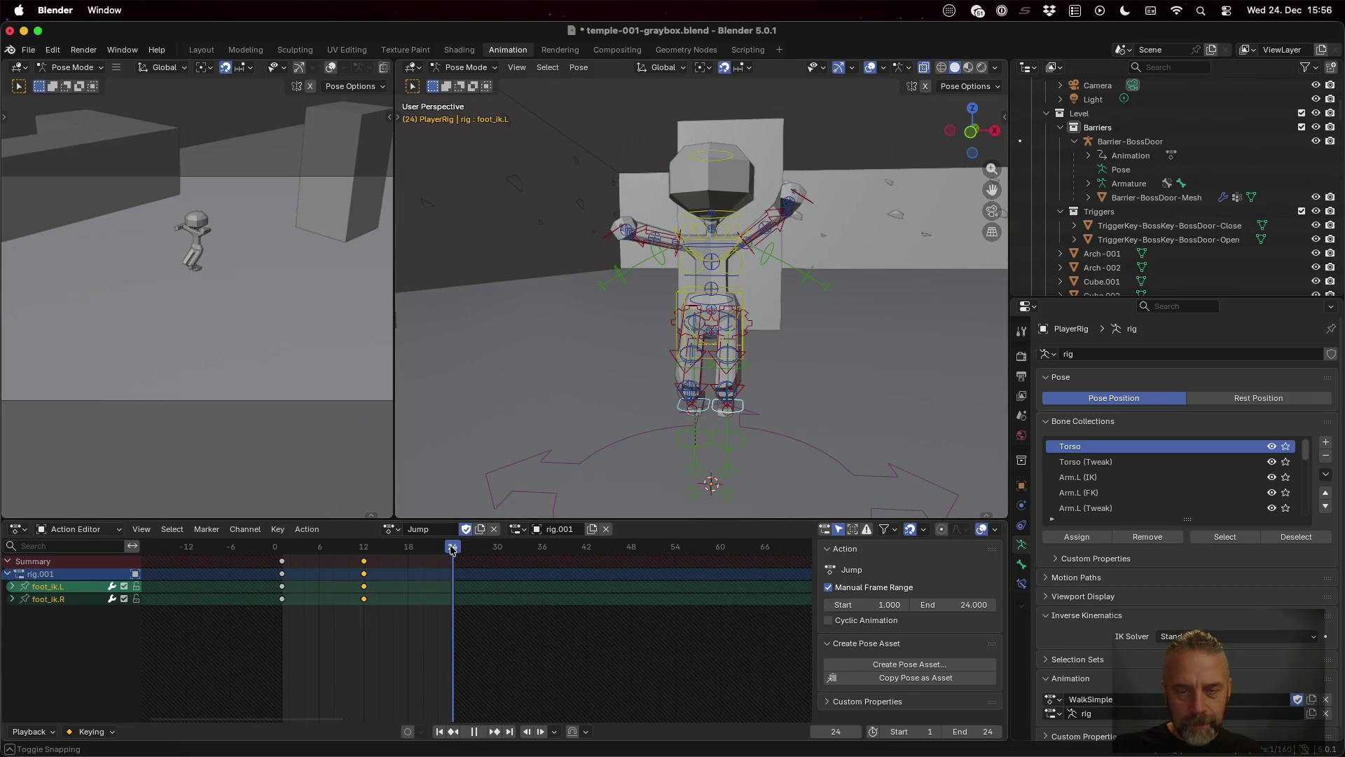
{"action": "key", "text": "g"}
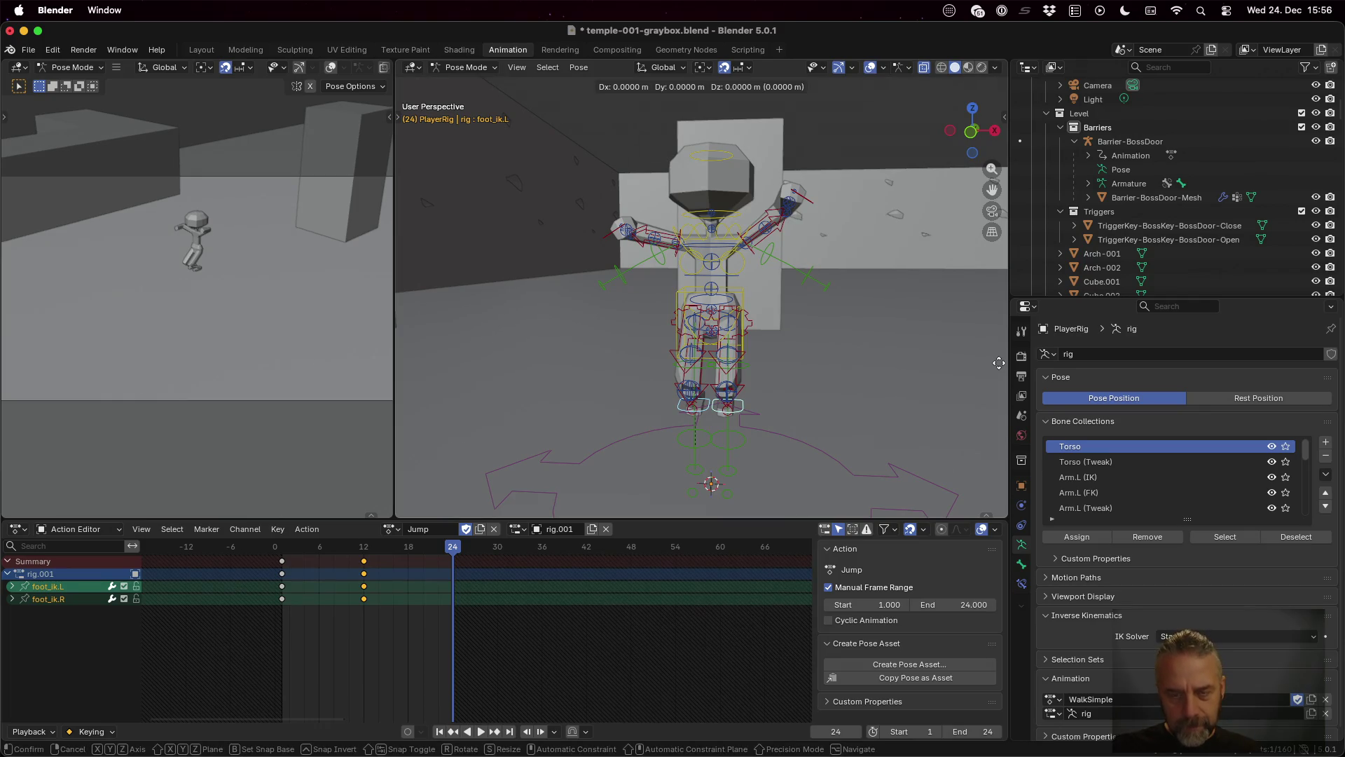
{"action": "left_click", "coordinate": [983, 413]}
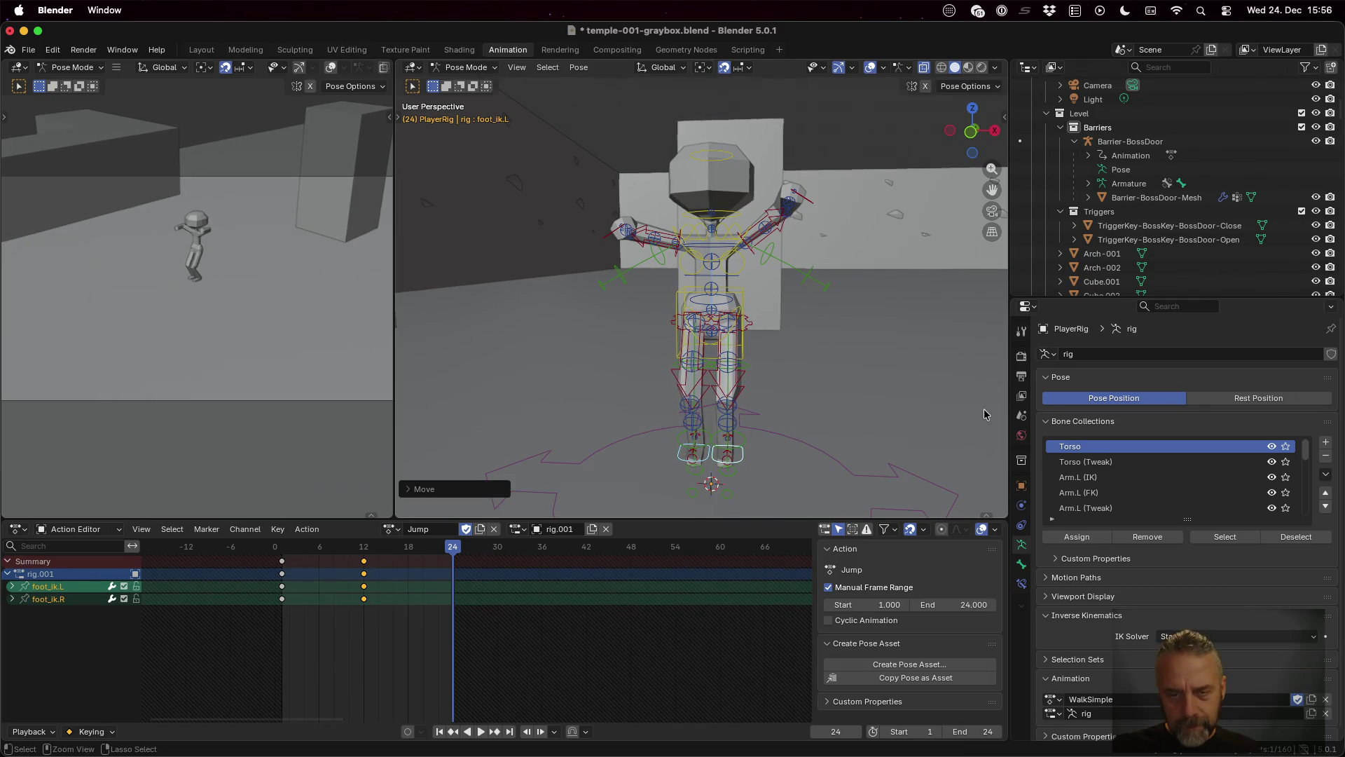
{"action": "key", "text": "i"}
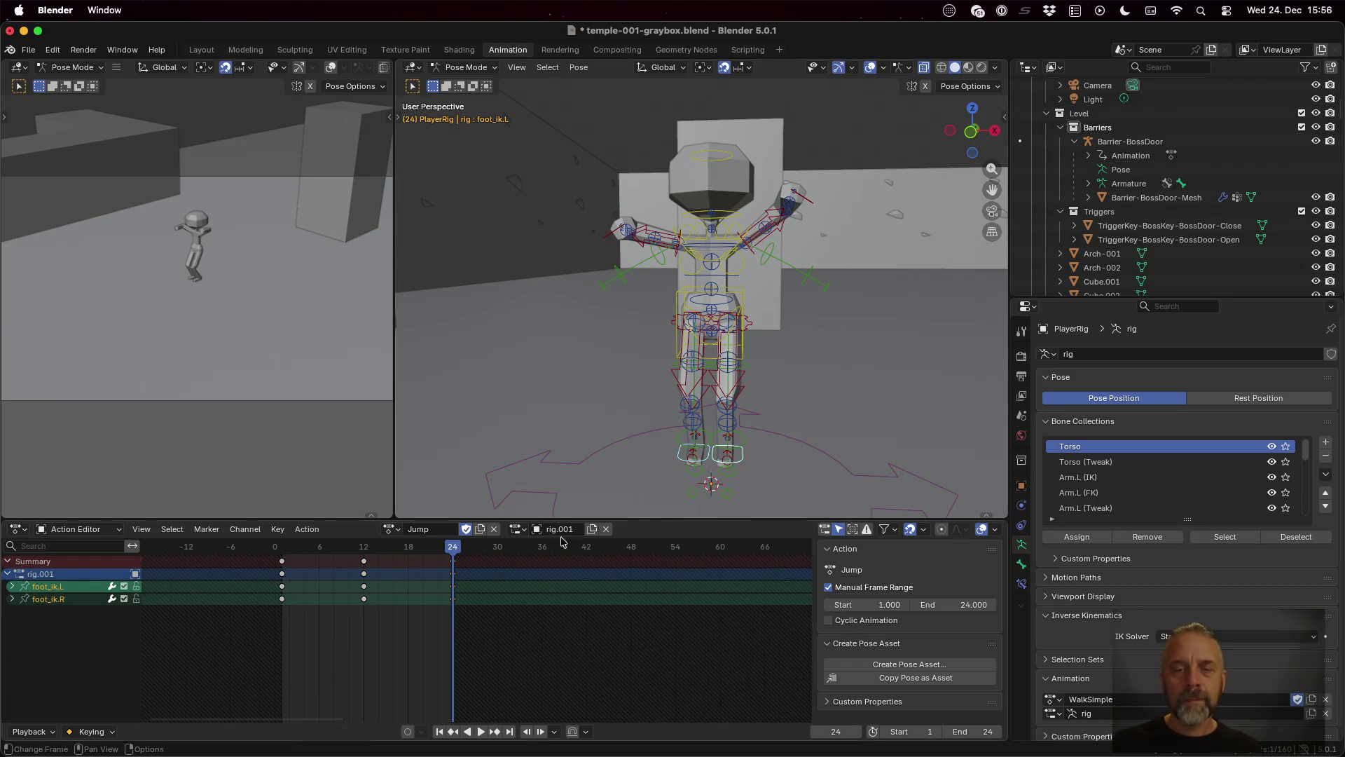
{"action": "scroll", "coordinate": [717, 436], "scroll_direction": "right", "scroll_amount": 5}
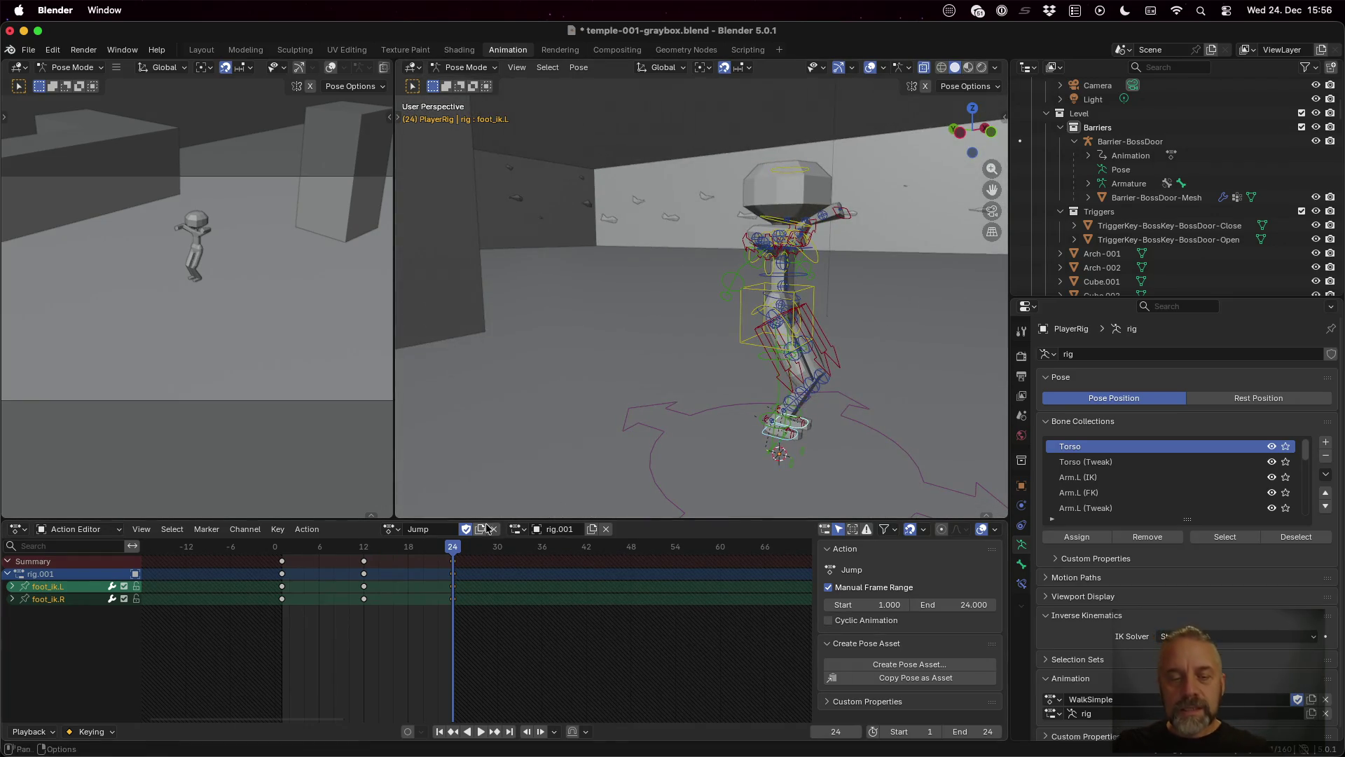
{"action": "key", "text": "space"}
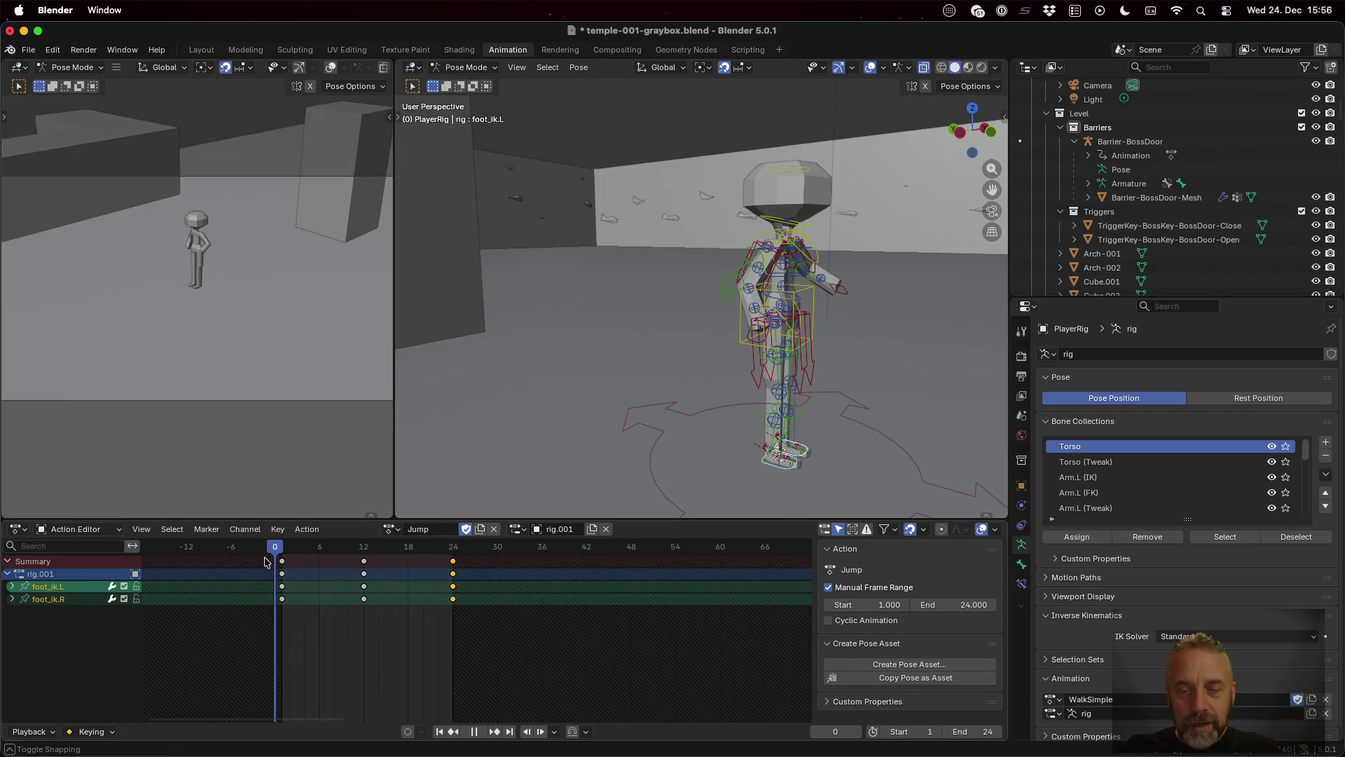
Step: Play through the Jump animation, return to frame 1, and save temple-001-graybox.blend
{"action": "left_click_drag", "start_coordinate": [309, 558], "coordinate": [478, 556]}
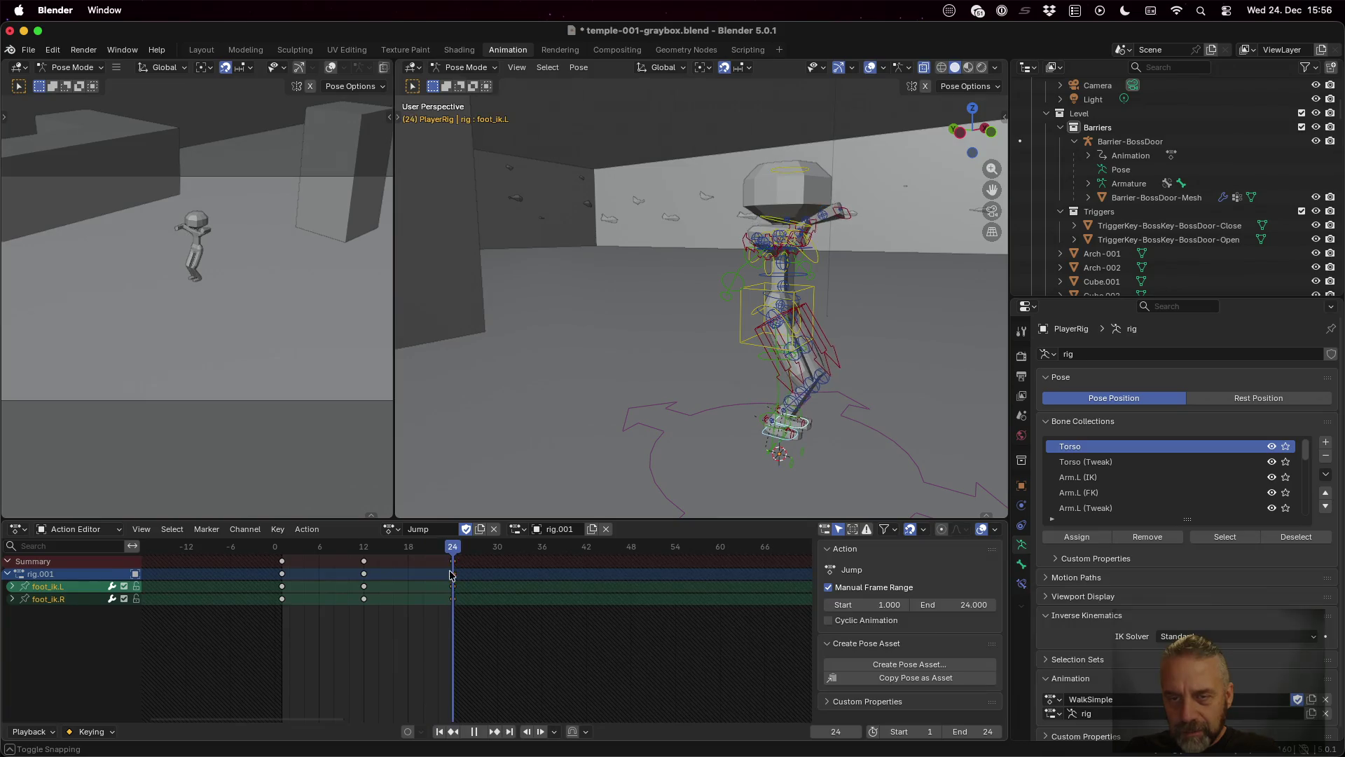
{"action": "mouse_move", "coordinate": [339, 593]}
{"action": "left_mouse_down"}
{"action": "mouse_move", "coordinate": [499, 596]}
{"action": "mouse_move", "coordinate": [294, 611]}
{"action": "left_mouse_up"}
{"action": "key", "text": "space"}
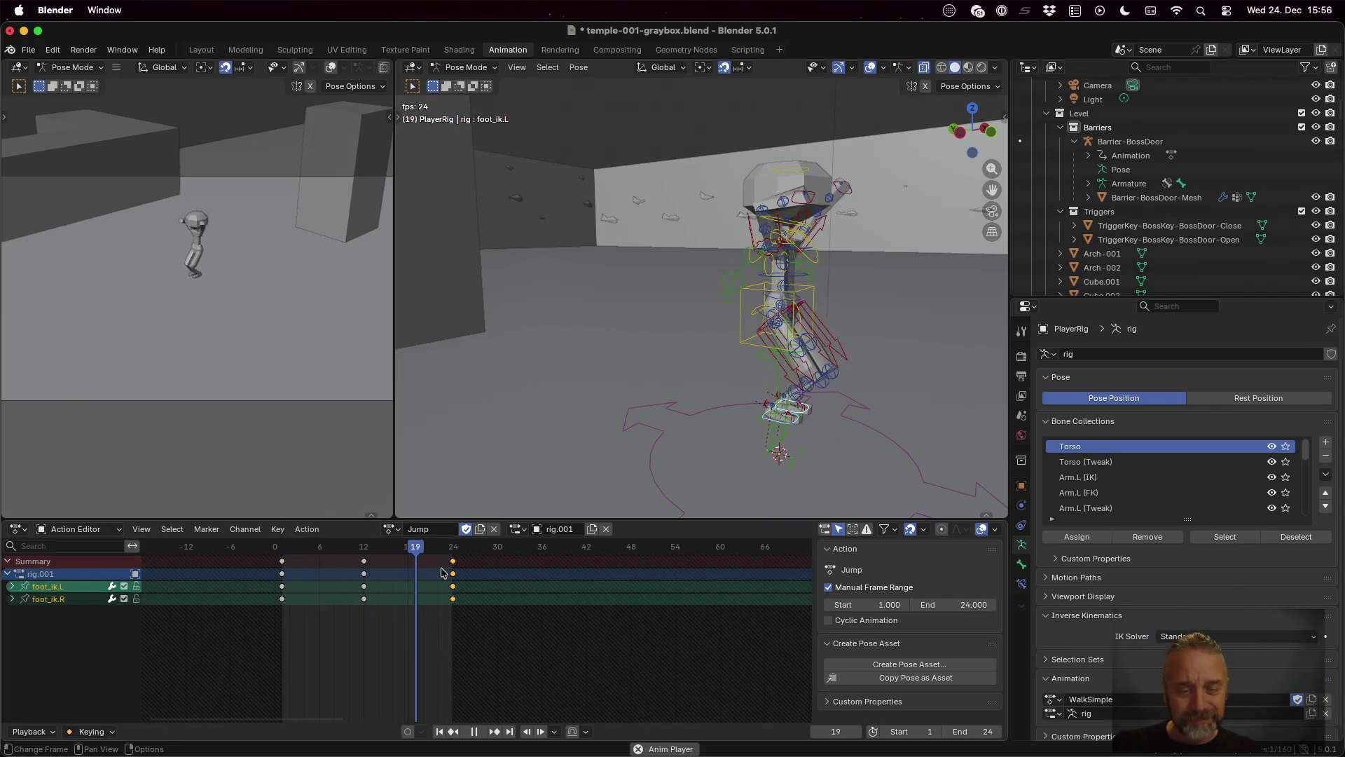
{"action": "key", "text": "Escape"}
{"action": "left_click_drag", "start_coordinate": [418, 547], "coordinate": [281, 547]}
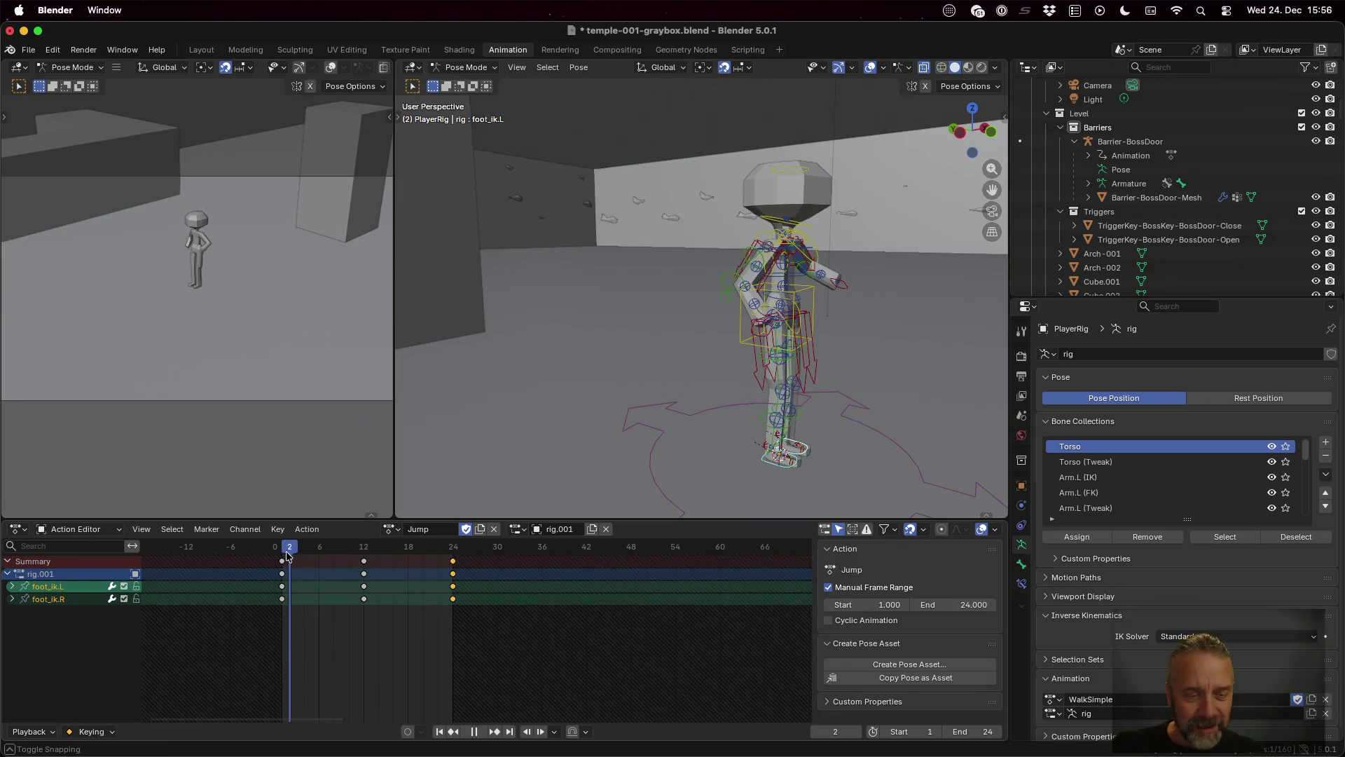
{"action": "key", "text": "super+s"}
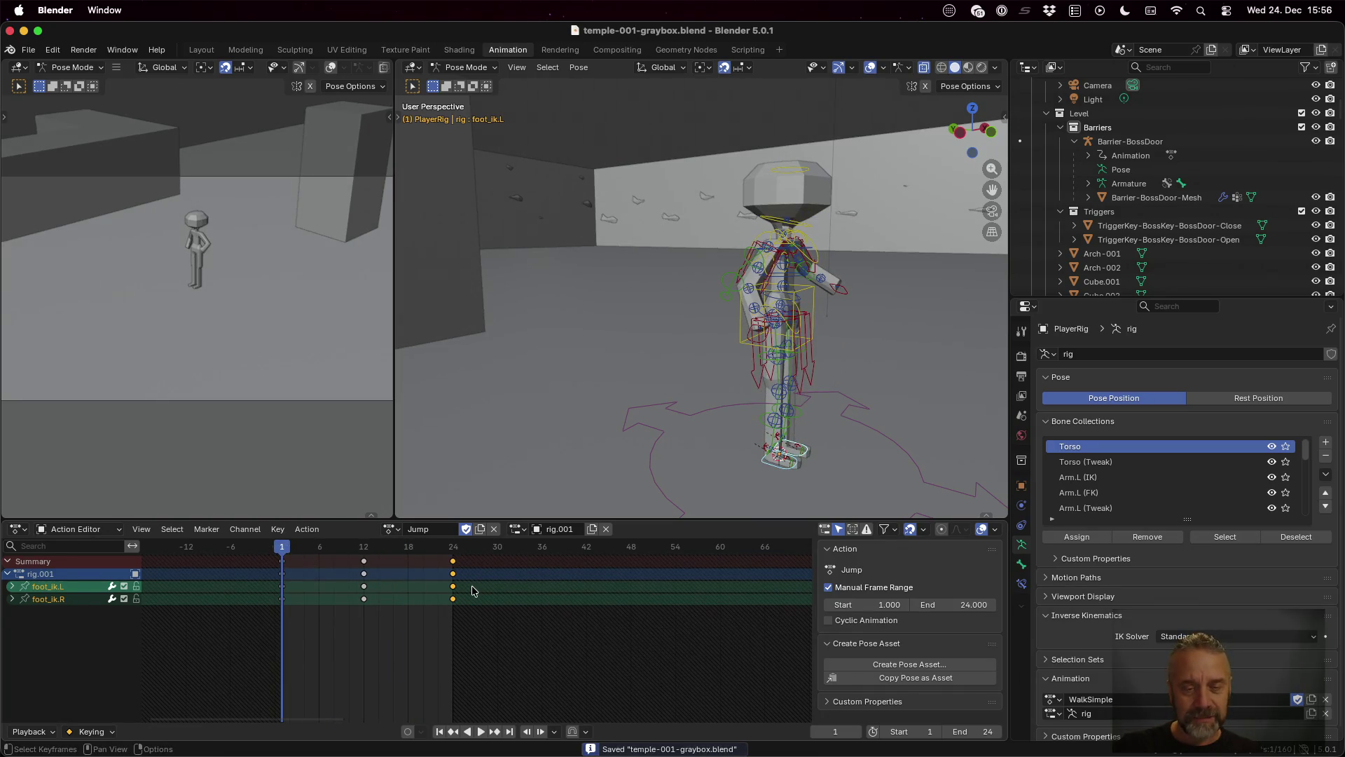
{"action": "key", "text": "ctrl+Up"}
{"action": "left_click", "coordinate": [265, 376]}
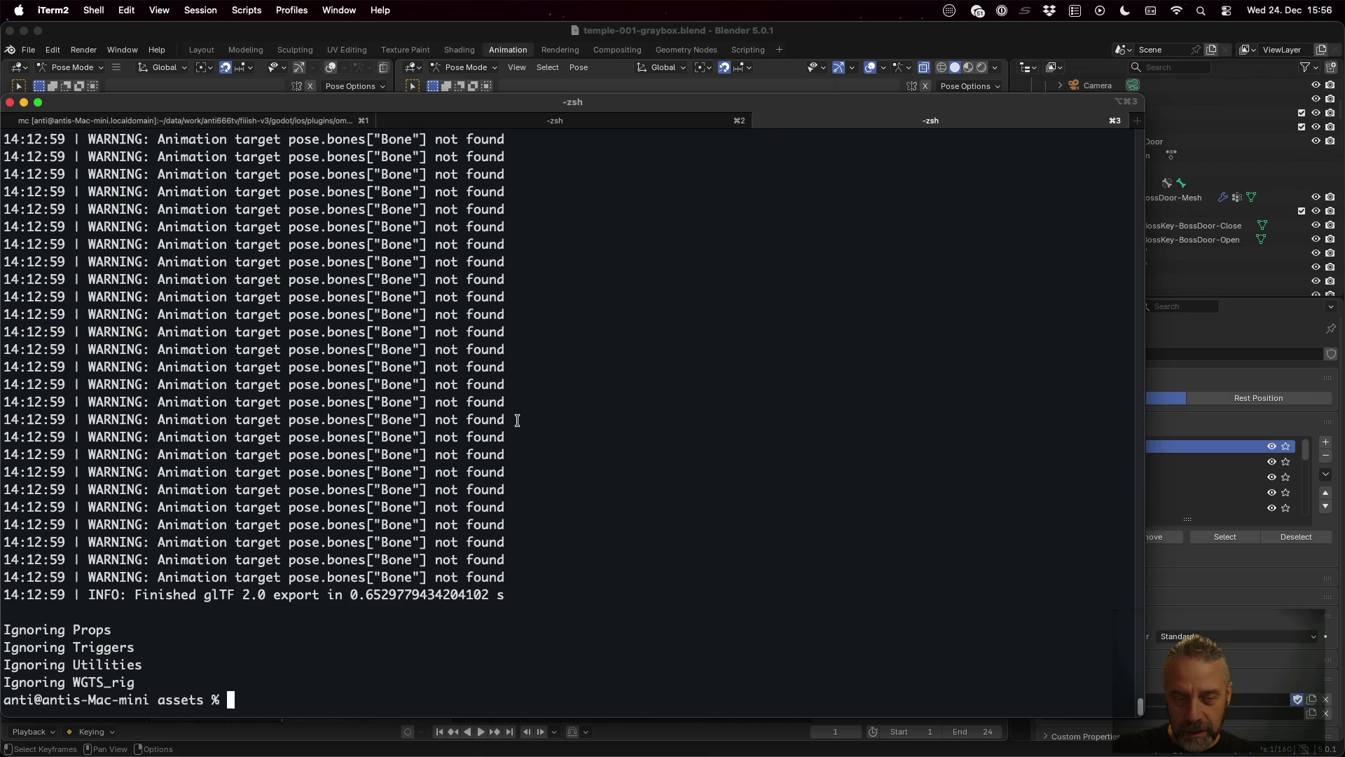
Step: Re-export the player character by running ./rexport.sh
{"action": "type", "text": "./rexport"}
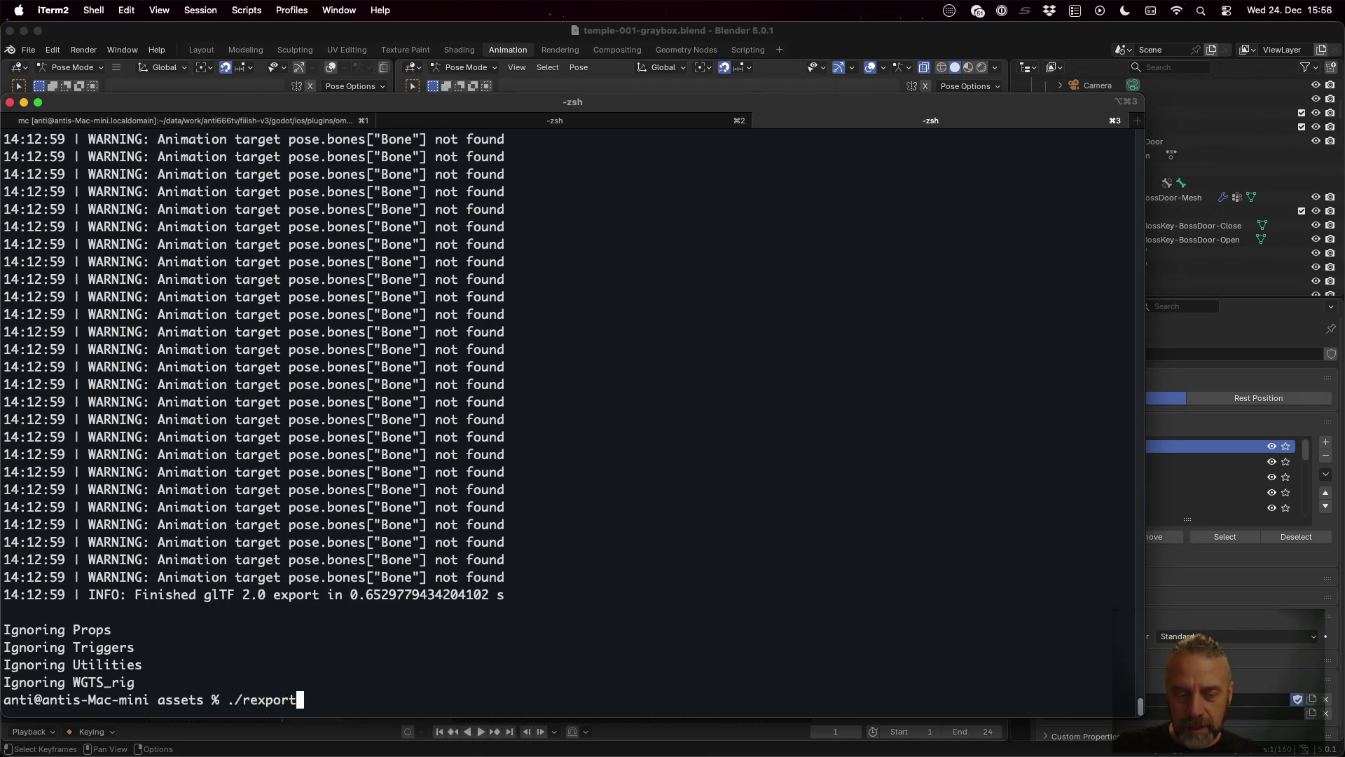
{"action": "key", "text": "Tab"}
{"action": "type", "text": "."}
{"action": "key", "text": "Tab"}
{"action": "key", "text": "Return"}
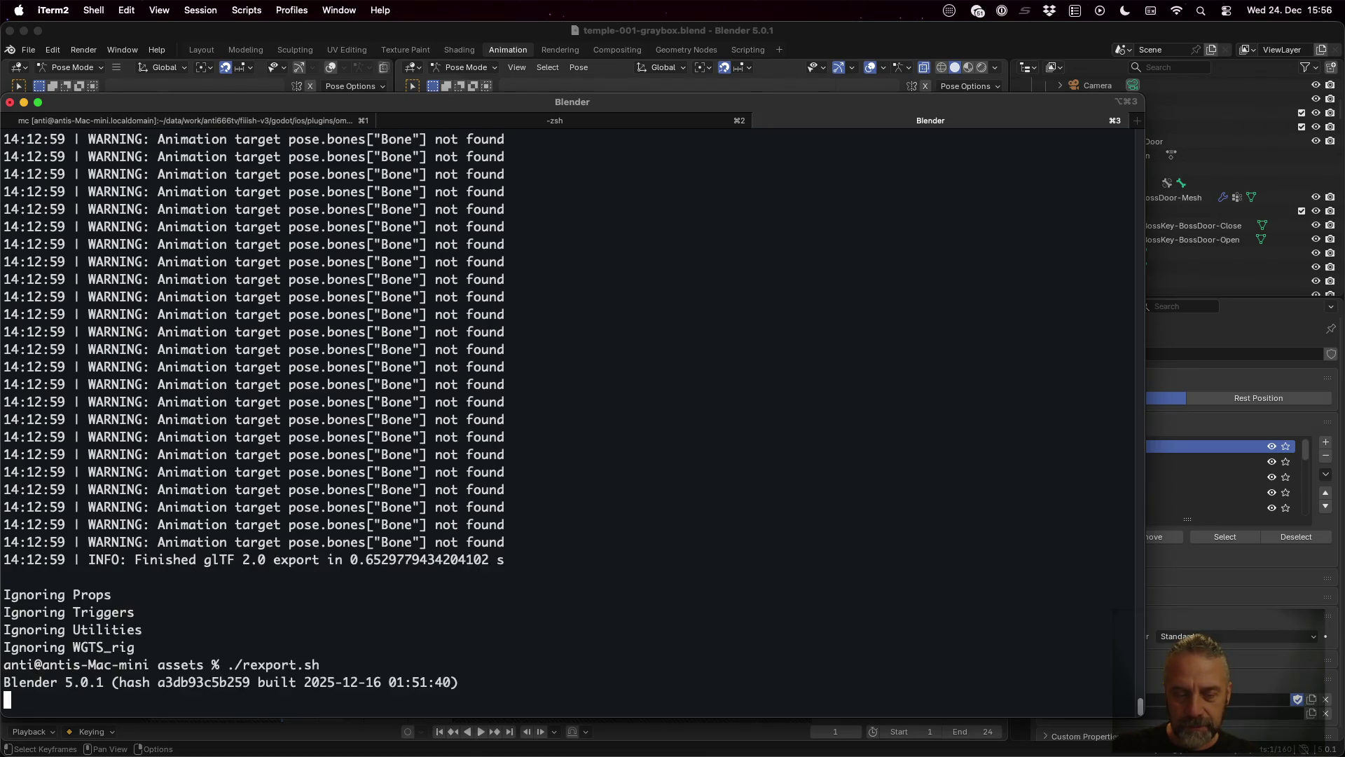
Step: Copy player.glb to ../godot/Characters/player.glb
{"action": "type", "text": "cp player.glb ../go"}
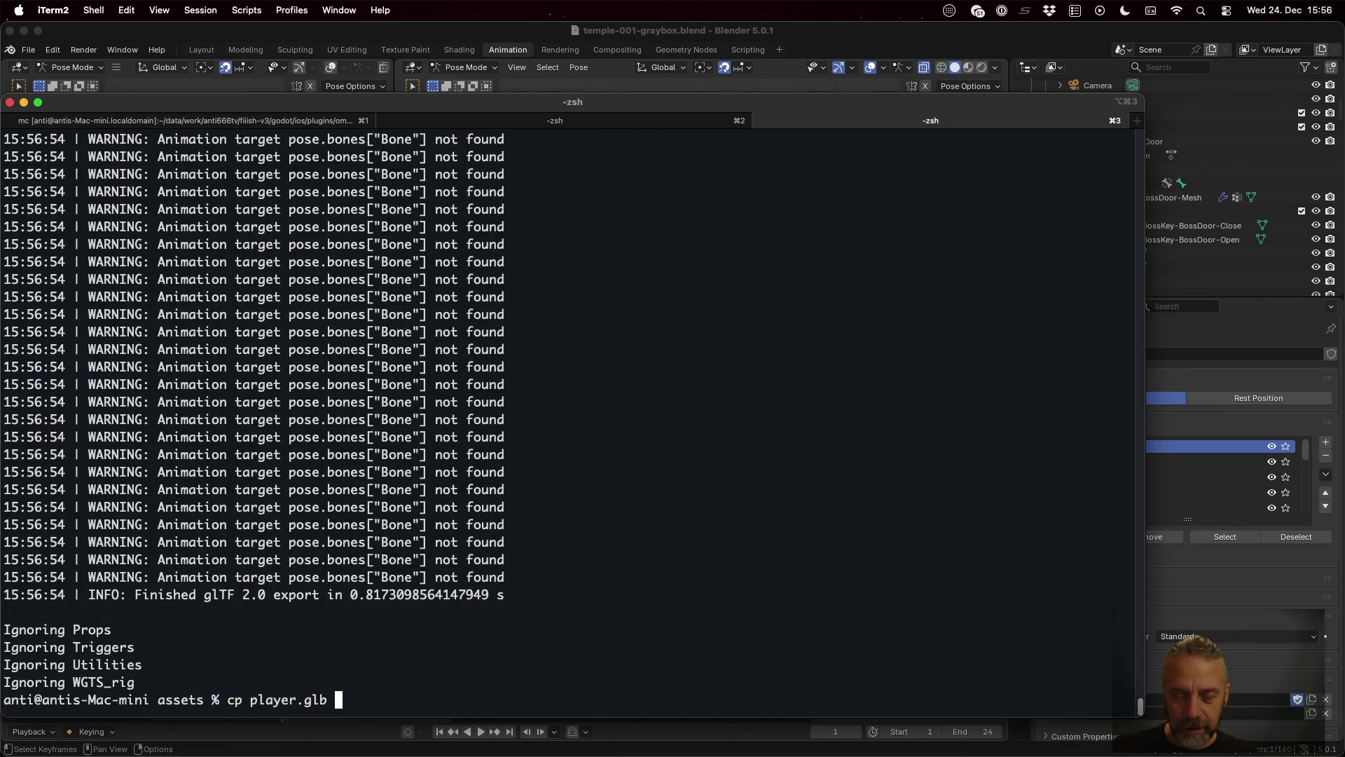
{"action": "type", "text": "dot/Characters/player.glb"}
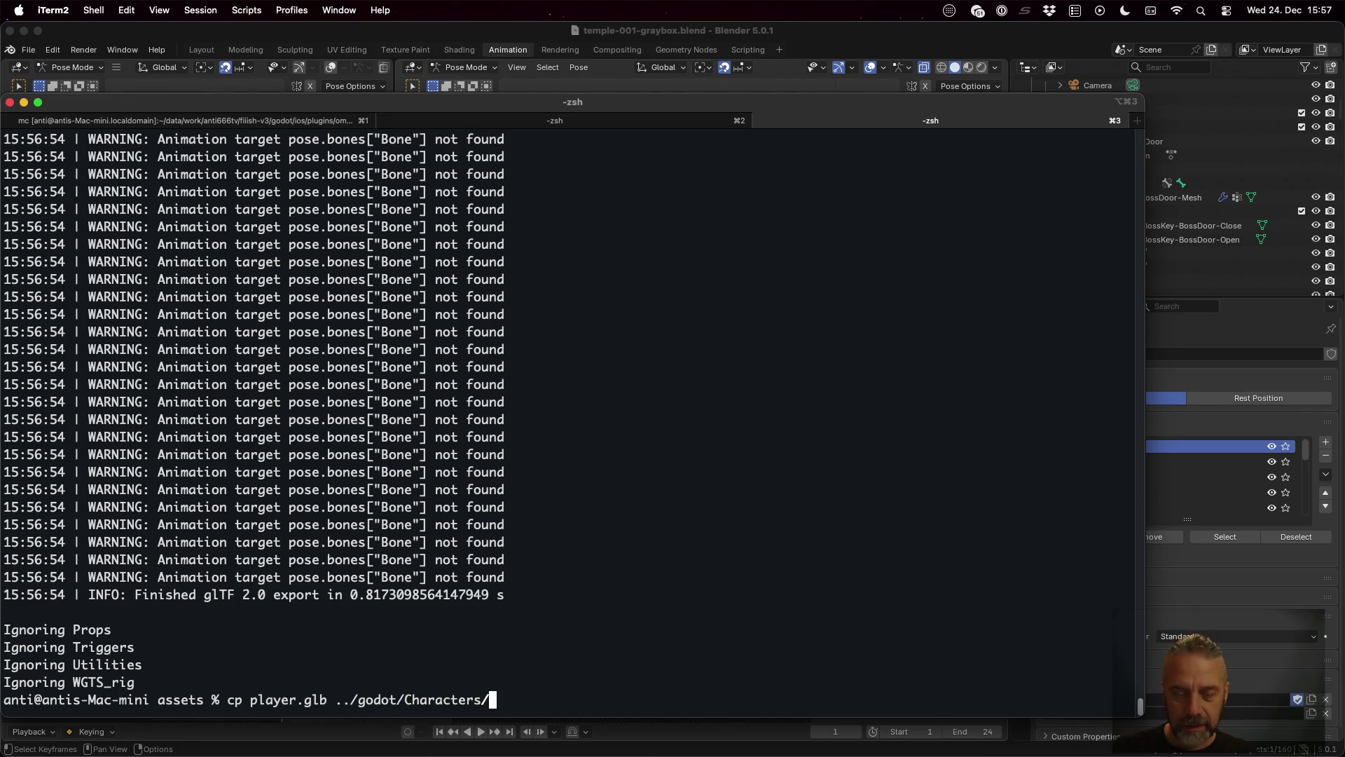
{"action": "key", "text": "Return"}
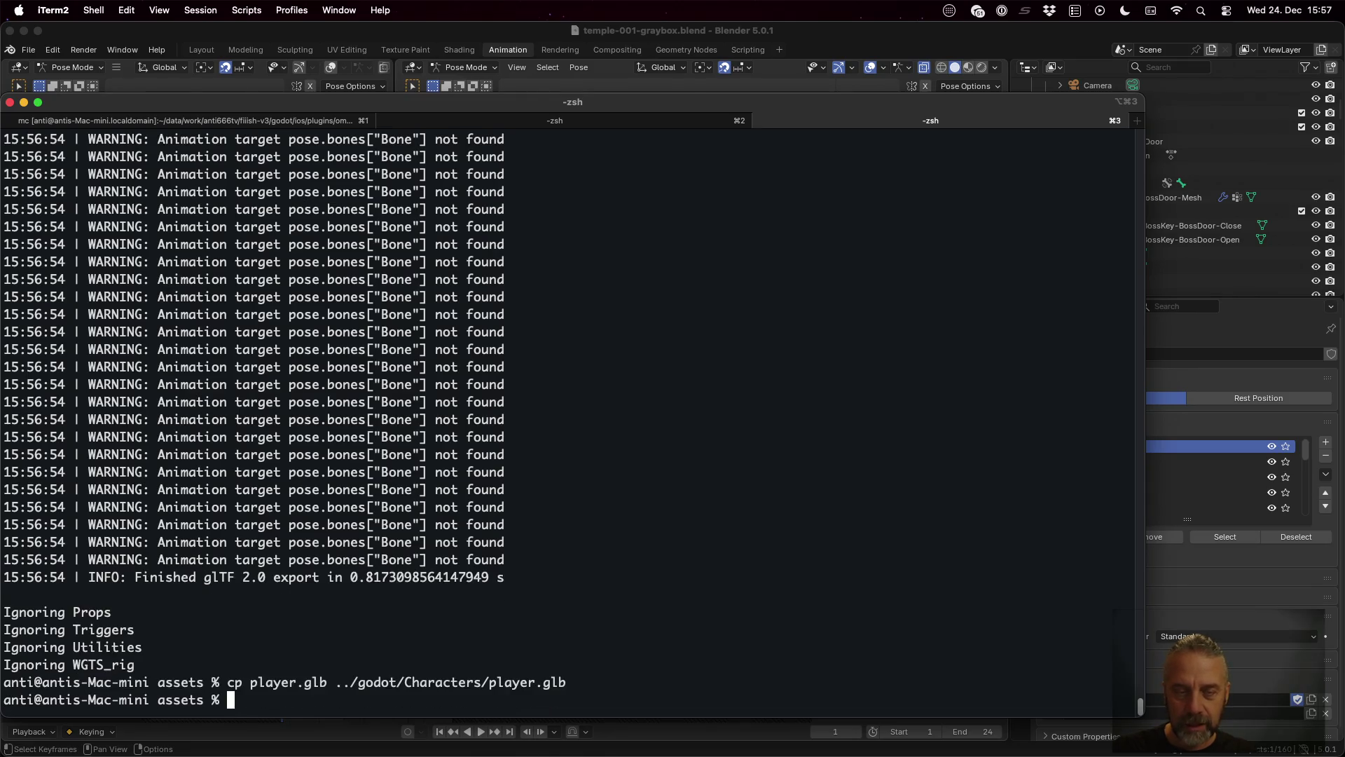
{"action": "key", "text": "super+Tab"}
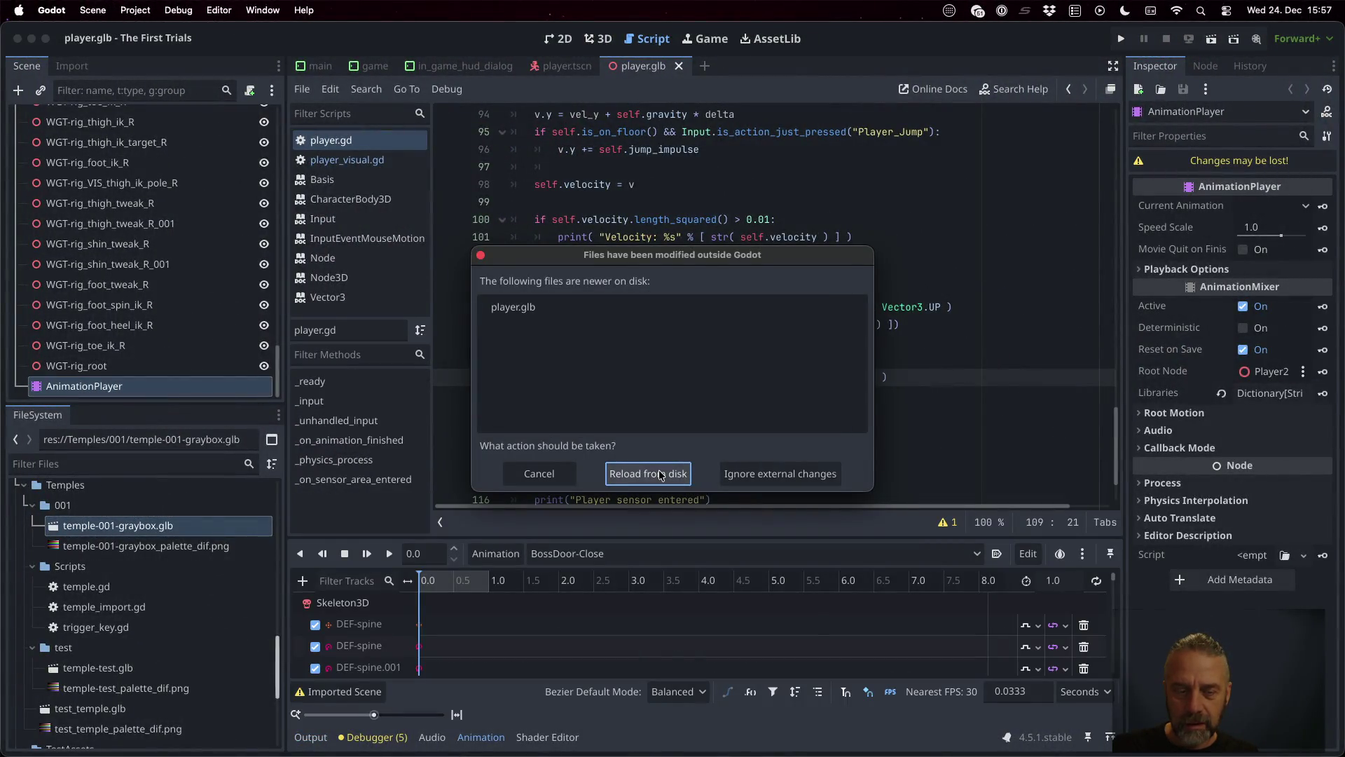
Step: Reload the changed player.glb from disk and open its import settings
{"action": "left_click", "coordinate": [659, 473]}
{"action": "scroll", "coordinate": [175, 630], "scroll_direction": "up", "scroll_amount": 5}
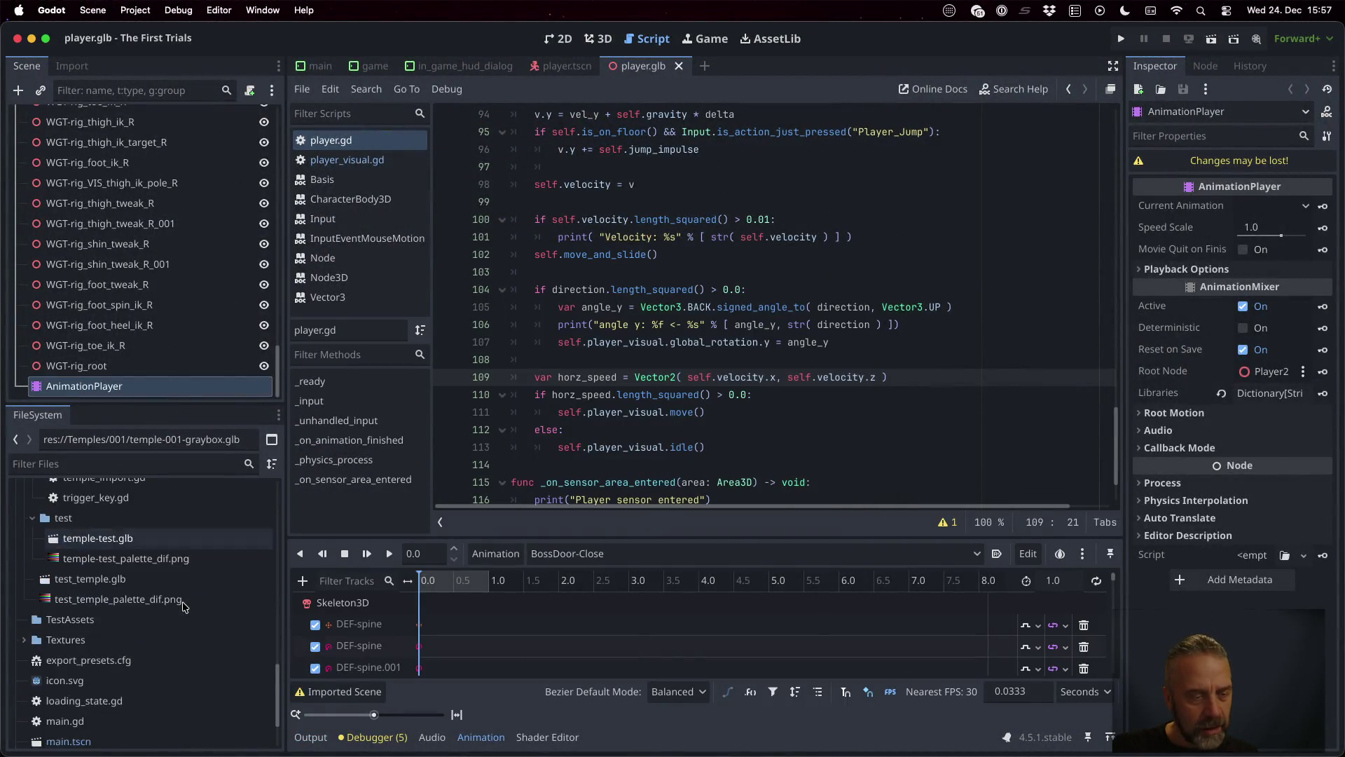
{"action": "scroll", "coordinate": [175, 651], "scroll_direction": "up", "scroll_amount": 10}
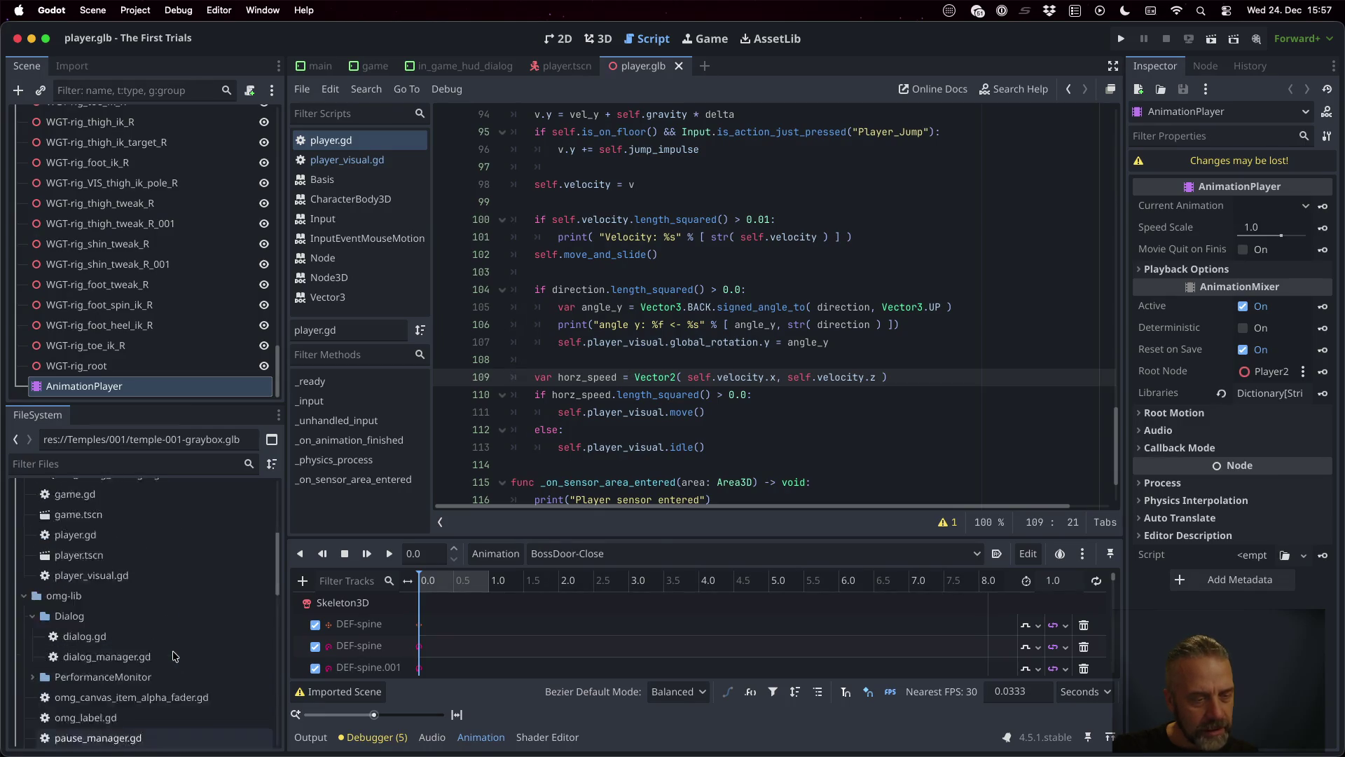
{"action": "double_click", "coordinate": [113, 549]}
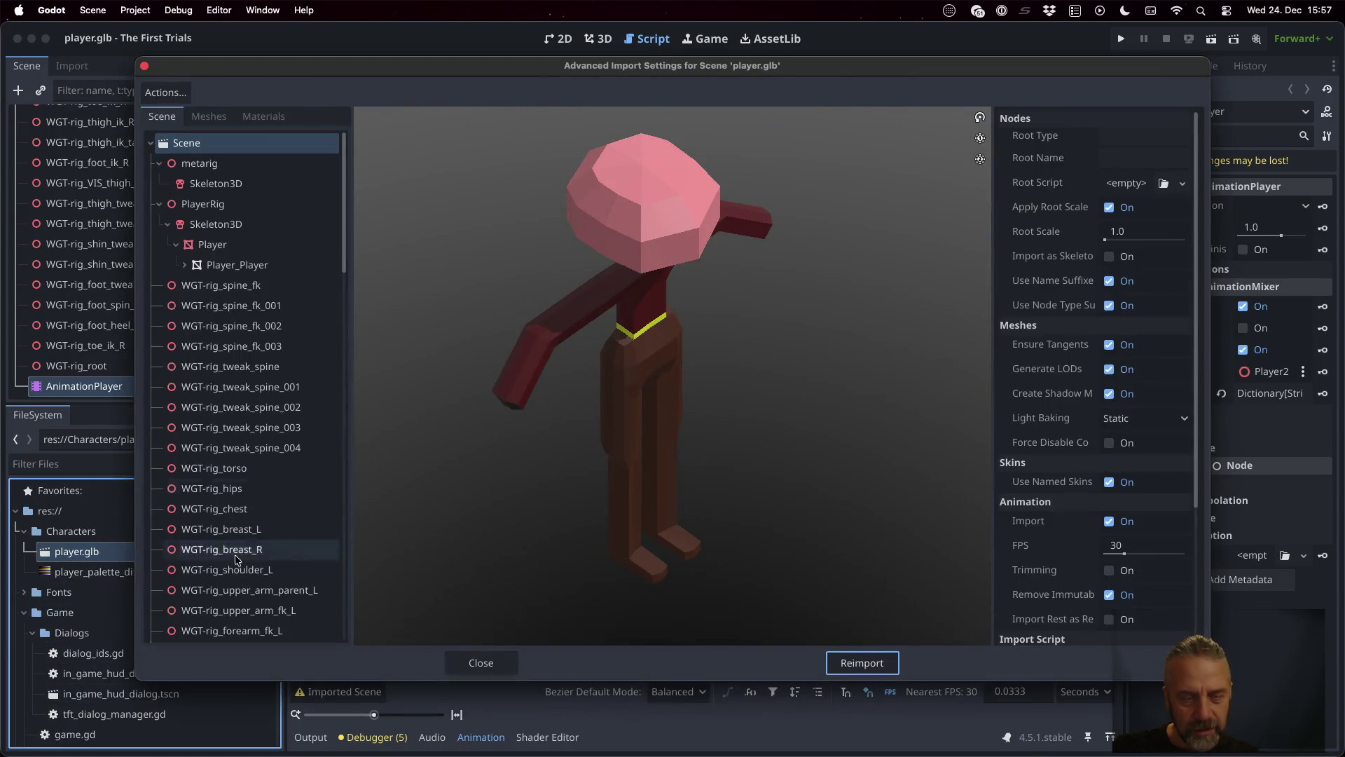
Step: Preview the Idle, WalkSimple and Jump animations, then close the import settings
{"action": "scroll", "coordinate": [308, 312], "scroll_direction": "down", "scroll_amount": 15}
{"action": "left_click", "coordinate": [249, 589]}
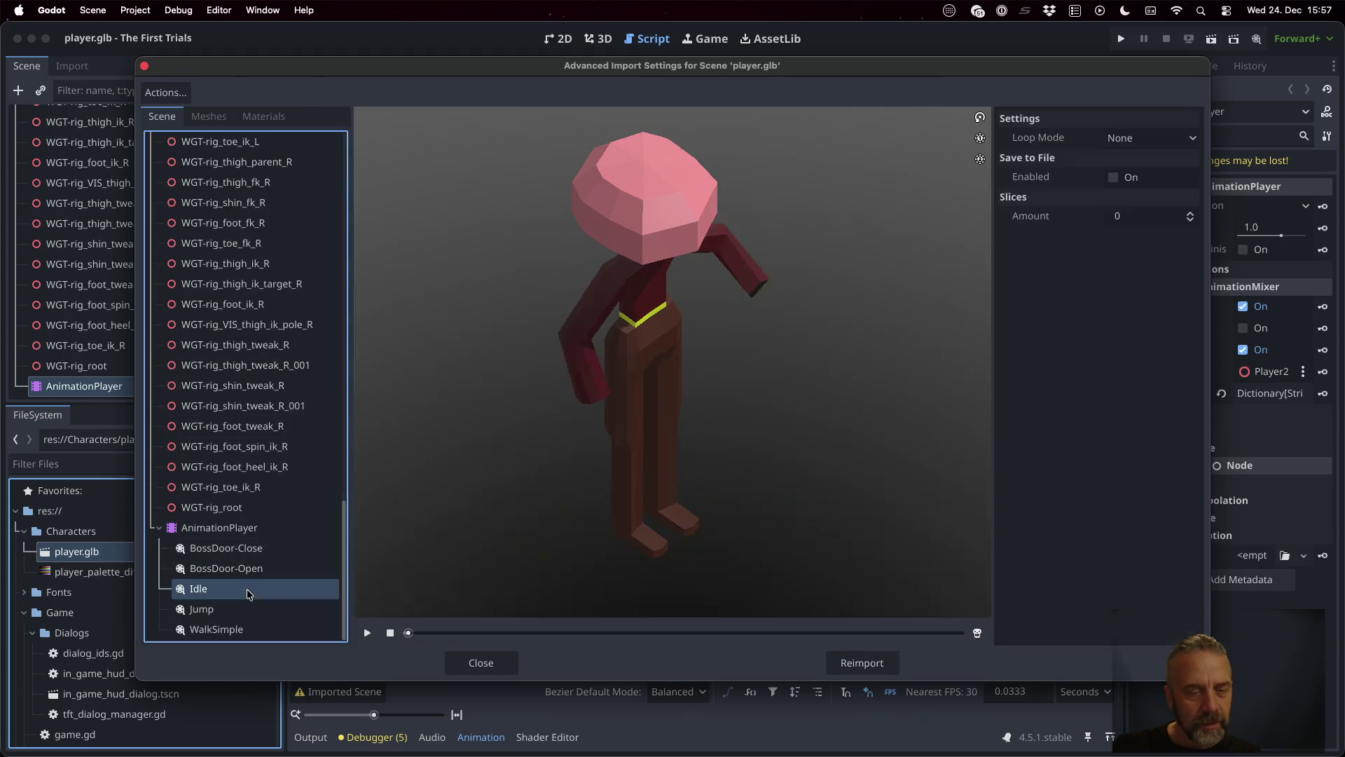
{"action": "left_click", "coordinate": [365, 633]}
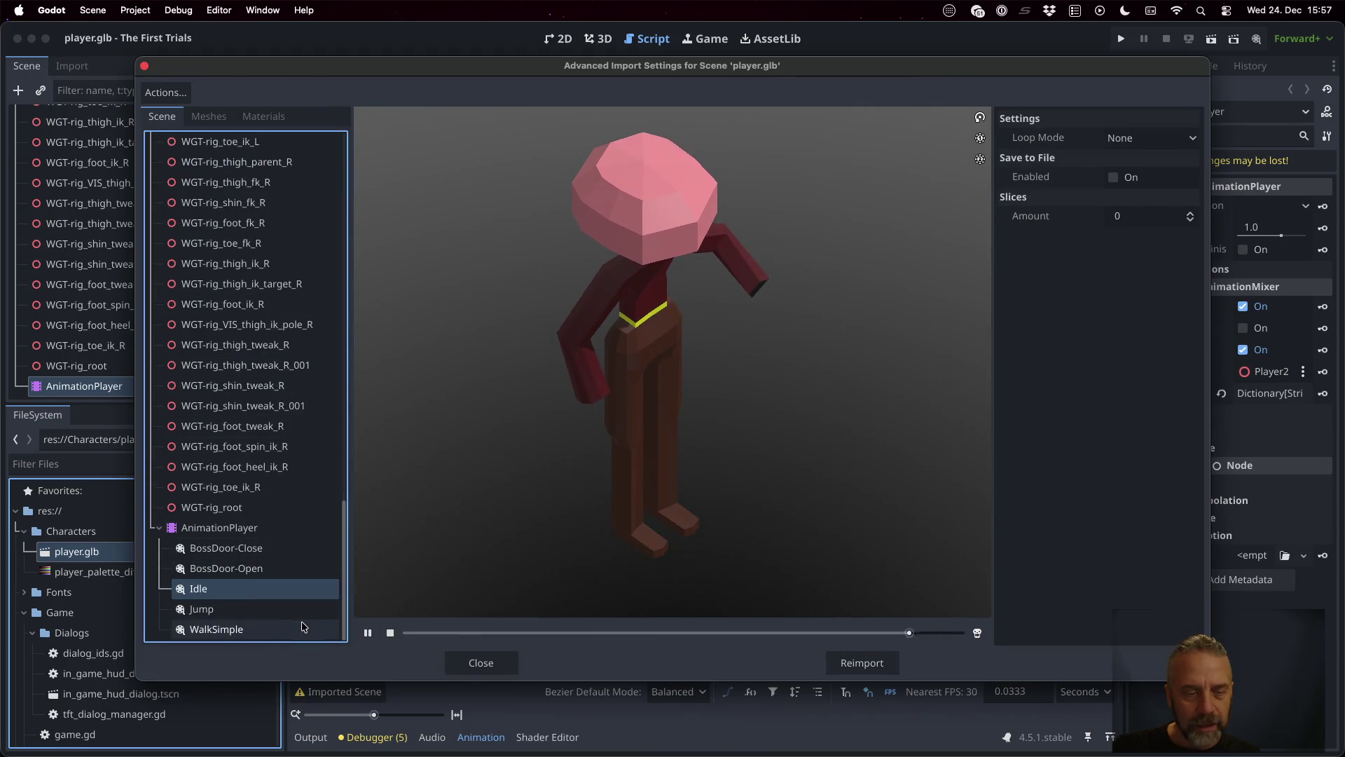
{"action": "left_click", "coordinate": [265, 628]}
{"action": "left_click", "coordinate": [367, 632]}
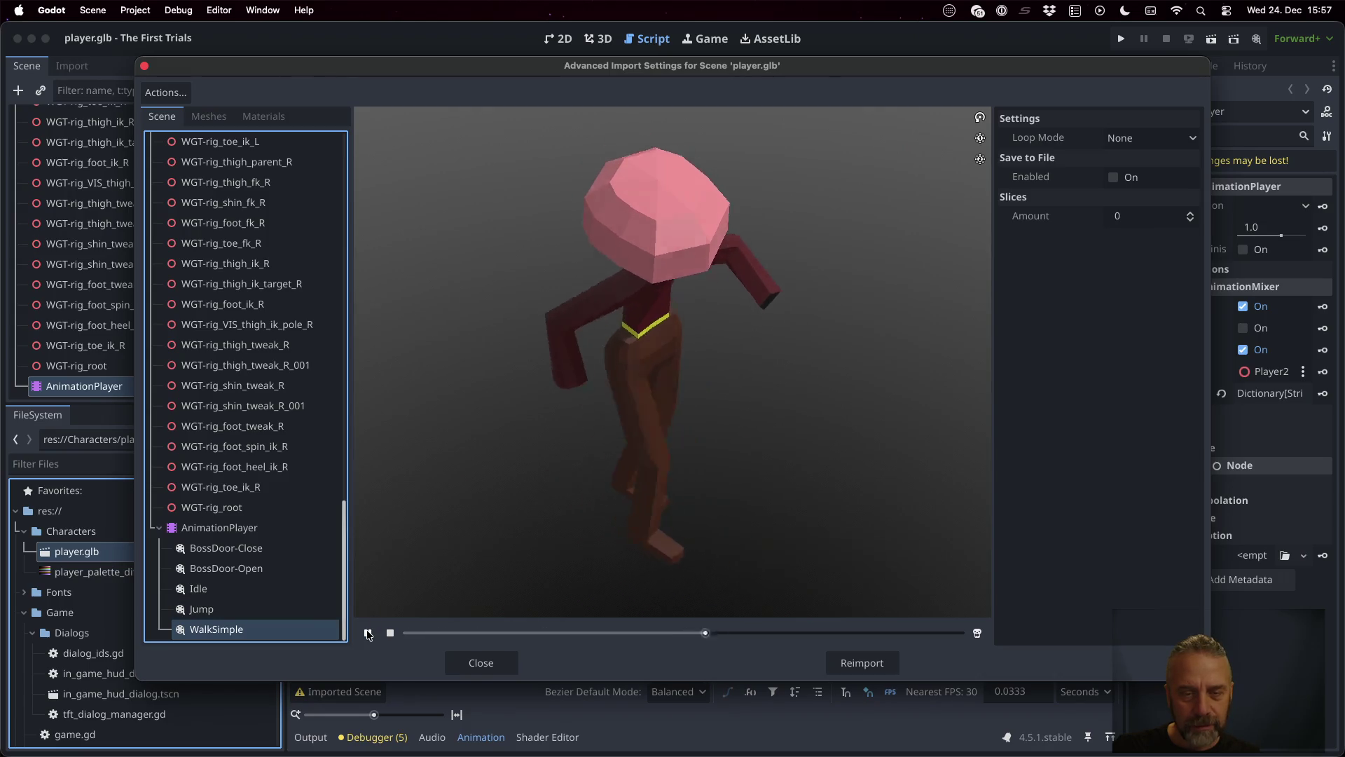
{"action": "left_click", "coordinate": [252, 609]}
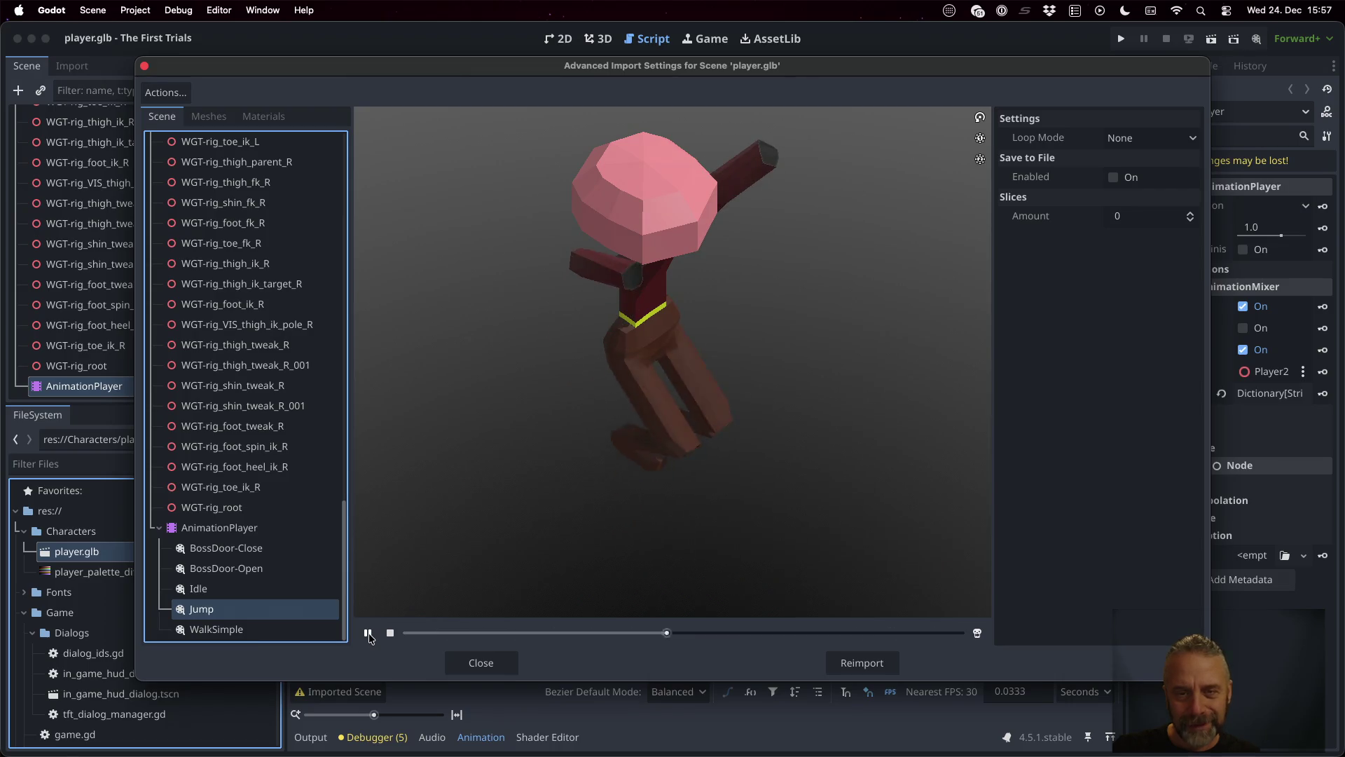
{"action": "left_click", "coordinate": [367, 633]}
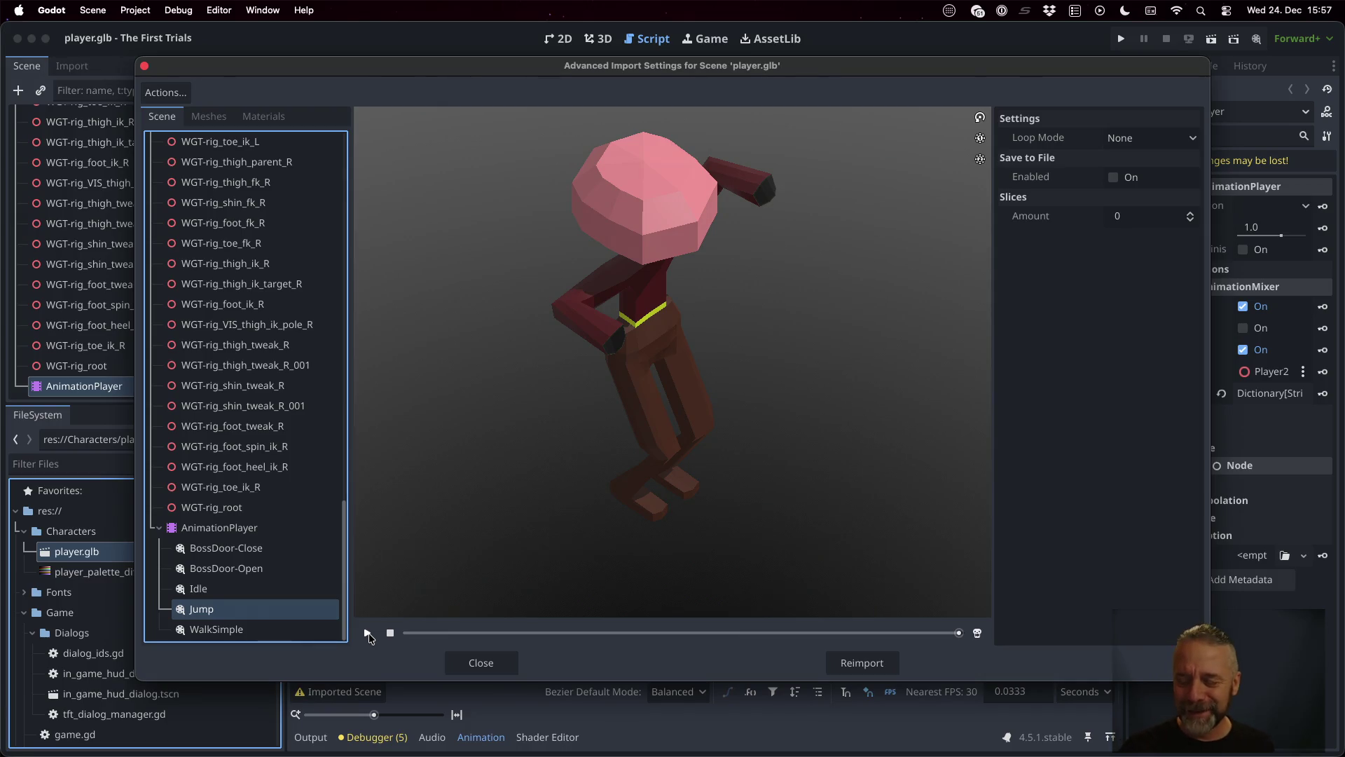
{"action": "left_click", "coordinate": [504, 658]}
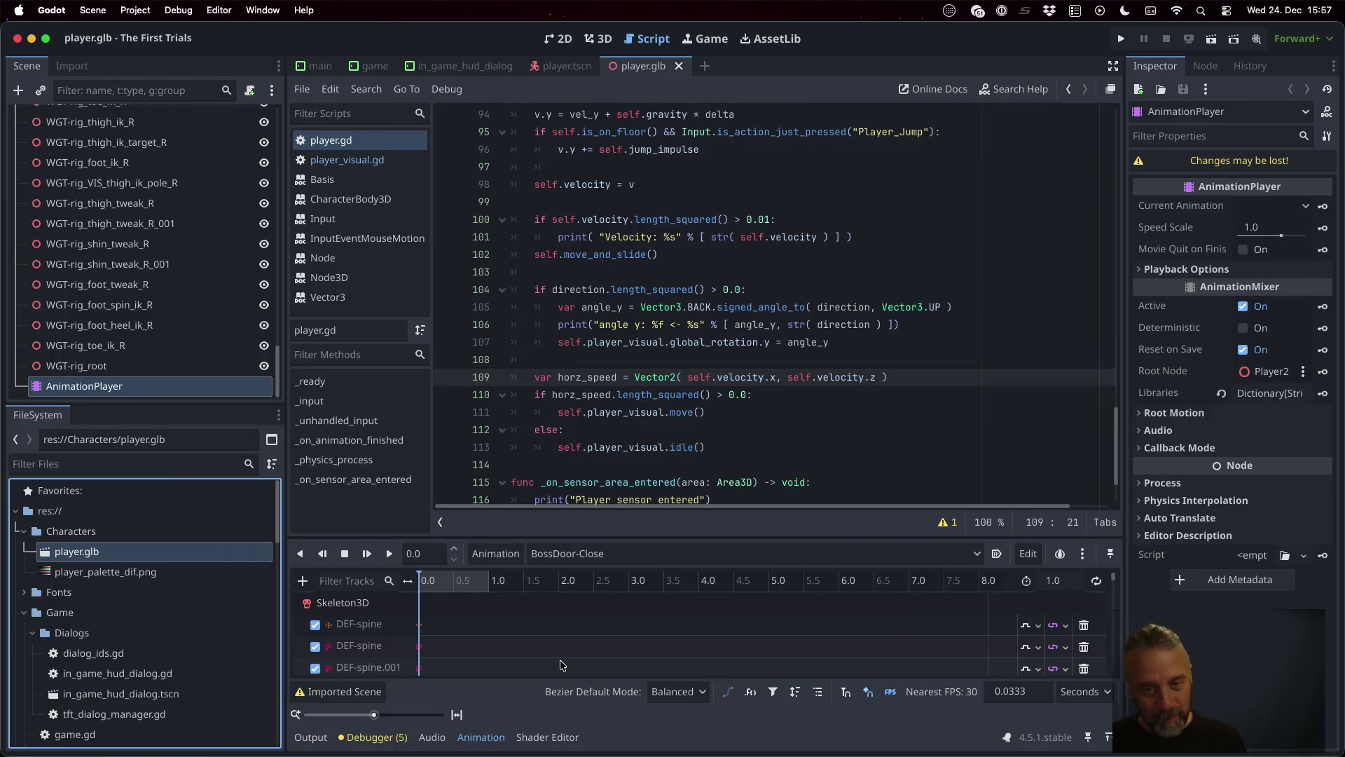
Step: Run the game, jump the character four times to check its animation, then stop it
{"action": "left_click", "coordinate": [699, 326]}
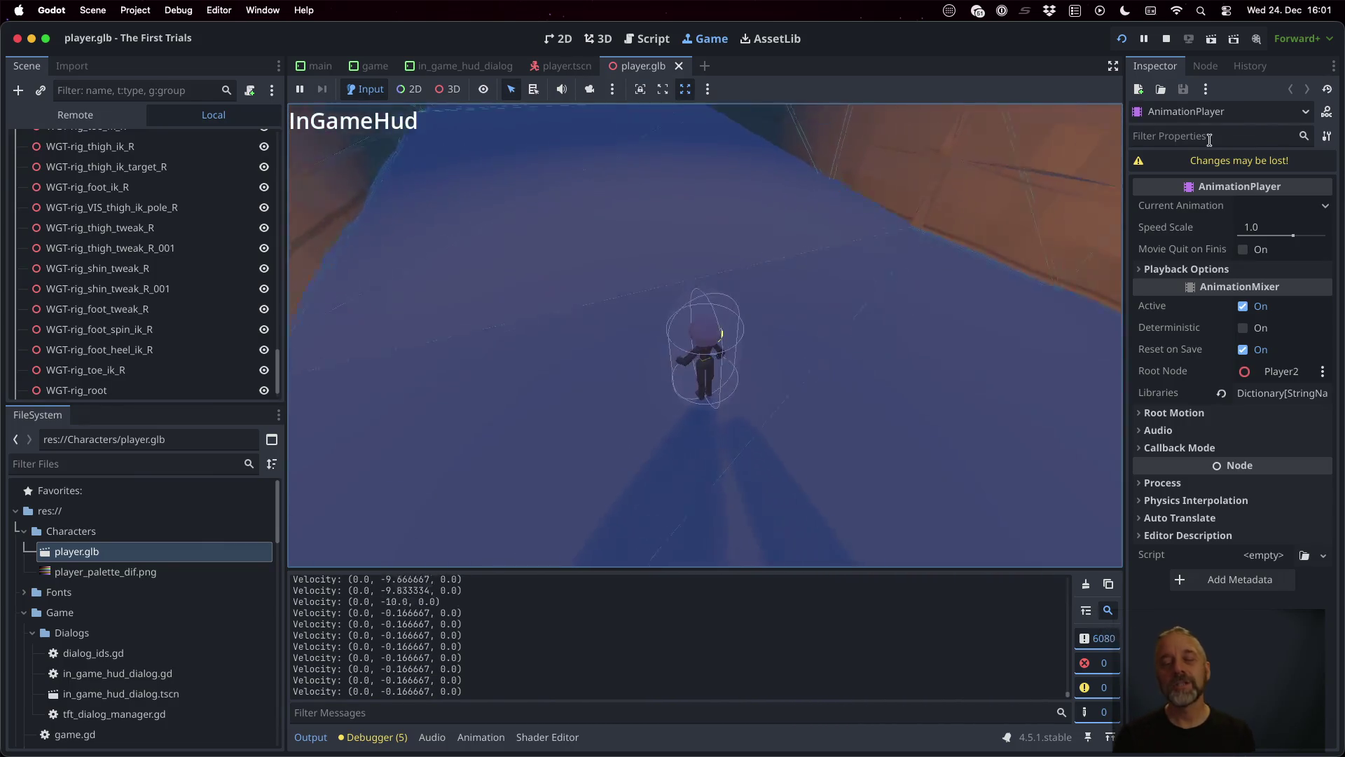
{"action": "key", "text": "space"}
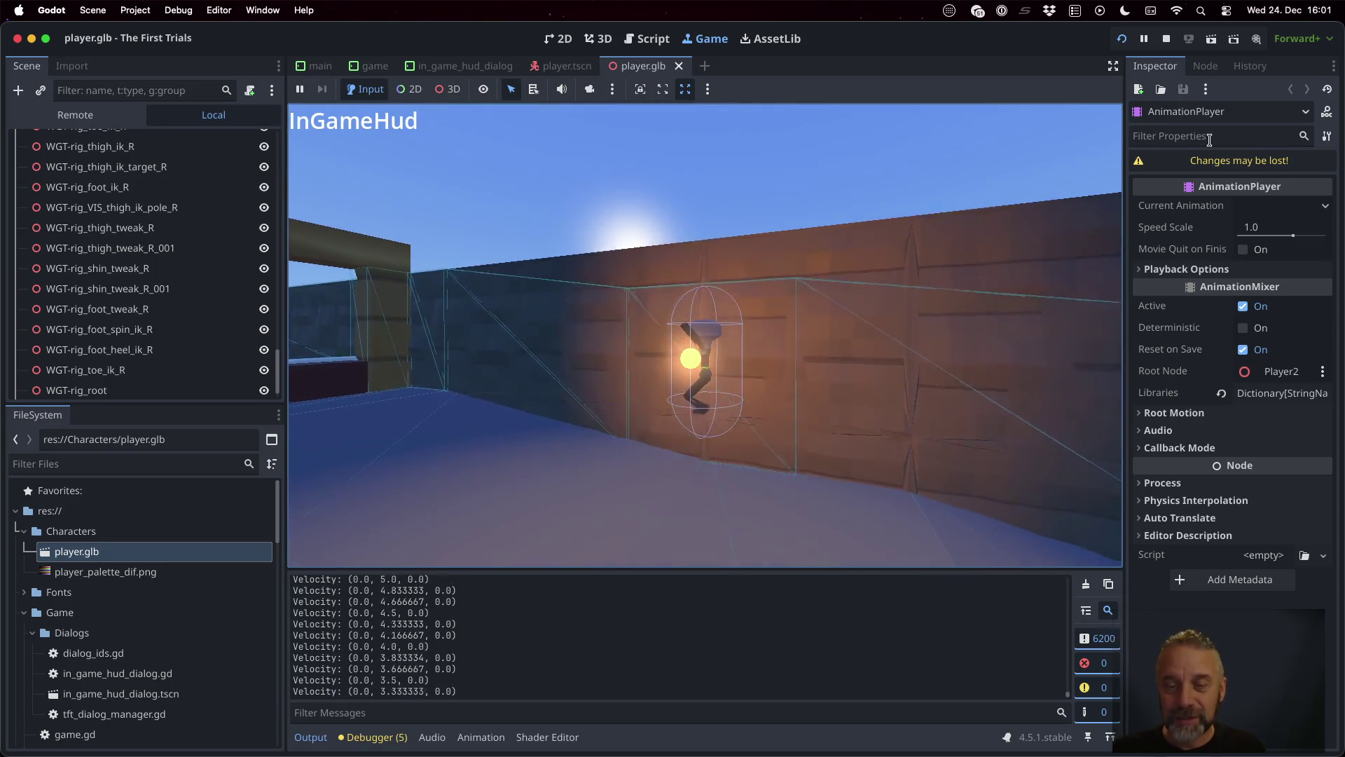
{"action": "key", "text": "space"}
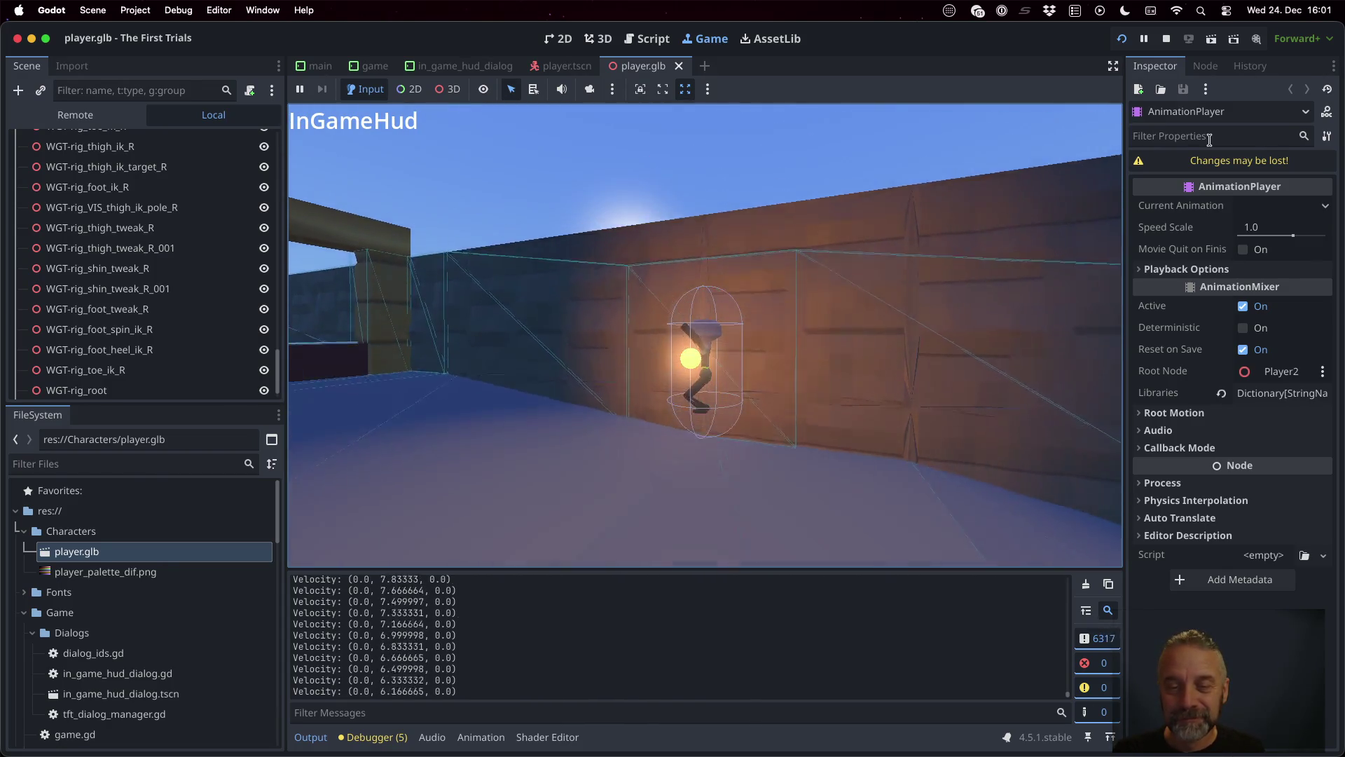
{"action": "key", "text": "space"}
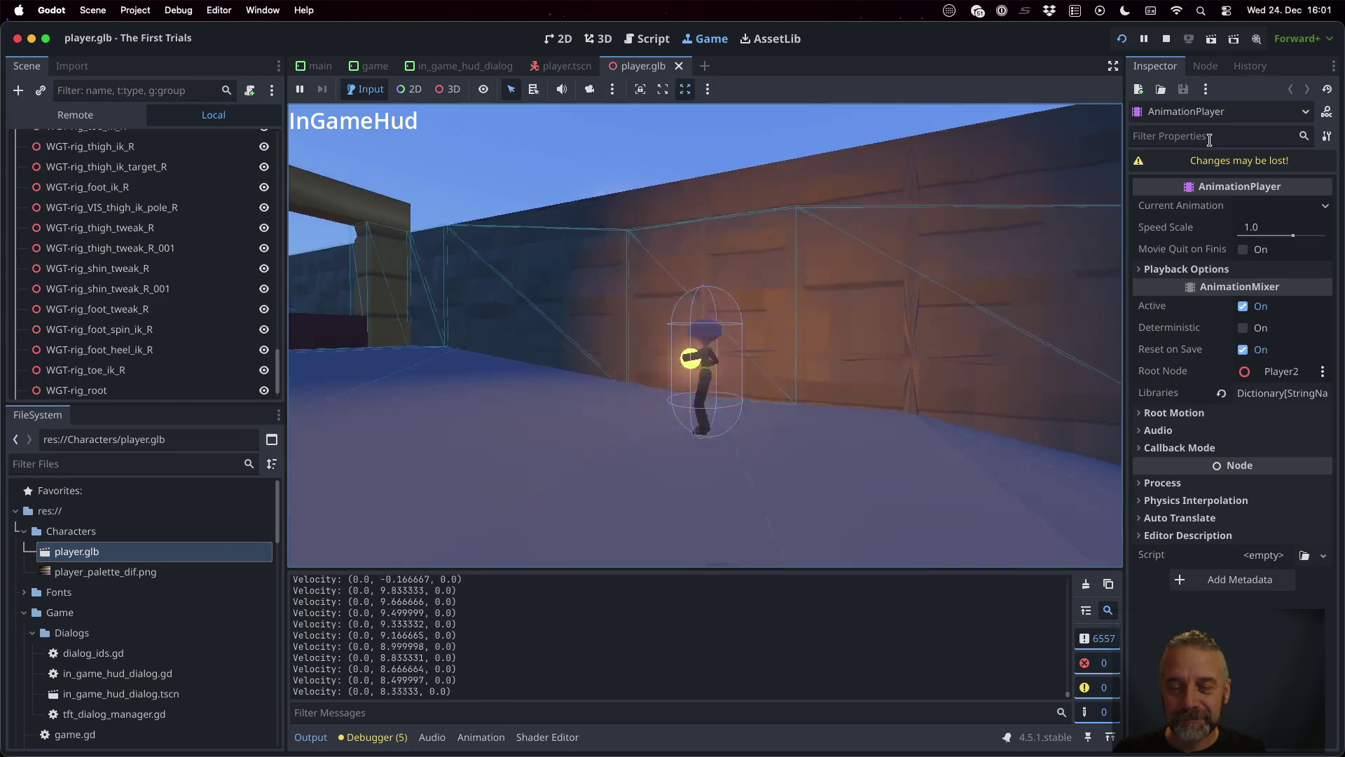
{"action": "key", "text": "space"}
{"action": "key", "text": "space"}
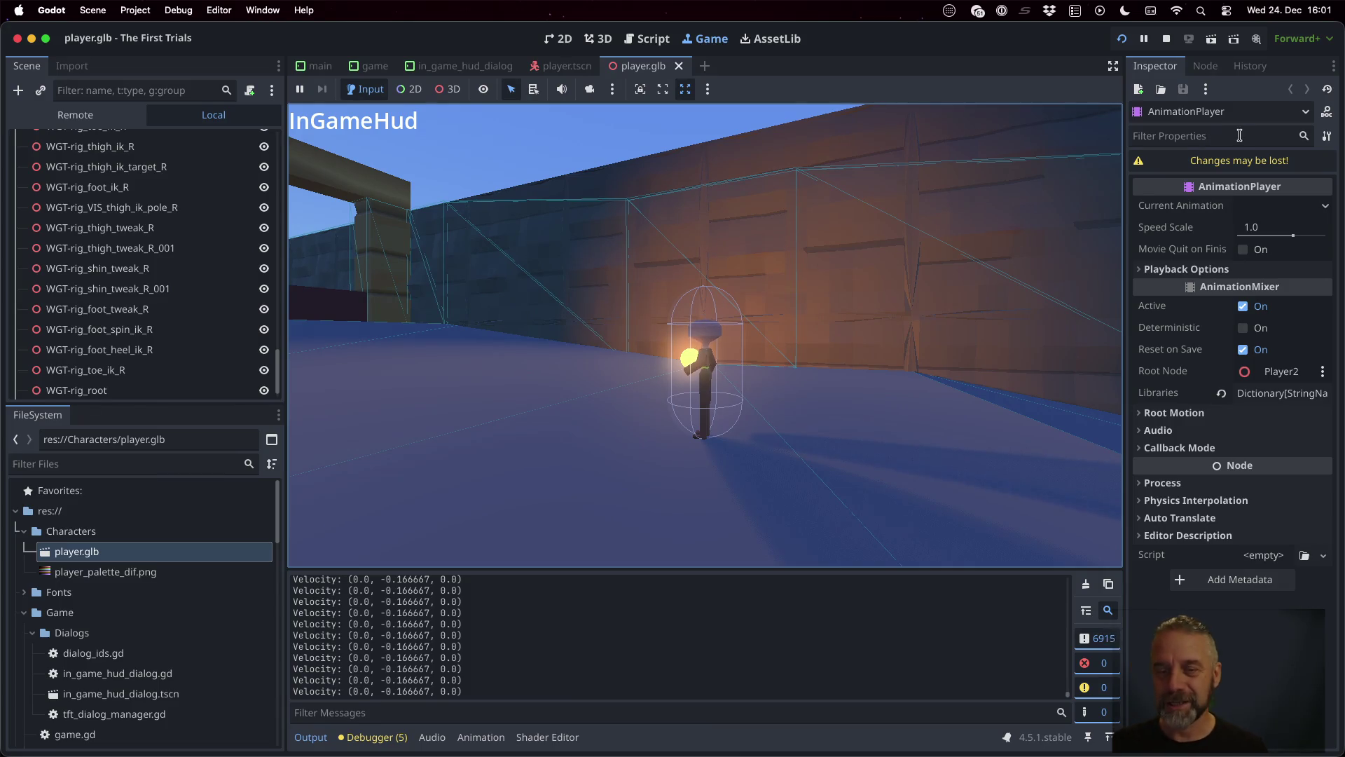
{"action": "left_click", "coordinate": [1165, 38]}
{"action": "key", "text": "ctrl+Right"}
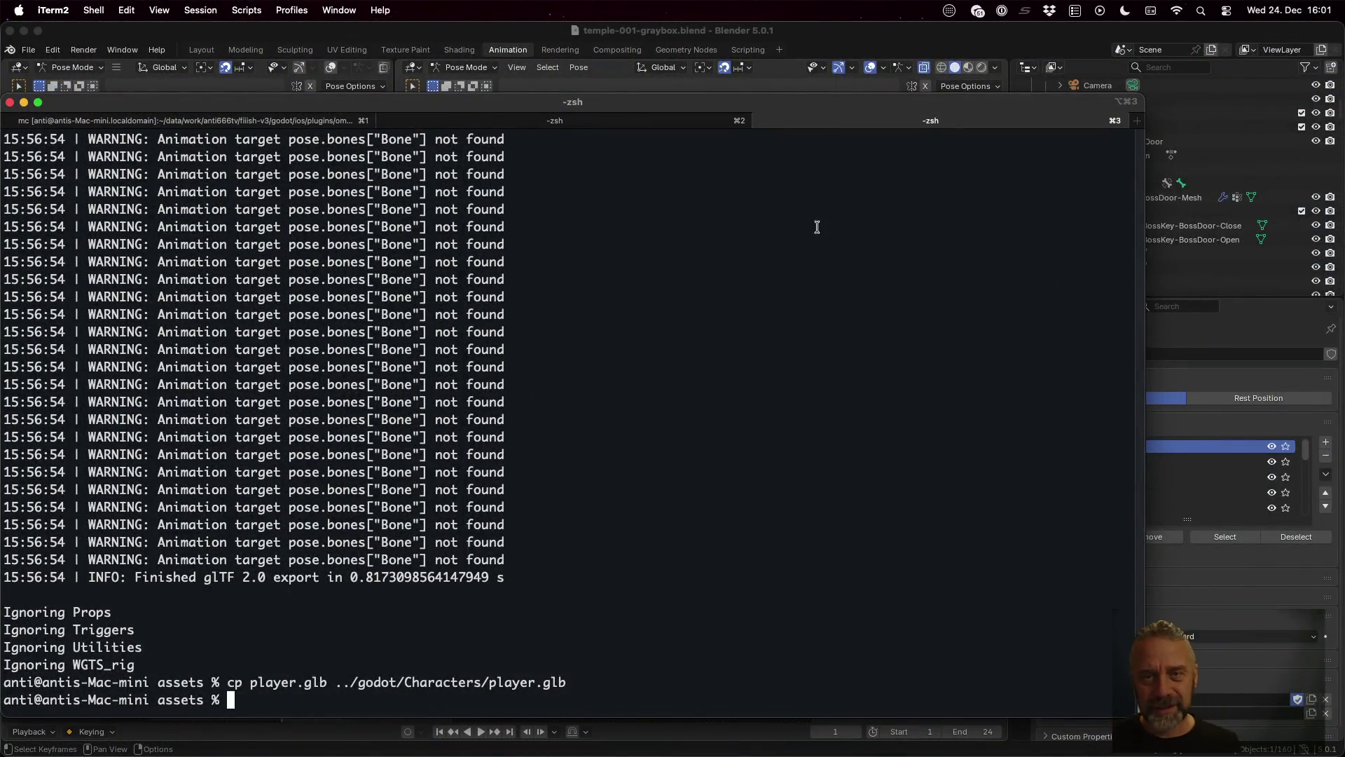
Step: In Blender, review the end of the Jump action, then unlink it from the rig
{"action": "left_click", "coordinate": [832, 37]}
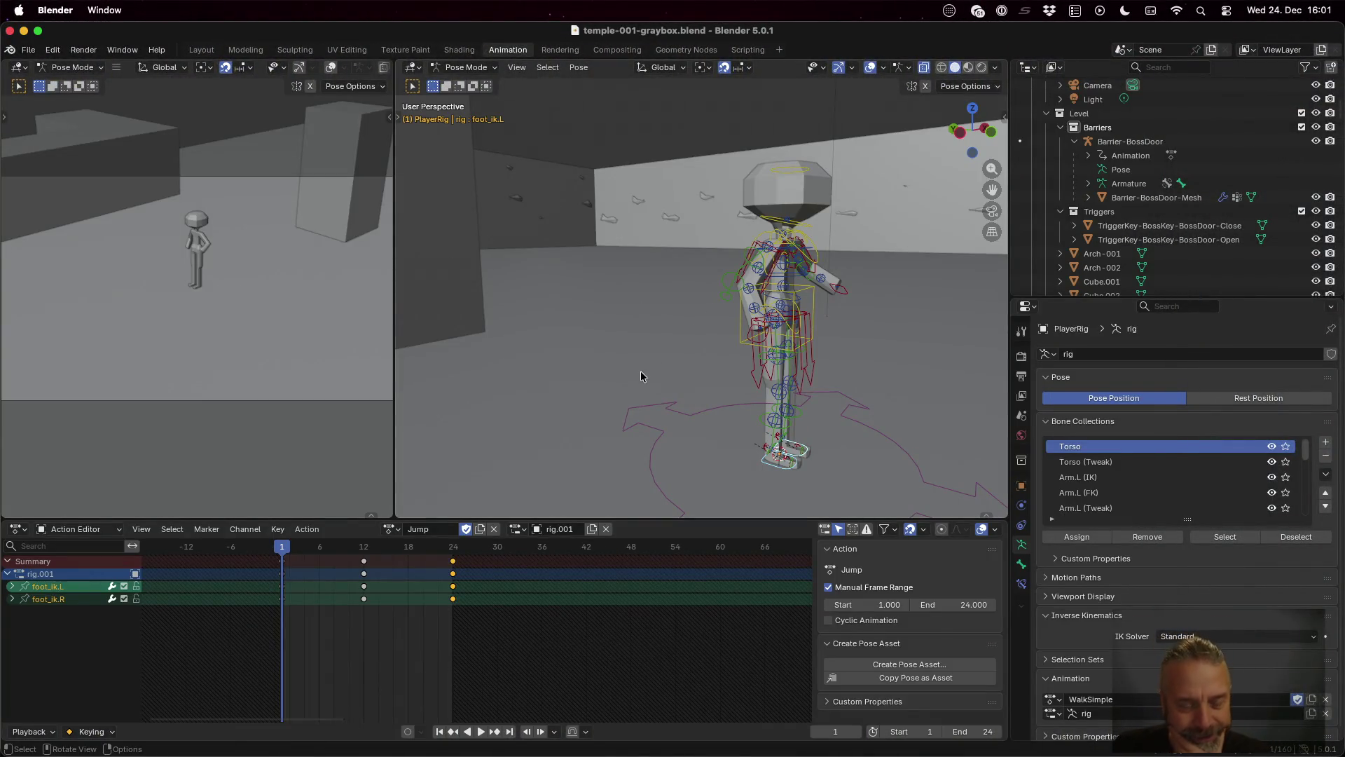
{"action": "left_click", "coordinate": [495, 529]}
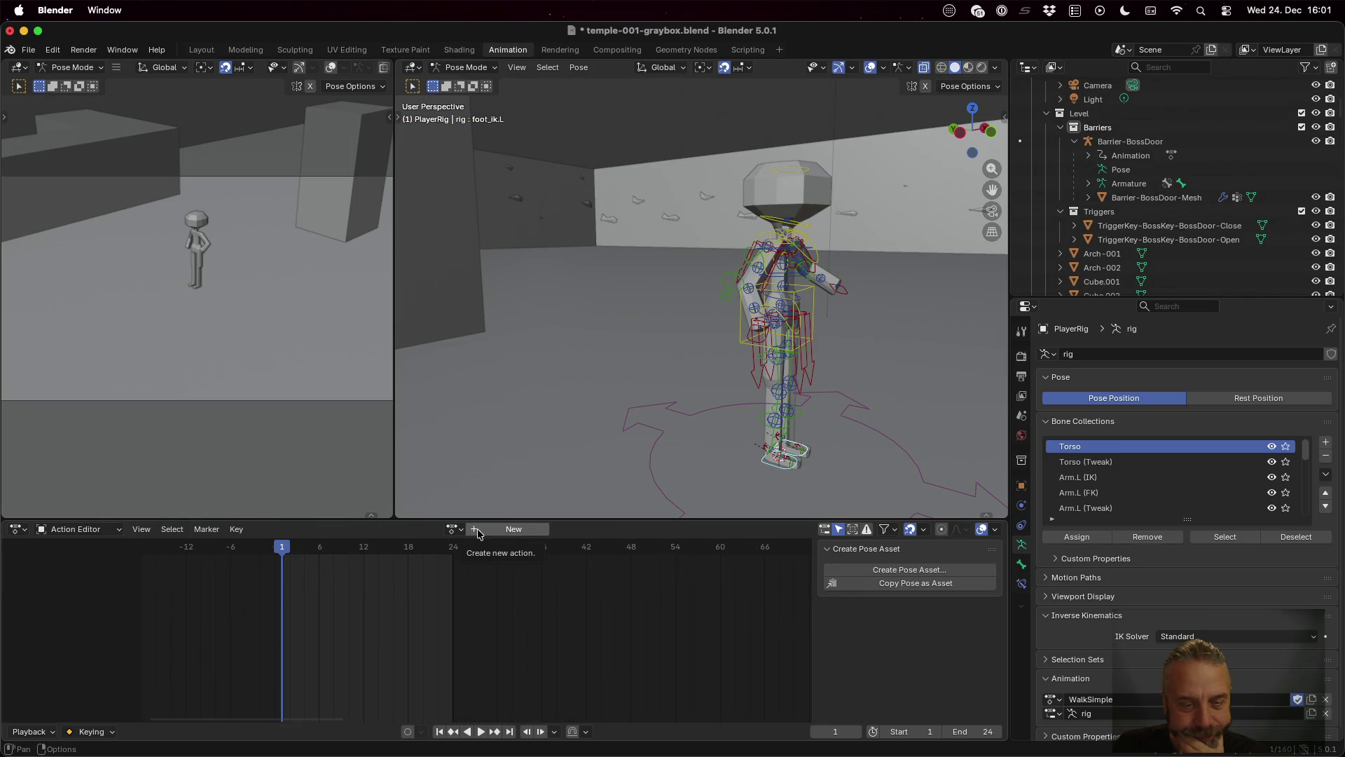
{"action": "left_click", "coordinate": [454, 529]}
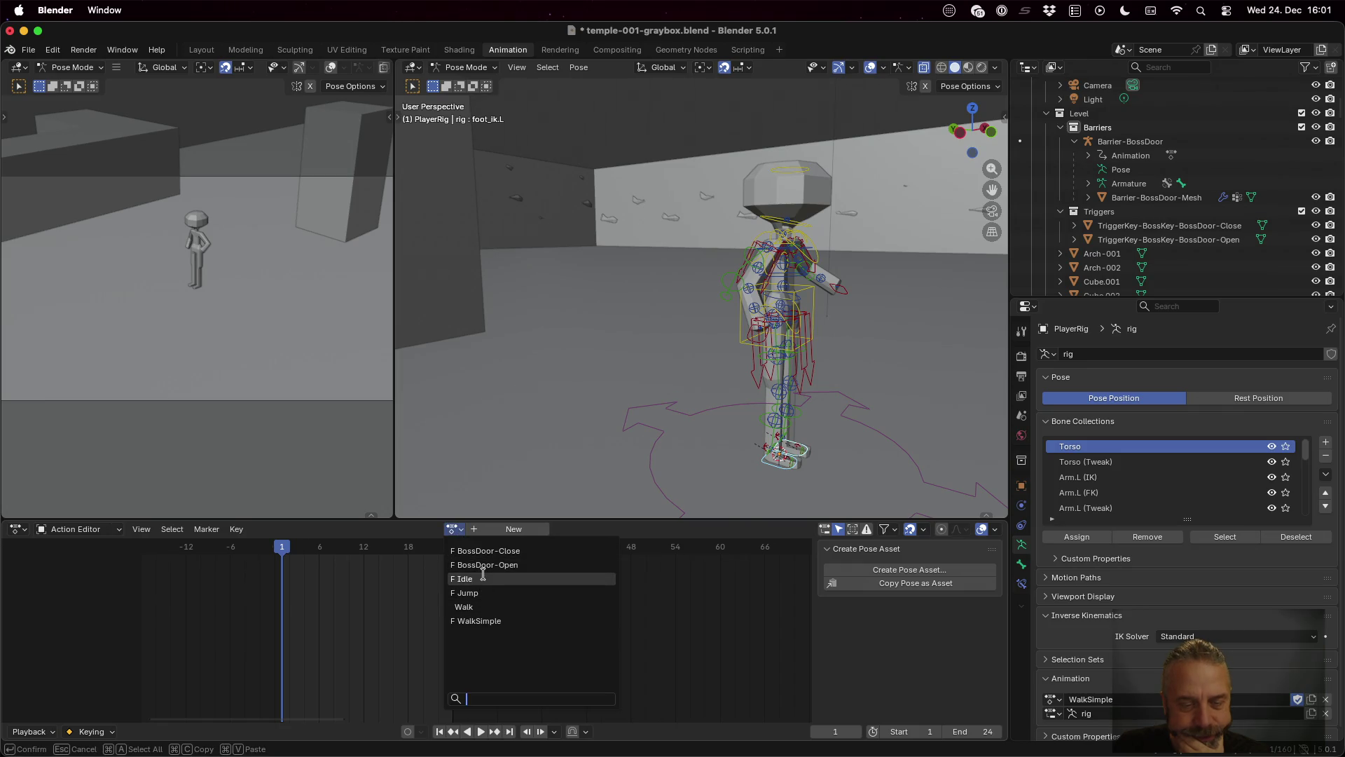
{"action": "left_click", "coordinate": [473, 593]}
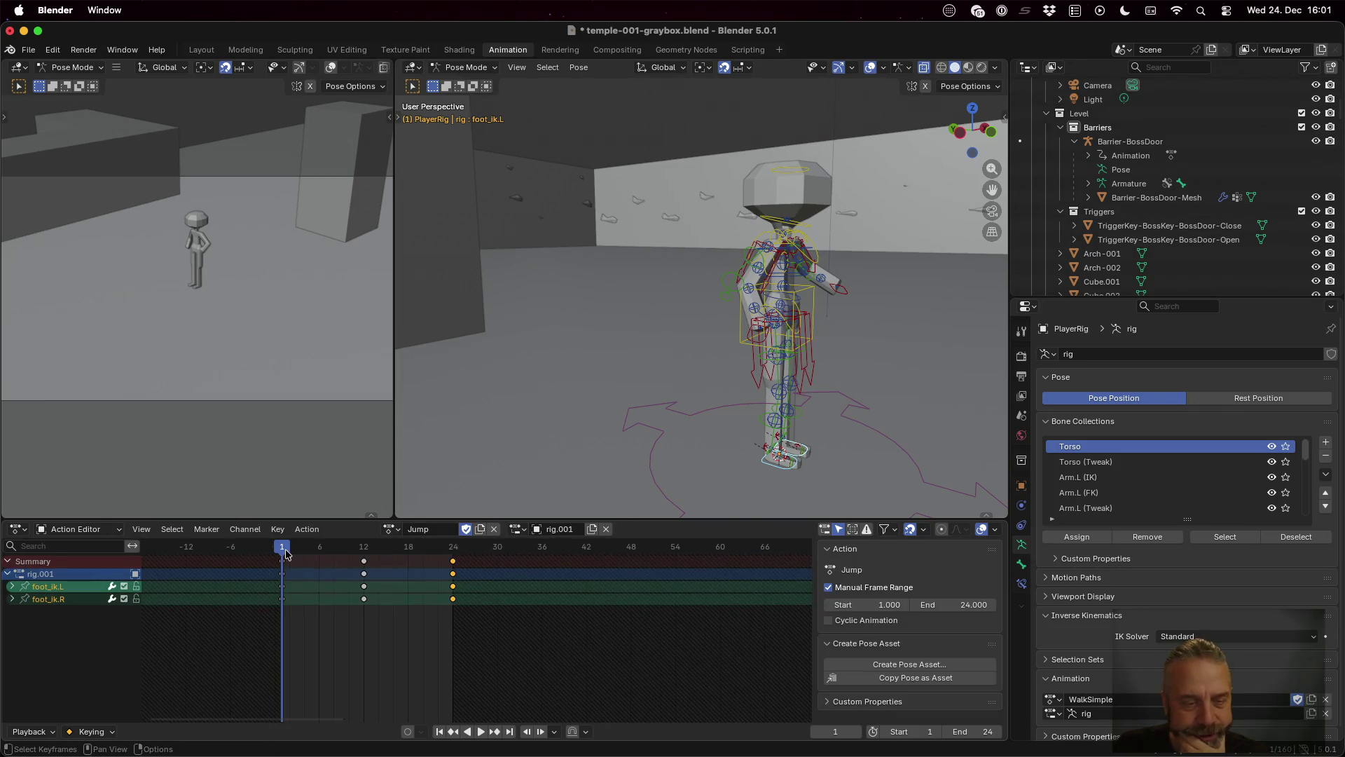
{"action": "left_click_drag", "start_coordinate": [285, 549], "coordinate": [452, 551]}
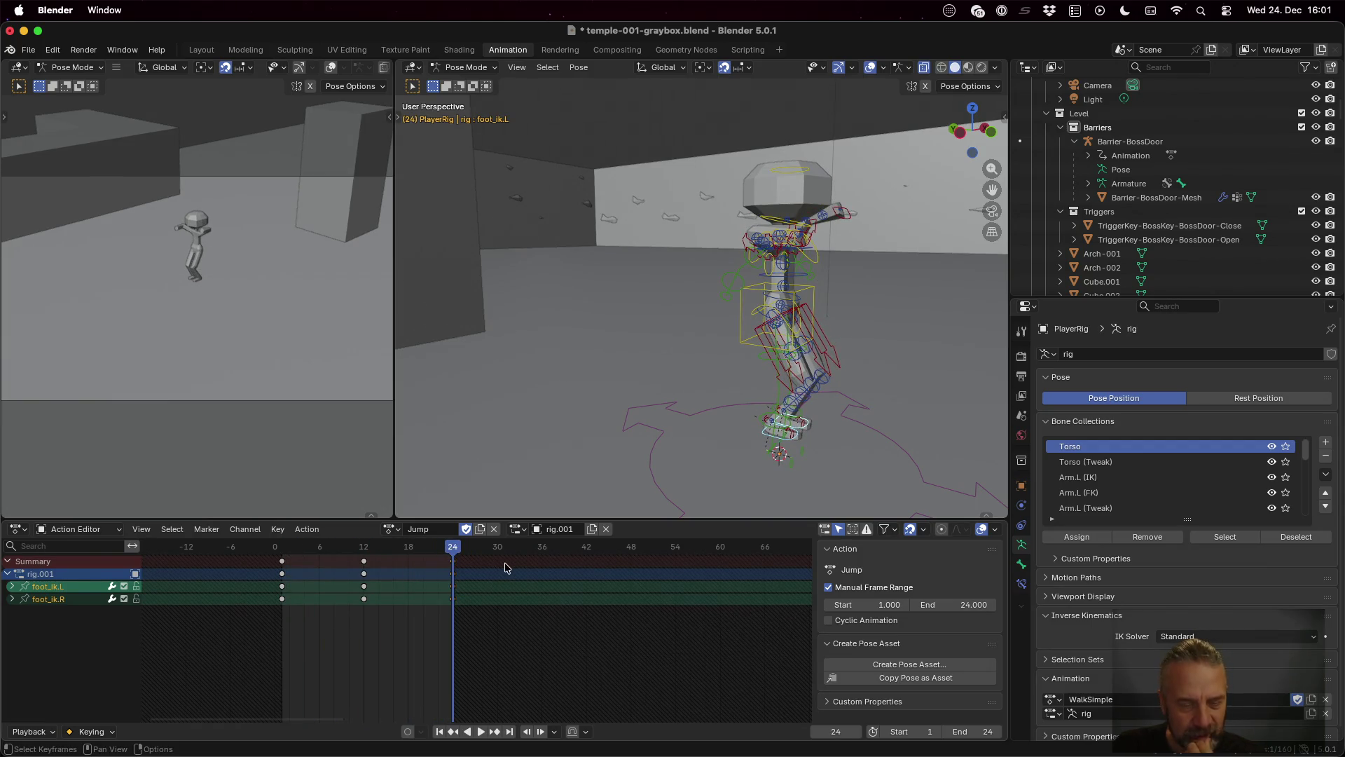
{"action": "left_click", "coordinate": [494, 530]}
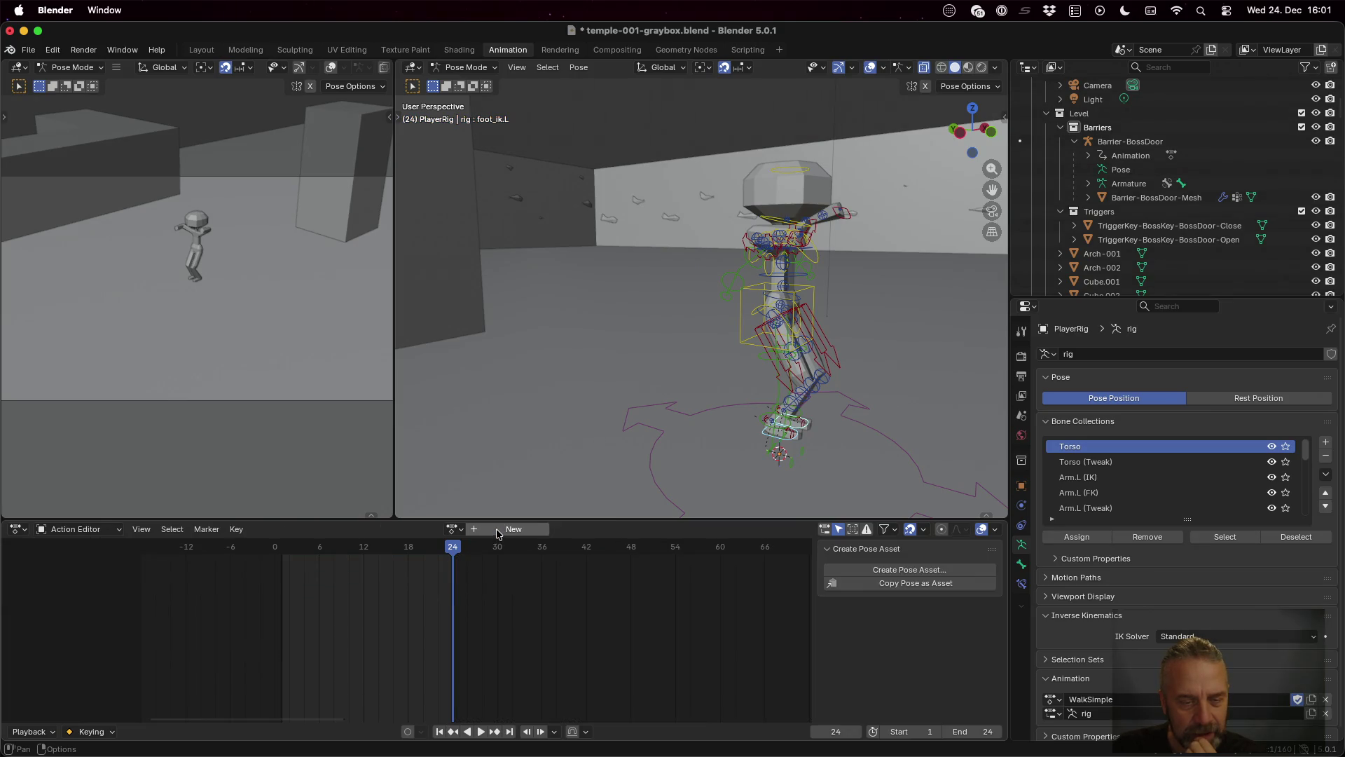
Step: Create a new action named Fall with a manual frame range ending at 24
{"action": "left_click", "coordinate": [497, 531]}
{"action": "left_click", "coordinate": [440, 529]}
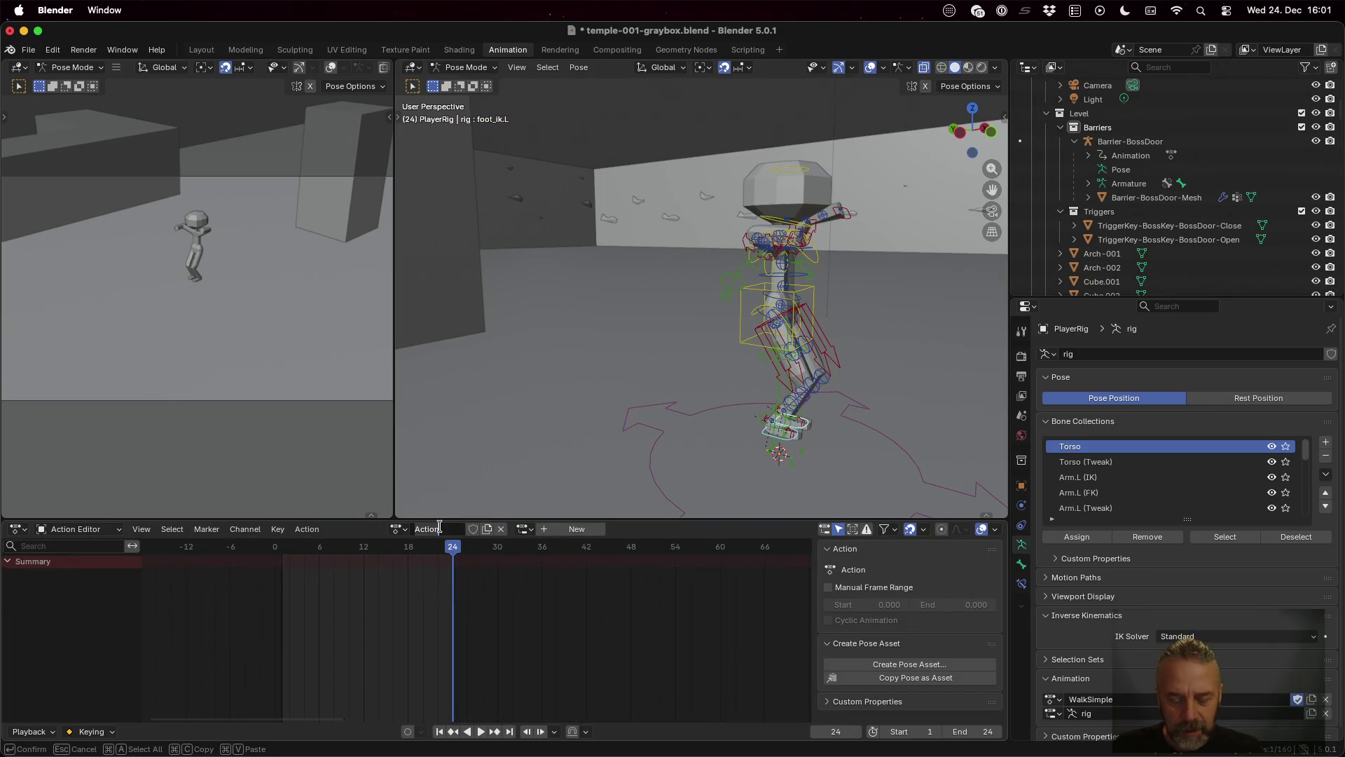
{"action": "type", "text": "Fall"}
{"action": "key", "text": "Return"}
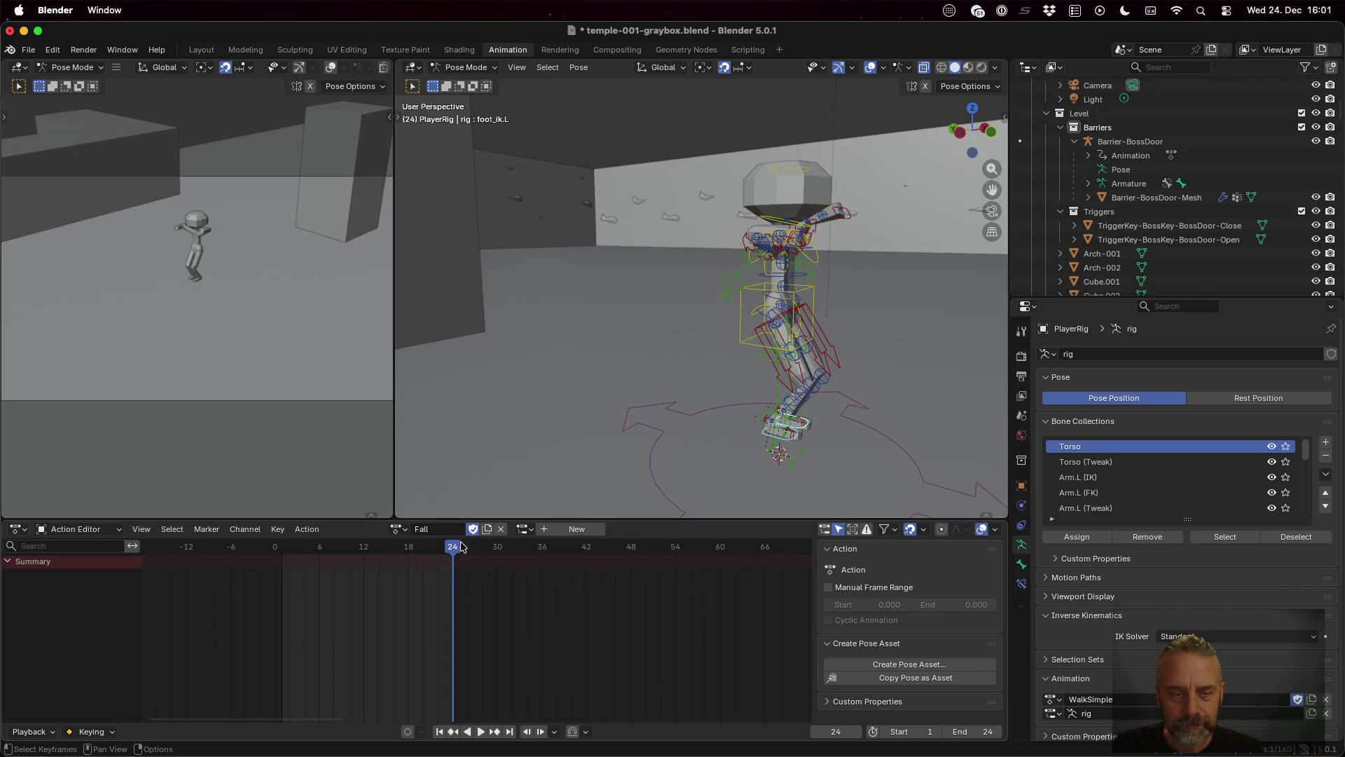
{"action": "left_click", "coordinate": [828, 587]}
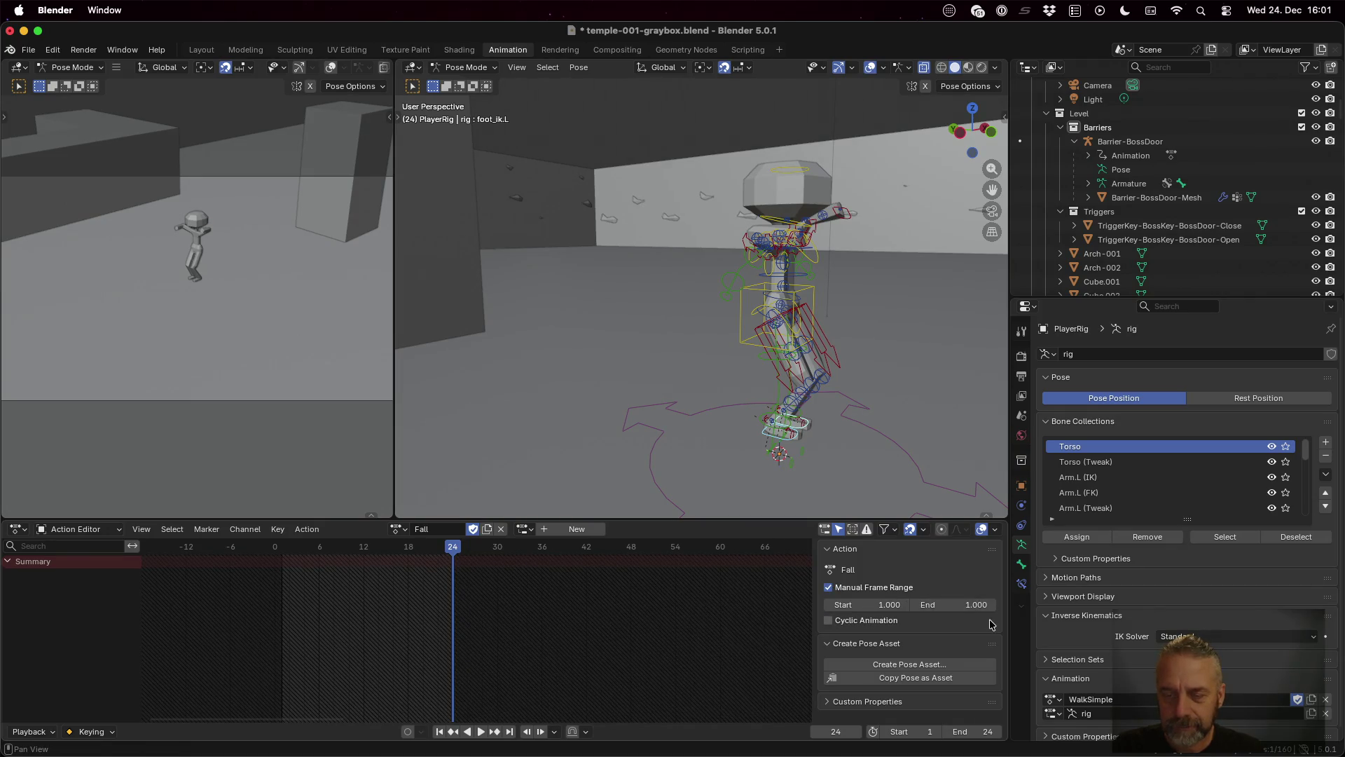
{"action": "left_click_drag", "start_coordinate": [971, 605], "coordinate": [971, 605]}
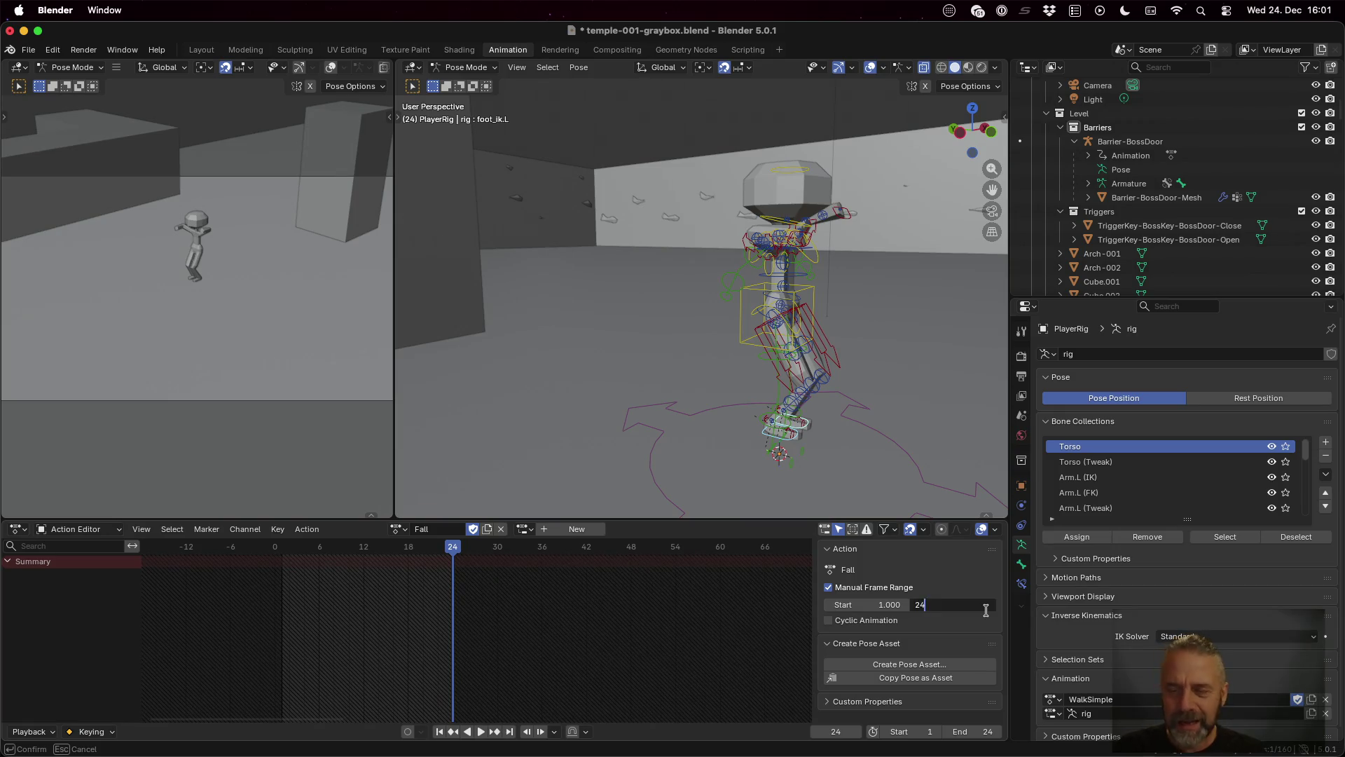
{"action": "key", "text": "Return"}
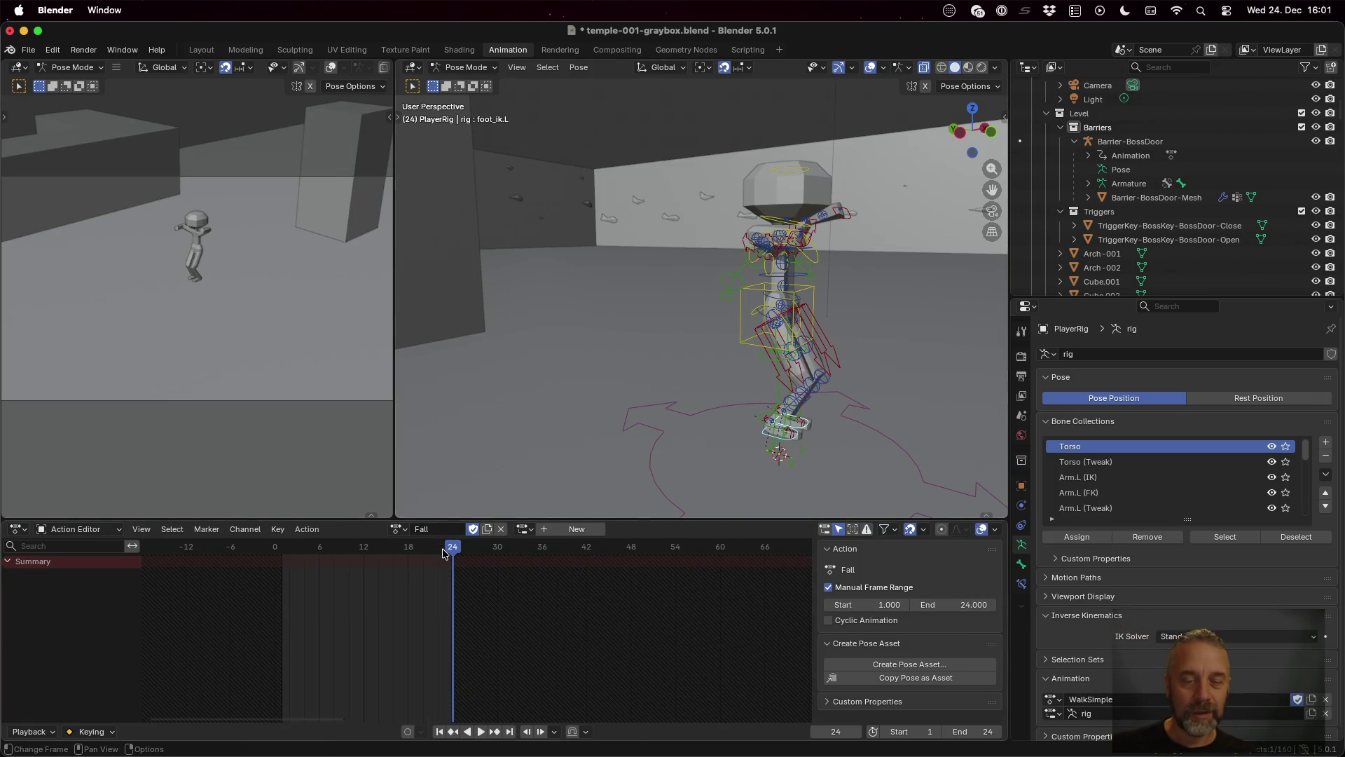
Step: Key every bone of the rig at frame 1 and play back the Fall action
{"action": "left_click_drag", "start_coordinate": [452, 551], "coordinate": [284, 561]}
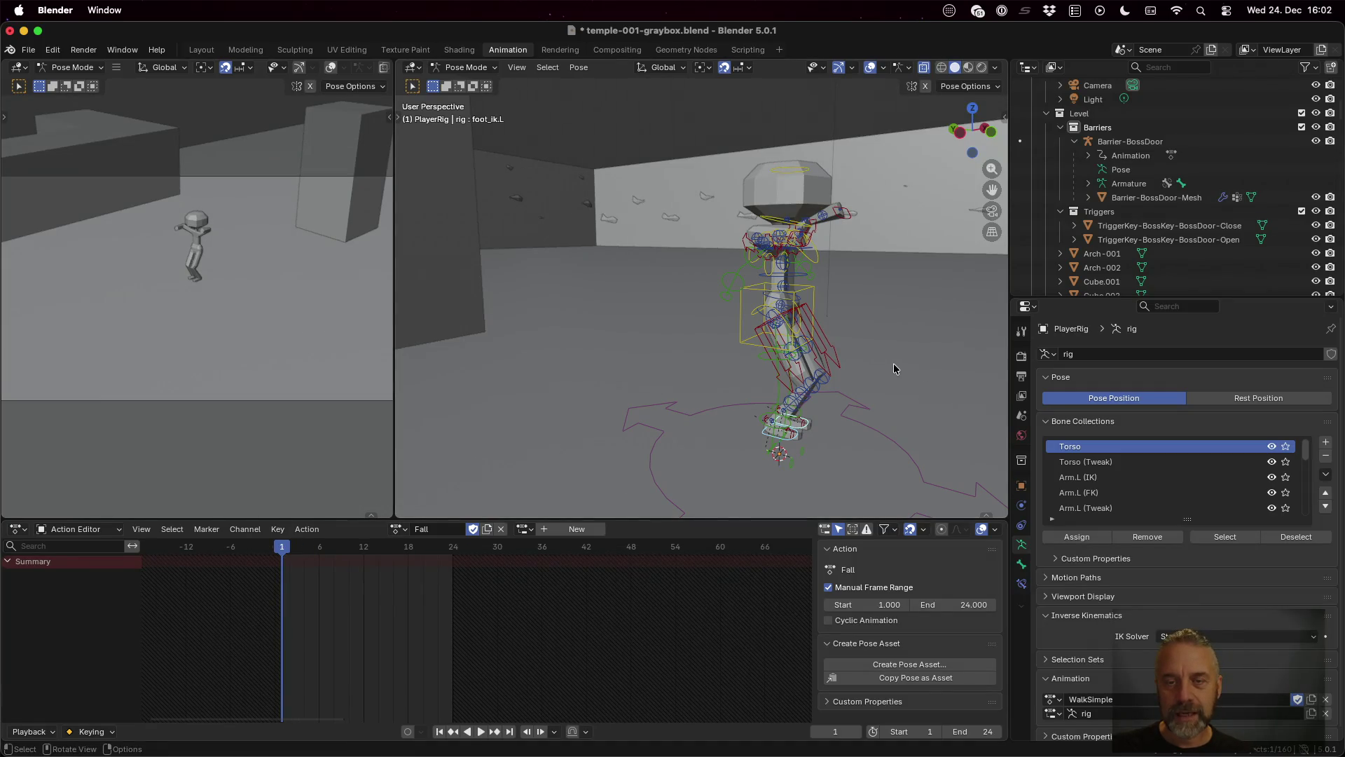
{"action": "key", "text": "a"}
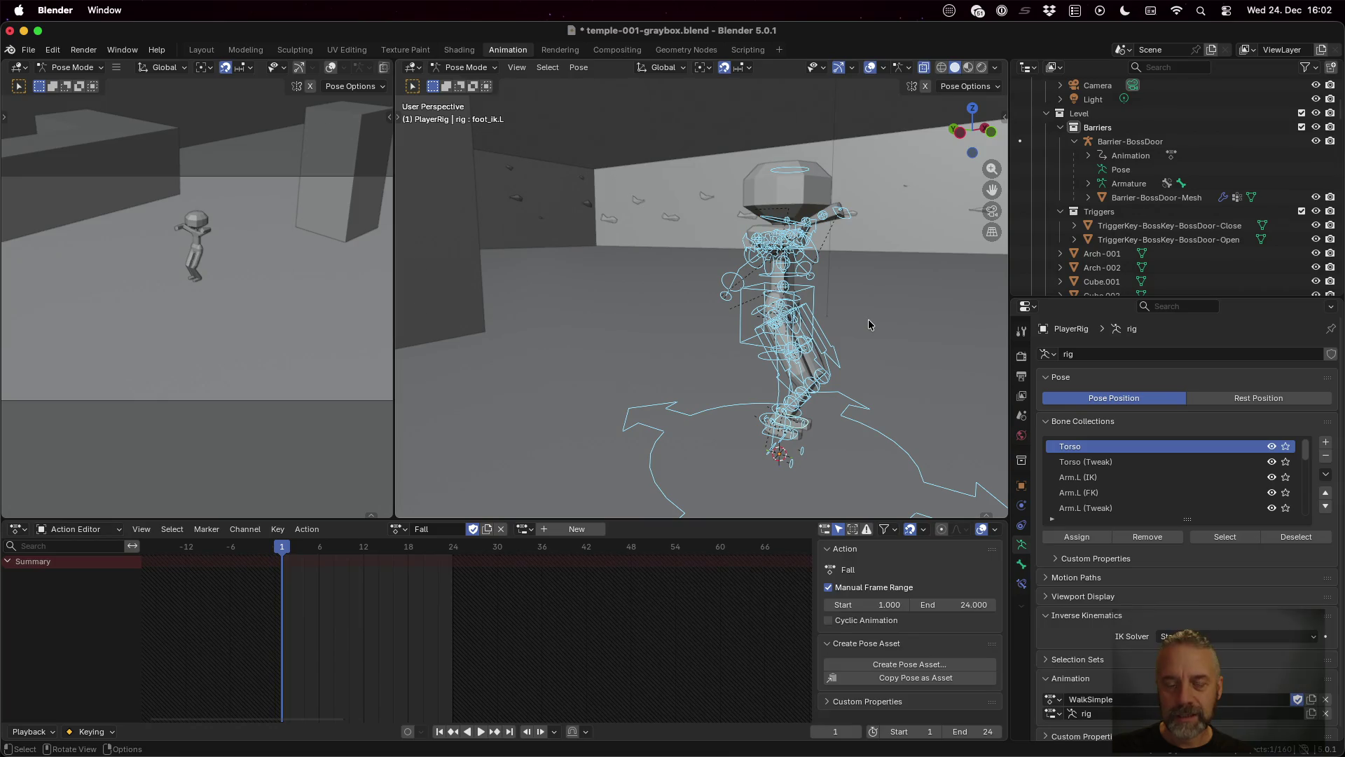
{"action": "key", "text": "i"}
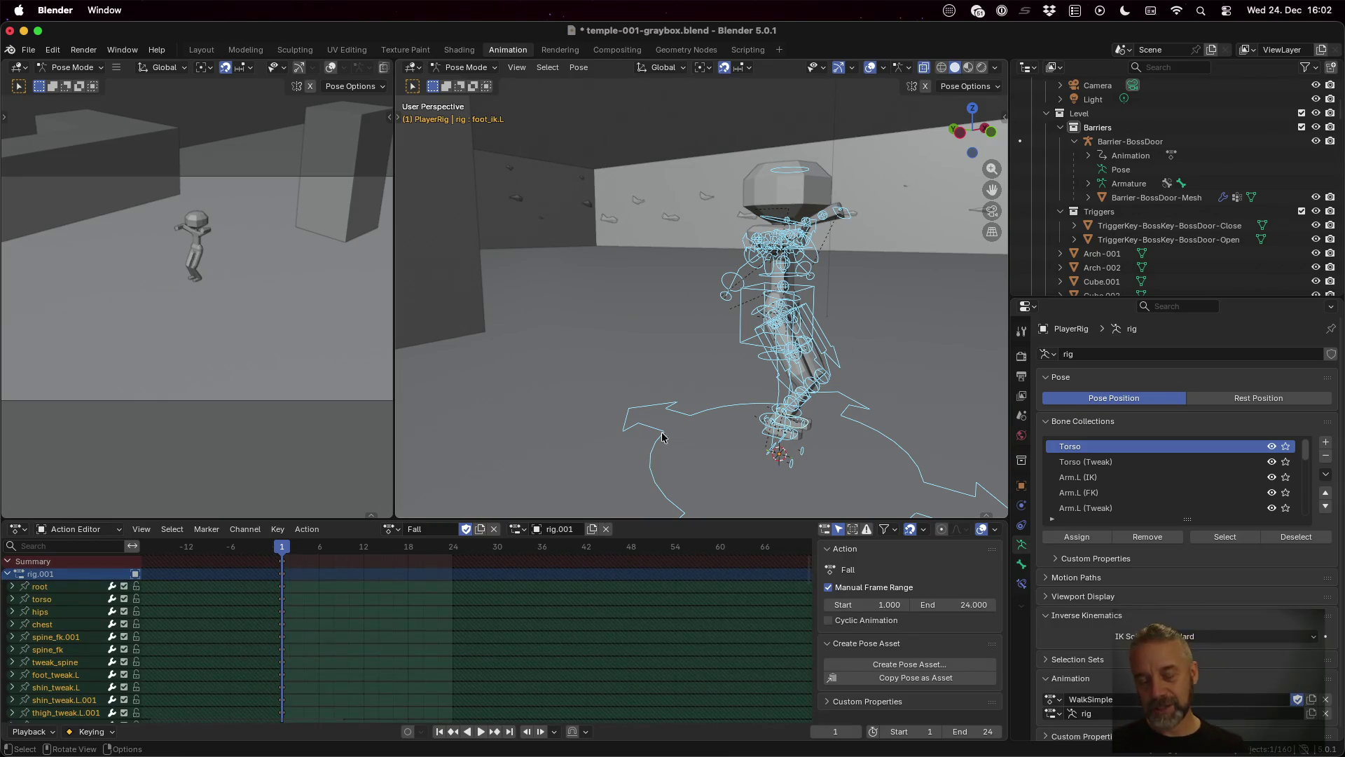
{"action": "left_click_drag", "start_coordinate": [750, 379], "coordinate": [646, 380]}
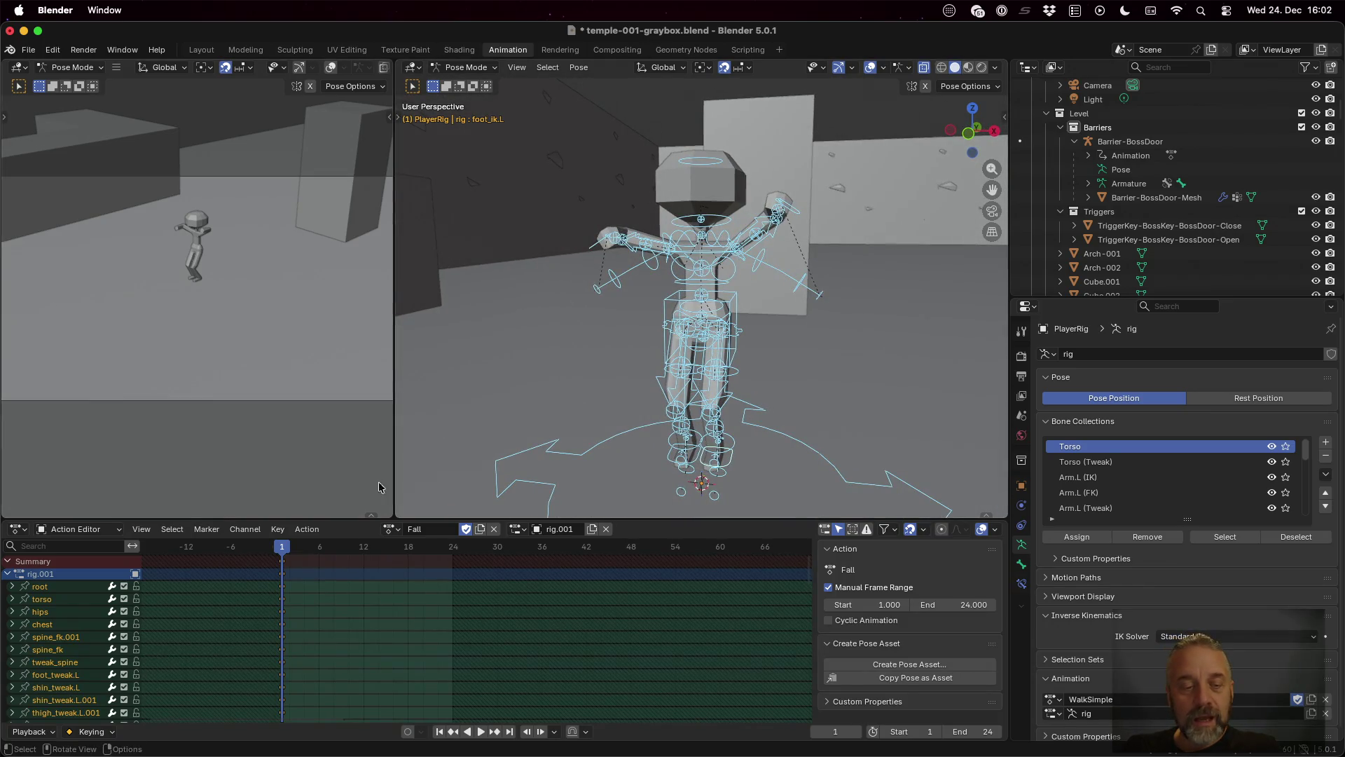
{"action": "key", "text": "space"}
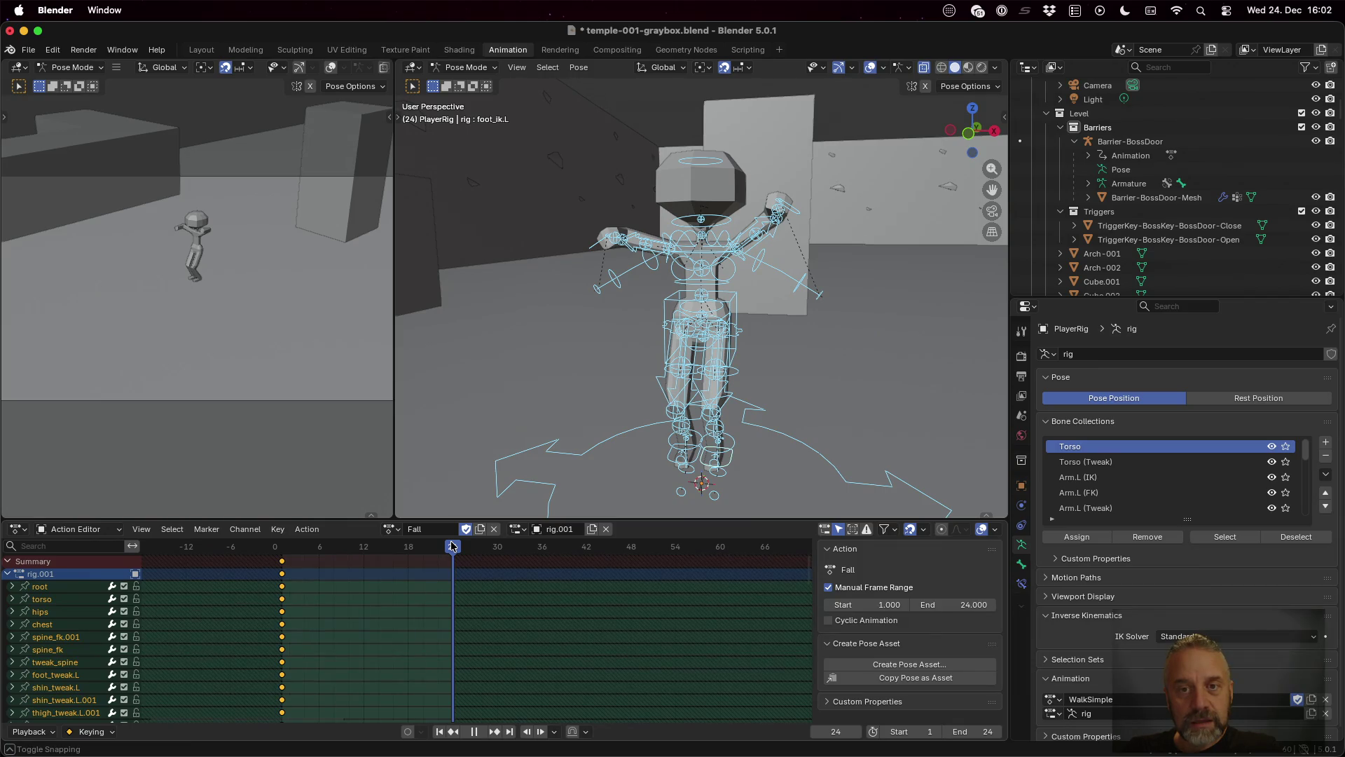
{"action": "left_click_drag", "start_coordinate": [452, 546], "coordinate": [322, 558]}
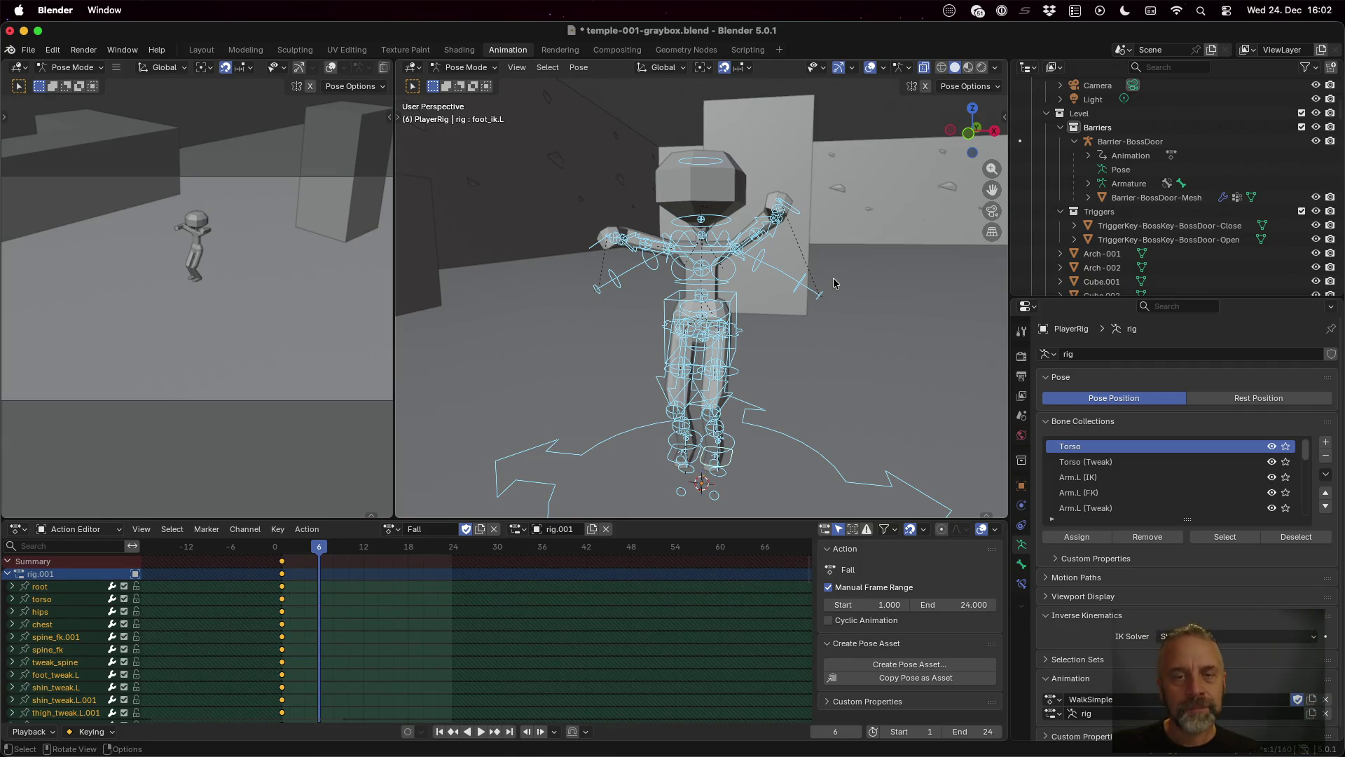
Step: Raise hand_ik.L and hand_ik.R straight up and key them at frame 6
{"action": "left_click", "coordinate": [794, 210]}
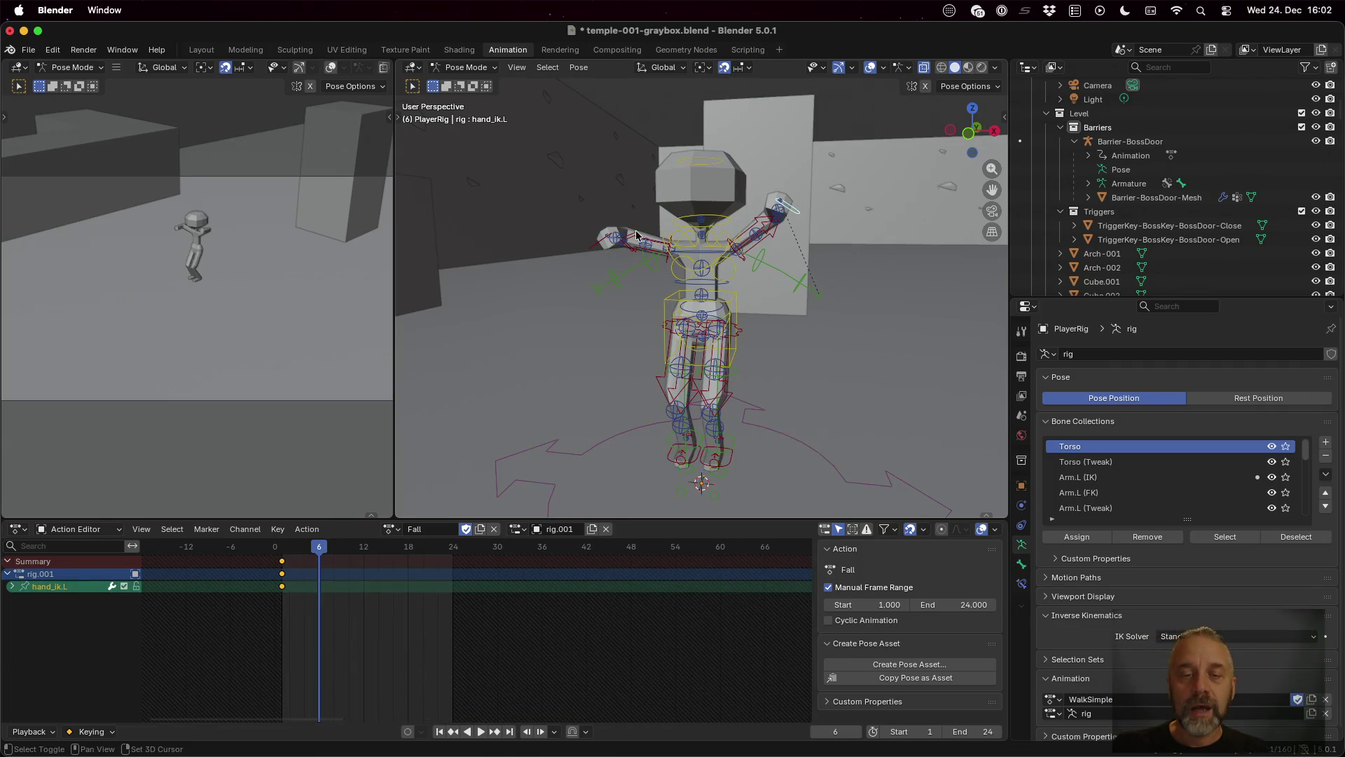
{"action": "left_click", "coordinate": [599, 248], "text": "shift"}
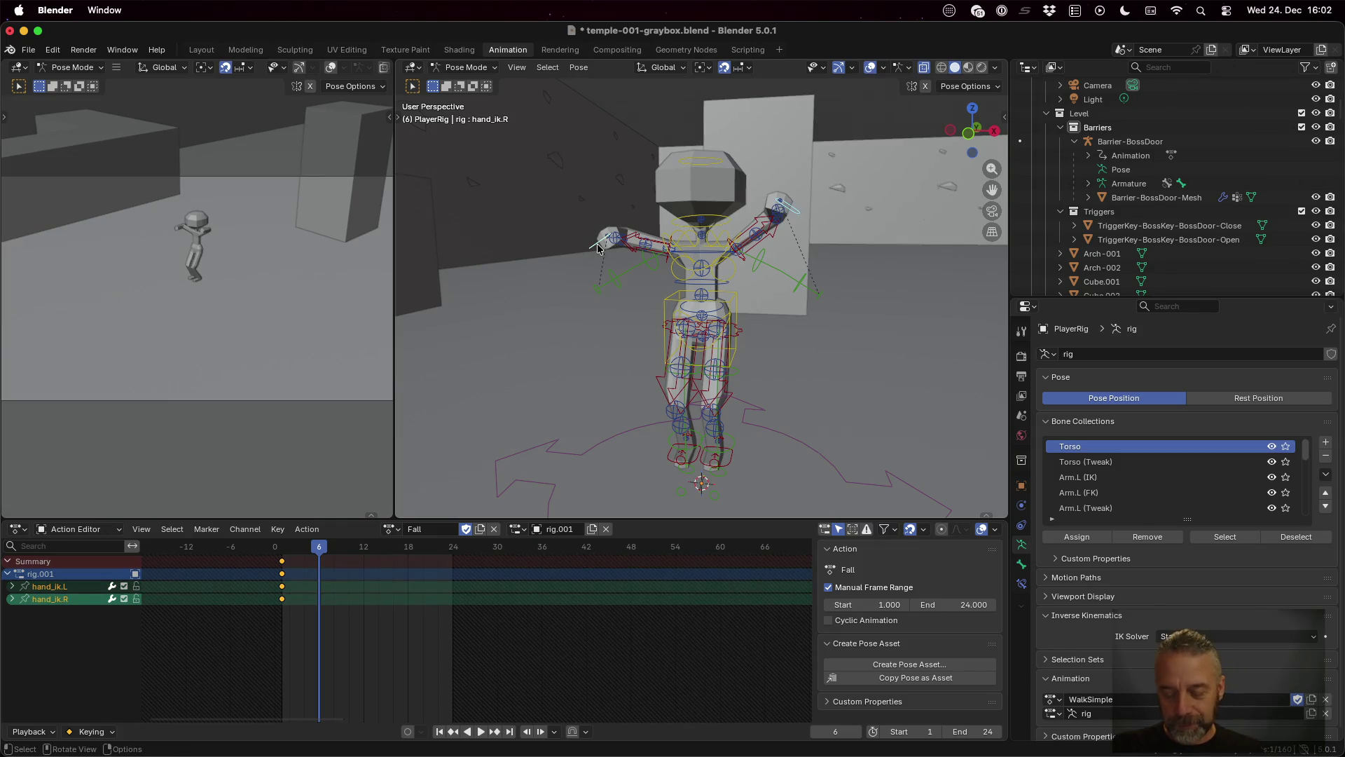
{"action": "key", "text": "g"}
{"action": "key", "text": "z"}
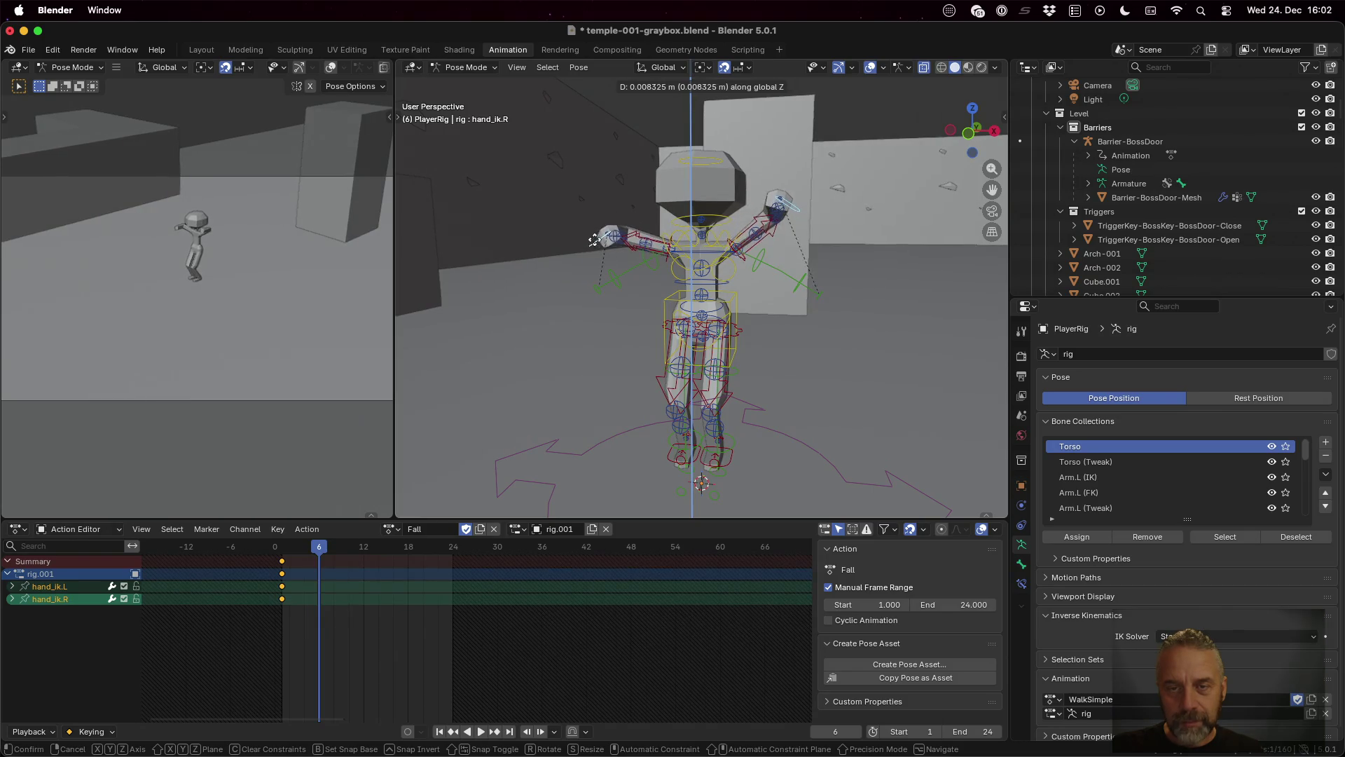
{"action": "left_click", "coordinate": [594, 231]}
{"action": "key", "text": "i"}
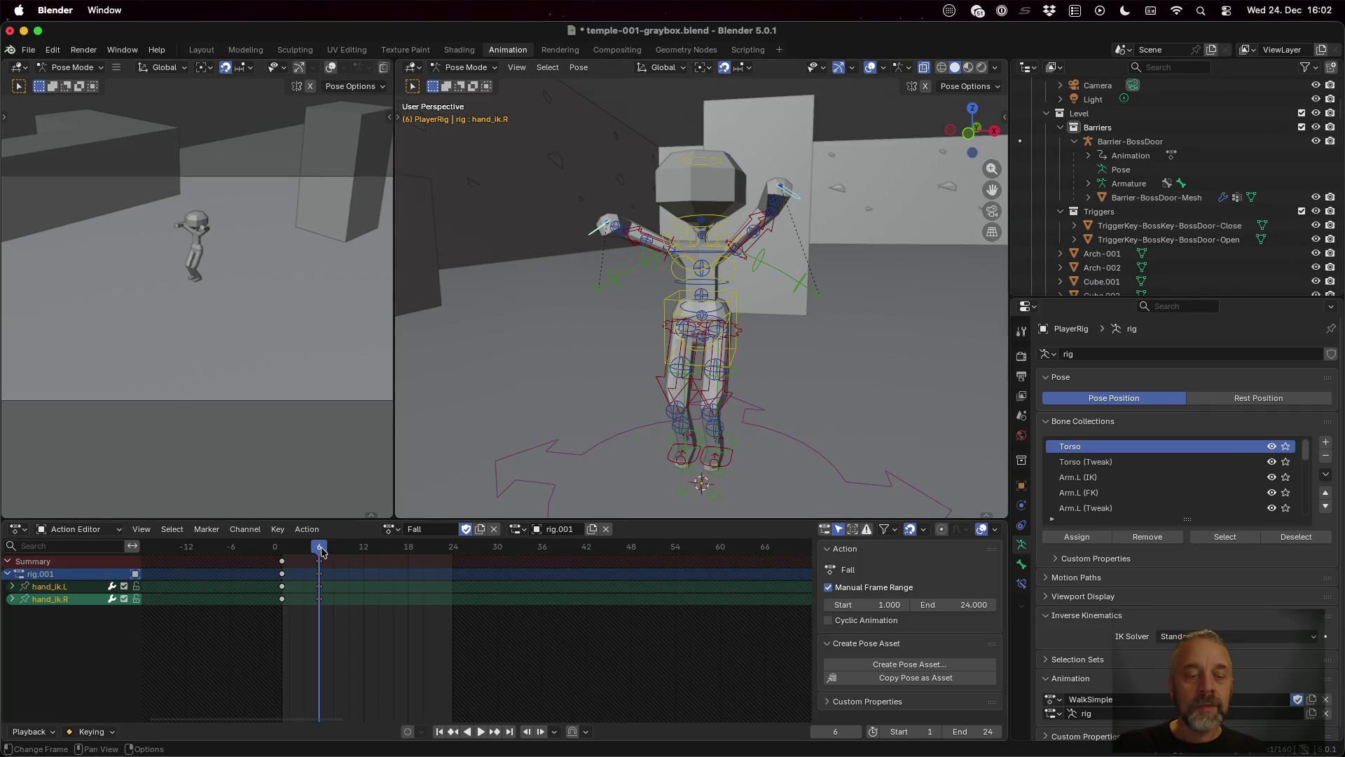
Step: At frame 24, lift both hands higher, the right hand highest, key them and play back
{"action": "left_click_drag", "start_coordinate": [320, 547], "coordinate": [453, 548]}
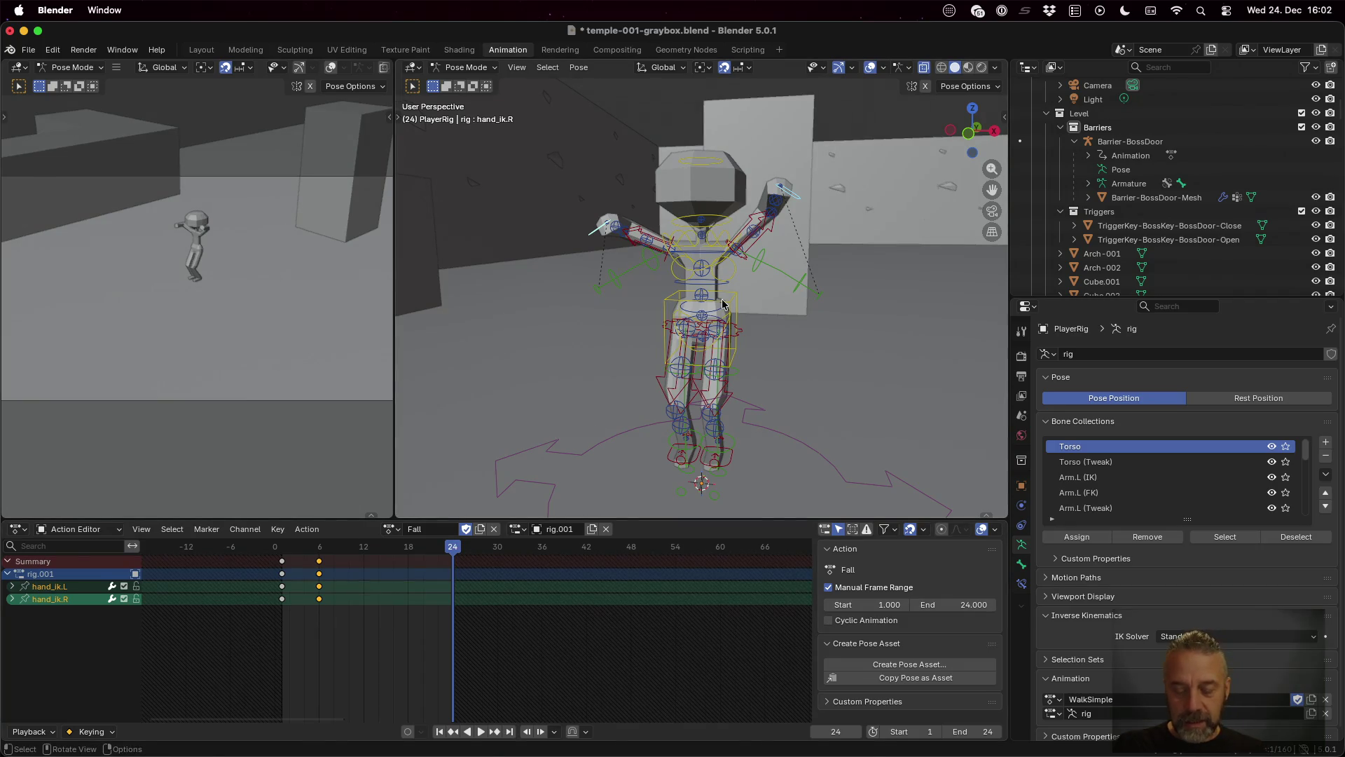
{"action": "key", "text": "g"}
{"action": "key", "text": "z"}
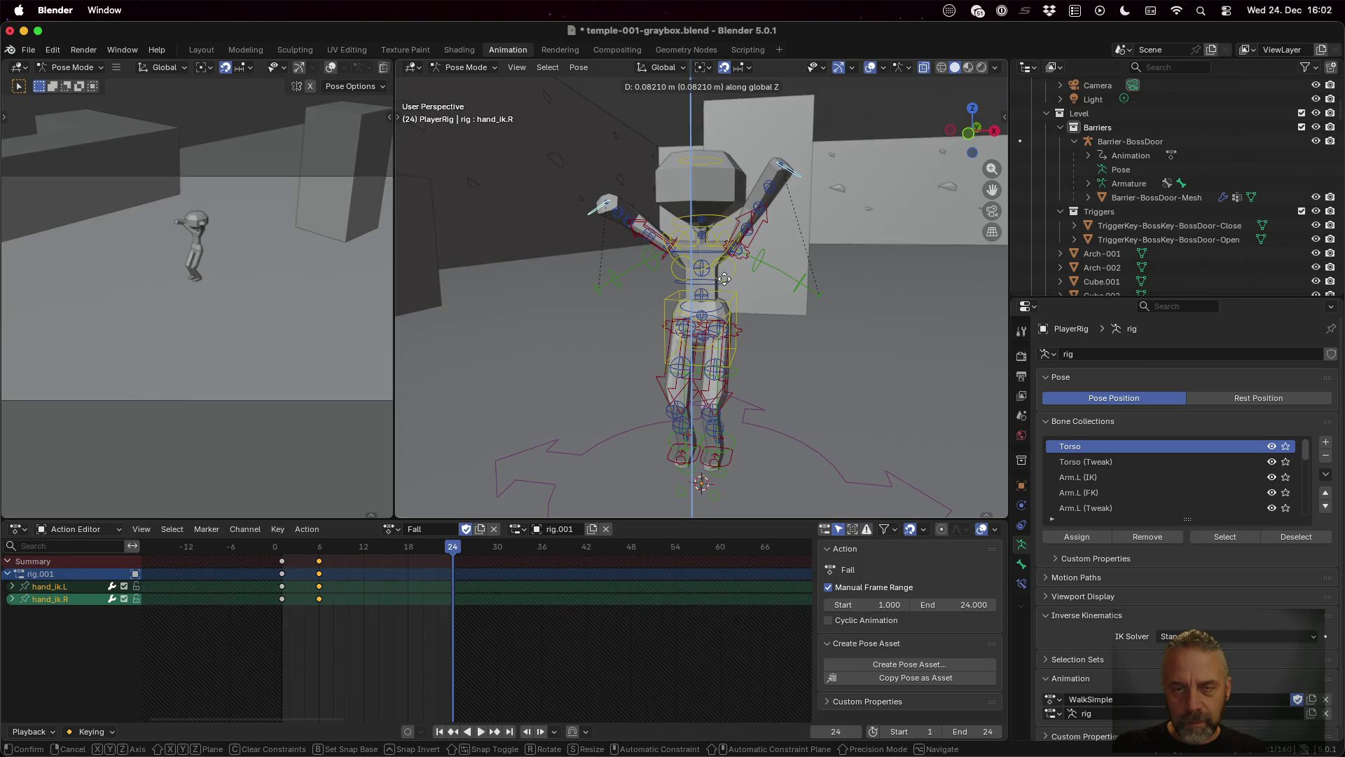
{"action": "left_click", "coordinate": [725, 279]}
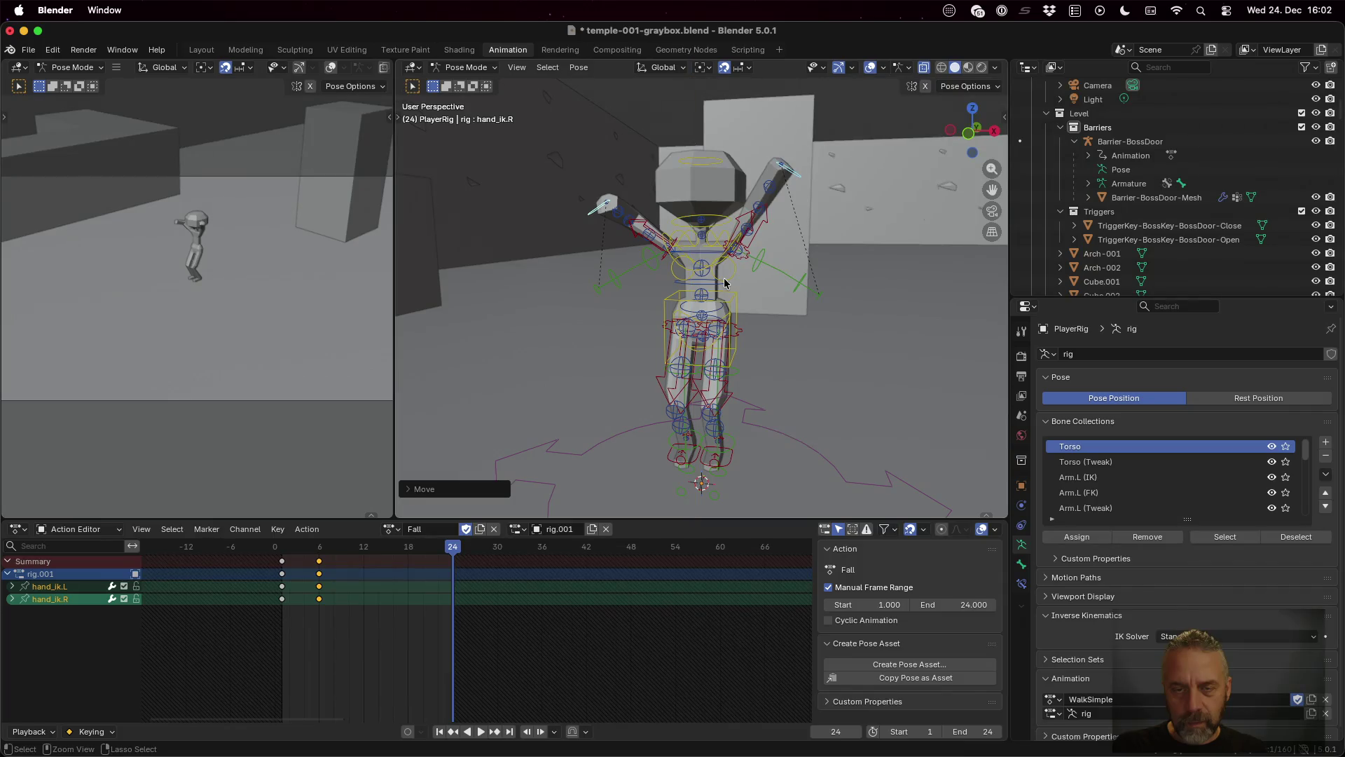
{"action": "left_click", "coordinate": [597, 208]}
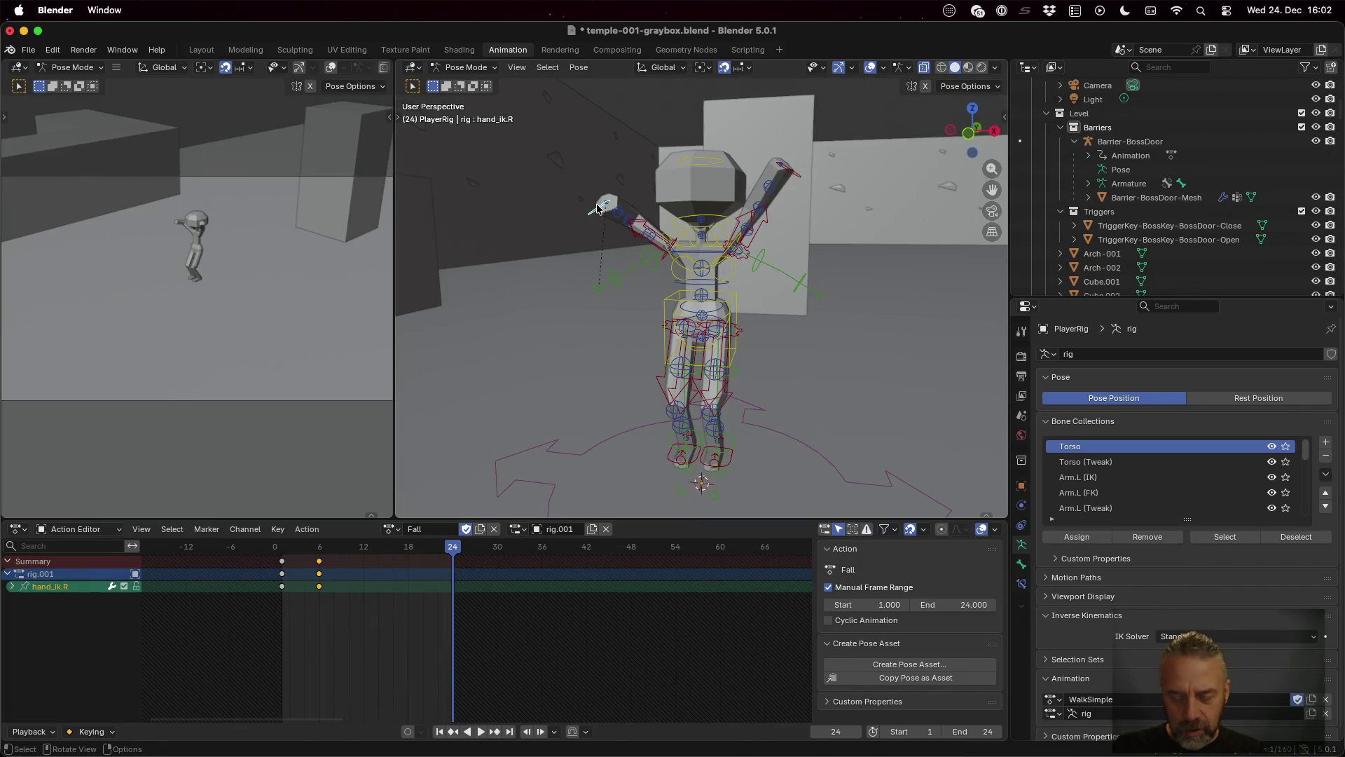
{"action": "key", "text": "g"}
{"action": "key", "text": "z"}
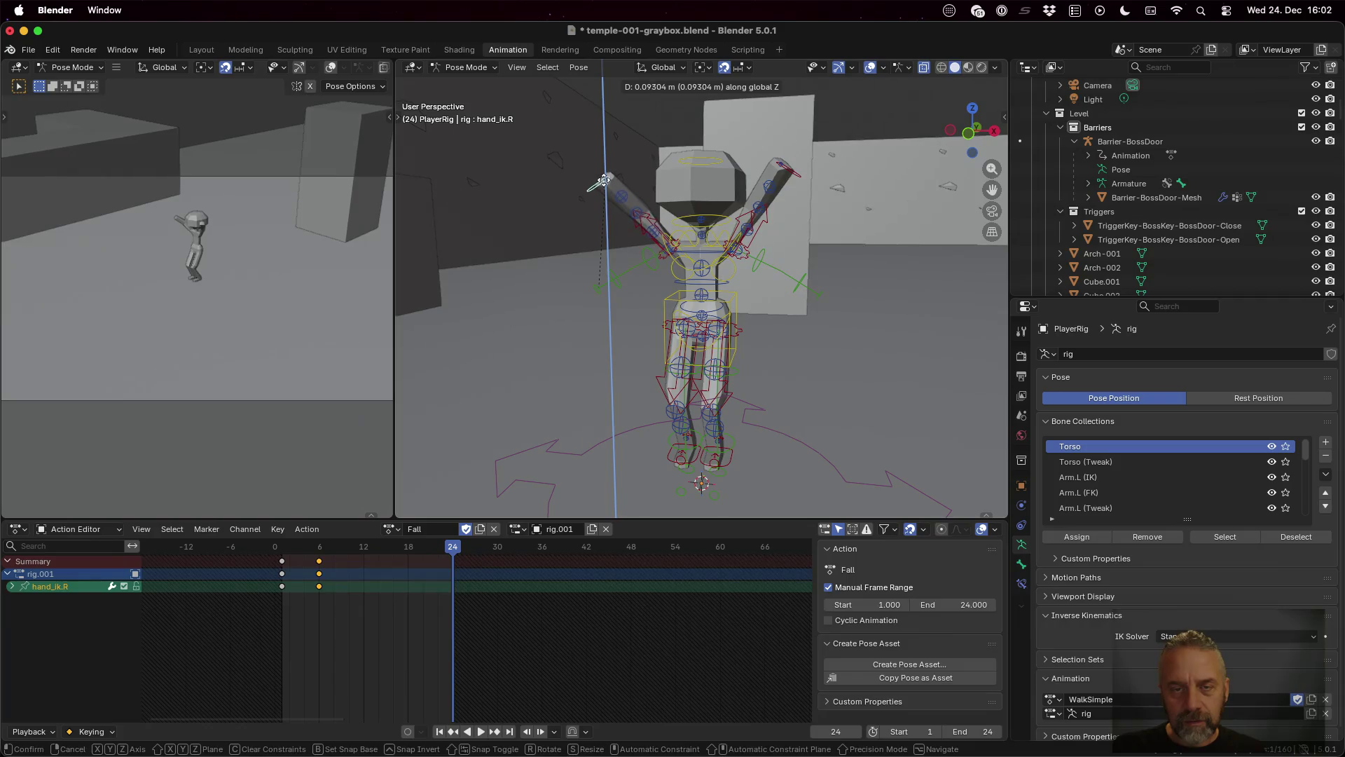
{"action": "left_click", "coordinate": [603, 180]}
{"action": "key", "text": "i"}
{"action": "key", "text": "space"}
{"action": "scroll", "coordinate": [671, 333], "scroll_direction": "left", "scroll_amount": 10}
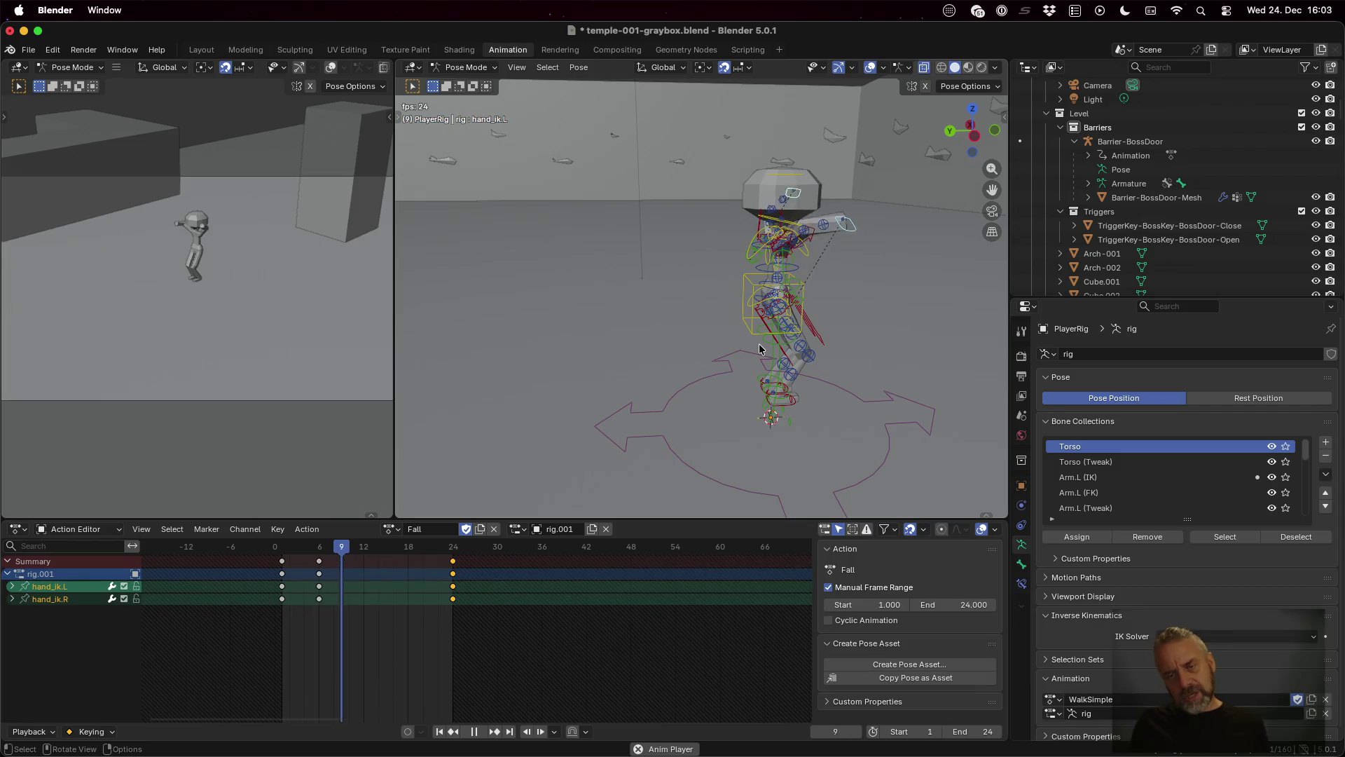
Step: Stop playback, then lift both foot IK controls straight up and key them at frame 6
{"action": "key", "text": "space"}
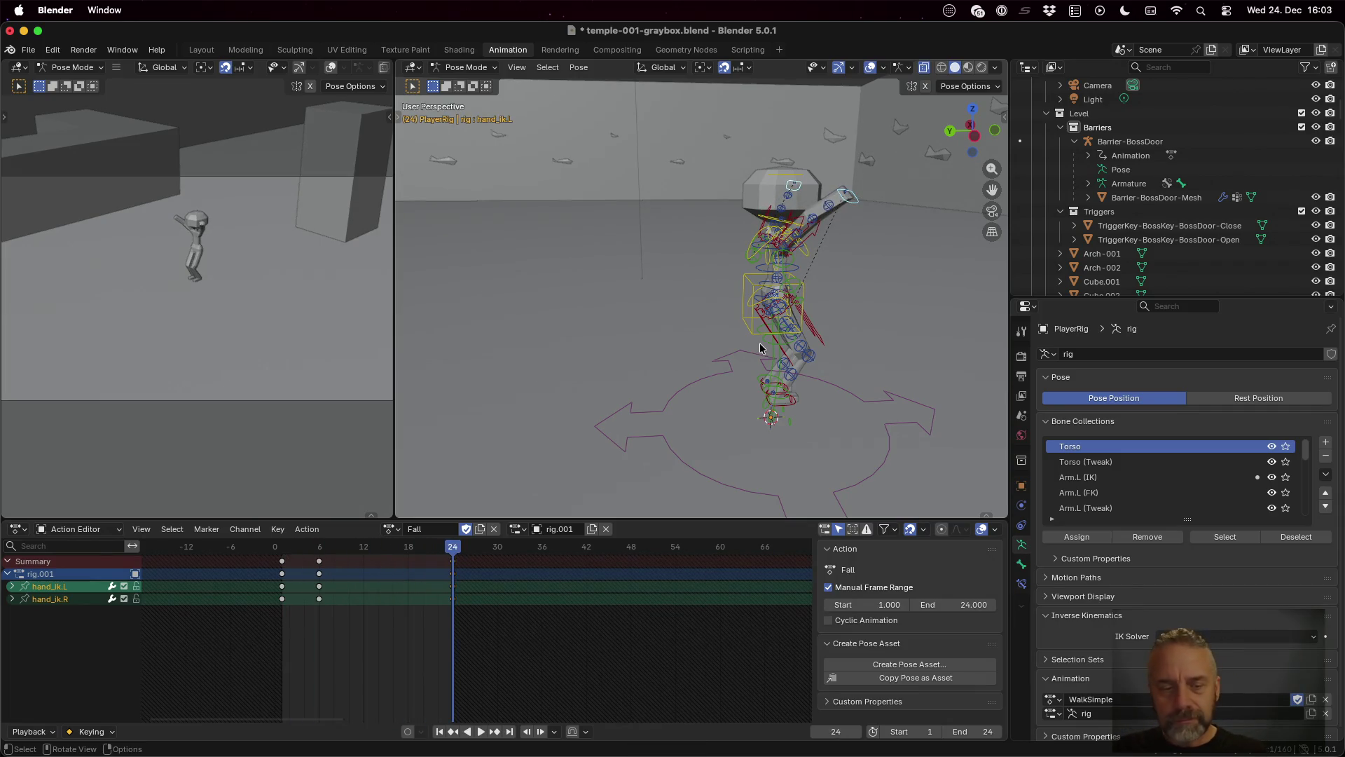
{"action": "mouse_move", "coordinate": [455, 548]}
{"action": "left_mouse_down"}
{"action": "mouse_move", "coordinate": [306, 548]}
{"action": "mouse_move", "coordinate": [318, 548]}
{"action": "left_mouse_up"}
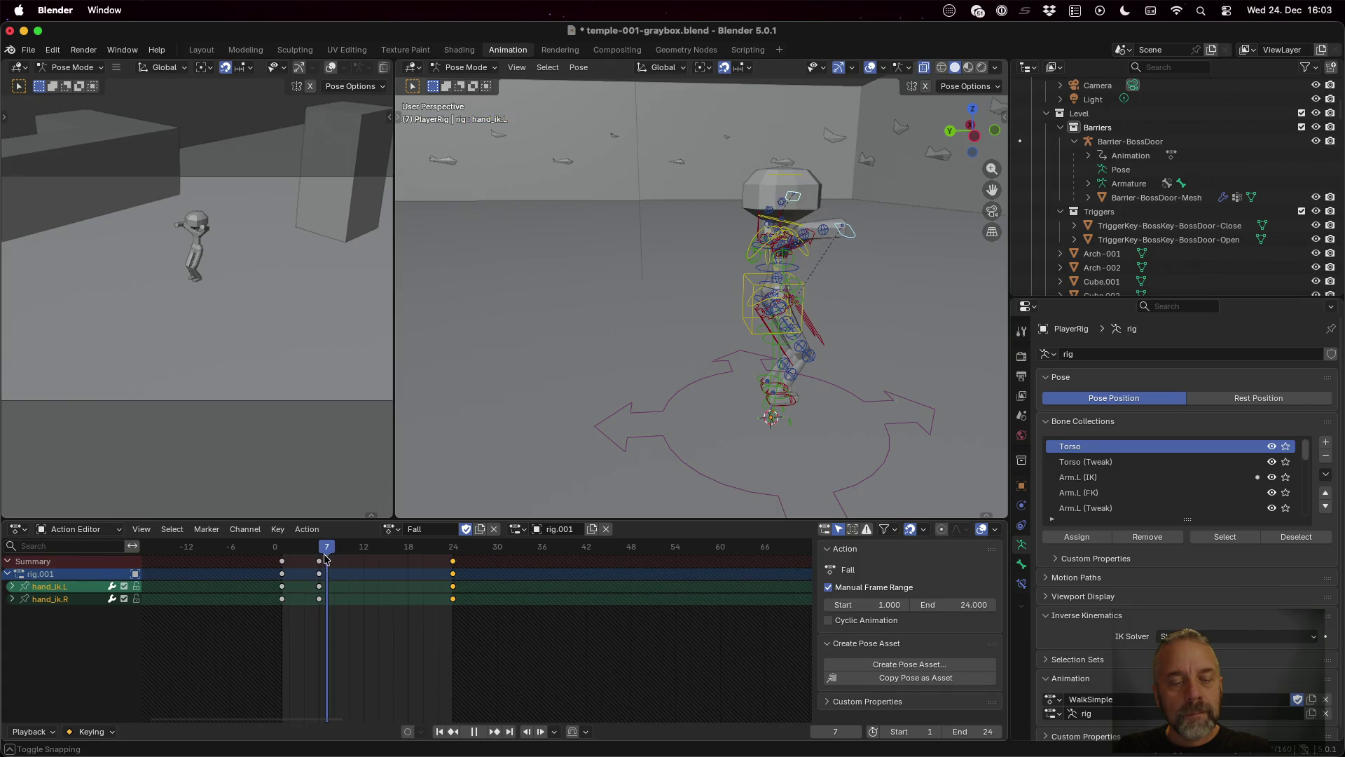
{"action": "left_click", "coordinate": [783, 407]}
{"action": "left_click", "coordinate": [779, 394], "text": "shift"}
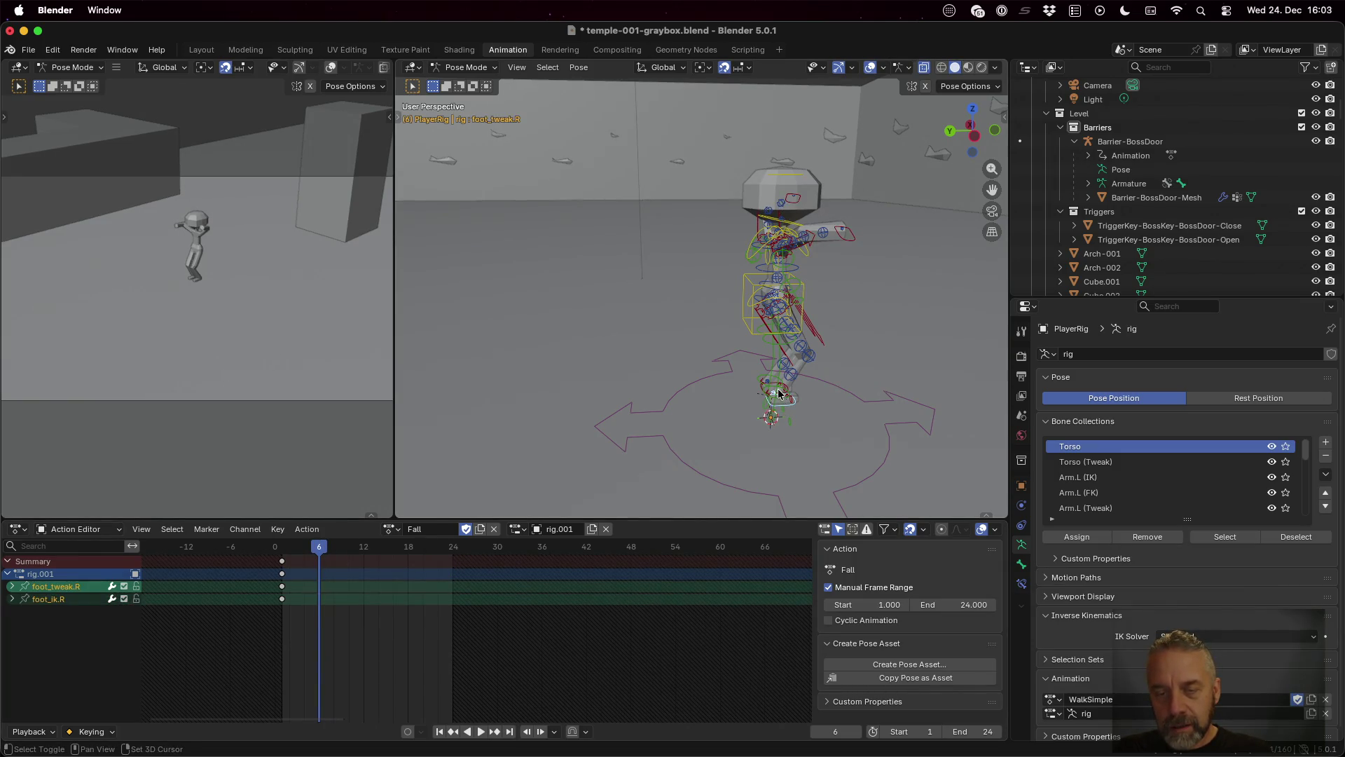
{"action": "left_click", "coordinate": [780, 390]}
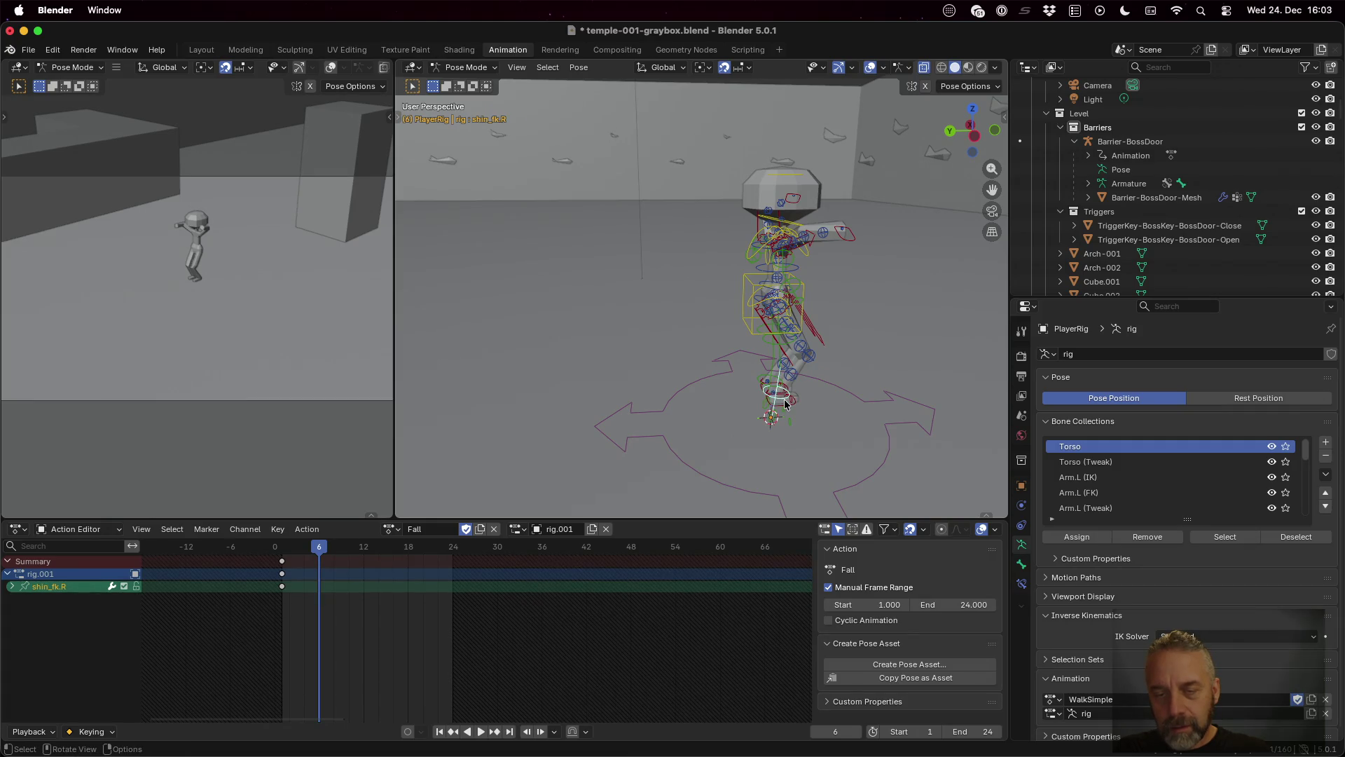
{"action": "scroll", "coordinate": [794, 413], "scroll_direction": "up", "scroll_amount": 5}
{"action": "mouse_move", "coordinate": [795, 413]}
{"action": "left_mouse_down"}
{"action": "mouse_move", "coordinate": [855, 421]}
{"action": "mouse_move", "coordinate": [764, 409]}
{"action": "left_mouse_up"}
{"action": "mouse_move", "coordinate": [886, 437]}
{"action": "left_mouse_down"}
{"action": "mouse_move", "coordinate": [801, 378]}
{"action": "mouse_move", "coordinate": [729, 439]}
{"action": "left_mouse_up"}
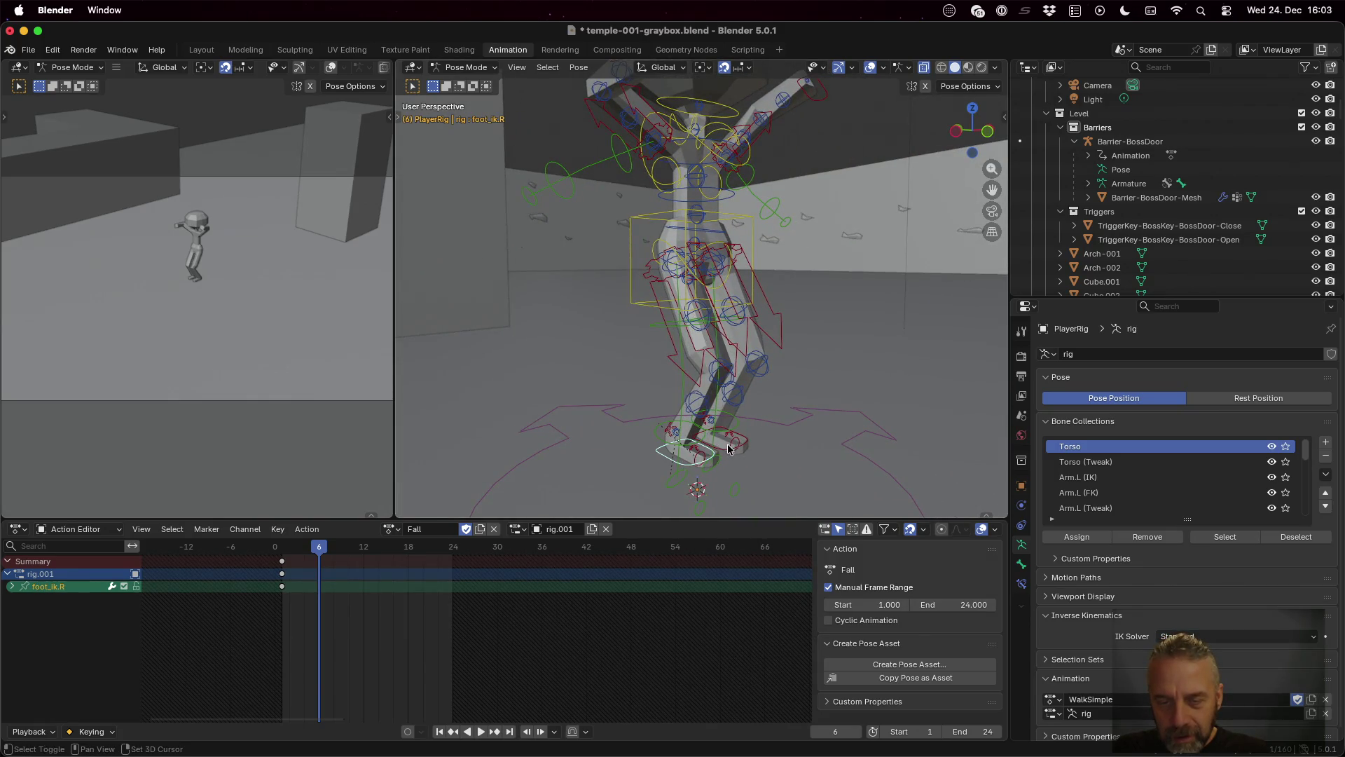
{"action": "left_click", "coordinate": [727, 448], "text": "shift"}
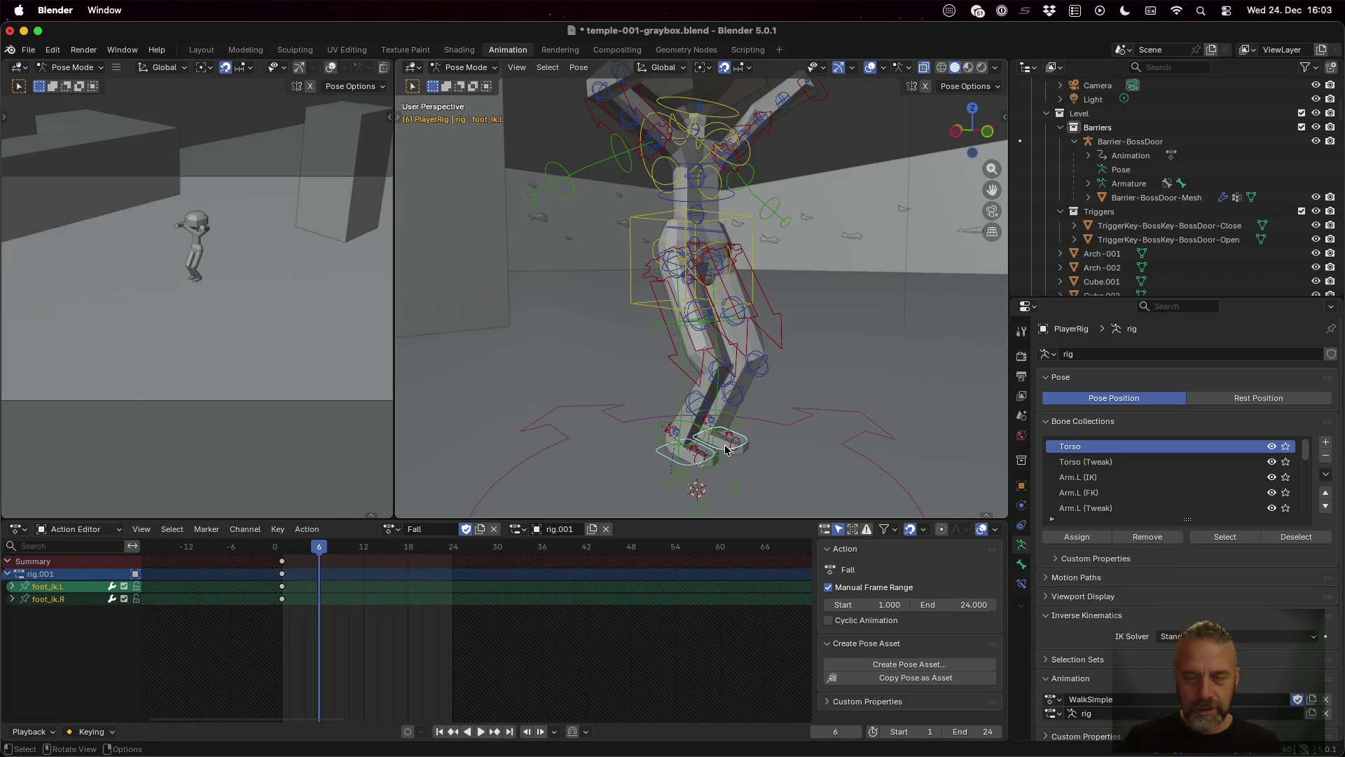
{"action": "key", "text": "g"}
{"action": "key", "text": "z"}
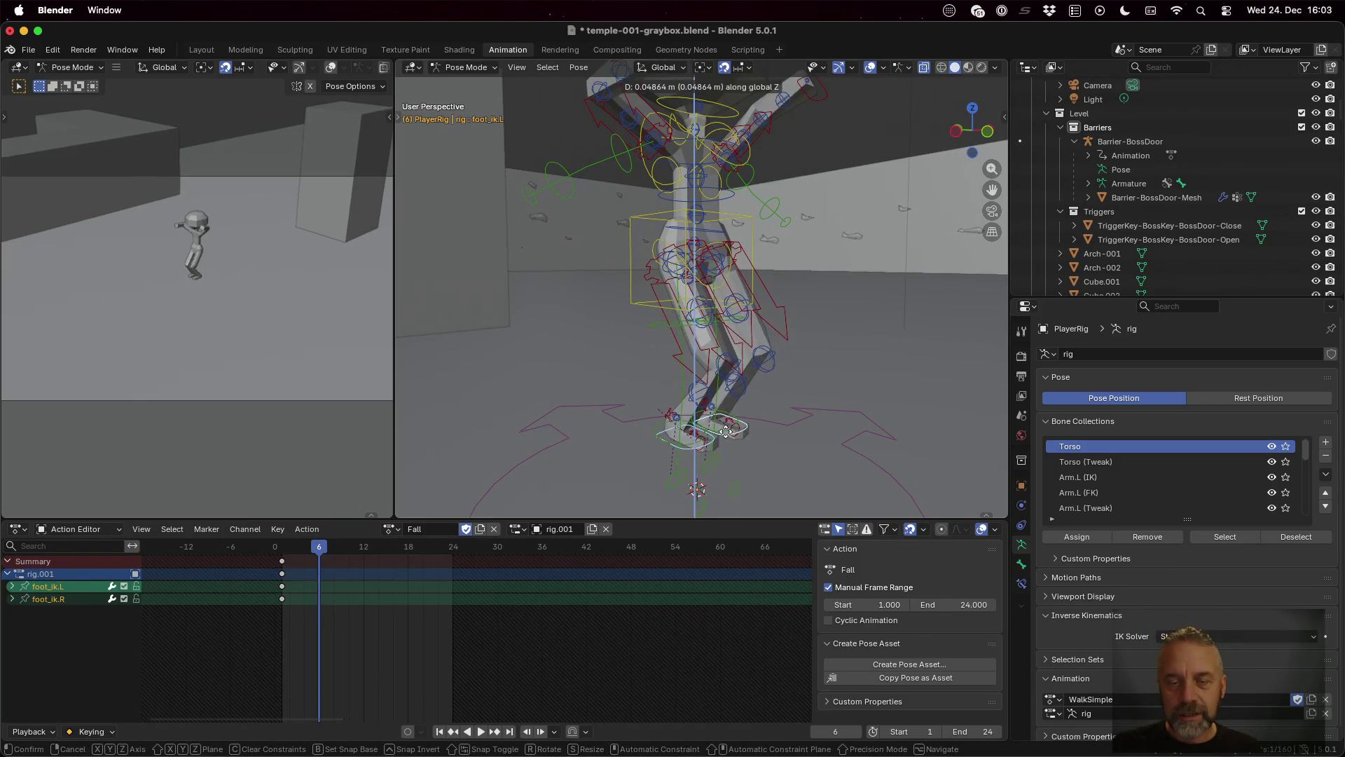
{"action": "left_click", "coordinate": [725, 420]}
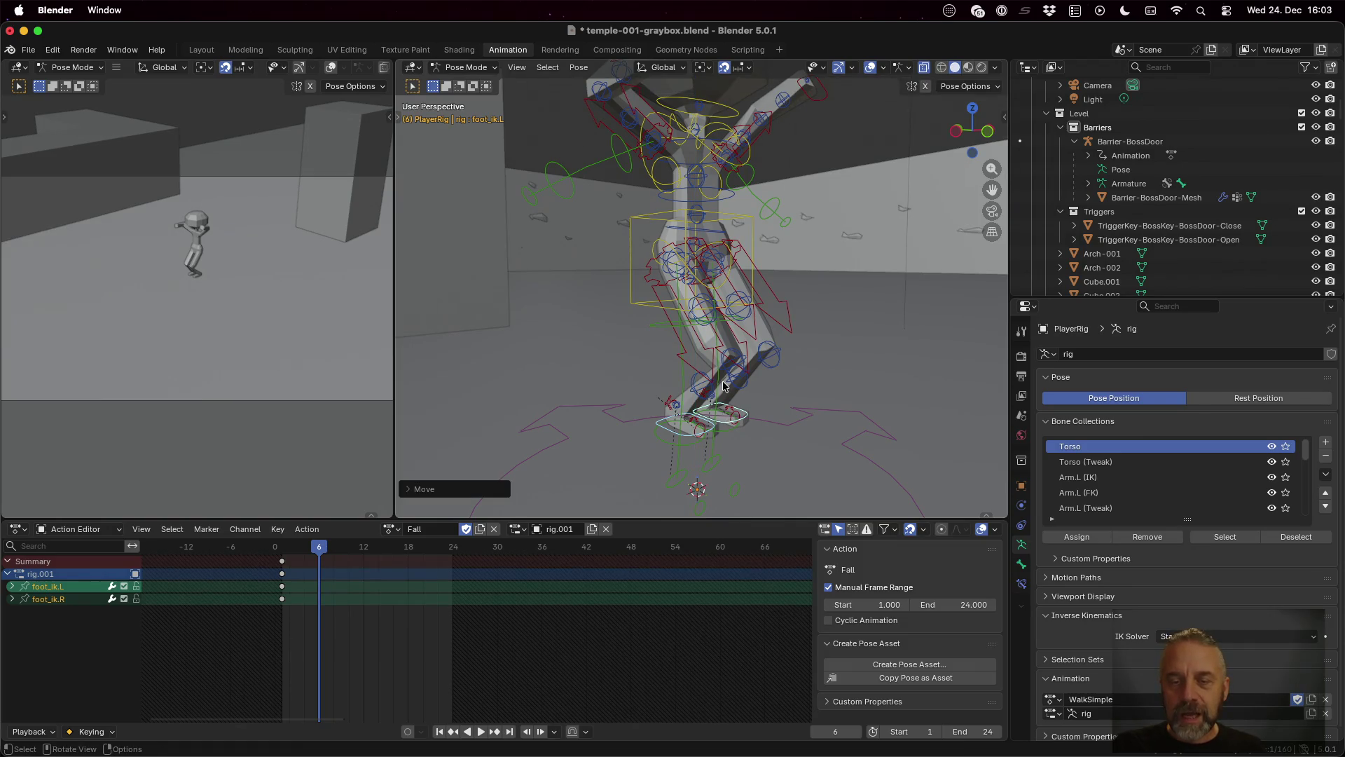
{"action": "mouse_move", "coordinate": [792, 413]}
{"action": "left_mouse_down"}
{"action": "mouse_move", "coordinate": [906, 418]}
{"action": "mouse_move", "coordinate": [773, 419]}
{"action": "left_mouse_up"}
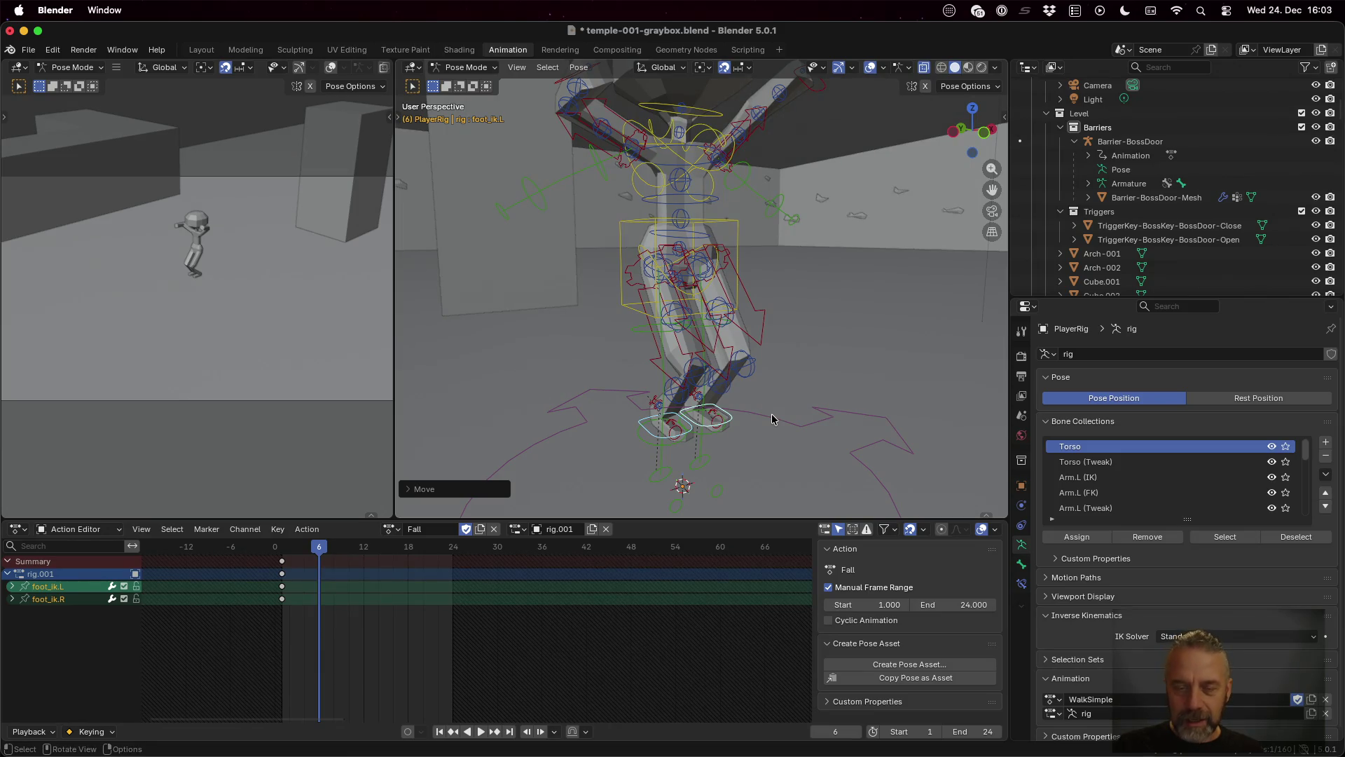
{"action": "key", "text": "i"}
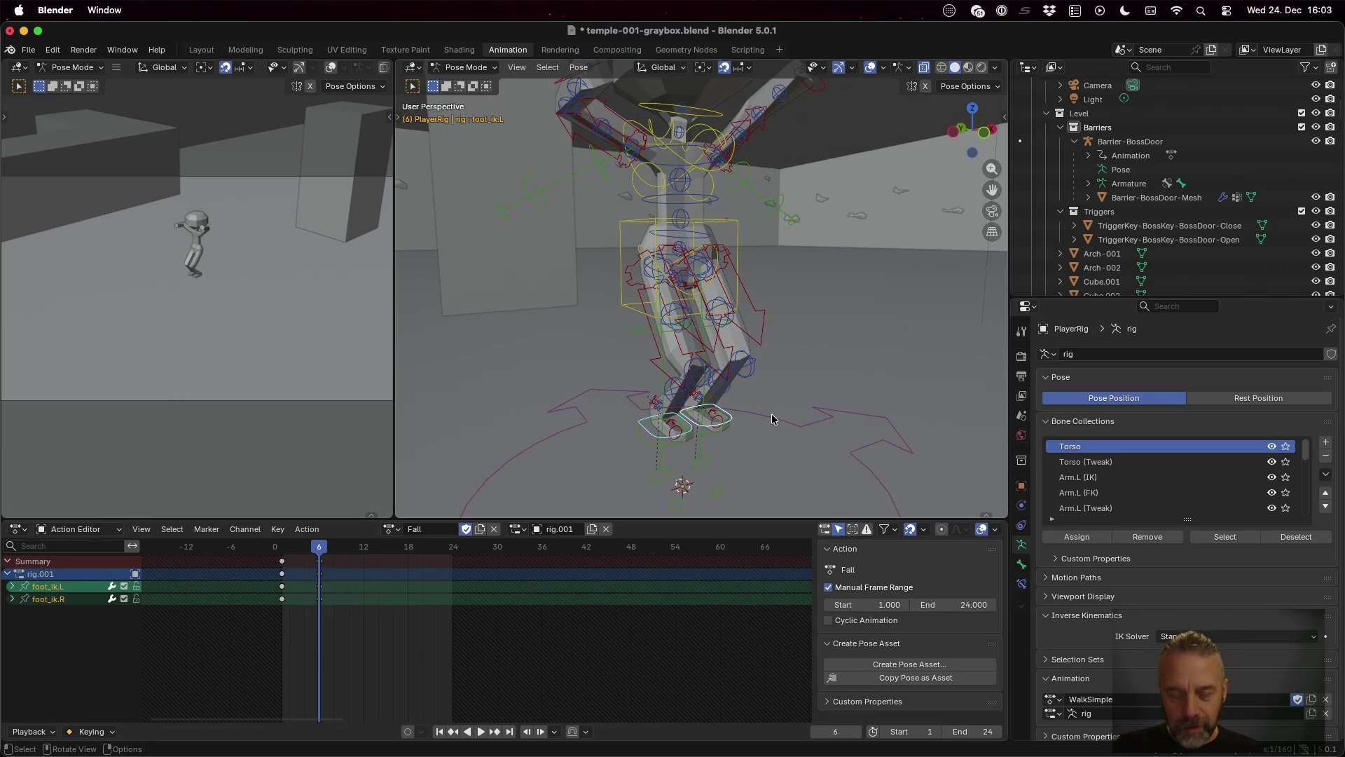
Step: At frame 24, lift the feet higher, rotate the left foot, key both and play back
{"action": "left_click_drag", "start_coordinate": [325, 541], "coordinate": [453, 544]}
{"action": "key", "text": "g"}
{"action": "key", "text": "z"}
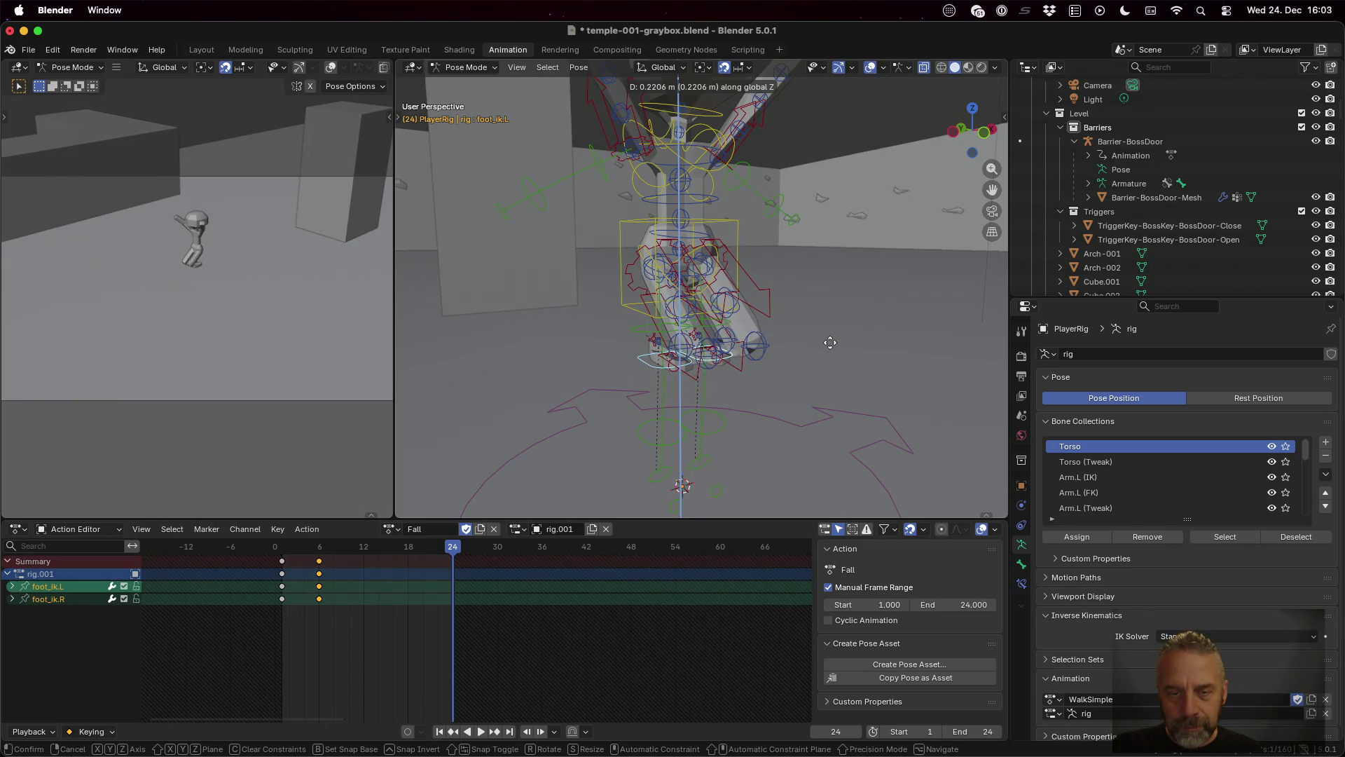
{"action": "left_click", "coordinate": [830, 342]}
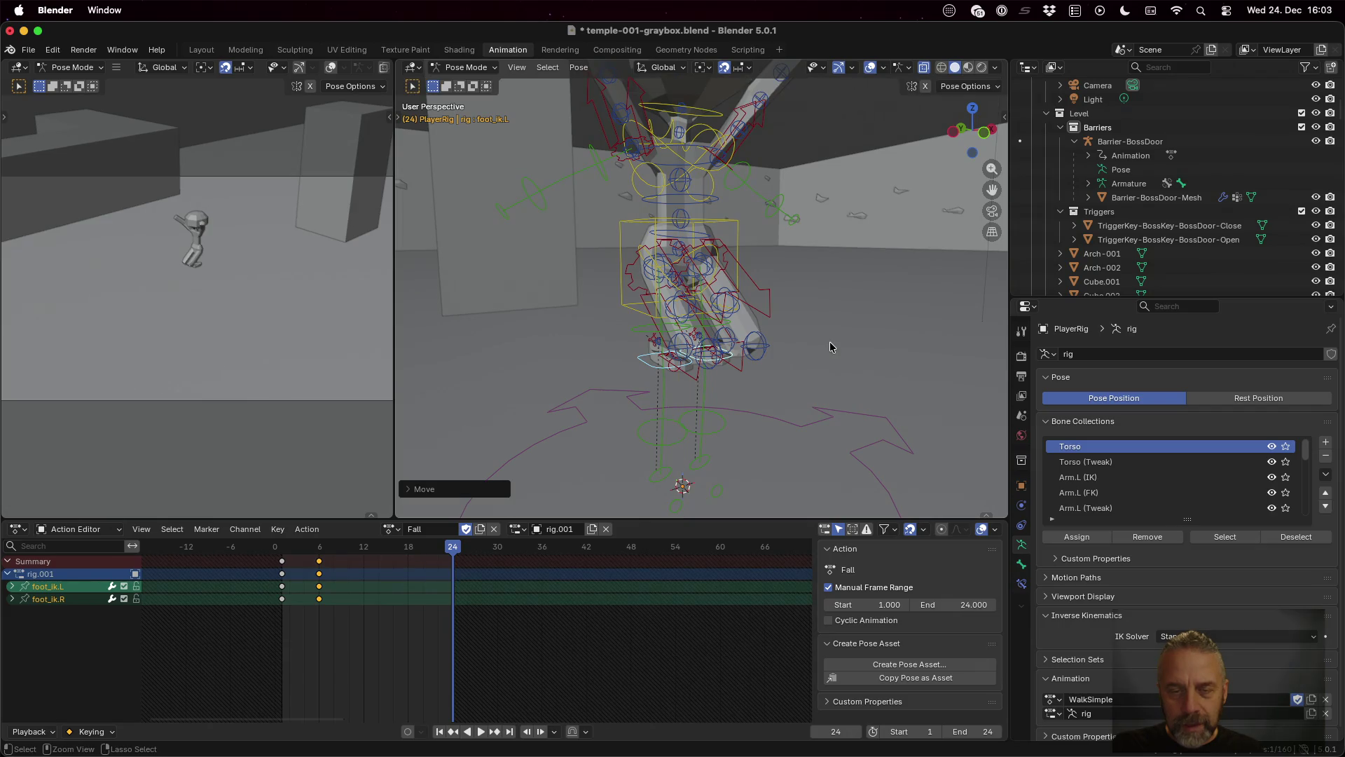
{"action": "left_click_drag", "start_coordinate": [786, 421], "coordinate": [852, 419]}
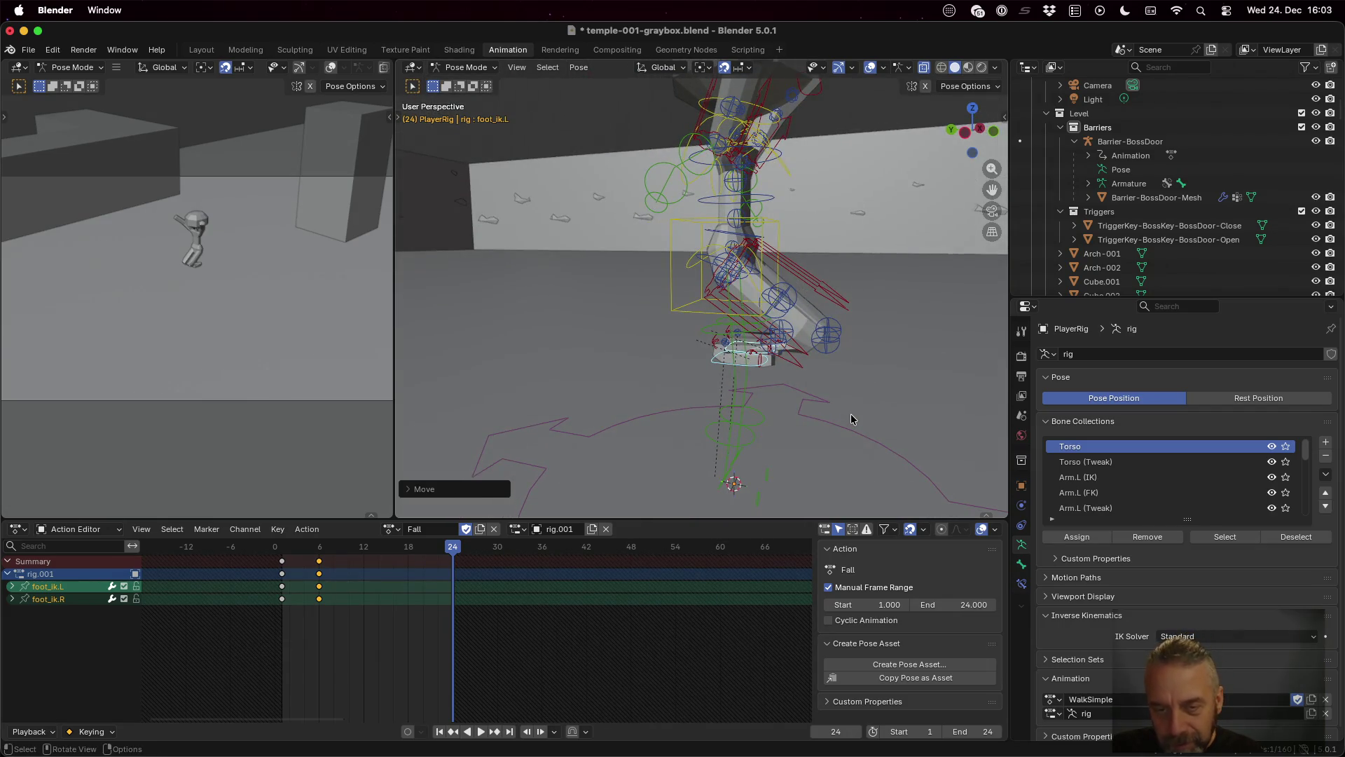
{"action": "key", "text": "r"}
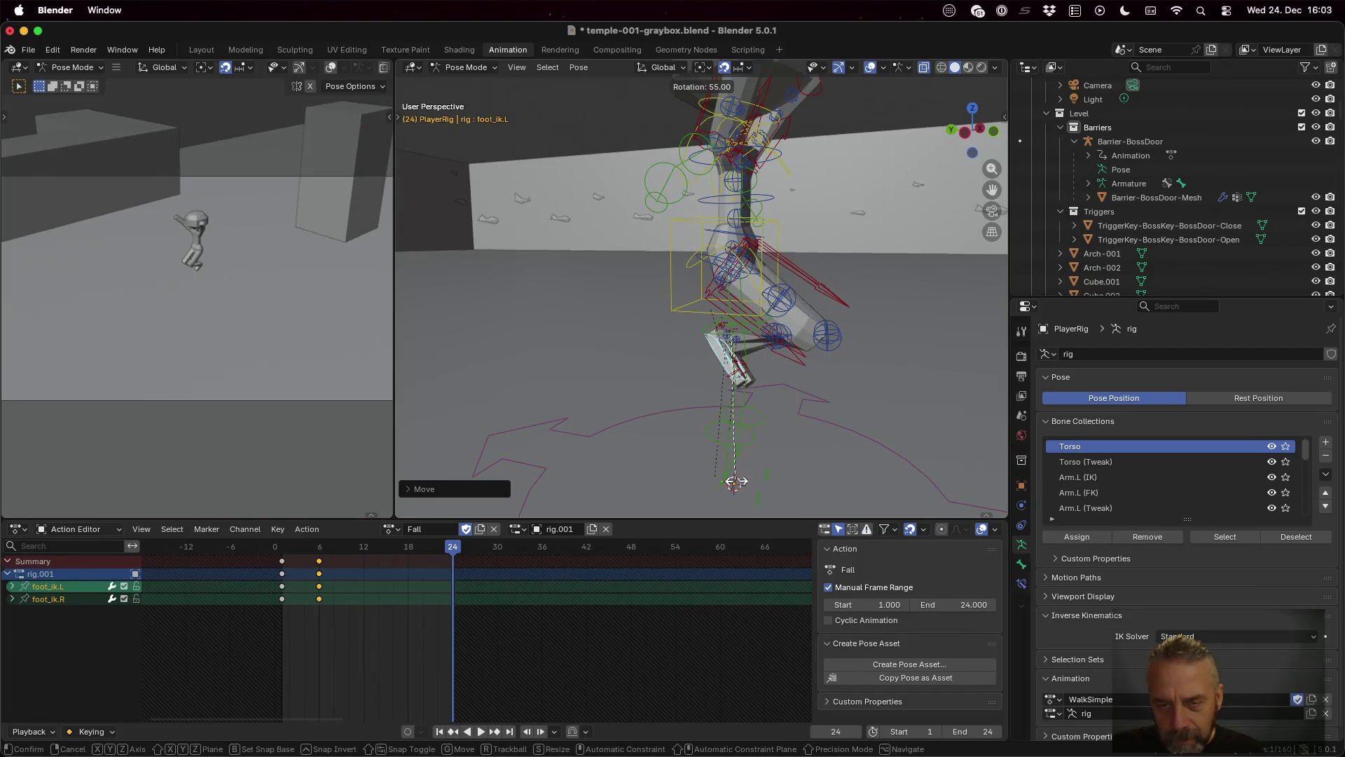
{"action": "left_click", "coordinate": [678, 482]}
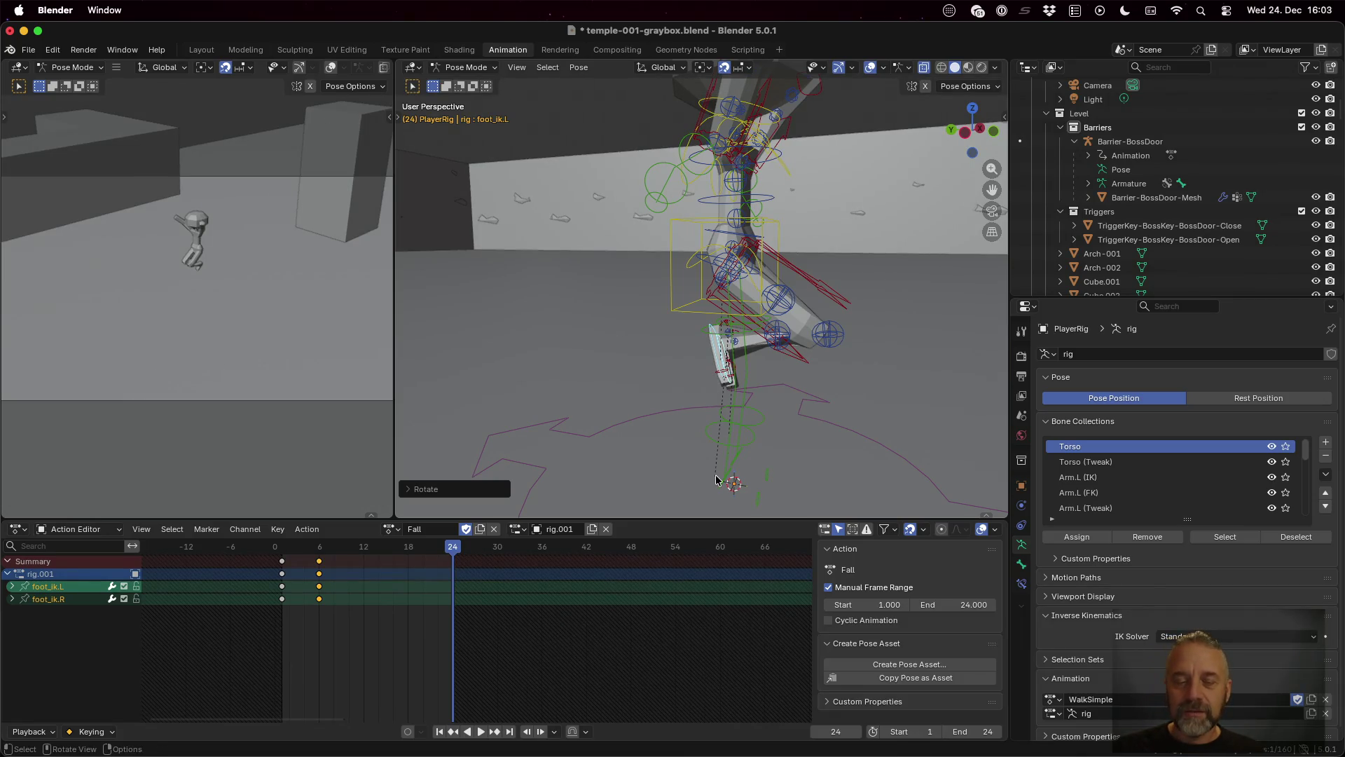
{"action": "key", "text": "i"}
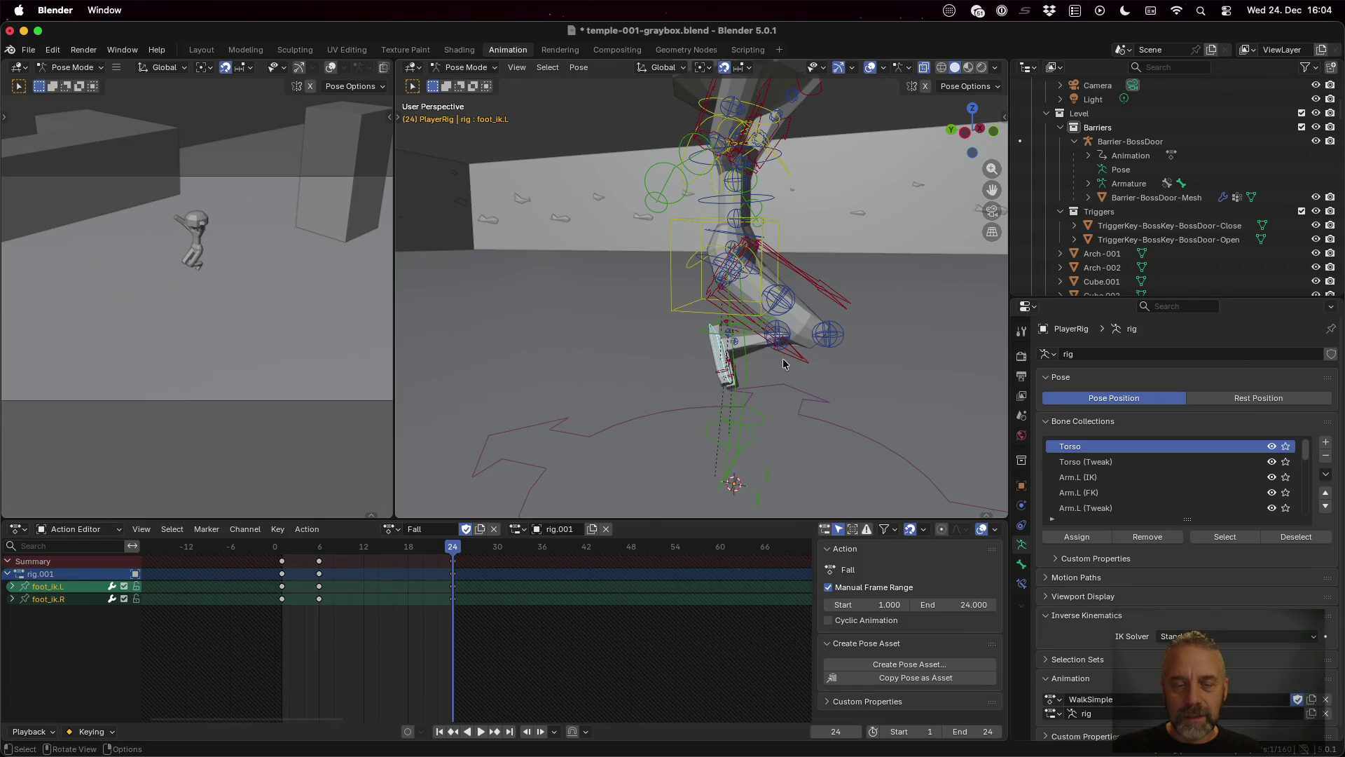
{"action": "key", "text": "space"}
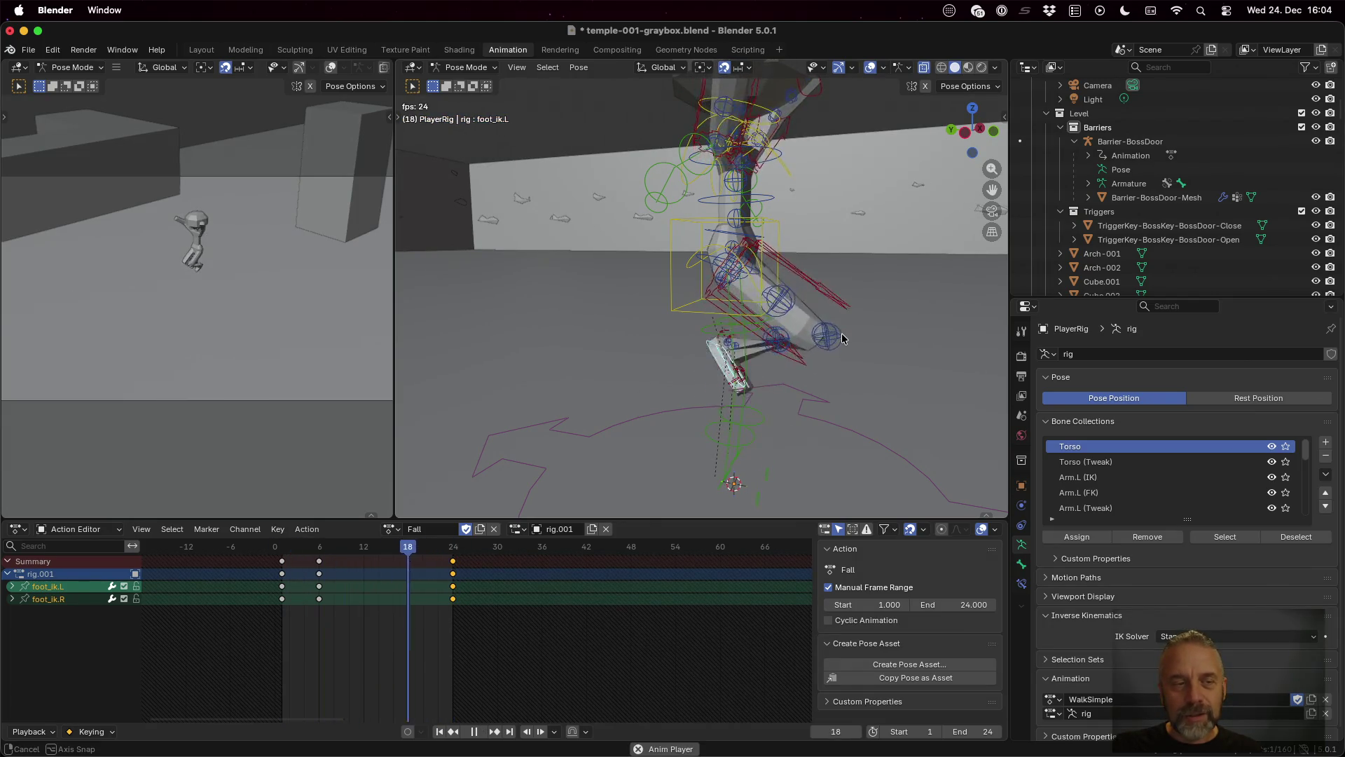
Step: Snap to a front view, stop playback and save the blend file
{"action": "left_click_drag", "start_coordinate": [842, 334], "coordinate": [701, 347]}
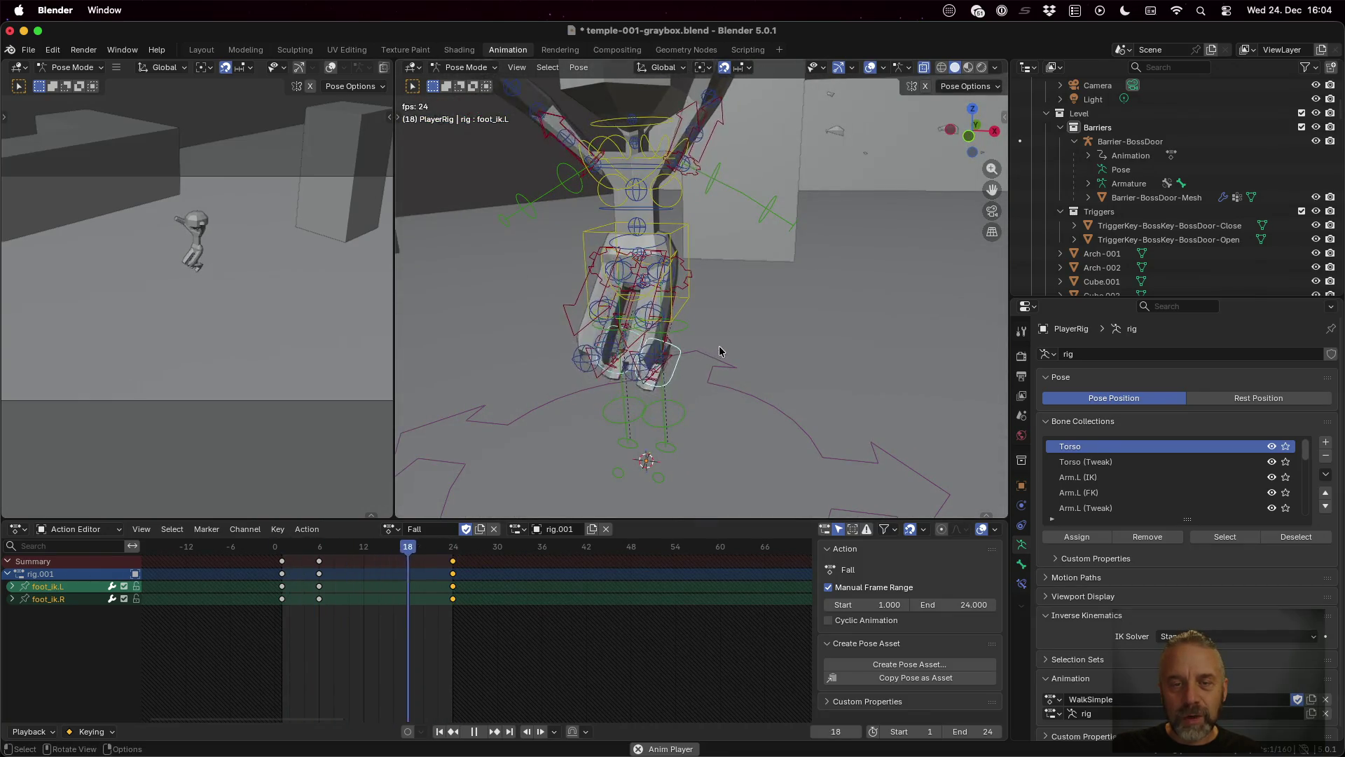
{"action": "key", "text": "KP_1"}
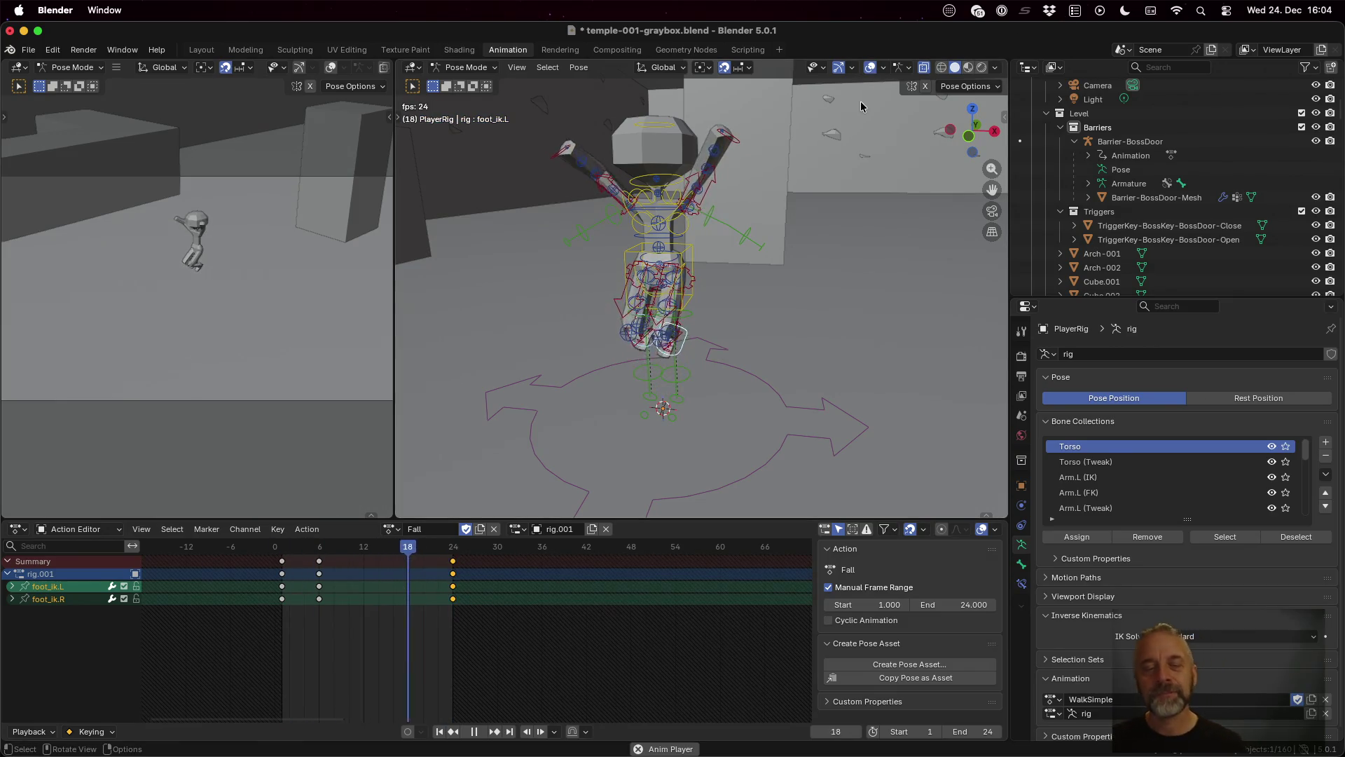
{"action": "key", "text": "space"}
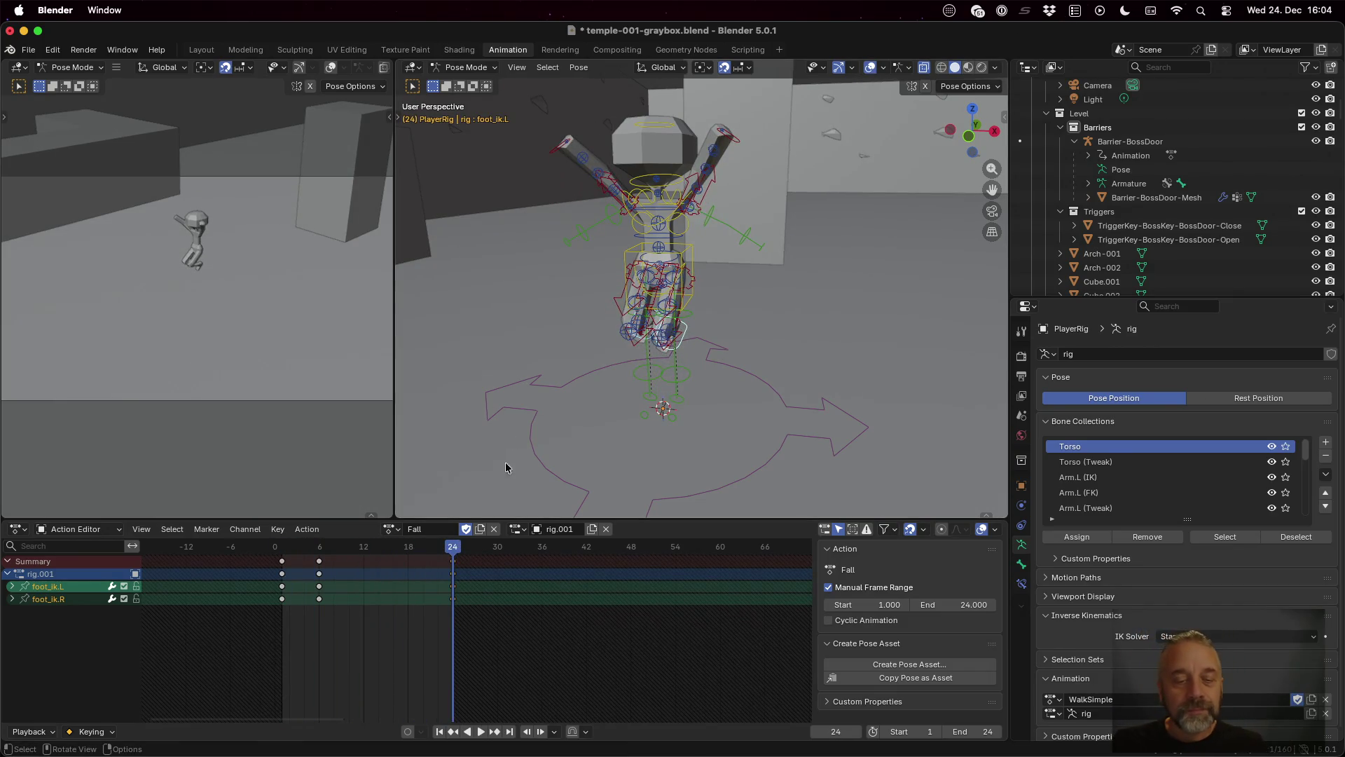
{"action": "key", "text": "ctrl+v"}
{"action": "key", "text": "shift+Left"}
{"action": "key", "text": "ctrl+s"}
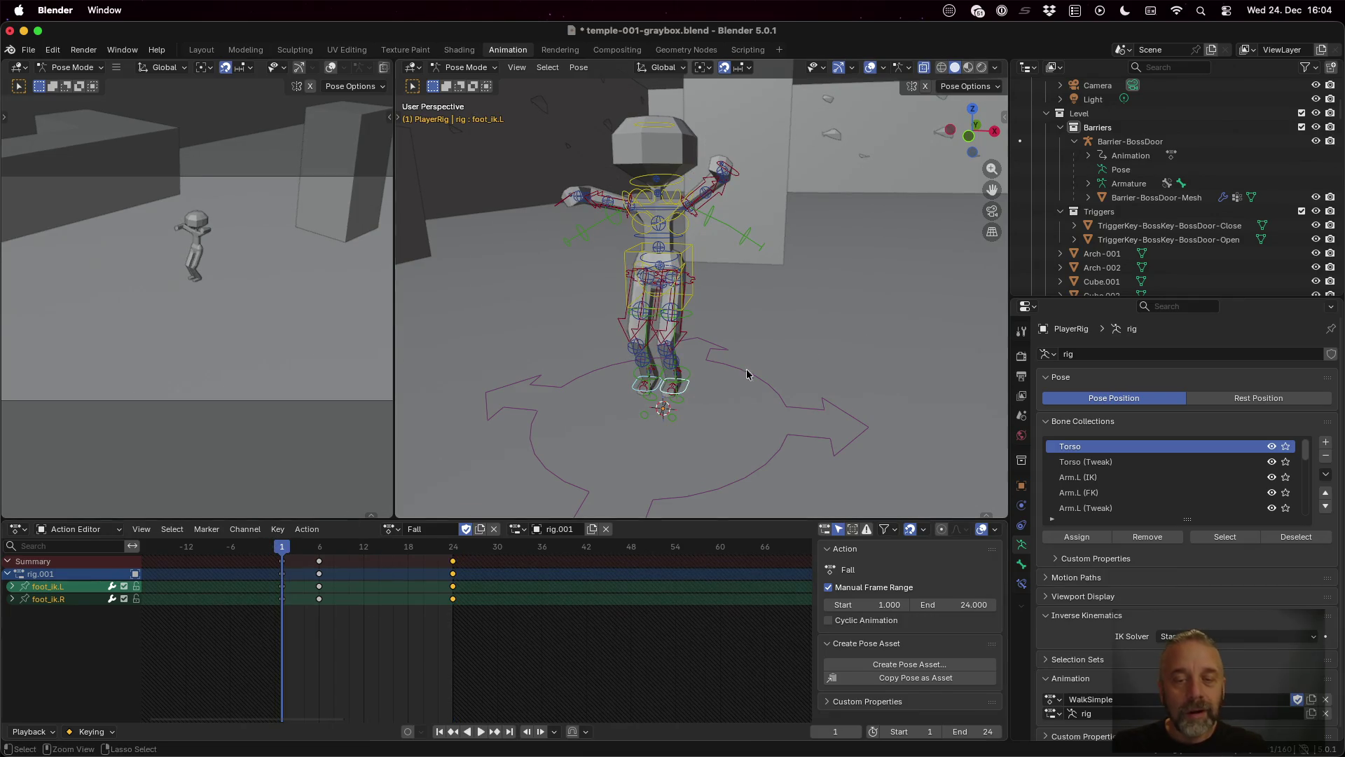
Step: In the terminal, run ./reexport.sh and copy player.glb into ../godot/Characters/
{"action": "key", "text": "ctrl+Up"}
{"action": "left_click", "coordinate": [363, 324]}
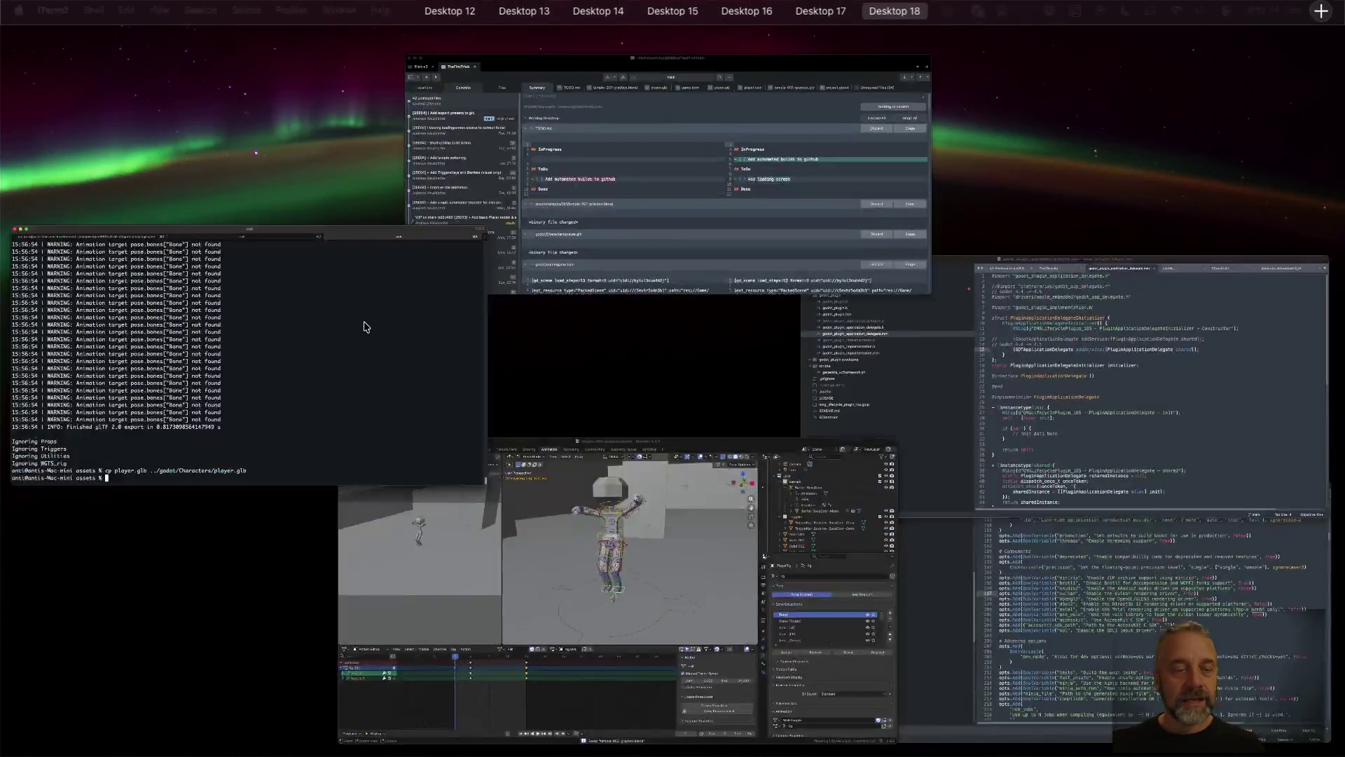
{"action": "type", "text": "./reexport.sh"}
{"action": "key", "text": "Return"}
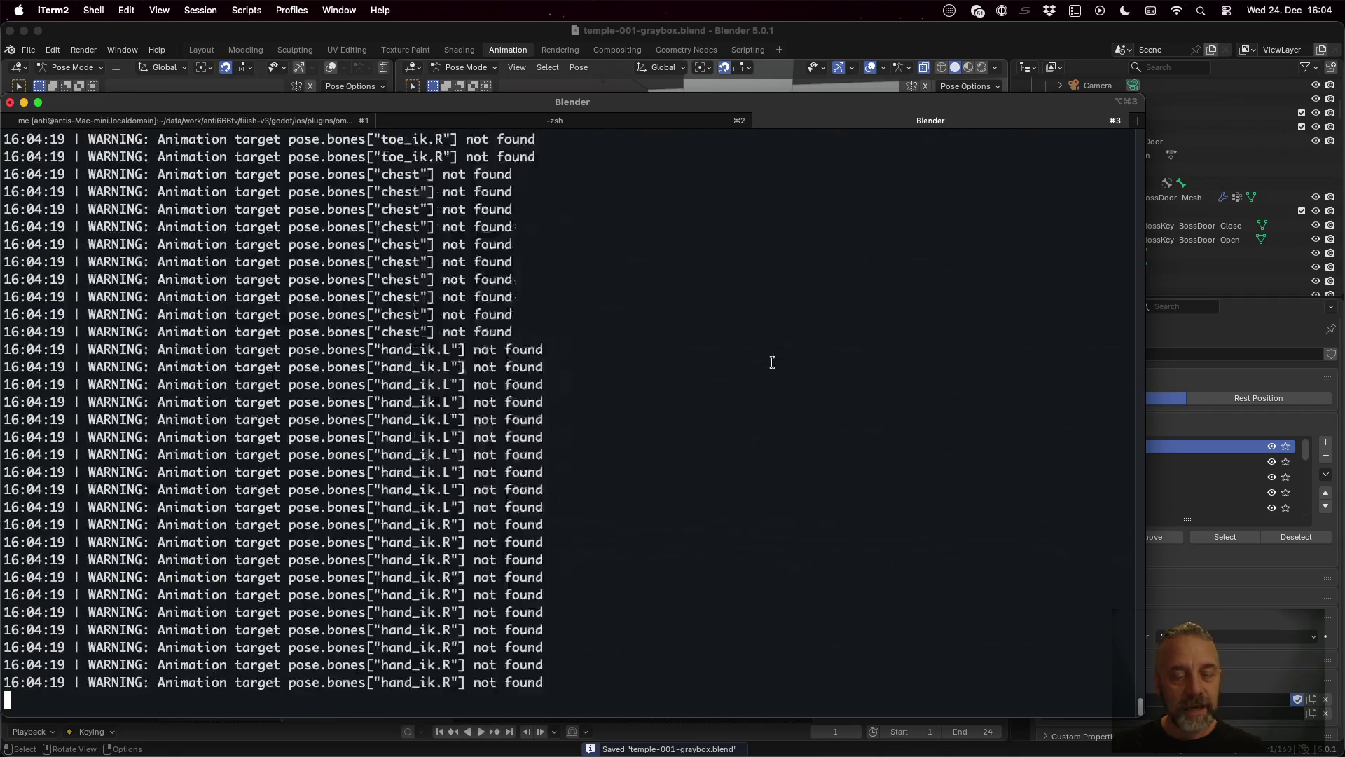
{"action": "key", "text": "Up"}
{"action": "key", "text": "Up"}
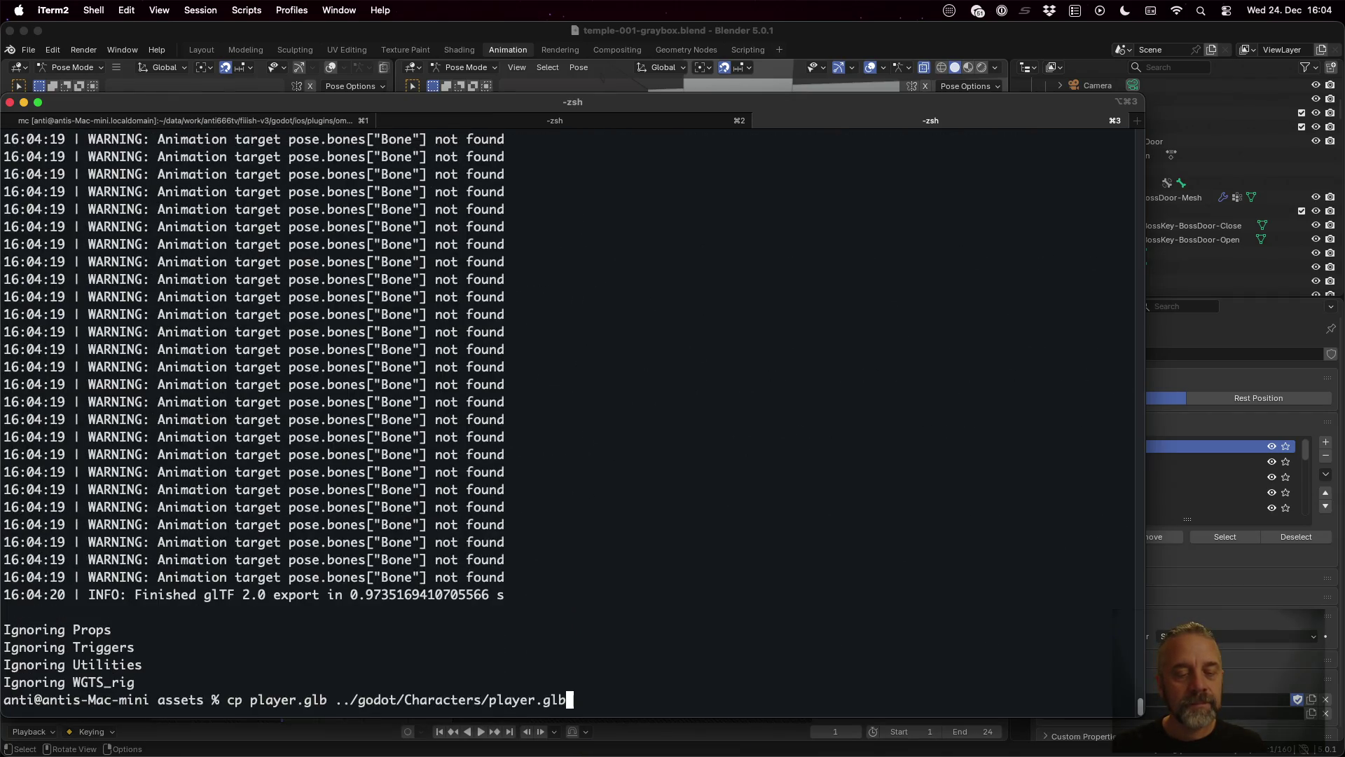
{"action": "key", "text": "Return"}
{"action": "key", "text": "ctrl+Left"}
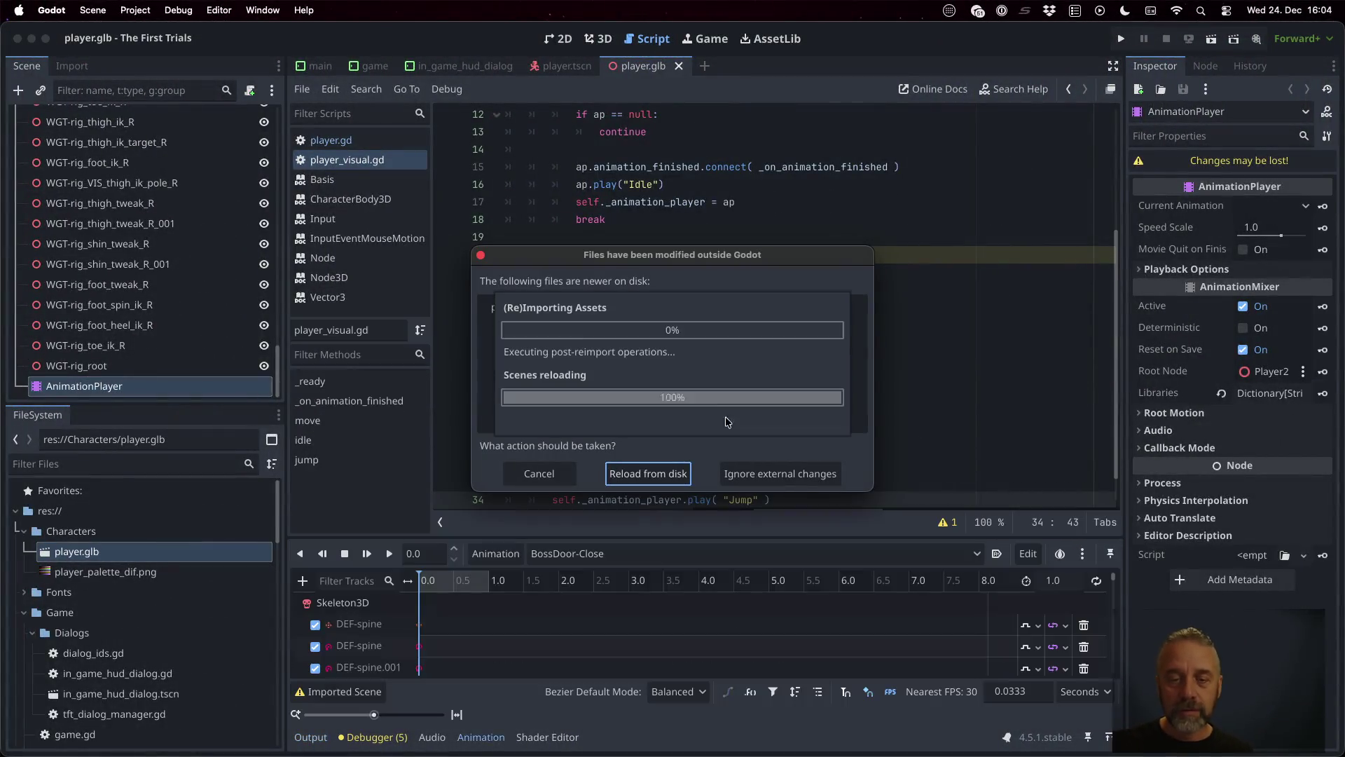
Step: Reload the changed files from disk and preview the Fall animation in player.glb's import settings
{"action": "left_click", "coordinate": [677, 476]}
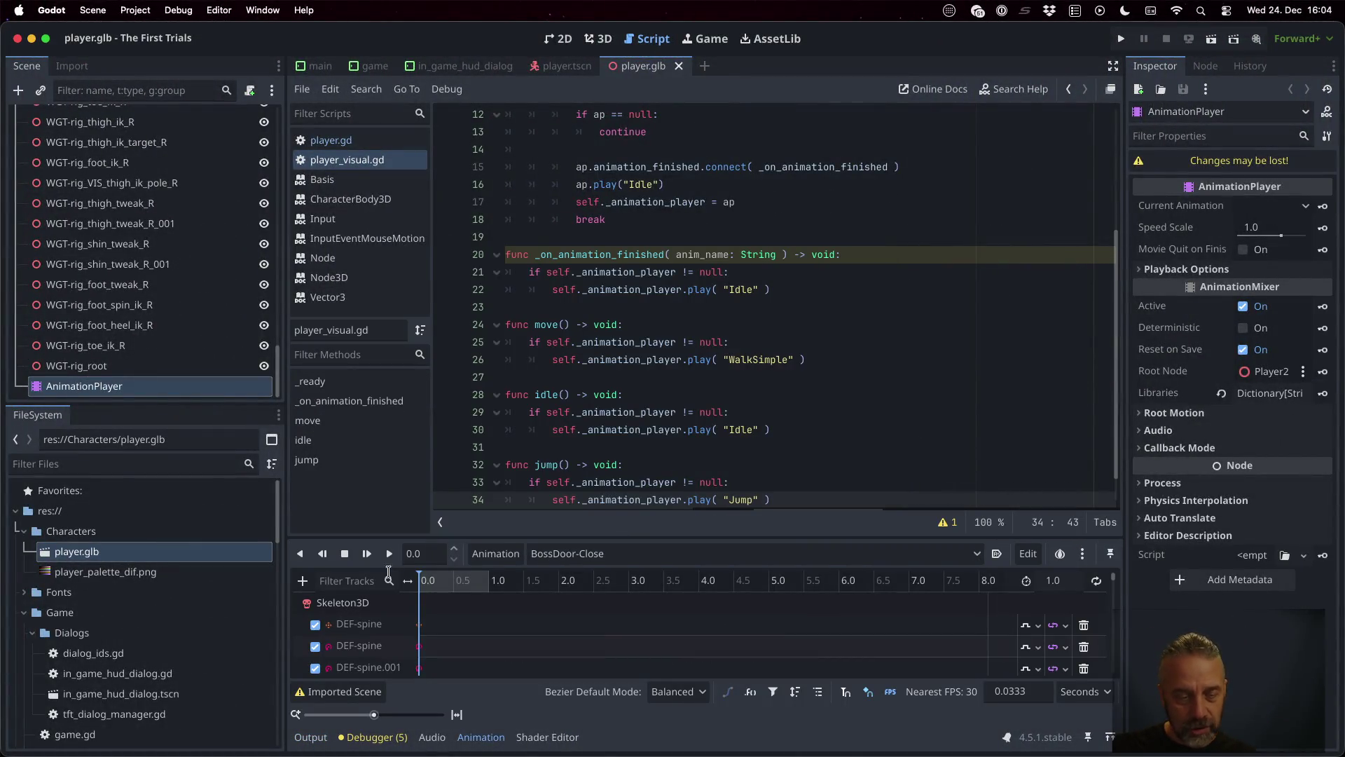
{"action": "double_click", "coordinate": [148, 553]}
{"action": "scroll", "coordinate": [210, 547], "scroll_direction": "down", "scroll_amount": 1}
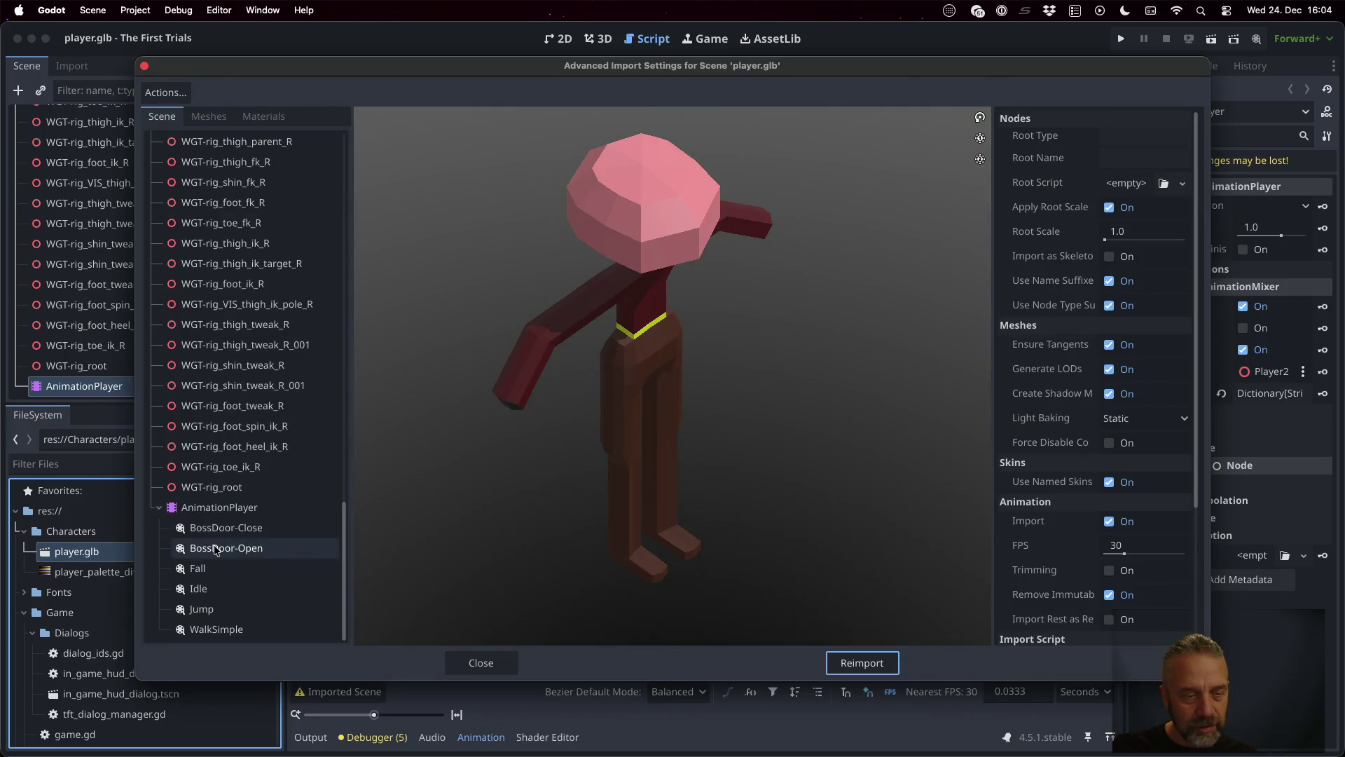
{"action": "left_click", "coordinate": [221, 571]}
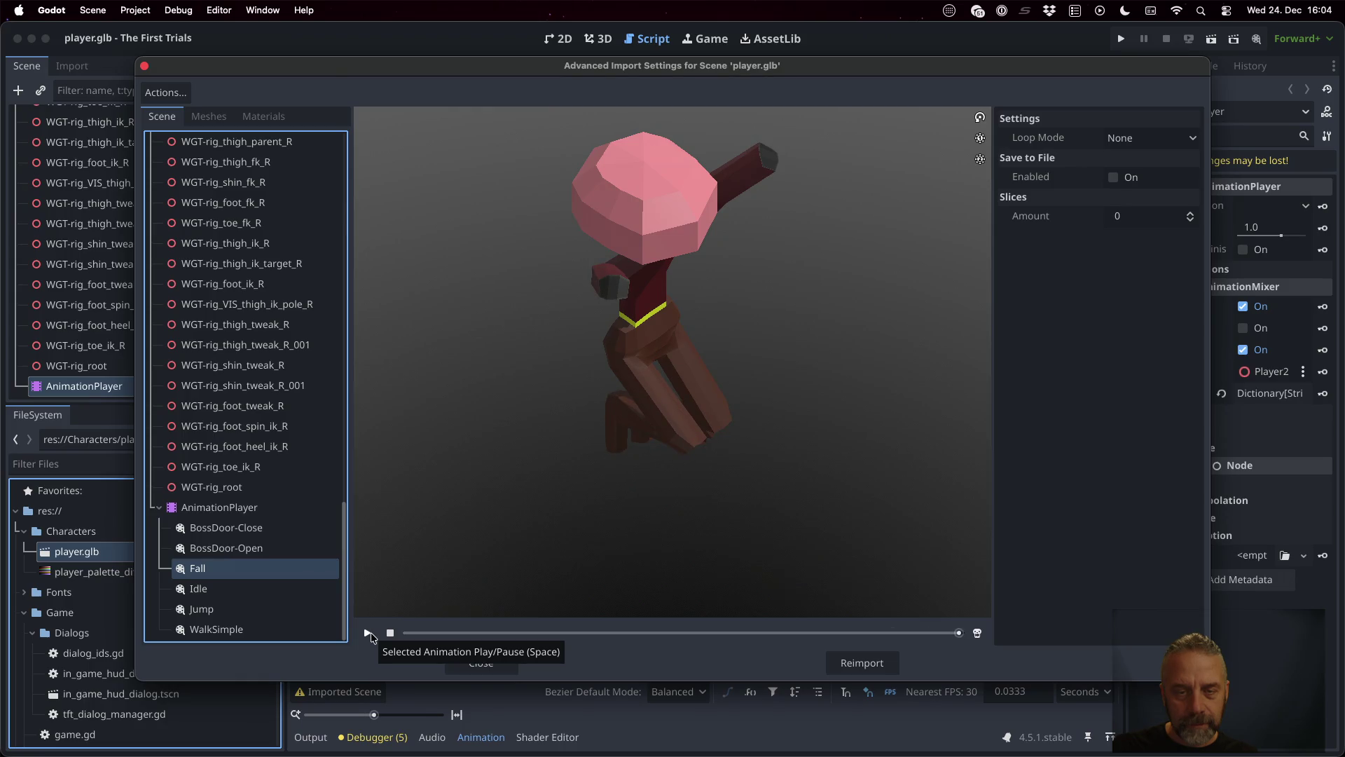
{"action": "left_click", "coordinate": [368, 633]}
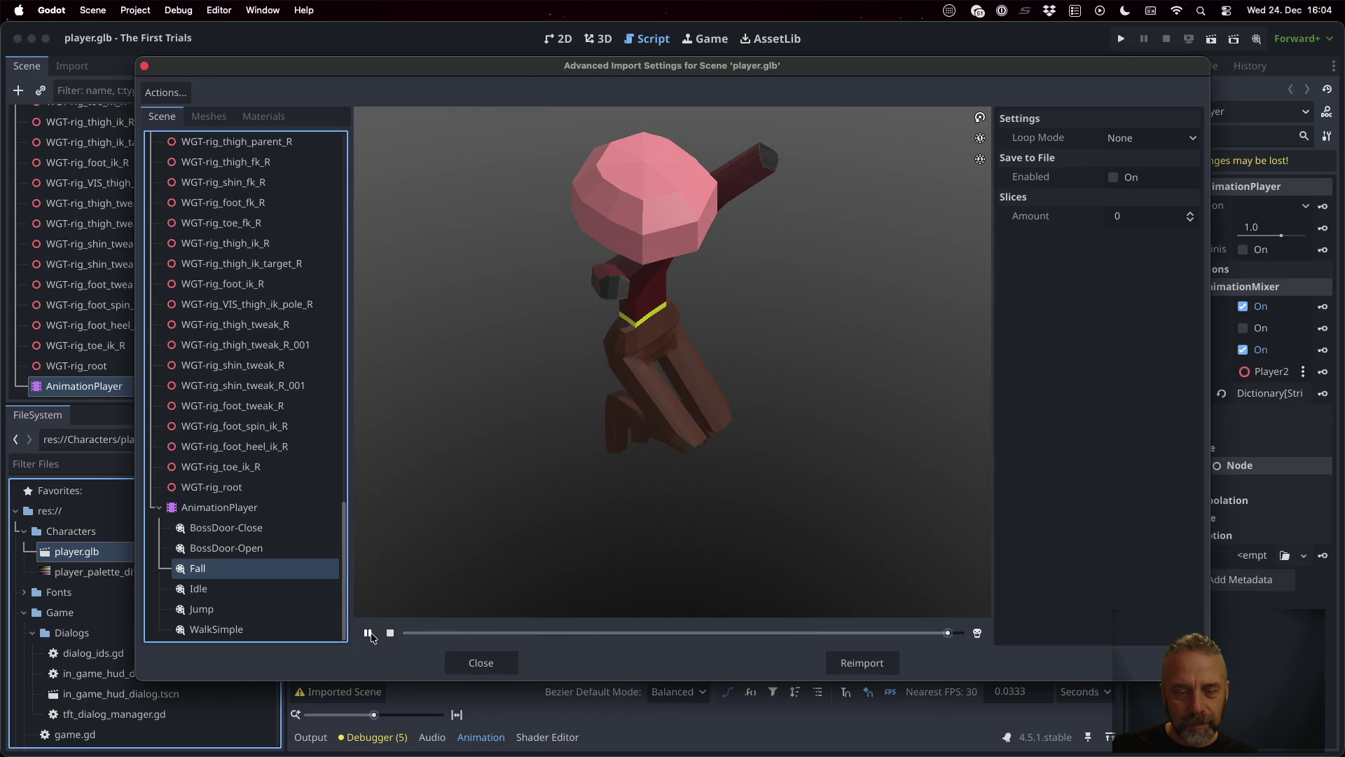
{"action": "left_click", "coordinate": [372, 633]}
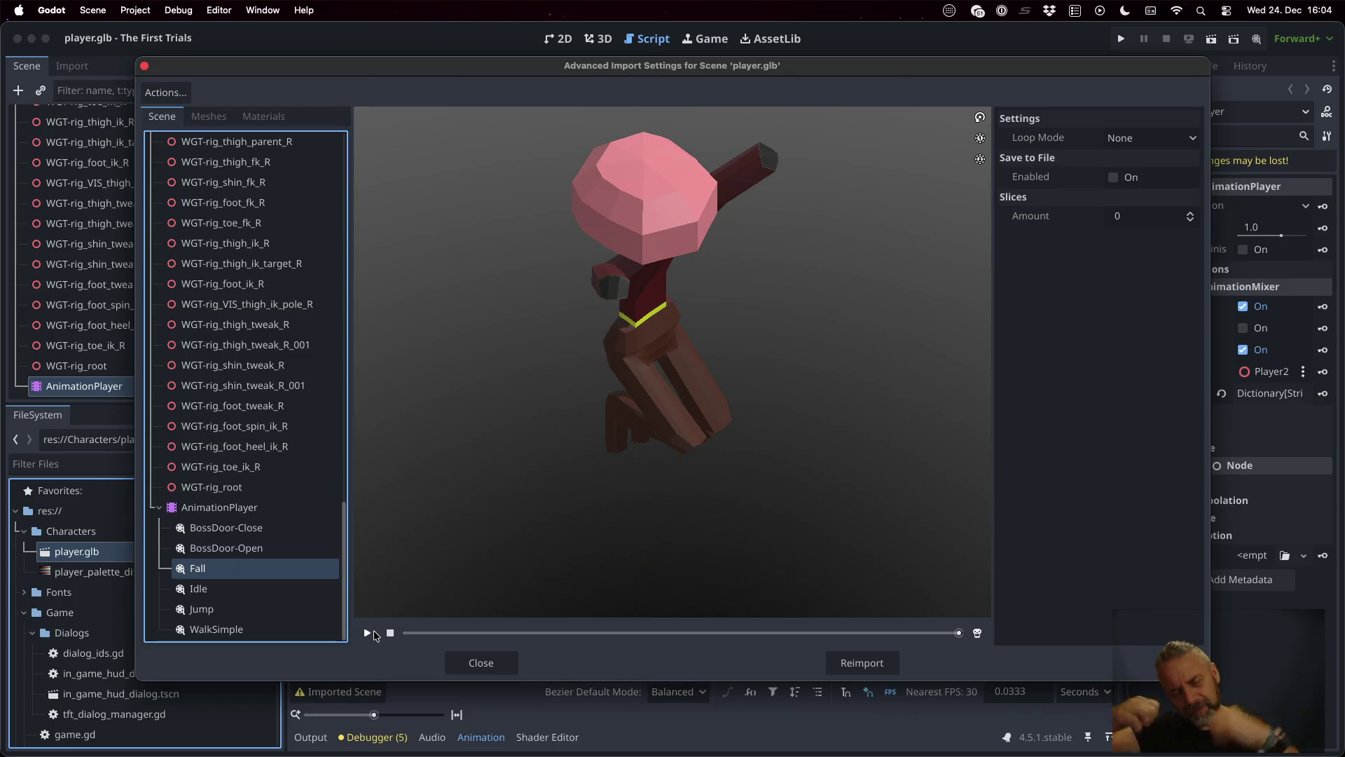
{"action": "left_click", "coordinate": [473, 665]}
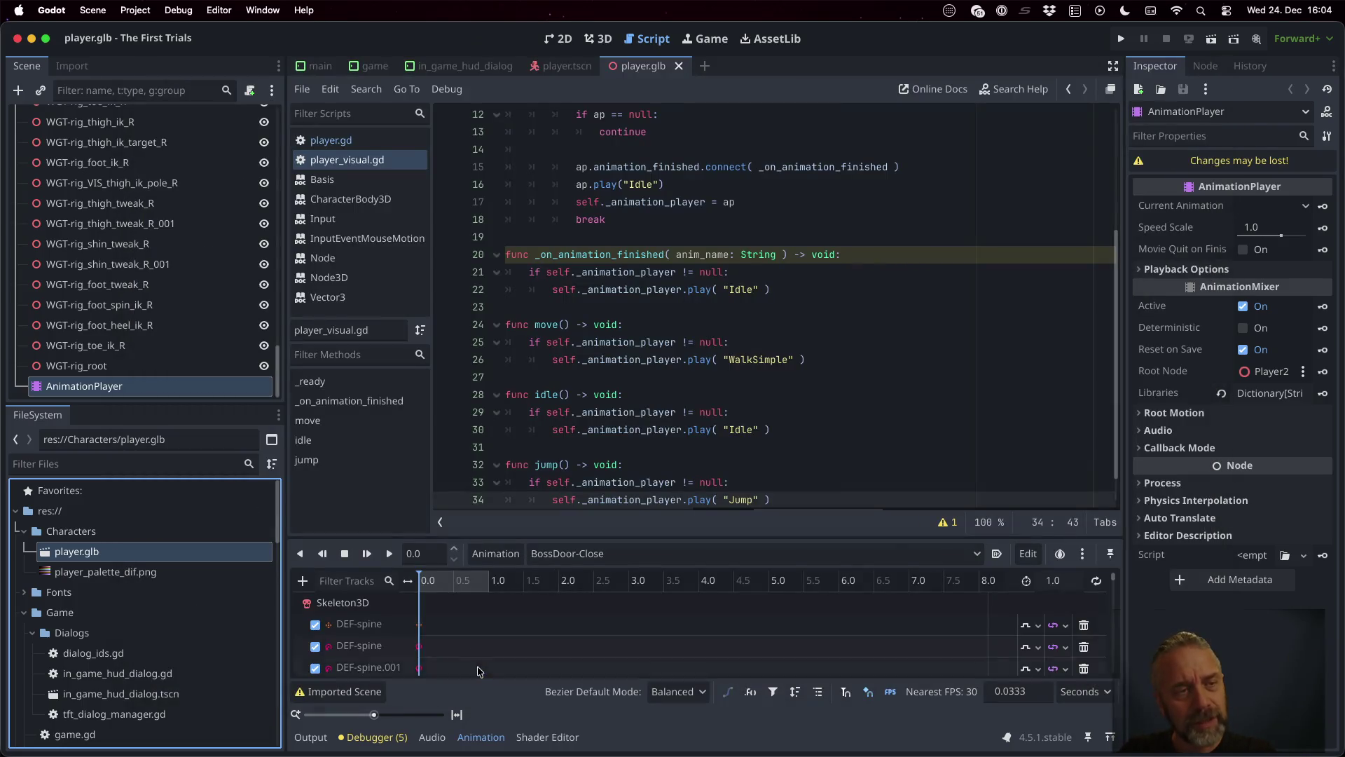
Step: Switch to the player.tscn scene and open the player.gd script
{"action": "scroll", "coordinate": [214, 270], "scroll_direction": "up", "scroll_amount": 15}
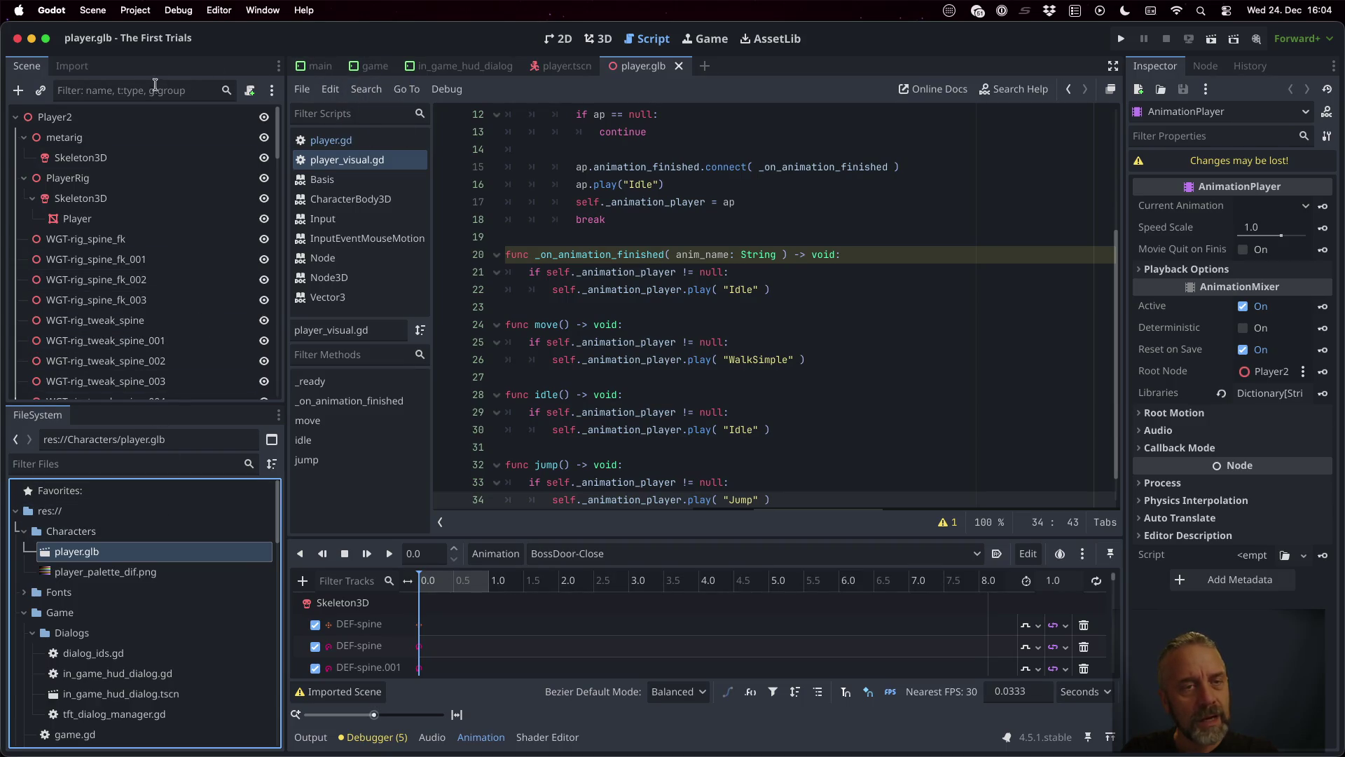
{"action": "left_click", "coordinate": [566, 66]}
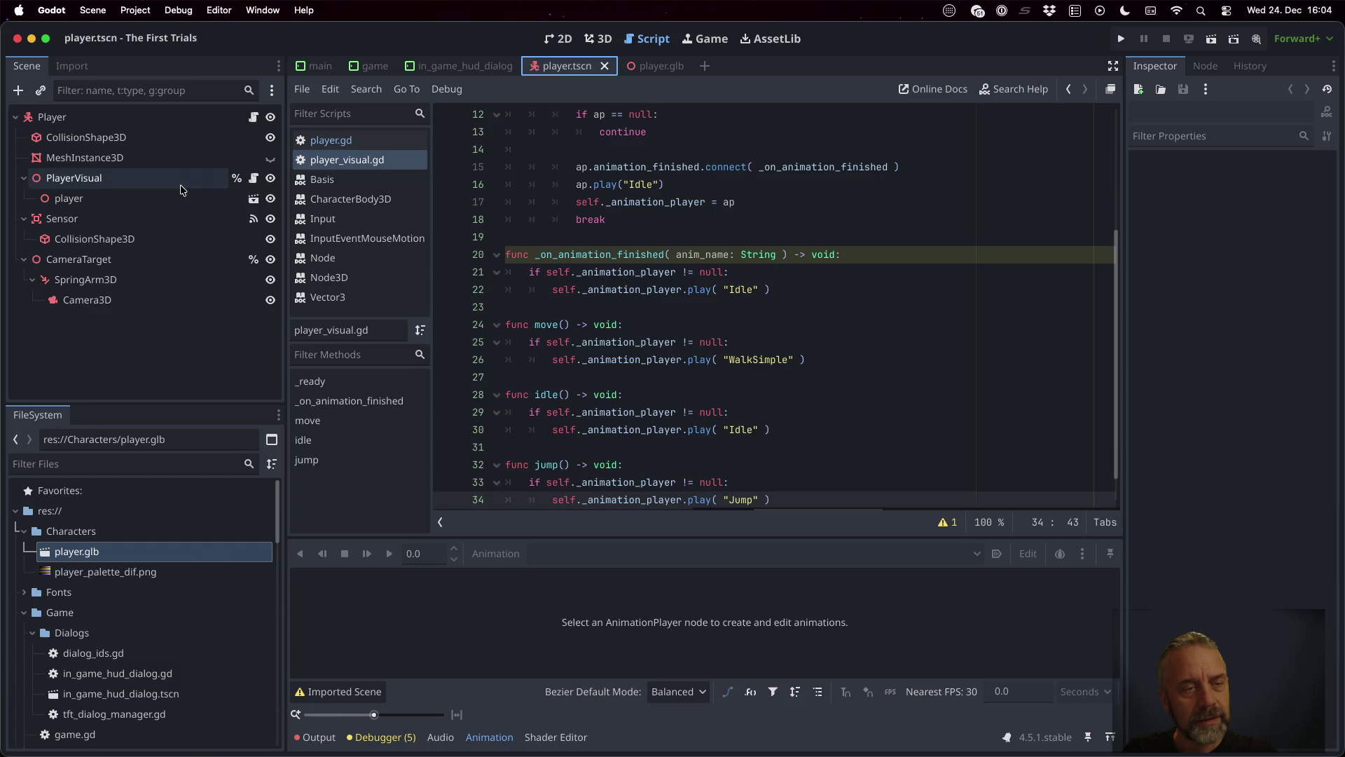
{"action": "left_click", "coordinate": [199, 184]}
{"action": "left_click", "coordinate": [252, 180]}
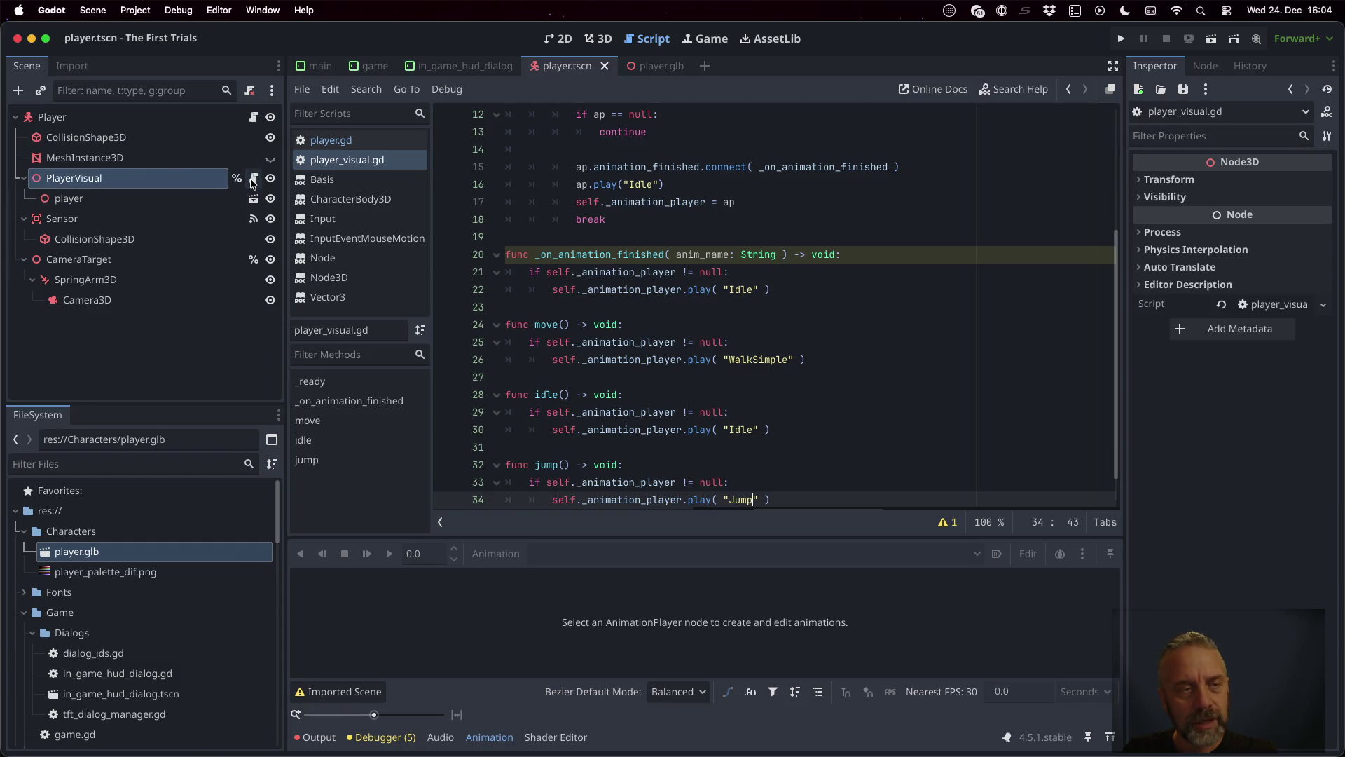
{"action": "left_click", "coordinate": [253, 117]}
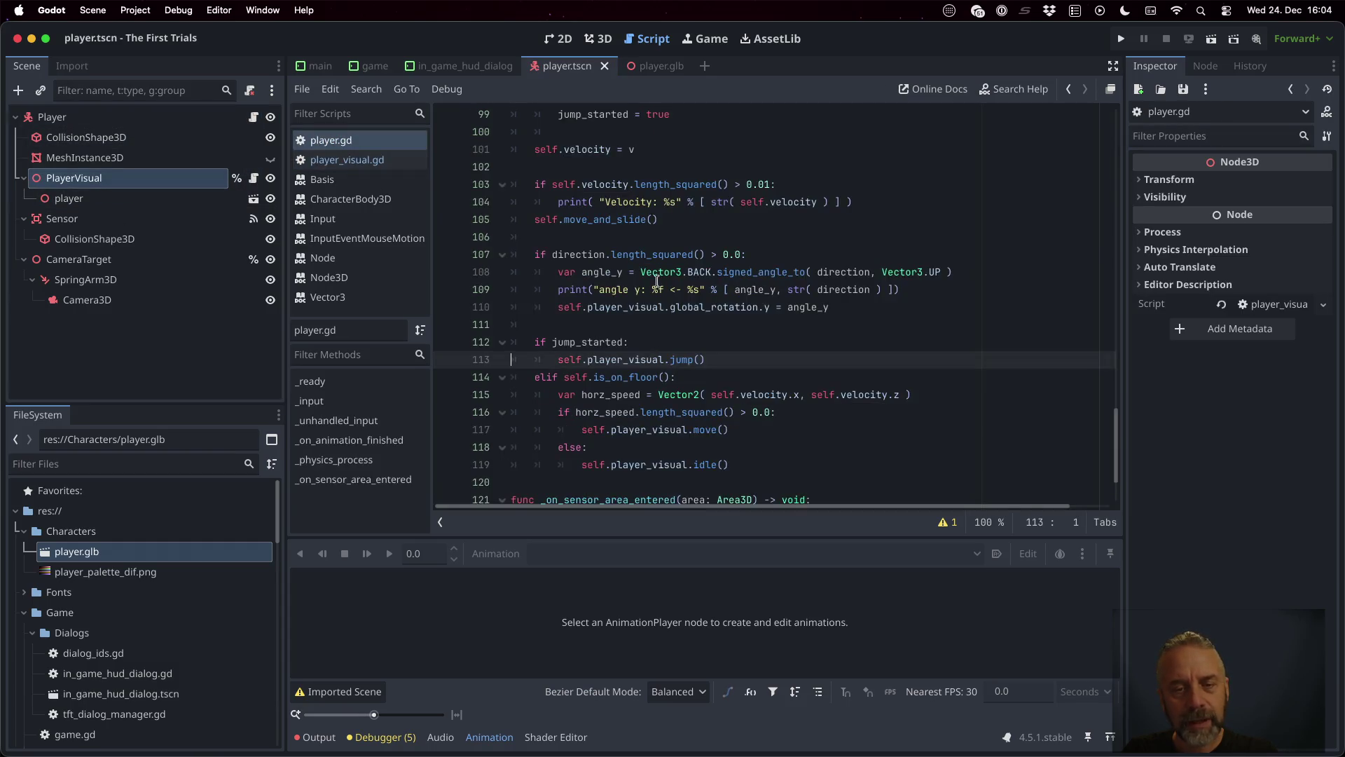
Step: After the floor branch, add 'elif self.velocity.y < 0:' calling self.player_visual.fall()
{"action": "left_click", "coordinate": [801, 377]}
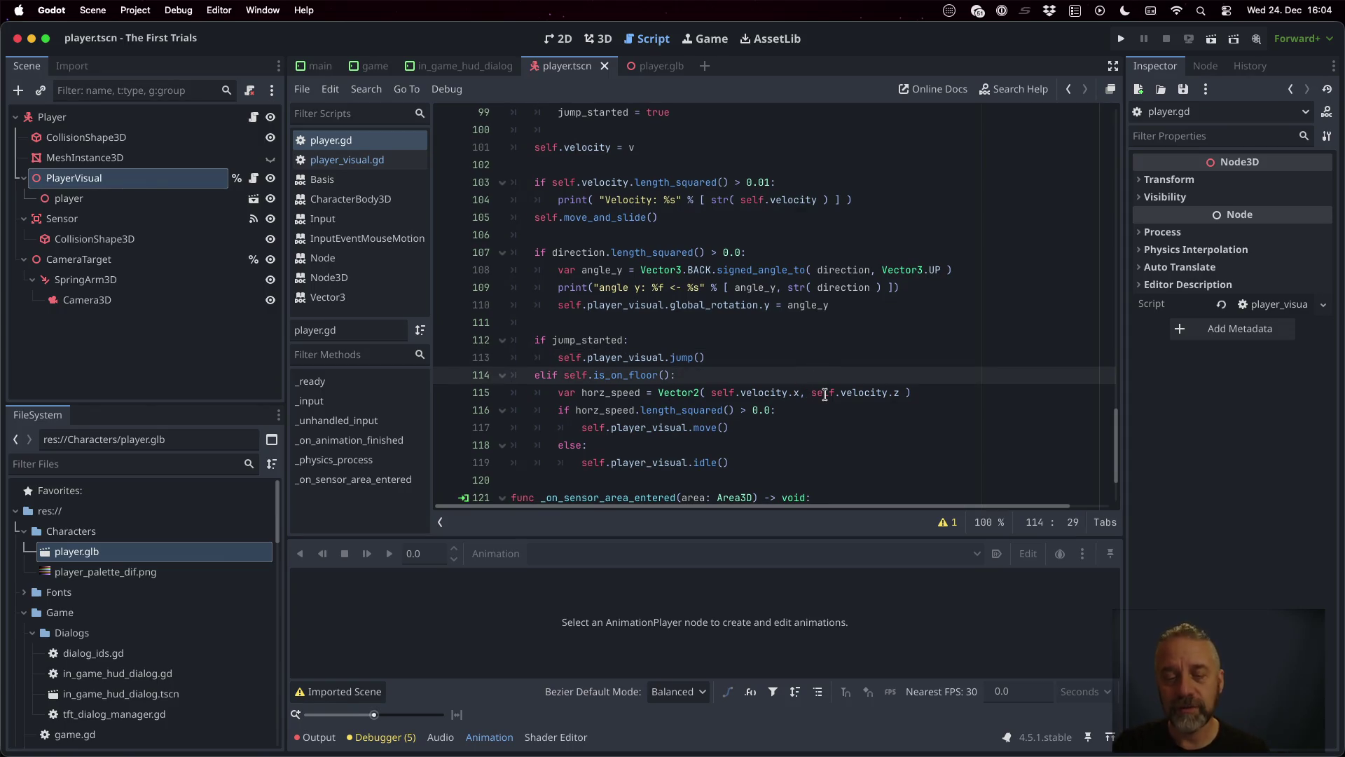
{"action": "key", "text": "Down"}
{"action": "key", "text": "Down"}
{"action": "key", "text": "Down"}
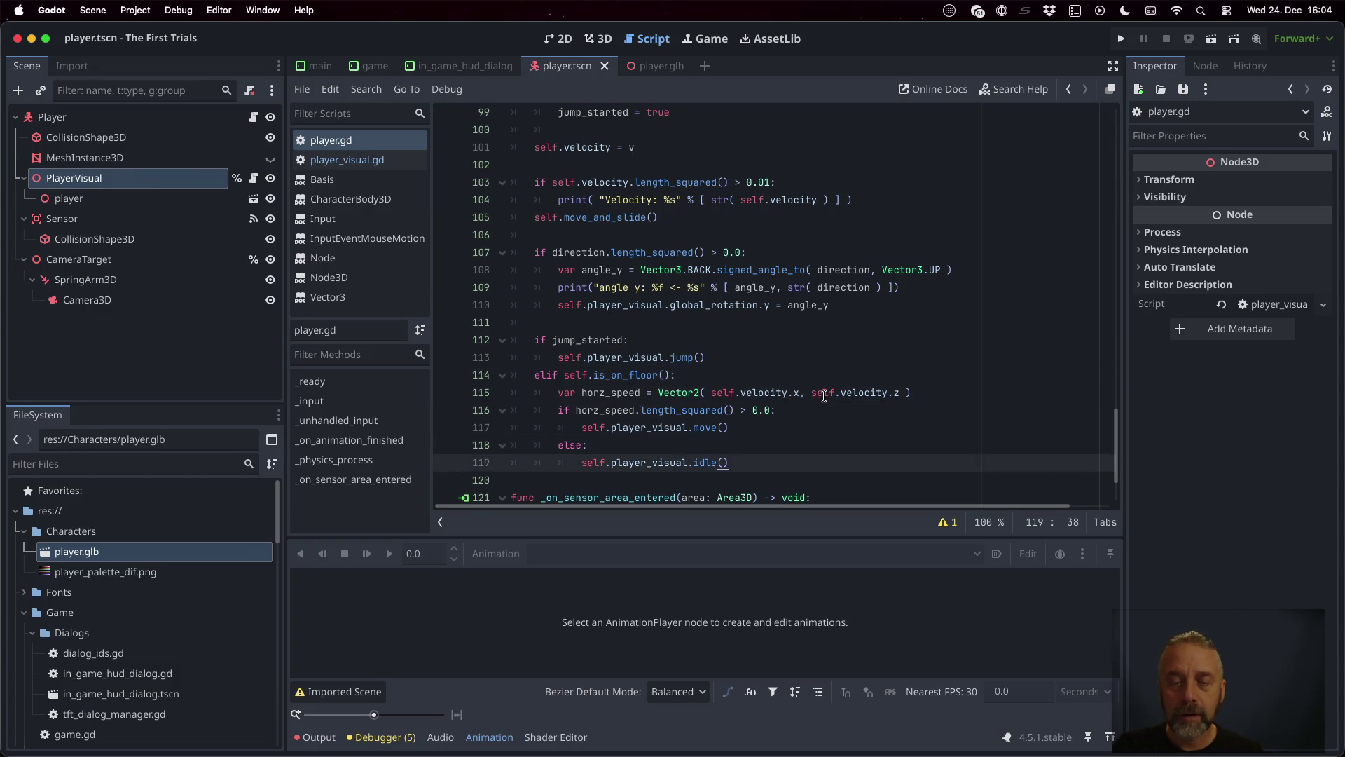
{"action": "key", "text": "Return"}
{"action": "type", "text": "elif self."}
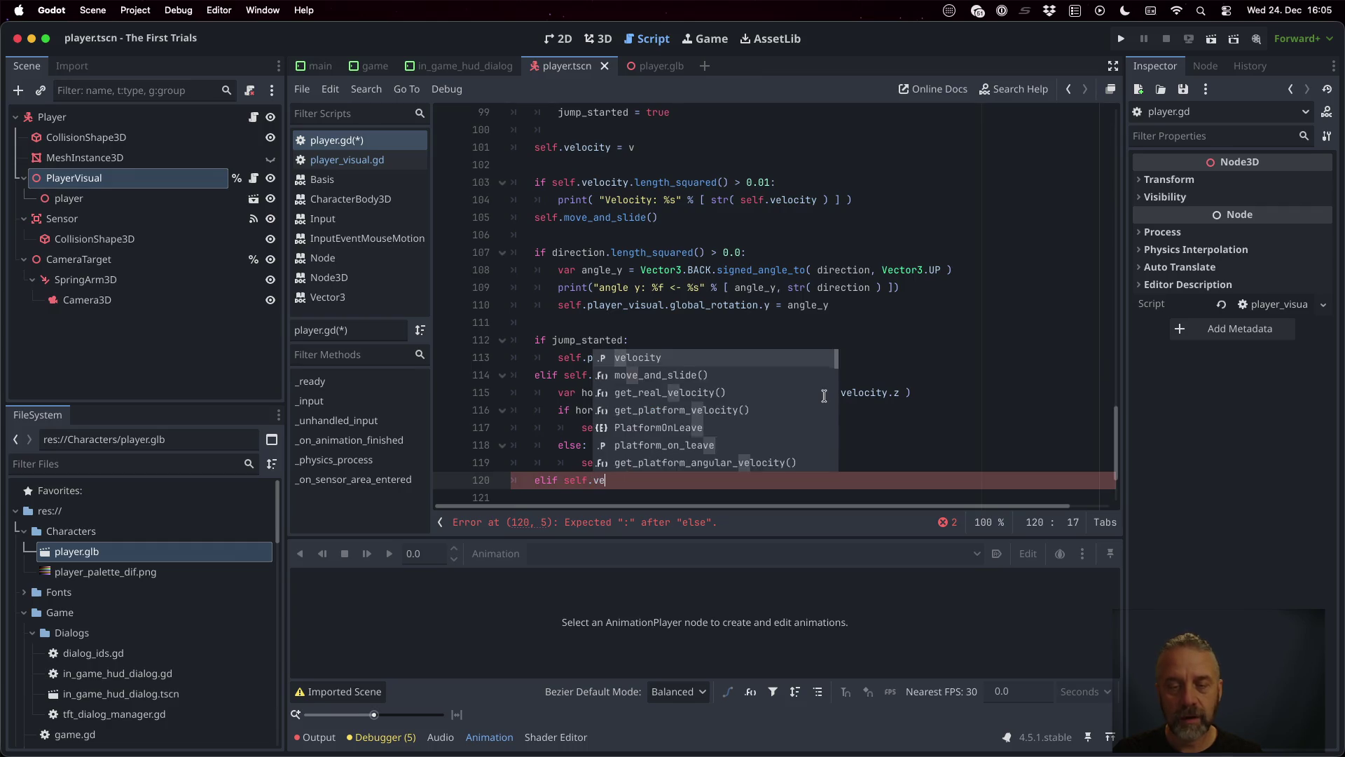
{"action": "type", "text": "velocity.y < 0:"}
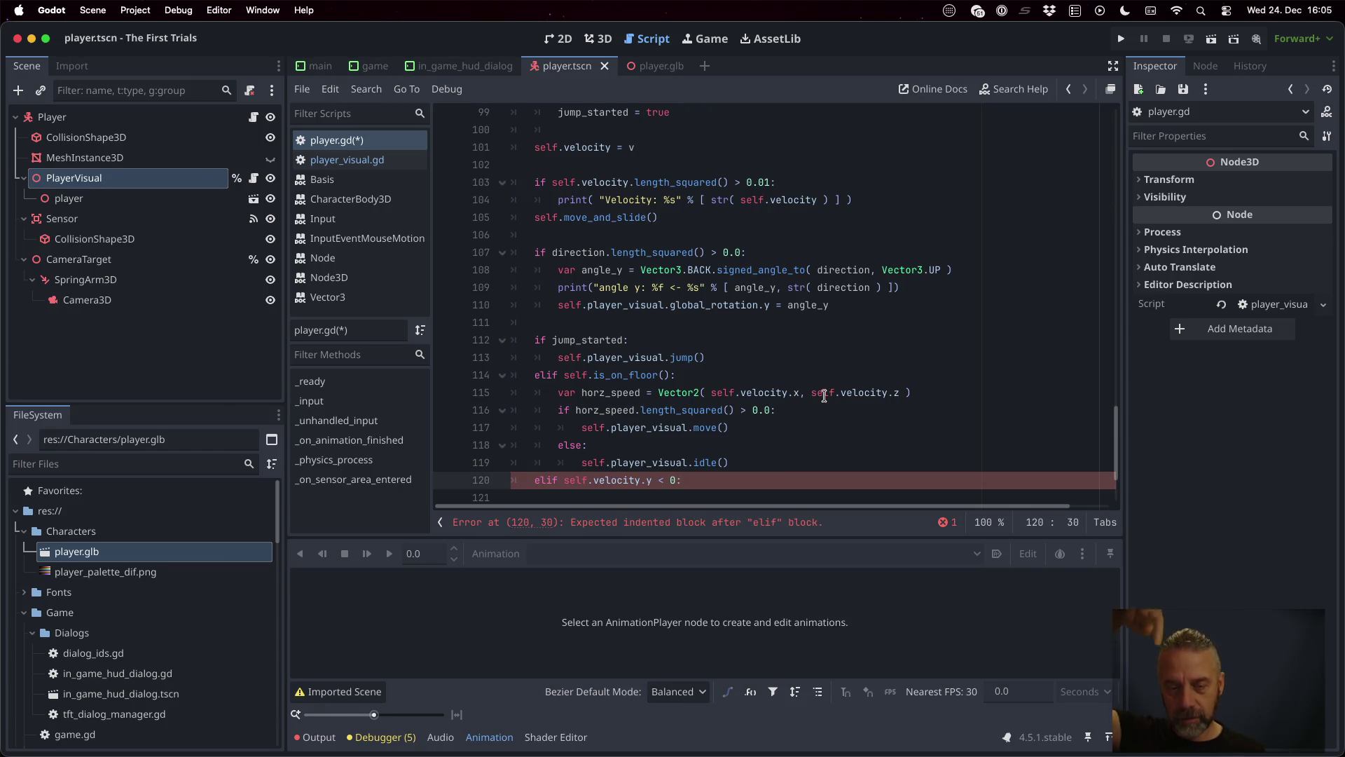
{"action": "key", "text": "Return"}
{"action": "type", "text": ".pl"}
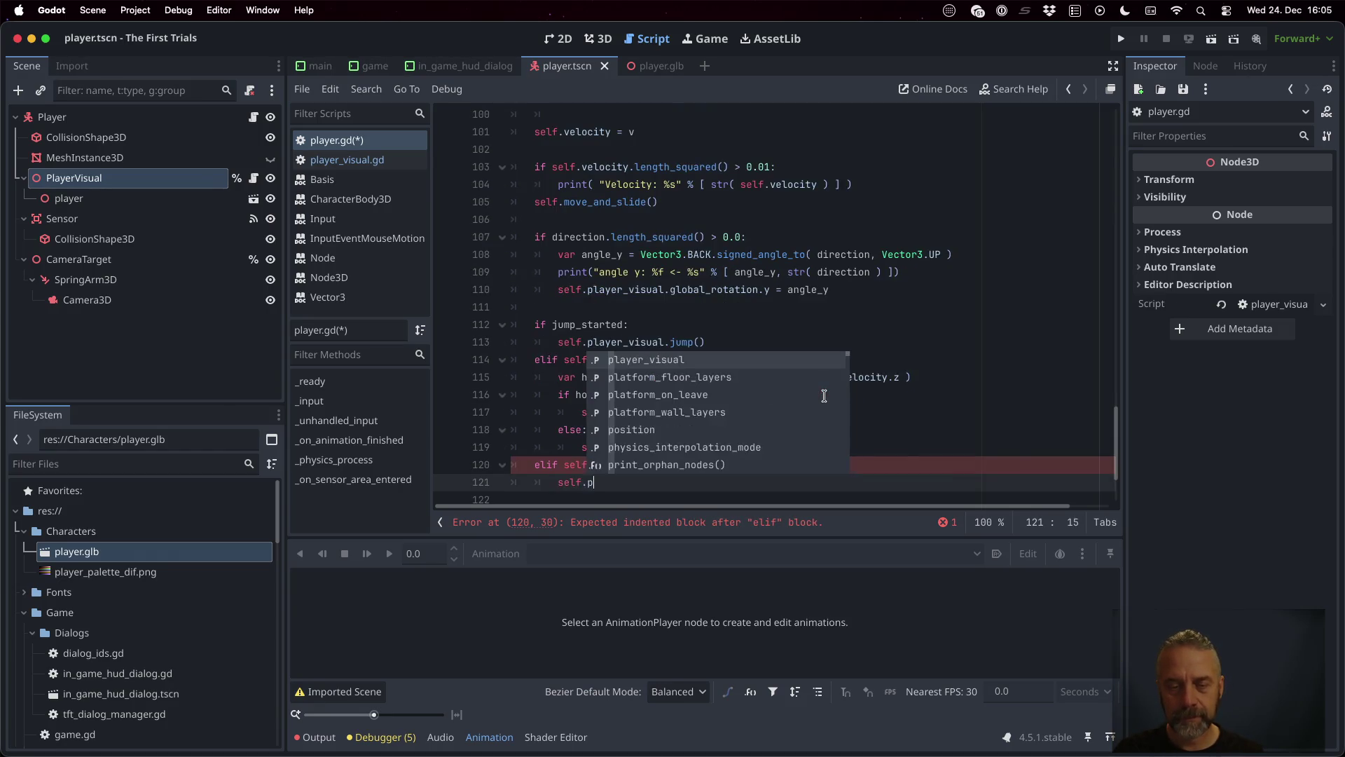
{"action": "key", "text": "Return"}
{"action": "type", "text": "fall("}
{"action": "key", "text": "Return"}
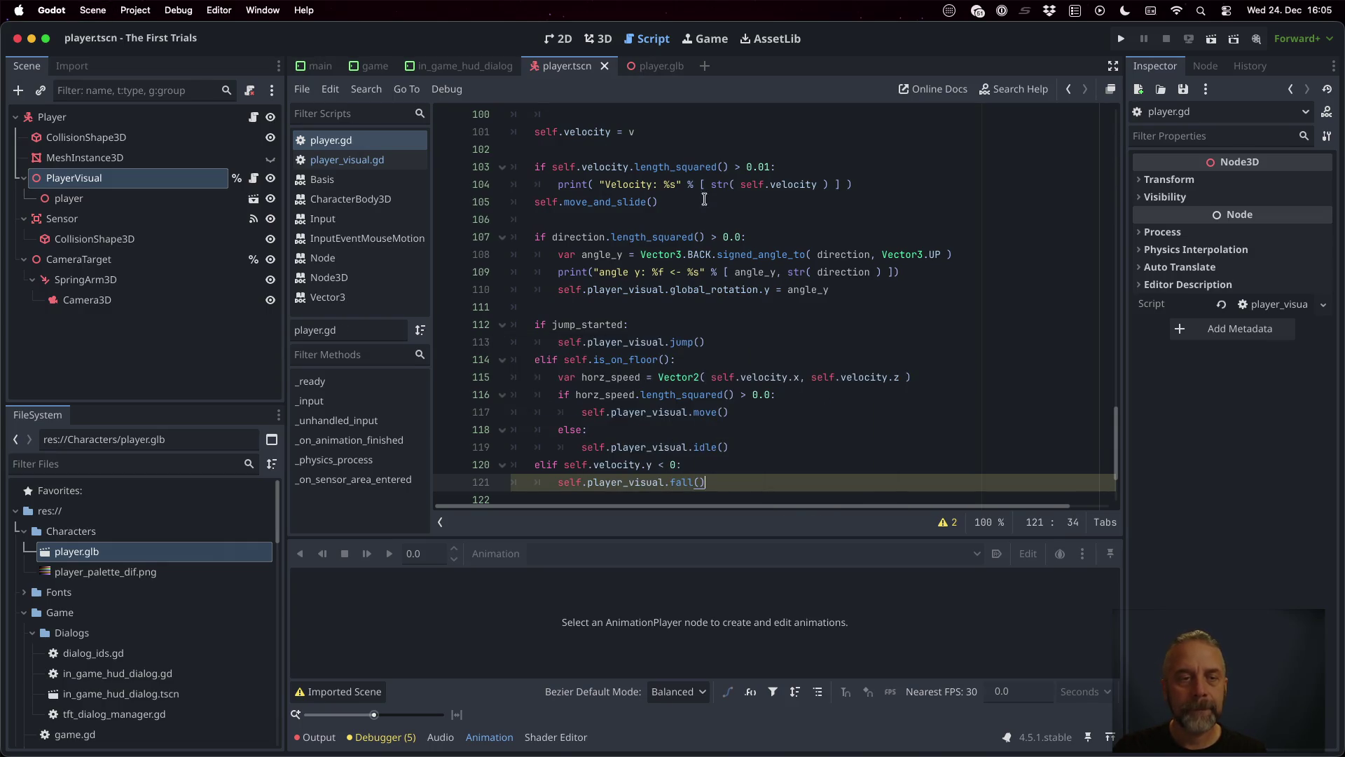
{"action": "left_click", "coordinate": [334, 159]}
Step: Duplicate jump() into a fall() function that plays "Fall" and save player_visual.gd
{"action": "left_click", "coordinate": [682, 458]}
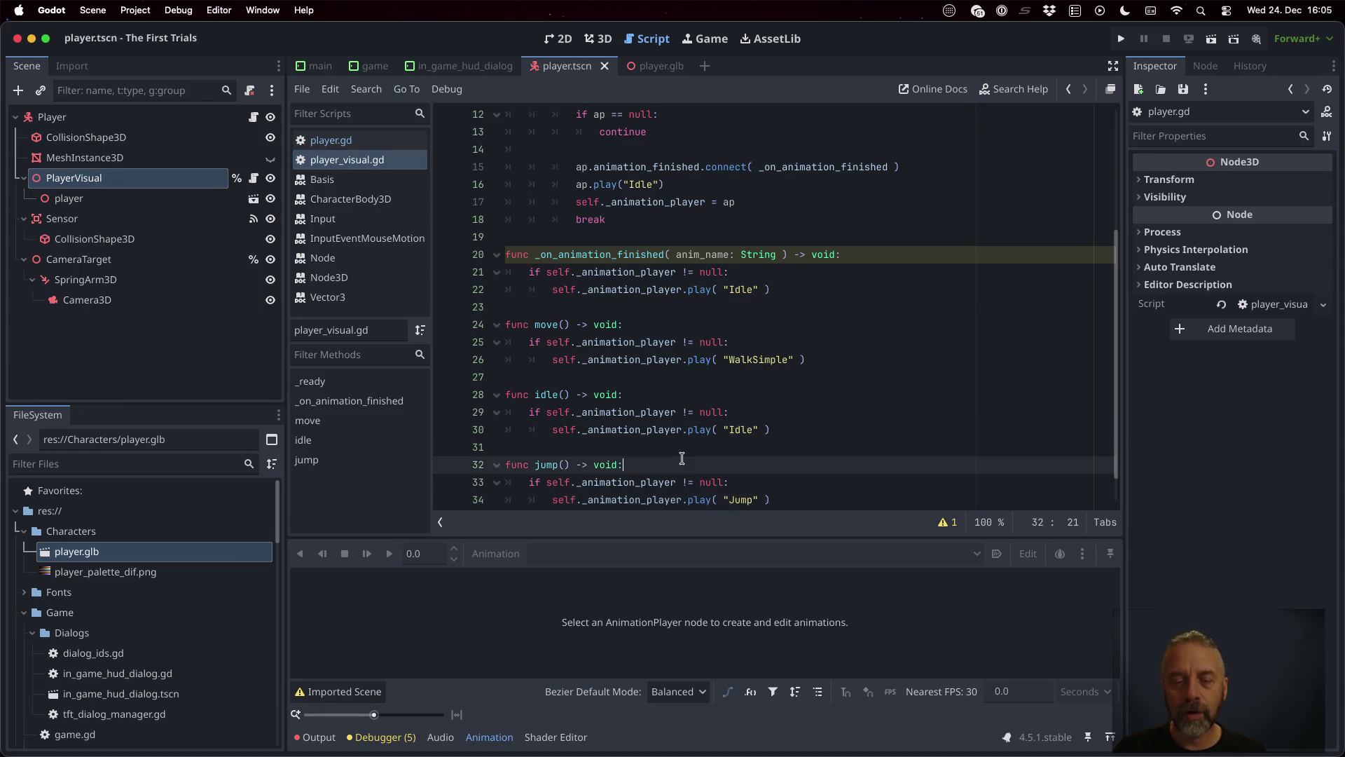
{"action": "key", "text": "shift+Down"}
{"action": "key", "text": "shift+Down"}
{"action": "key", "text": "shift+Down"}
{"action": "key", "text": "super+c"}
{"action": "key", "text": "Right"}
{"action": "key", "text": "Return"}
{"action": "key", "text": "super+v"}
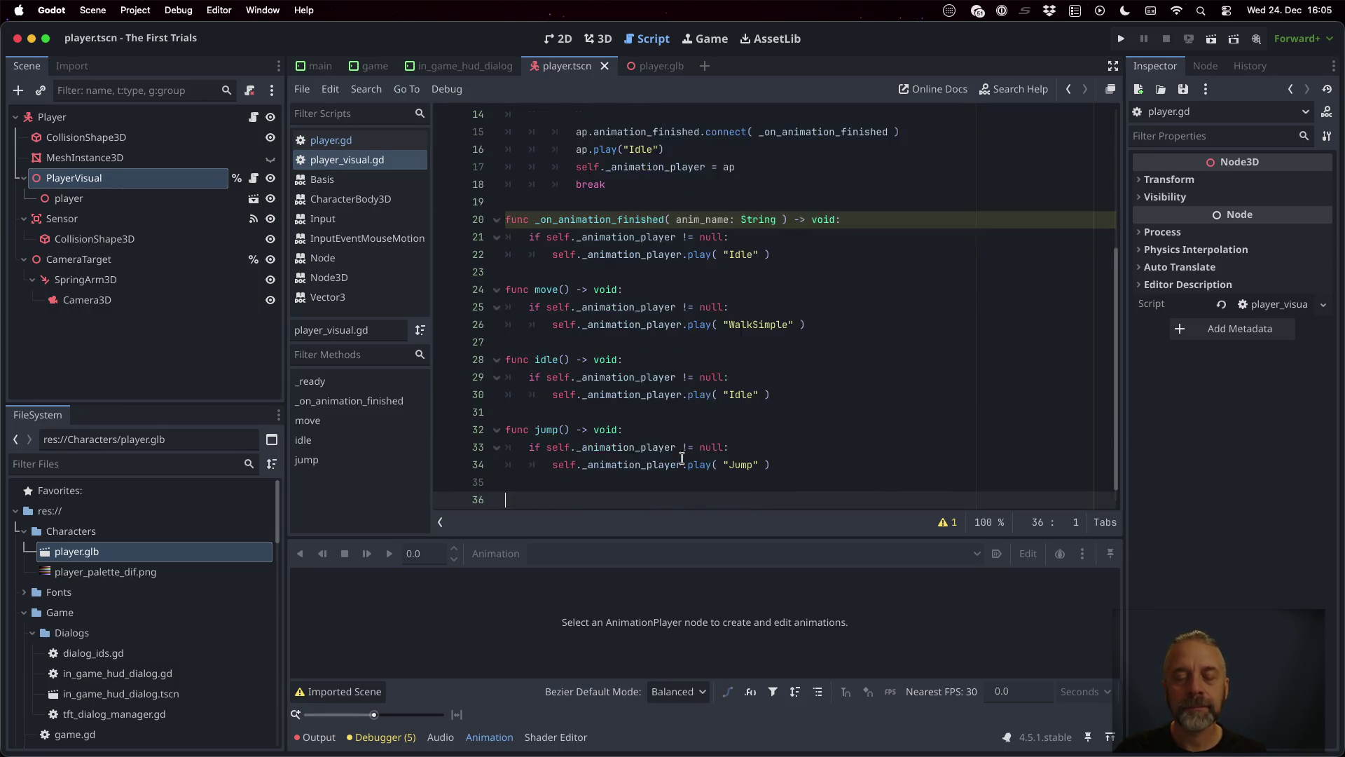
{"action": "key", "text": "Up"}
{"action": "key", "text": "Up"}
{"action": "key", "text": "Up"}
{"action": "key", "text": "Right"}
{"action": "key", "text": "Right"}
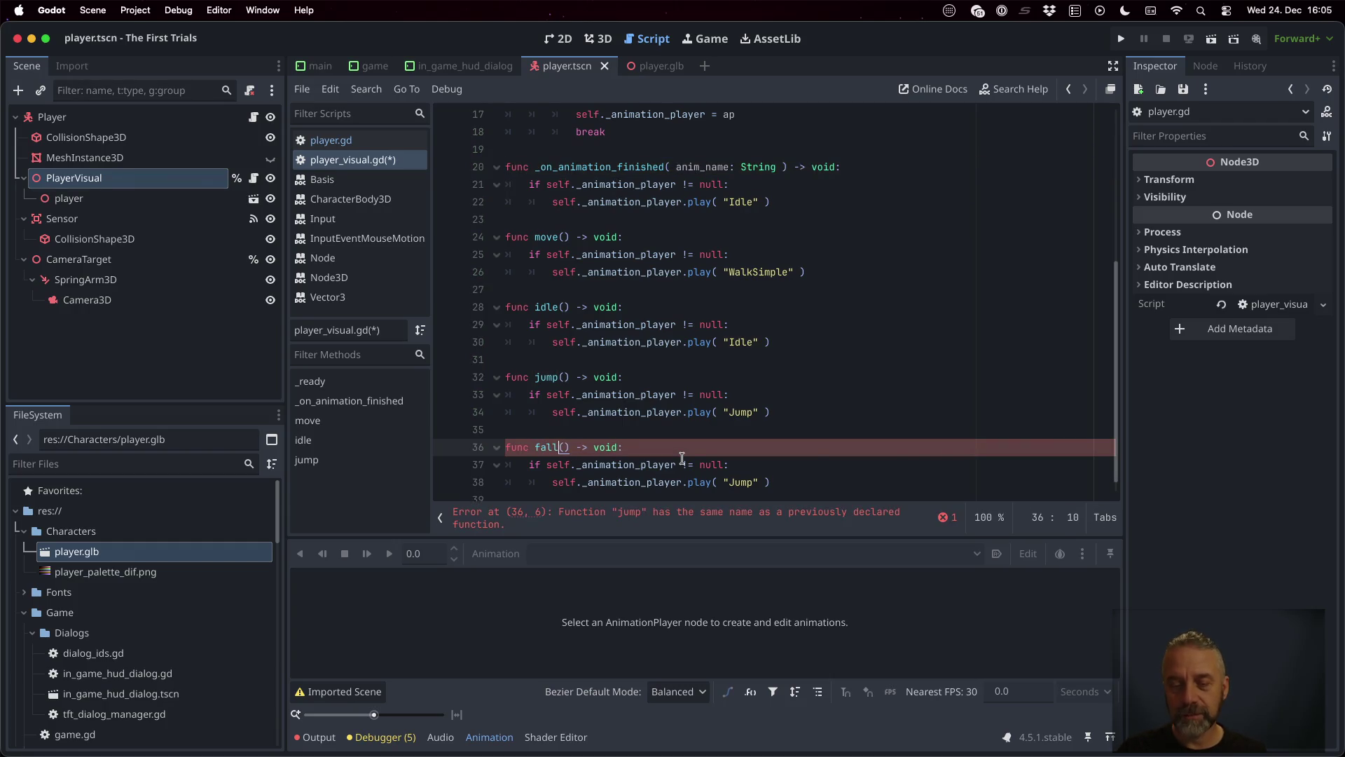
{"action": "key", "text": "Down"}
{"action": "key", "text": "Down"}
{"action": "key", "text": "End"}
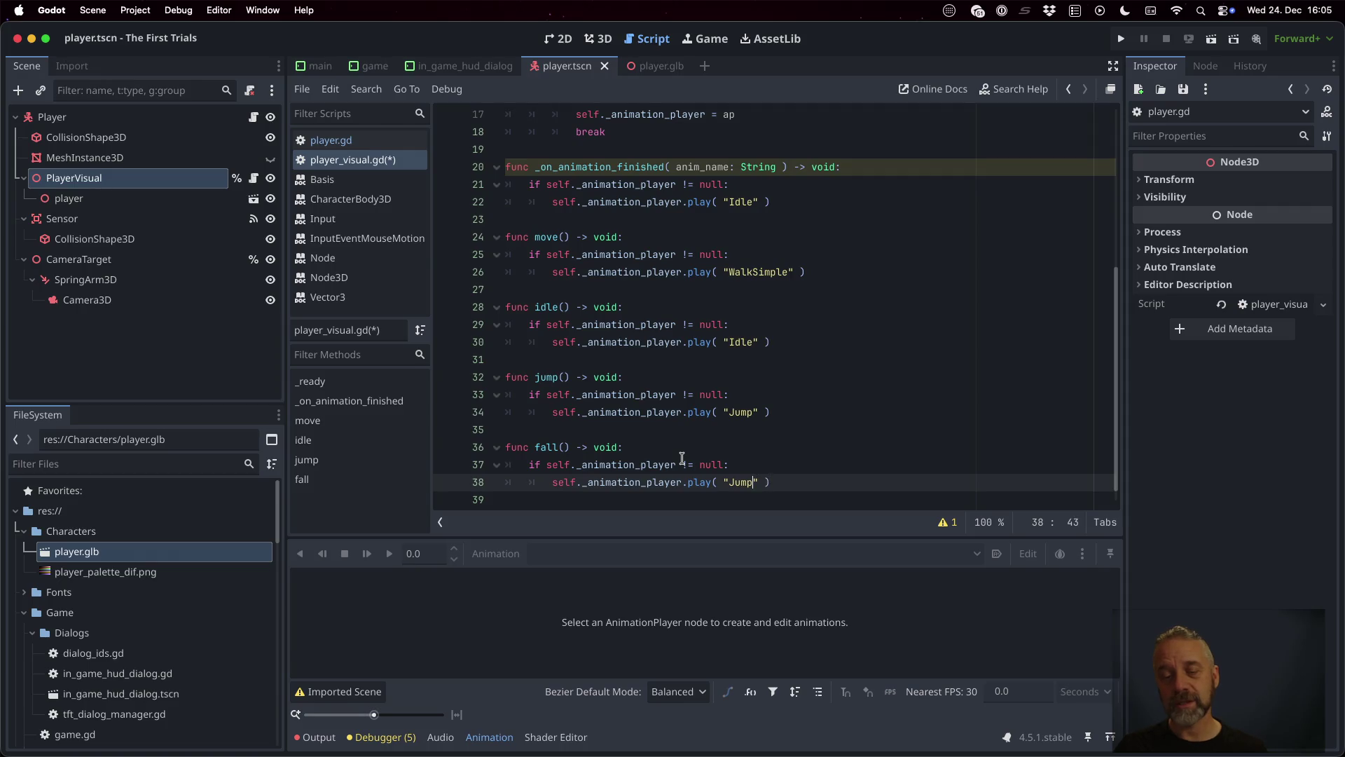
{"action": "type", "text": "Fall"}
{"action": "key", "text": "super+s"}
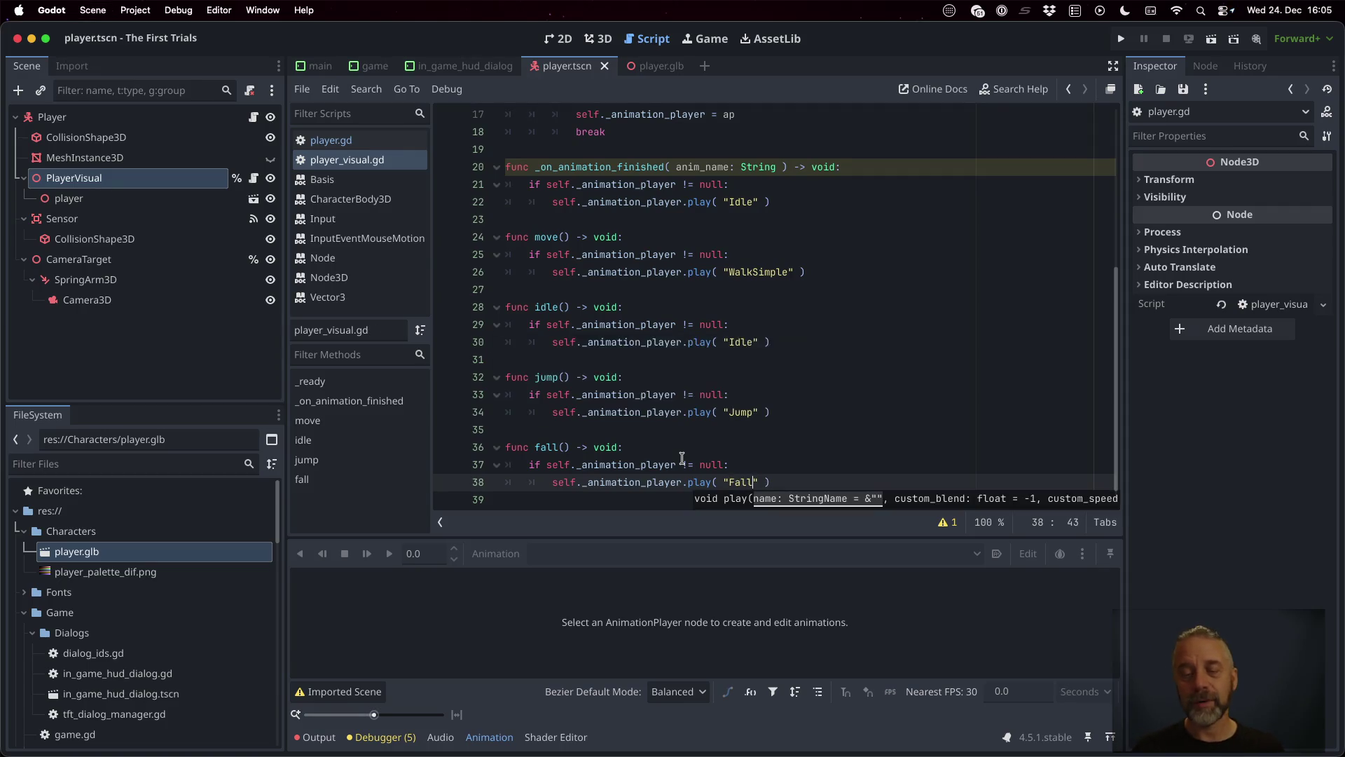
{"action": "left_click", "coordinate": [1122, 38]}
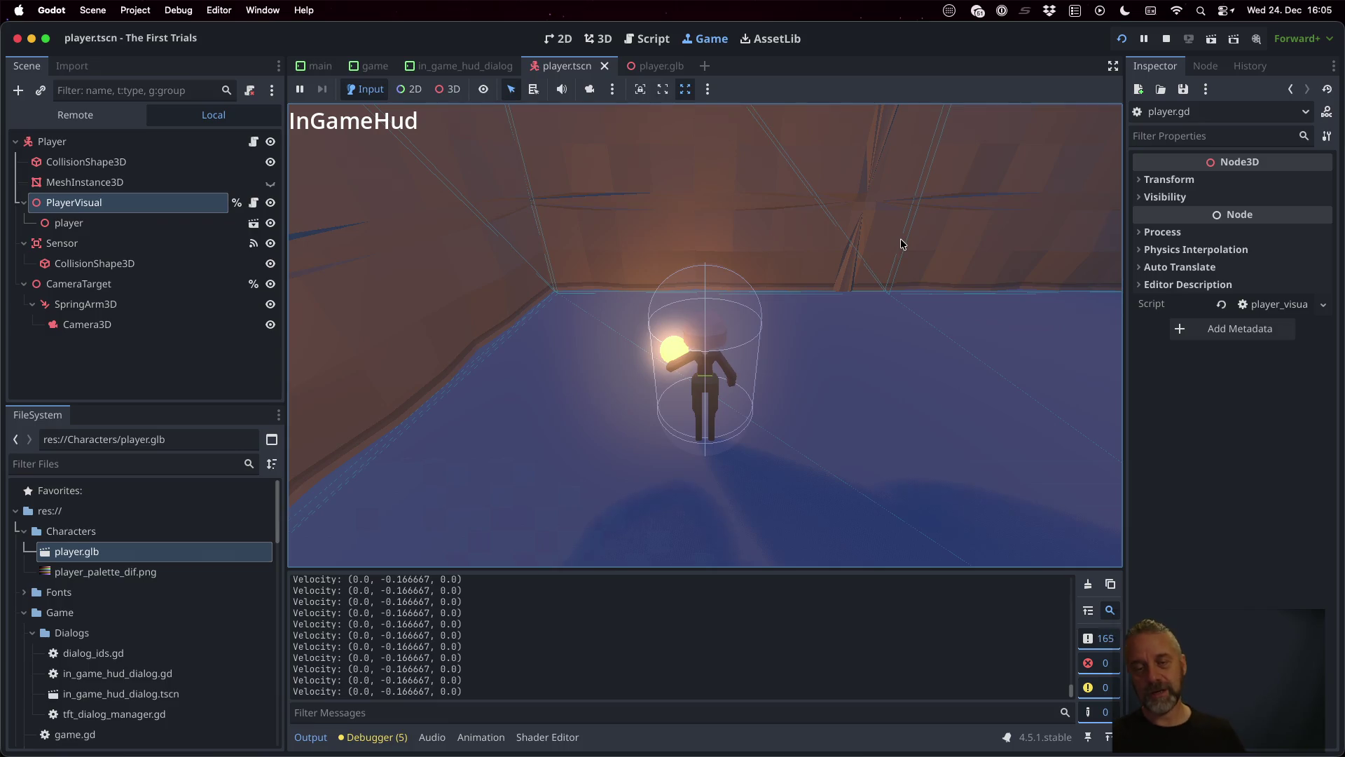
Step: Run the character forward, jumping repeatedly, and turn into a new corridor
{"action": "key", "text": "w"}
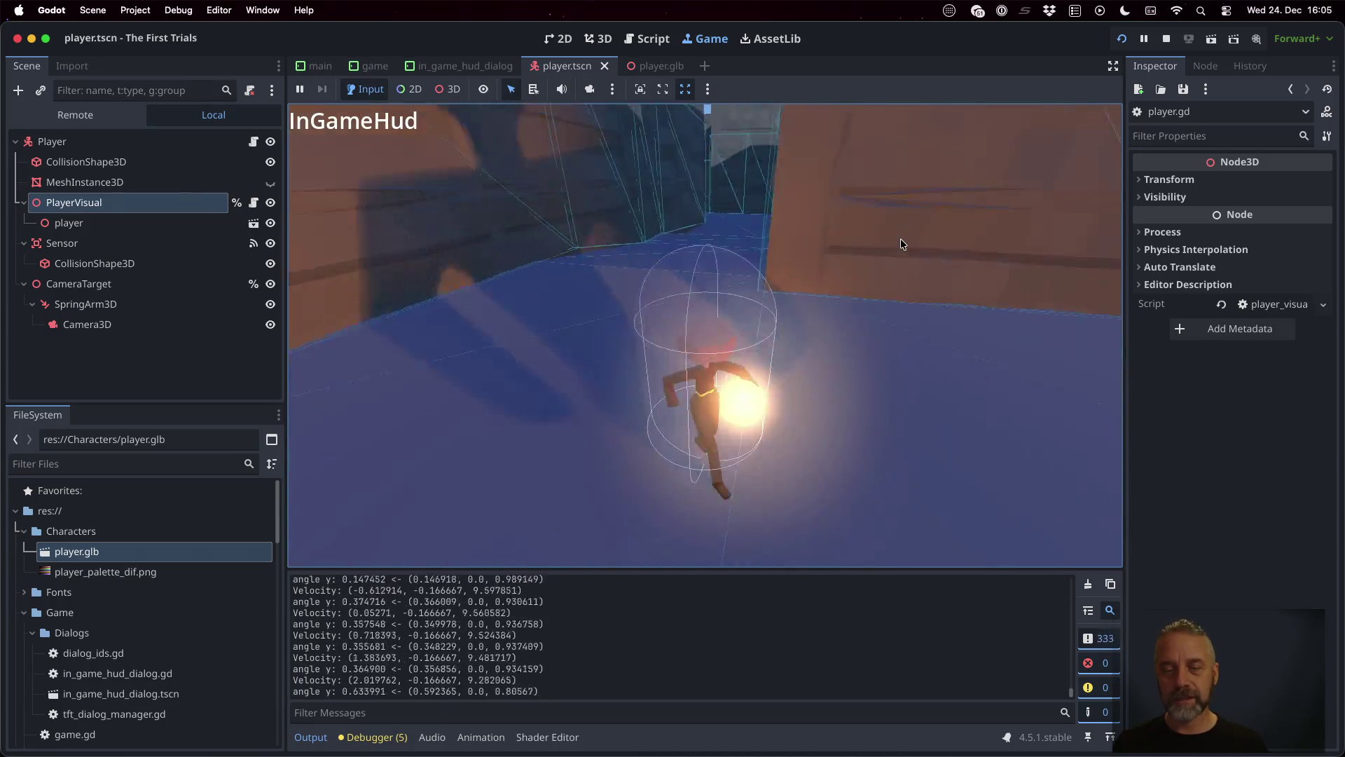
{"action": "key", "text": "space"}
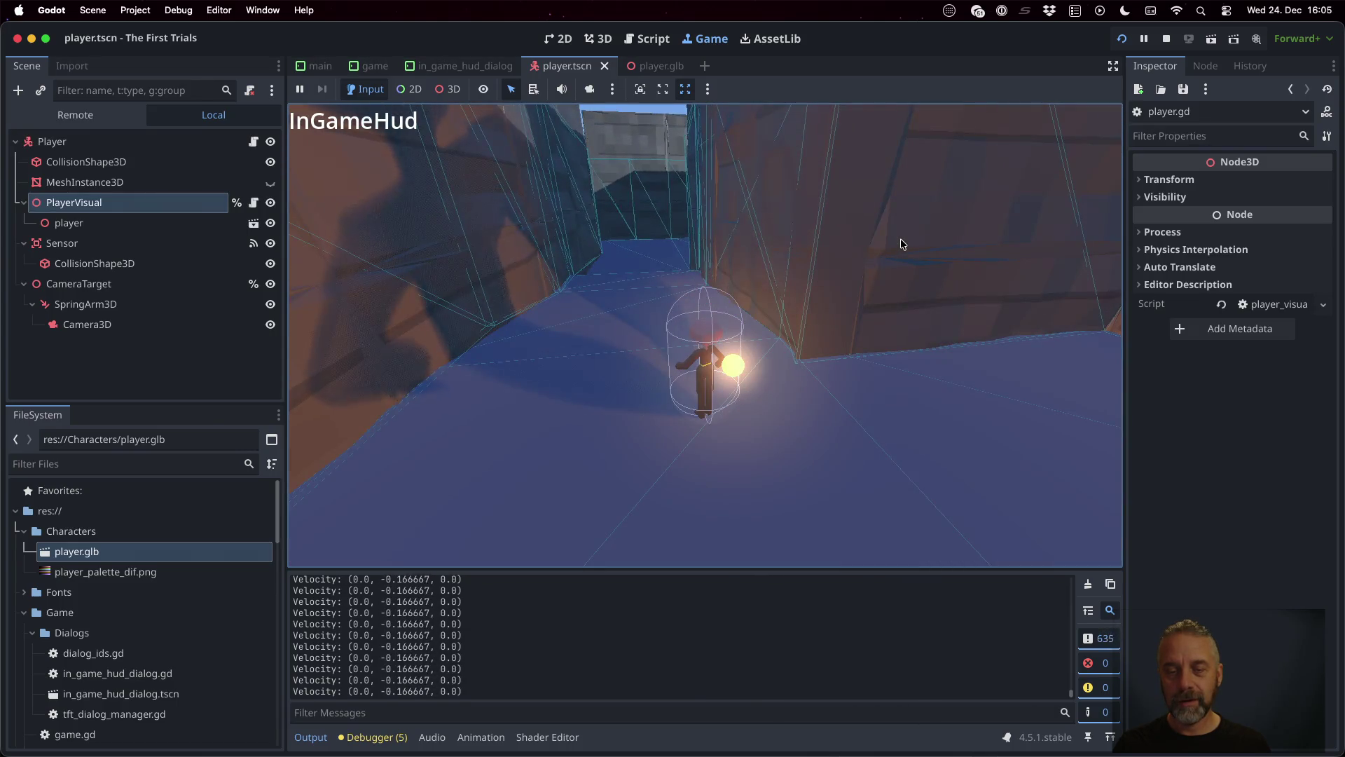
{"action": "key", "text": "space"}
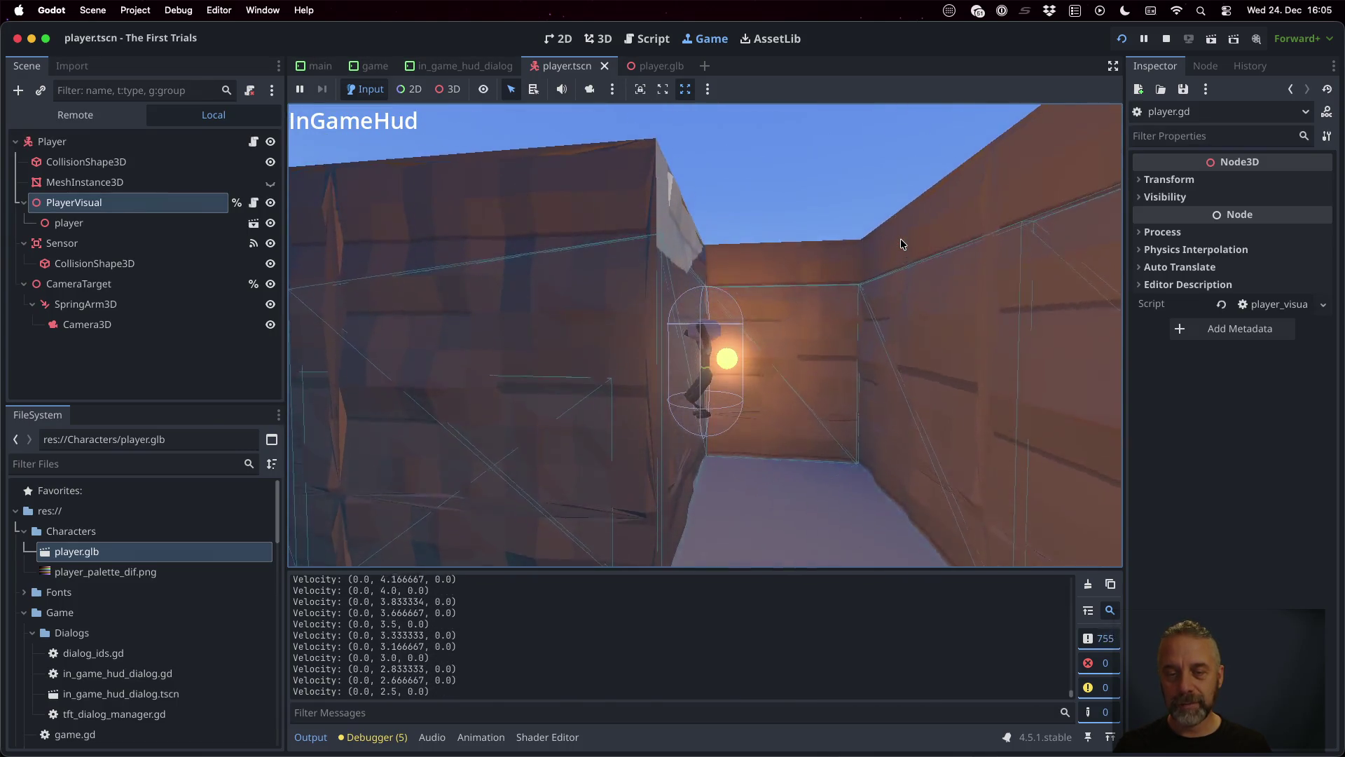
{"action": "key", "text": "space"}
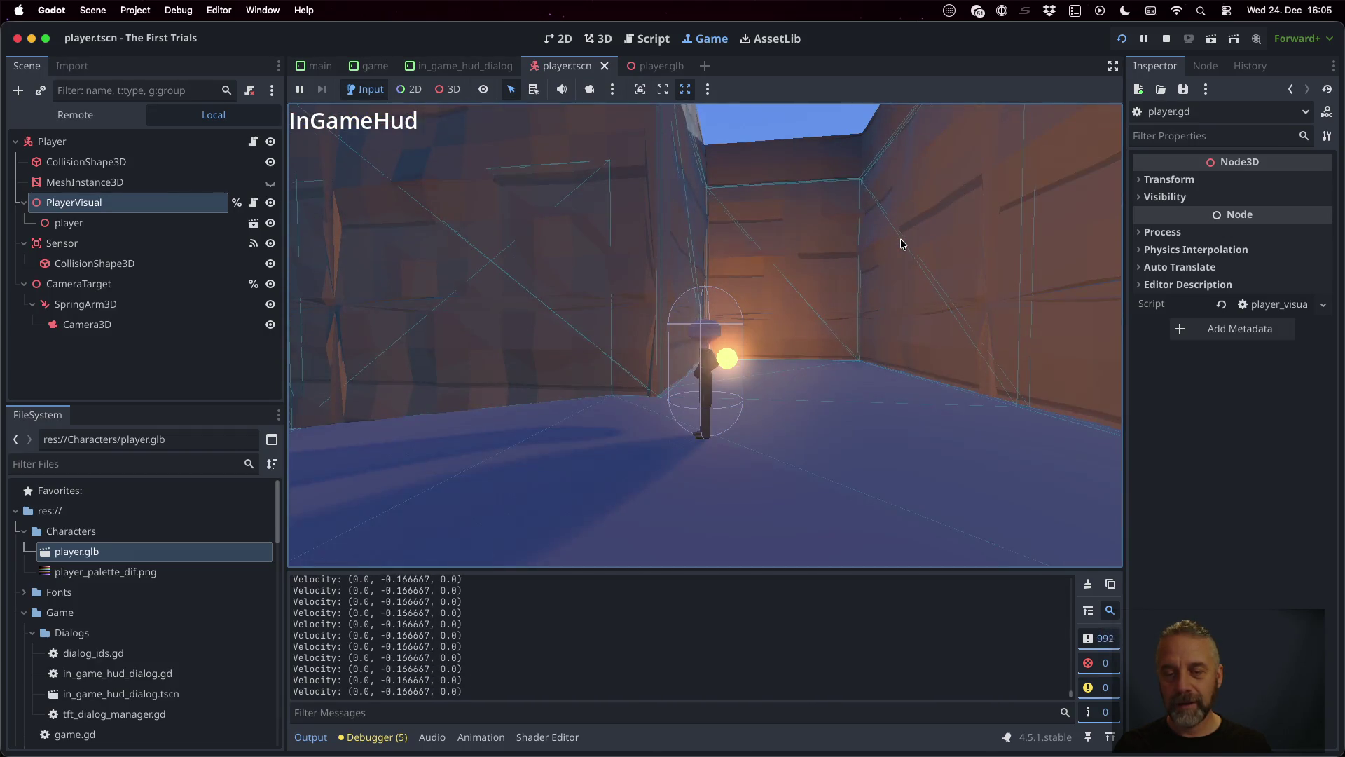
{"action": "key", "text": "space"}
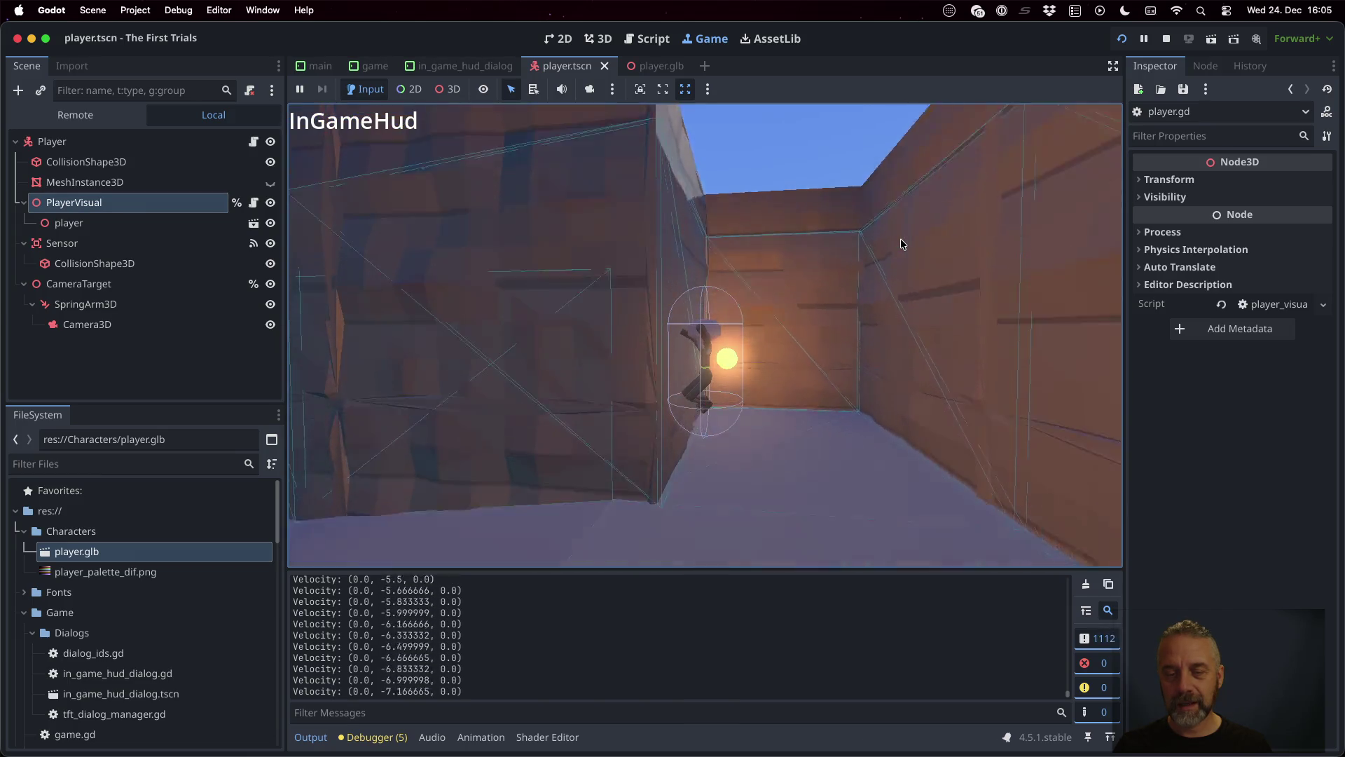
{"action": "key", "text": "space"}
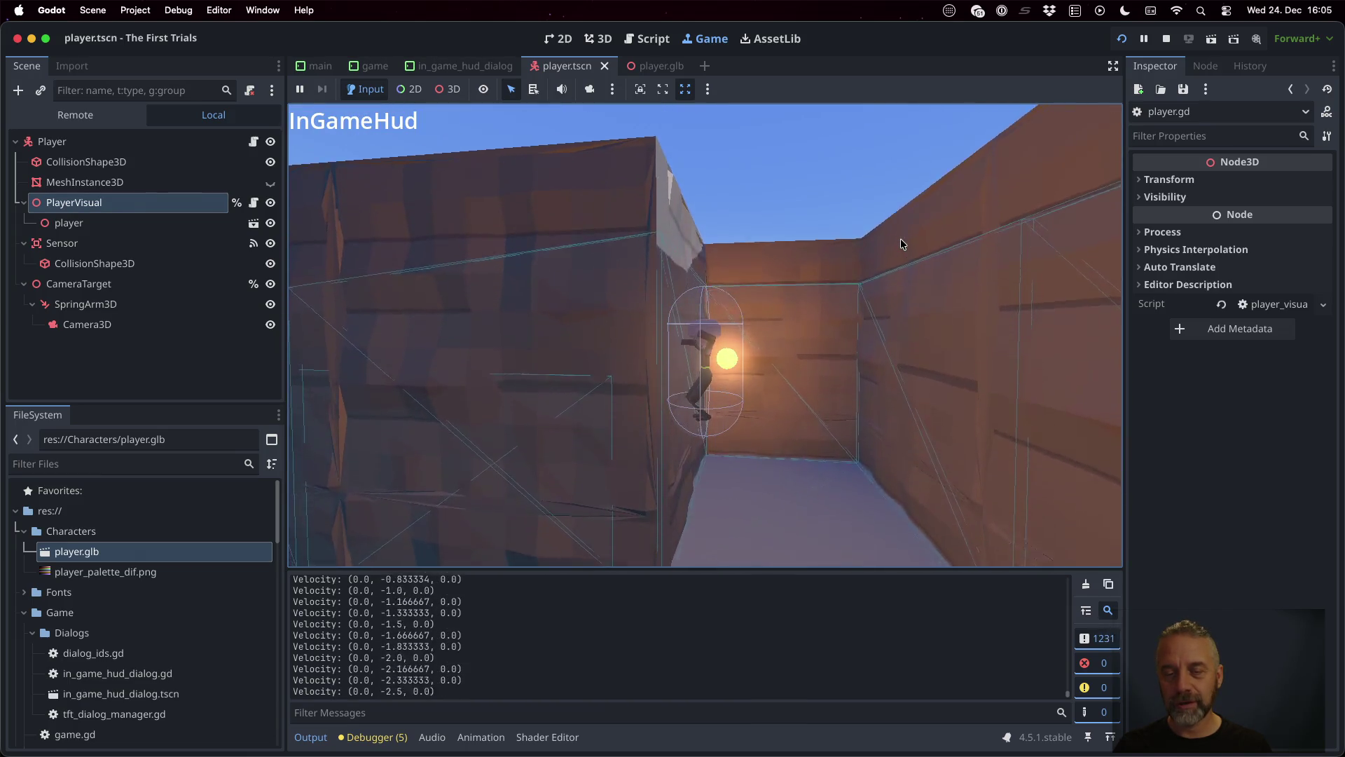
{"action": "key", "text": "space"}
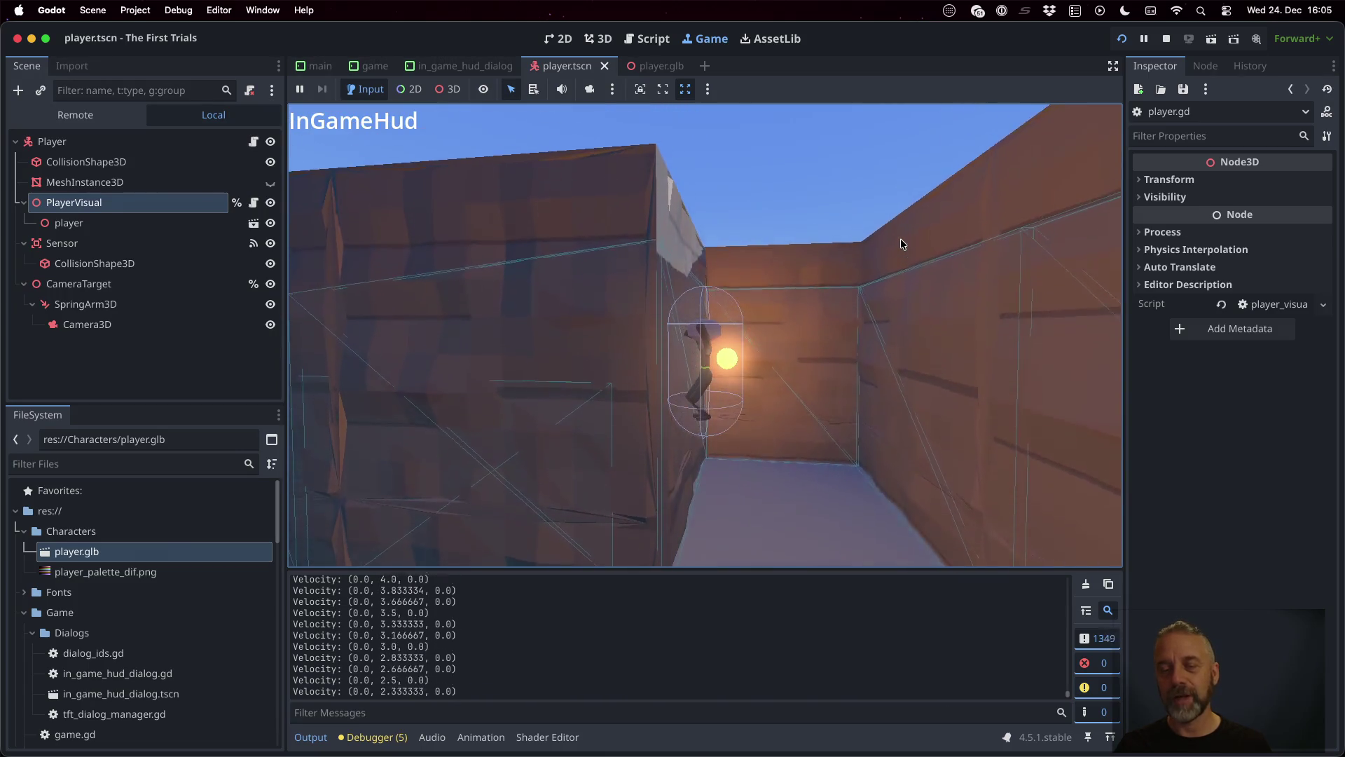
{"action": "key", "text": "space"}
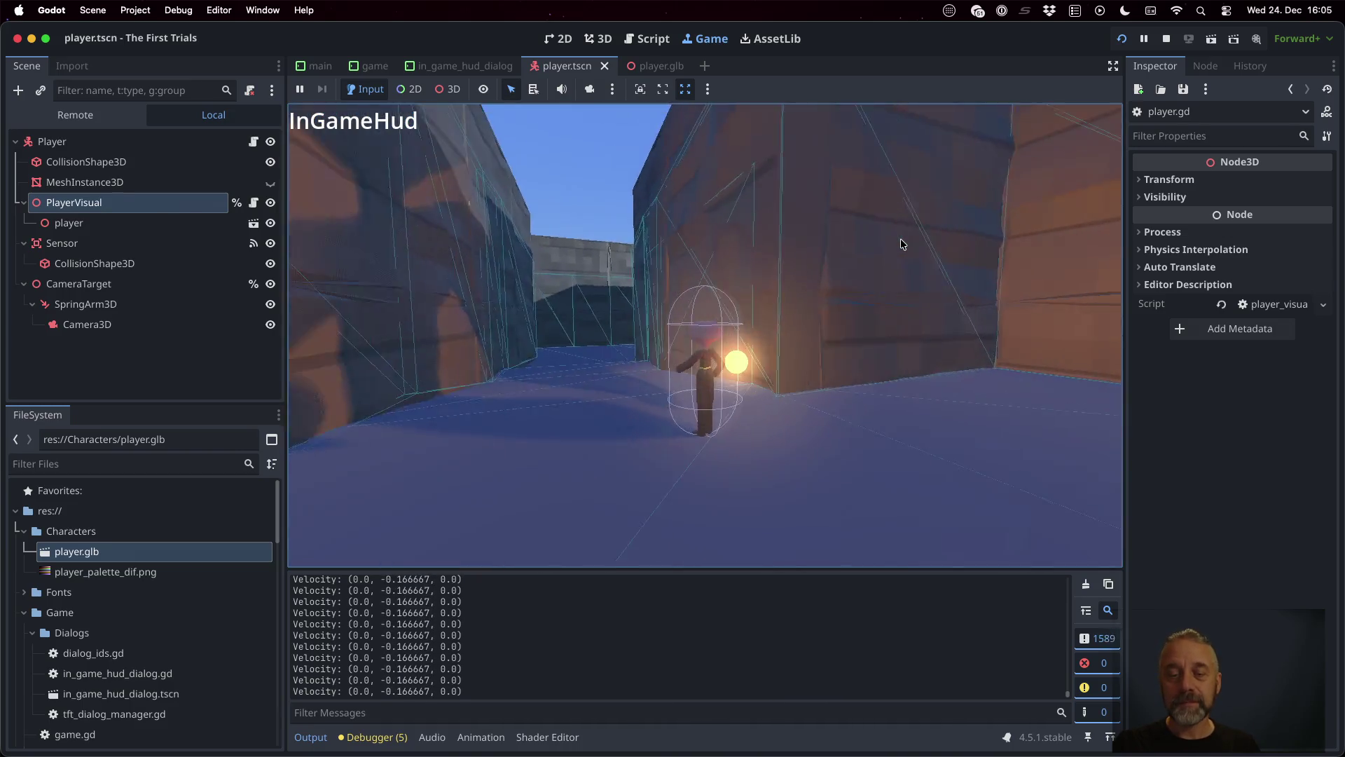
{"action": "key", "text": "w"}
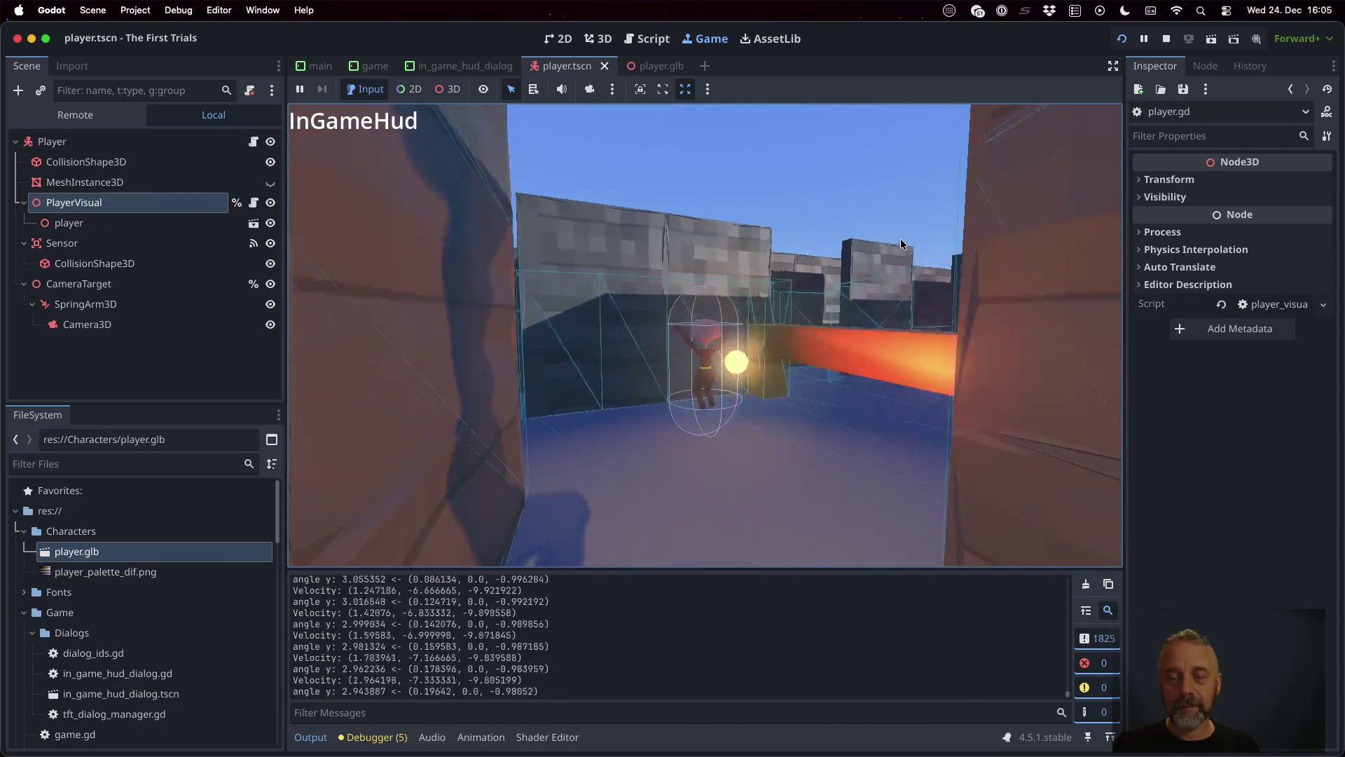
{"action": "key", "text": "d"}
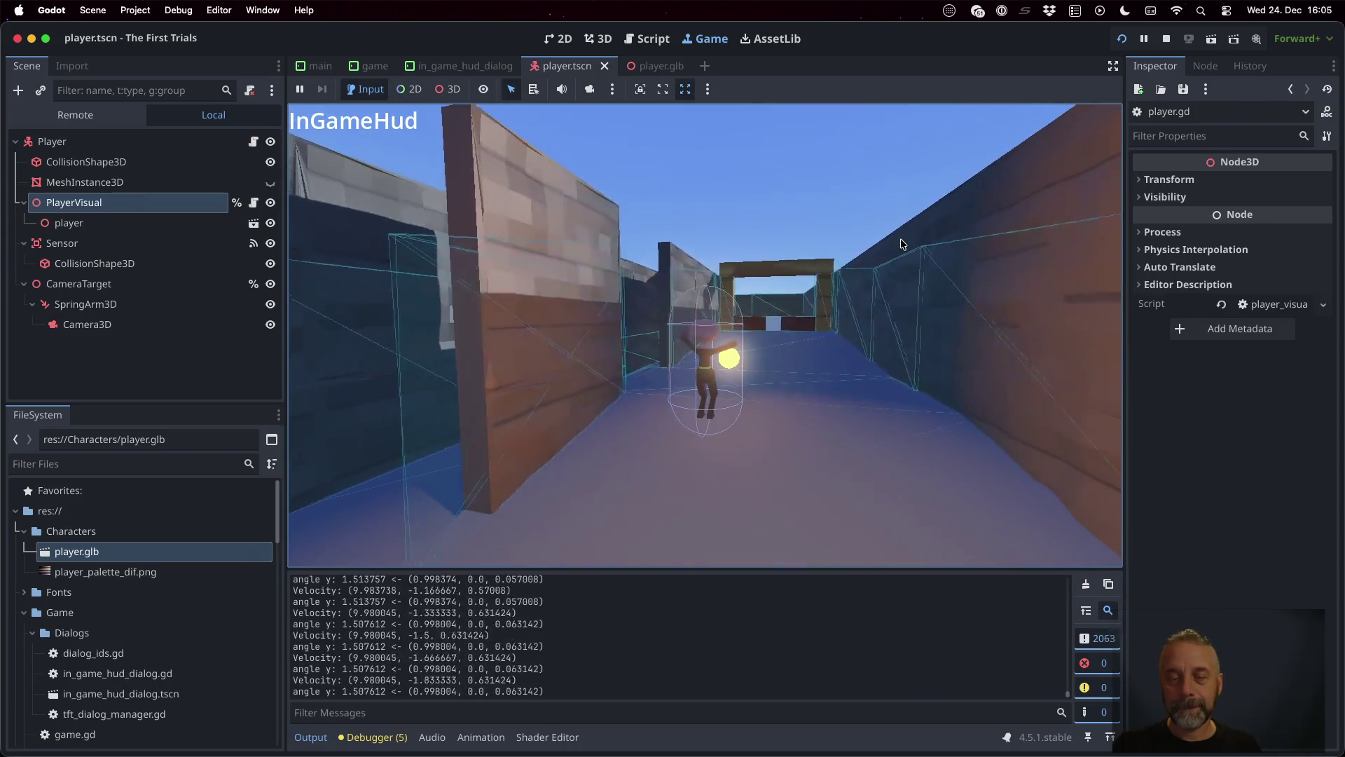
{"action": "key", "text": "space"}
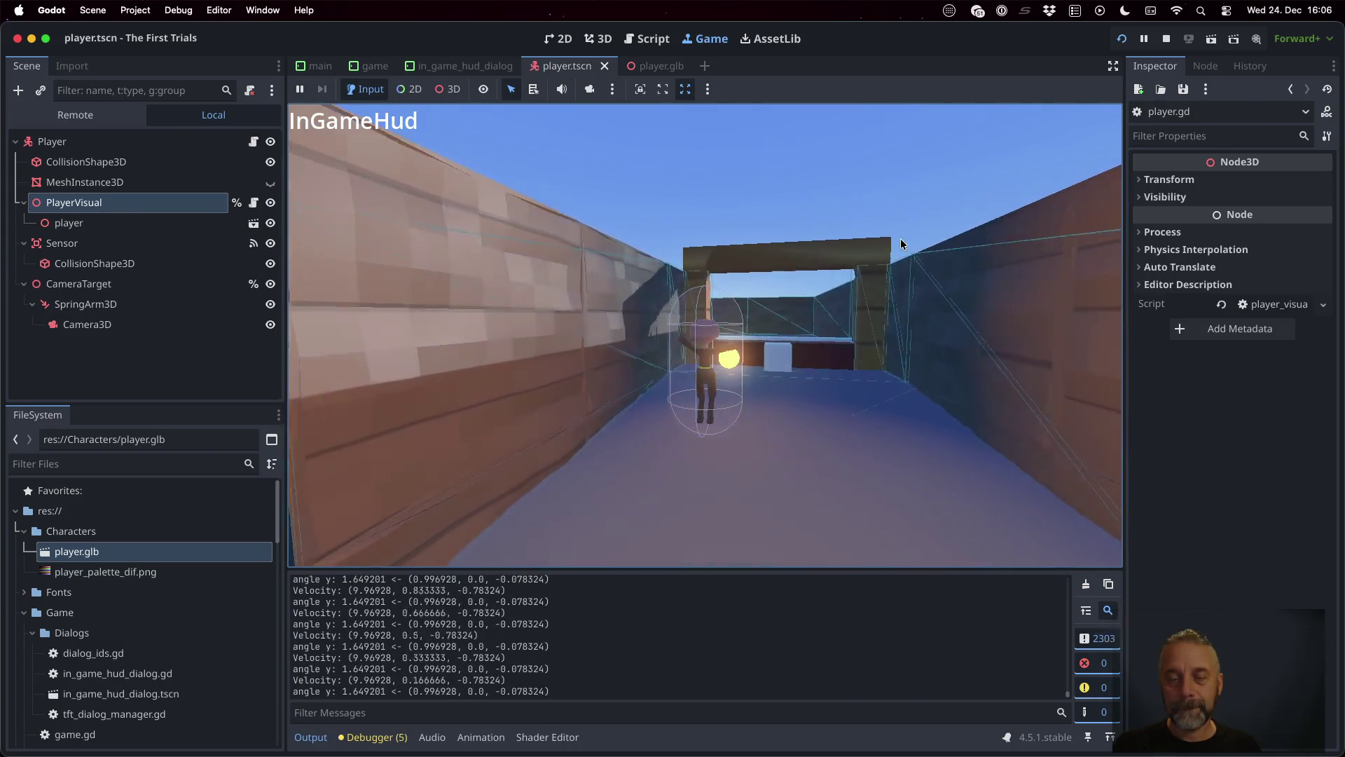
Step: Run off a ledge to trigger the fall, jump through the archway, then stop and relaunch the game
{"action": "key", "text": "space"}
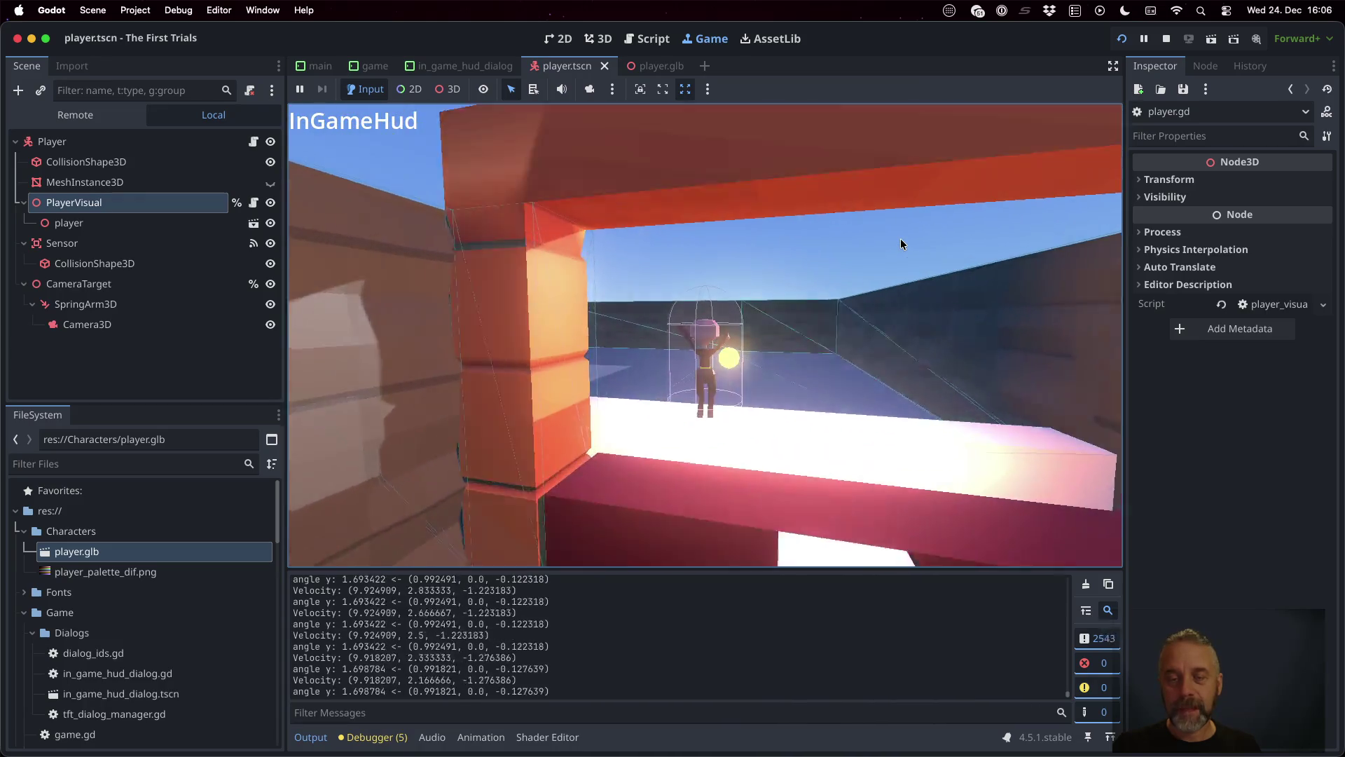
{"action": "key", "text": "d"}
{"action": "key", "text": "space"}
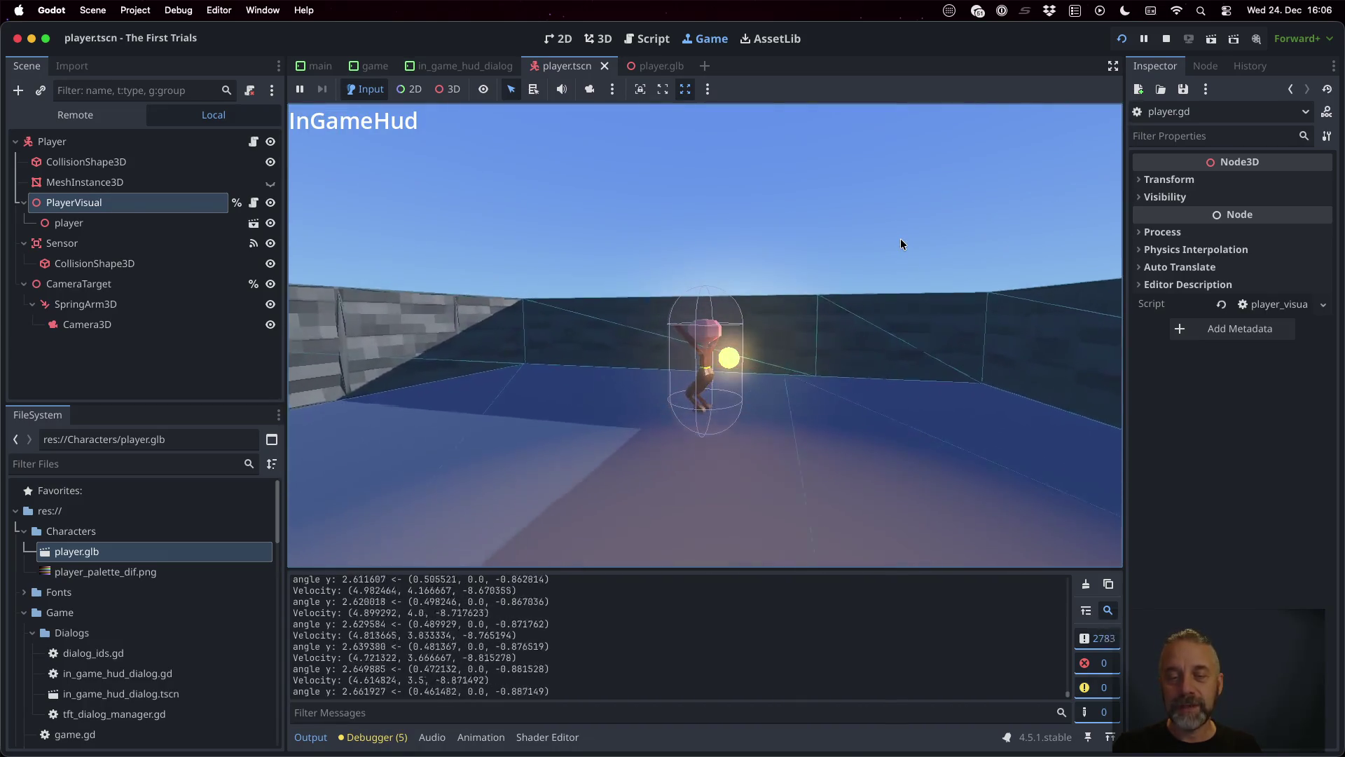
{"action": "key", "text": "space"}
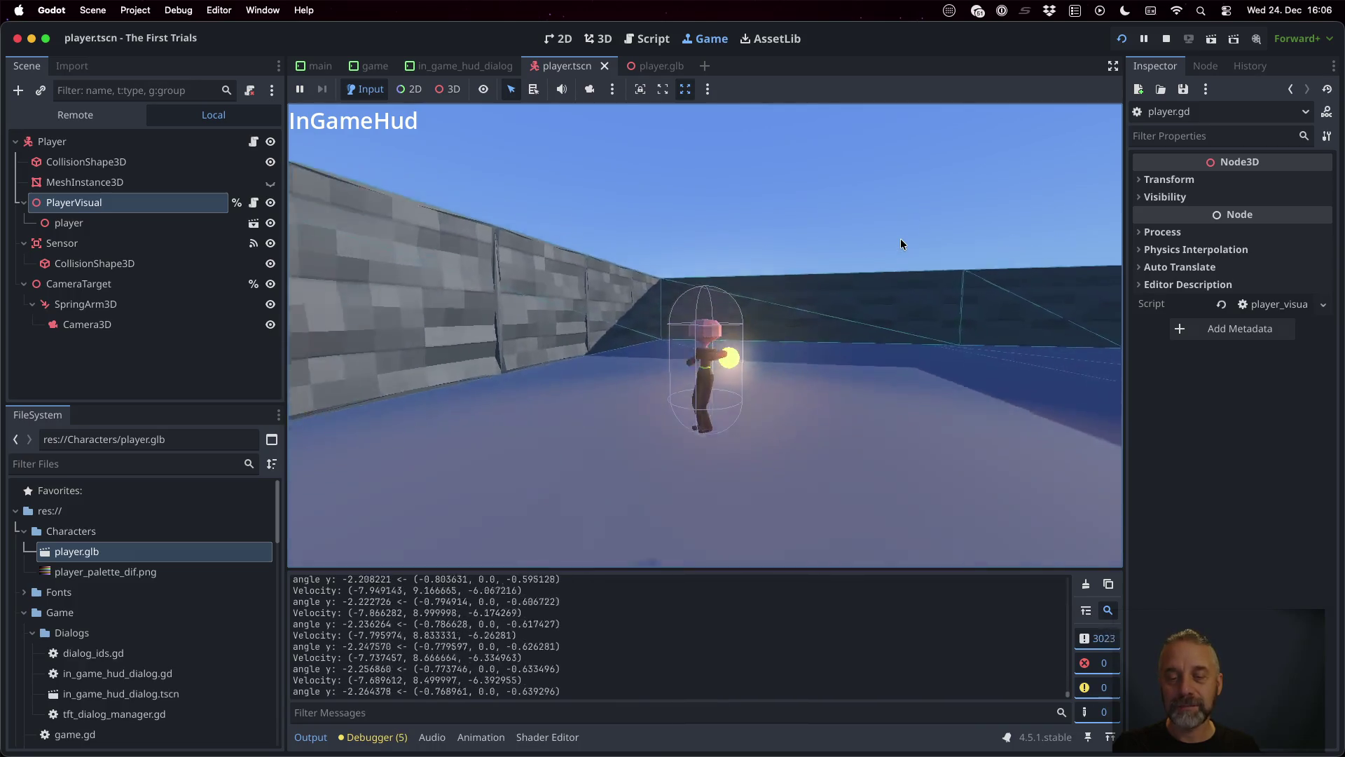
{"action": "key", "text": "d"}
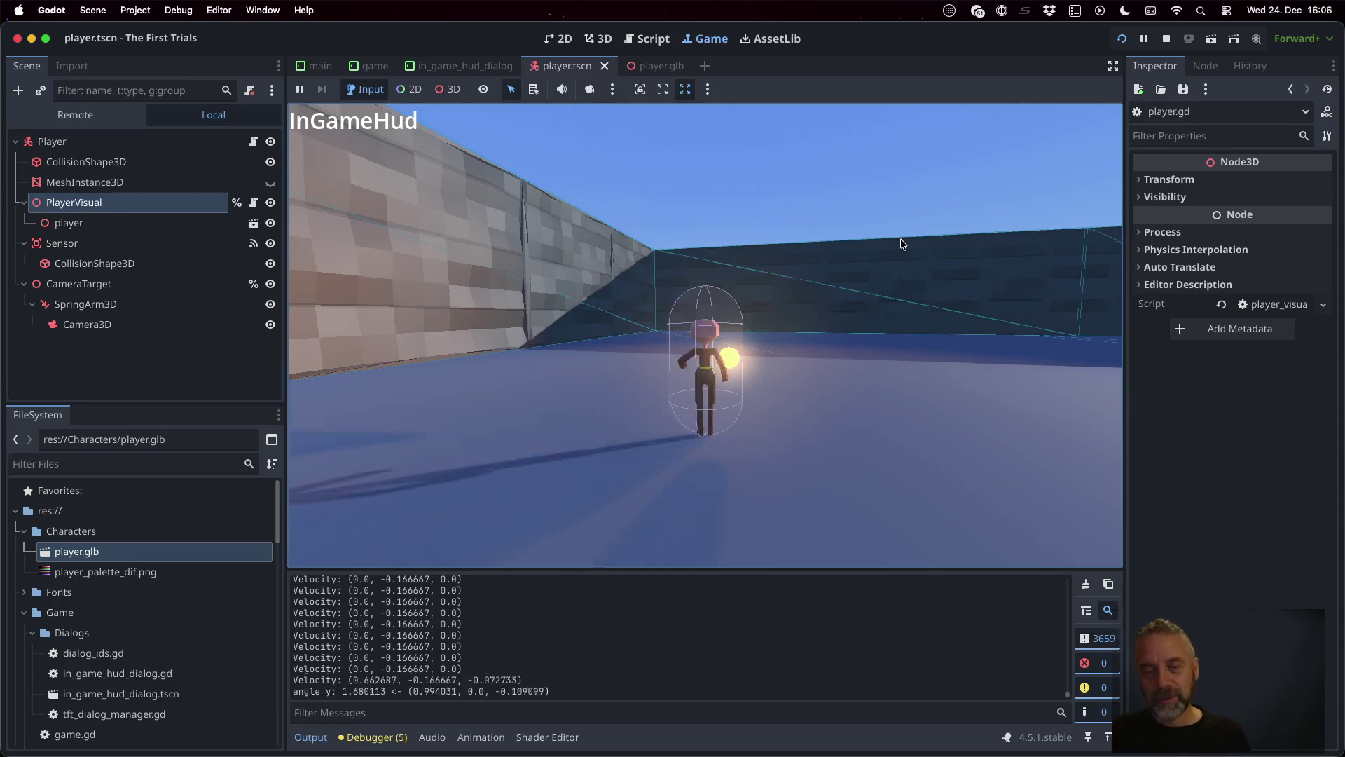
{"action": "key", "text": "s"}
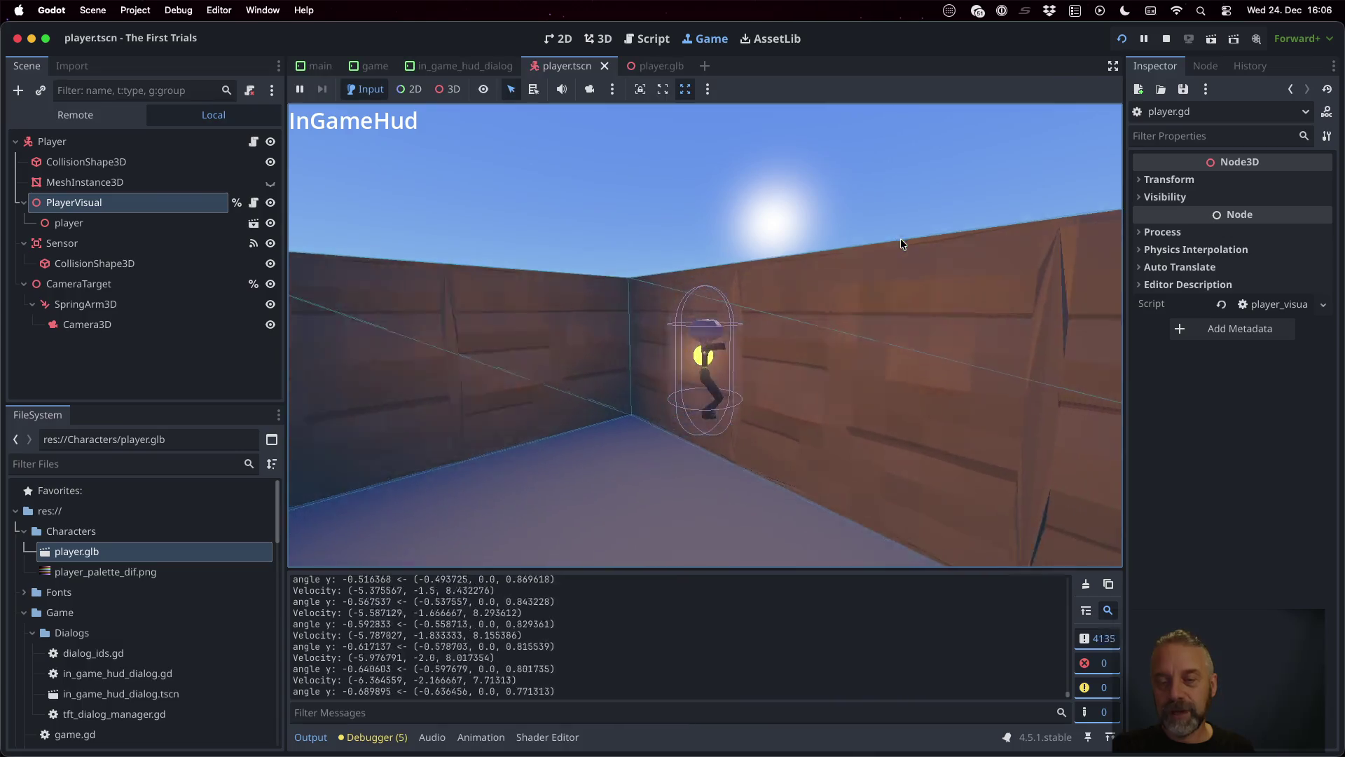
{"action": "key", "text": "space"}
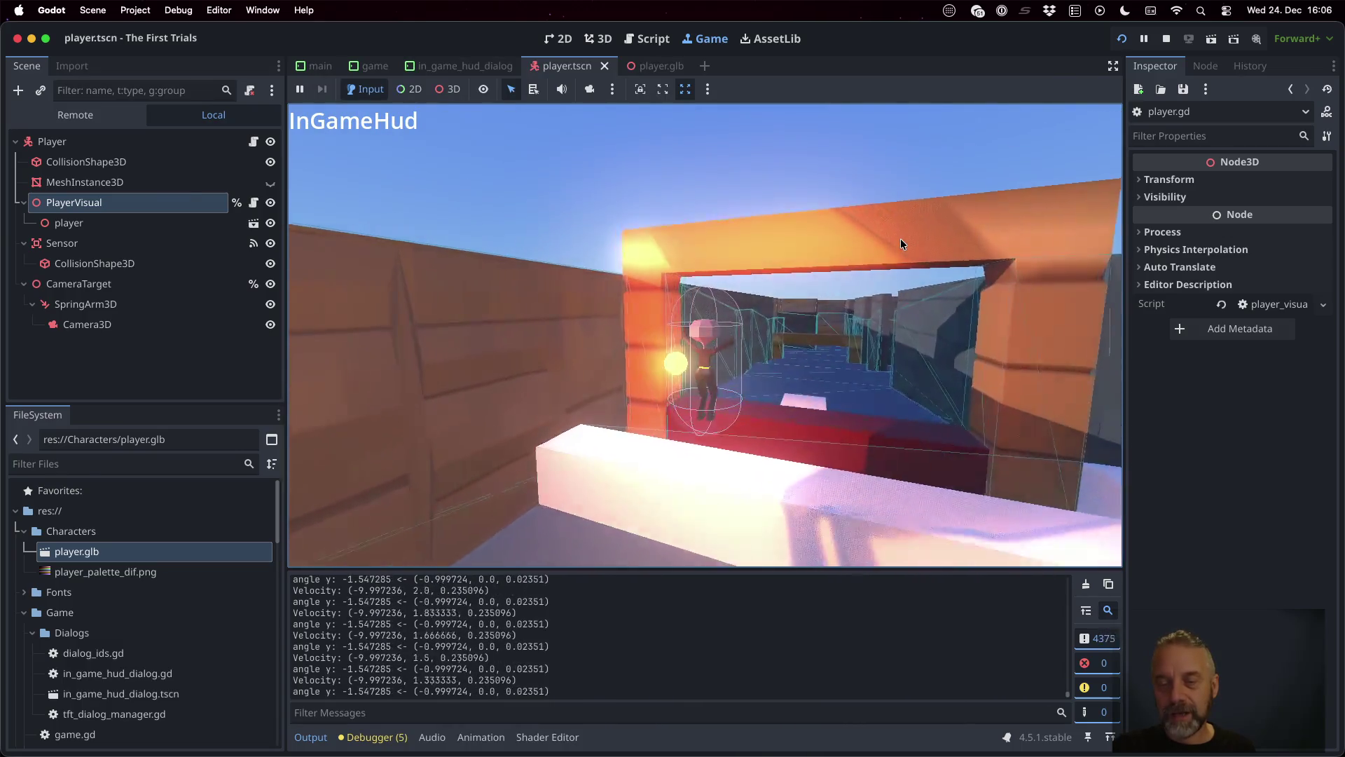
{"action": "key", "text": "space"}
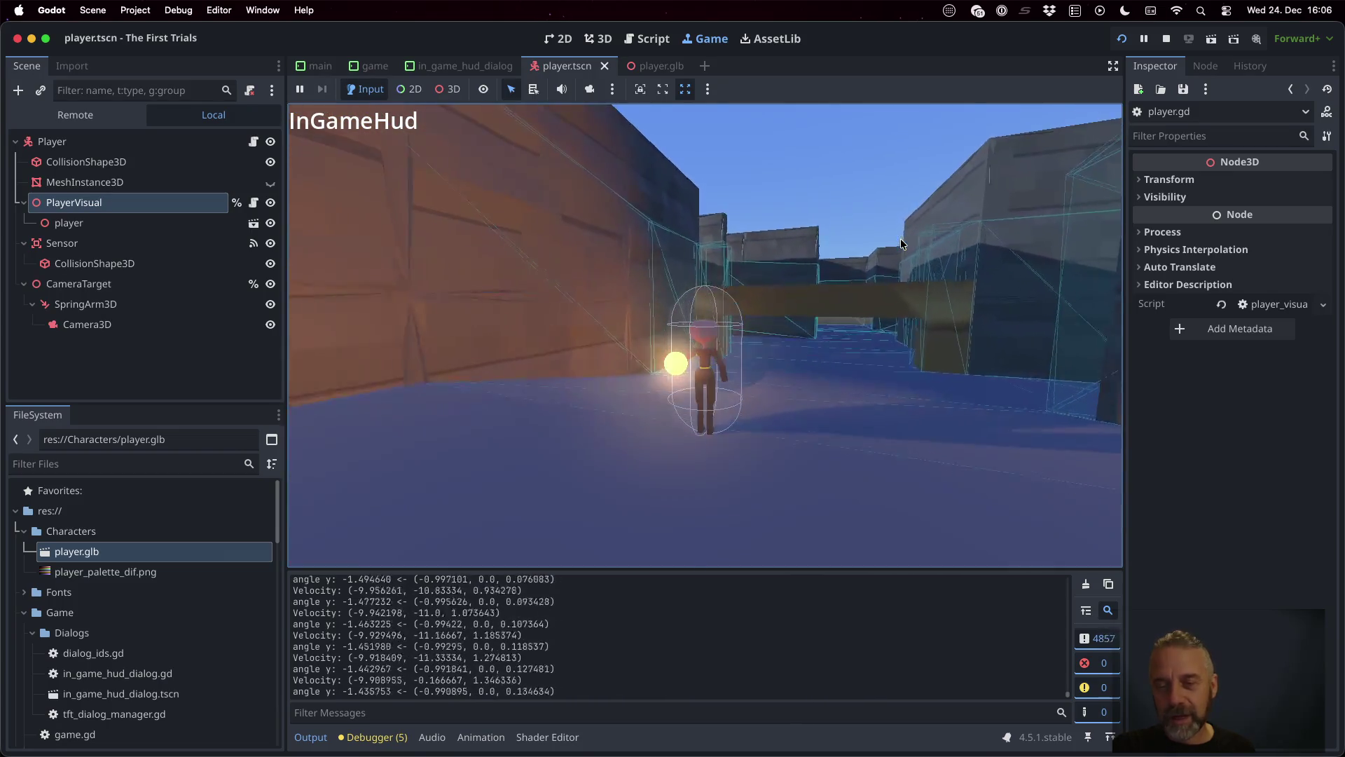
{"action": "key", "text": "space"}
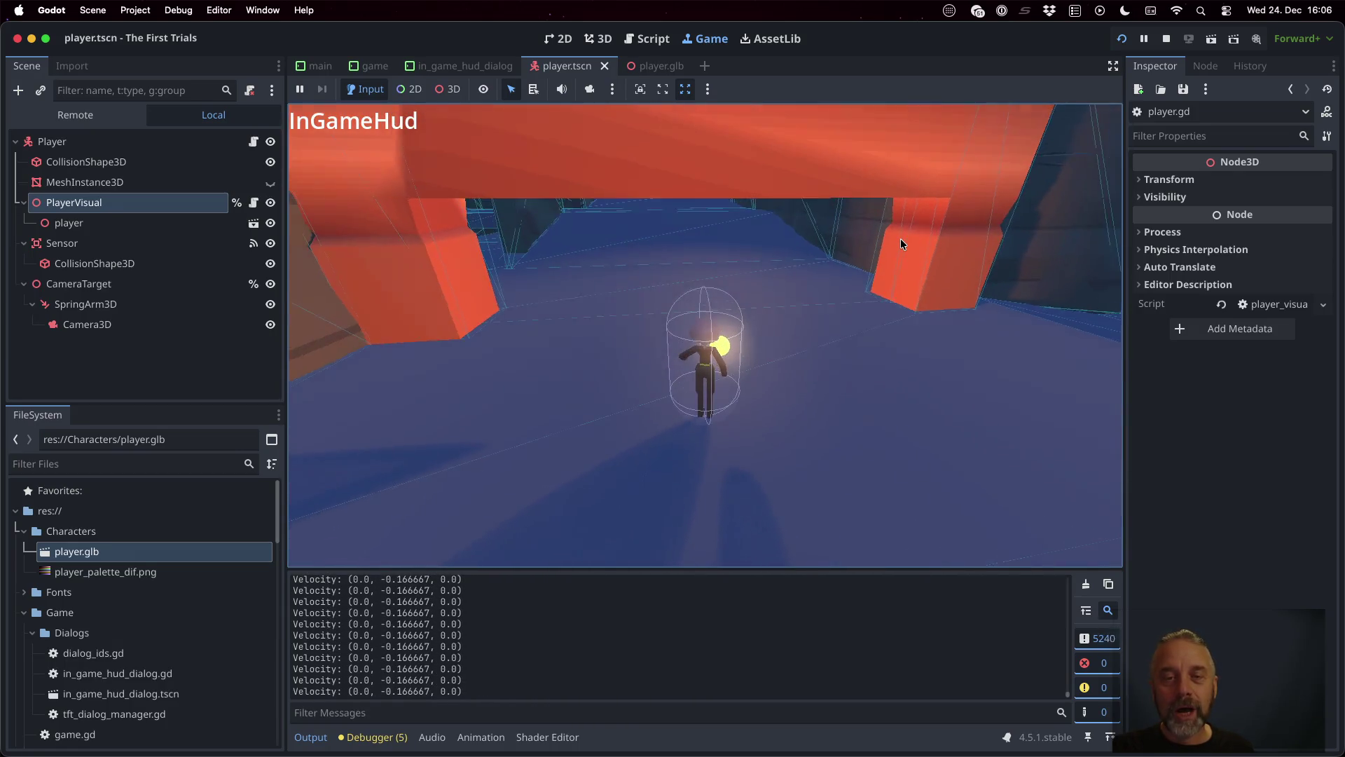
{"action": "key", "text": "d"}
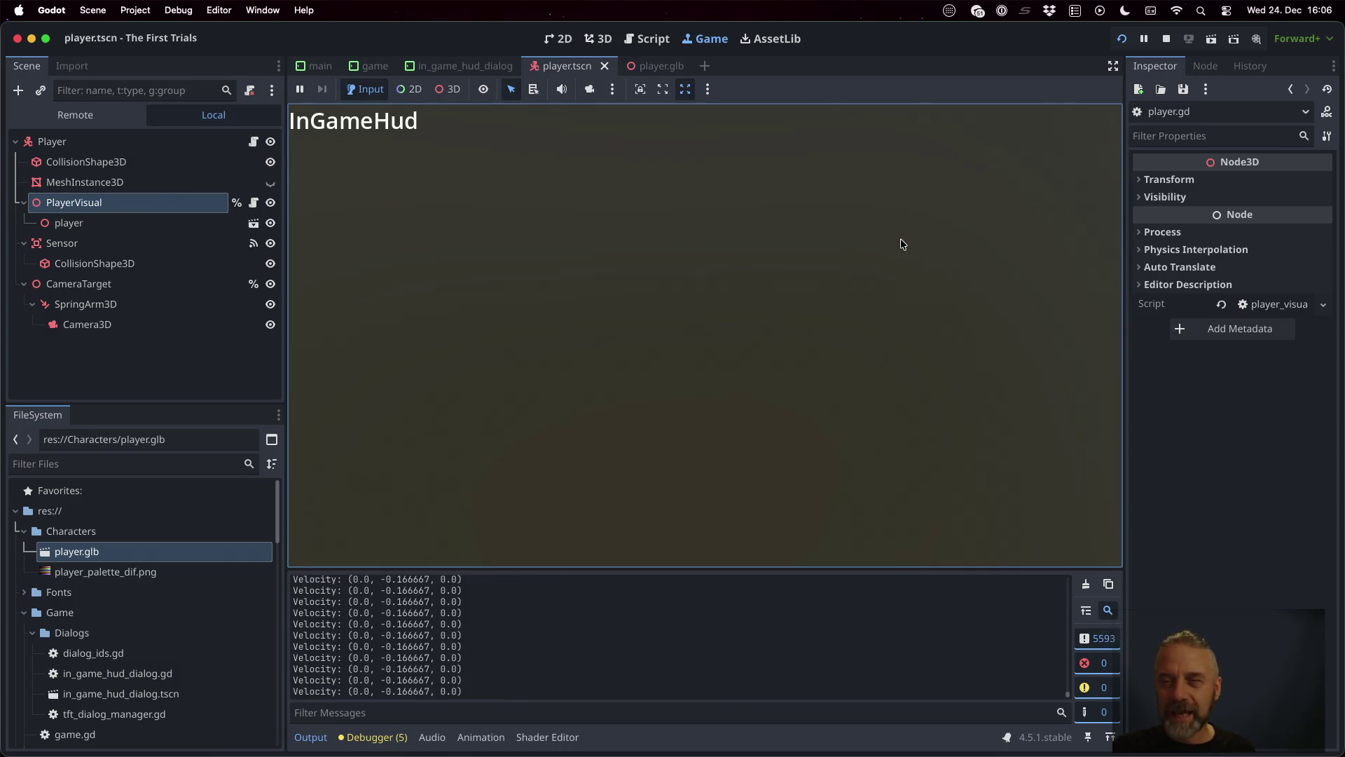
{"action": "left_click", "coordinate": [1167, 40]}
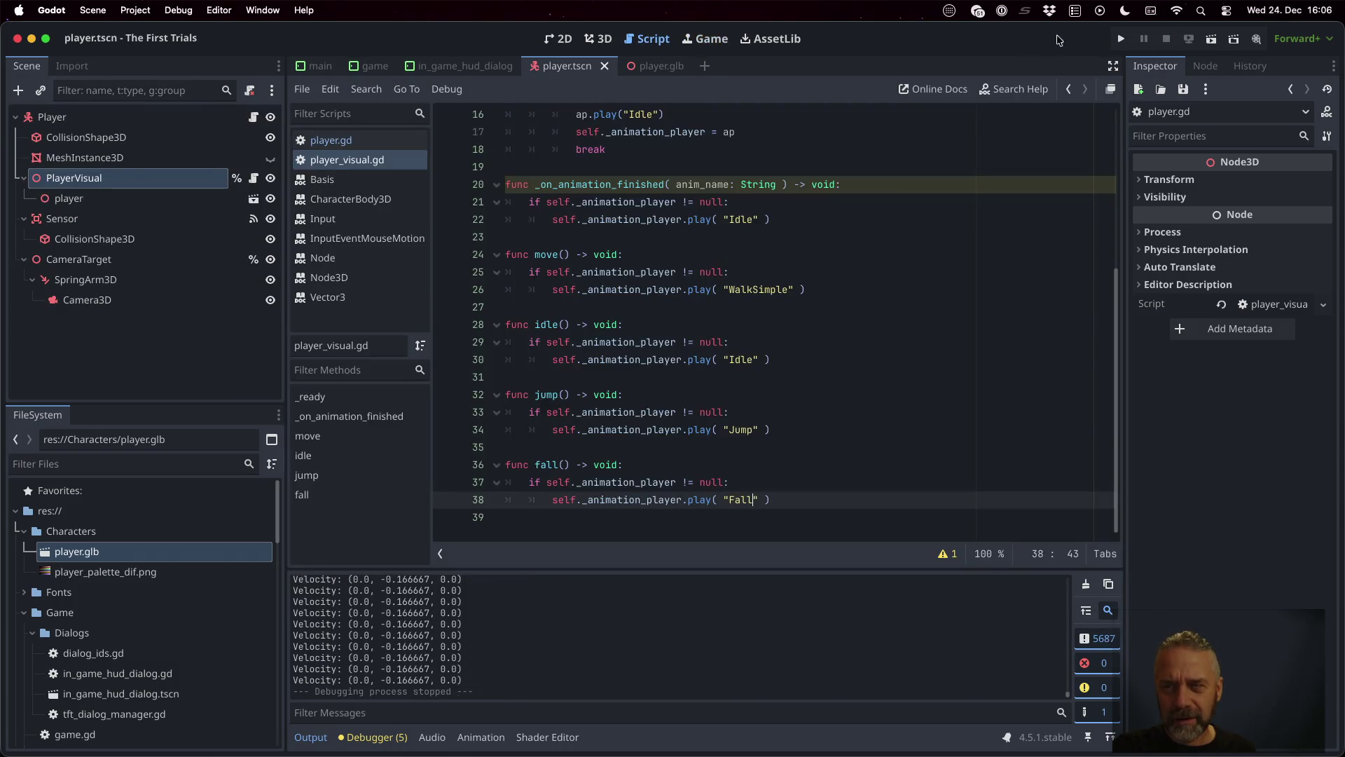
{"action": "left_click", "coordinate": [1120, 40]}
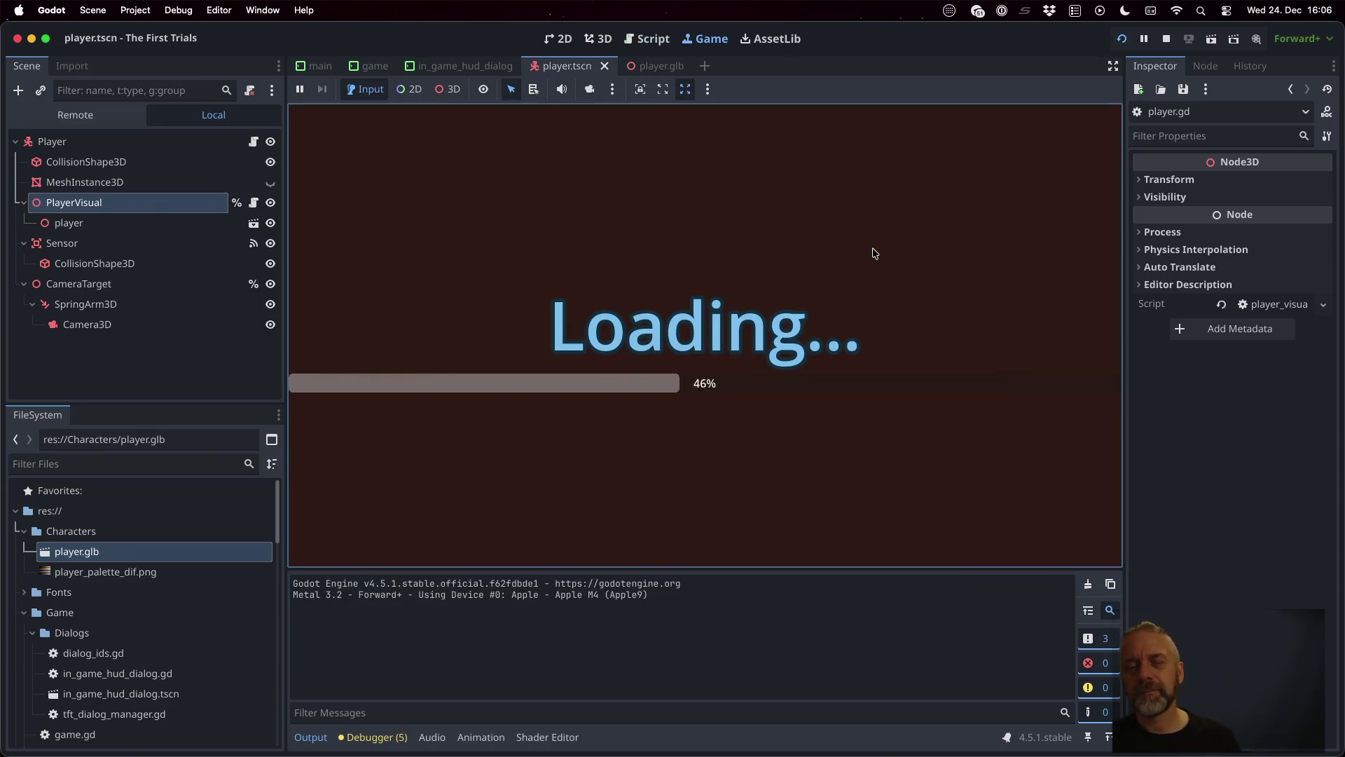
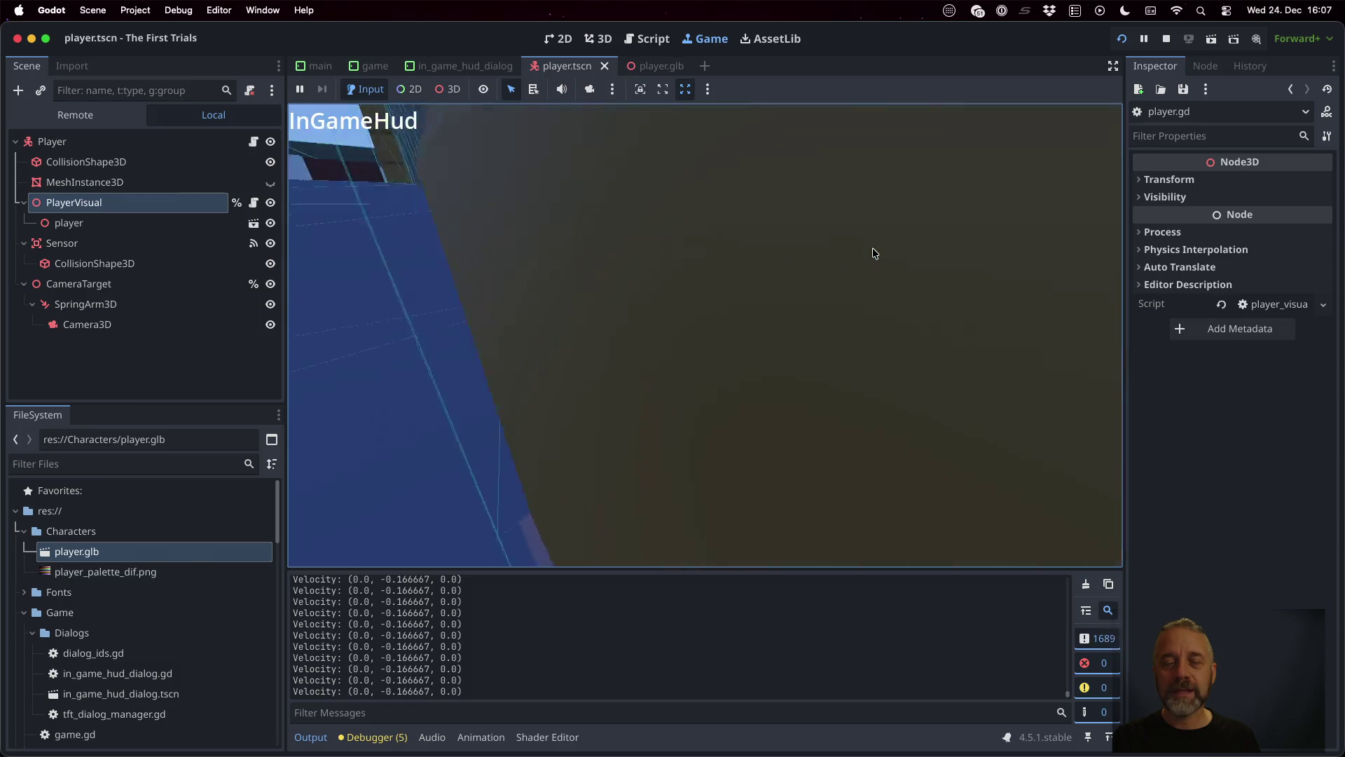
Step: Stop the running Godot game test and bring the Blender window back to the front
{"action": "left_click", "coordinate": [1167, 39]}
{"action": "key", "text": "super+Tab"}
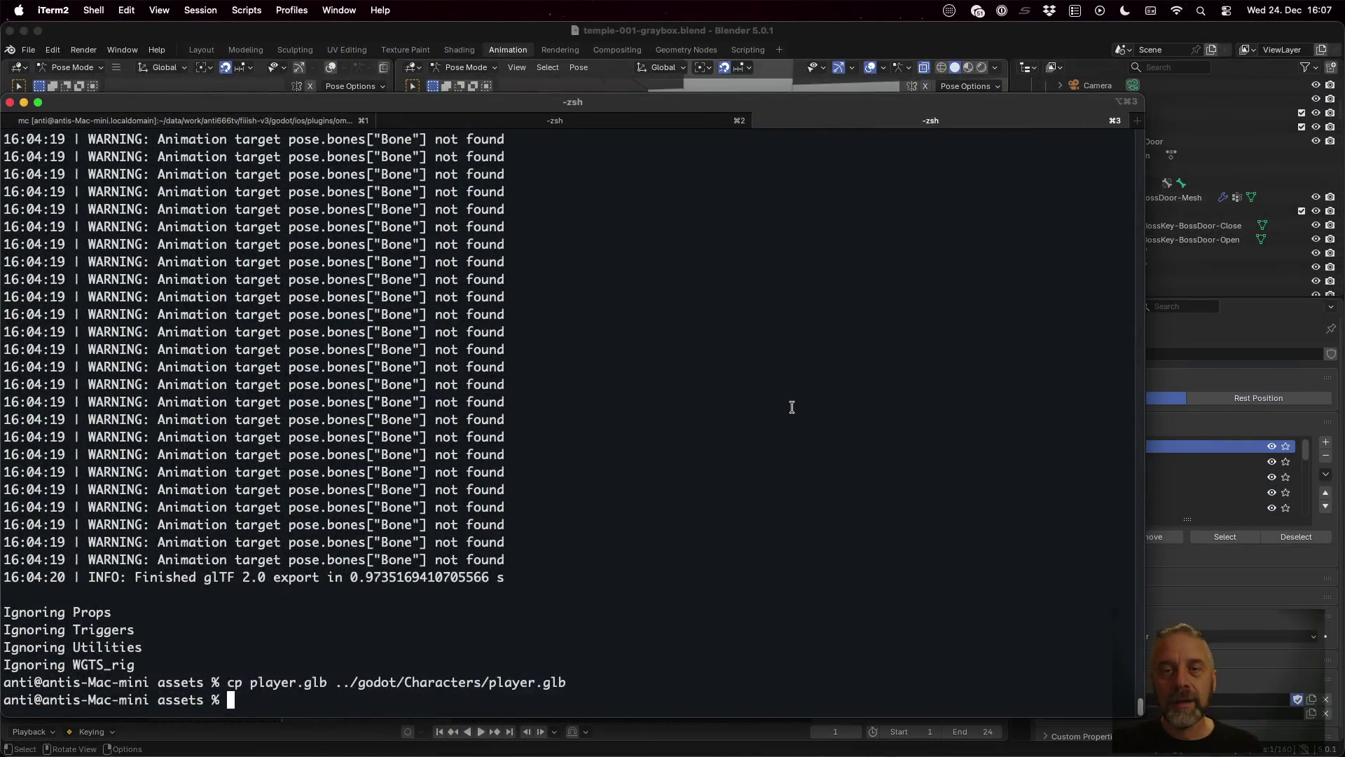
{"action": "left_click", "coordinate": [802, 36]}
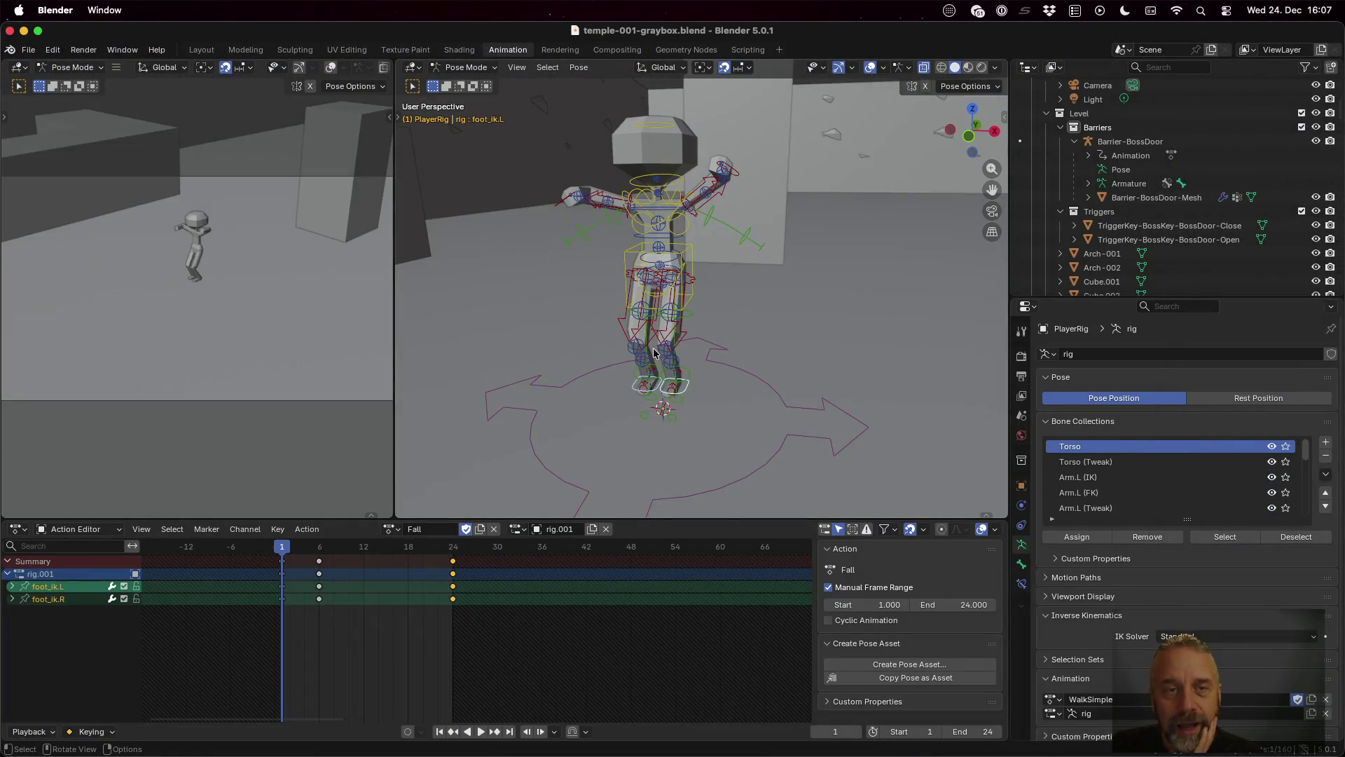
Step: Switch to the Modeling workspace with X-Ray off and plain Solid shading
{"action": "left_click", "coordinate": [240, 51]}
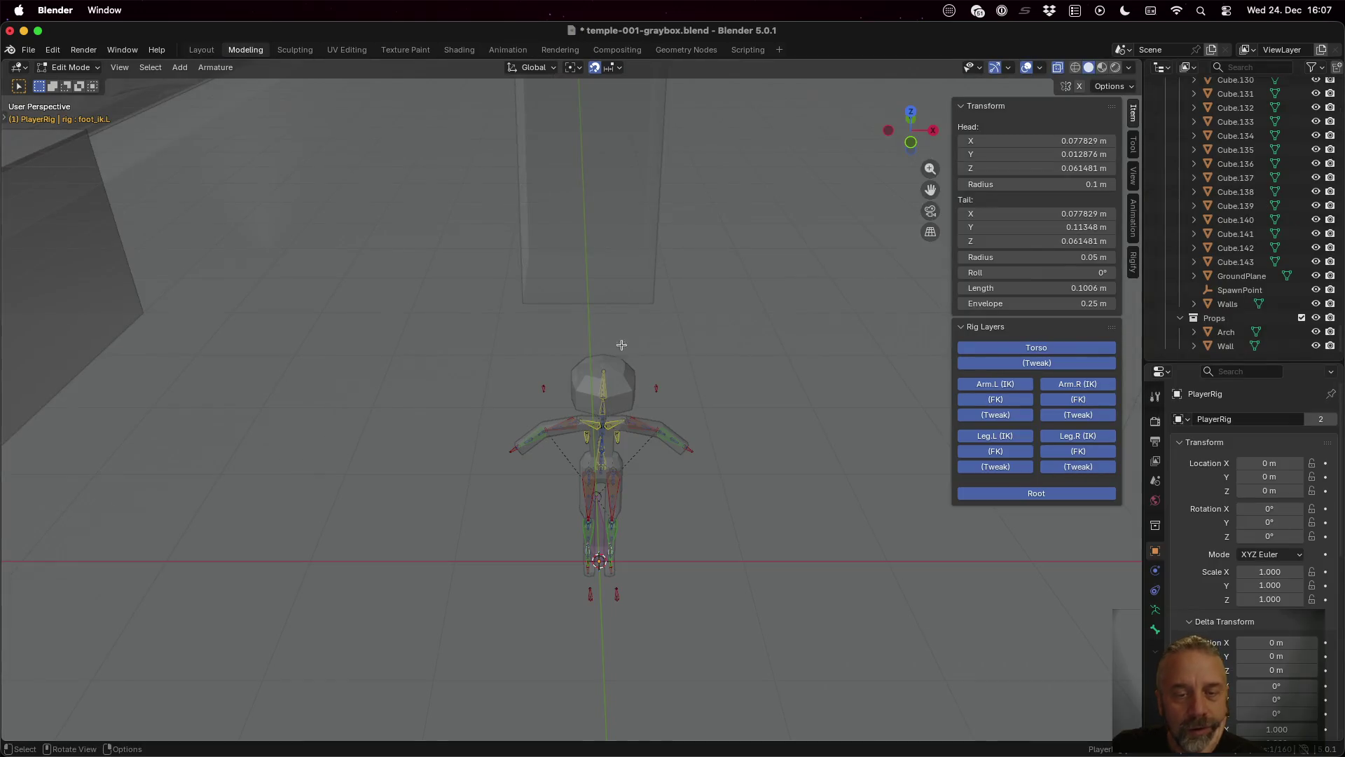
{"action": "scroll", "coordinate": [630, 361], "scroll_direction": "down", "scroll_amount": 5}
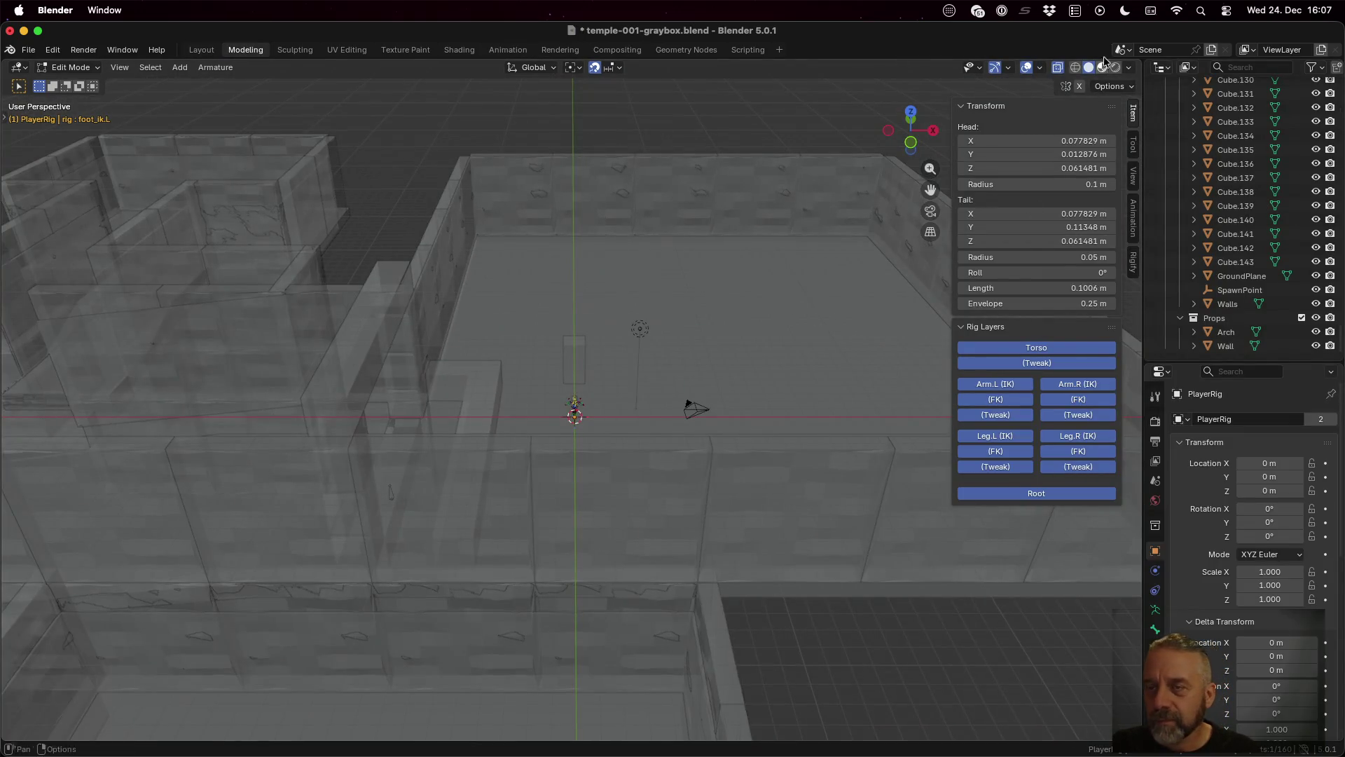
{"action": "left_click", "coordinate": [1057, 68]}
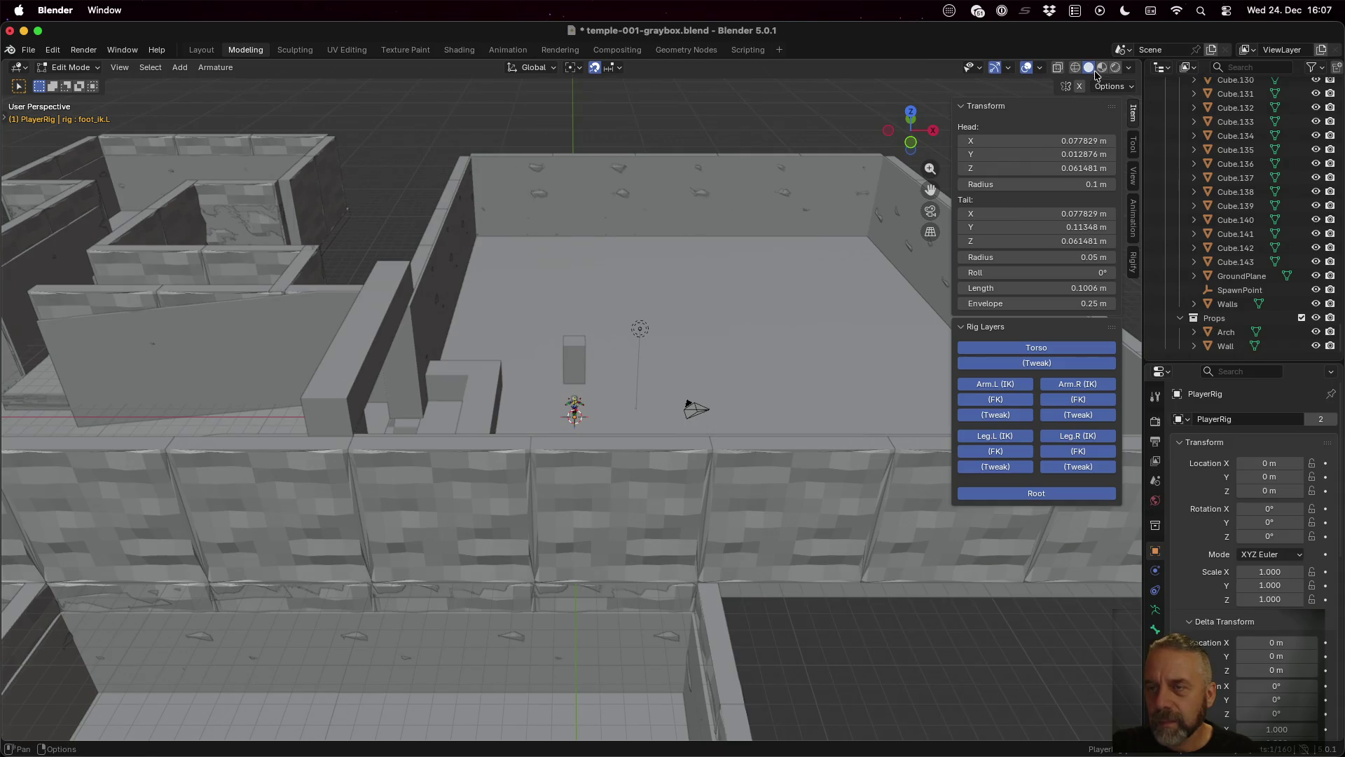
{"action": "left_click", "coordinate": [1103, 68]}
{"action": "left_click", "coordinate": [1077, 68]}
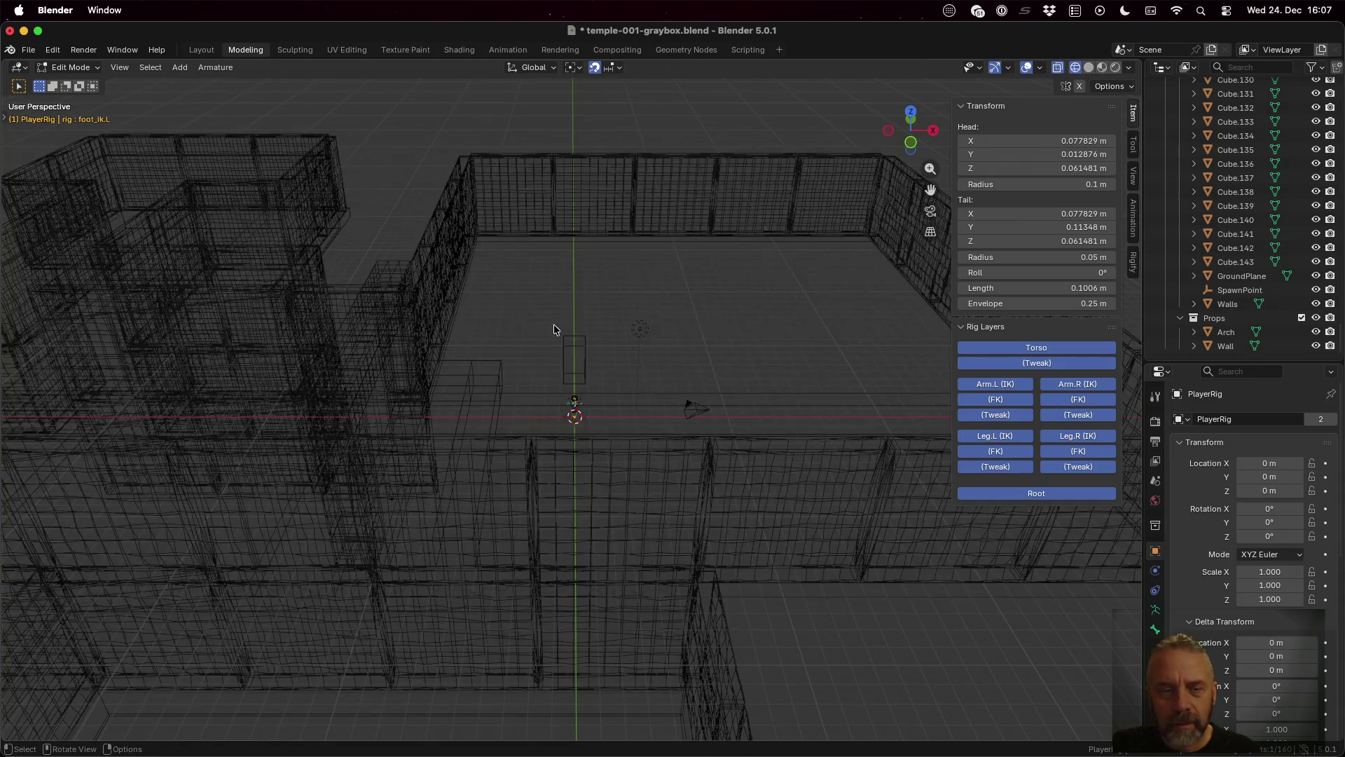
{"action": "left_click", "coordinate": [1089, 68]}
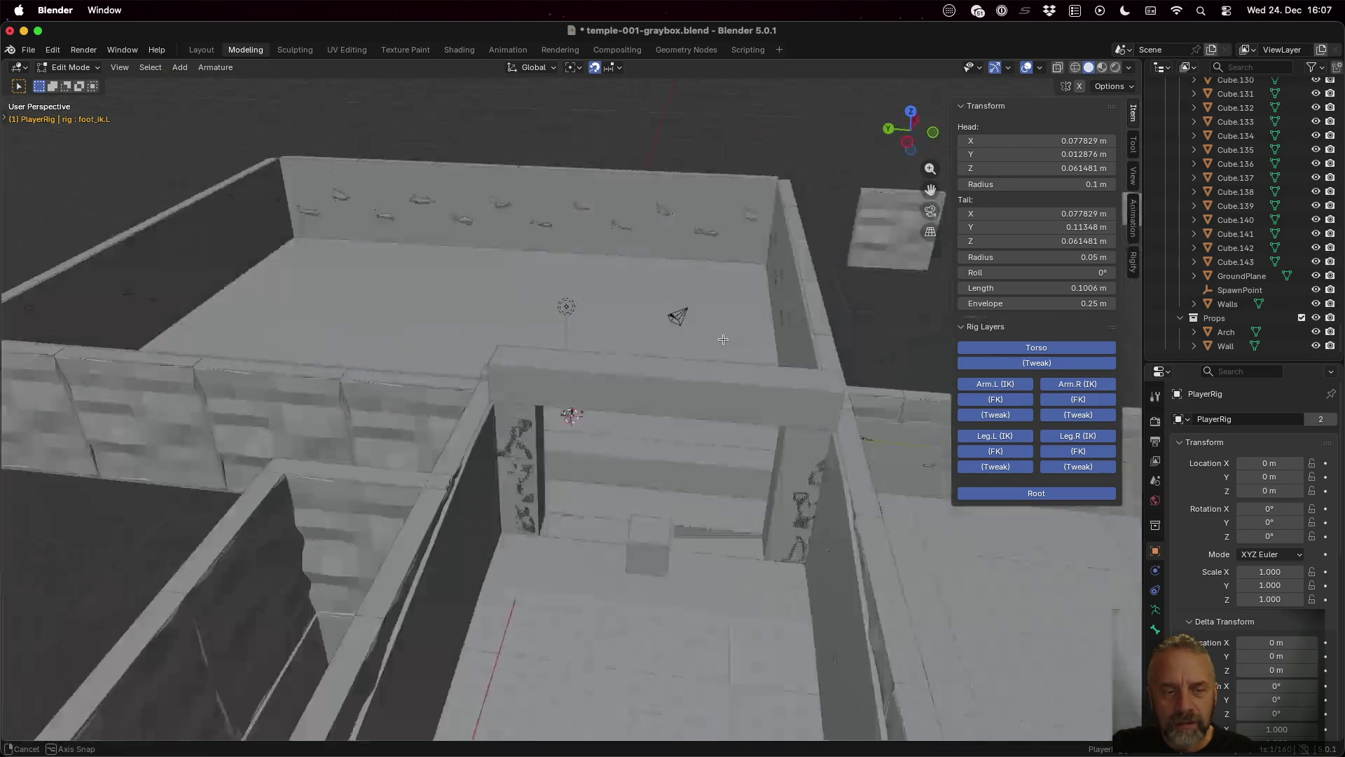
Step: Zoom and orbit the view in on the pillar beside the slanted wall
{"action": "scroll", "coordinate": [720, 381], "scroll_direction": "down", "scroll_amount": 10}
{"action": "scroll", "coordinate": [720, 381], "scroll_direction": "down", "scroll_amount": 5}
{"action": "left_click_drag", "start_coordinate": [718, 649], "coordinate": [582, 361]}
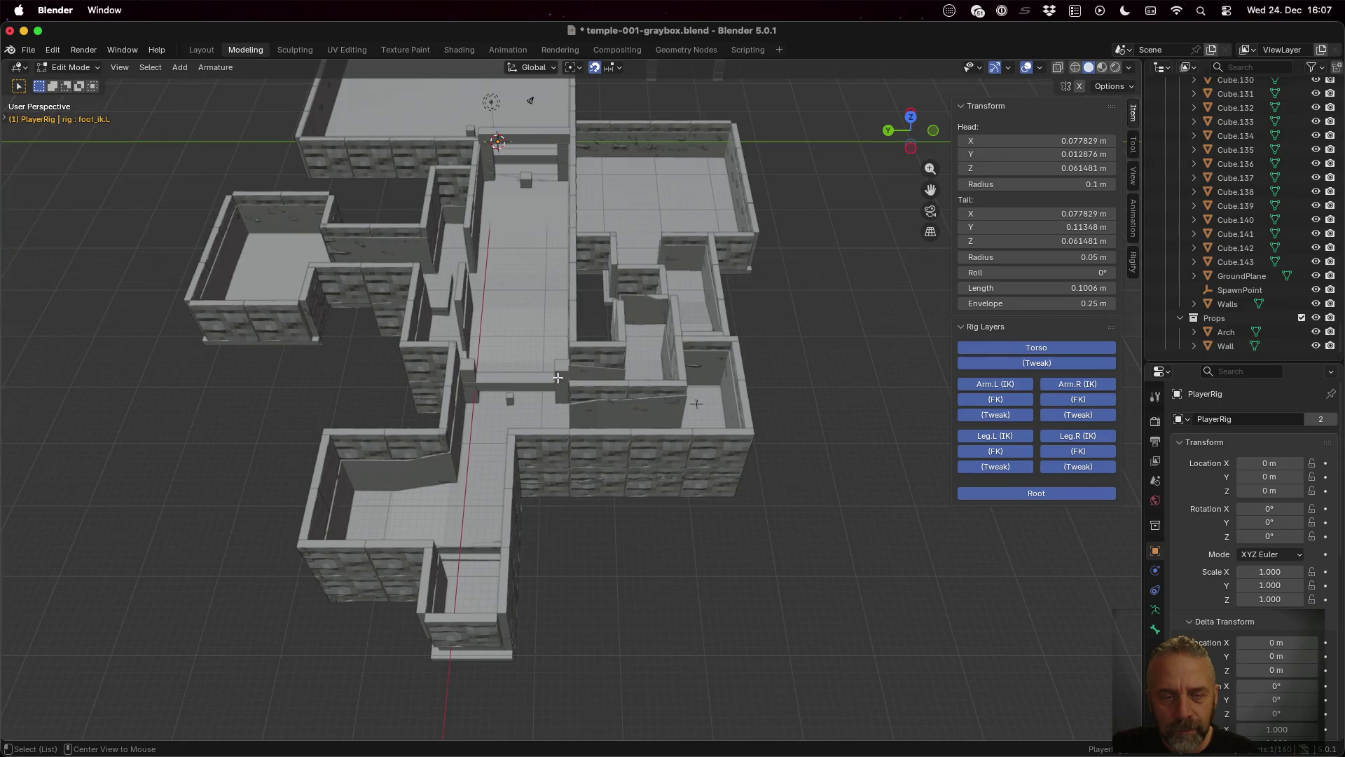
{"action": "scroll", "coordinate": [557, 378], "scroll_direction": "down", "scroll_amount": 5}
{"action": "scroll", "coordinate": [557, 378], "scroll_direction": "up", "scroll_amount": 10}
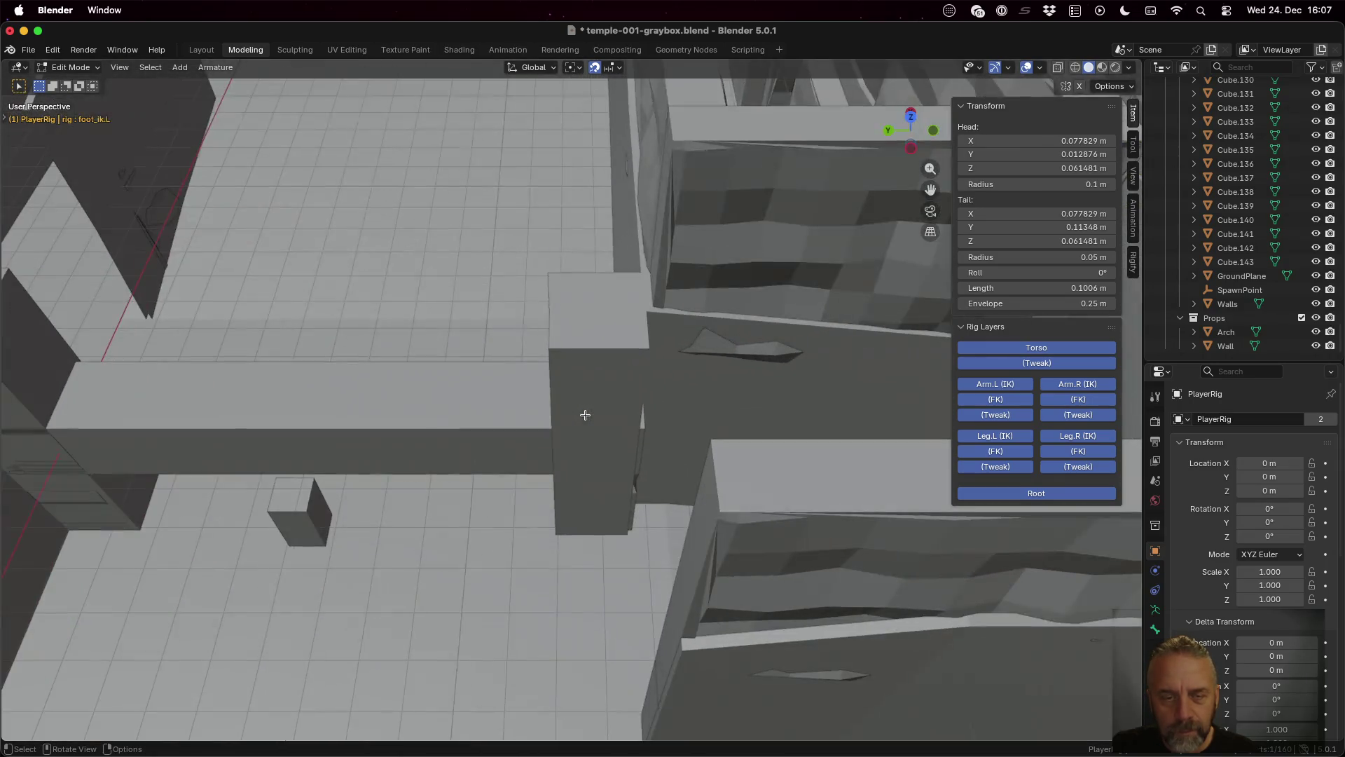
{"action": "mouse_move", "coordinate": [585, 415]}
{"action": "left_mouse_down"}
{"action": "mouse_move", "coordinate": [648, 369]}
{"action": "mouse_move", "coordinate": [635, 405]}
{"action": "mouse_move", "coordinate": [493, 417]}
{"action": "left_mouse_up"}
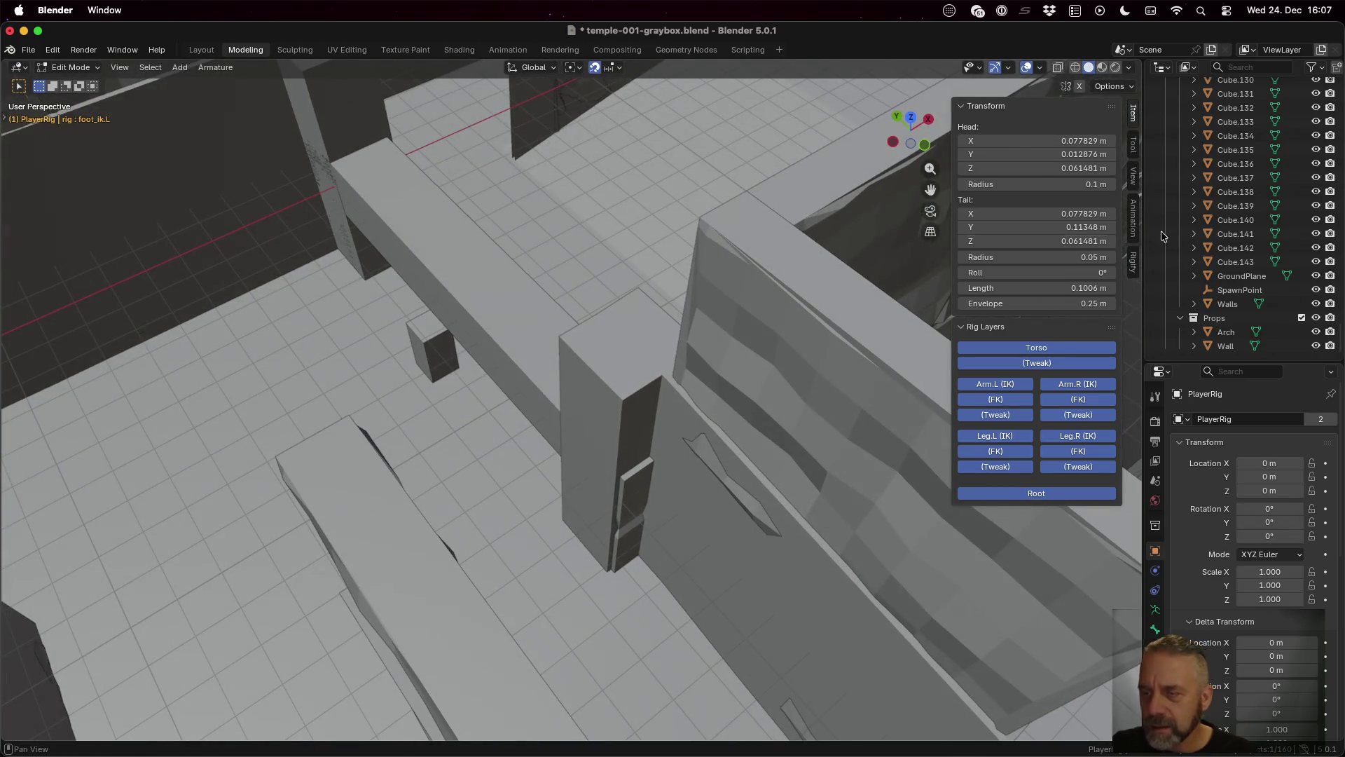
Step: Select the Walls object in the Outliner and switch it into Edit Mode
{"action": "left_click", "coordinate": [1227, 306]}
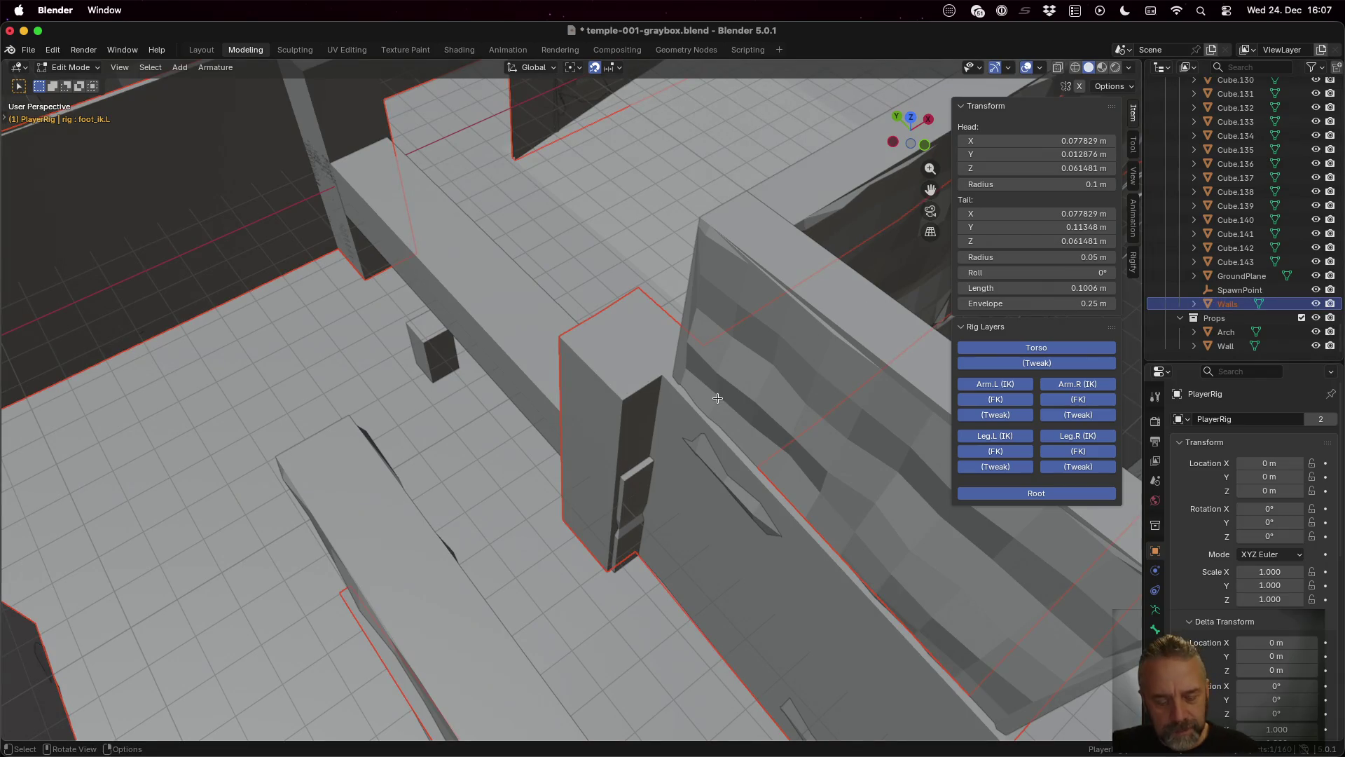
{"action": "key", "text": "Tab"}
{"action": "key", "text": "Tab"}
{"action": "key", "text": "Tab"}
{"action": "key", "text": "Tab"}
{"action": "key", "text": "Tab"}
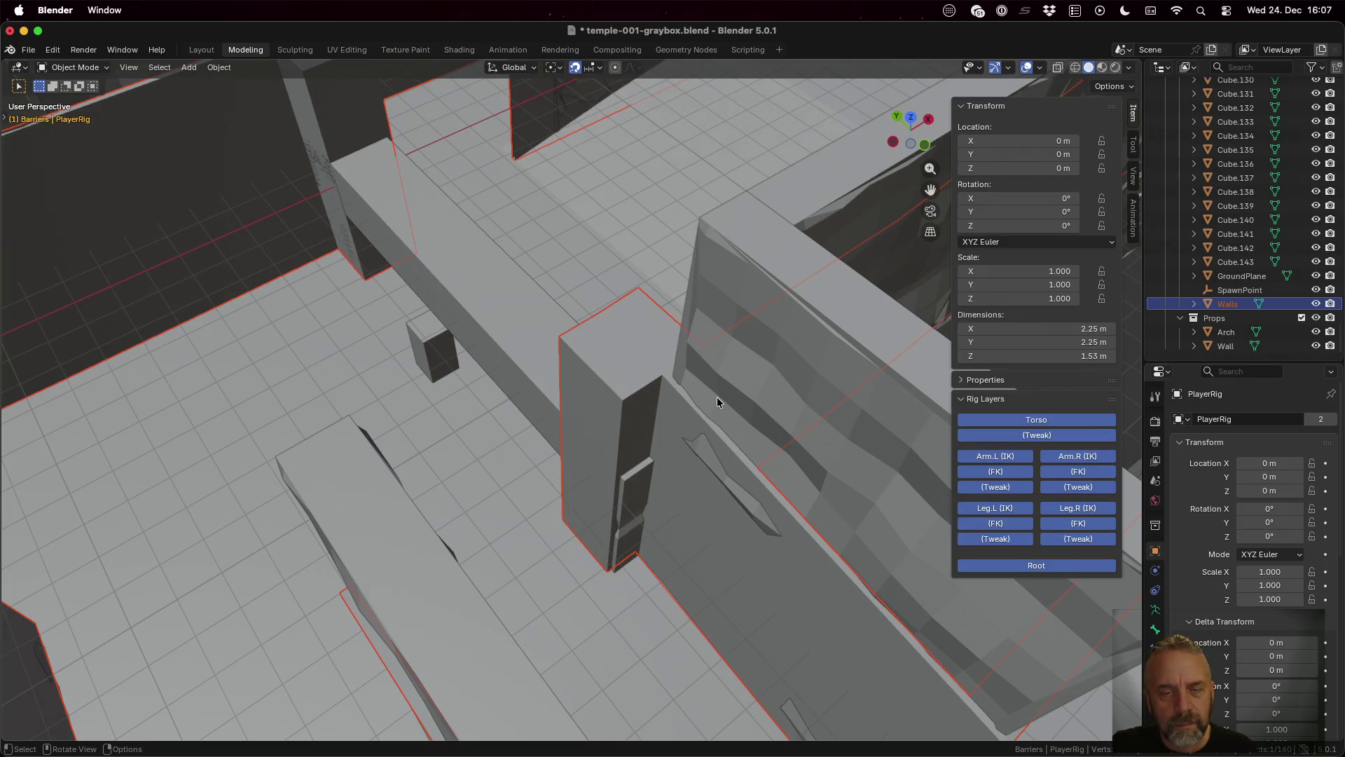
{"action": "key", "text": "Tab"}
{"action": "key", "text": "Tab"}
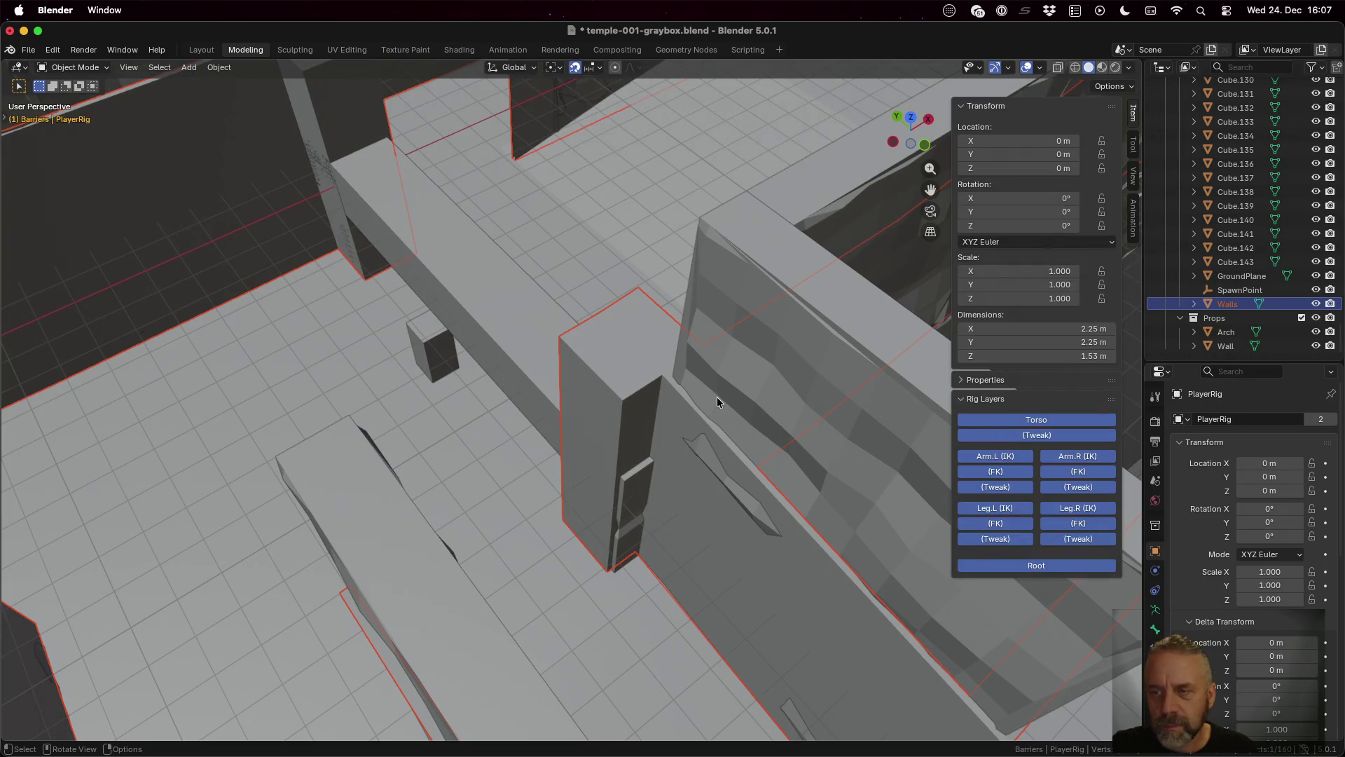
{"action": "left_click", "coordinate": [1227, 303]}
{"action": "key", "text": "Tab"}
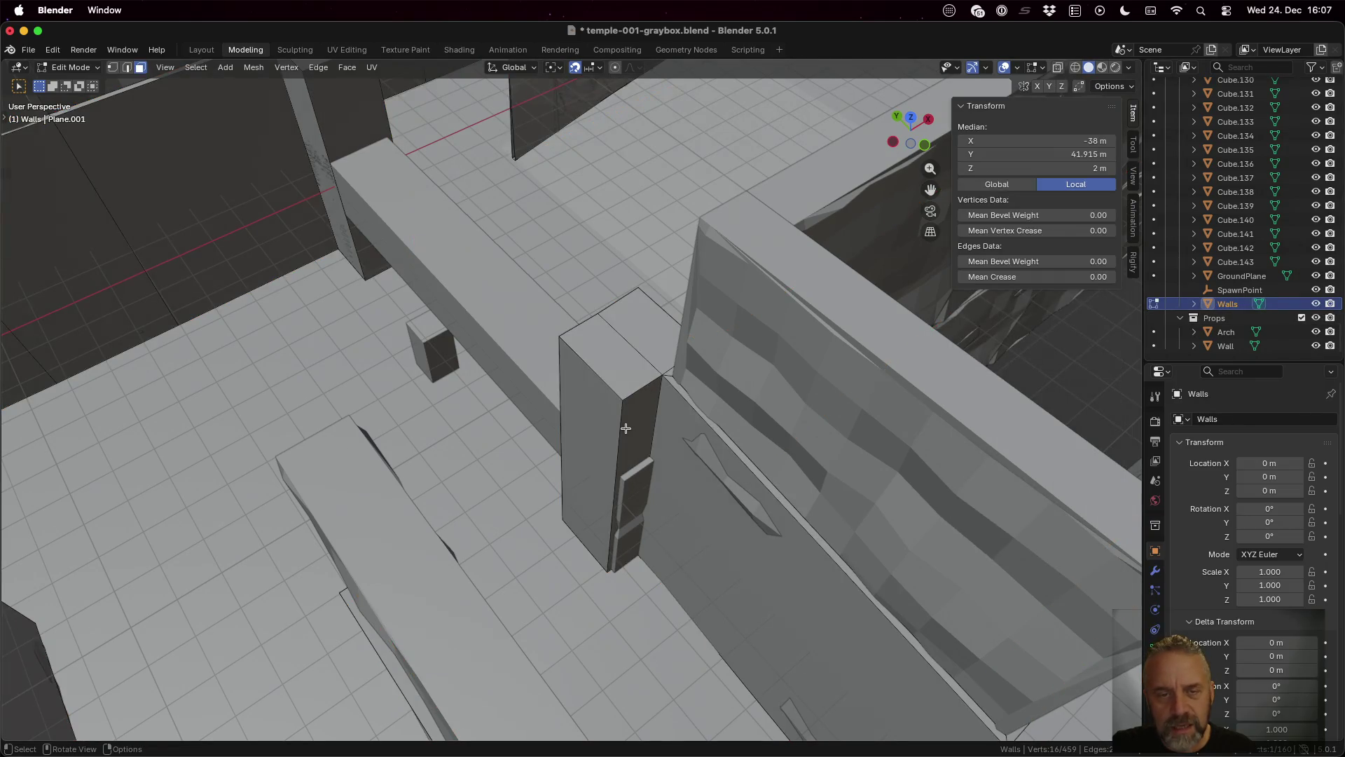
{"action": "mouse_move", "coordinate": [626, 428]}
{"action": "left_mouse_down"}
{"action": "mouse_move", "coordinate": [721, 372]}
{"action": "mouse_move", "coordinate": [703, 442]}
{"action": "mouse_move", "coordinate": [723, 424]}
{"action": "left_mouse_up"}
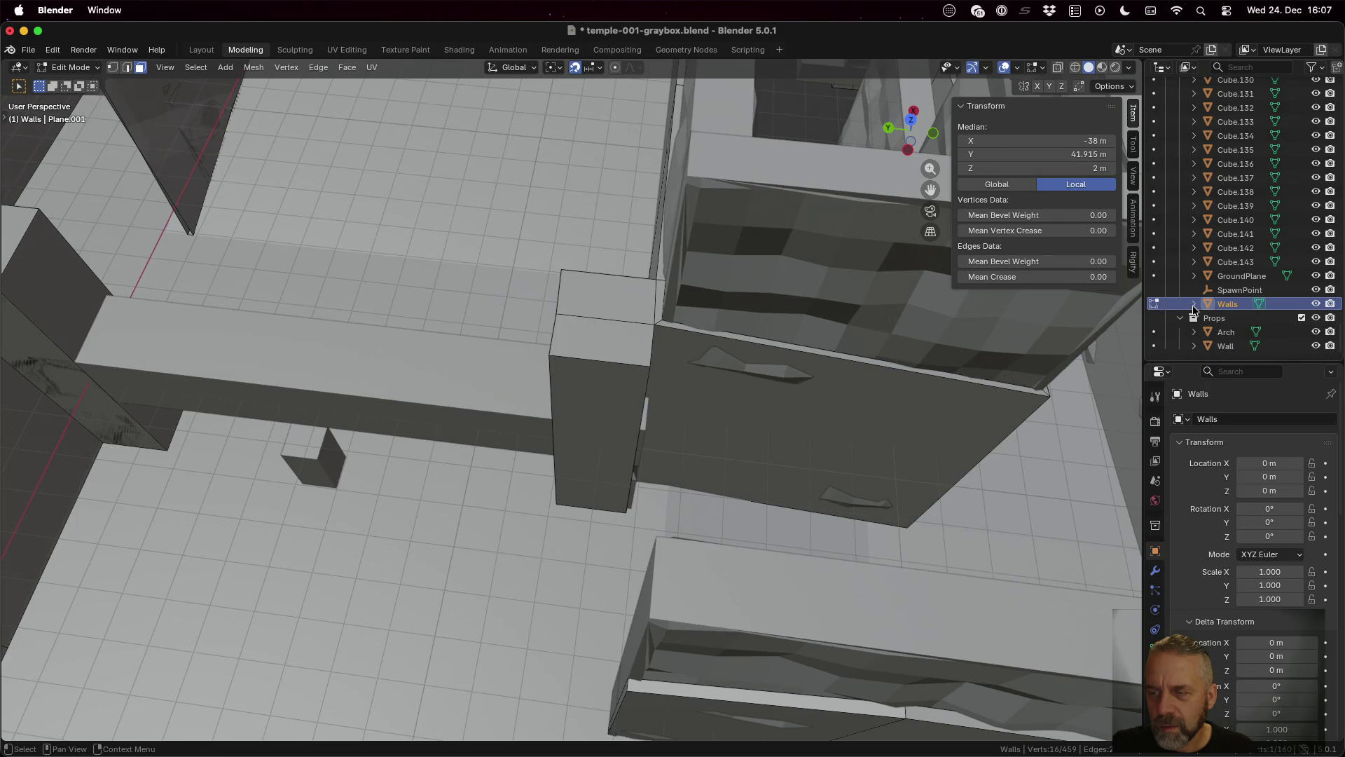
Step: Toggle Walls' visibility to check it, switch to vertex select, and pick the pillar's front face
{"action": "left_click", "coordinate": [1317, 305]}
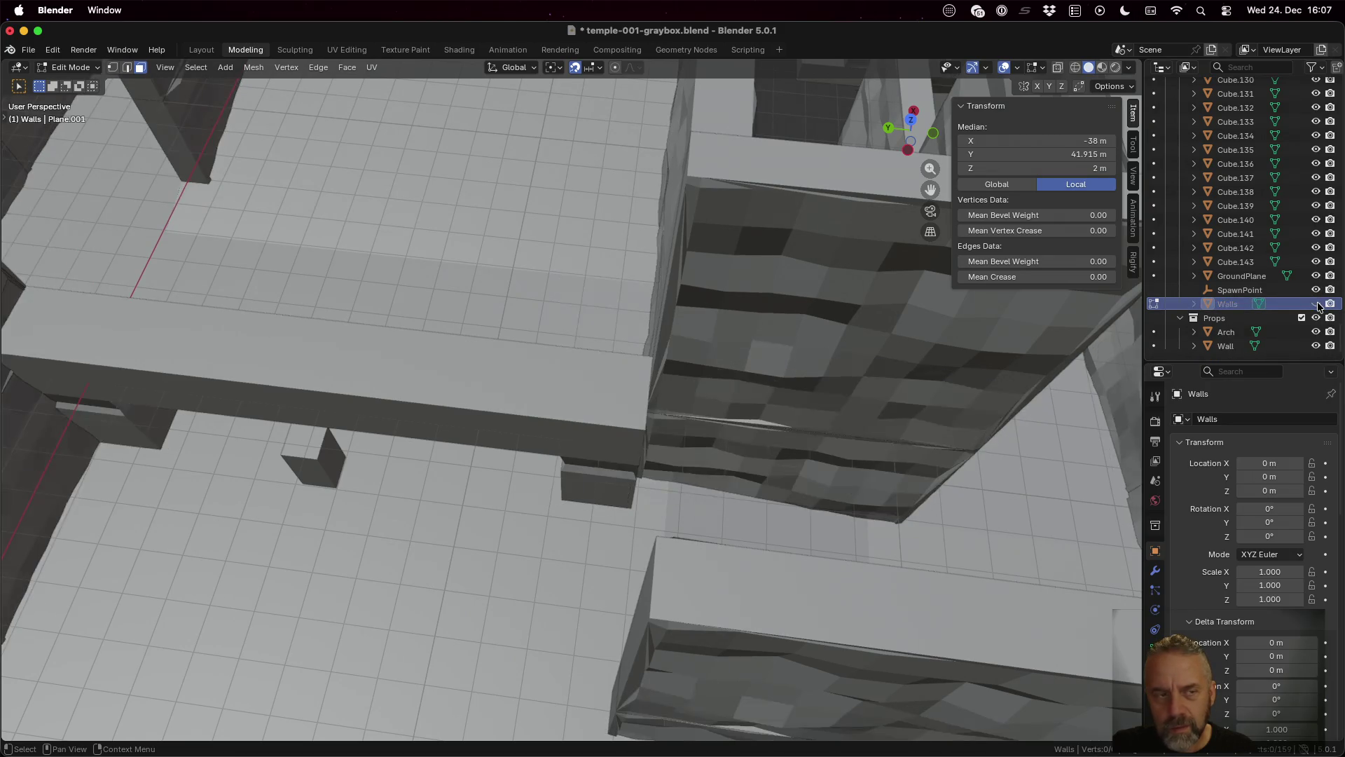
{"action": "left_click", "coordinate": [1317, 304]}
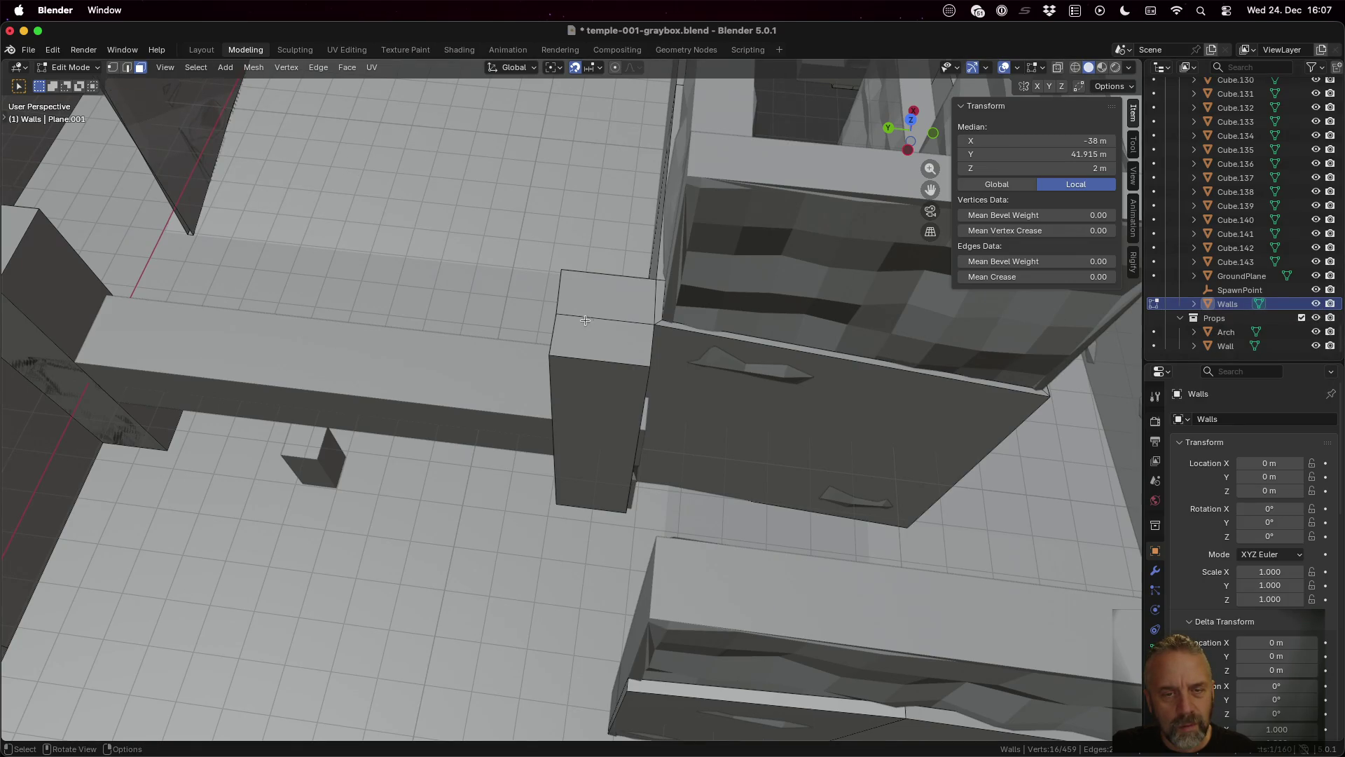
{"action": "key", "text": "1"}
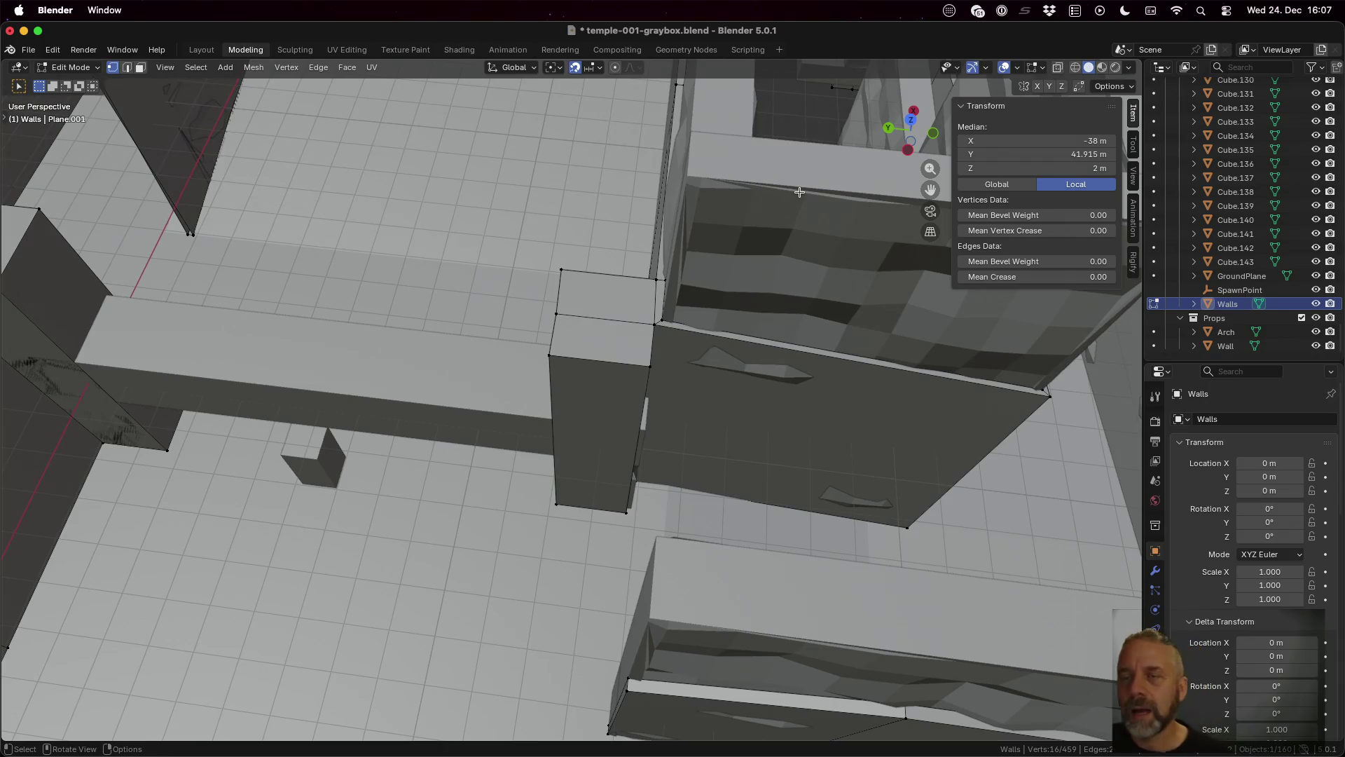
{"action": "mouse_move", "coordinate": [697, 330]}
{"action": "left_mouse_down"}
{"action": "mouse_move", "coordinate": [756, 279]}
{"action": "mouse_move", "coordinate": [727, 255]}
{"action": "mouse_move", "coordinate": [725, 330]}
{"action": "mouse_move", "coordinate": [673, 338]}
{"action": "mouse_move", "coordinate": [714, 332]}
{"action": "left_mouse_up"}
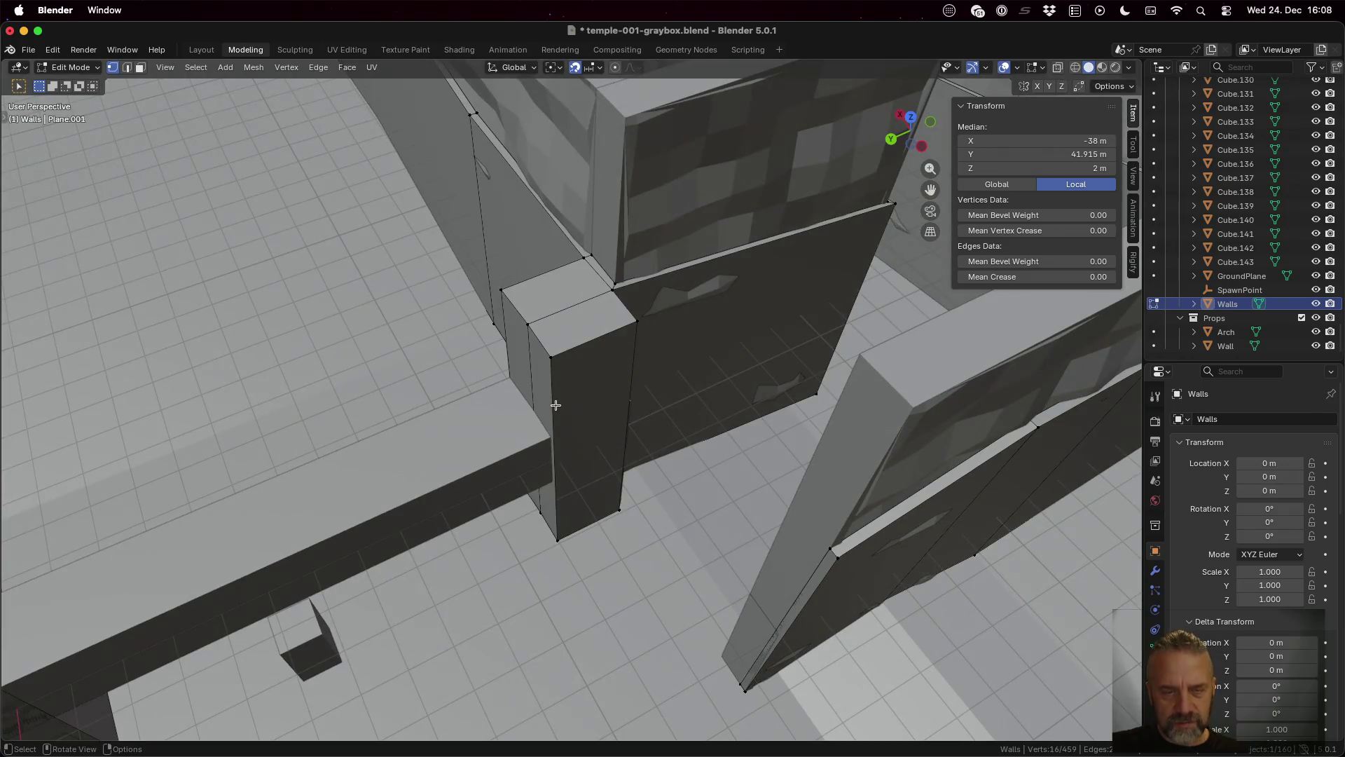
{"action": "left_click", "coordinate": [552, 381]}
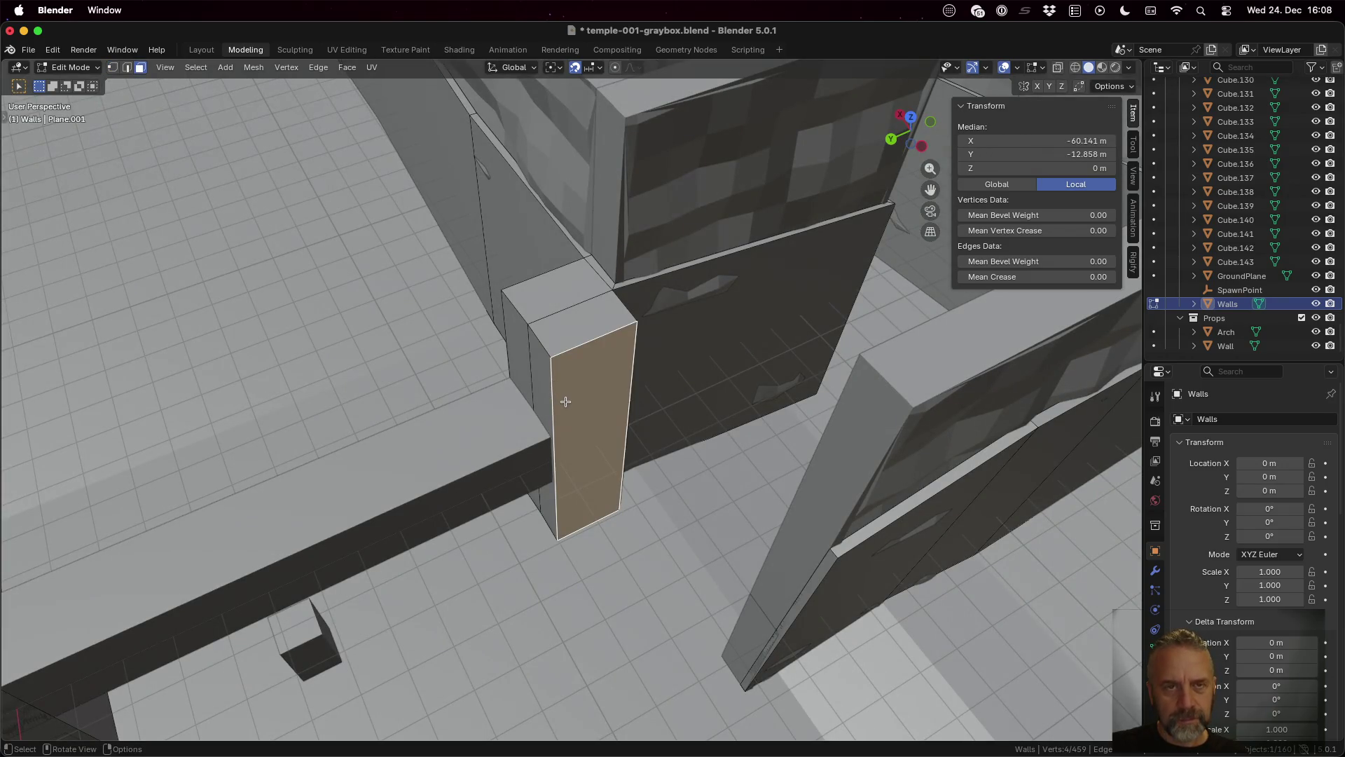
Step: Grow the pillar selection twice with Select More onto the adjoining slanted wall faces
{"action": "left_click", "coordinate": [195, 67]}
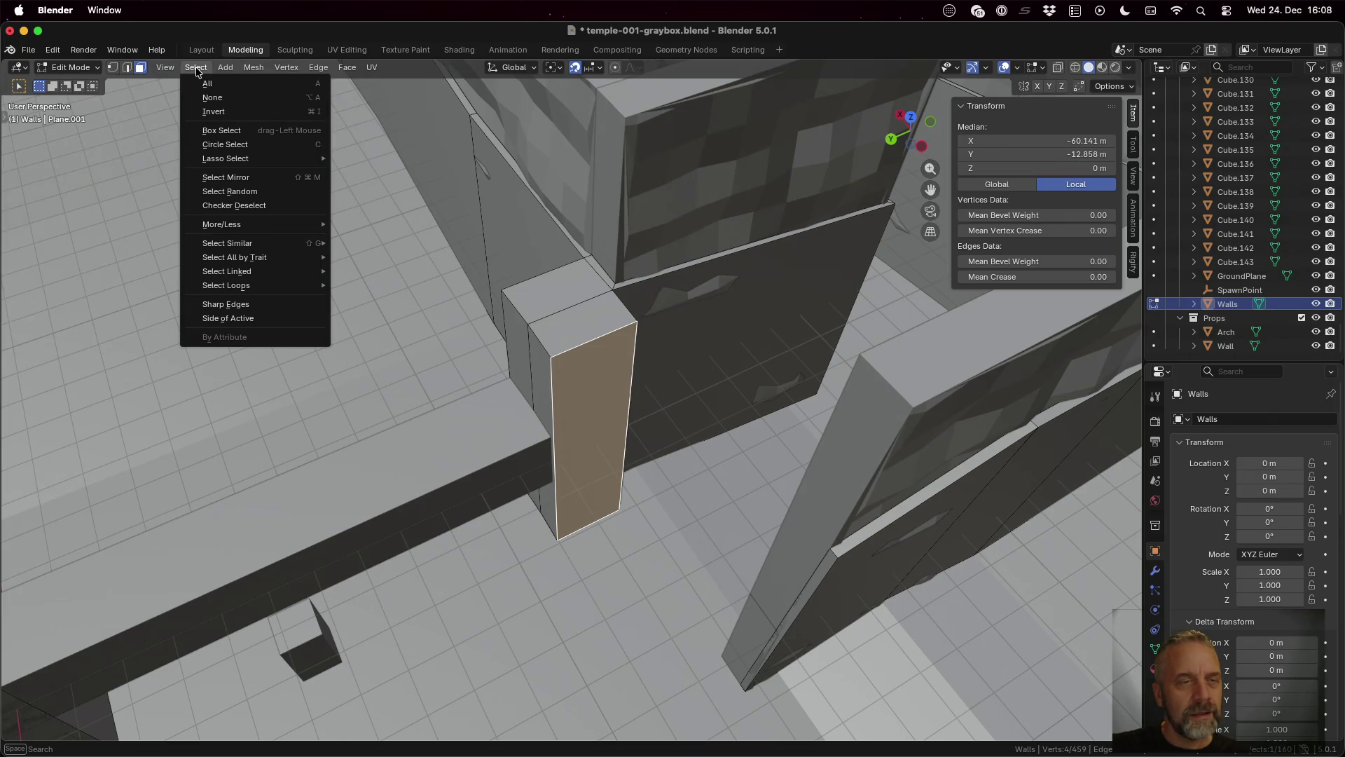
{"action": "mouse_move", "coordinate": [294, 232]}
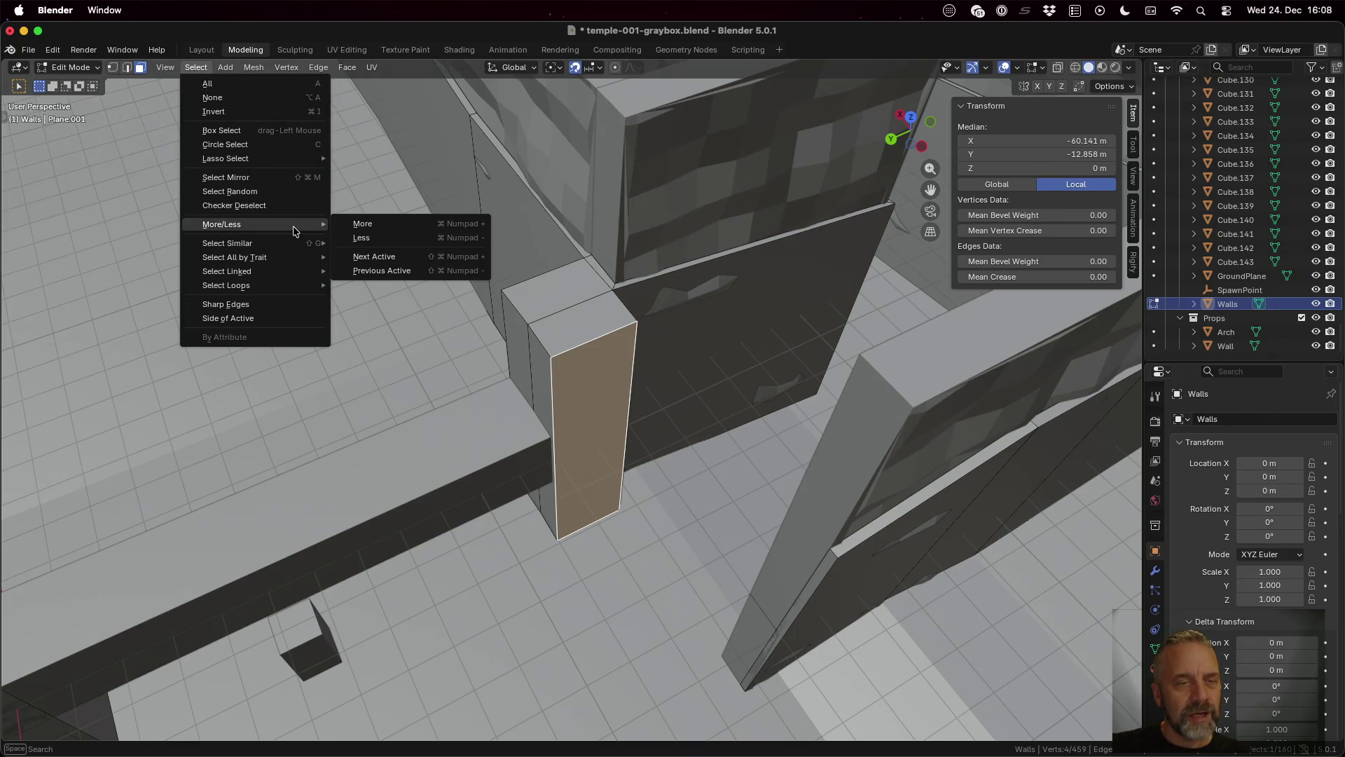
{"action": "left_click", "coordinate": [384, 225]}
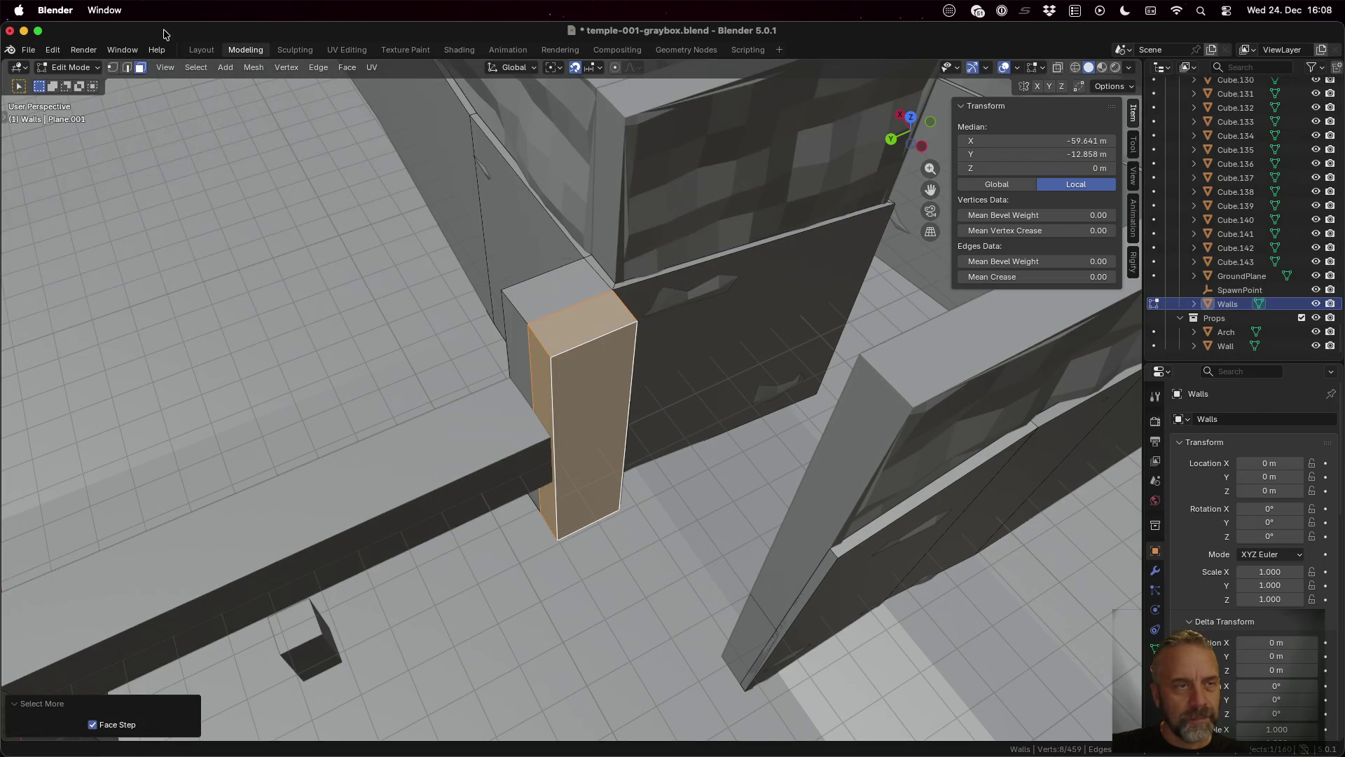
{"action": "left_click", "coordinate": [191, 68]}
{"action": "mouse_move", "coordinate": [300, 249]}
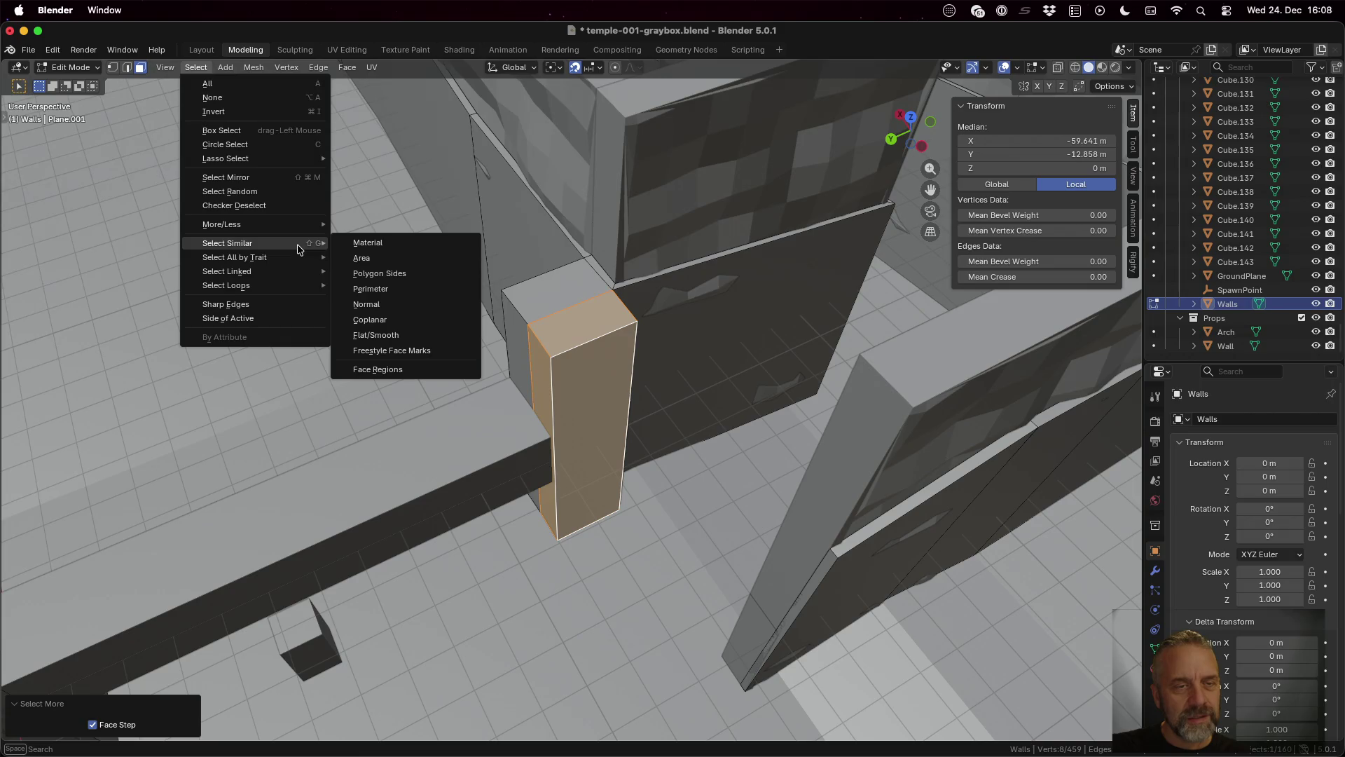
{"action": "mouse_move", "coordinate": [269, 224]}
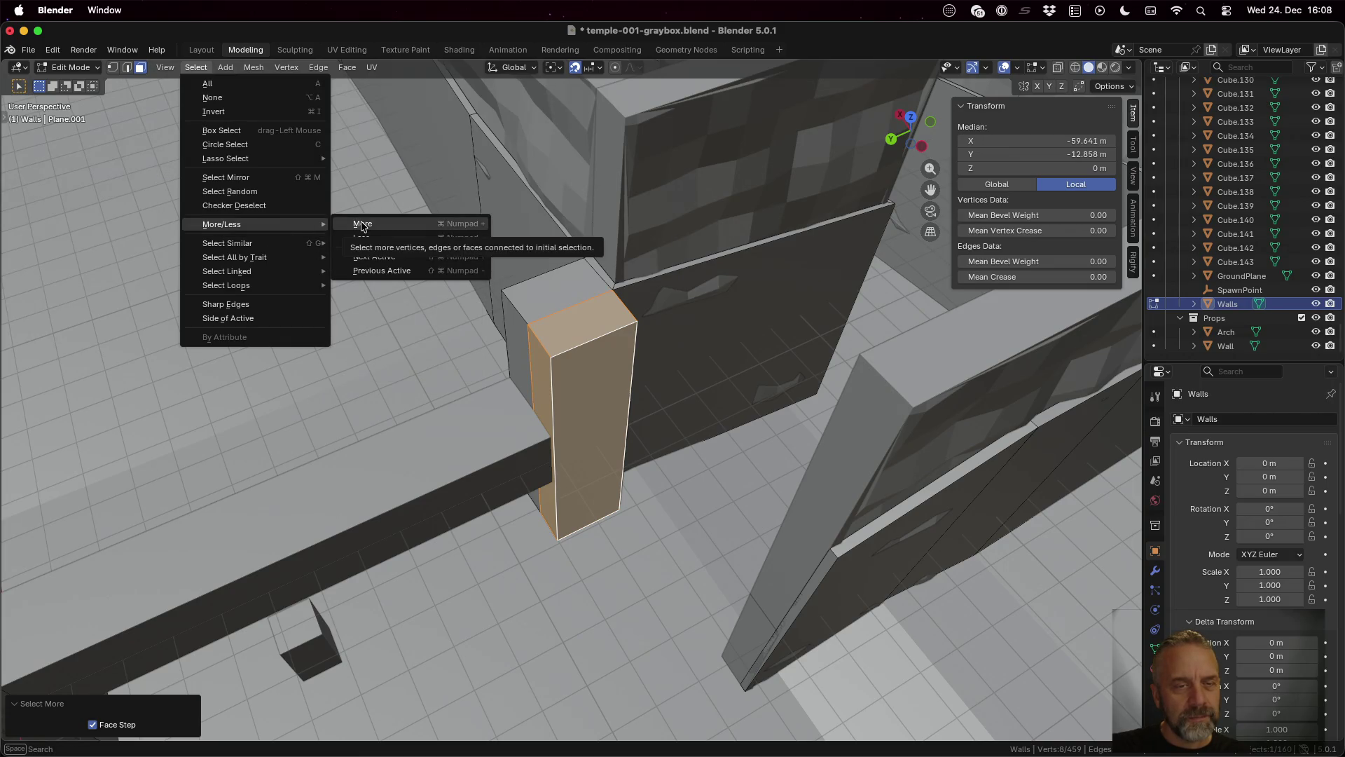
{"action": "left_click", "coordinate": [361, 224]}
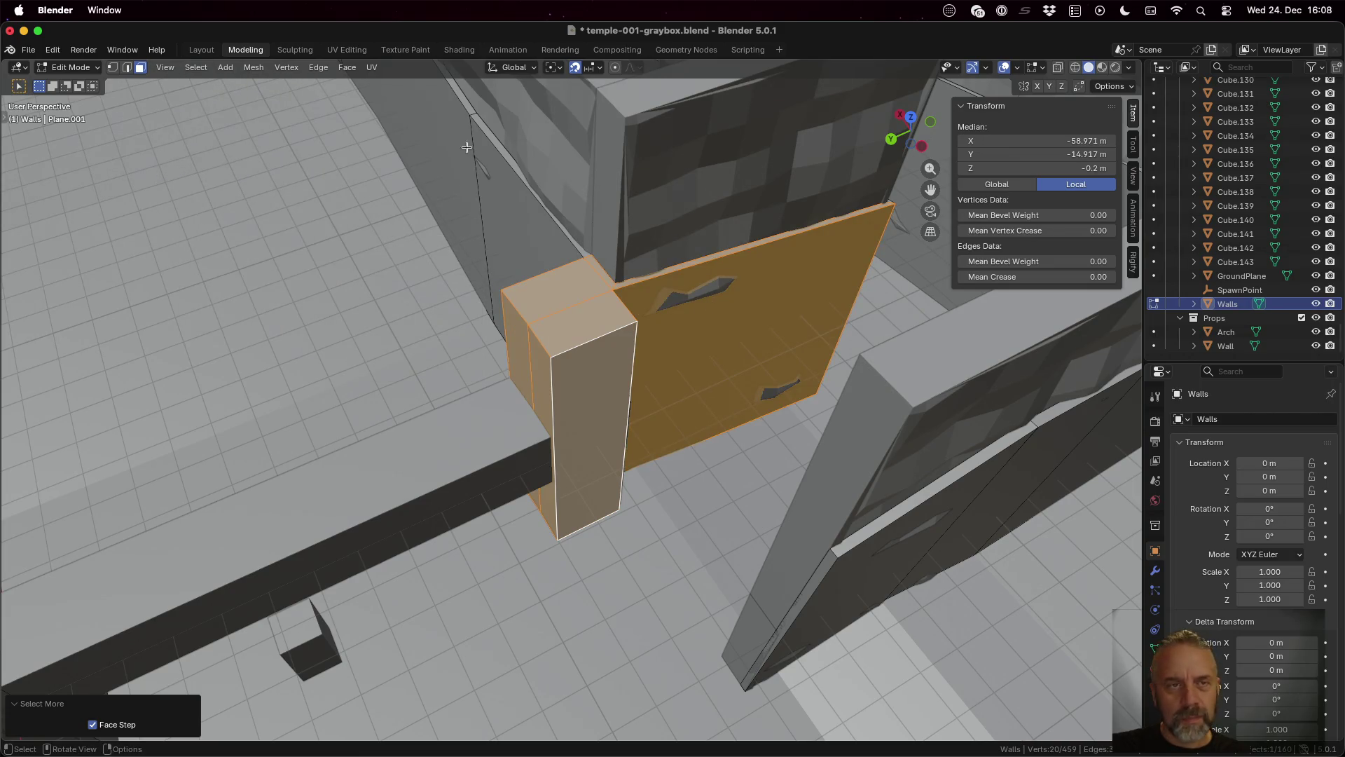
Step: Recalculate the selected faces' normals to point outside, then deselect everything
{"action": "left_click", "coordinate": [247, 69]}
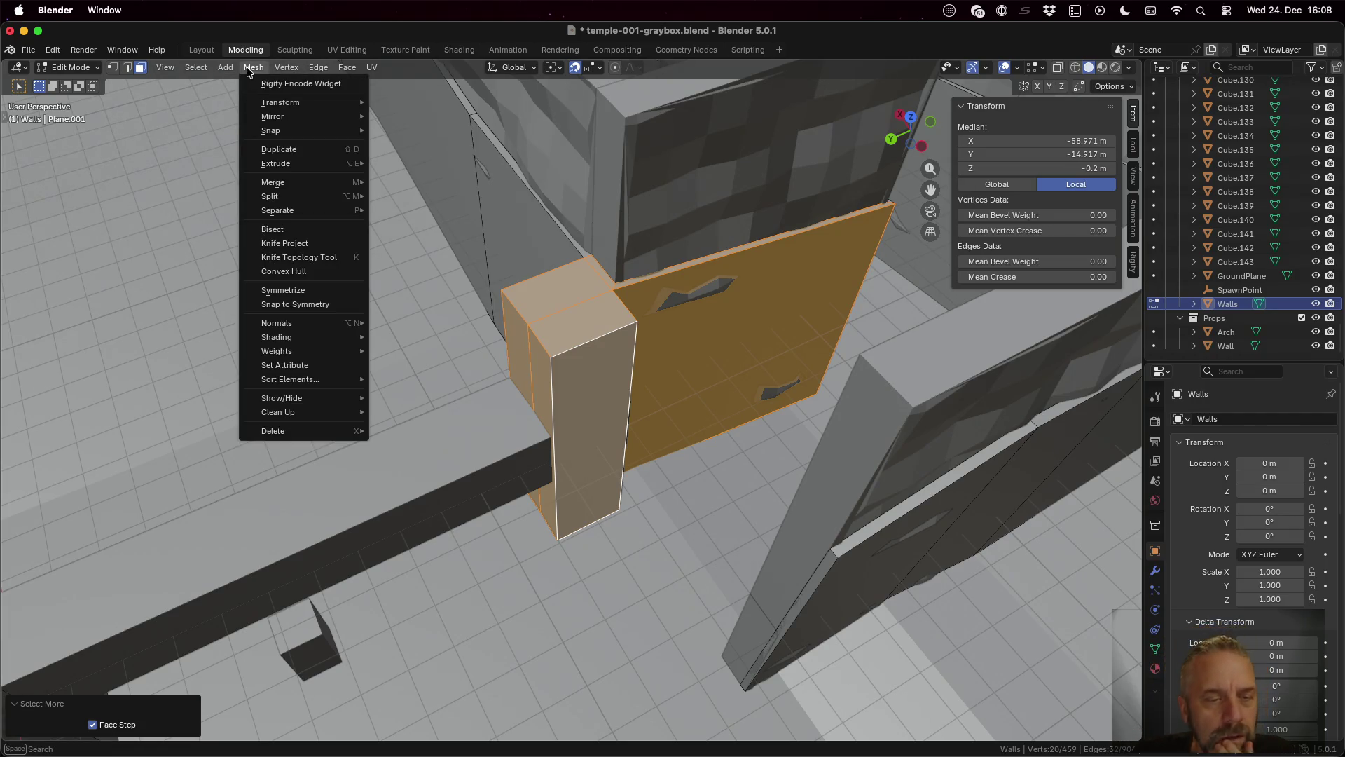
{"action": "mouse_move", "coordinate": [344, 327]}
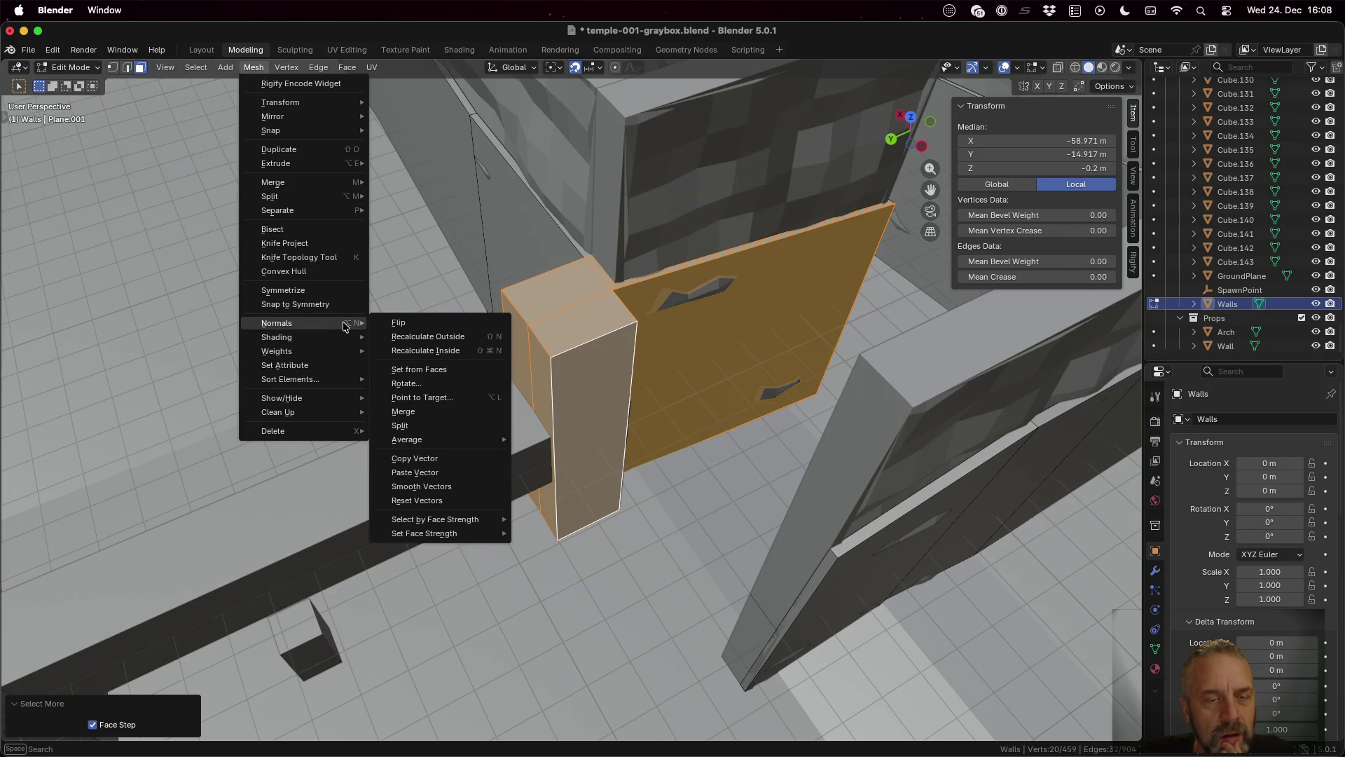
{"action": "left_click", "coordinate": [446, 337]}
{"action": "scroll", "coordinate": [750, 380], "scroll_direction": "up", "scroll_amount": 10}
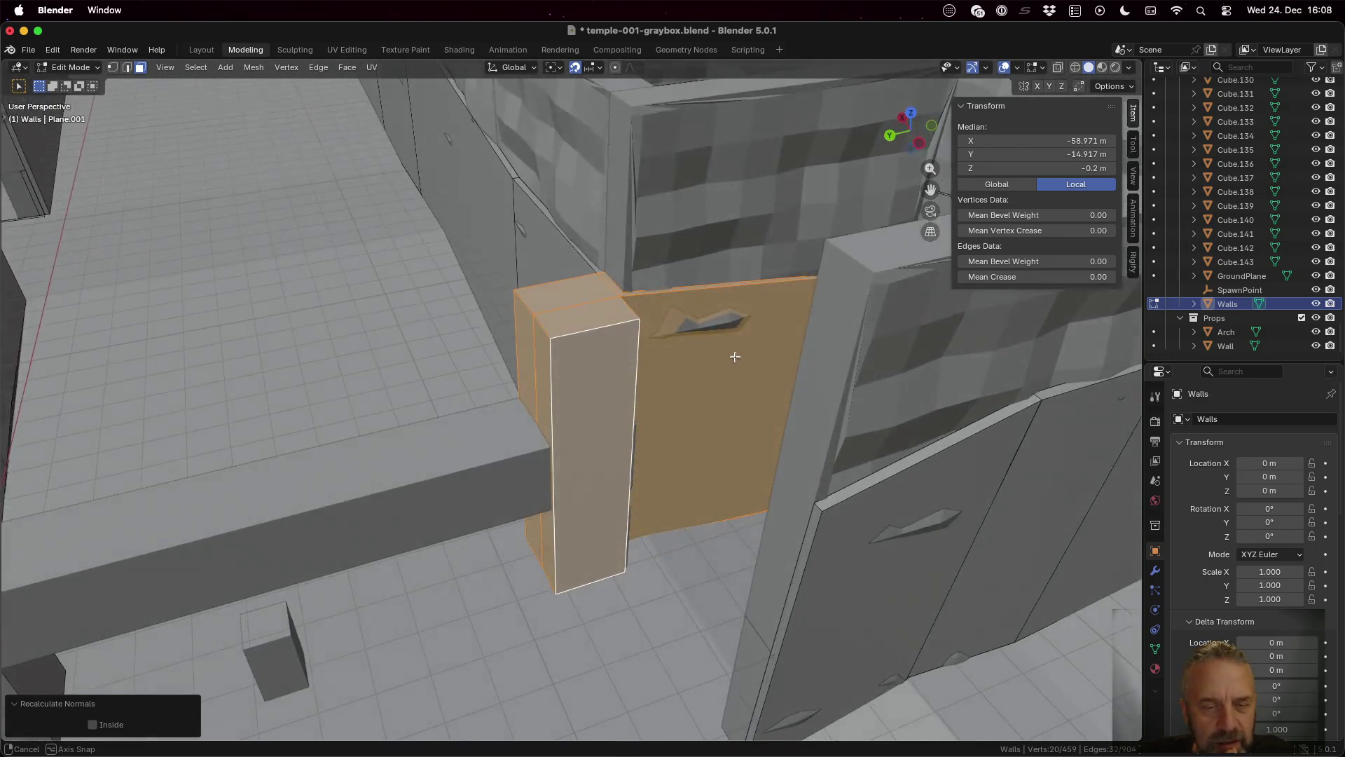
{"action": "mouse_move", "coordinate": [735, 356]}
{"action": "left_mouse_down"}
{"action": "mouse_move", "coordinate": [741, 385]}
{"action": "mouse_move", "coordinate": [494, 418]}
{"action": "mouse_move", "coordinate": [440, 406]}
{"action": "left_mouse_up"}
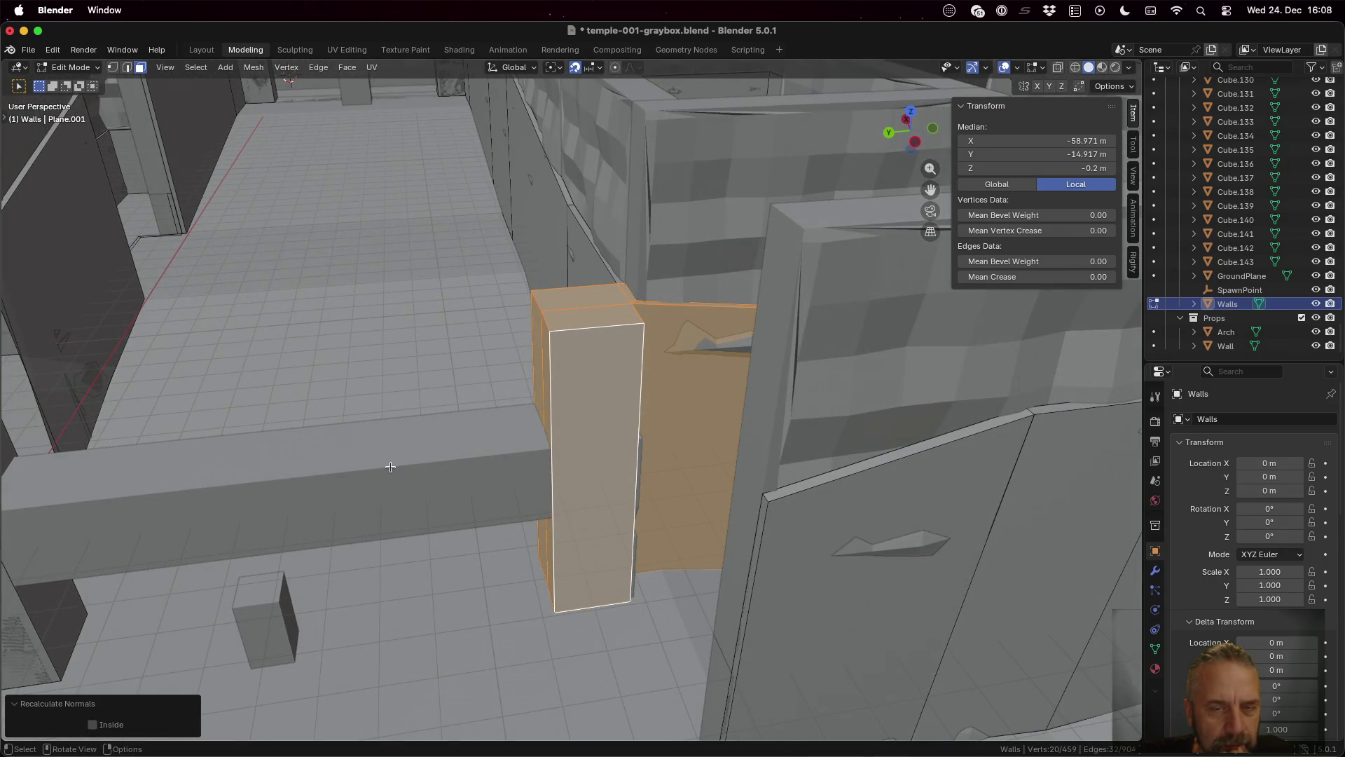
{"action": "key", "text": "alt+a"}
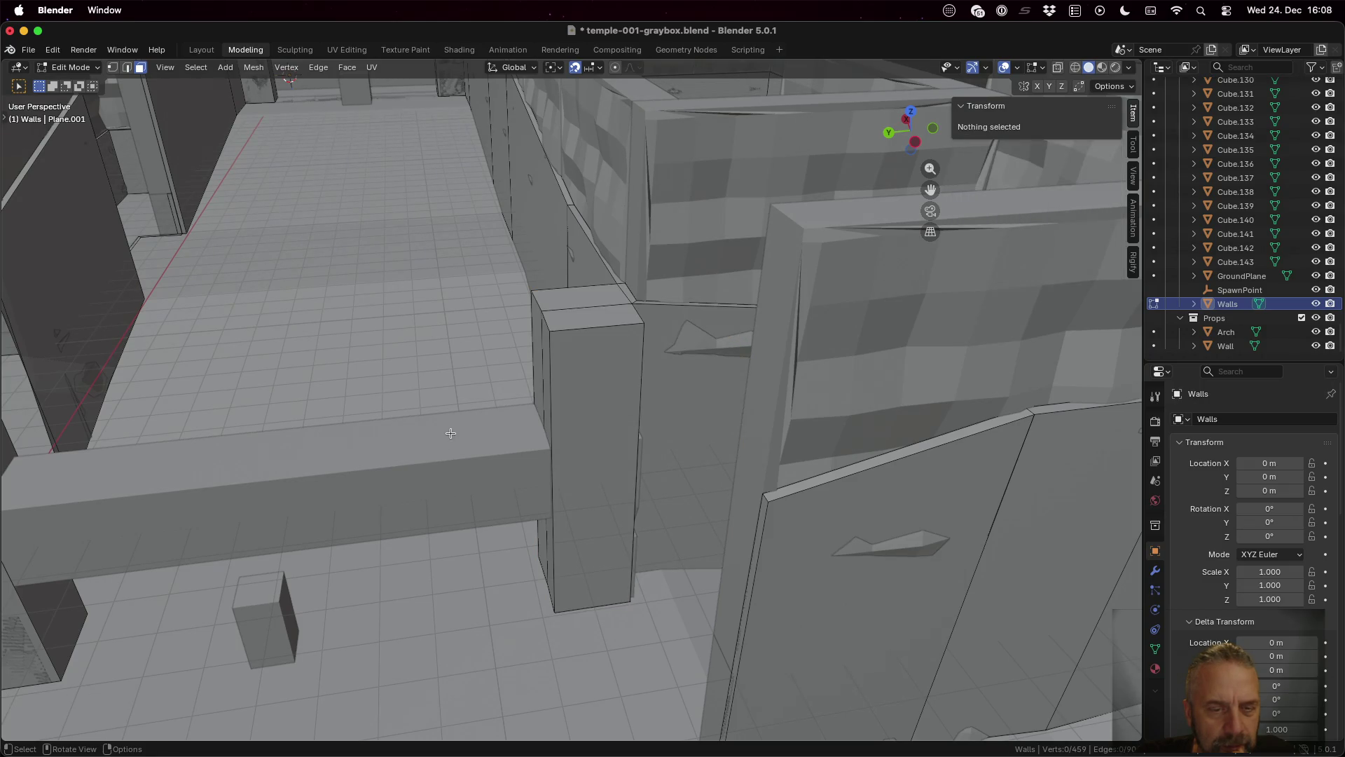
Step: Select GroundPlane in the Outliner and toggle out of and back into Edit Mode
{"action": "scroll", "coordinate": [450, 433], "scroll_direction": "down", "scroll_amount": 3}
{"action": "scroll", "coordinate": [451, 433], "scroll_direction": "up", "scroll_amount": 2}
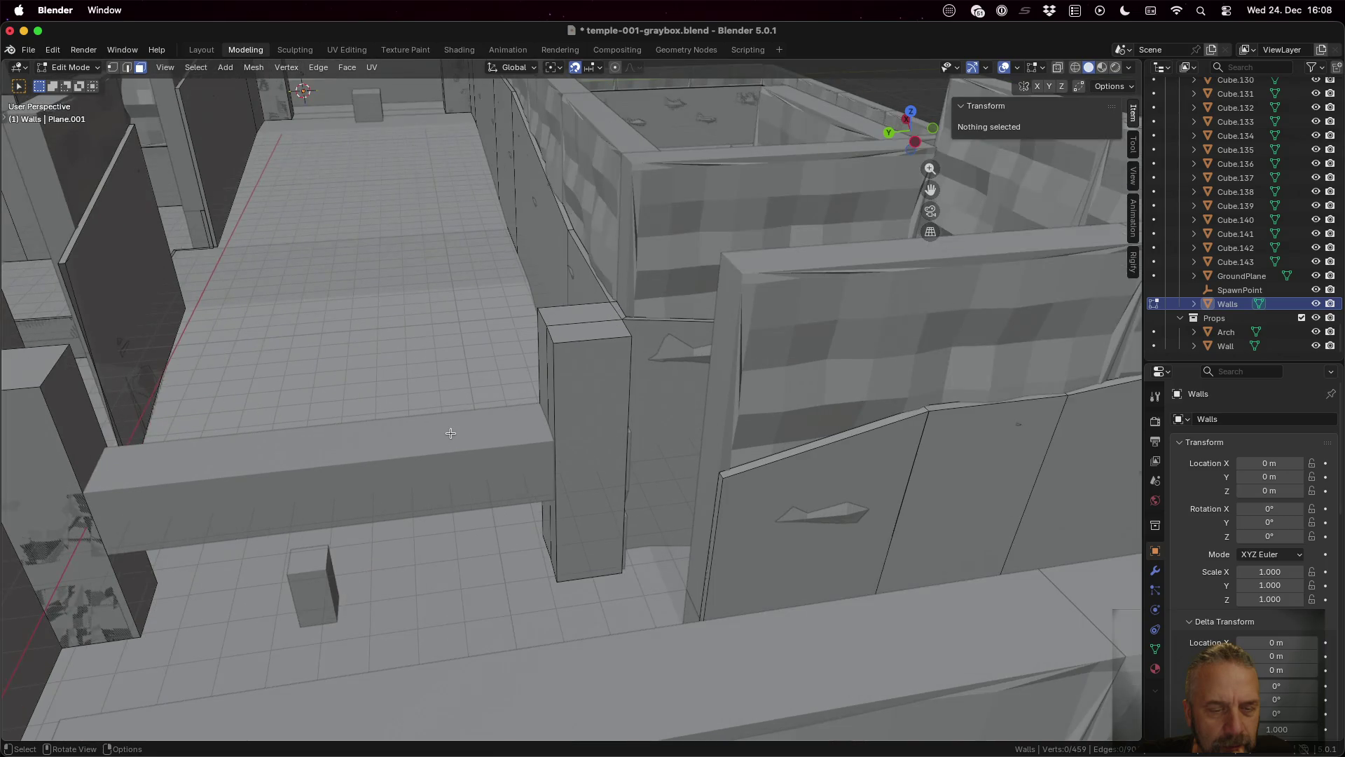
{"action": "scroll", "coordinate": [450, 433], "scroll_direction": "down", "scroll_amount": 3}
{"action": "scroll", "coordinate": [1238, 294], "scroll_direction": "up", "scroll_amount": 3}
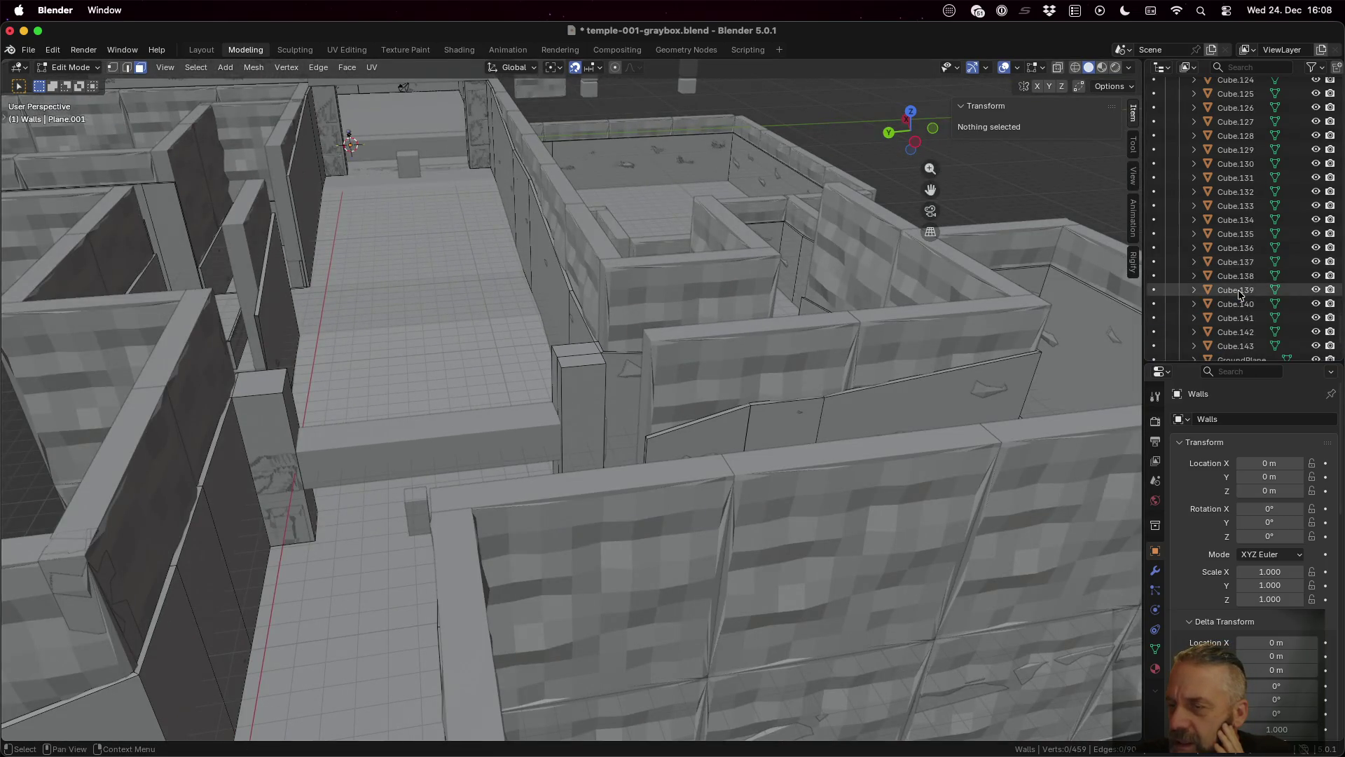
{"action": "scroll", "coordinate": [1238, 295], "scroll_direction": "down", "scroll_amount": 3}
{"action": "left_click", "coordinate": [1240, 275]}
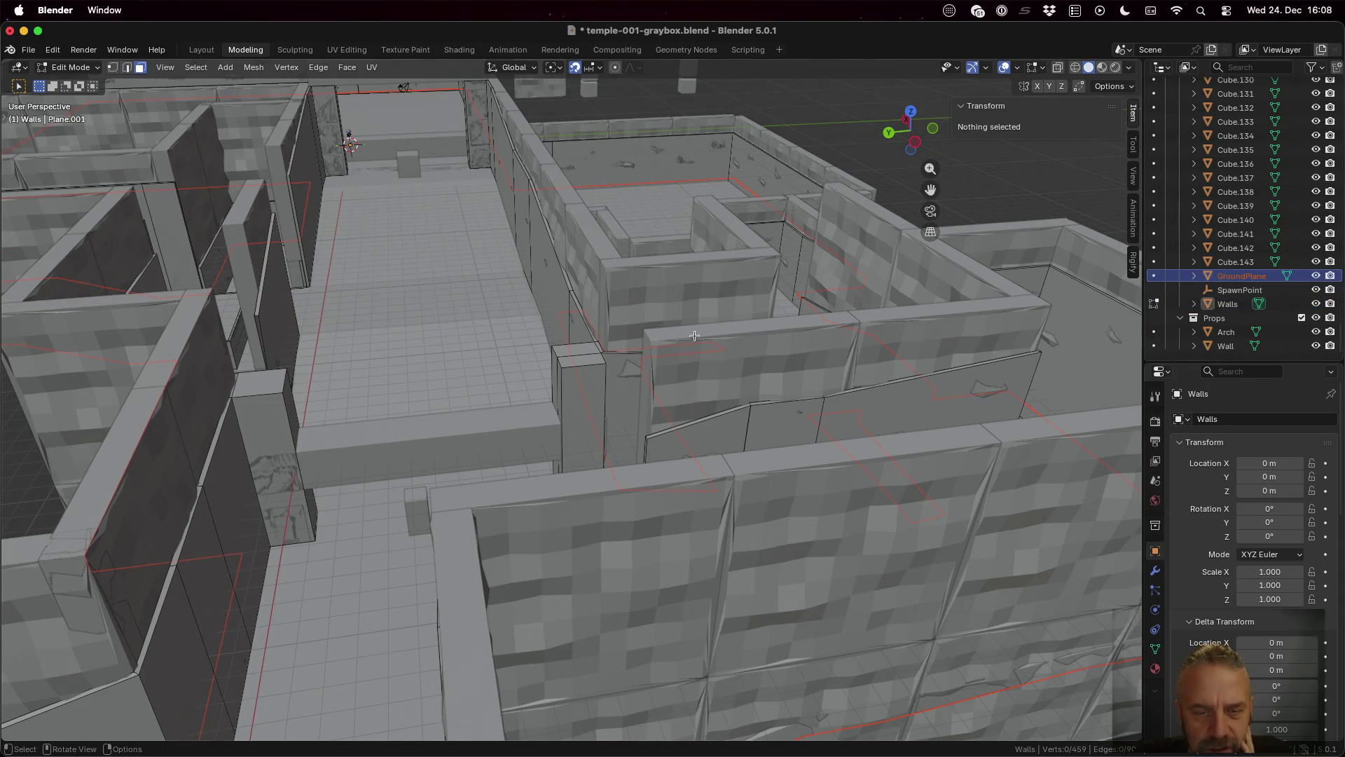
{"action": "scroll", "coordinate": [528, 356], "scroll_direction": "up", "scroll_amount": 5}
{"action": "key", "text": "Tab"}
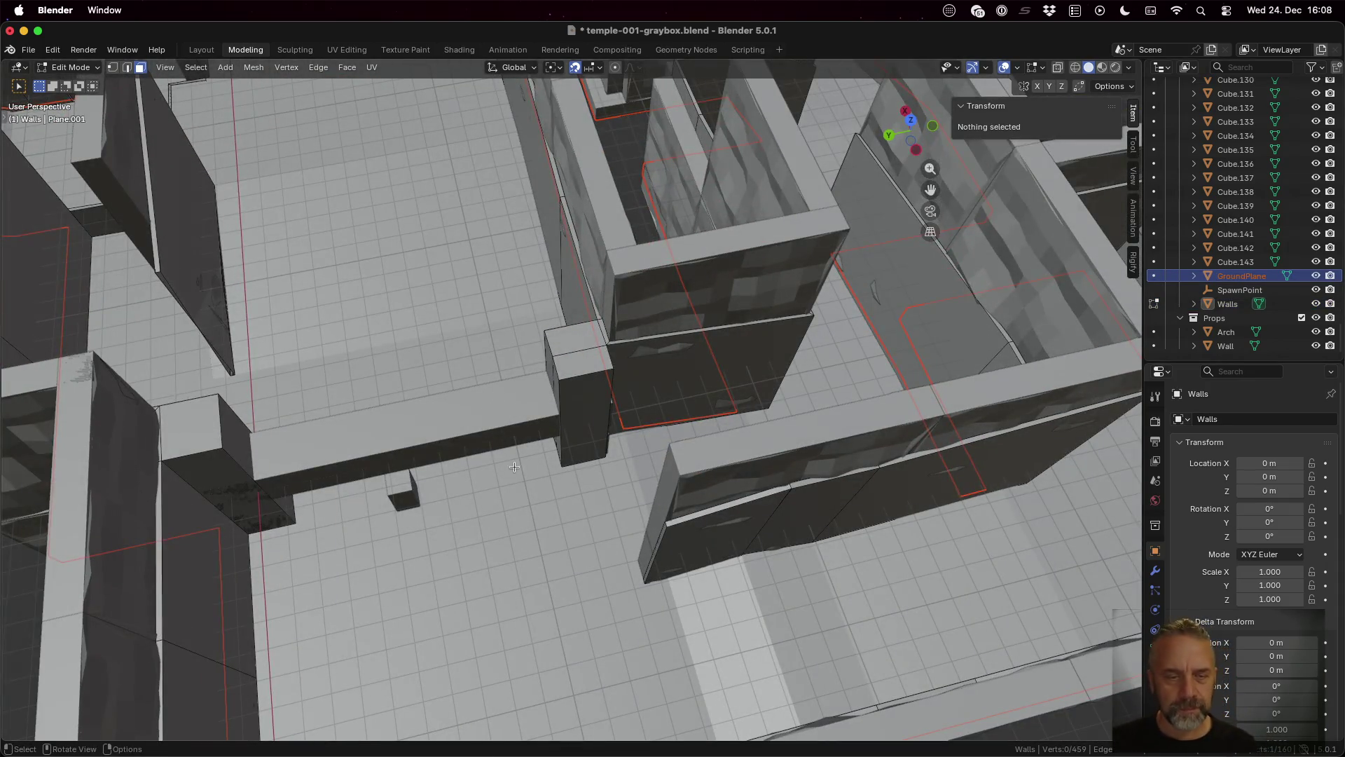
{"action": "key", "text": "Tab"}
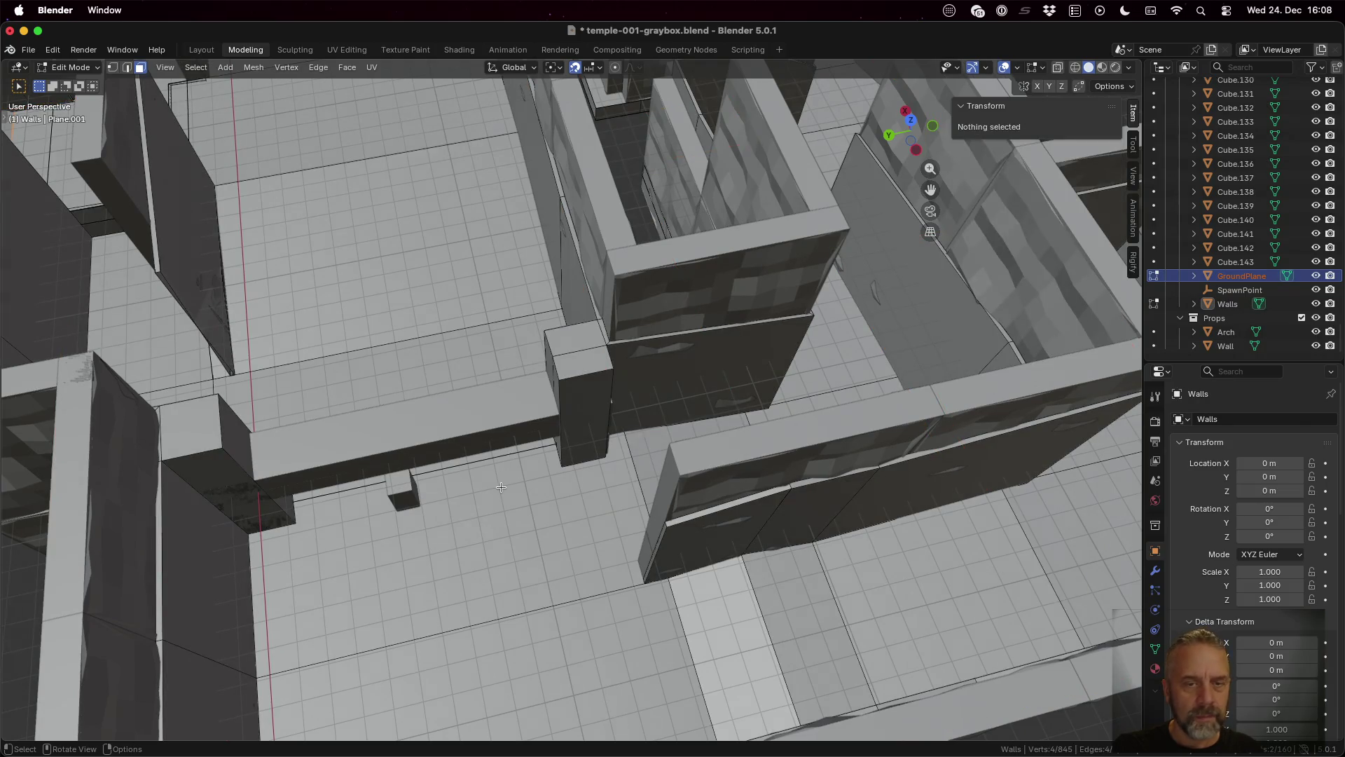
Step: Switch between Walls and GroundPlane, ending in Edit Mode on the GroundPlane mesh
{"action": "left_click", "coordinate": [1238, 278]}
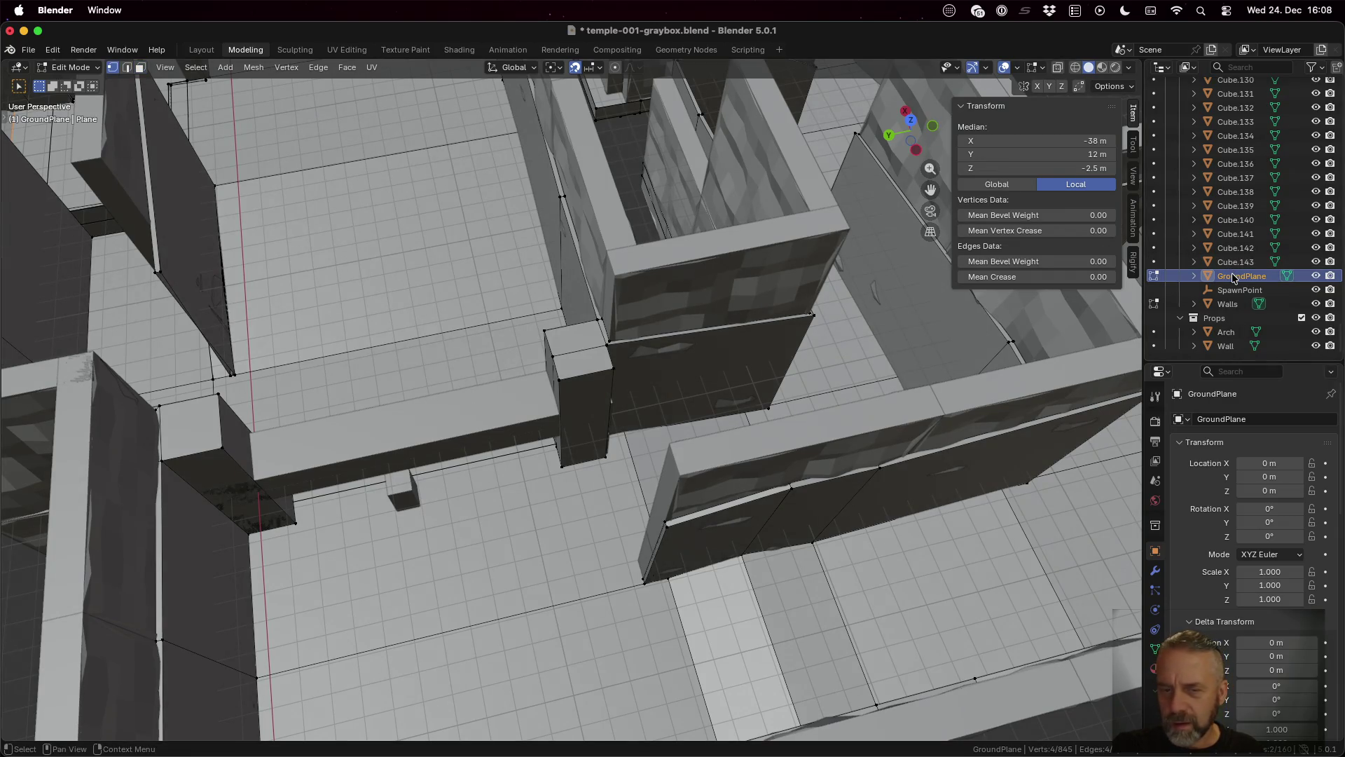
{"action": "left_click", "coordinate": [1237, 304]}
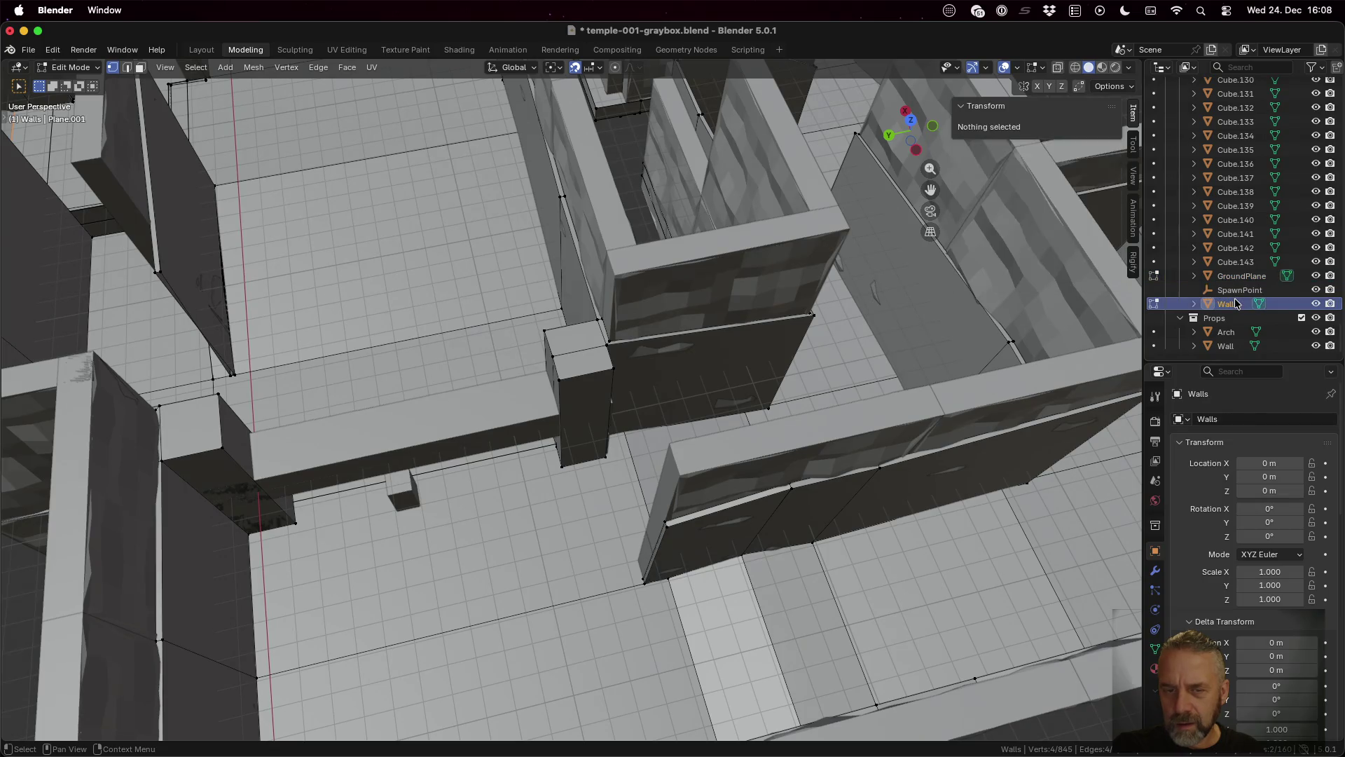
{"action": "left_click", "coordinate": [1240, 275]}
{"action": "key", "text": "Tab"}
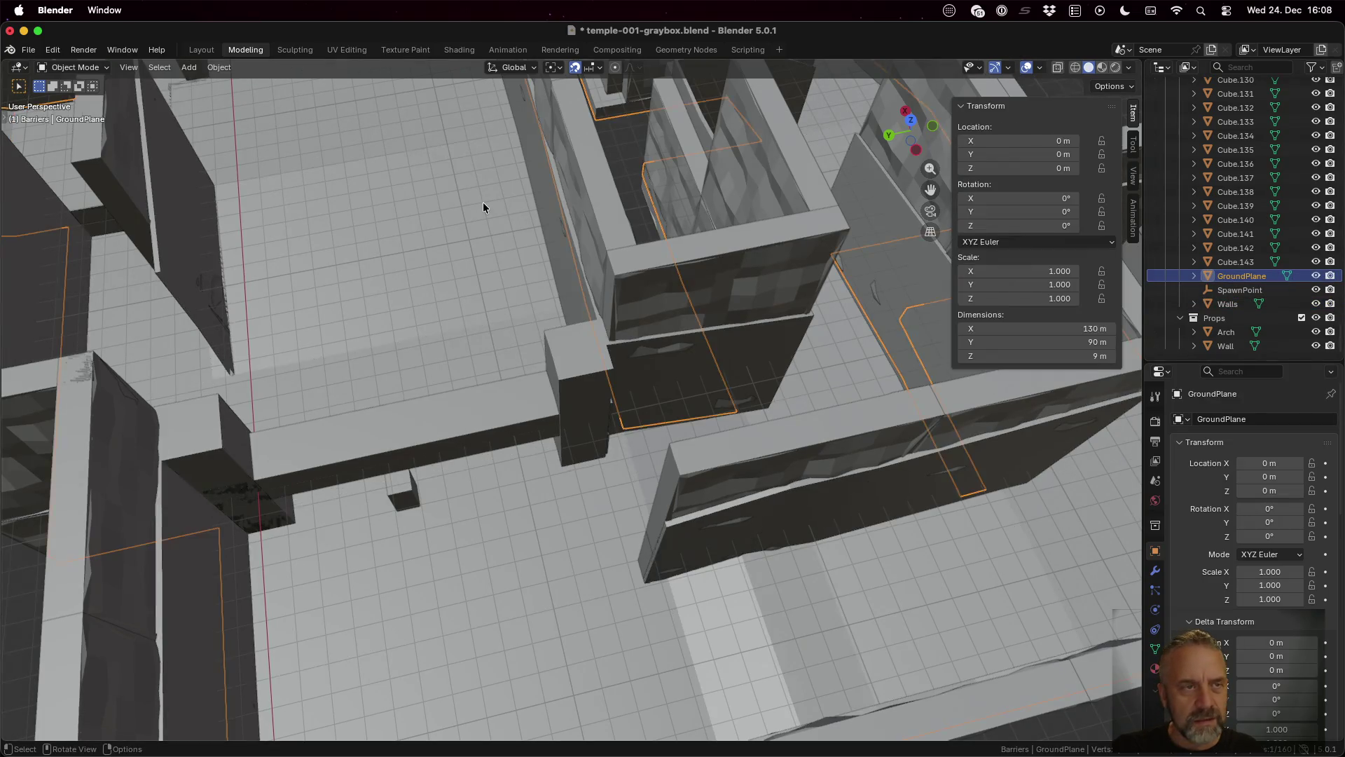
{"action": "left_click", "coordinate": [1236, 304]}
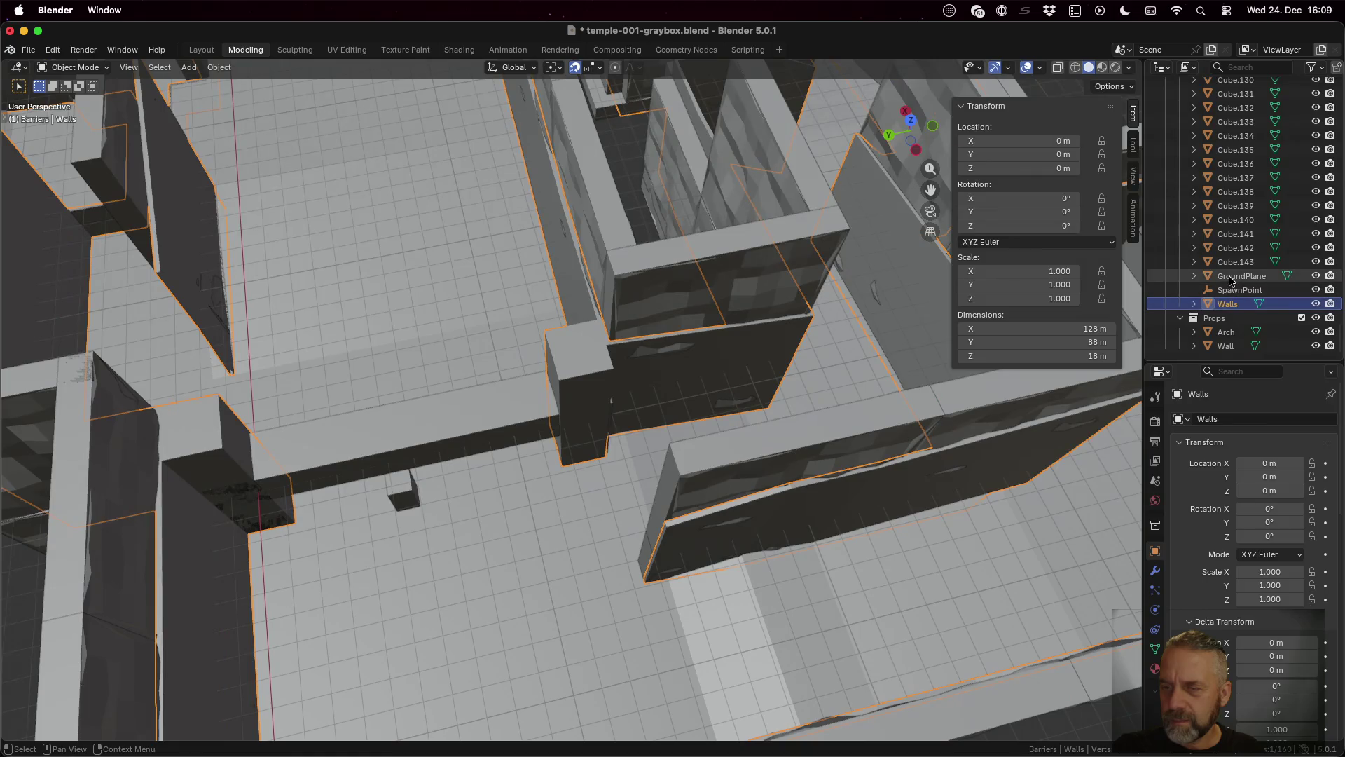
{"action": "left_click", "coordinate": [1236, 276]}
{"action": "key", "text": "Tab"}
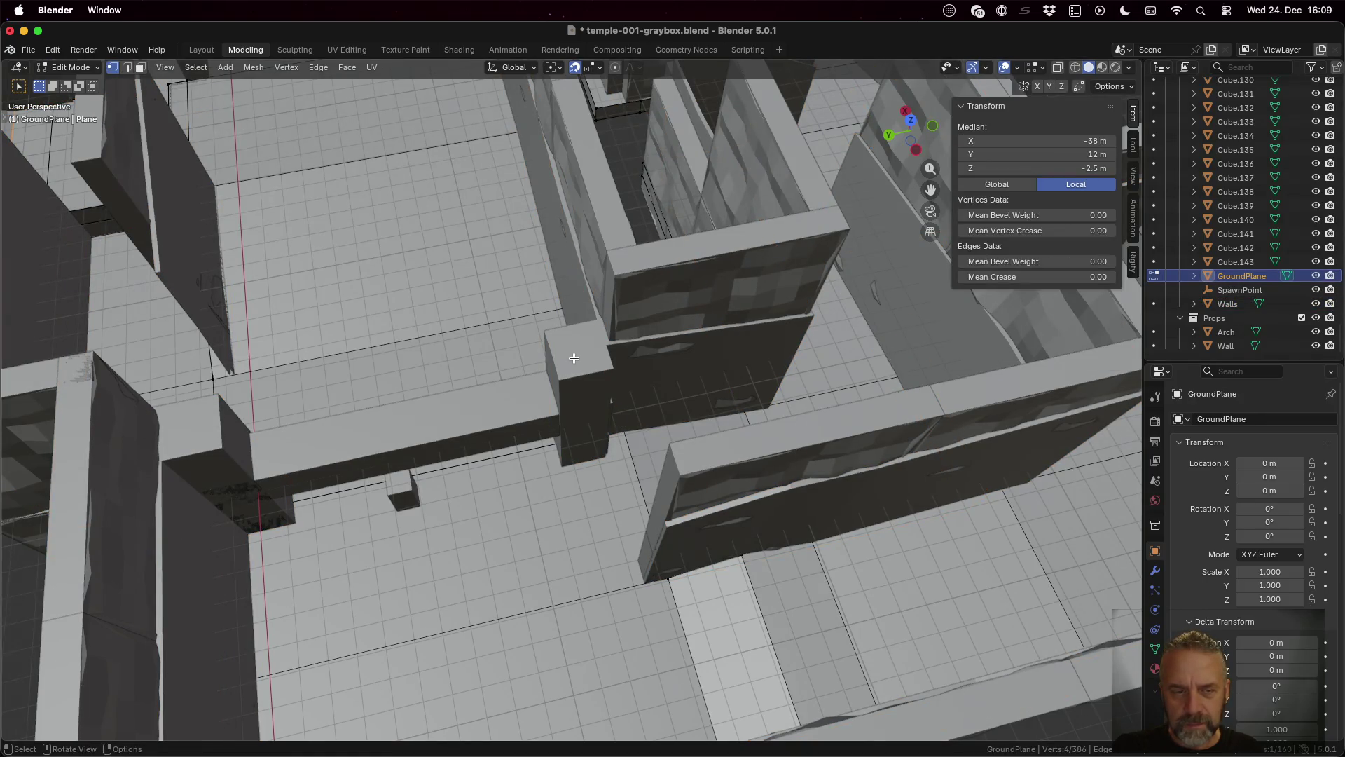
Step: Select the two GroundPlane floor faces beside the low wall in face mode, then return to Object Mode
{"action": "mouse_move", "coordinate": [506, 394]}
{"action": "left_mouse_down"}
{"action": "mouse_move", "coordinate": [324, 396]}
{"action": "mouse_move", "coordinate": [488, 389]}
{"action": "left_mouse_up"}
{"action": "key", "text": "3"}
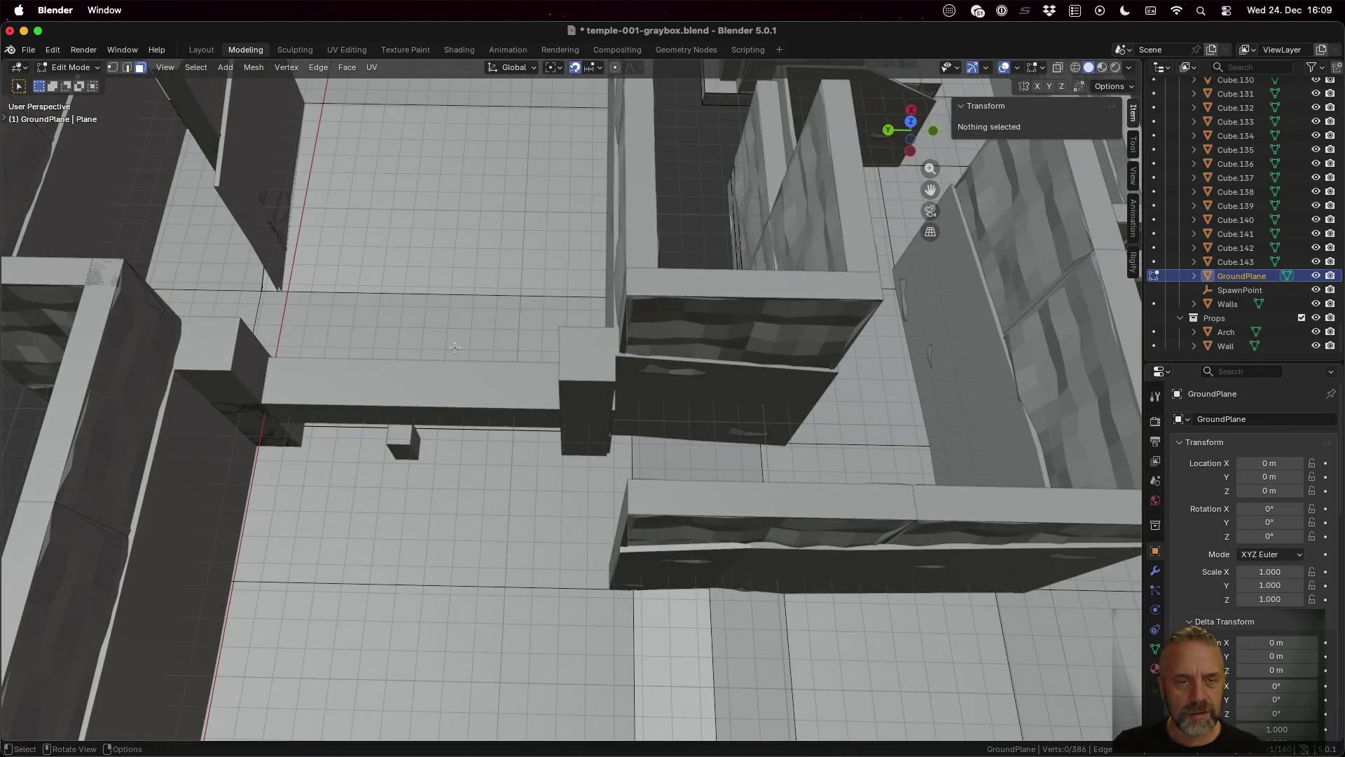
{"action": "left_click", "coordinate": [459, 354]}
{"action": "left_click", "coordinate": [503, 478], "text": "shift"}
{"action": "mouse_move", "coordinate": [503, 478]}
{"action": "left_mouse_down"}
{"action": "mouse_move", "coordinate": [657, 475]}
{"action": "mouse_move", "coordinate": [783, 442]}
{"action": "mouse_move", "coordinate": [537, 463]}
{"action": "mouse_move", "coordinate": [442, 444]}
{"action": "mouse_move", "coordinate": [549, 382]}
{"action": "mouse_move", "coordinate": [539, 435]}
{"action": "mouse_move", "coordinate": [470, 464]}
{"action": "mouse_move", "coordinate": [515, 439]}
{"action": "mouse_move", "coordinate": [519, 456]}
{"action": "left_mouse_up"}
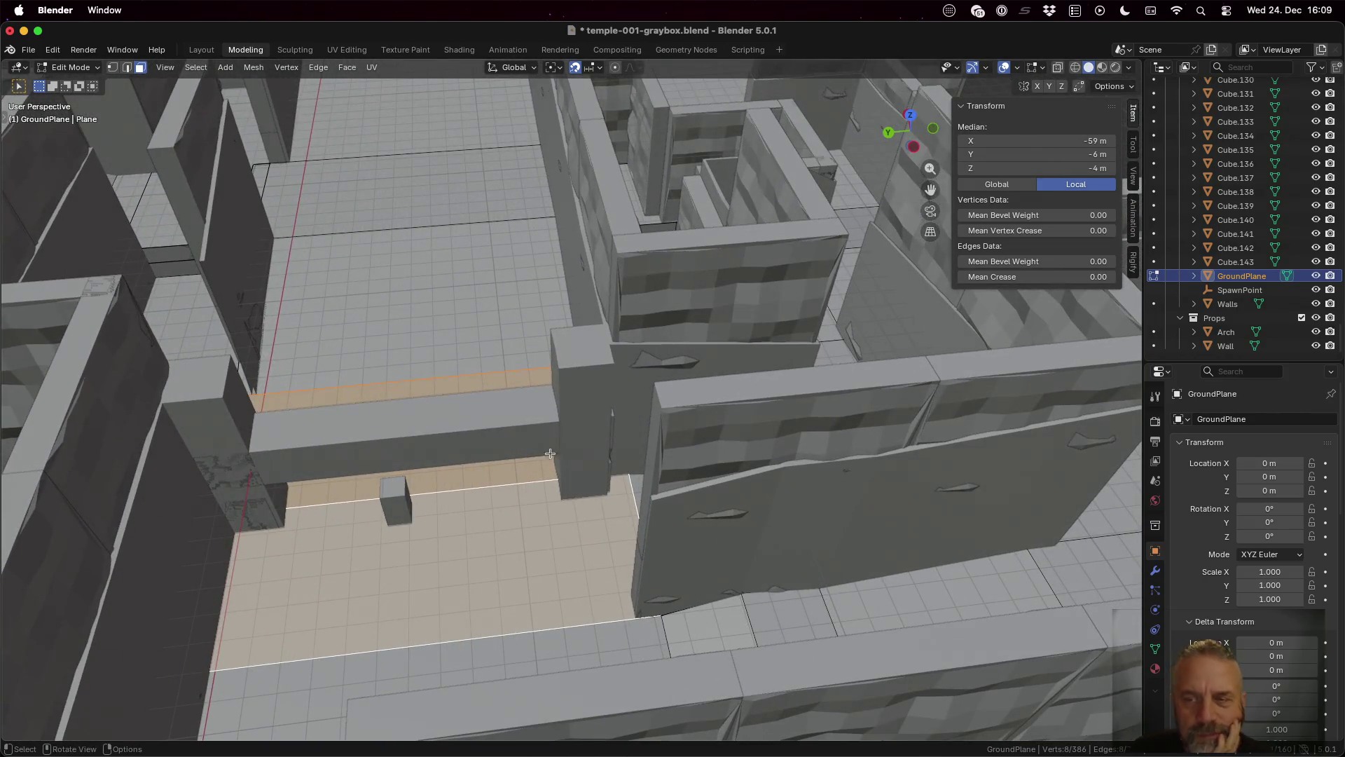
{"action": "key", "text": "Tab"}
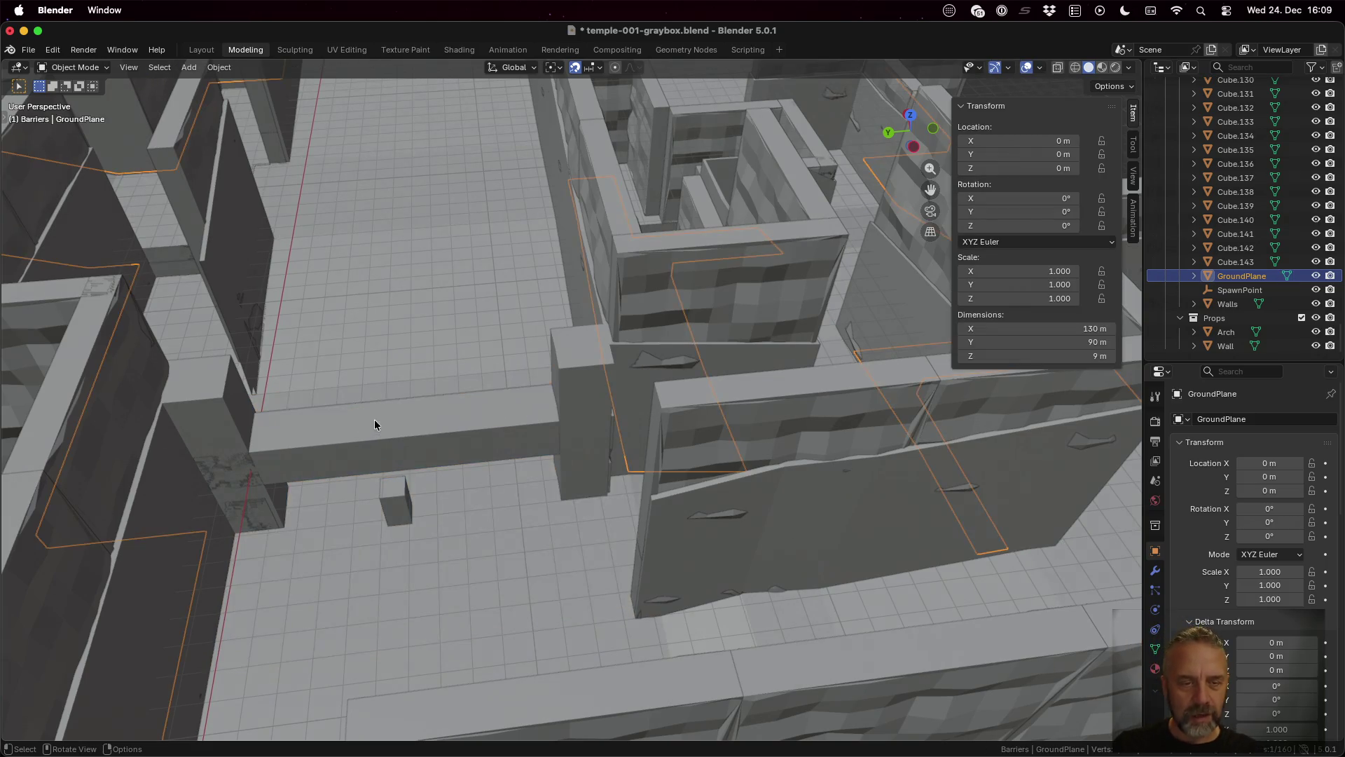
Step: Move Arch-002 up 5 m along Z to Z -3 m and save temple-001-graybox.blend
{"action": "left_click", "coordinate": [416, 435]}
{"action": "key", "text": "g"}
{"action": "key", "text": "z"}
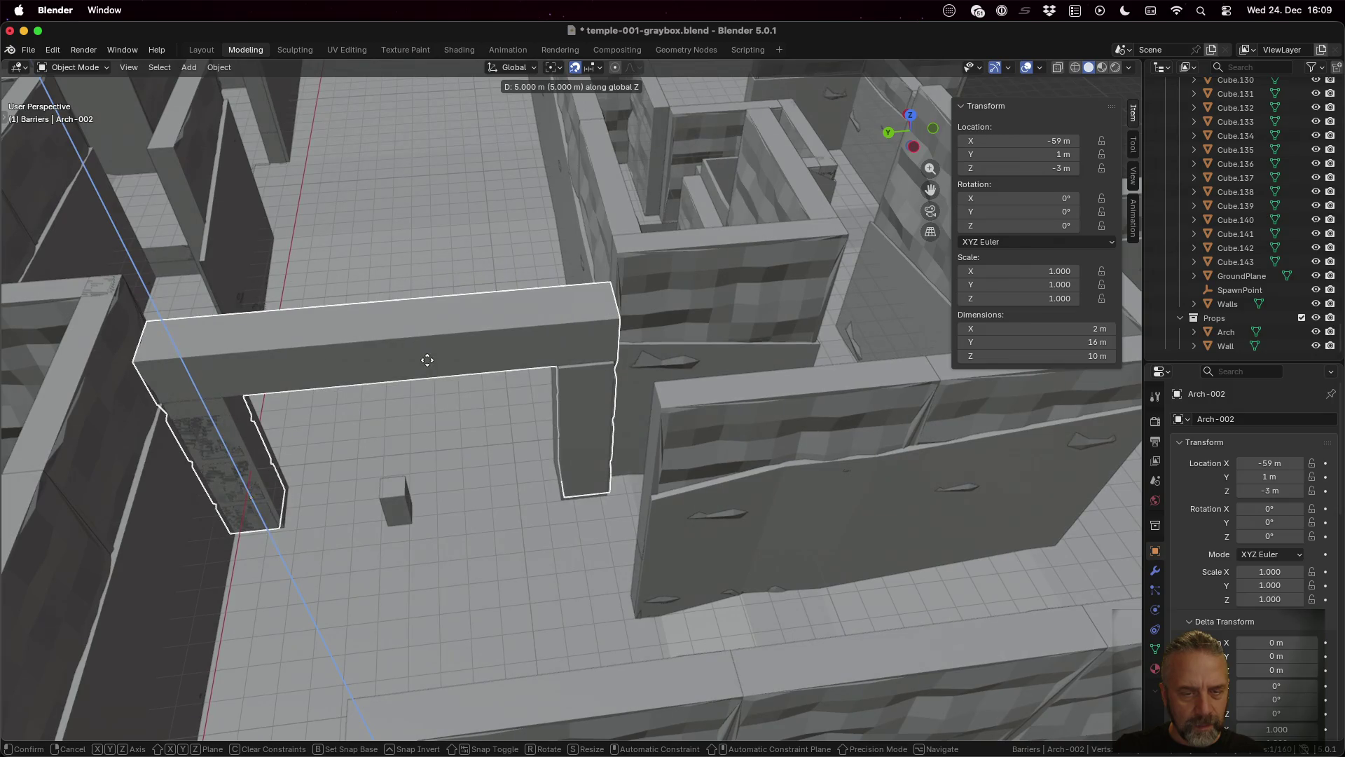
{"action": "left_click", "coordinate": [427, 359]}
{"action": "scroll", "coordinate": [484, 510], "scroll_direction": "up", "scroll_amount": 5}
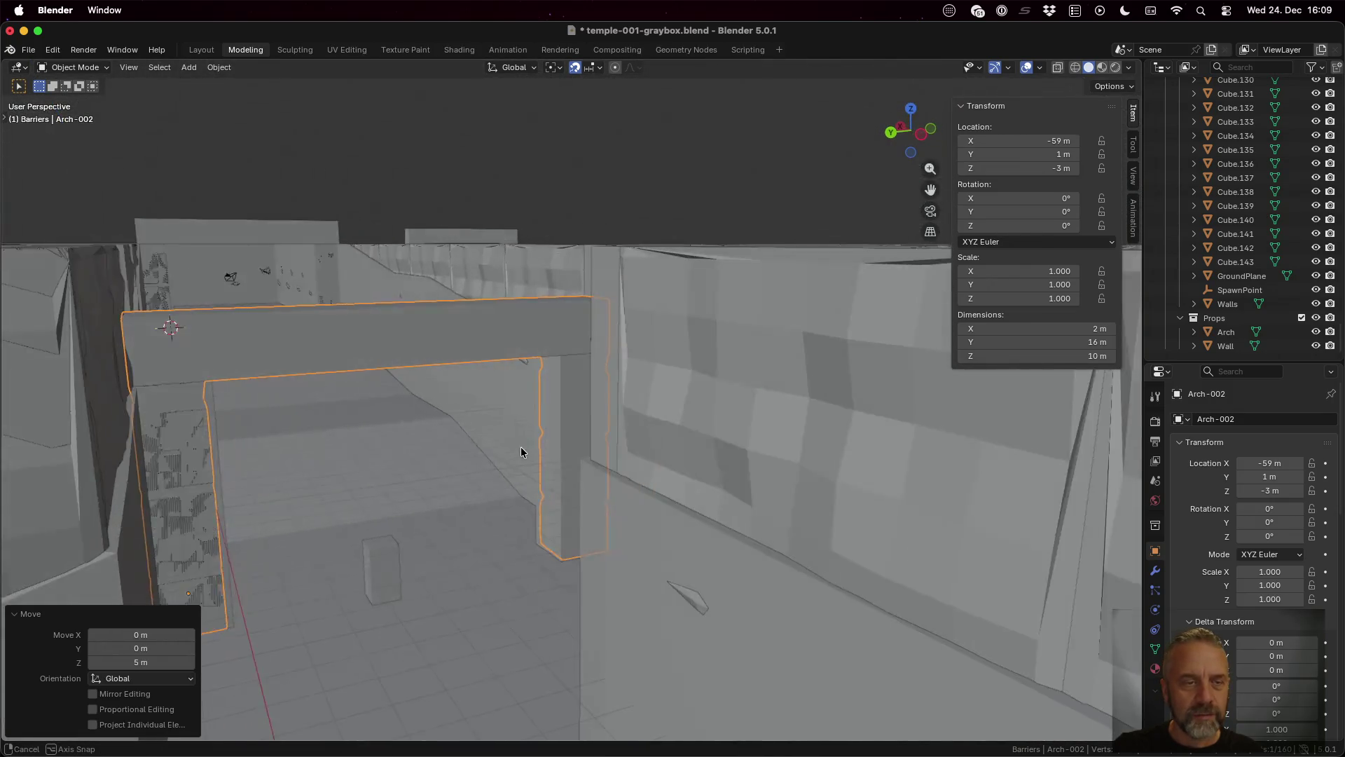
{"action": "scroll", "coordinate": [521, 452], "scroll_direction": "down", "scroll_amount": 5}
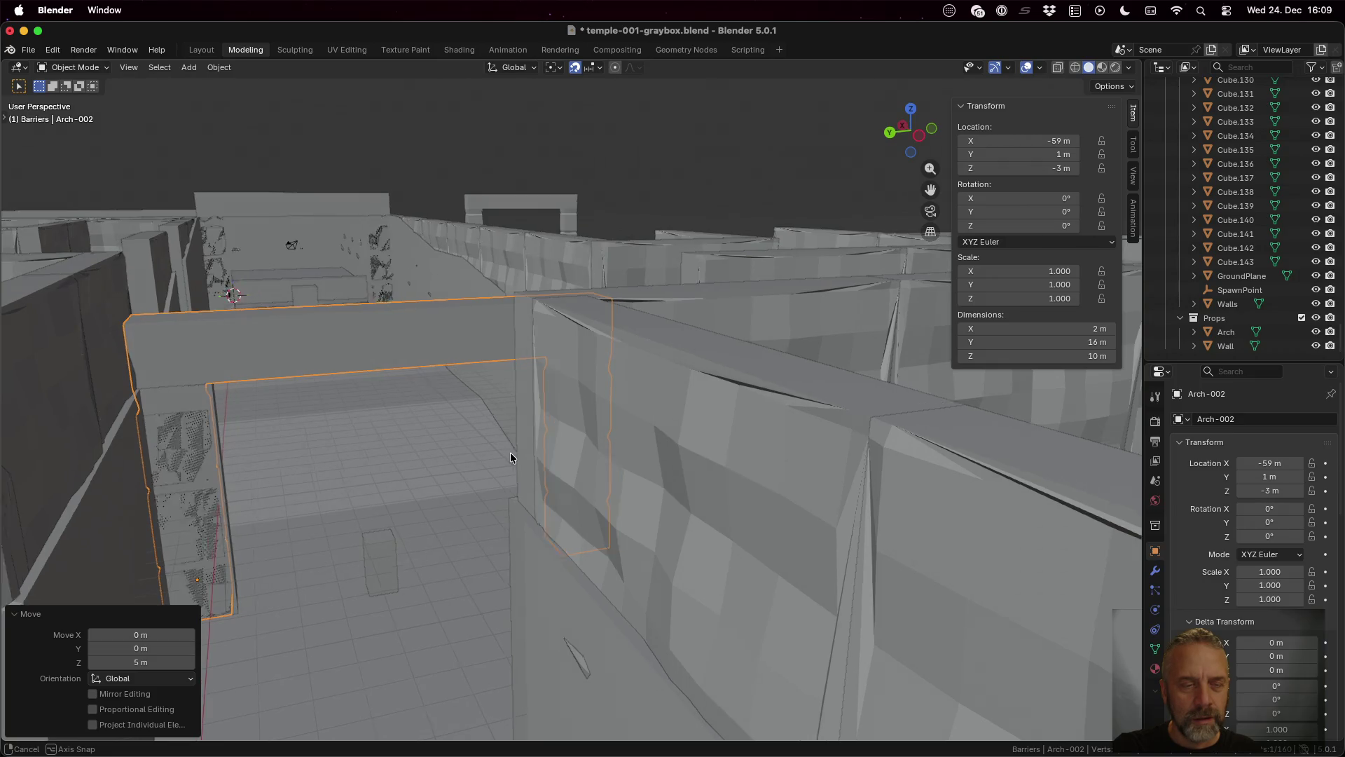
{"action": "scroll", "coordinate": [516, 455], "scroll_direction": "up", "scroll_amount": 5}
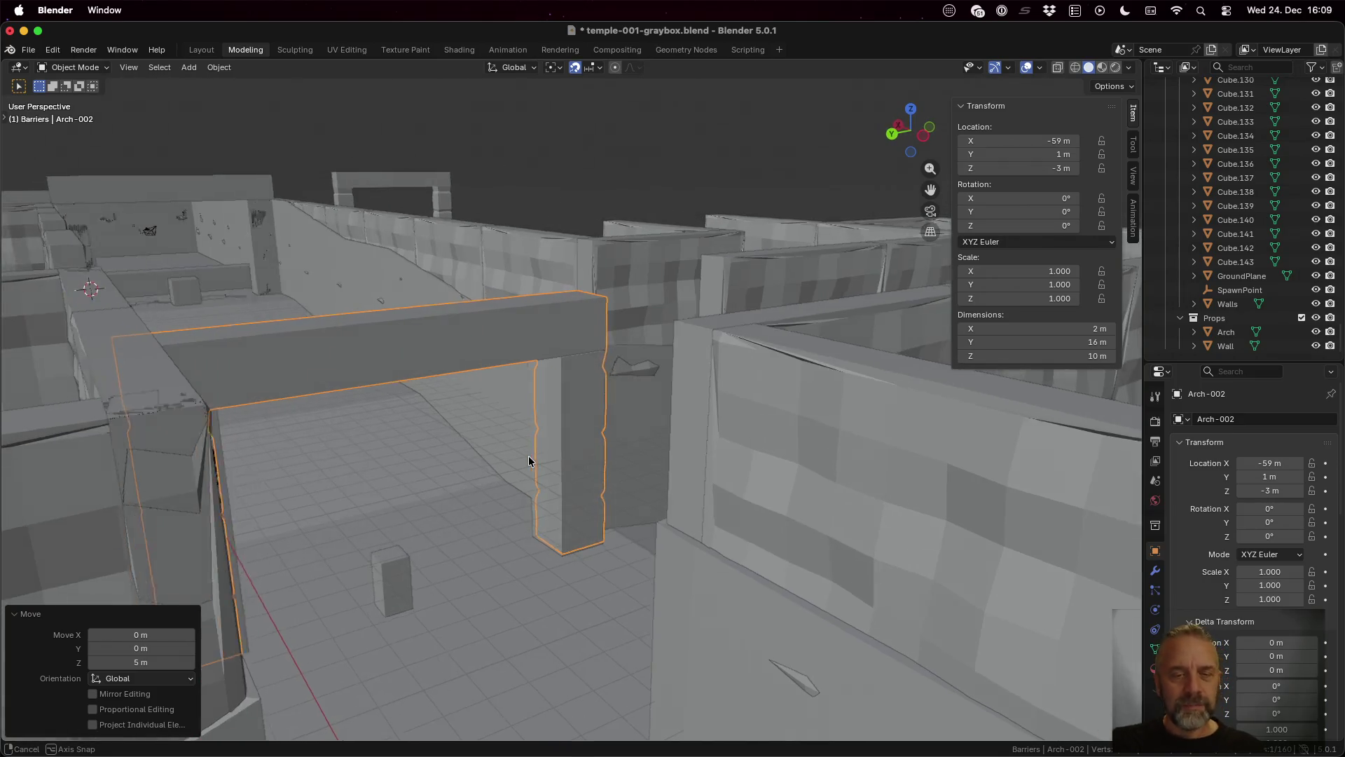
{"action": "scroll", "coordinate": [528, 457], "scroll_direction": "down", "scroll_amount": 5}
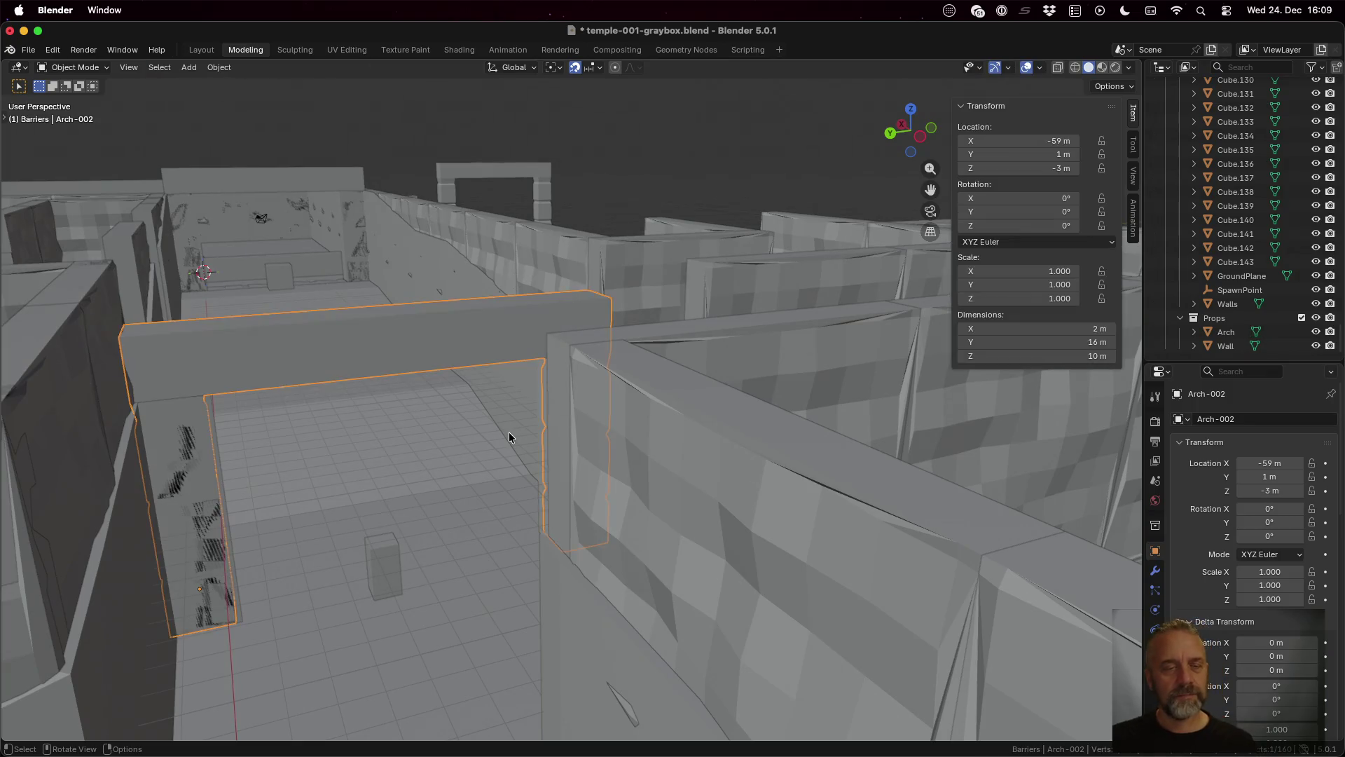
{"action": "key", "text": "super+s"}
{"action": "mouse_move", "coordinate": [483, 428]}
{"action": "left_mouse_down"}
{"action": "mouse_move", "coordinate": [515, 490]}
{"action": "mouse_move", "coordinate": [487, 498]}
{"action": "left_mouse_up"}
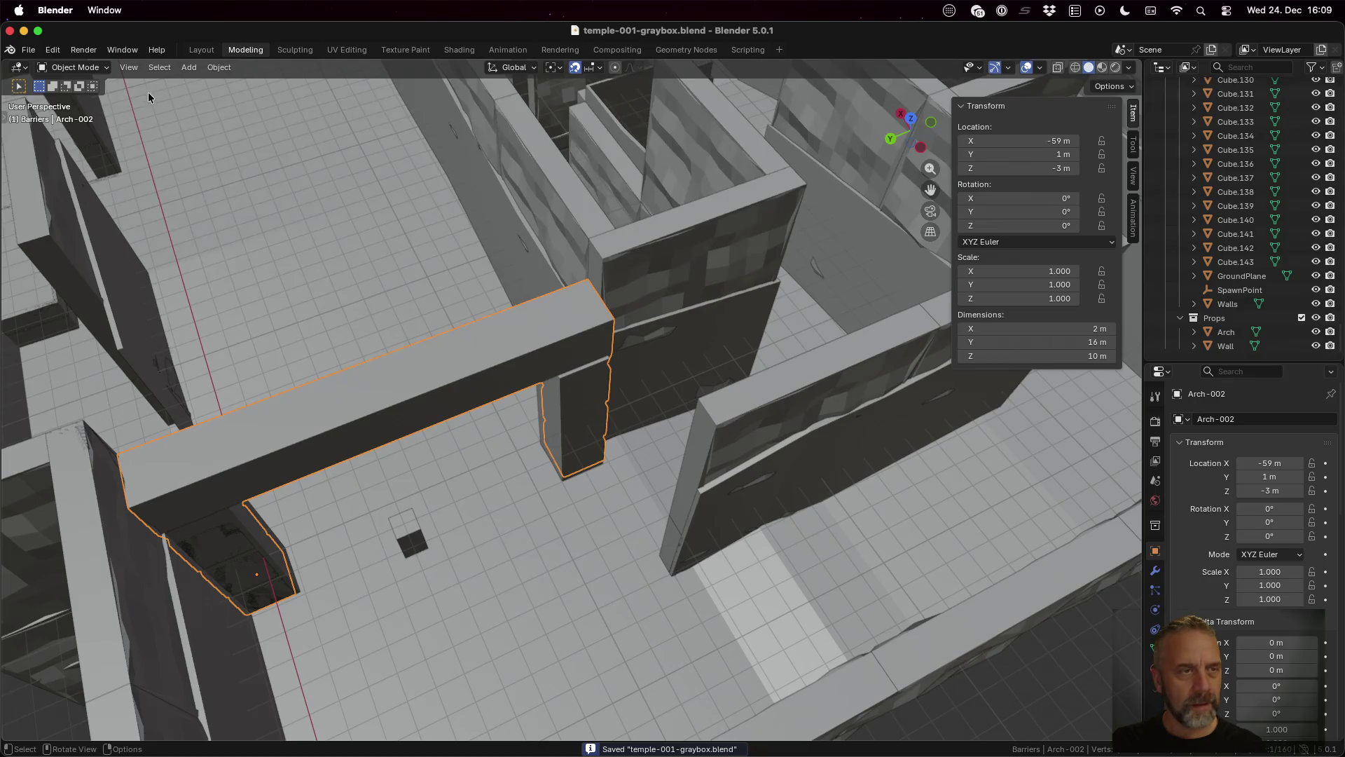
Step: Rerun ./rexport.sh in iTerm2 to redo the level's glTF export
{"action": "key", "text": "ctrl+Up"}
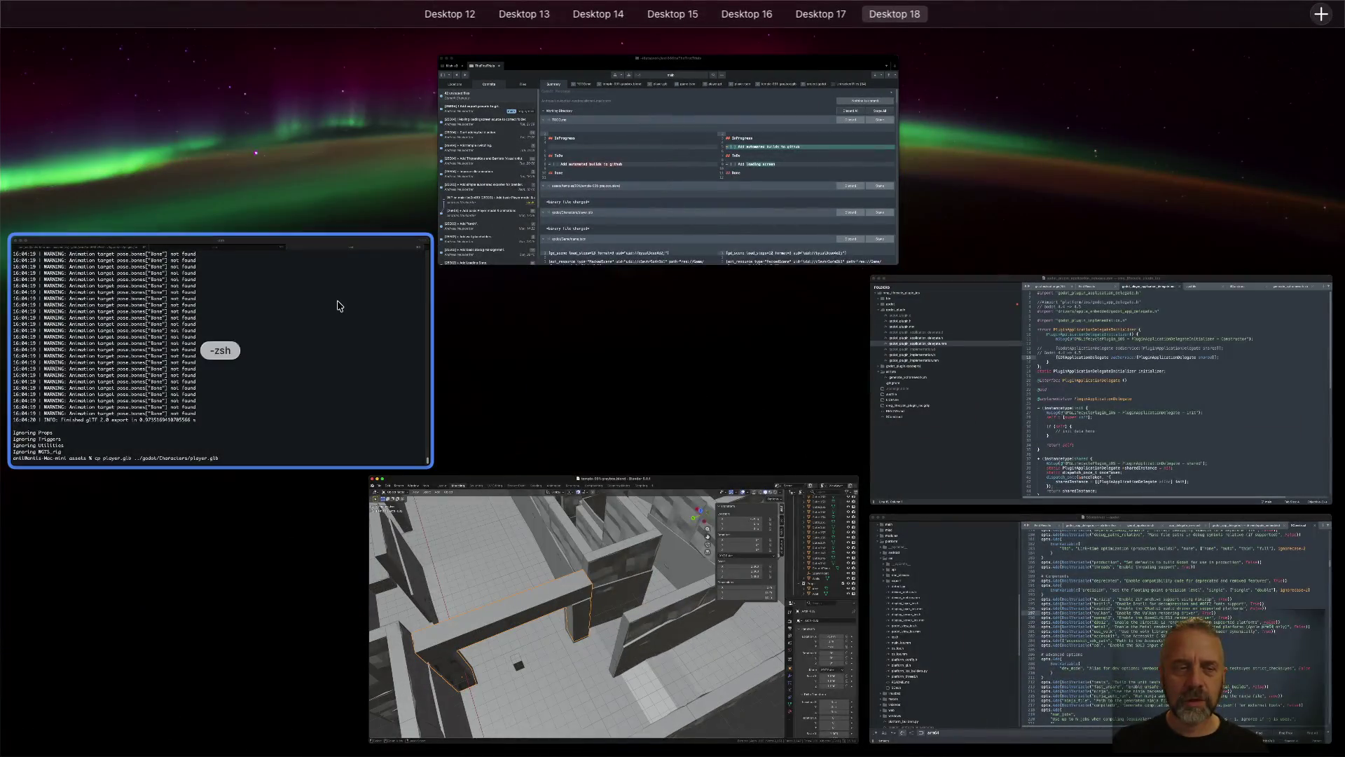
{"action": "left_click", "coordinate": [336, 301]}
{"action": "key", "text": "Return"}
{"action": "key", "text": "Up"}
{"action": "key", "text": "Return"}
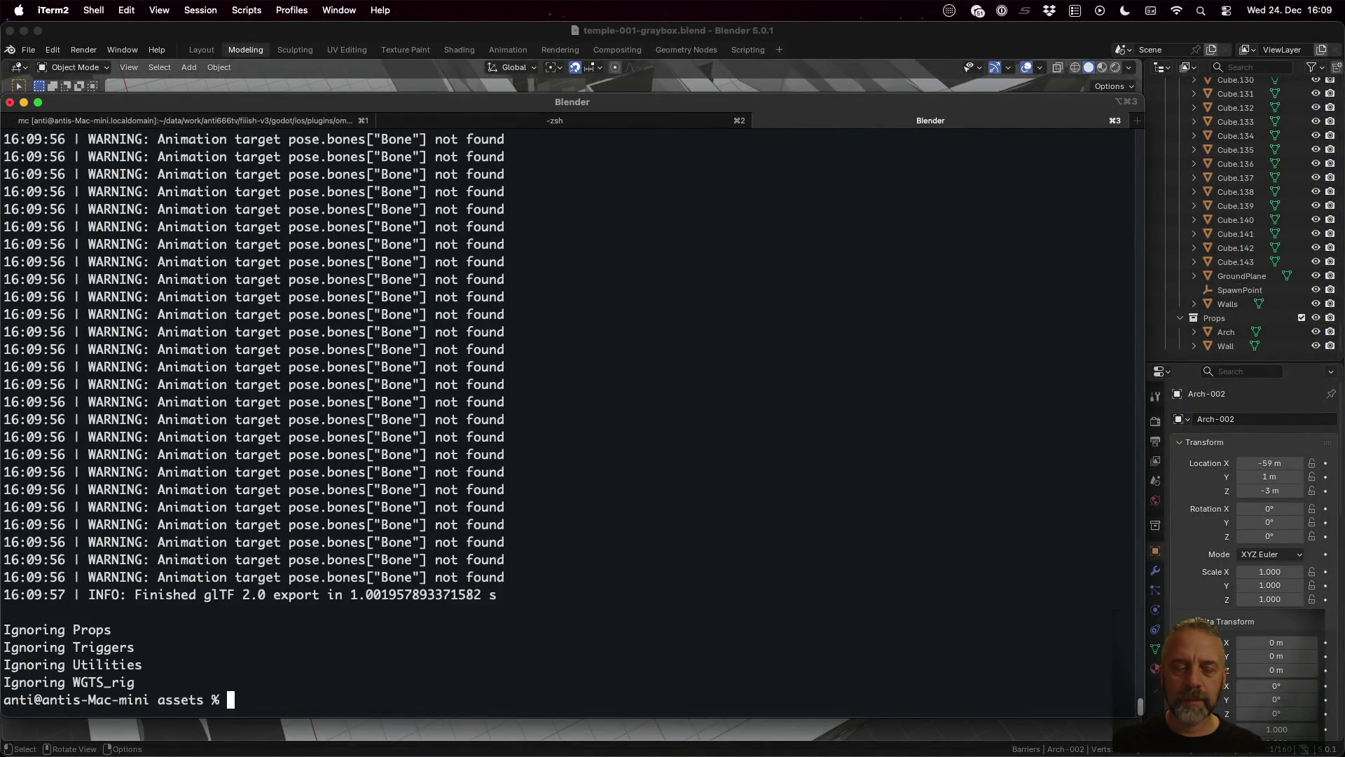
{"action": "key", "text": "super+Tab"}
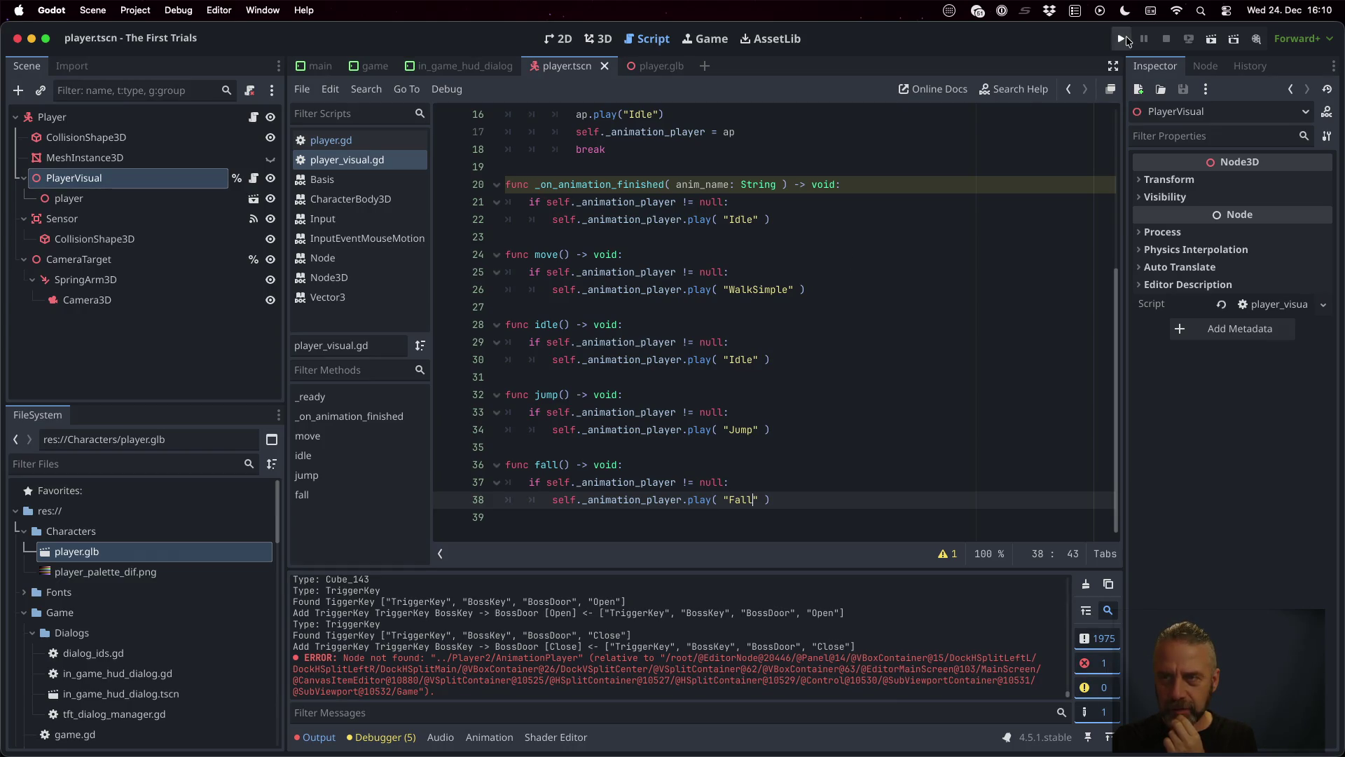
{"action": "left_click", "coordinate": [1123, 39]}
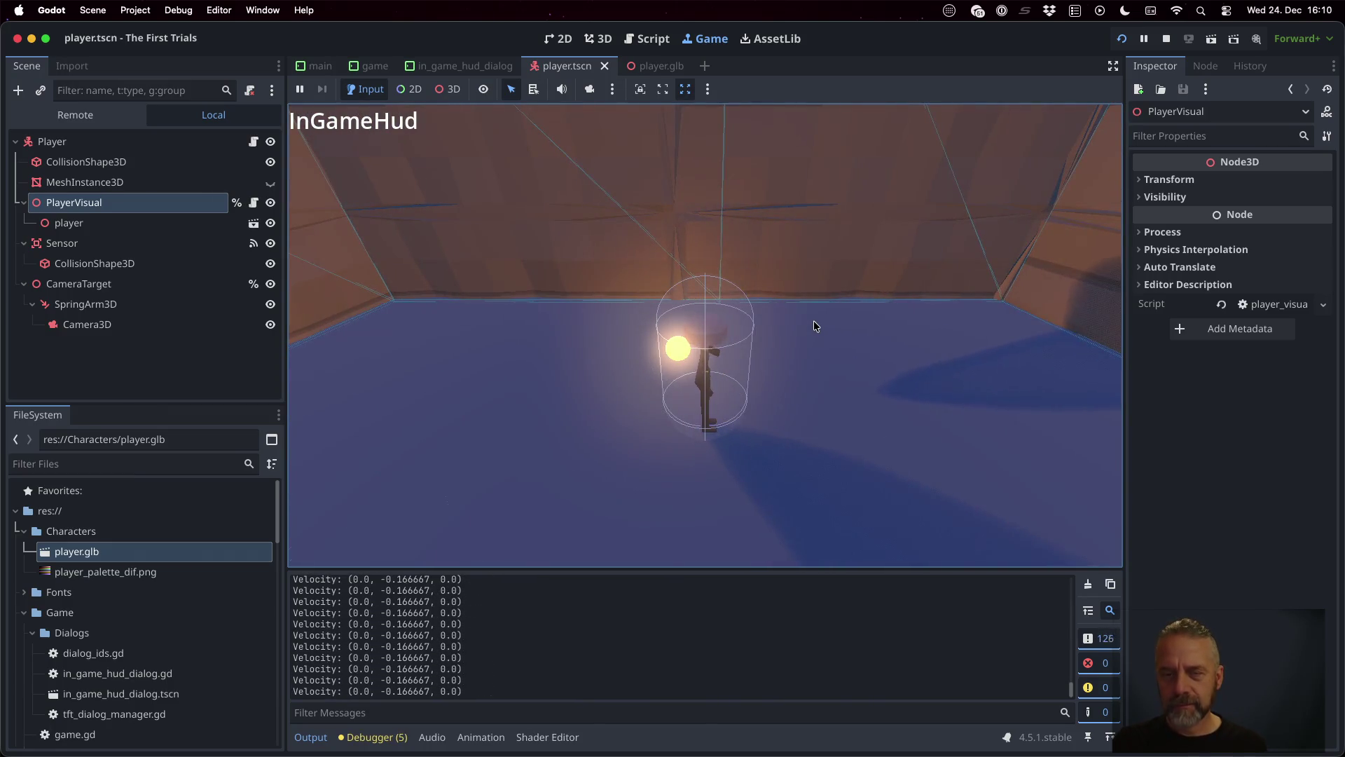
{"action": "key", "text": "a"}
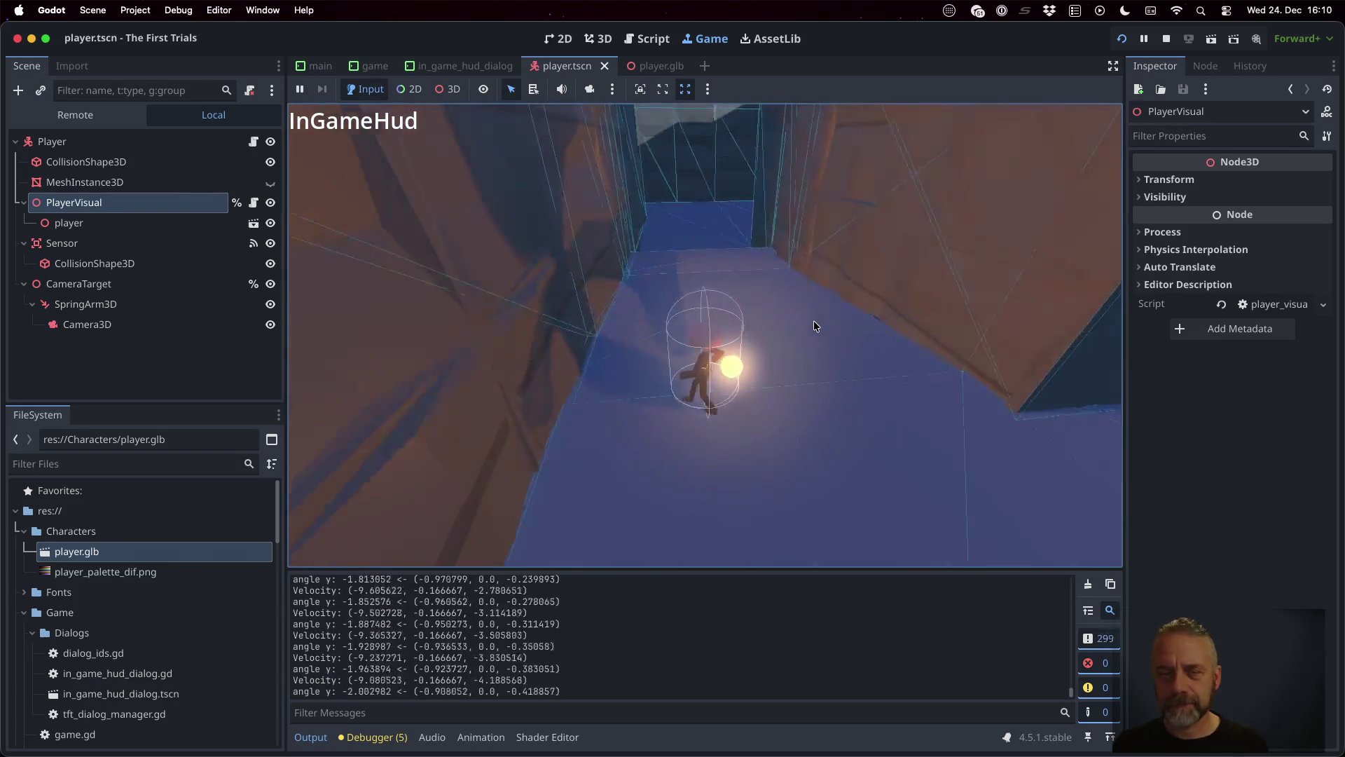
{"action": "key", "text": "w"}
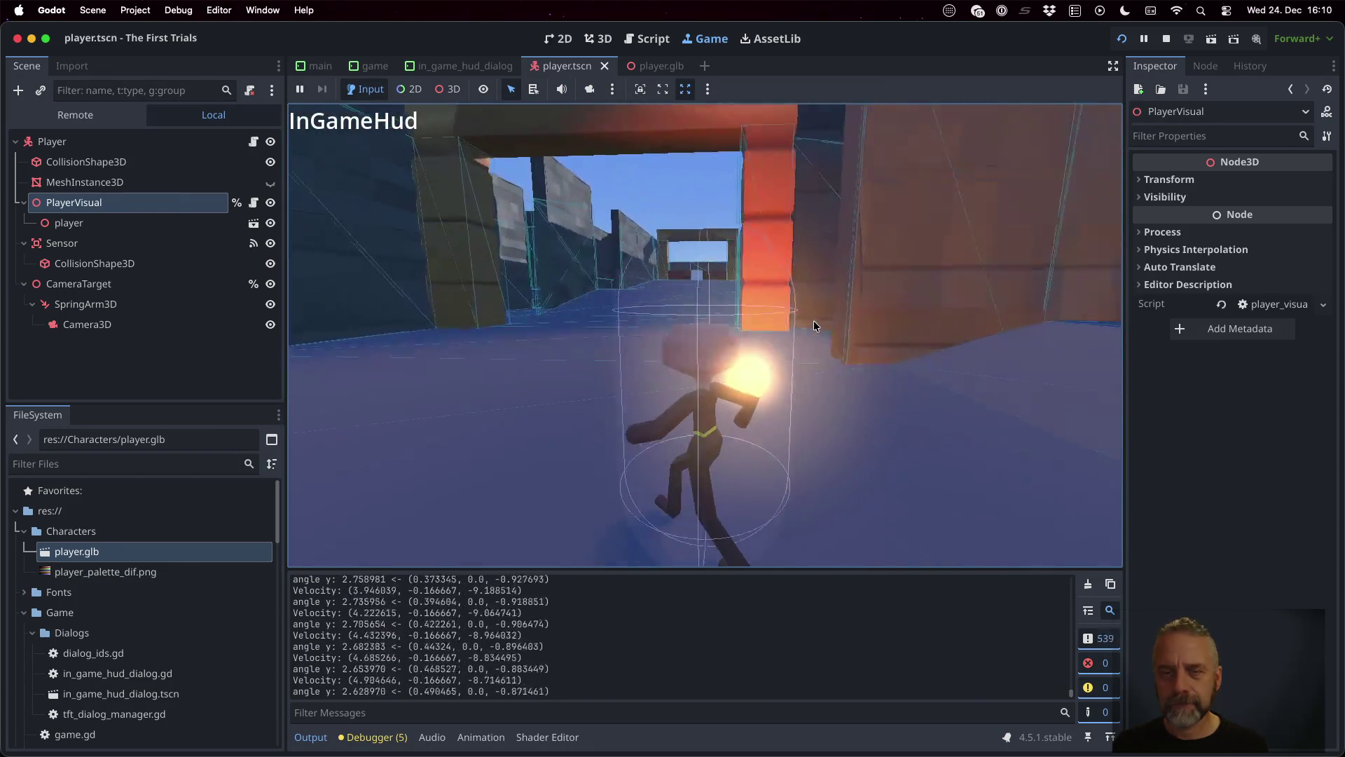
{"action": "key", "text": "d"}
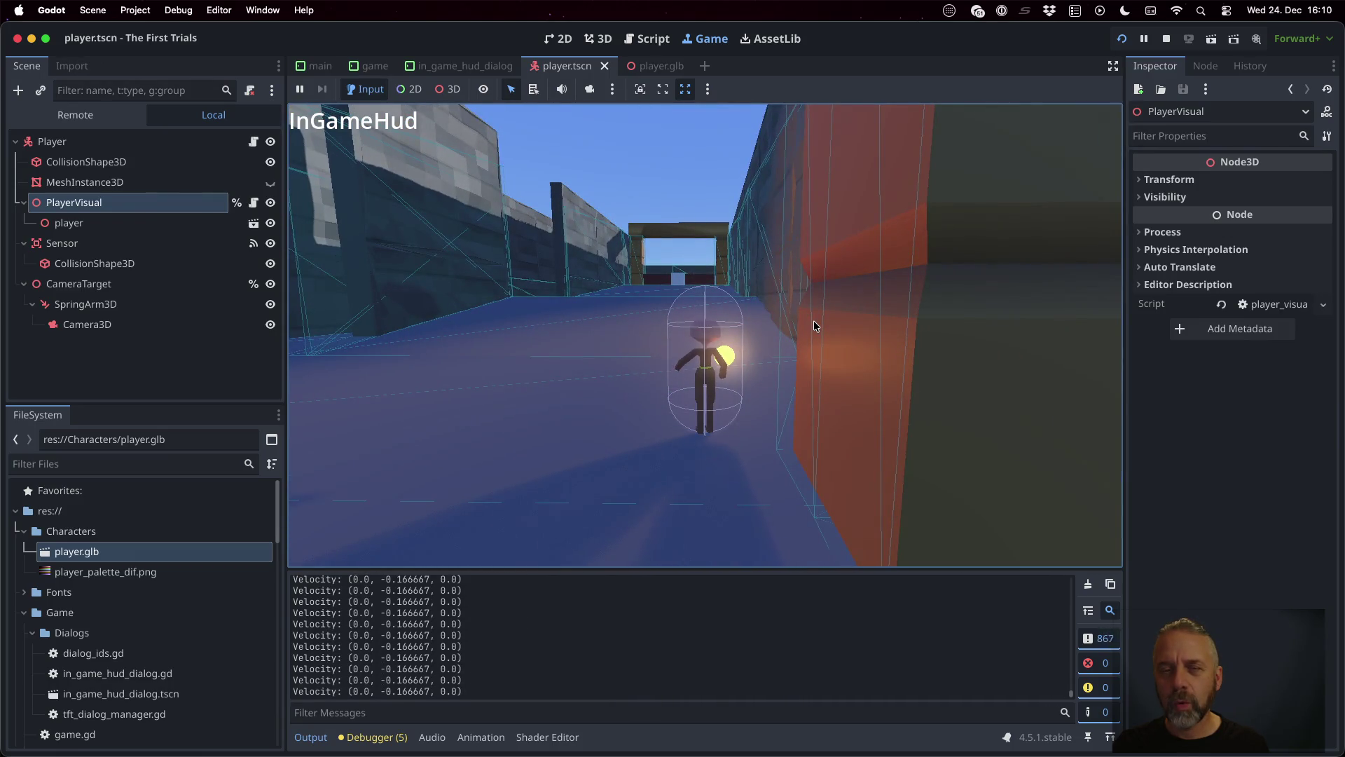
{"action": "key", "text": "w"}
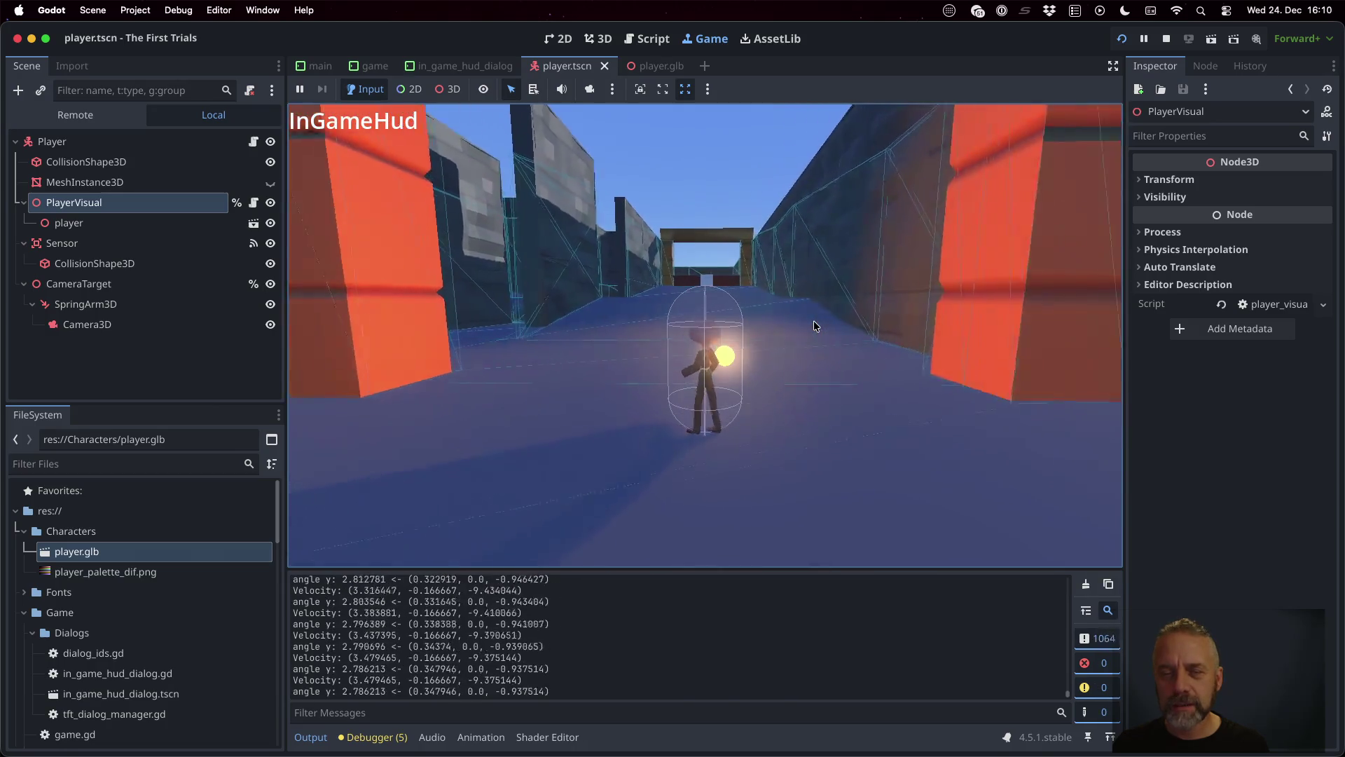
{"action": "key", "text": "s"}
{"action": "key", "text": "w"}
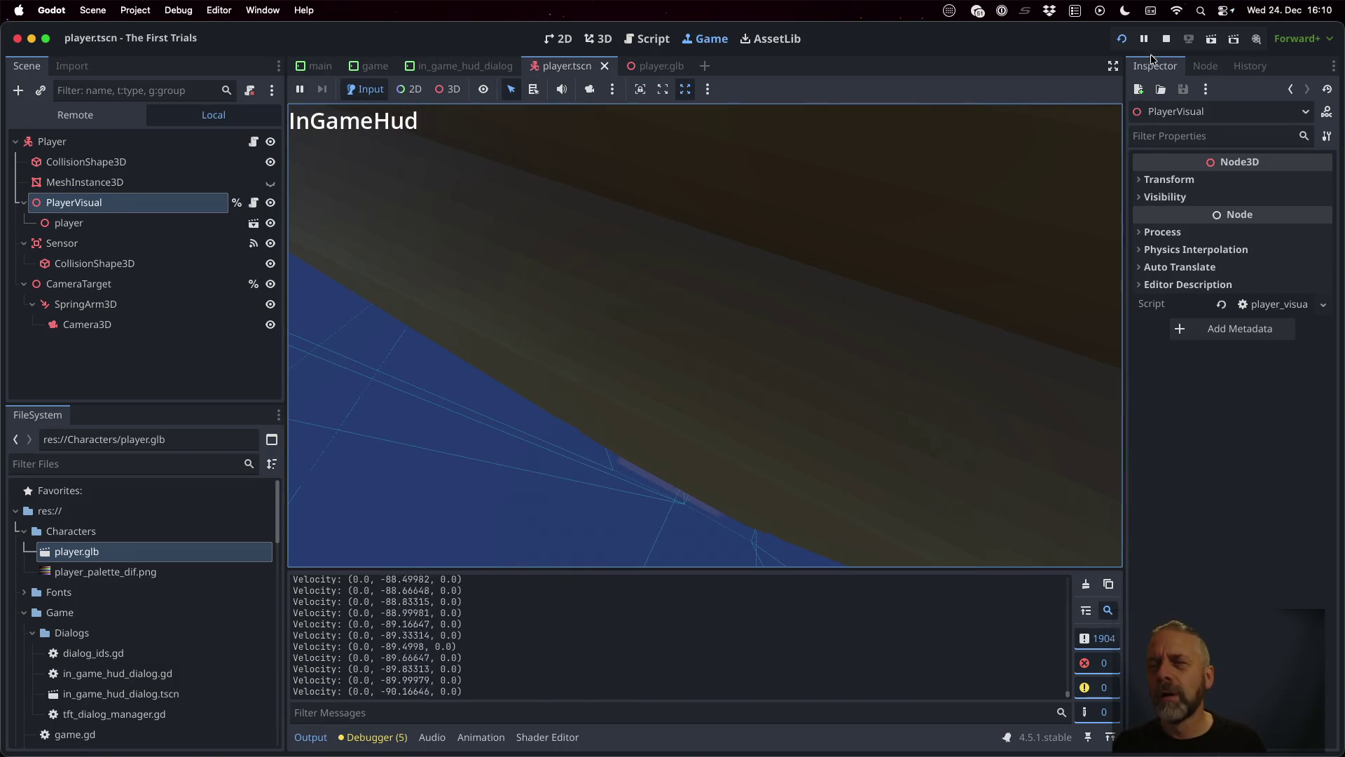
{"action": "left_click", "coordinate": [1167, 38]}
{"action": "left_click", "coordinate": [870, 293]}
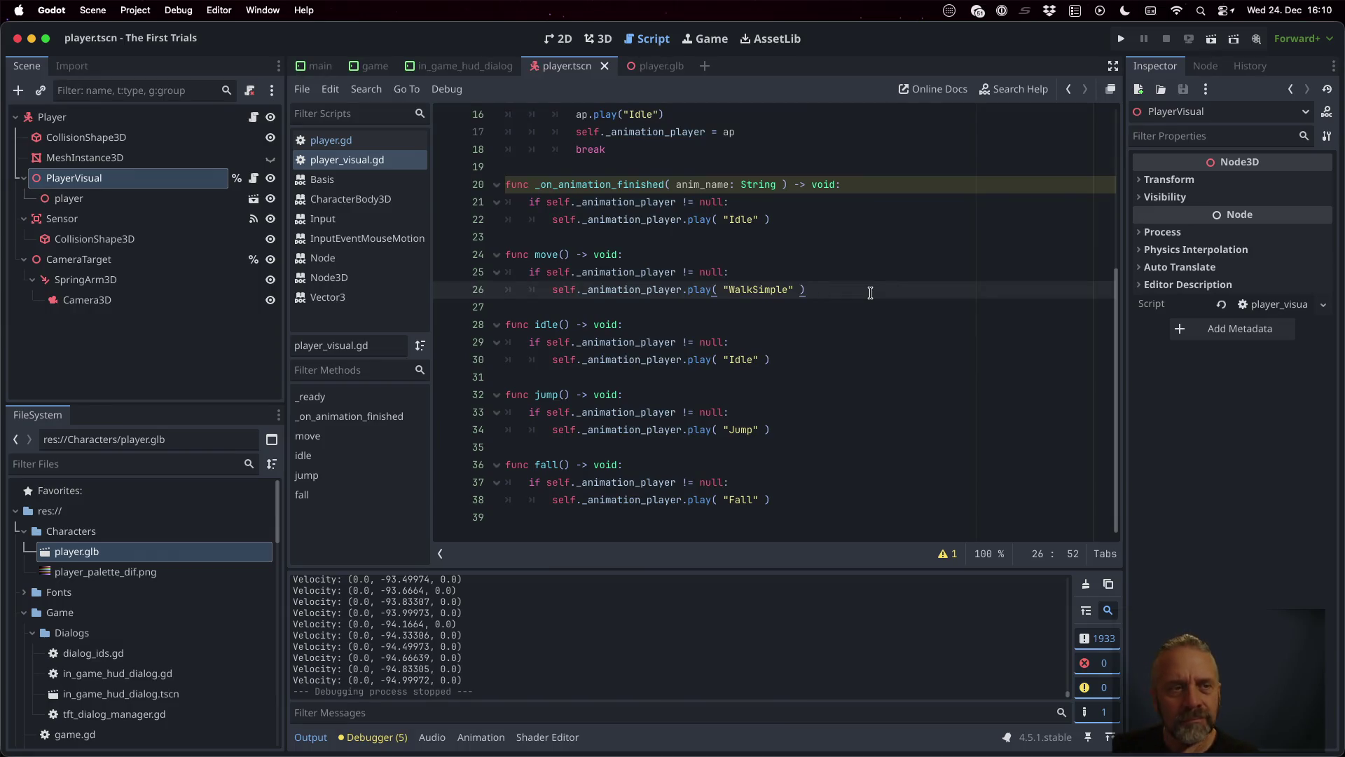
Step: Open game.tscn and orbit and zoom the 3D view around the Player in the temple level
{"action": "left_click", "coordinate": [597, 38]}
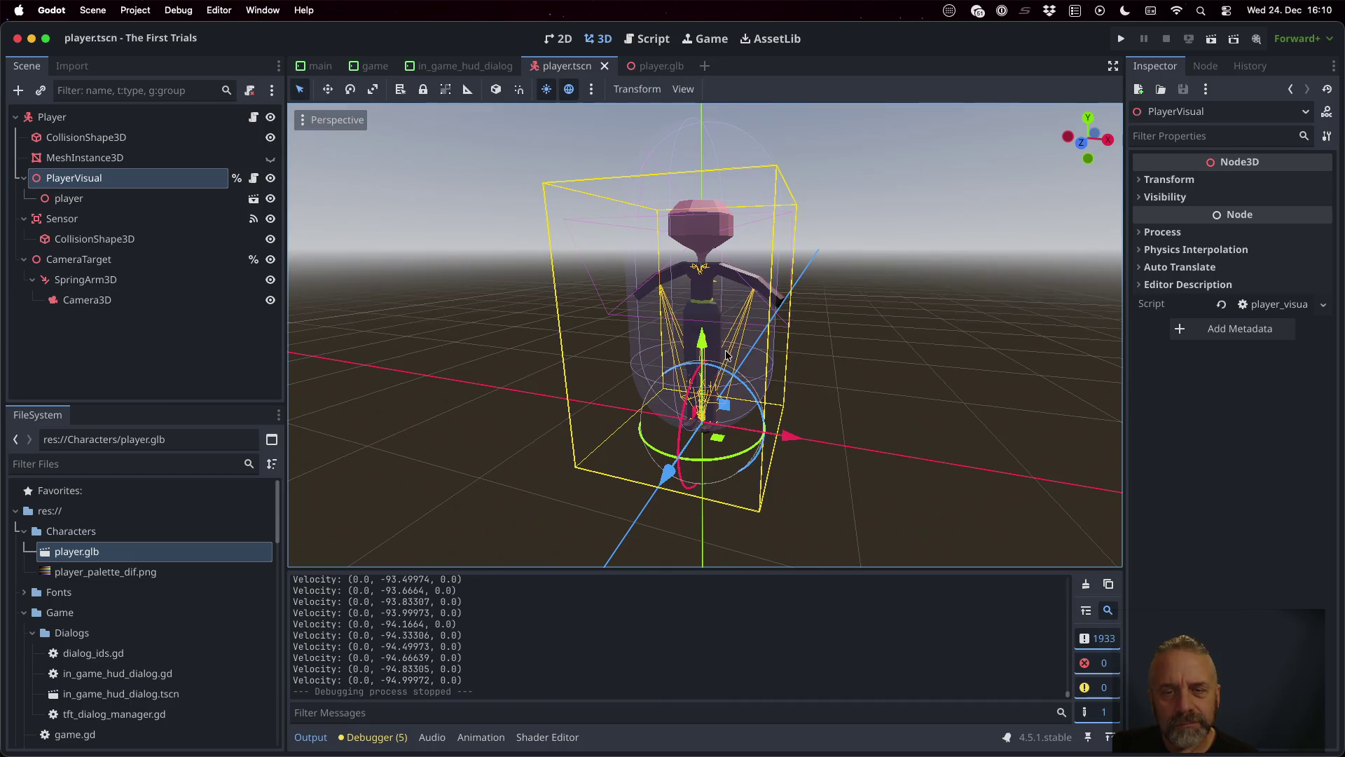
{"action": "scroll", "coordinate": [726, 355], "scroll_direction": "down", "scroll_amount": 5}
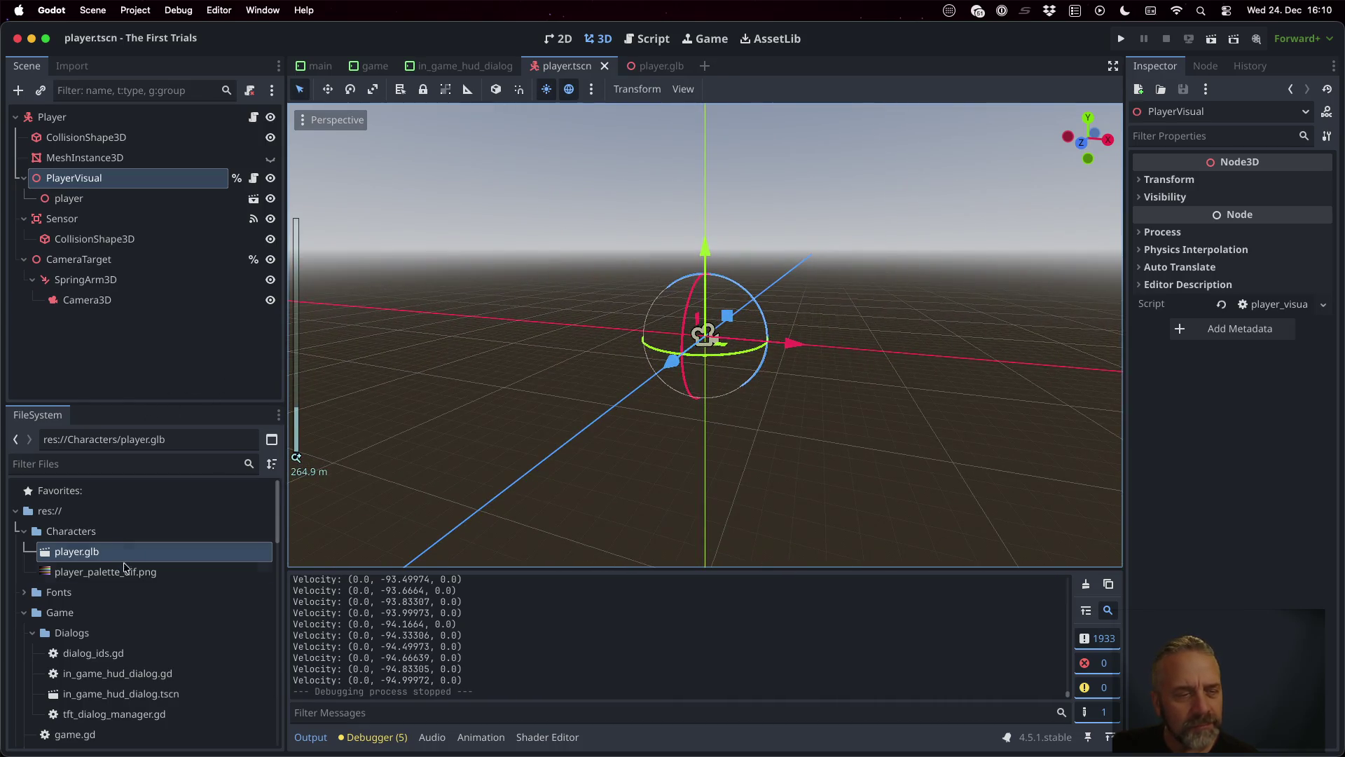
{"action": "scroll", "coordinate": [126, 560], "scroll_direction": "down", "scroll_amount": 10}
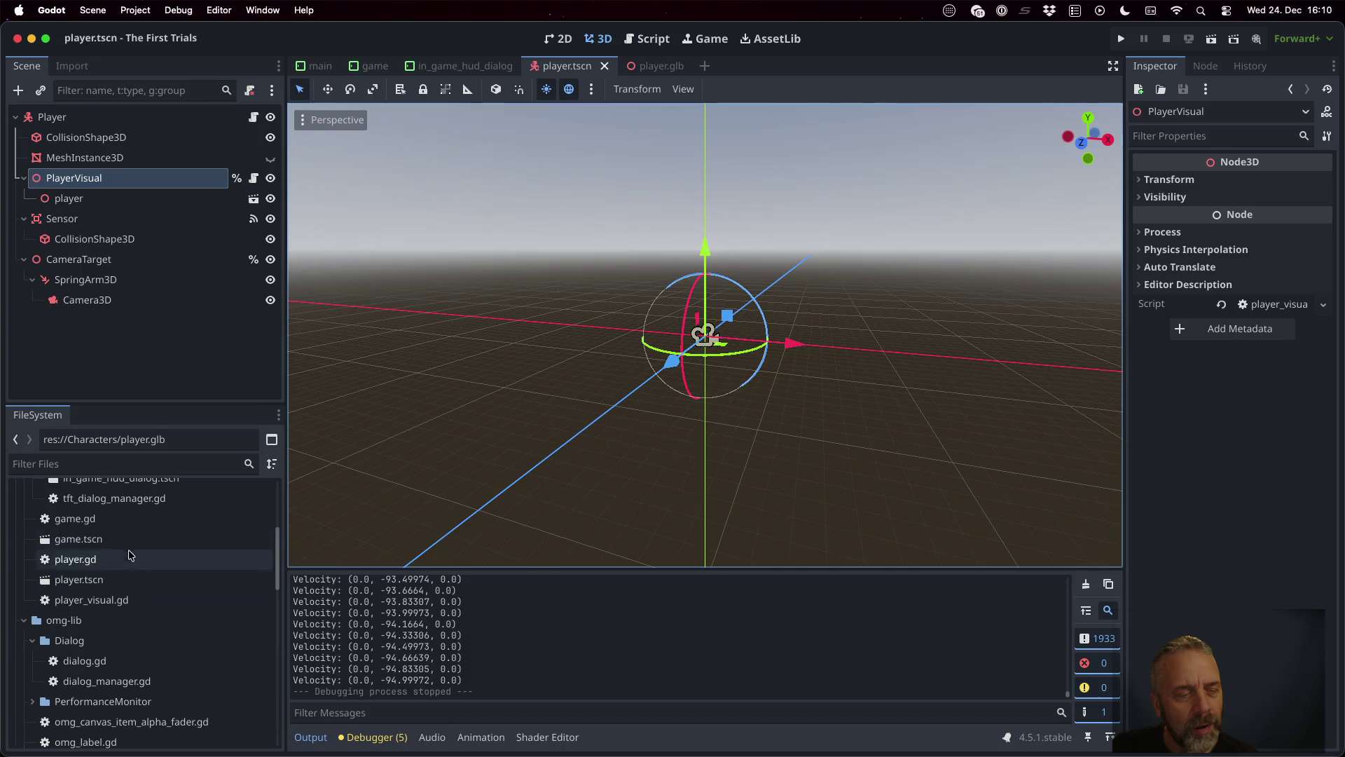
{"action": "double_click", "coordinate": [106, 539]}
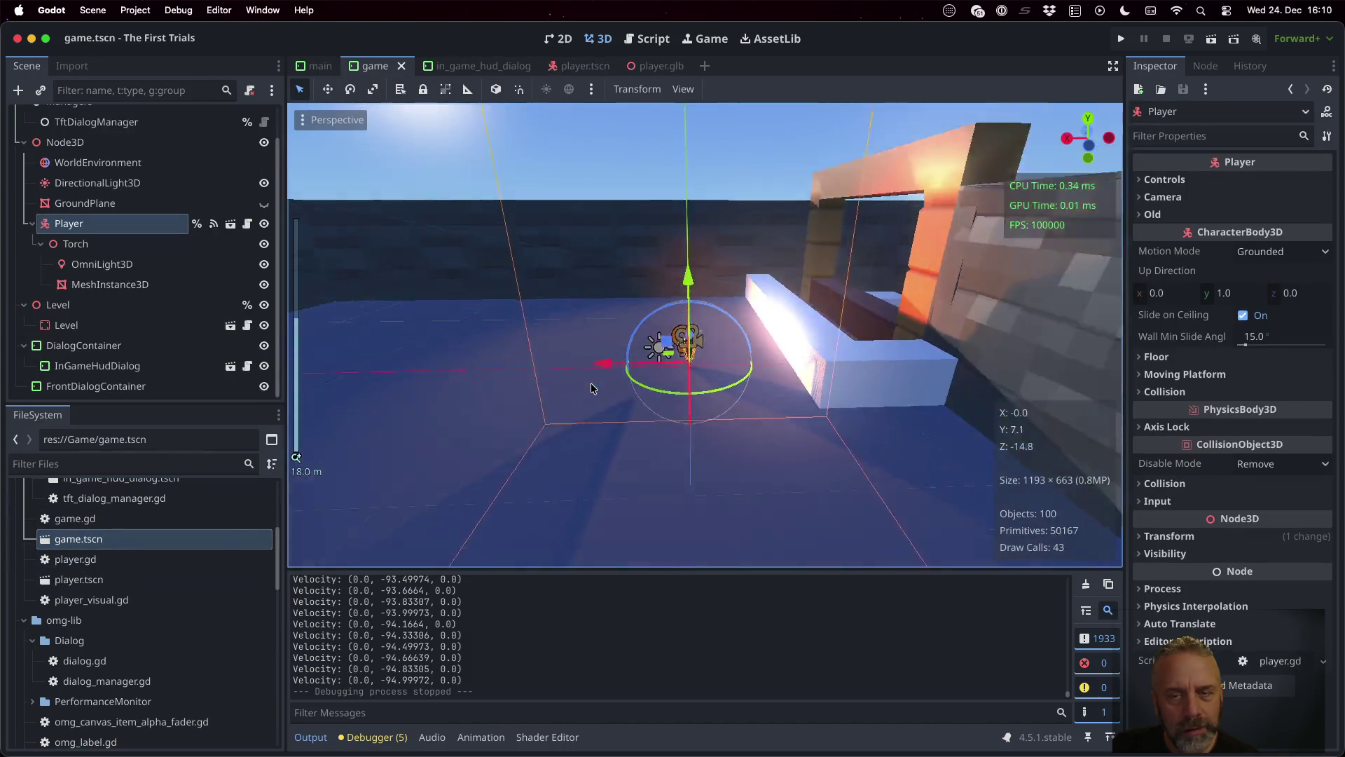
{"action": "scroll", "coordinate": [790, 307], "scroll_direction": "down", "scroll_amount": 5}
{"action": "left_click_drag", "start_coordinate": [820, 307], "coordinate": [1068, 343]}
{"action": "scroll", "coordinate": [639, 191], "scroll_direction": "up", "scroll_amount": 6}
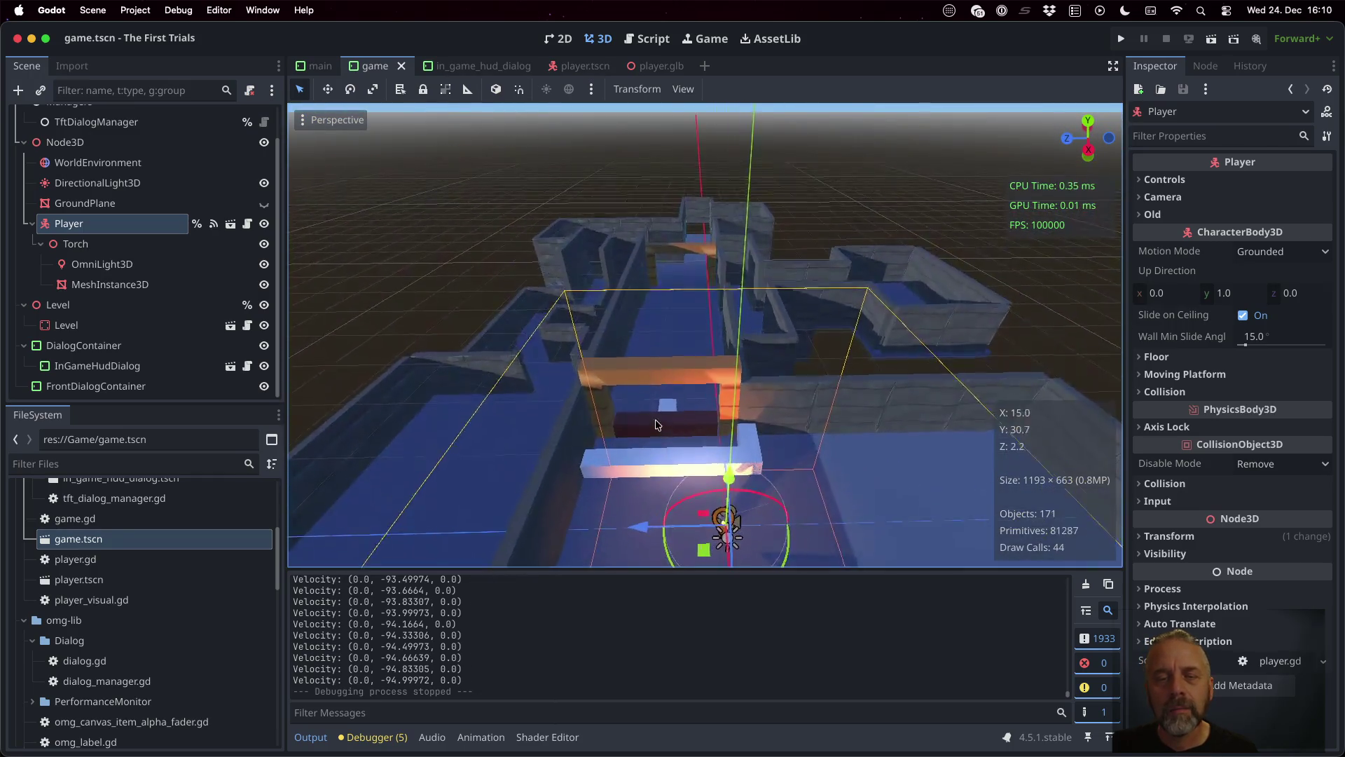
{"action": "scroll", "coordinate": [683, 302], "scroll_direction": "up", "scroll_amount": 15}
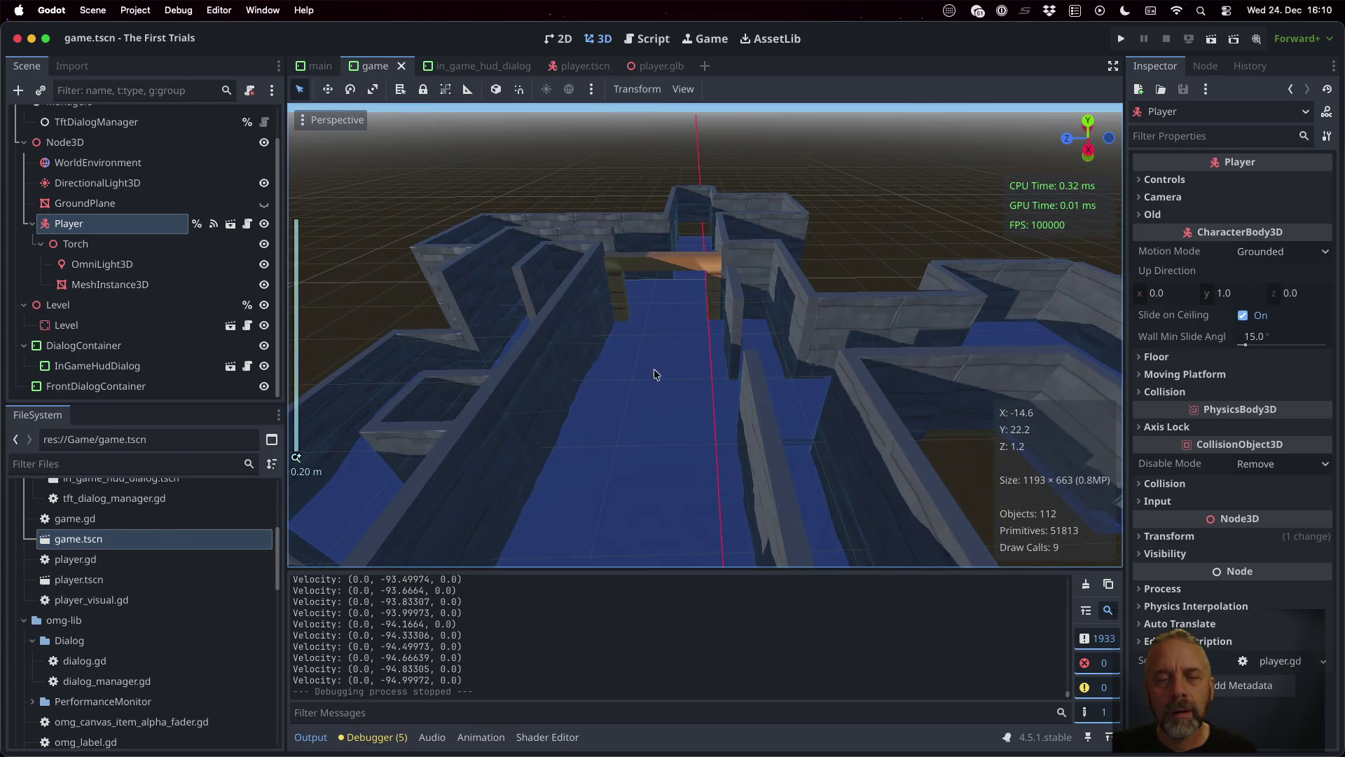
Step: Turn on Visible Collision Shapes in the Debug menu
{"action": "key", "text": "super+b"}
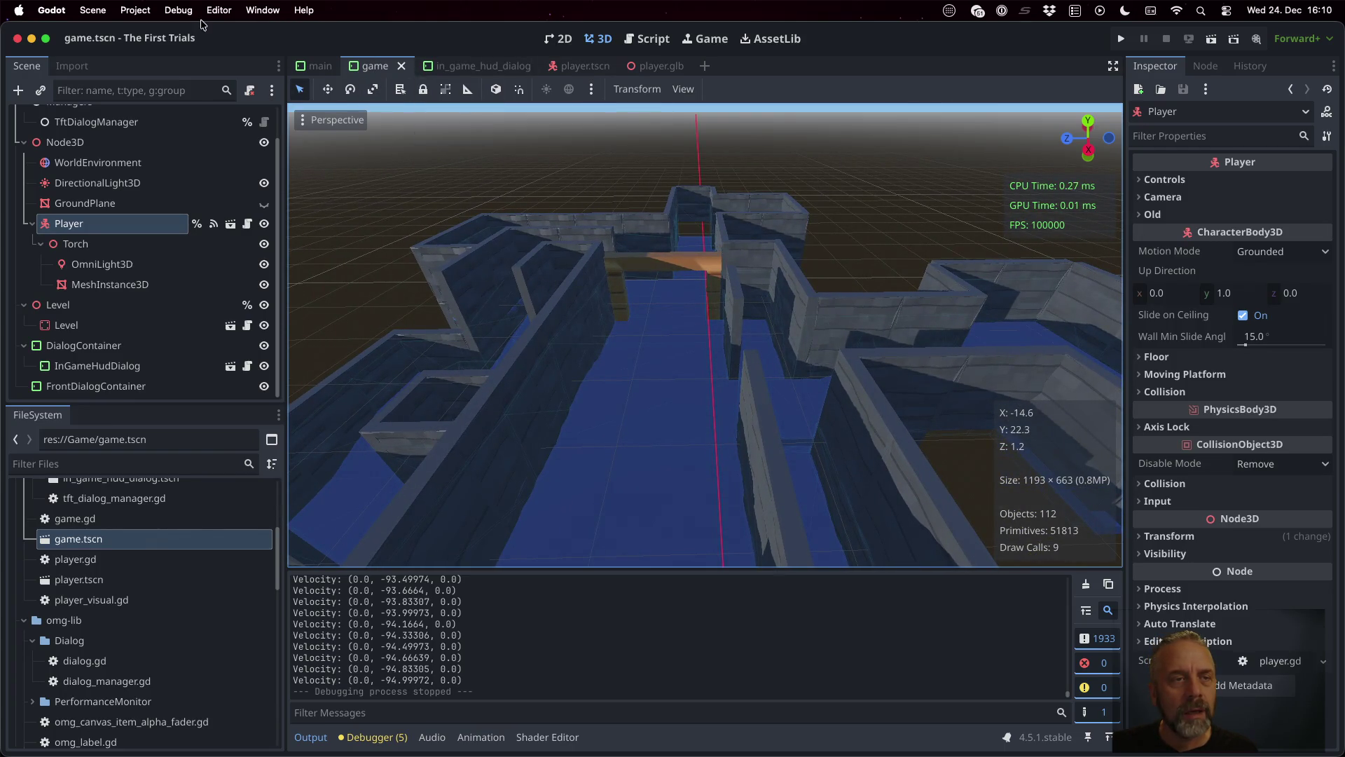
{"action": "left_click", "coordinate": [186, 11]}
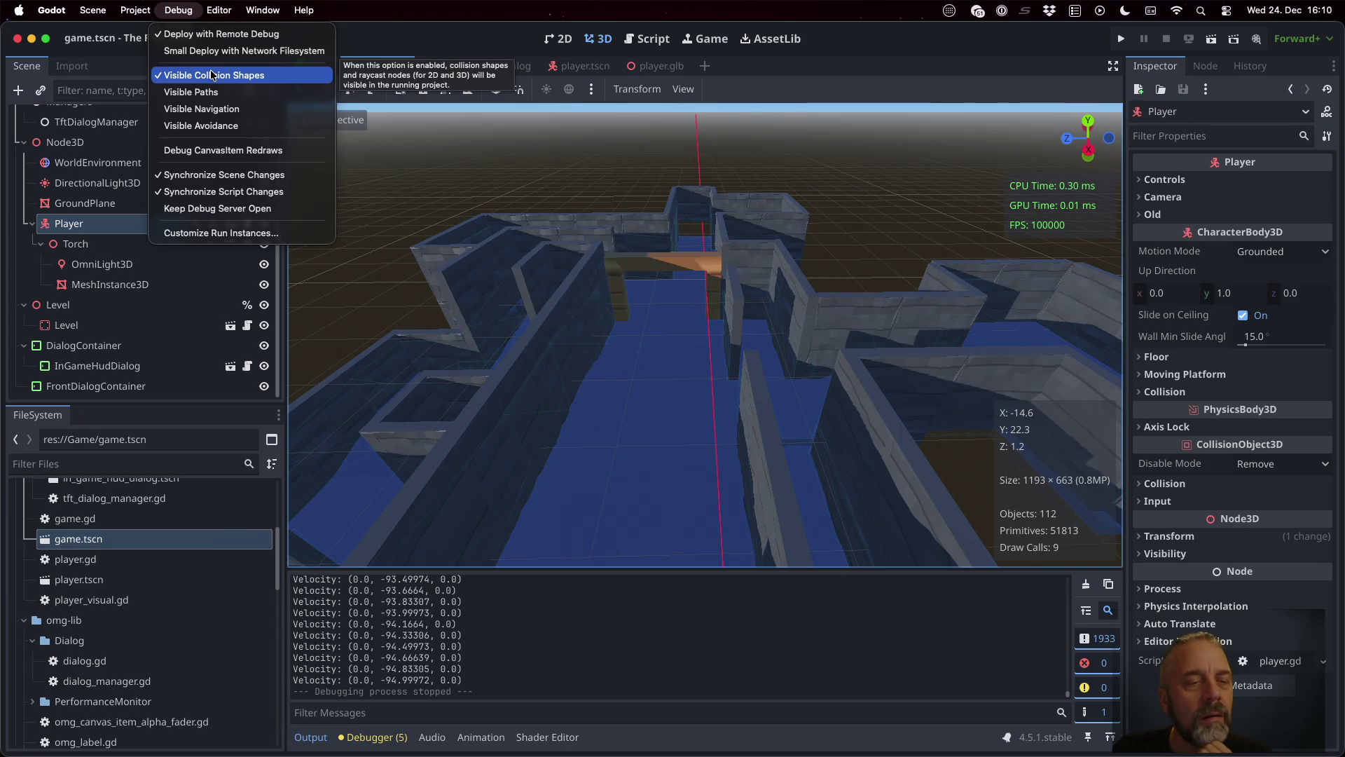
{"action": "left_click", "coordinate": [612, 240]}
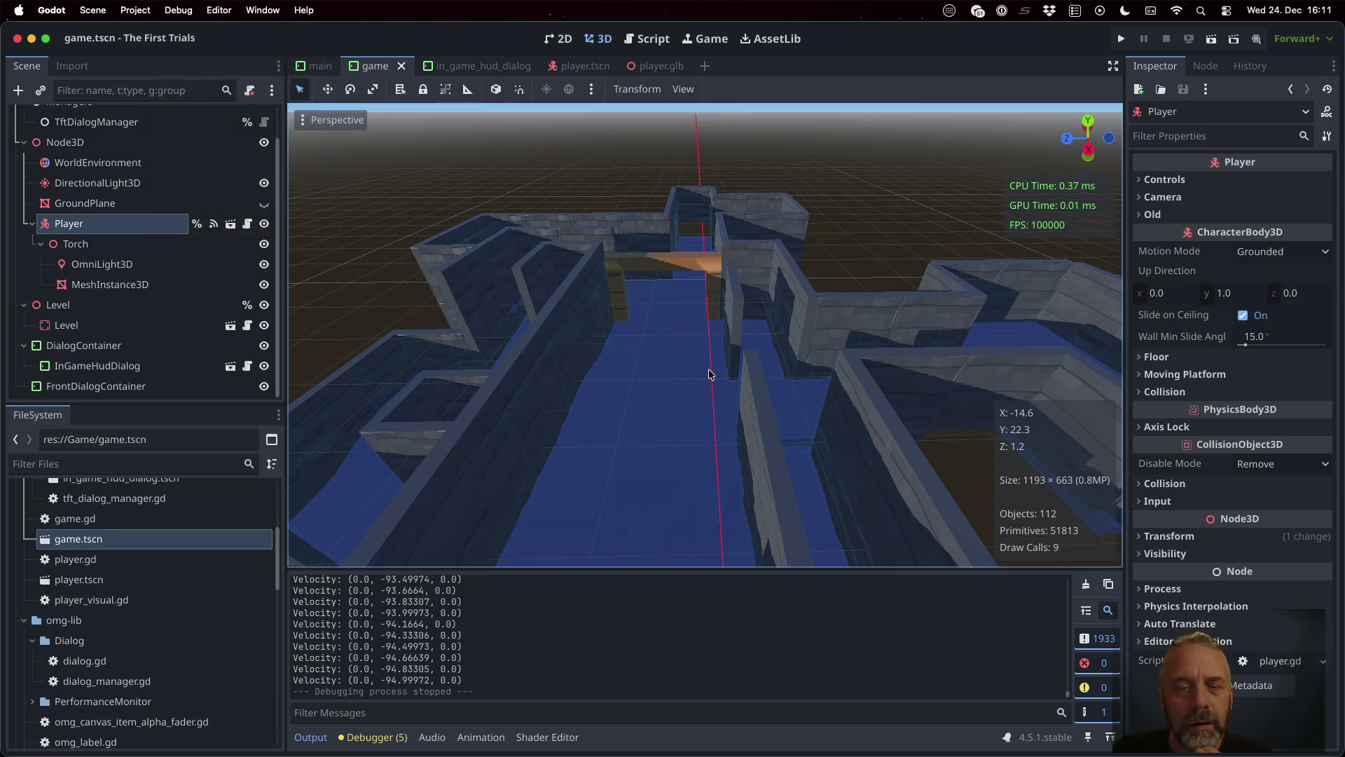
Step: Run the project and walk the character past the red wall and pillar across the room
{"action": "left_click", "coordinate": [1118, 40]}
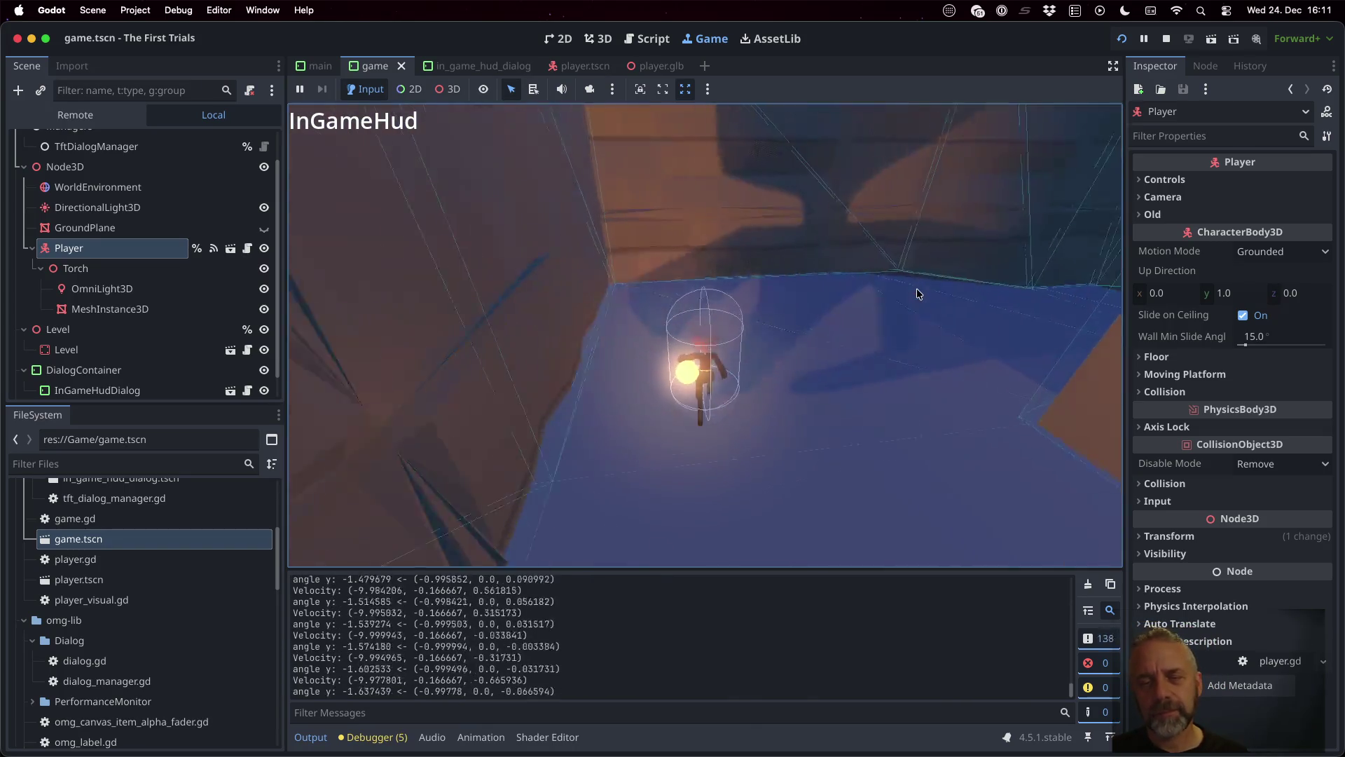
{"action": "key", "text": "a"}
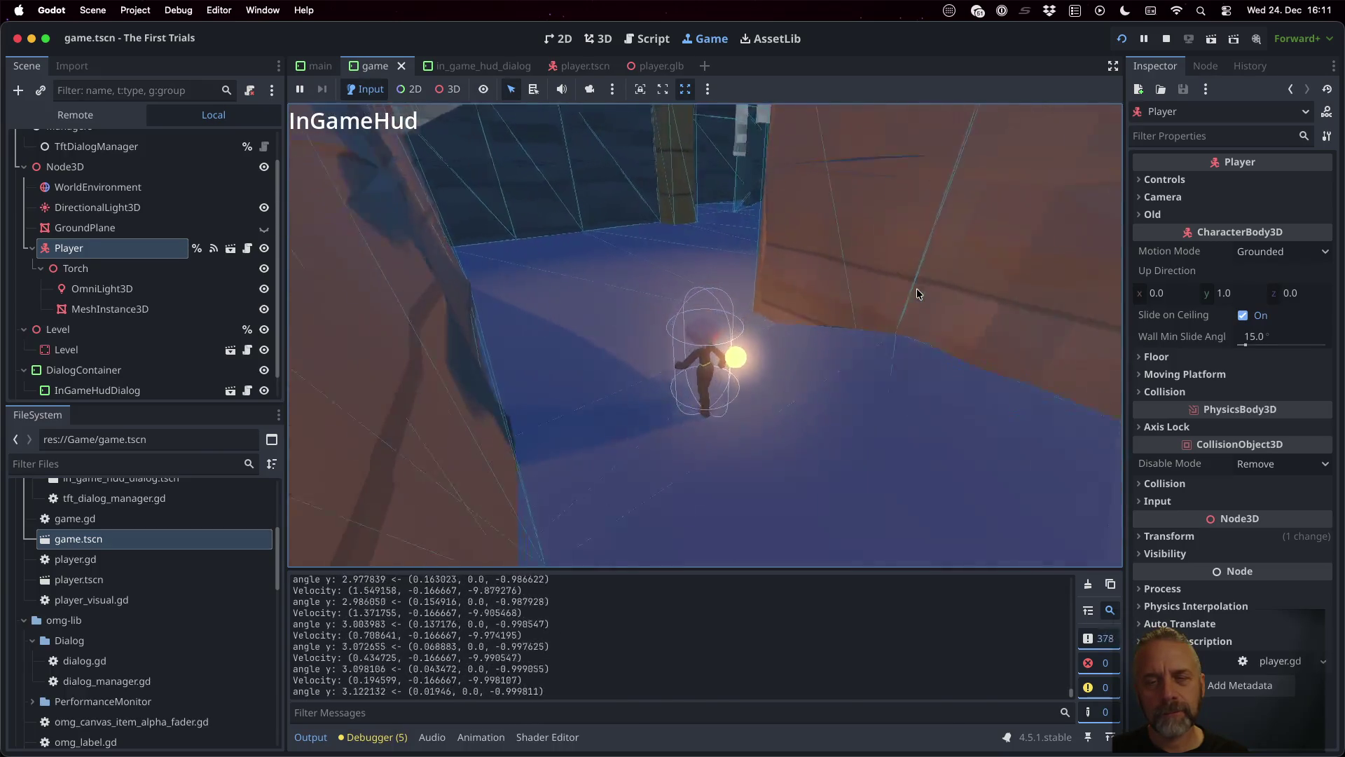
{"action": "key", "text": "d"}
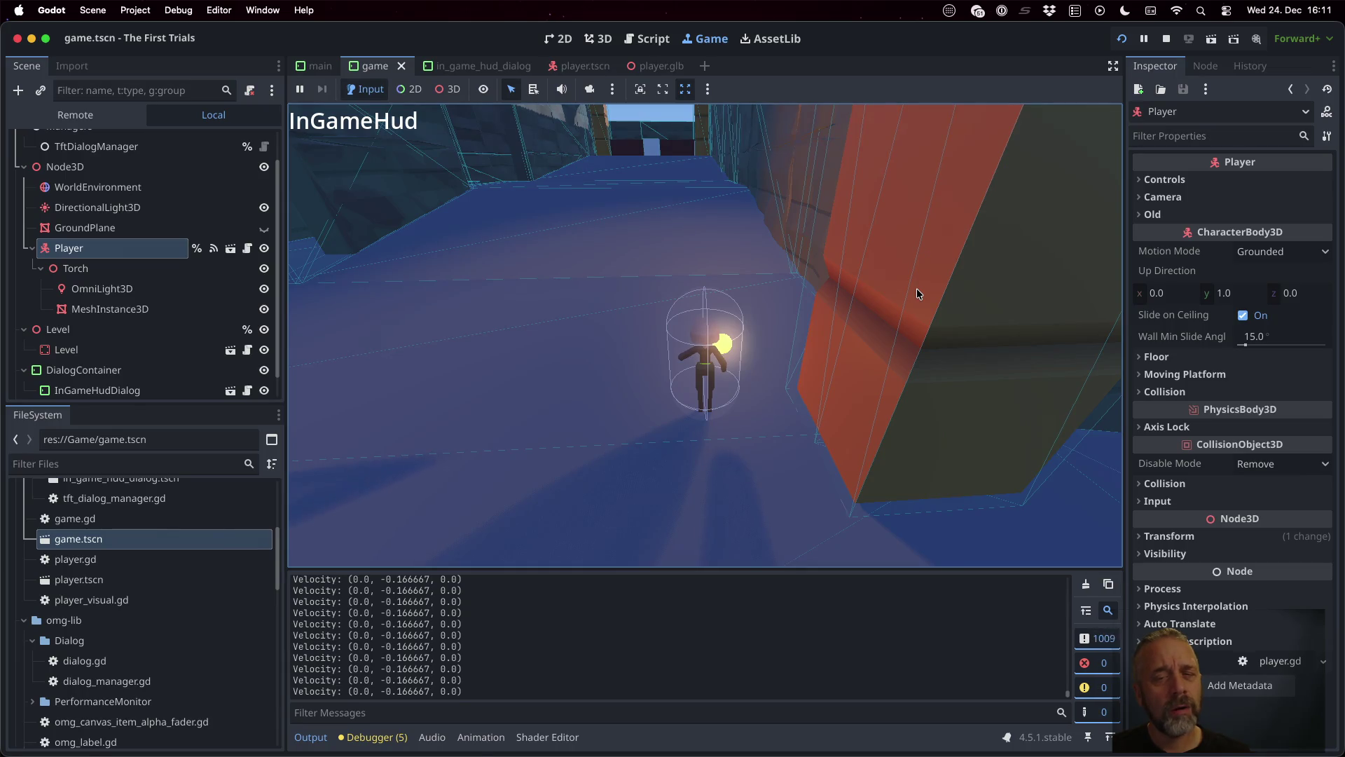
{"action": "key", "text": "w"}
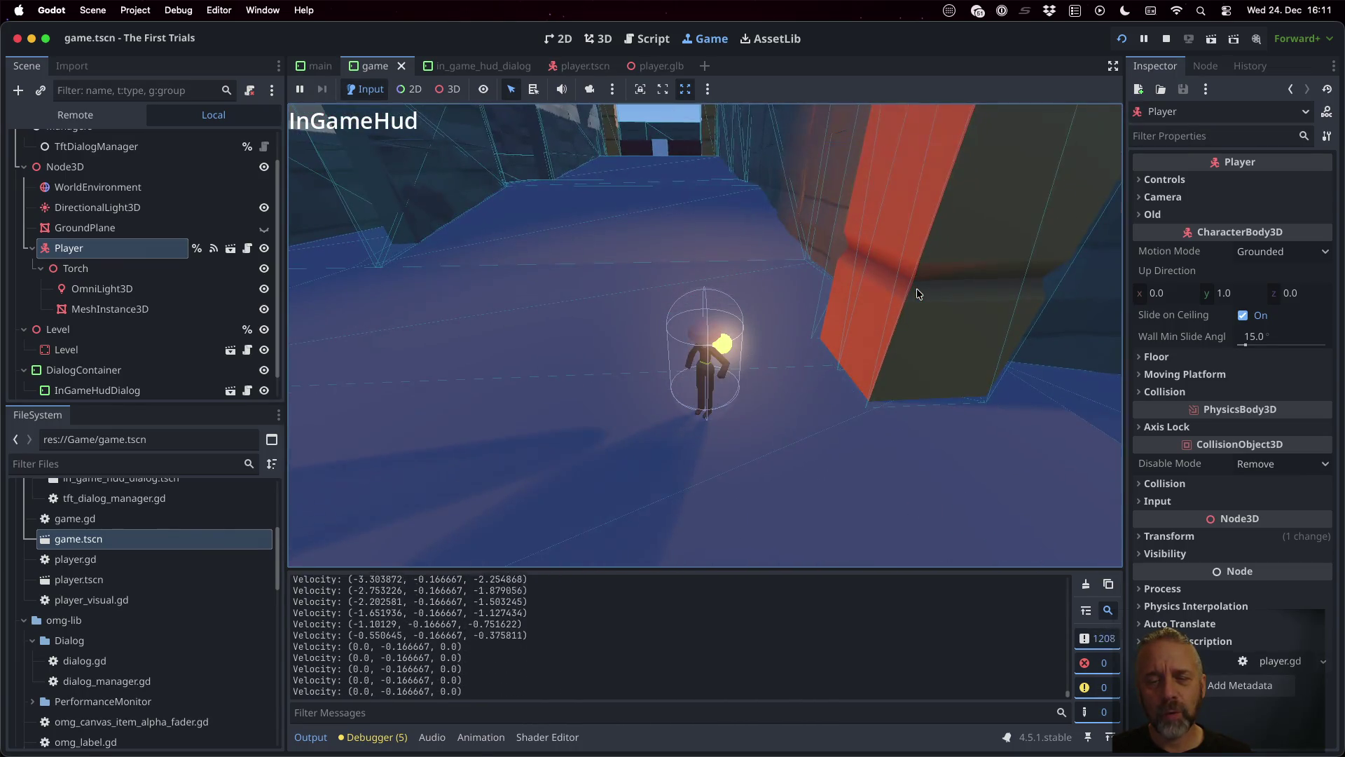
{"action": "key", "text": "w"}
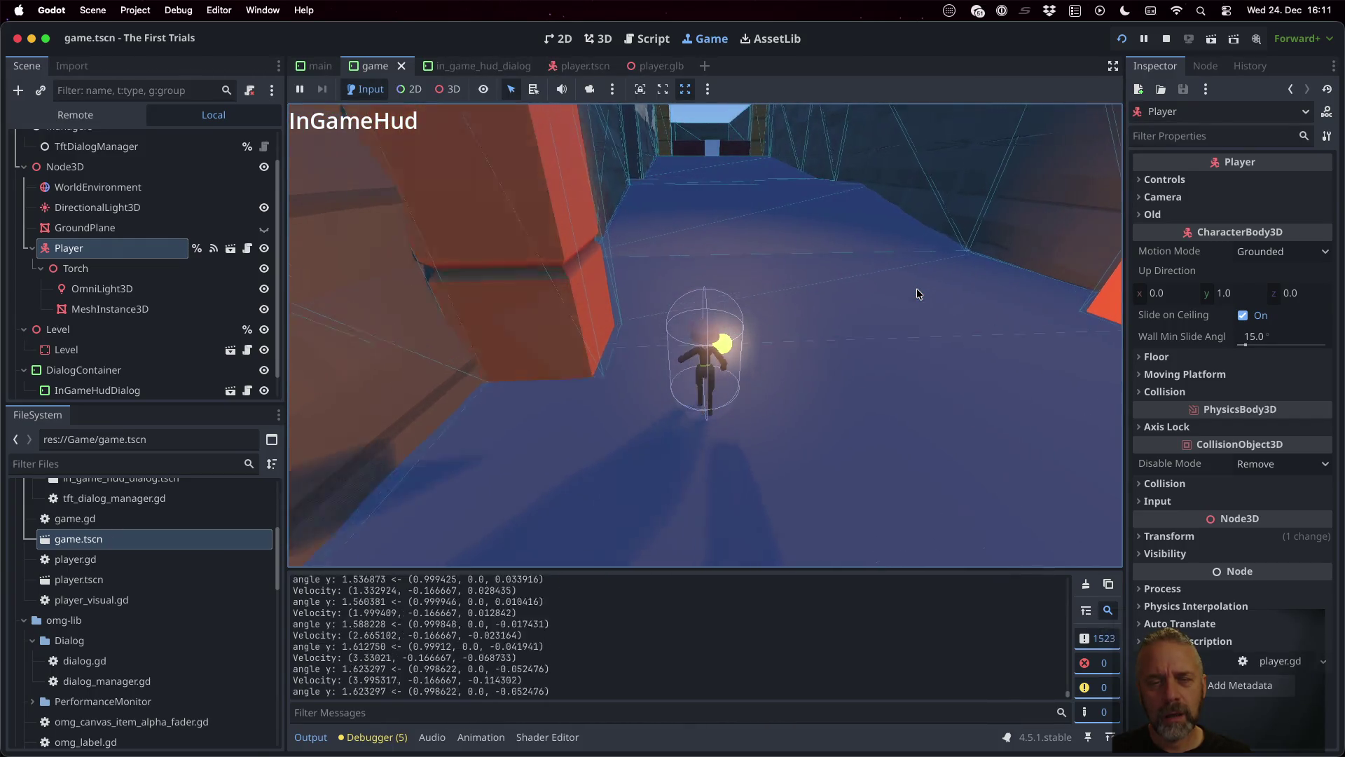
{"action": "key", "text": "w"}
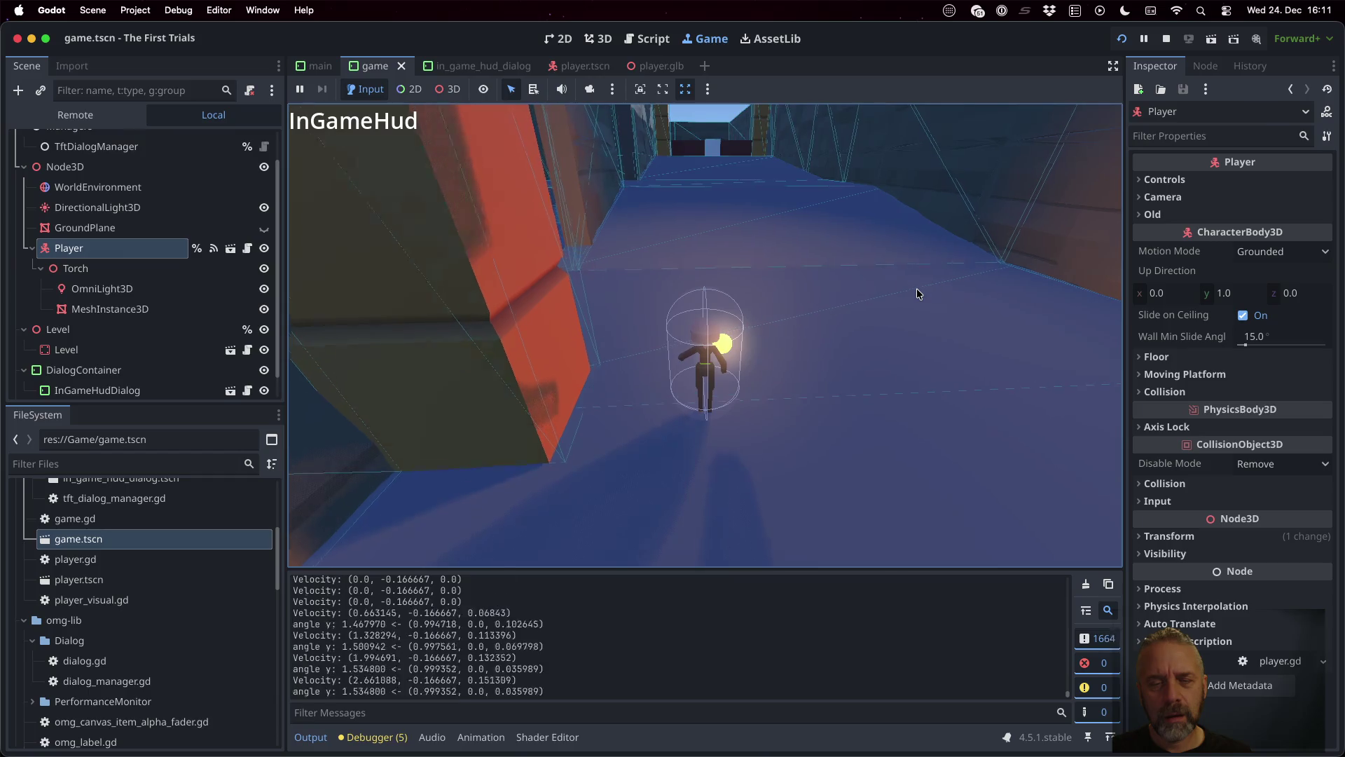
{"action": "key", "text": "w"}
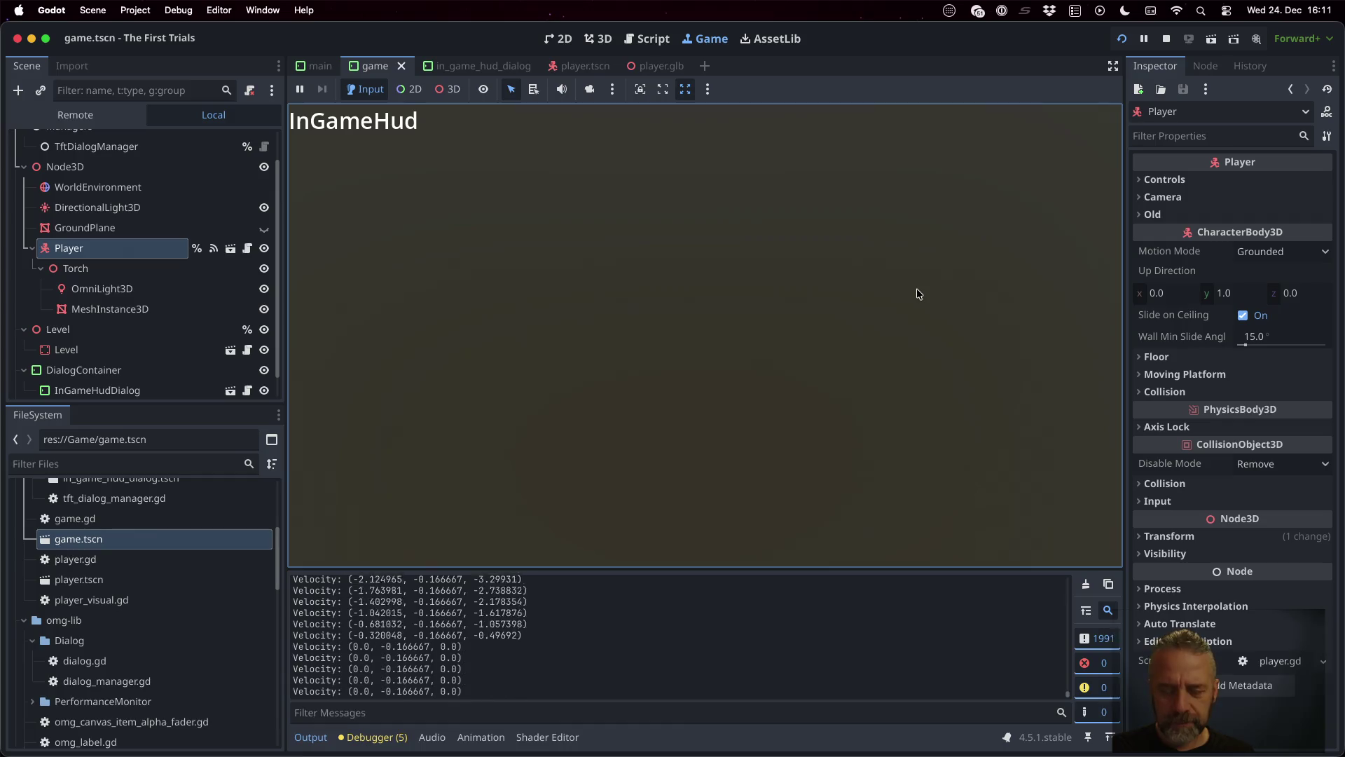
{"action": "key", "text": "a"}
{"action": "key", "text": "w"}
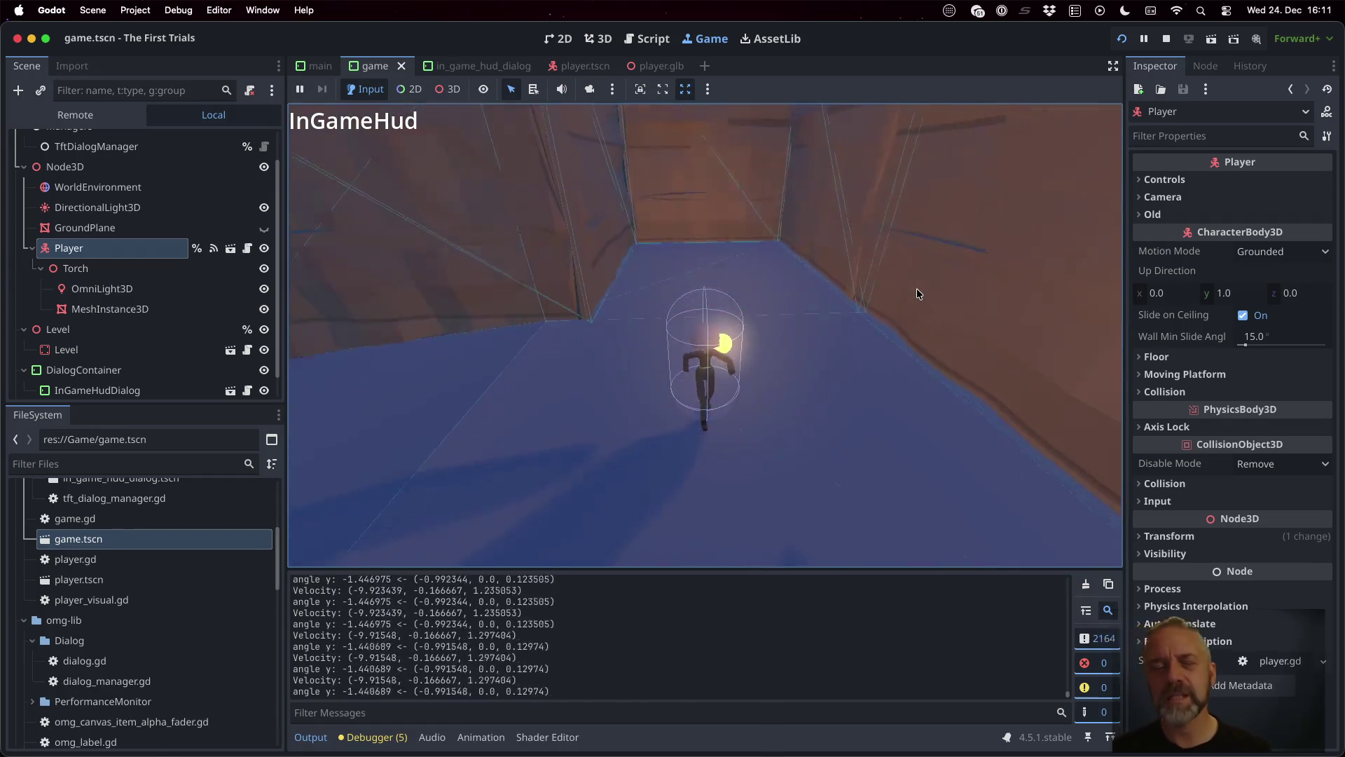
Step: Steer the character toward the orange pillar and off the floor's edge, then stop the game
{"action": "key", "text": "d"}
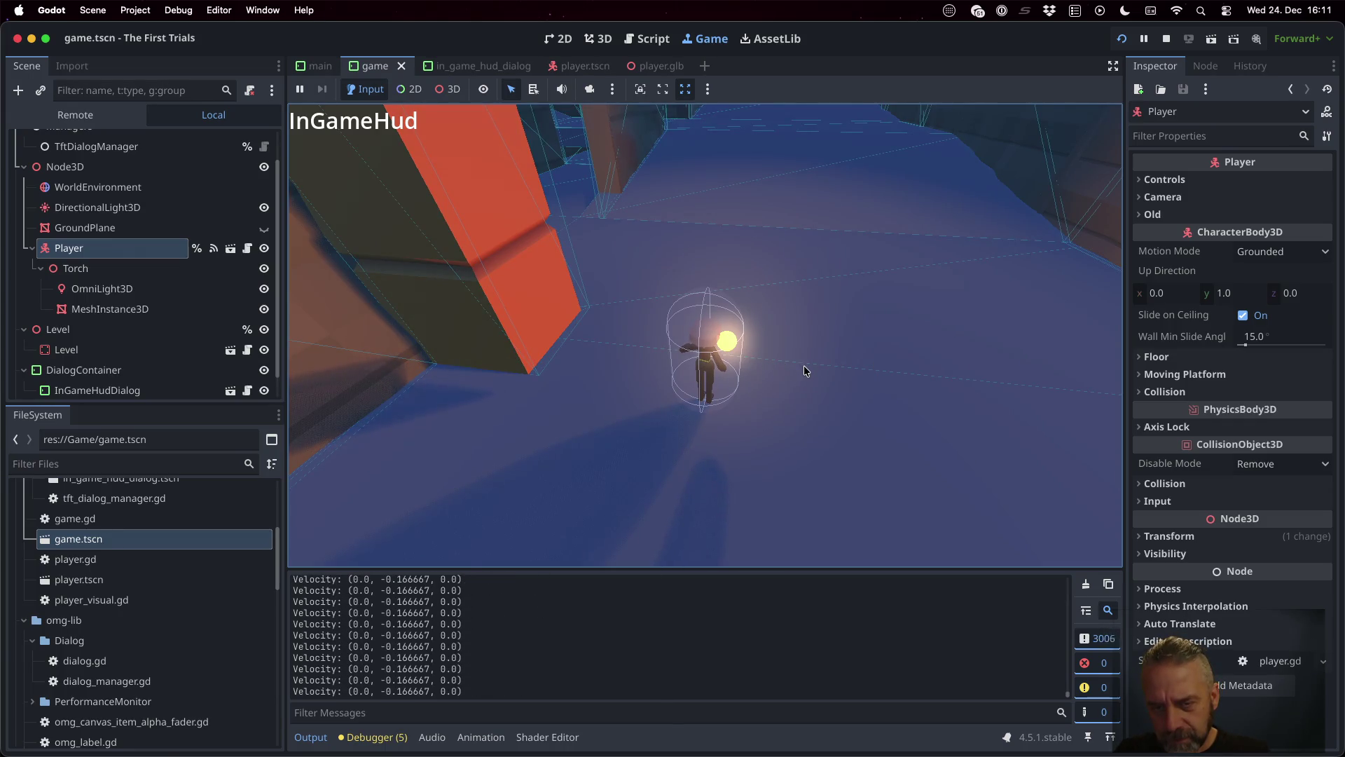
{"action": "key", "text": "a"}
{"action": "key", "text": "w"}
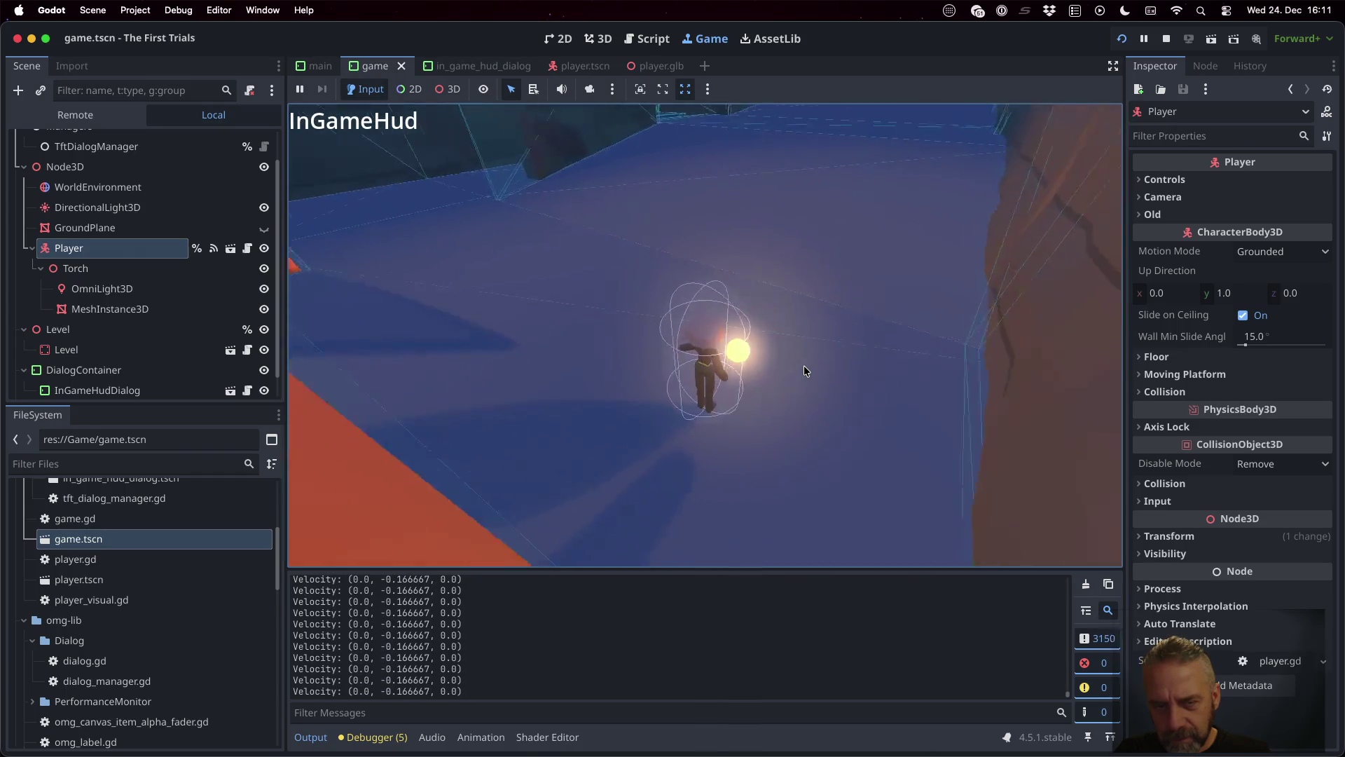
{"action": "key", "text": "a"}
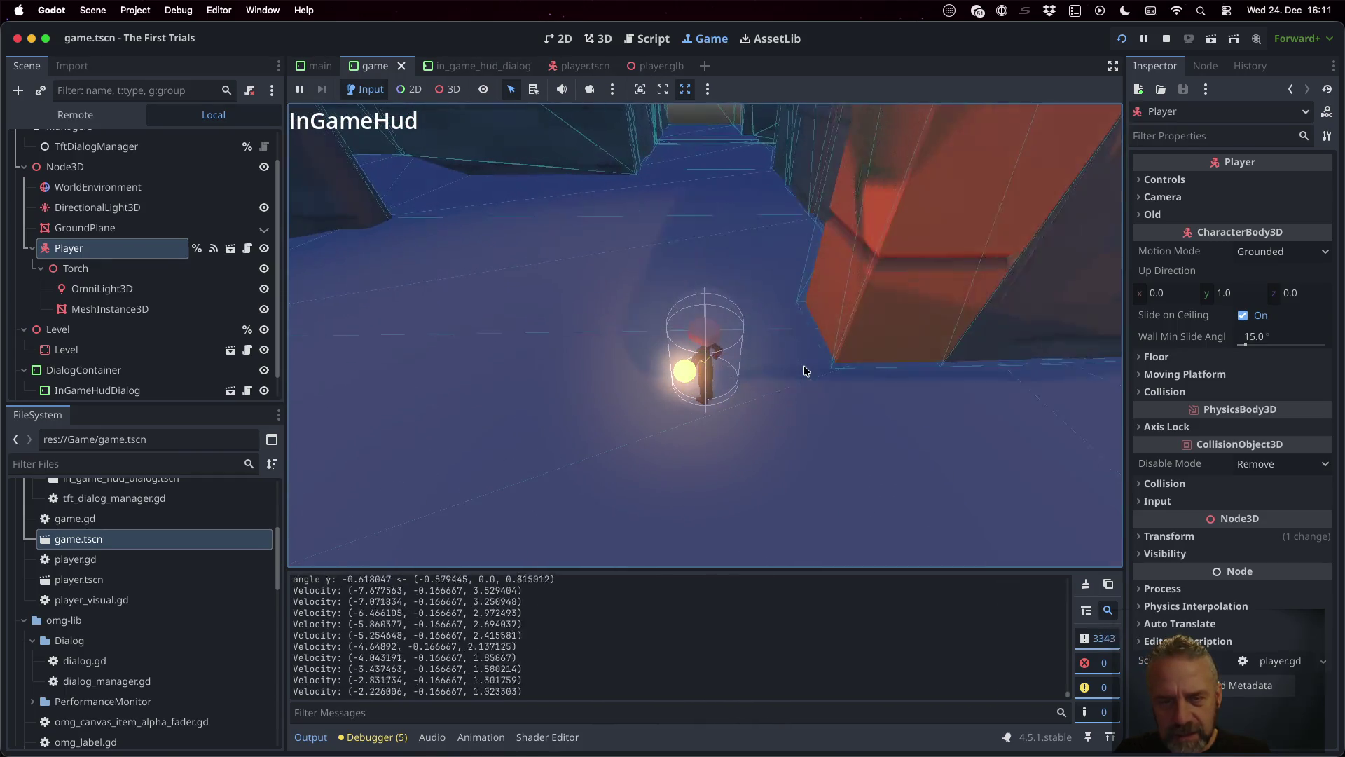
{"action": "key", "text": "w"}
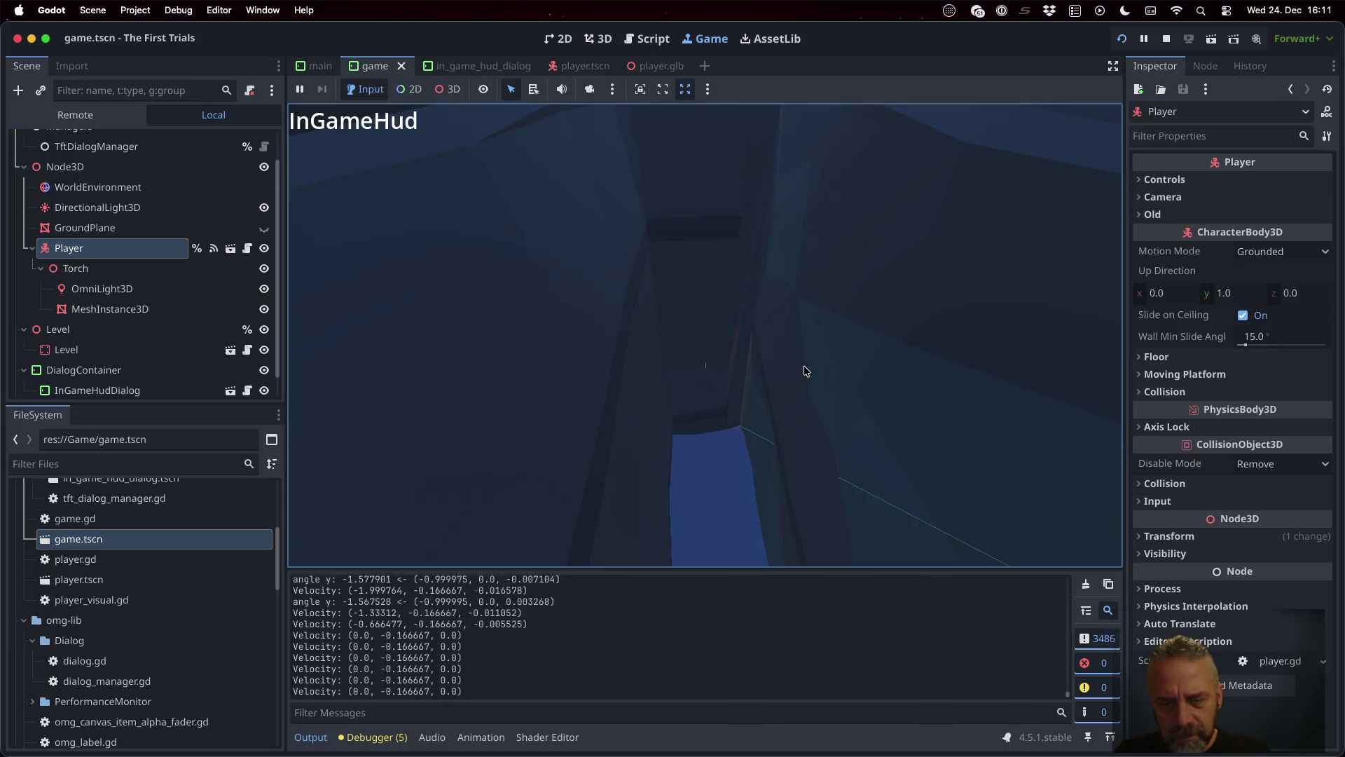
{"action": "key", "text": "w"}
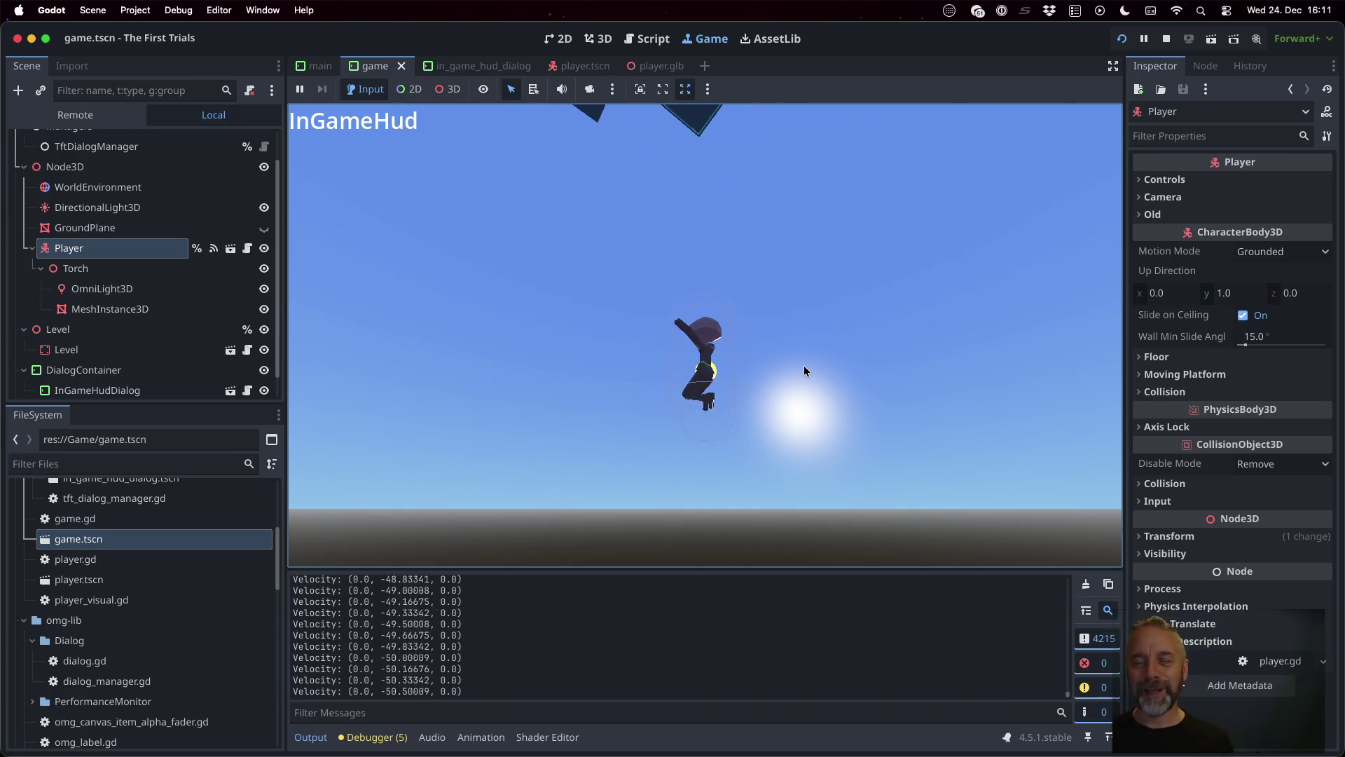
{"action": "left_click", "coordinate": [1167, 39]}
{"action": "key", "text": "super+Tab"}
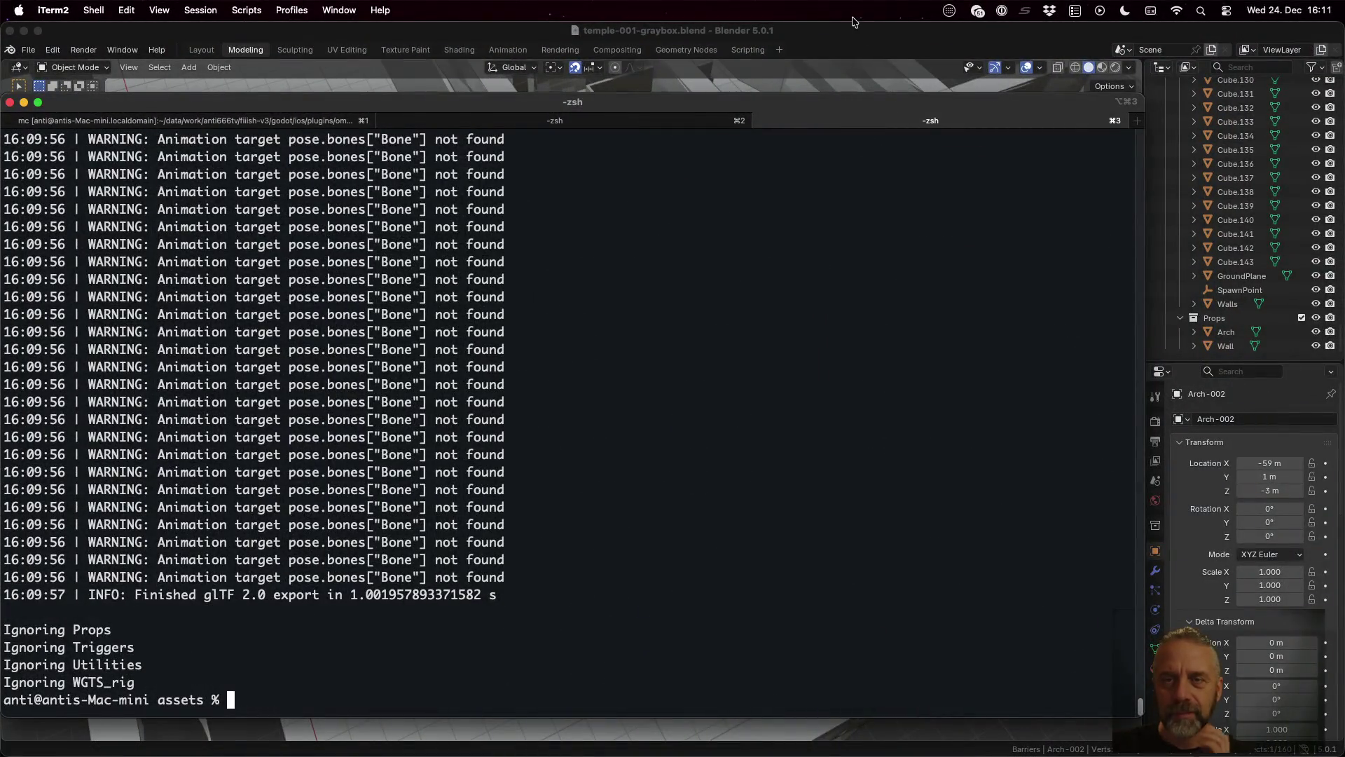
Step: Put the GroundPlane into Edit Mode with edge selection and pick a floor edge
{"action": "left_click", "coordinate": [854, 35]}
{"action": "left_click", "coordinate": [523, 531]}
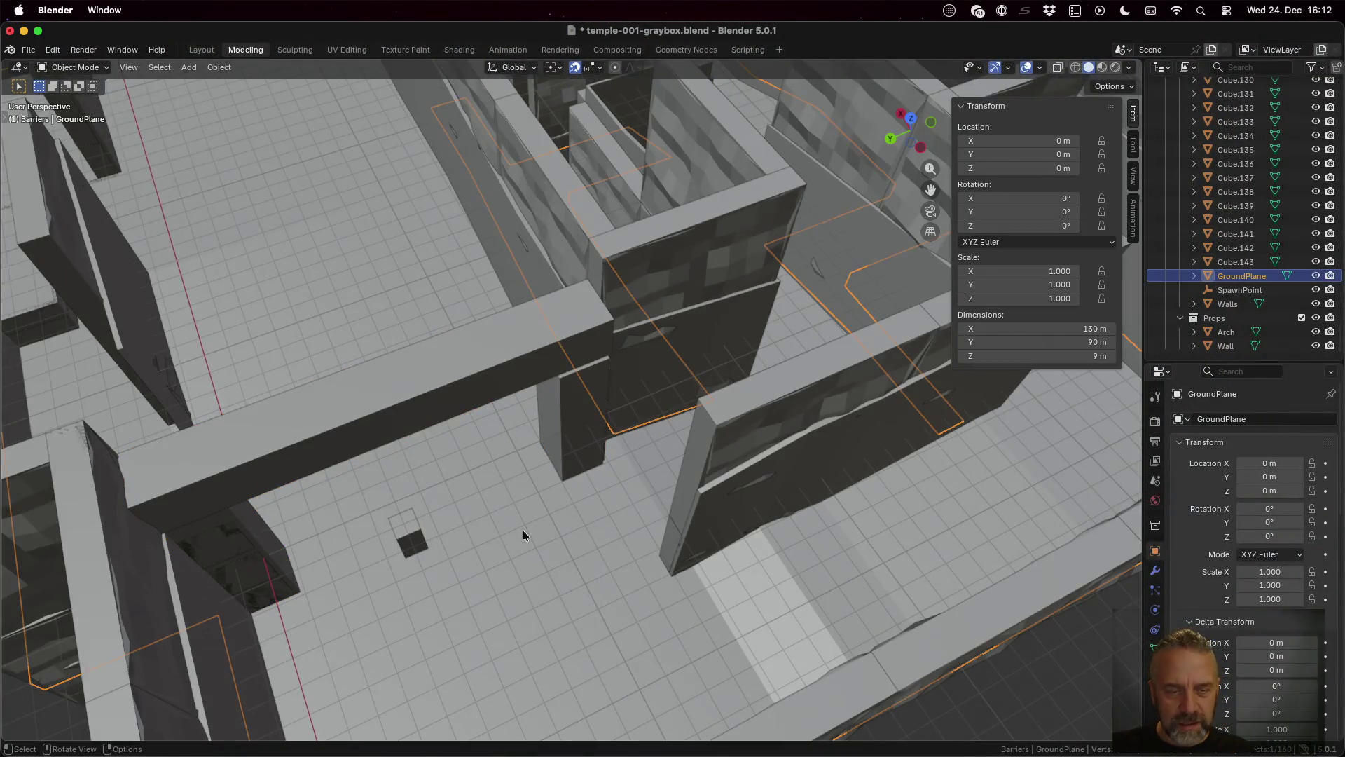
{"action": "key", "text": "Tab"}
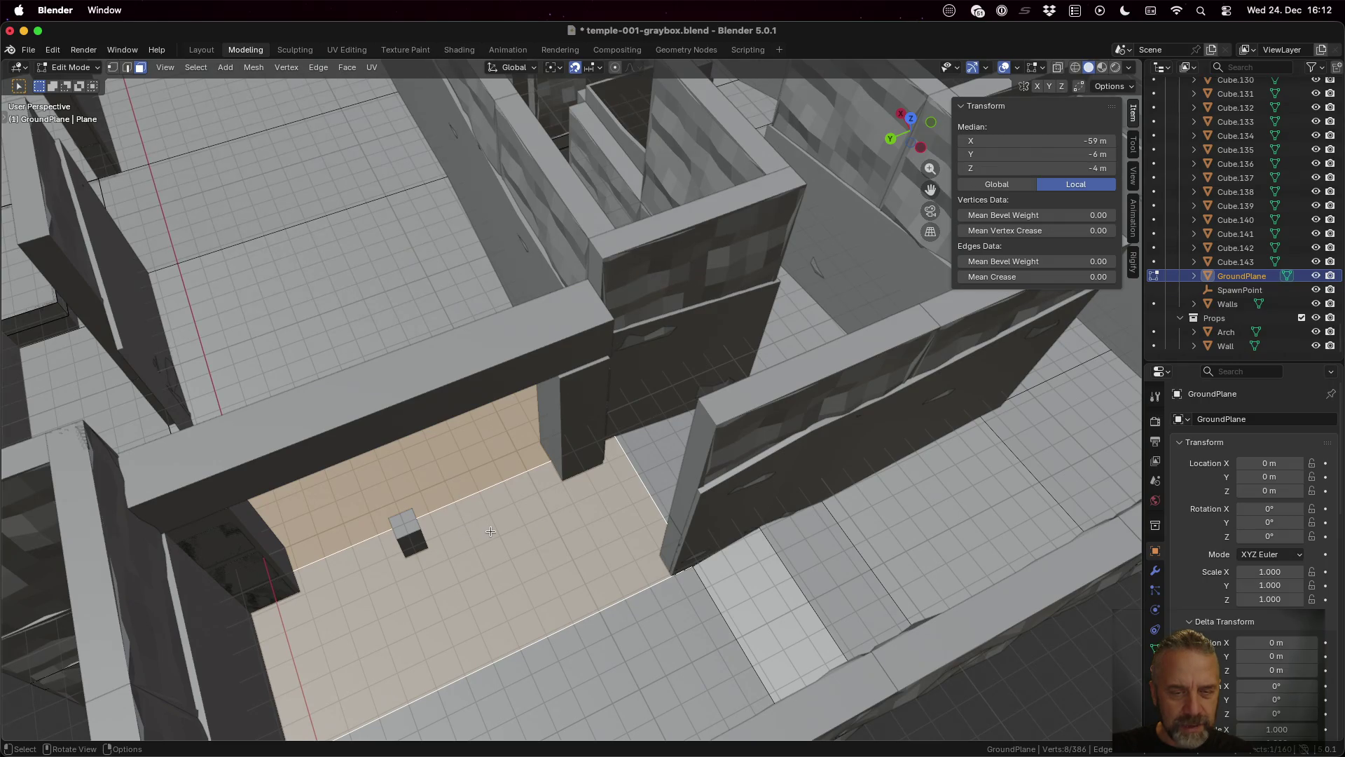
{"action": "scroll", "coordinate": [490, 531], "scroll_direction": "down", "scroll_amount": 5}
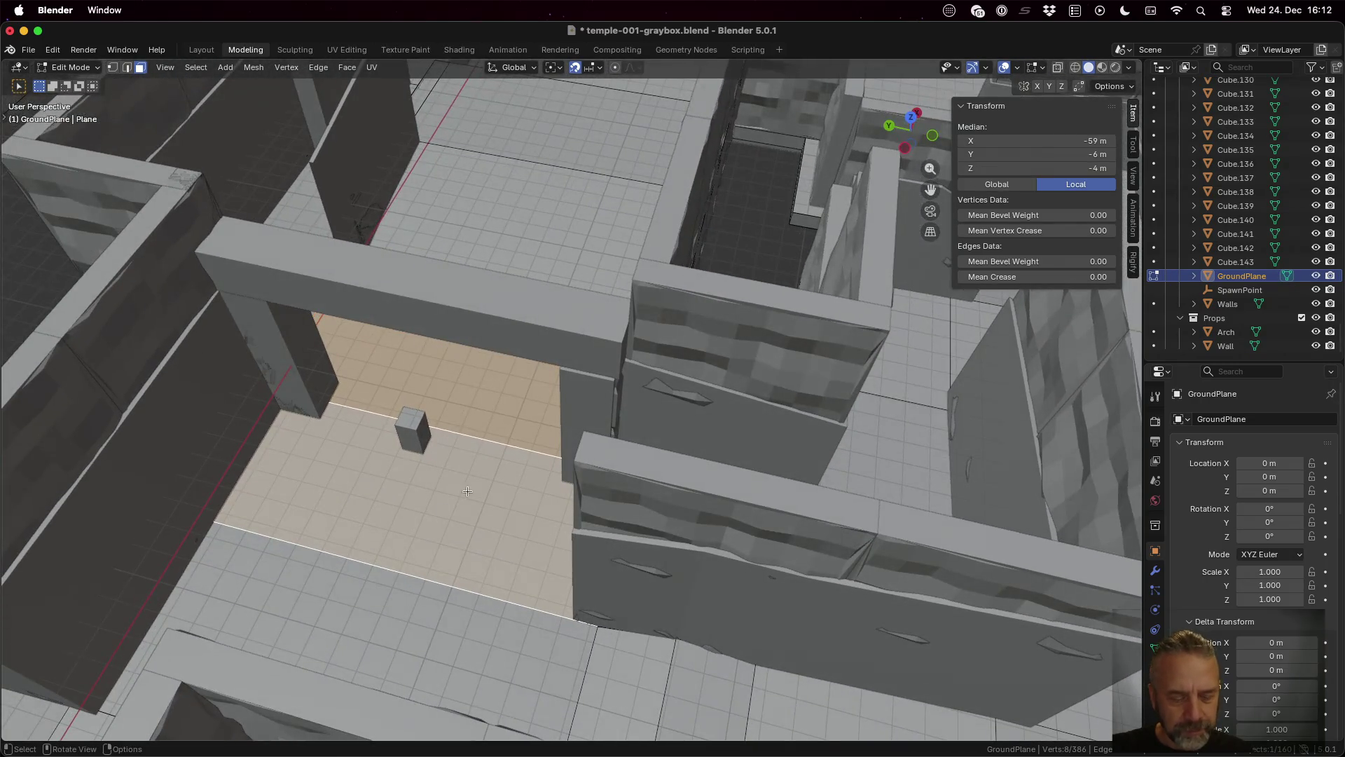
{"action": "scroll", "coordinate": [491, 465], "scroll_direction": "up", "scroll_amount": 2}
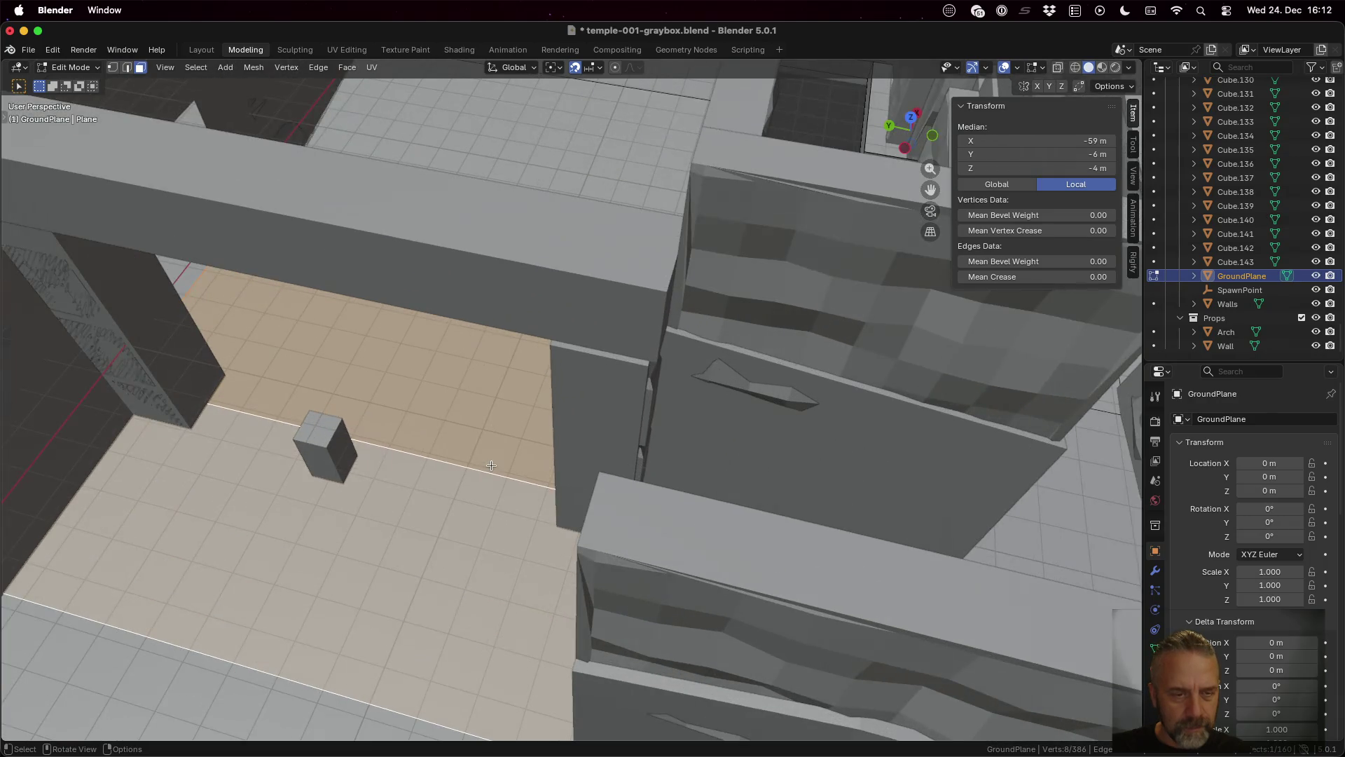
{"action": "key", "text": "2"}
{"action": "left_click", "coordinate": [438, 462]}
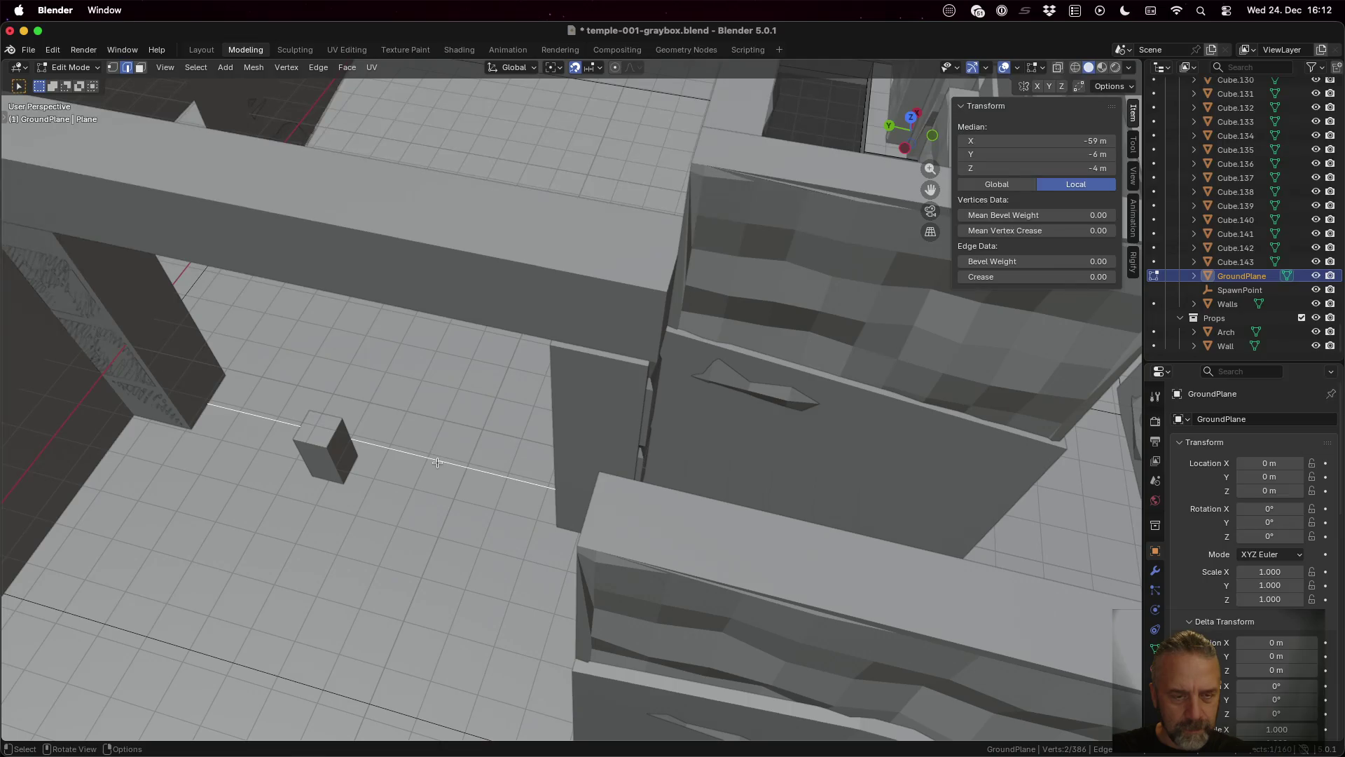
{"action": "right_click", "coordinate": [438, 463]}
{"action": "left_click", "coordinate": [431, 476]}
{"action": "mouse_move", "coordinate": [432, 478]}
{"action": "left_mouse_down"}
{"action": "mouse_move", "coordinate": [441, 487]}
{"action": "mouse_move", "coordinate": [480, 435]}
{"action": "mouse_move", "coordinate": [460, 509]}
{"action": "mouse_move", "coordinate": [361, 485]}
{"action": "mouse_move", "coordinate": [376, 465]}
{"action": "mouse_move", "coordinate": [473, 454]}
{"action": "left_mouse_up"}
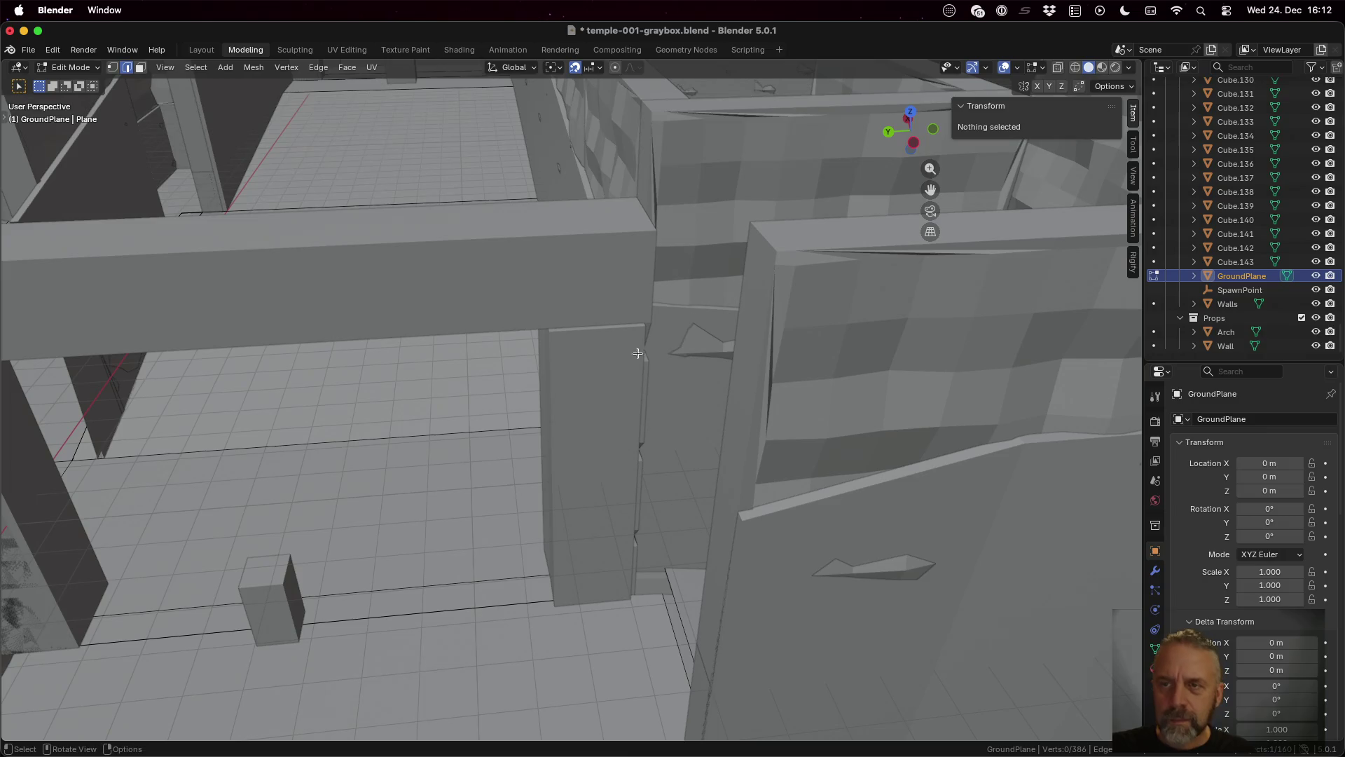
Step: Toggle X-Ray on and off while selecting, then deselecting, all ground plane geometry
{"action": "left_click", "coordinate": [1058, 69]}
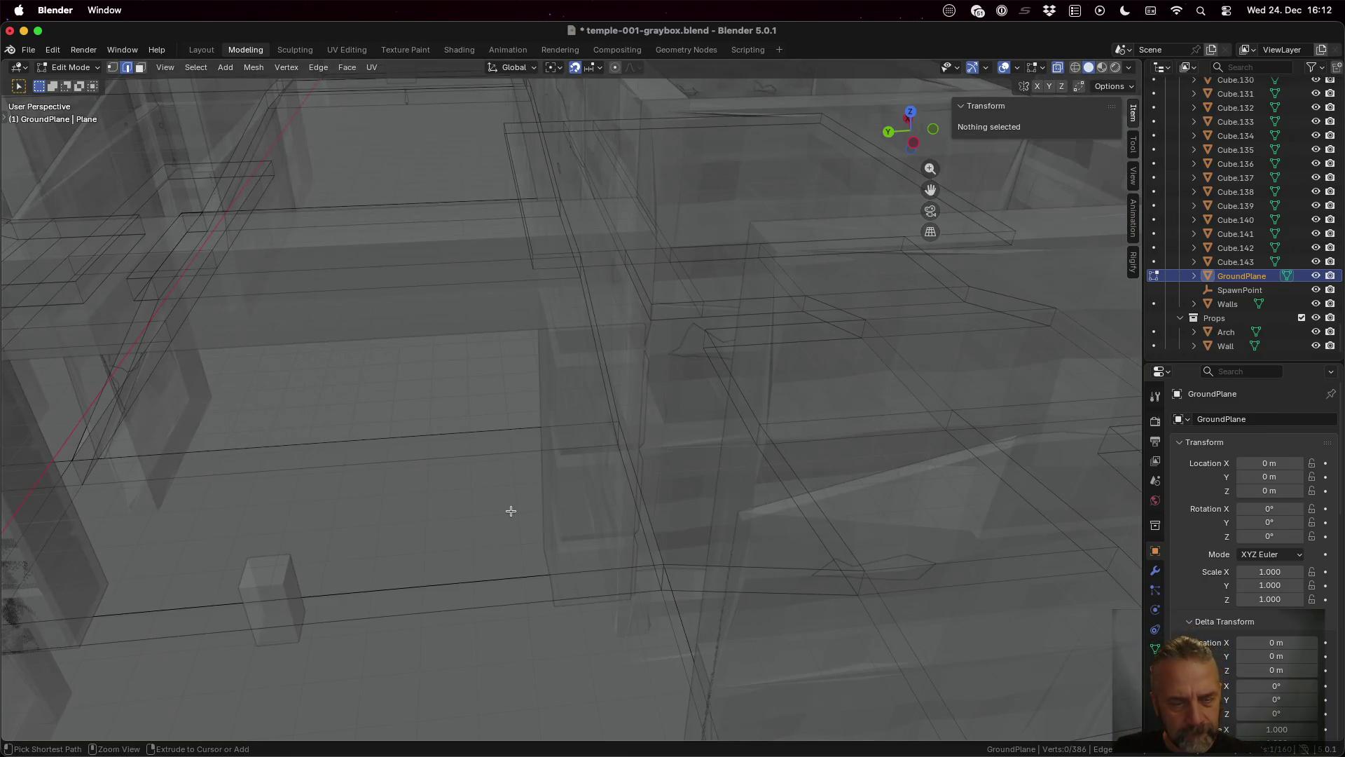
{"action": "key", "text": "a"}
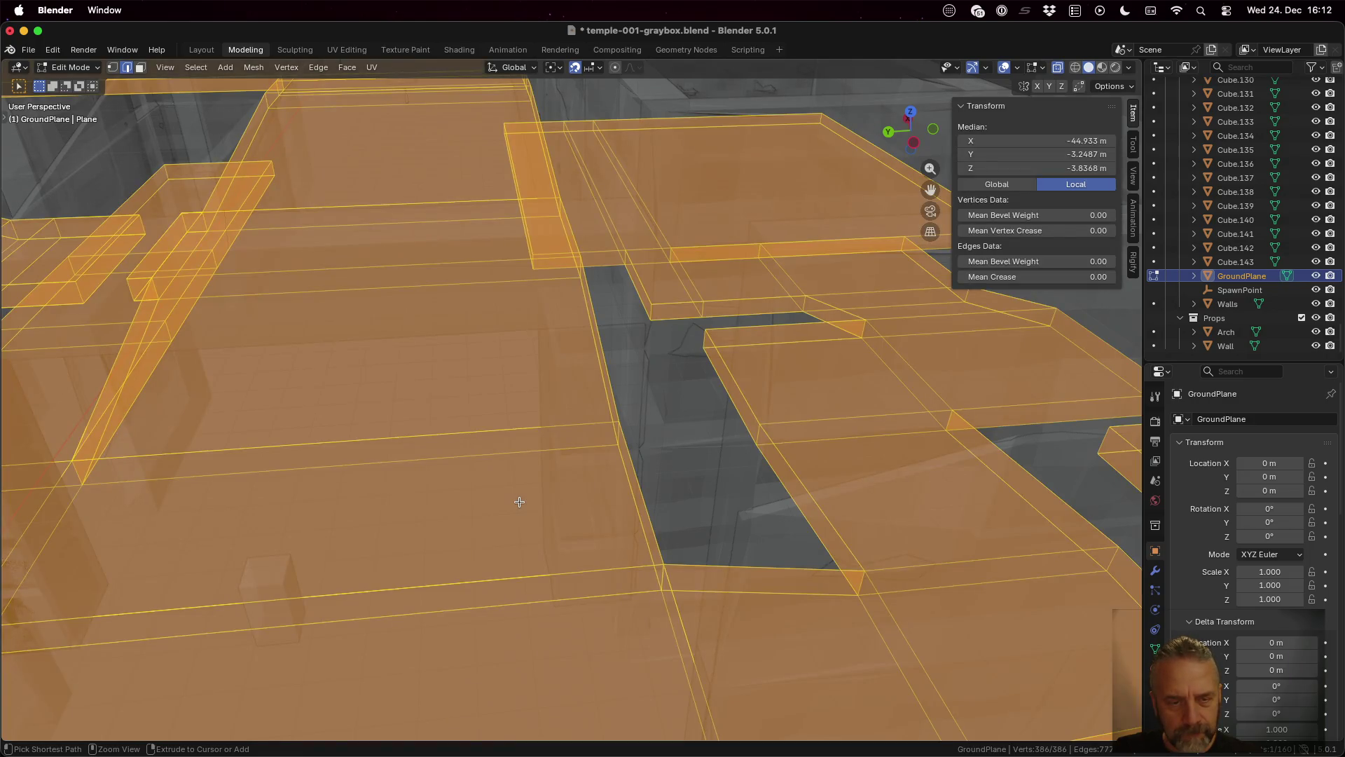
{"action": "left_click", "coordinate": [1059, 69]}
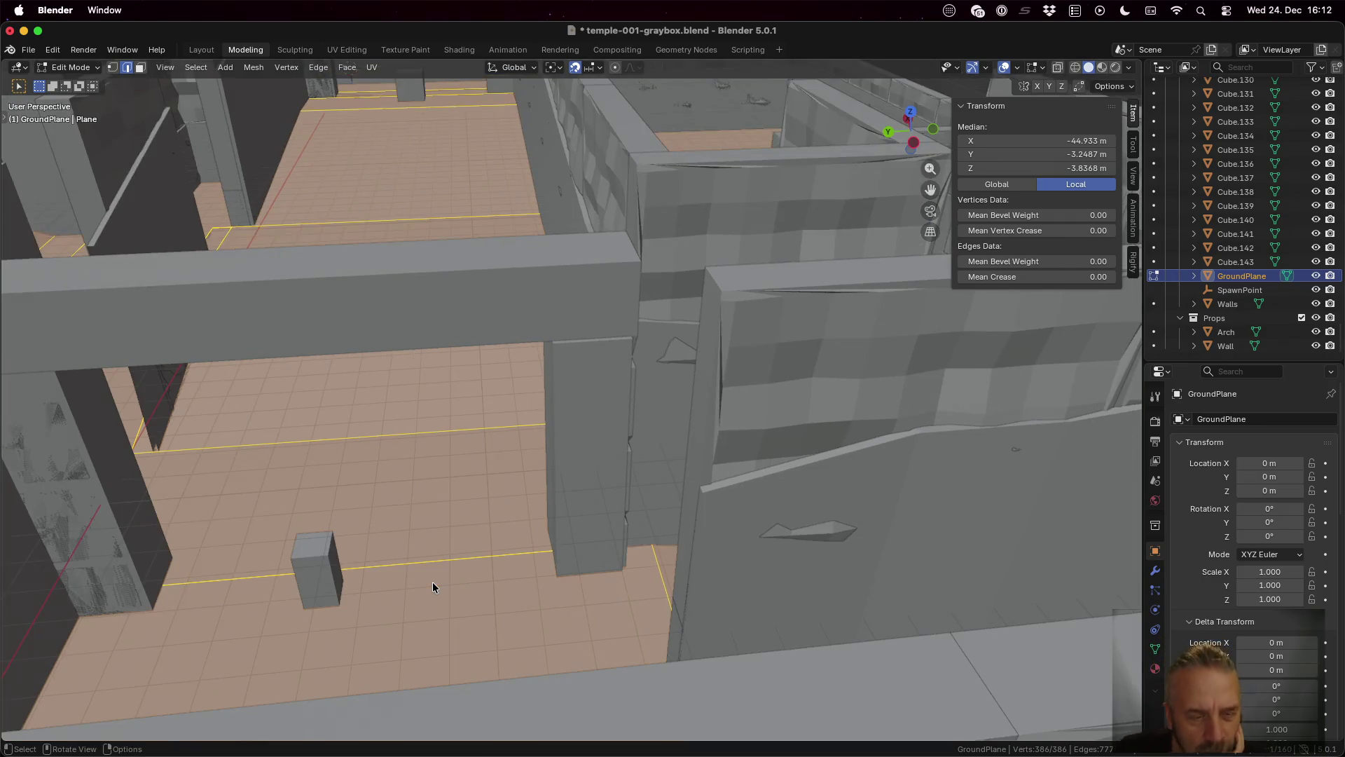
{"action": "scroll", "coordinate": [432, 582], "scroll_direction": "down", "scroll_amount": 10}
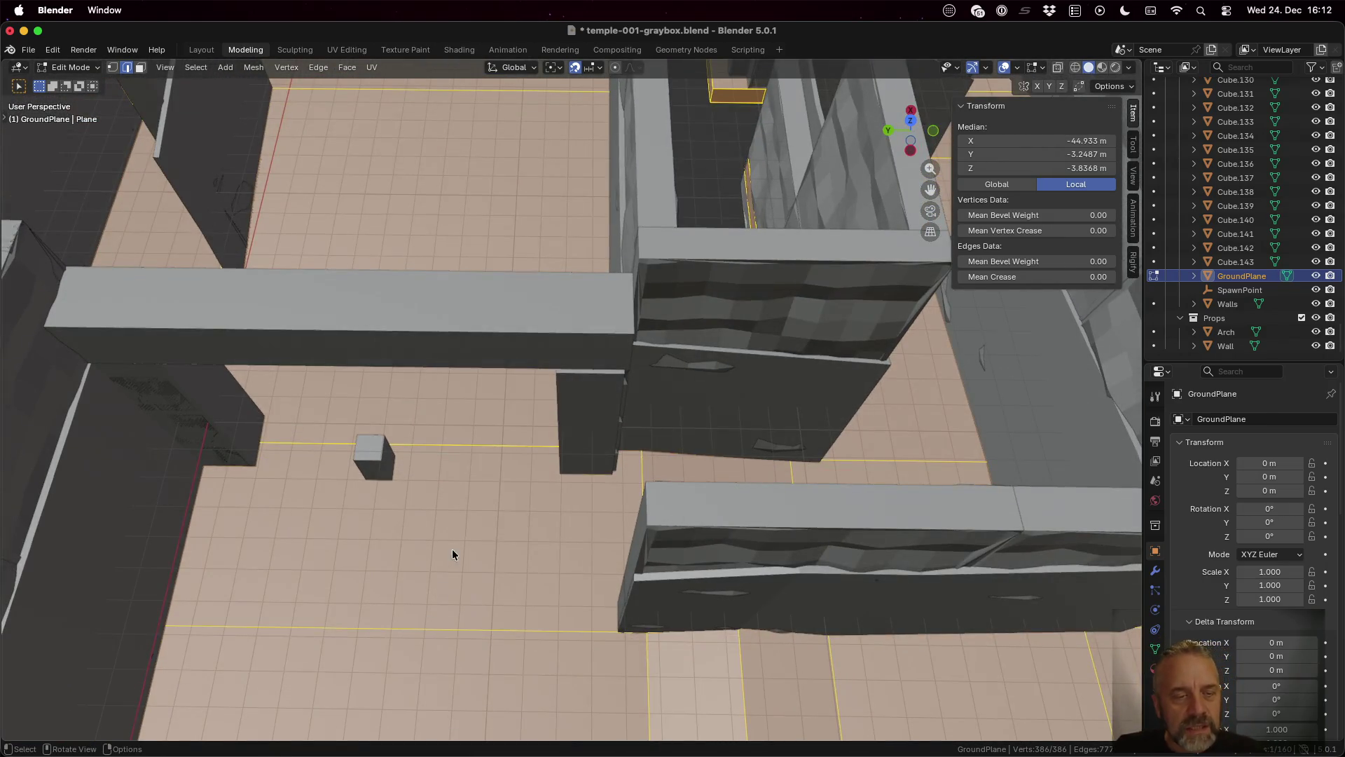
{"action": "key", "text": "alt+a"}
{"action": "key", "text": "a"}
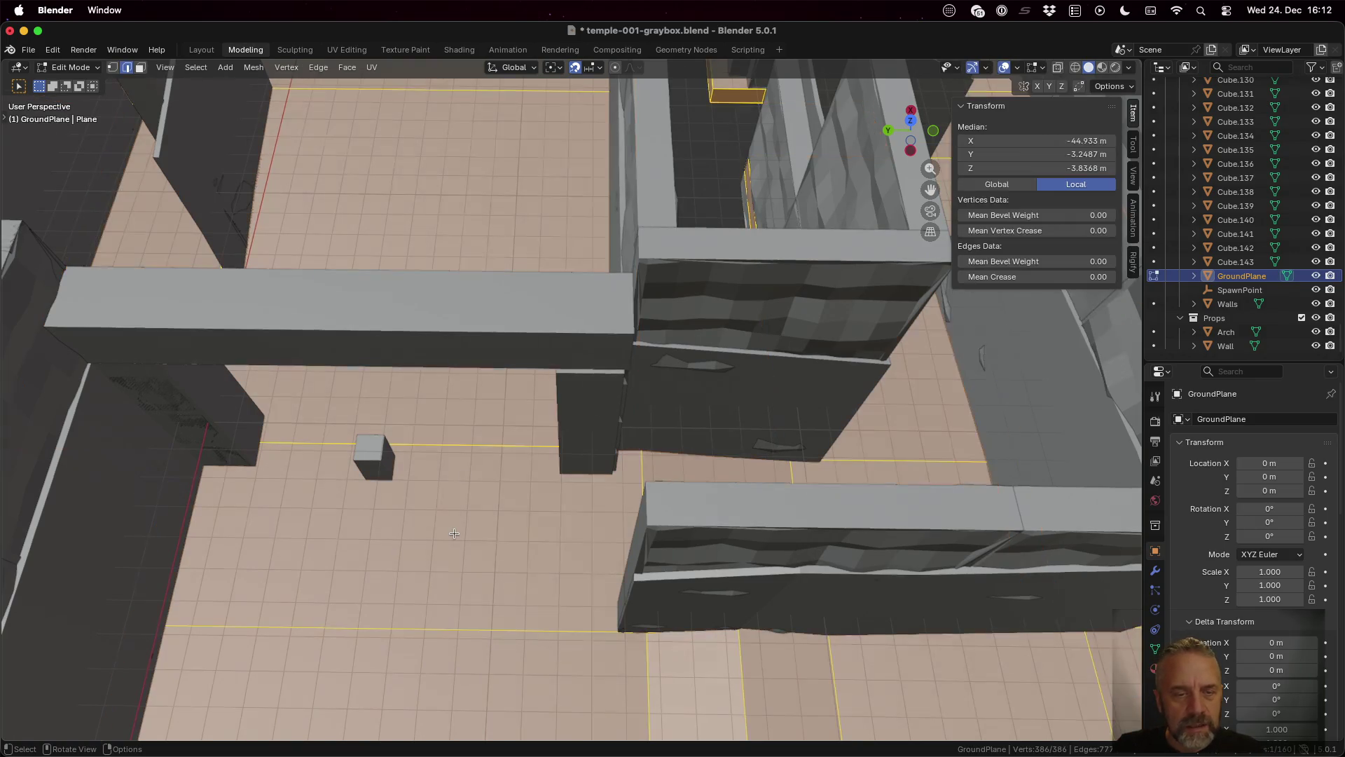
{"action": "key", "text": "alt+a"}
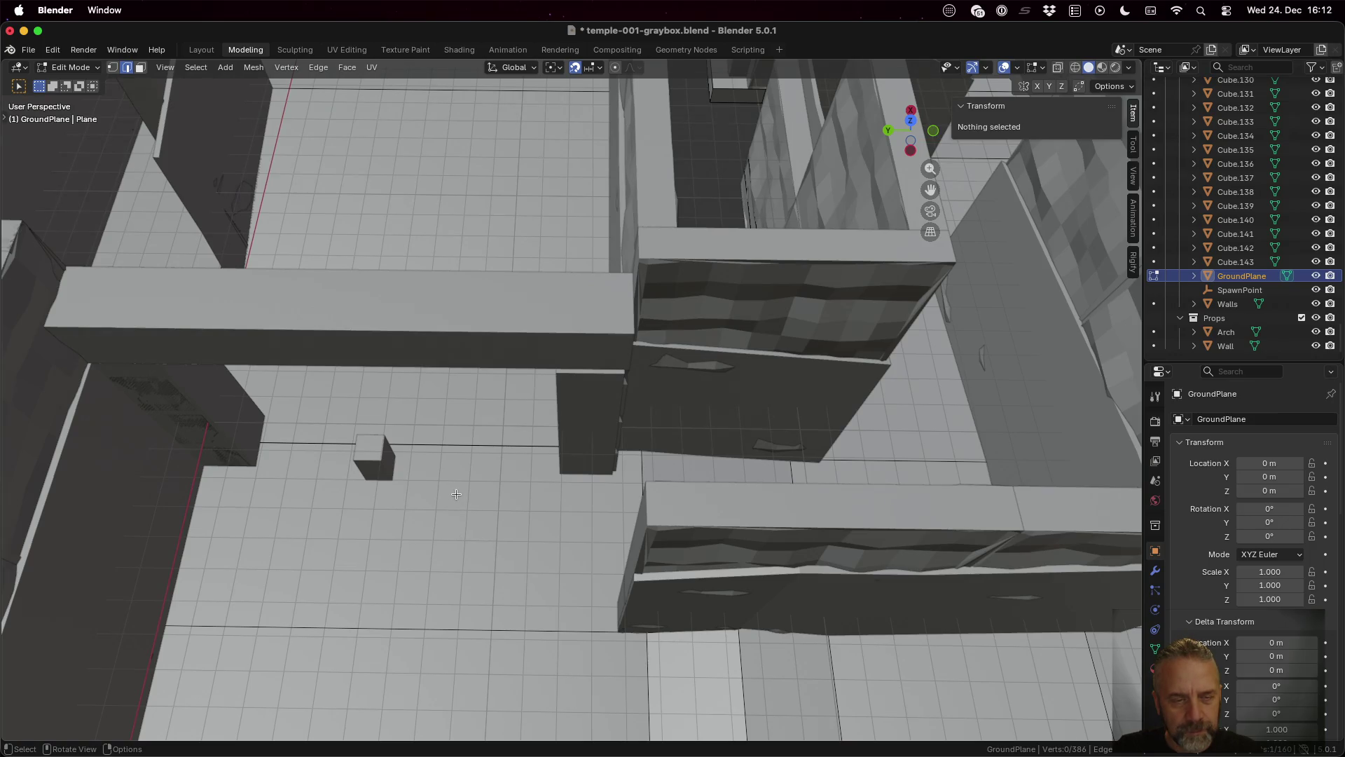
Step: Test-move the edge beside the small cube, cancel and deselect it, then enable X-Ray
{"action": "left_click", "coordinate": [452, 447]}
{"action": "left_click", "coordinate": [453, 447], "text": "shift"}
{"action": "left_click", "coordinate": [454, 447], "text": "shift"}
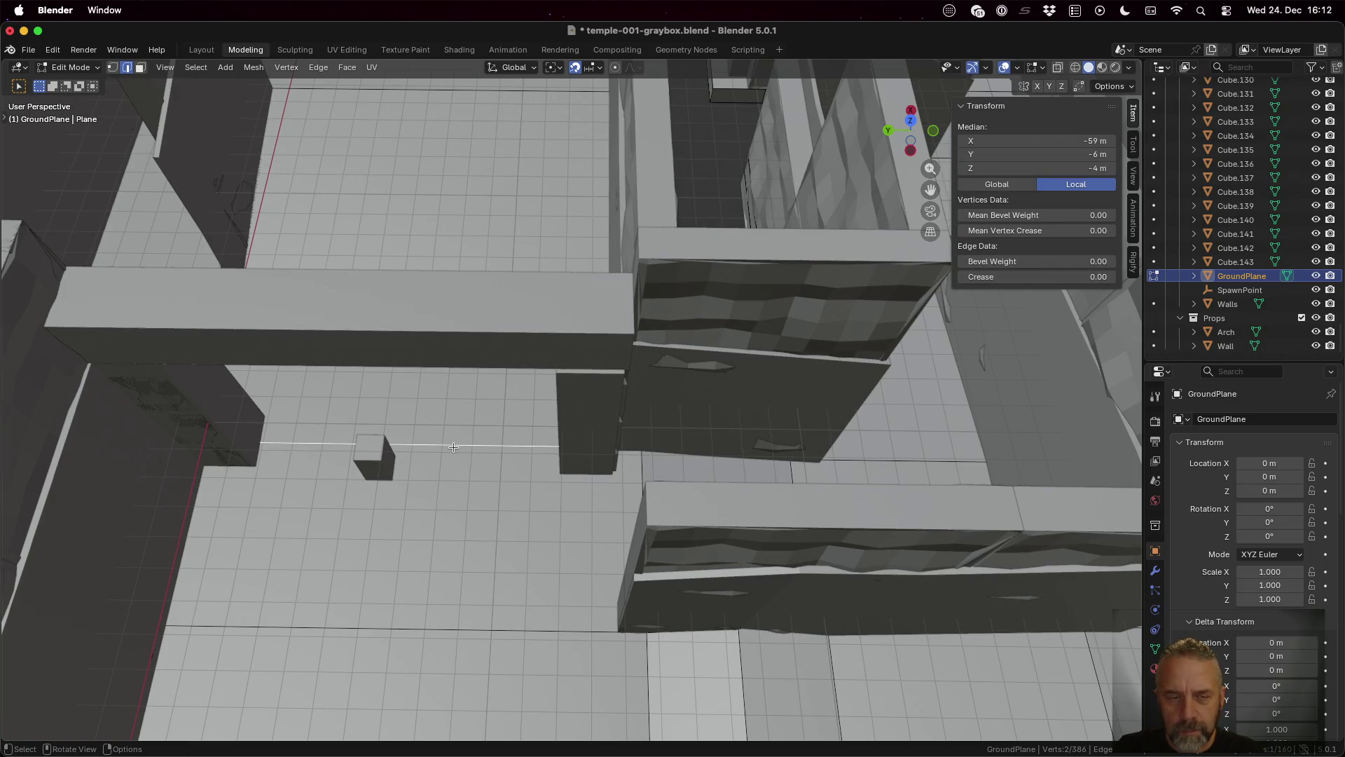
{"action": "key", "text": "g"}
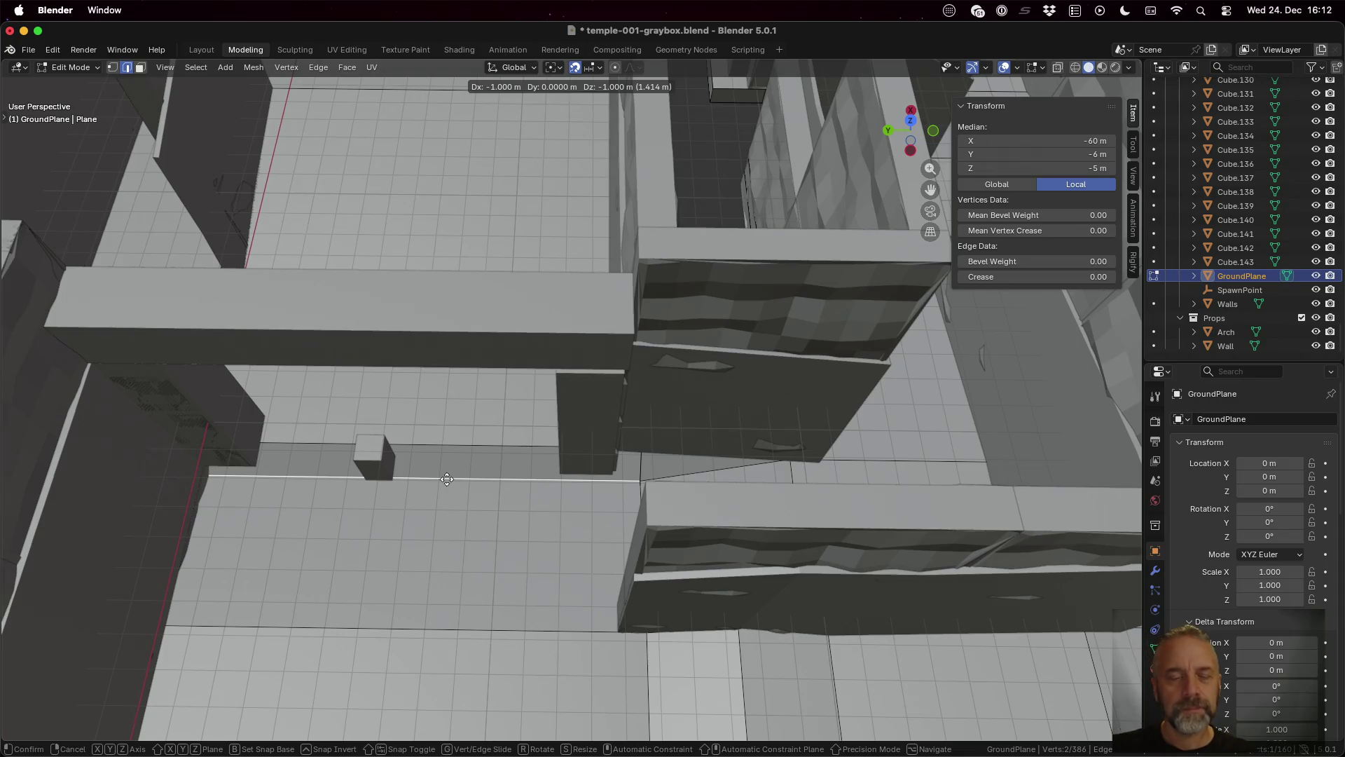
{"action": "key", "text": "Escape"}
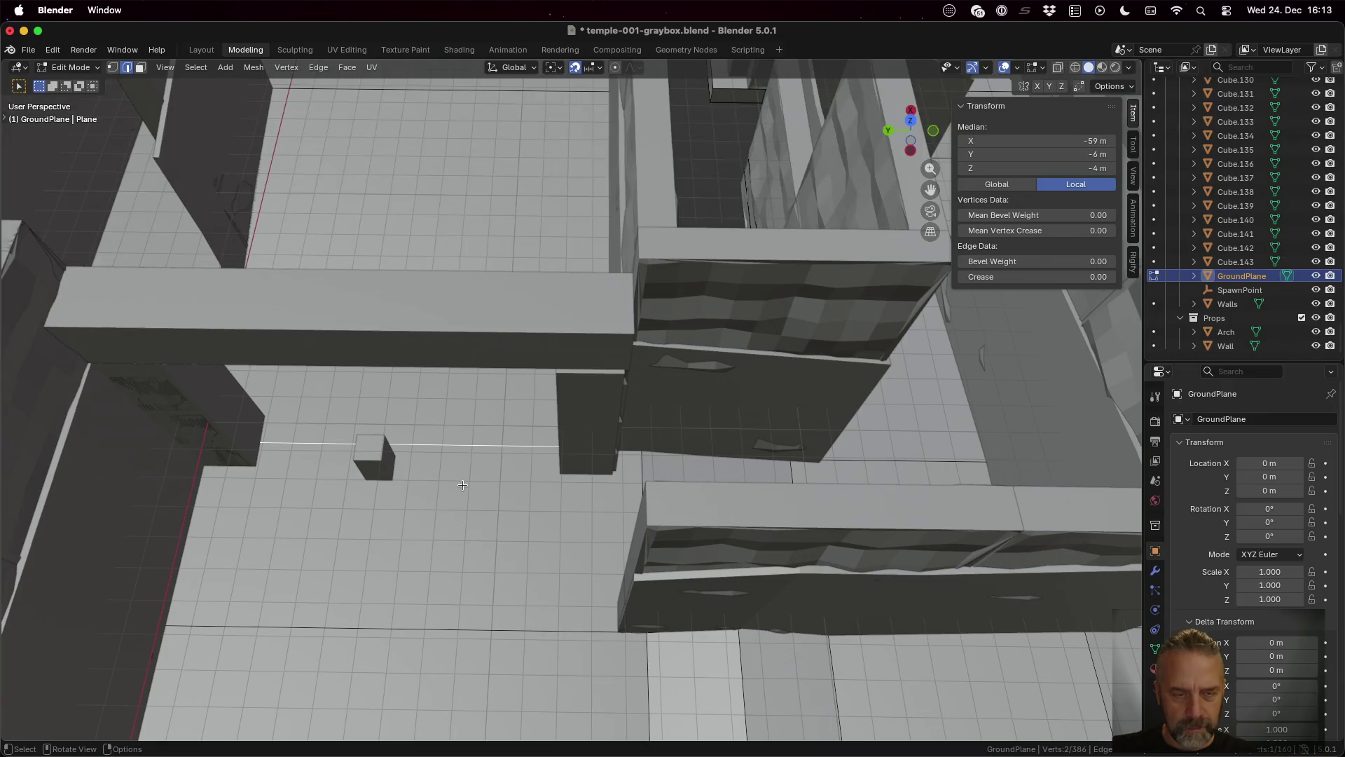
{"action": "key", "text": "alt+a"}
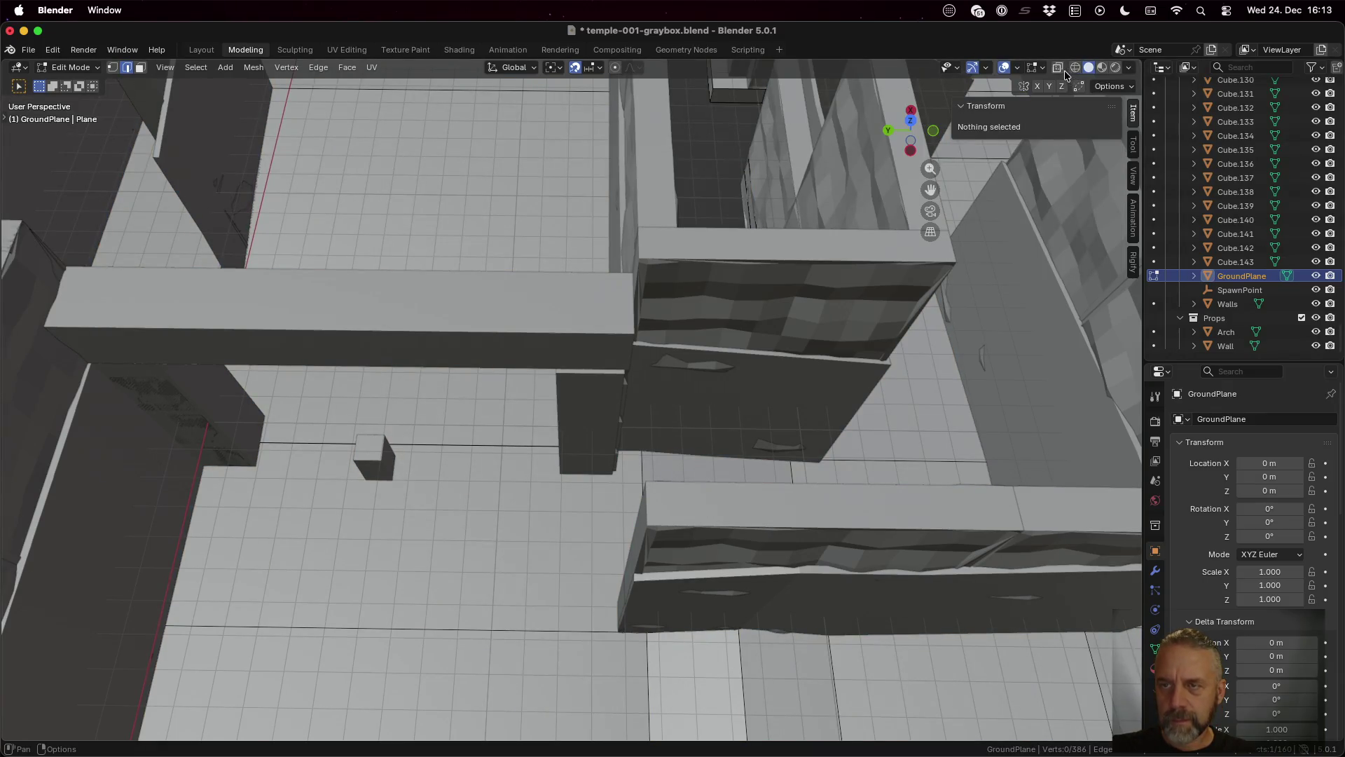
{"action": "left_click", "coordinate": [1057, 69]}
Step: Box-select the two long parallel strip edges and merge their vertices by distance
{"action": "left_click_drag", "start_coordinate": [393, 397], "coordinate": [464, 479]}
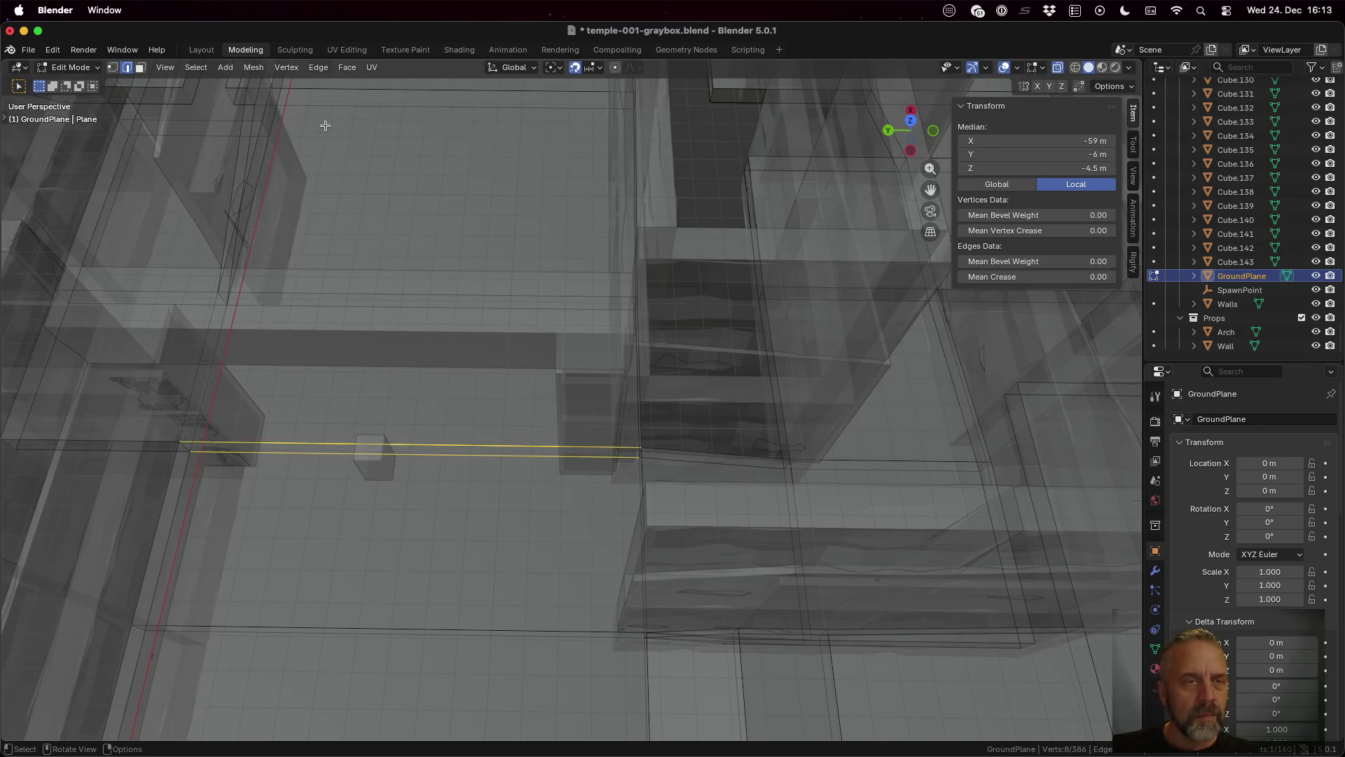
{"action": "left_click", "coordinate": [259, 68]}
{"action": "mouse_move", "coordinate": [309, 183]}
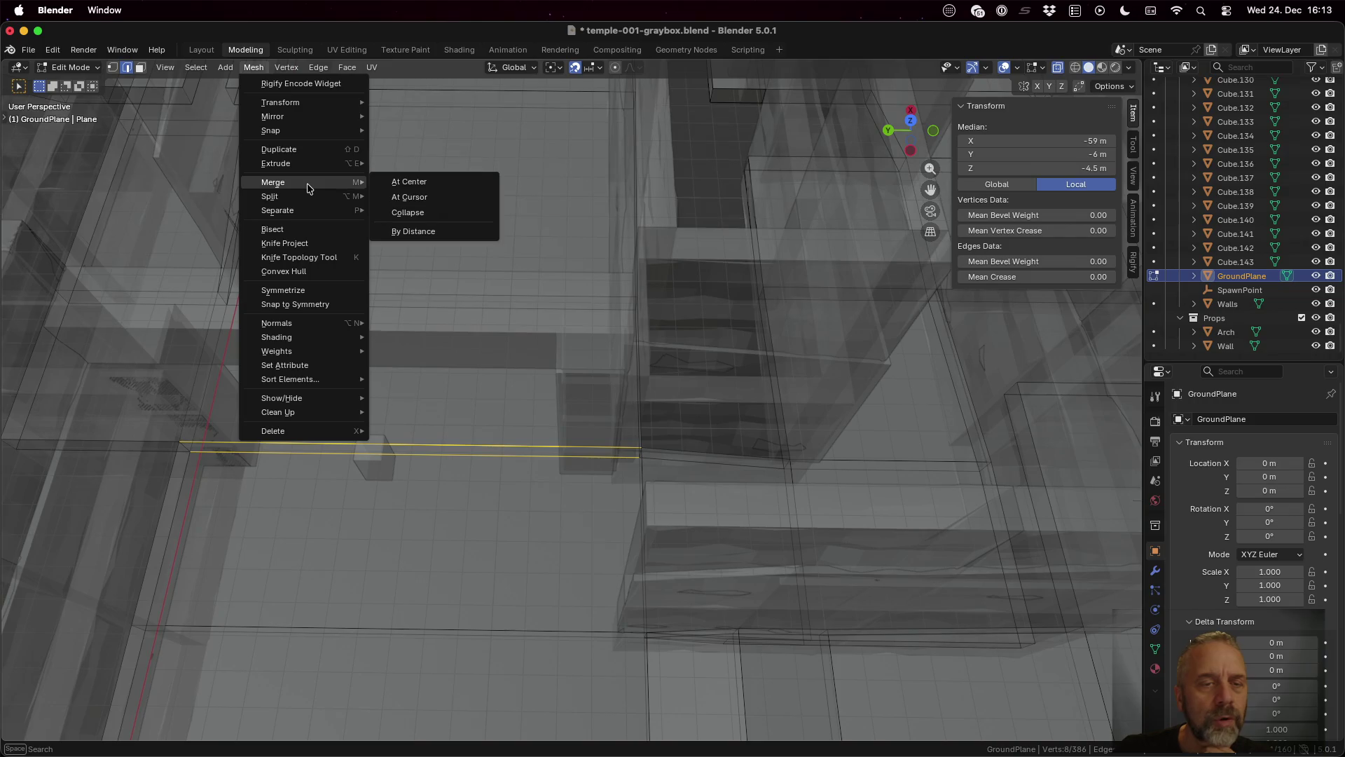
{"action": "left_click", "coordinate": [441, 237]}
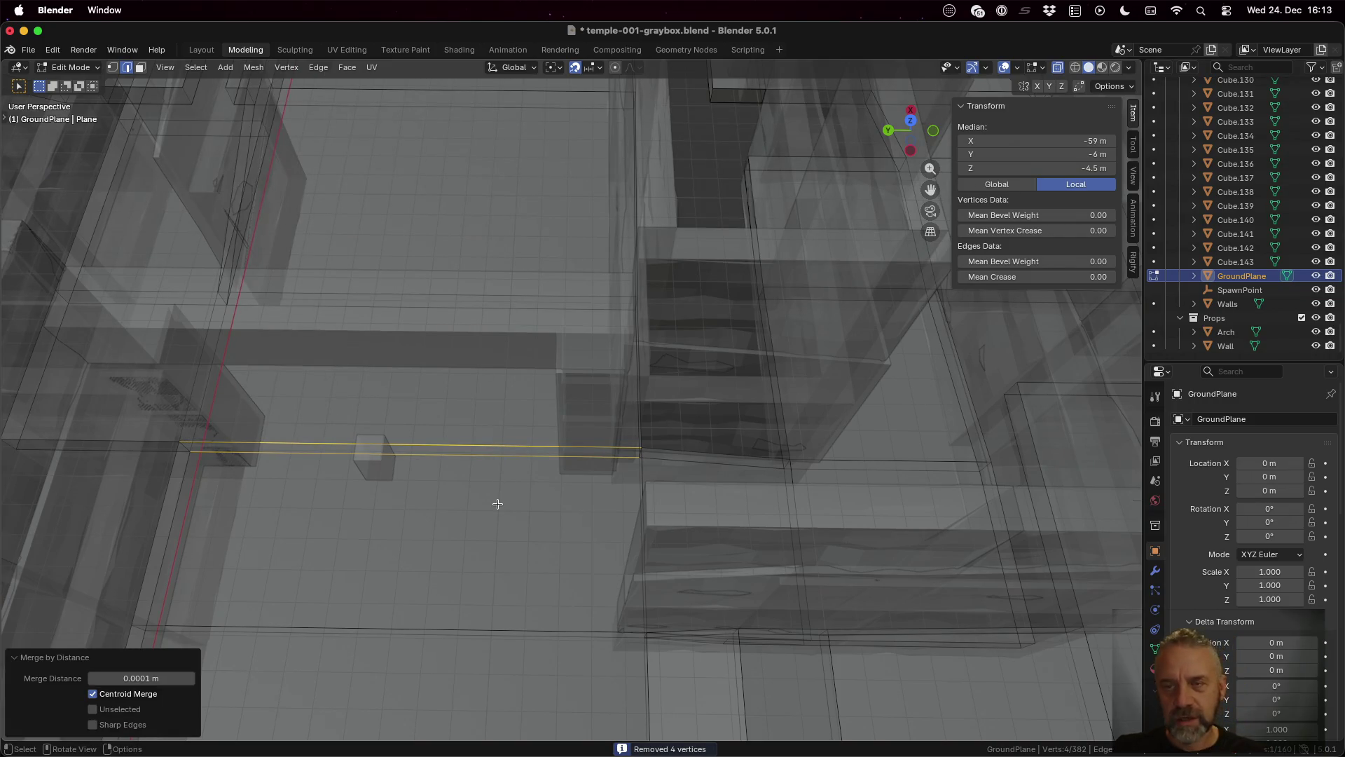
Step: Turn off X-Ray, test-move the cube-side edge freely and along Z unchanged, then save
{"action": "left_click", "coordinate": [1055, 66]}
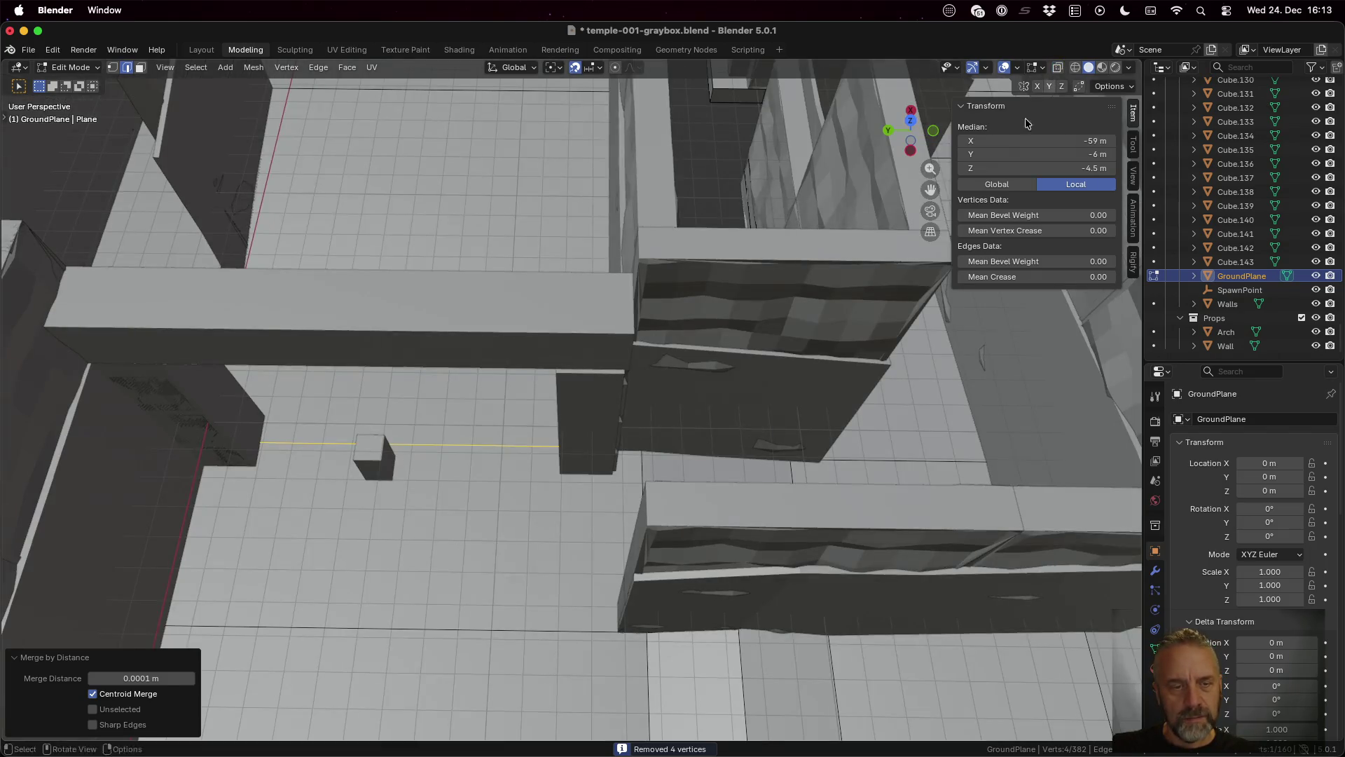
{"action": "left_click", "coordinate": [456, 446]}
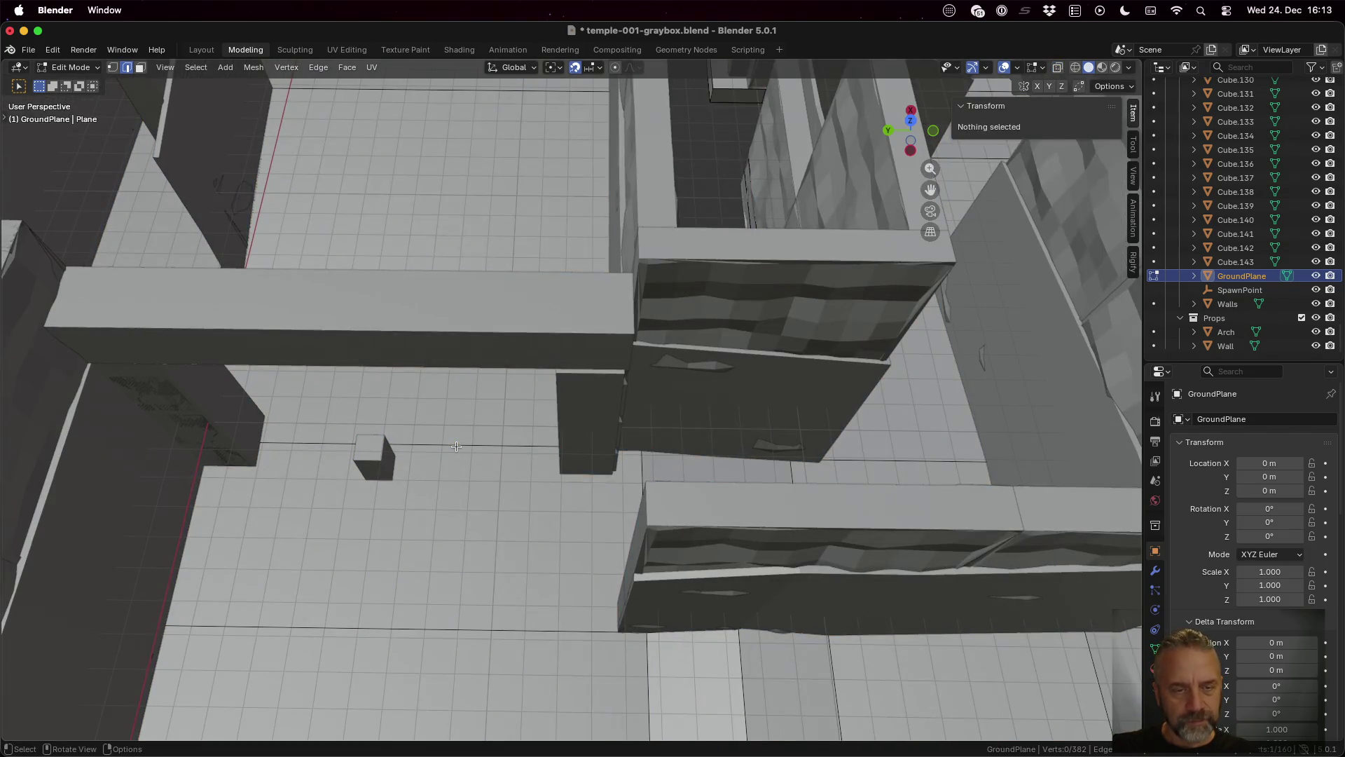
{"action": "key", "text": "g"}
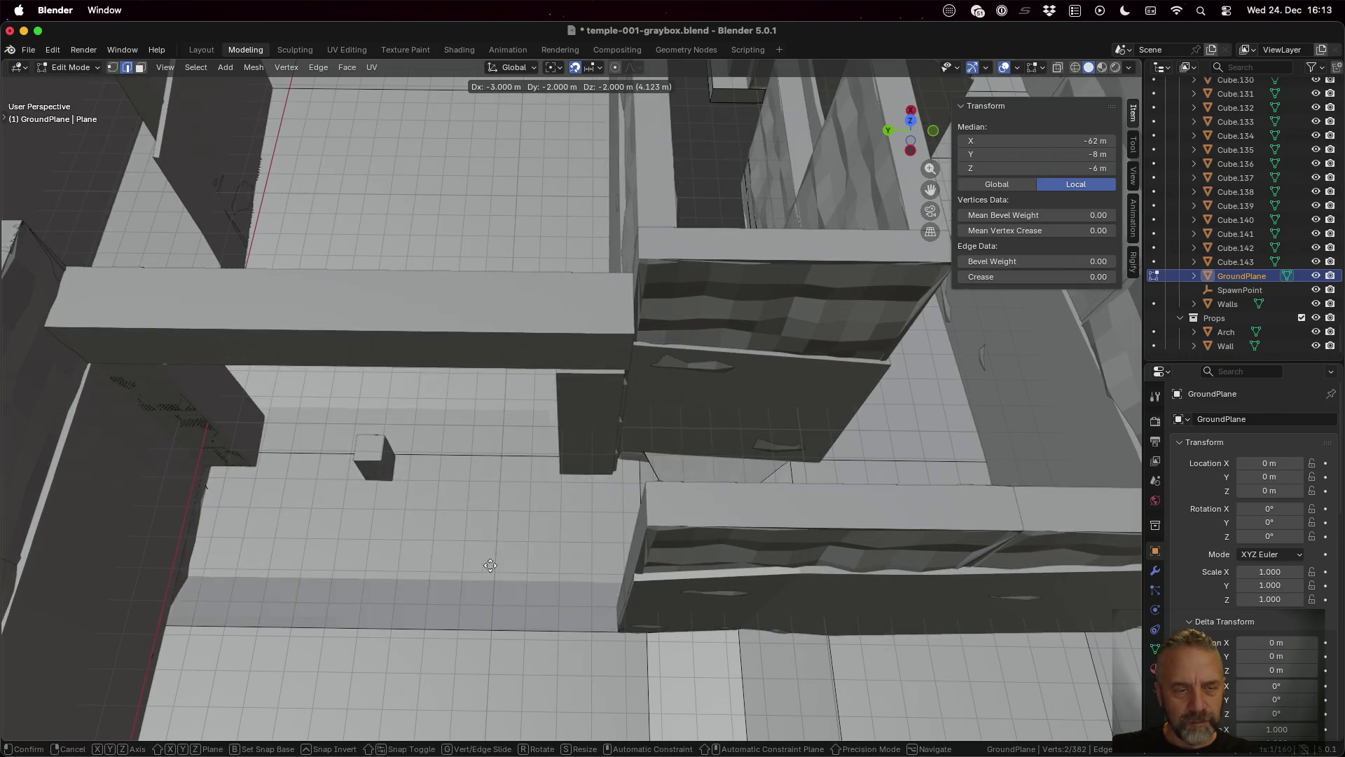
{"action": "left_click", "coordinate": [451, 455]}
{"action": "scroll", "coordinate": [463, 501], "scroll_direction": "down", "scroll_amount": 5}
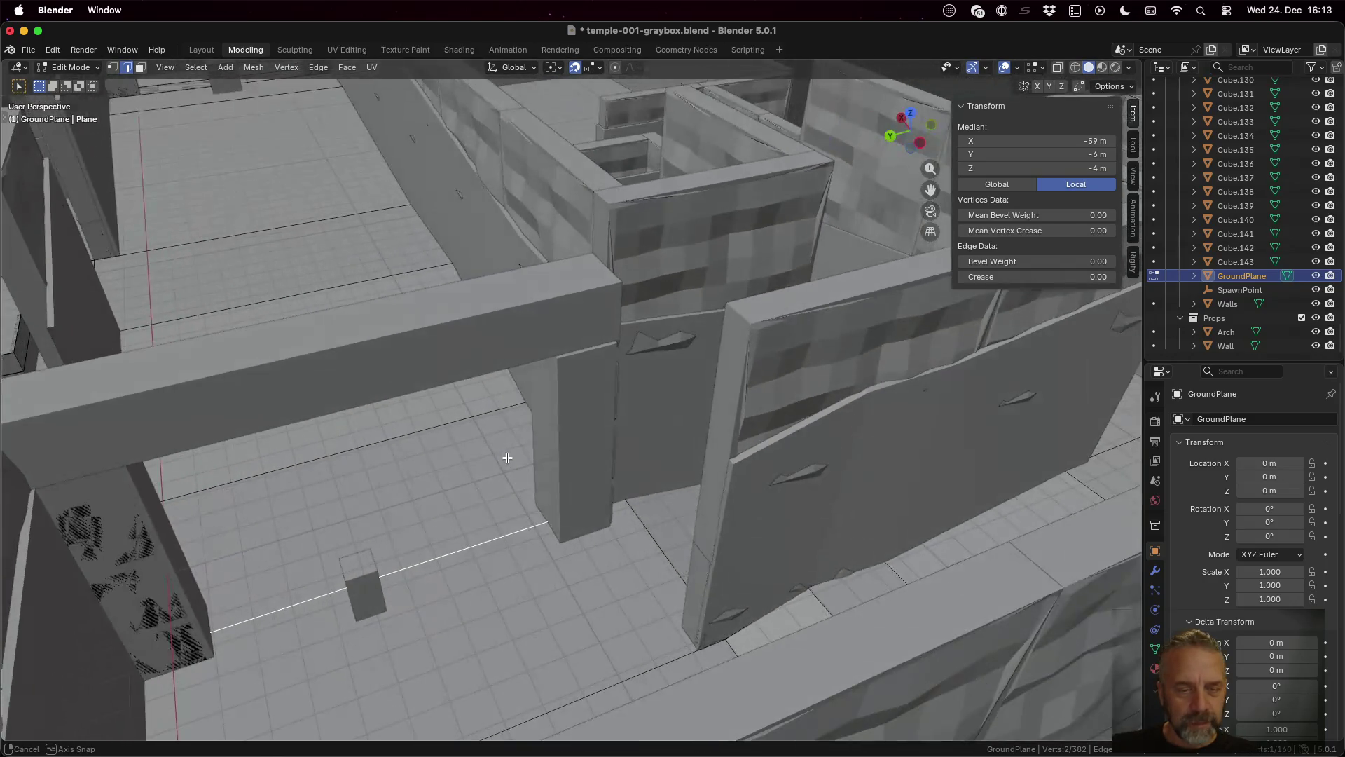
{"action": "key", "text": "g"}
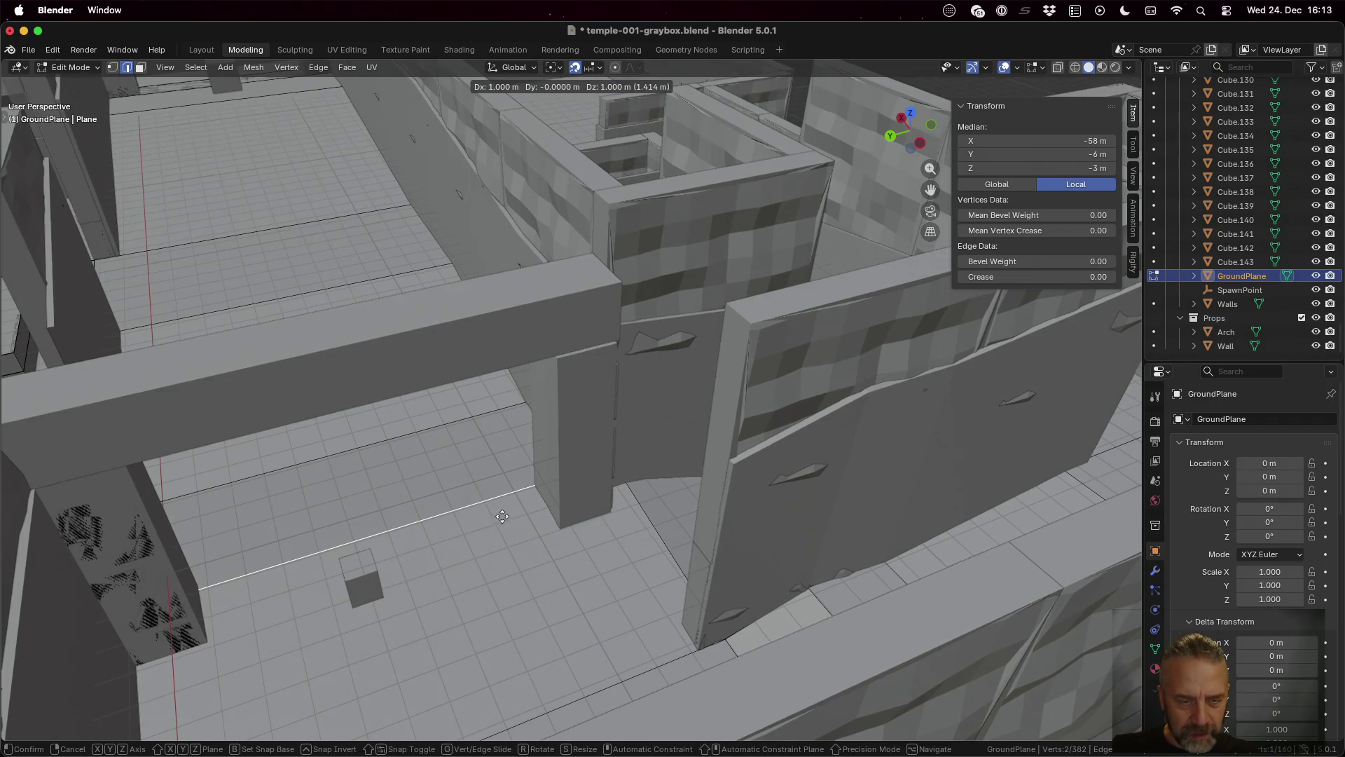
{"action": "key", "text": "z"}
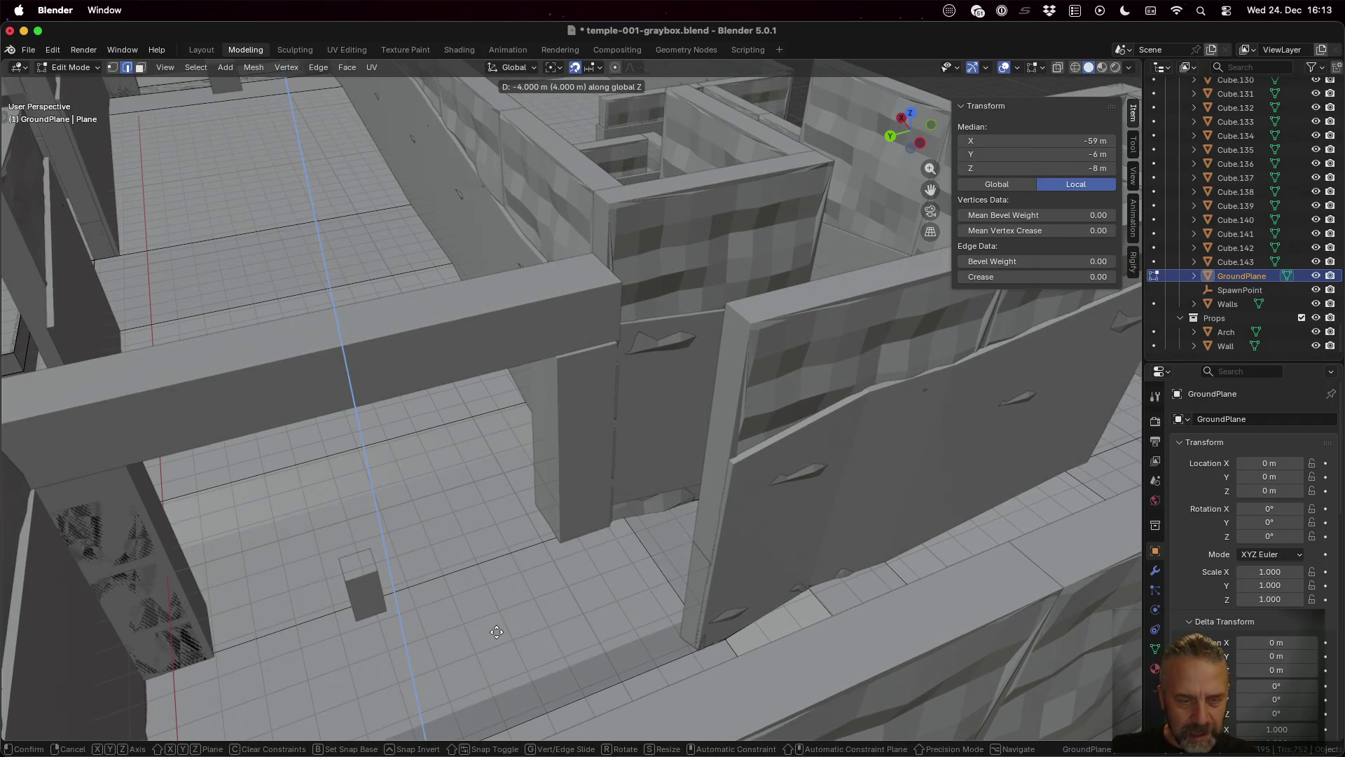
{"action": "left_click", "coordinate": [492, 558]}
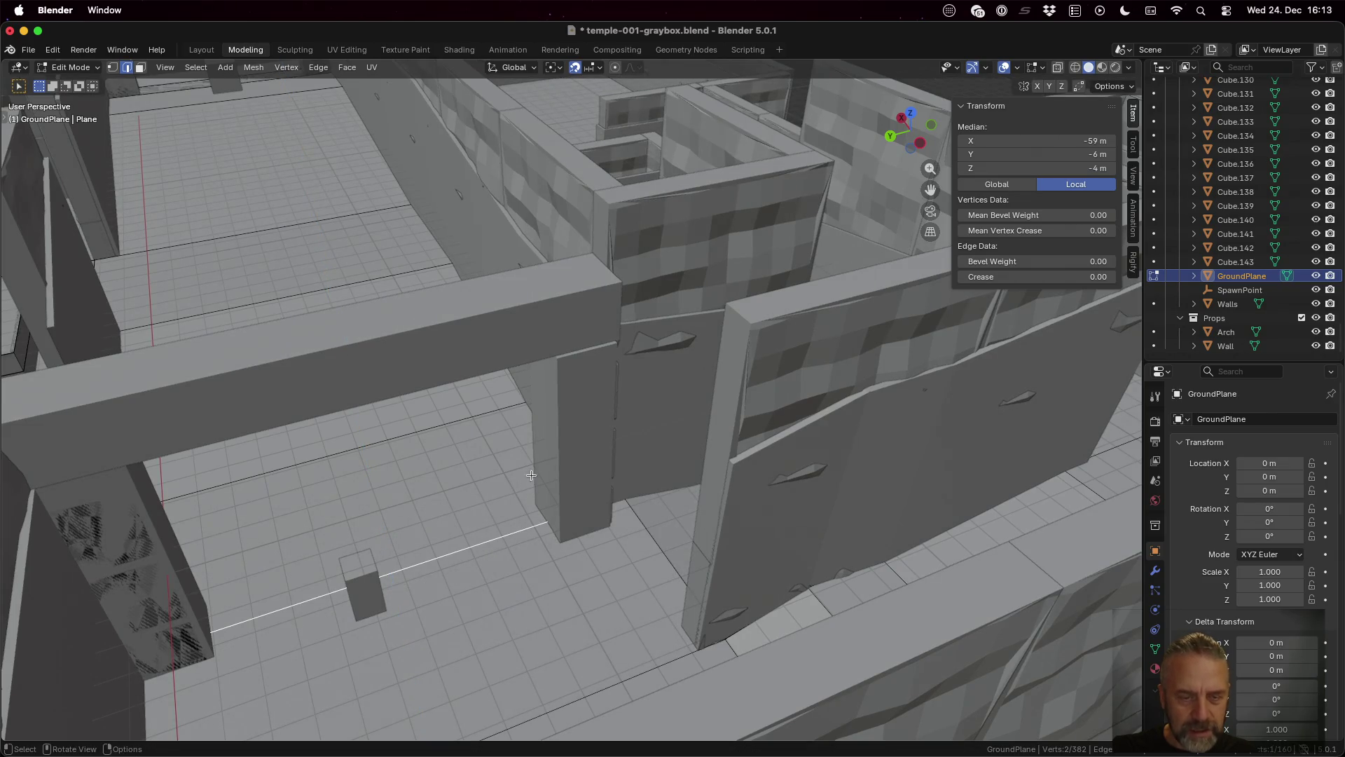
{"action": "mouse_move", "coordinate": [541, 508]}
{"action": "left_mouse_down"}
{"action": "mouse_move", "coordinate": [477, 567]}
{"action": "mouse_move", "coordinate": [494, 538]}
{"action": "left_mouse_up"}
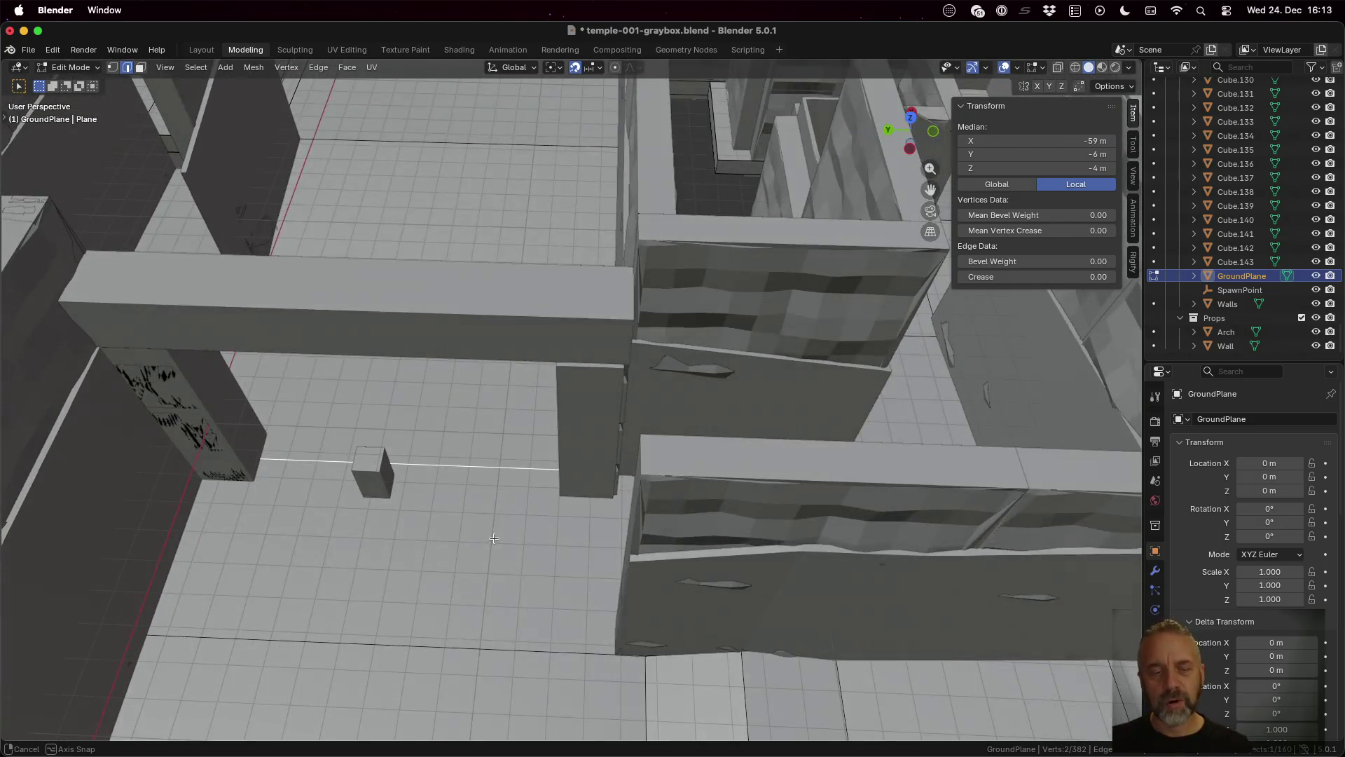
{"action": "key", "text": "super+s"}
Step: Rerun the re-export script in the terminal to refresh the glTF export
{"action": "key", "text": "ctrl+Up"}
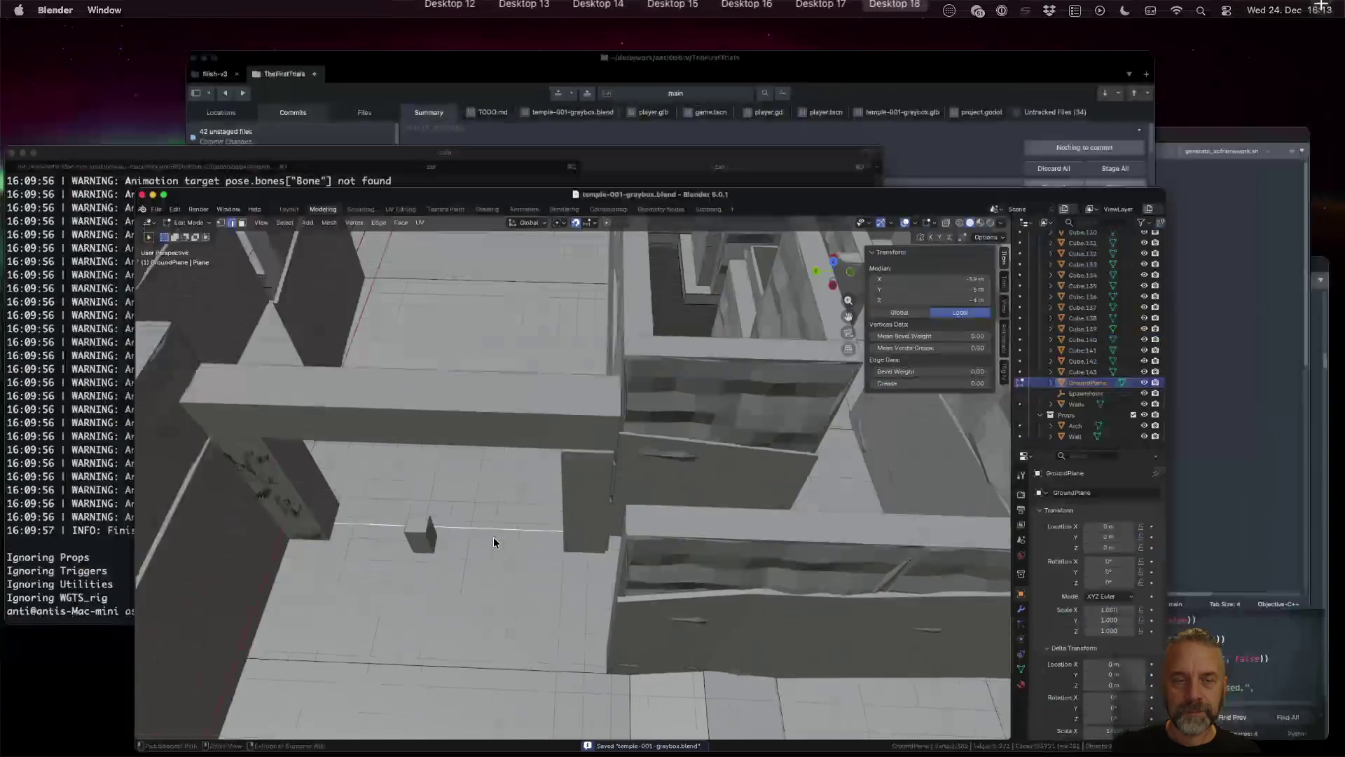
{"action": "left_click", "coordinate": [280, 327]}
{"action": "key", "text": "Up"}
{"action": "key", "text": "Return"}
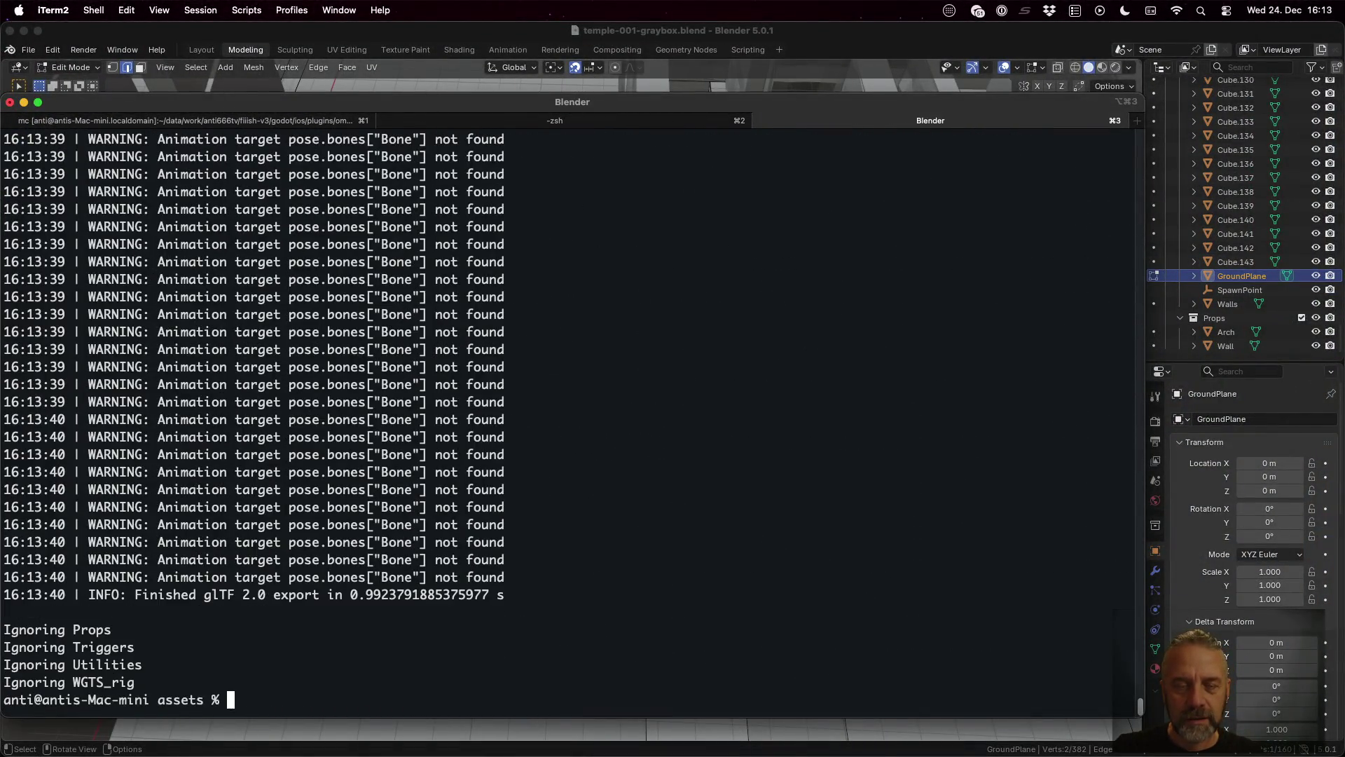
Step: Play the level in Godot to test the ground plane, then stop the game
{"action": "key", "text": "super+Tab"}
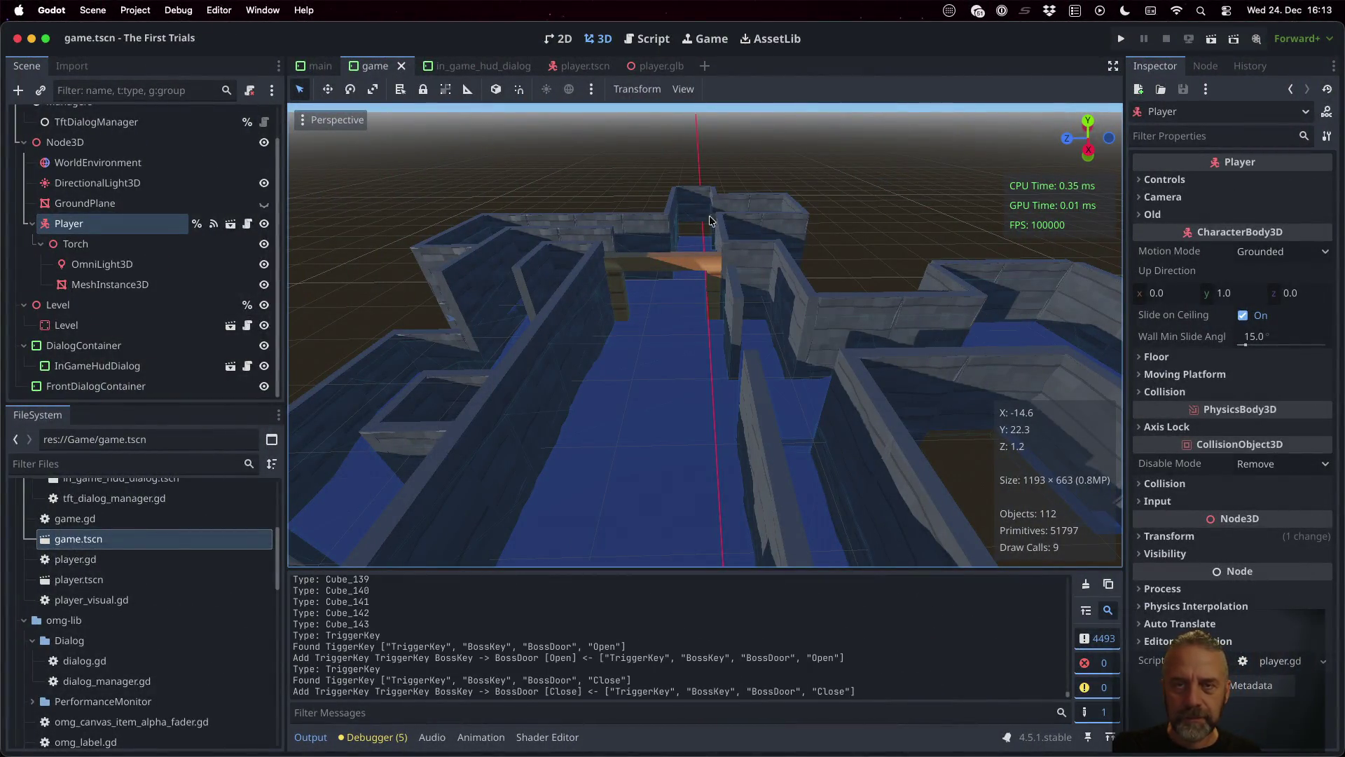
{"action": "left_click", "coordinate": [1121, 39]}
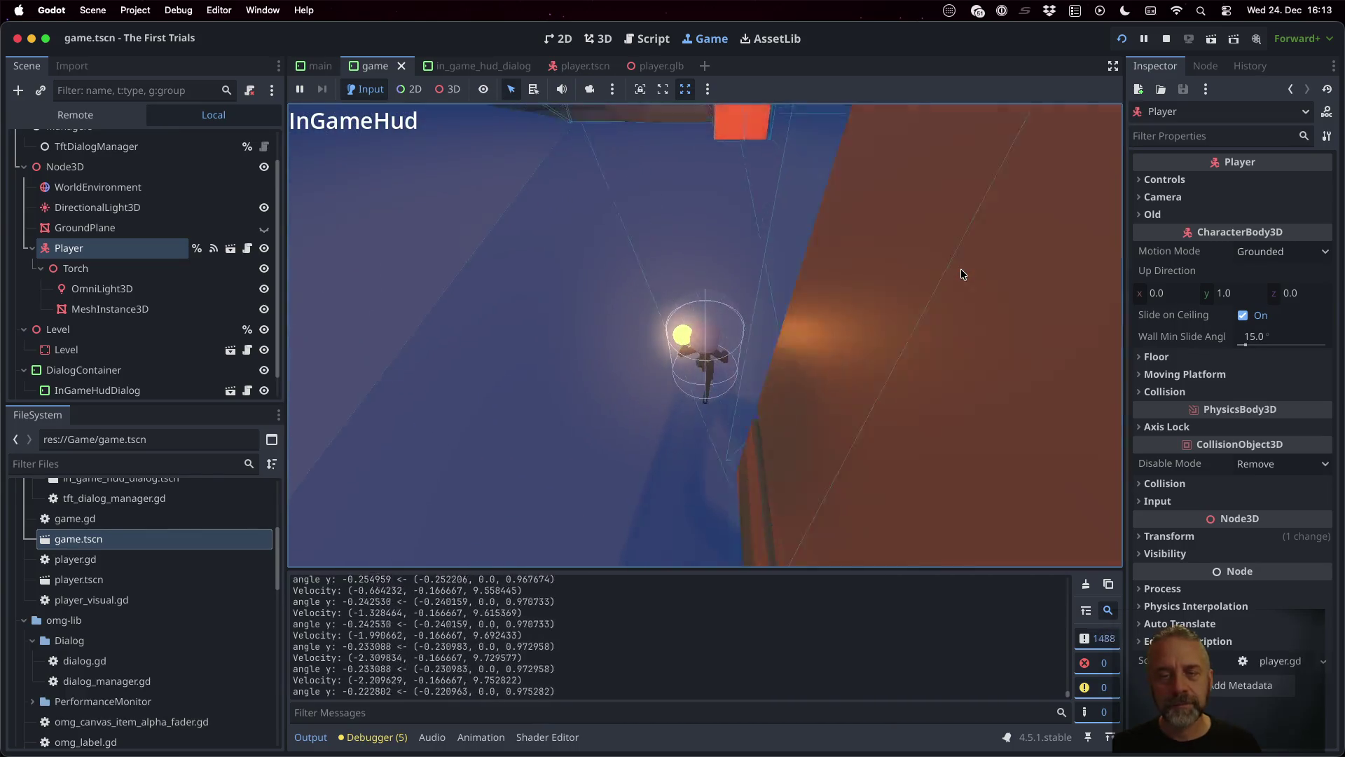
{"action": "key", "text": "super+period"}
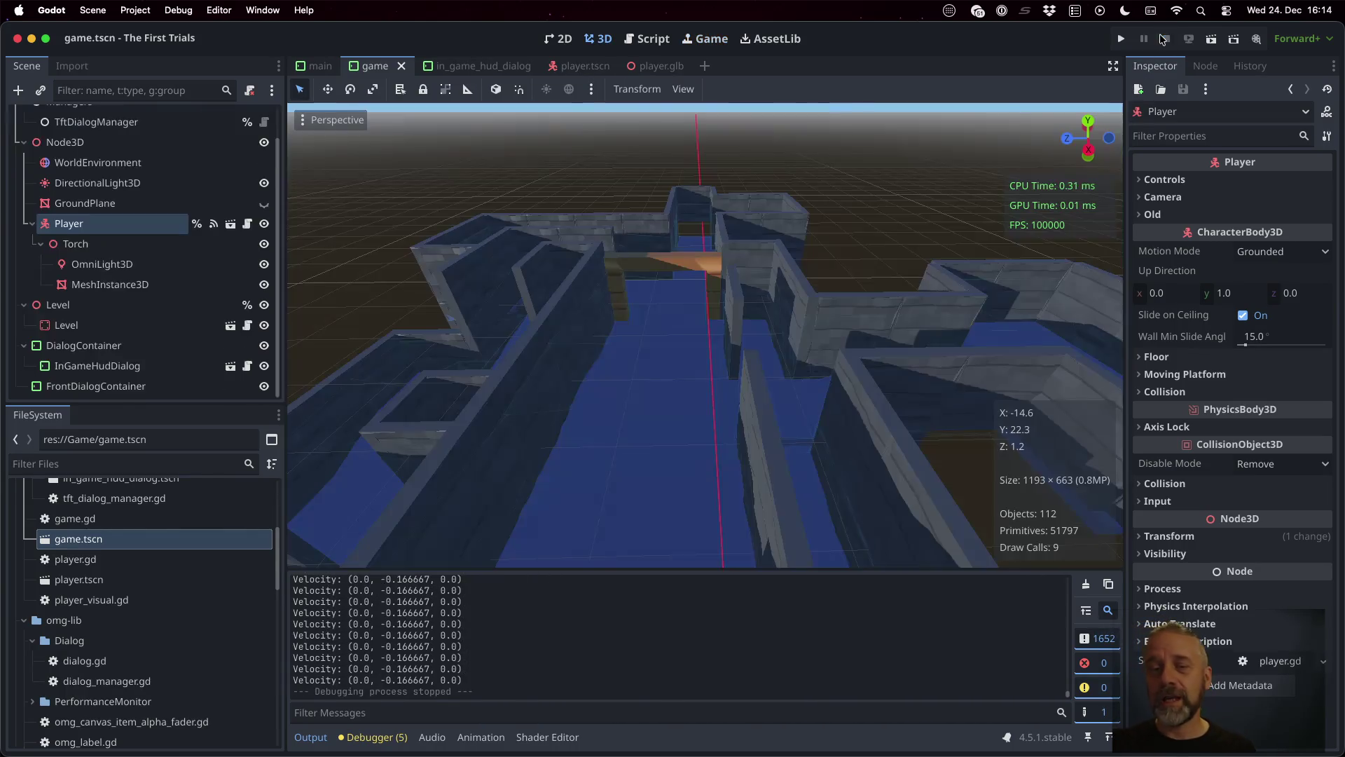
{"action": "key", "text": "ctrl+Right"}
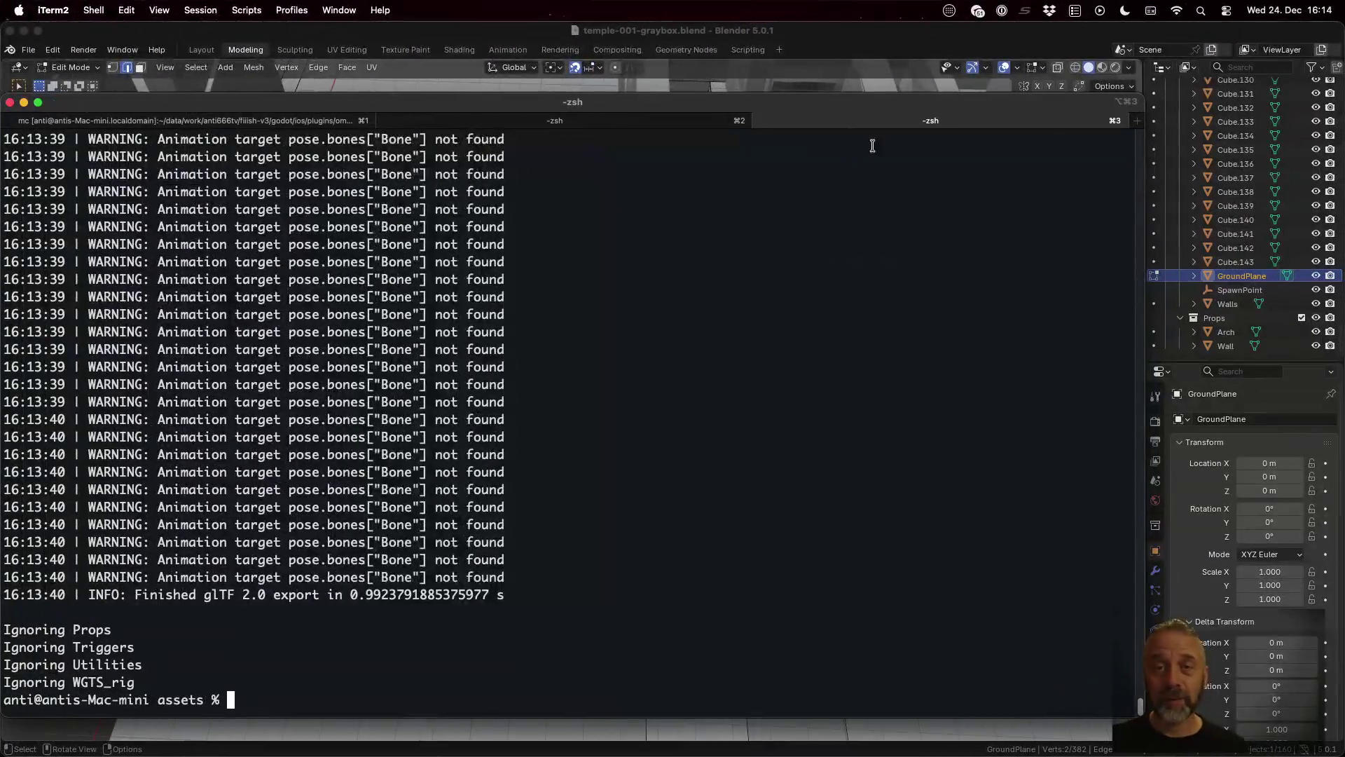
Step: Select the entire GroundPlane mesh and merge by distance, removing 182 duplicate vertices
{"action": "left_click", "coordinate": [824, 31]}
{"action": "left_click", "coordinate": [425, 536]}
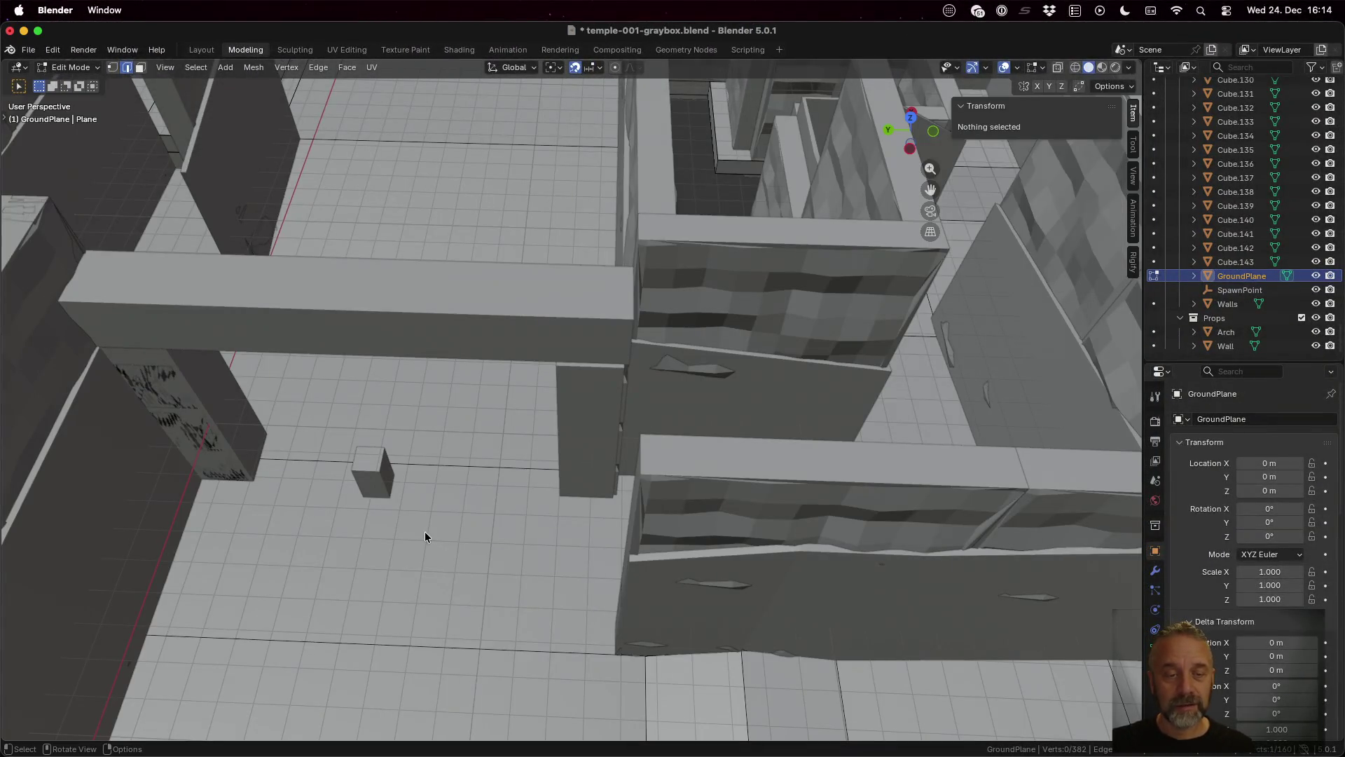
{"action": "key", "text": "a"}
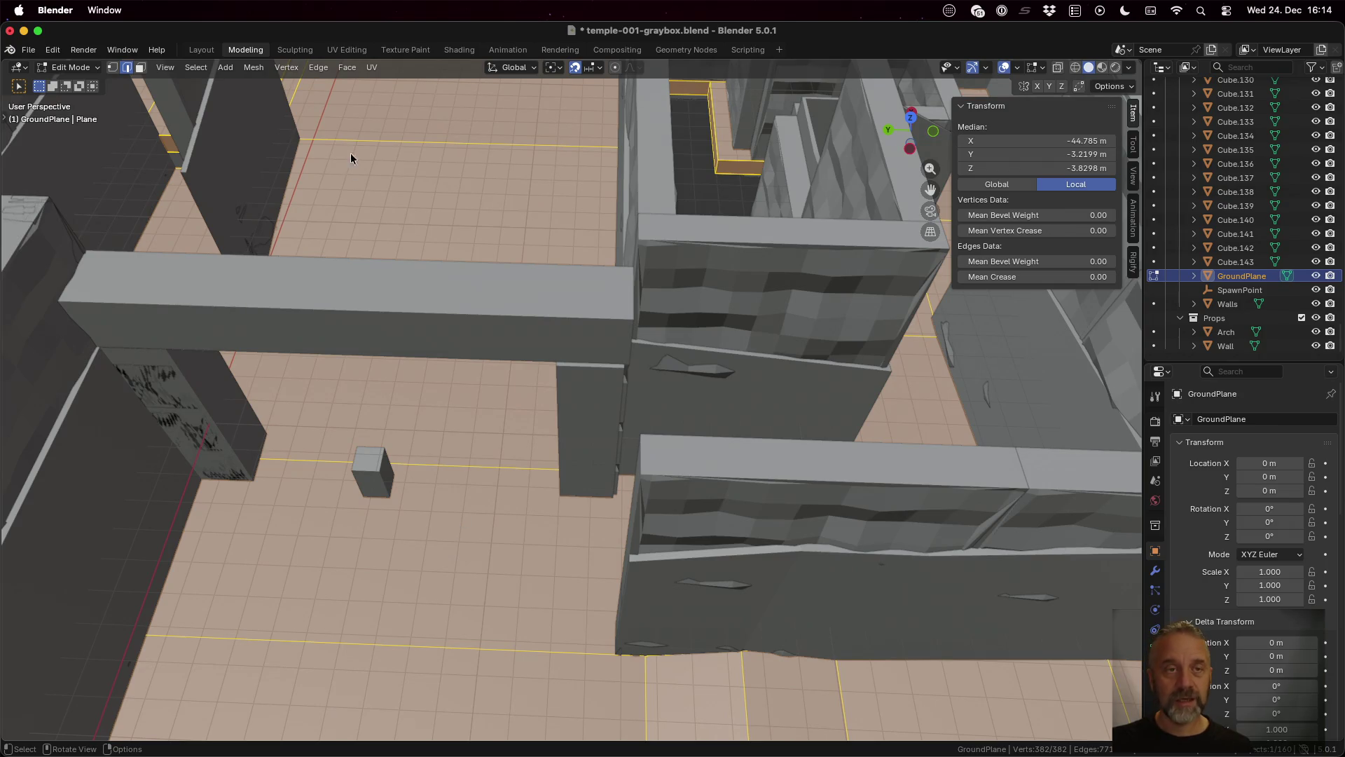
{"action": "left_click", "coordinate": [254, 67]}
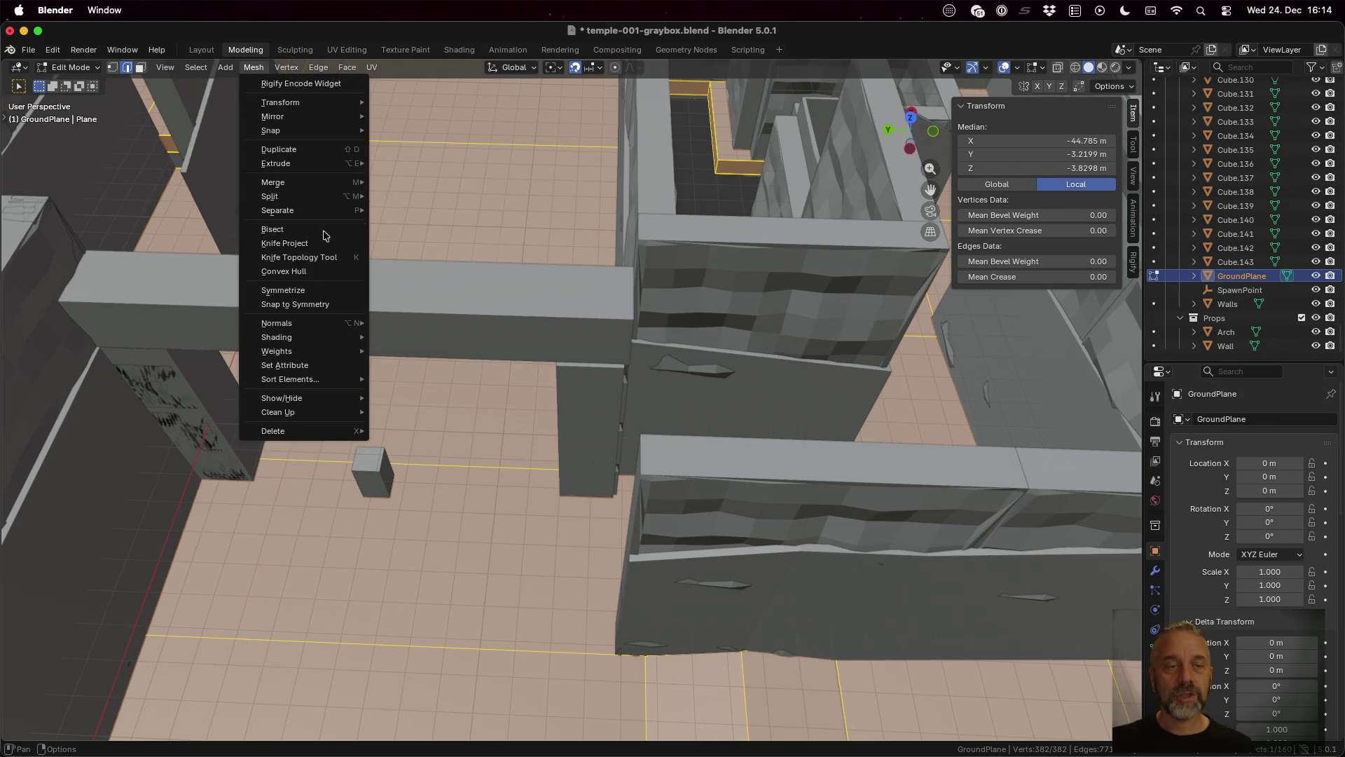
{"action": "mouse_move", "coordinate": [313, 182]}
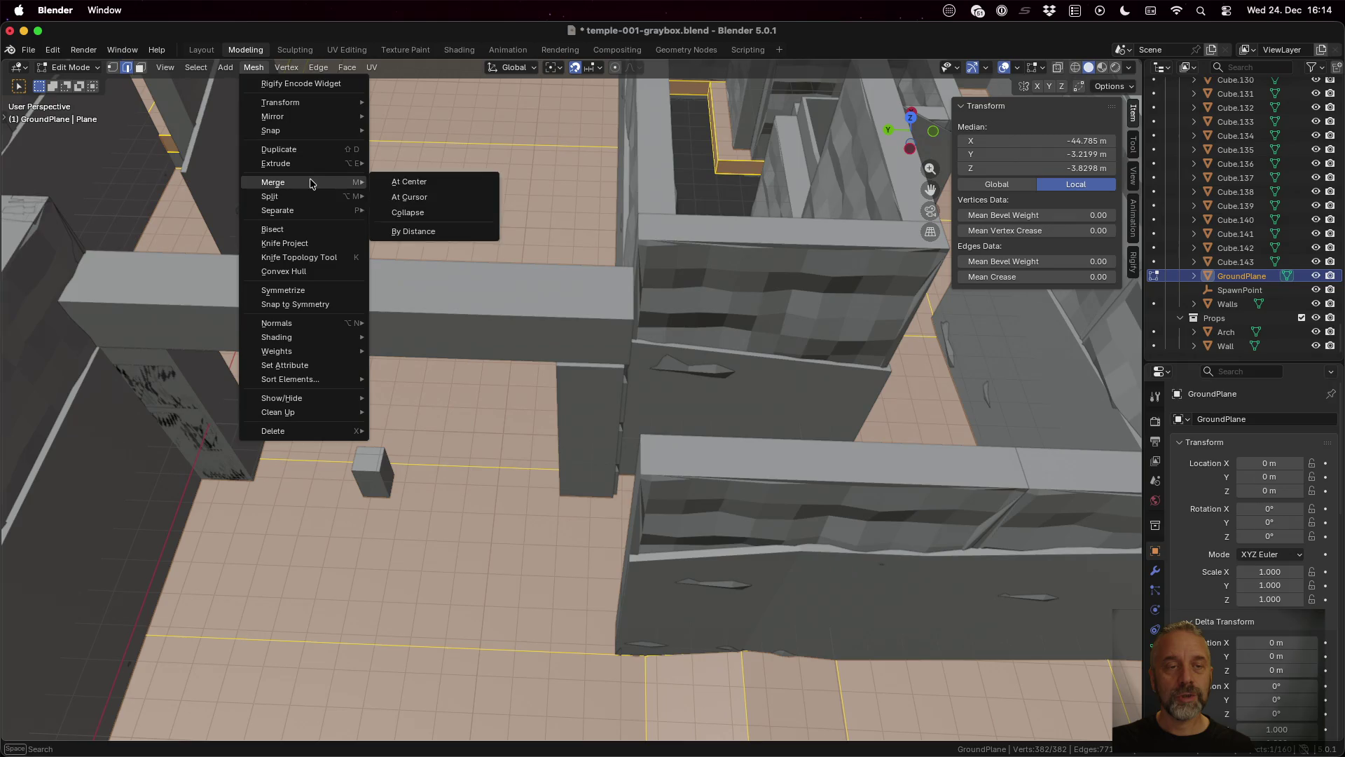
{"action": "left_click", "coordinate": [423, 231]}
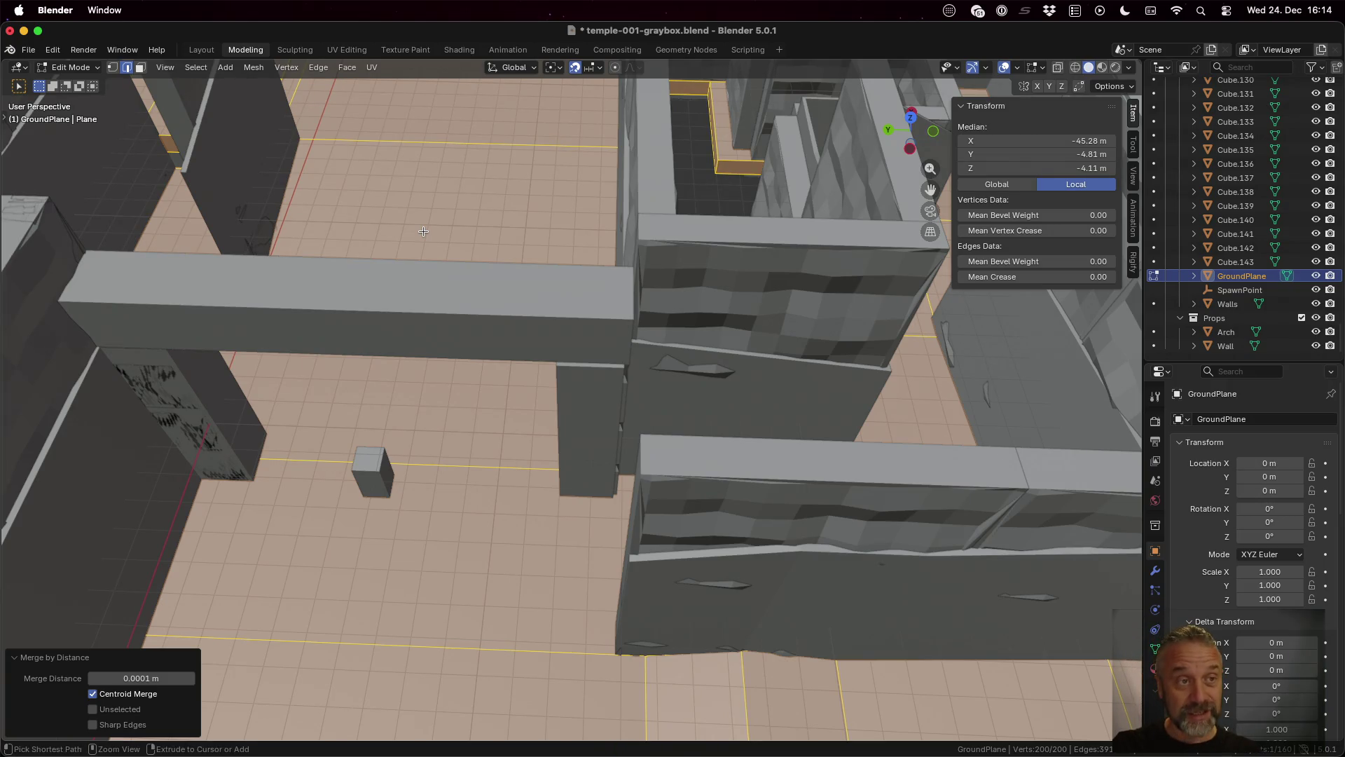
{"action": "key", "text": "ctrl+Up"}
{"action": "left_click", "coordinate": [373, 341]}
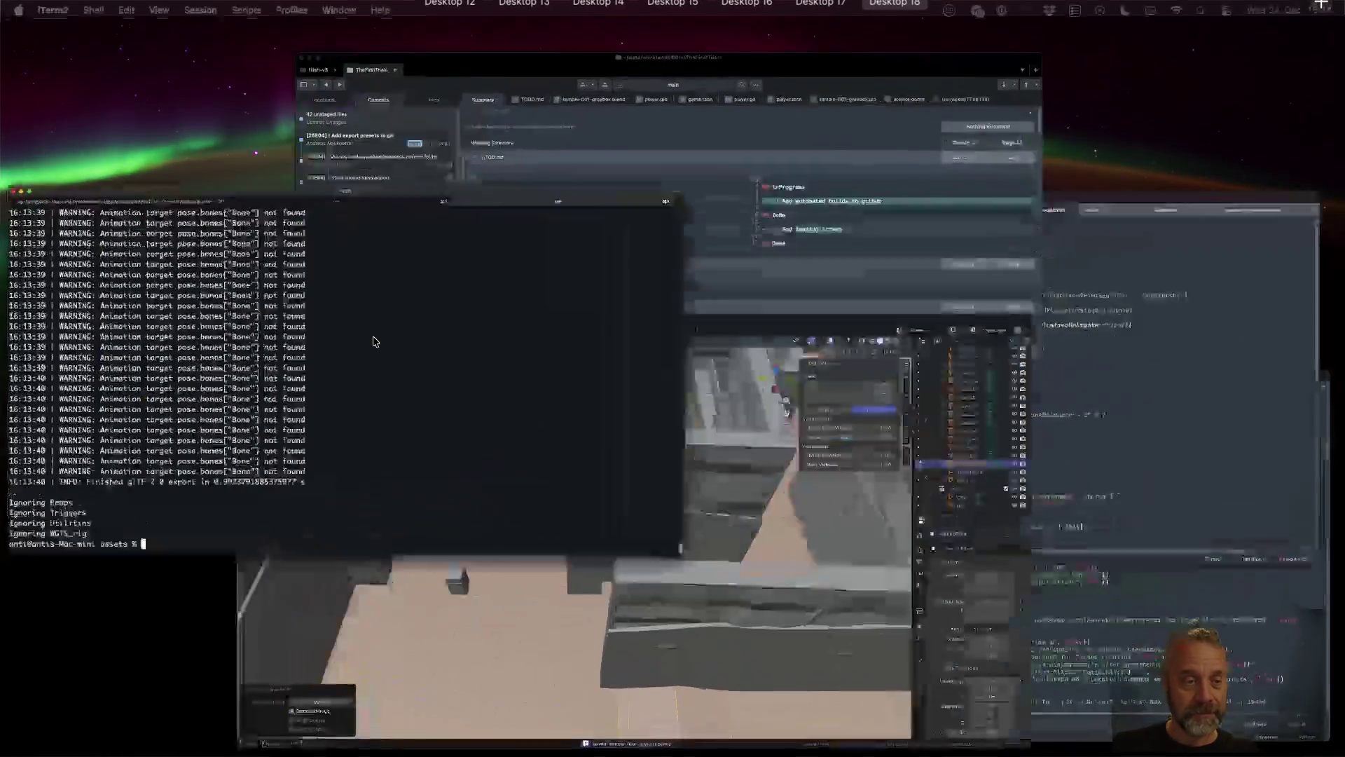
{"action": "key", "text": "Up"}
{"action": "key", "text": "Return"}
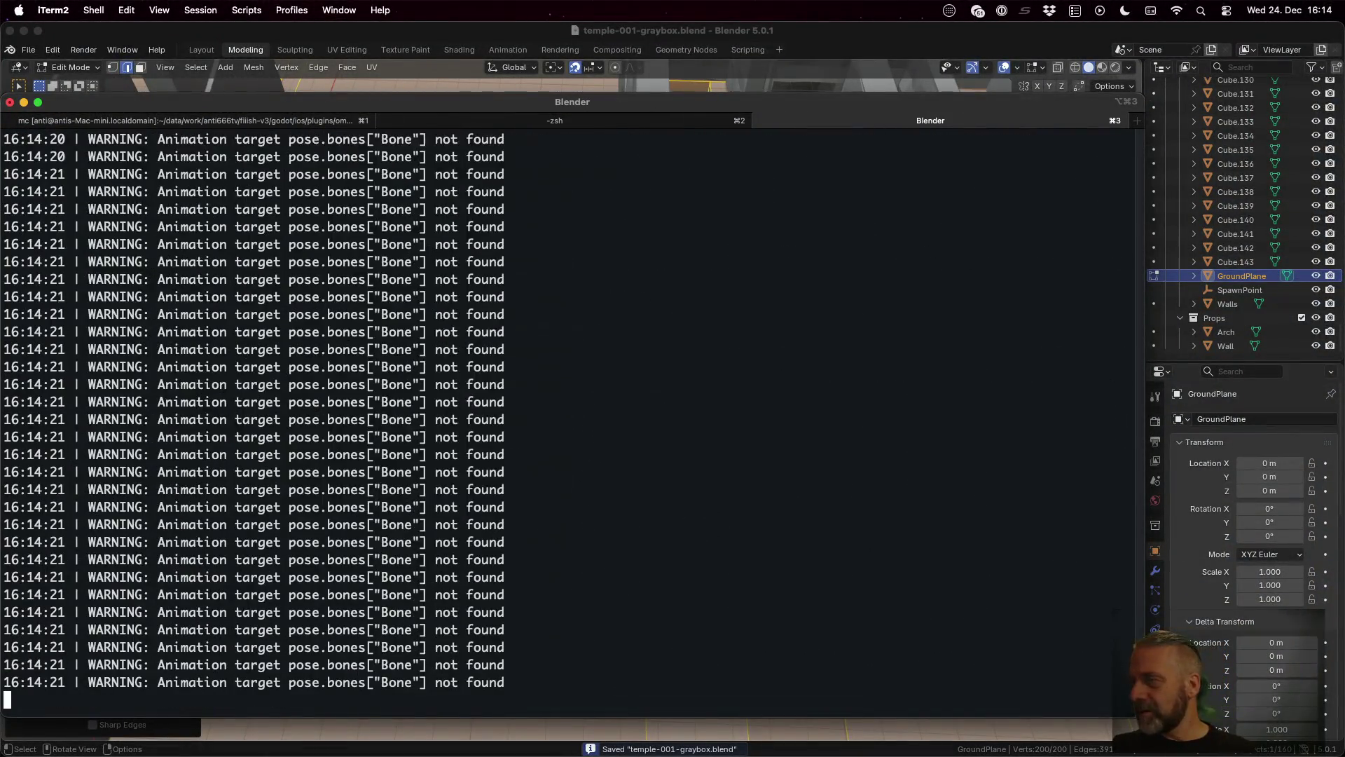
{"action": "key", "text": "ctrl+Left"}
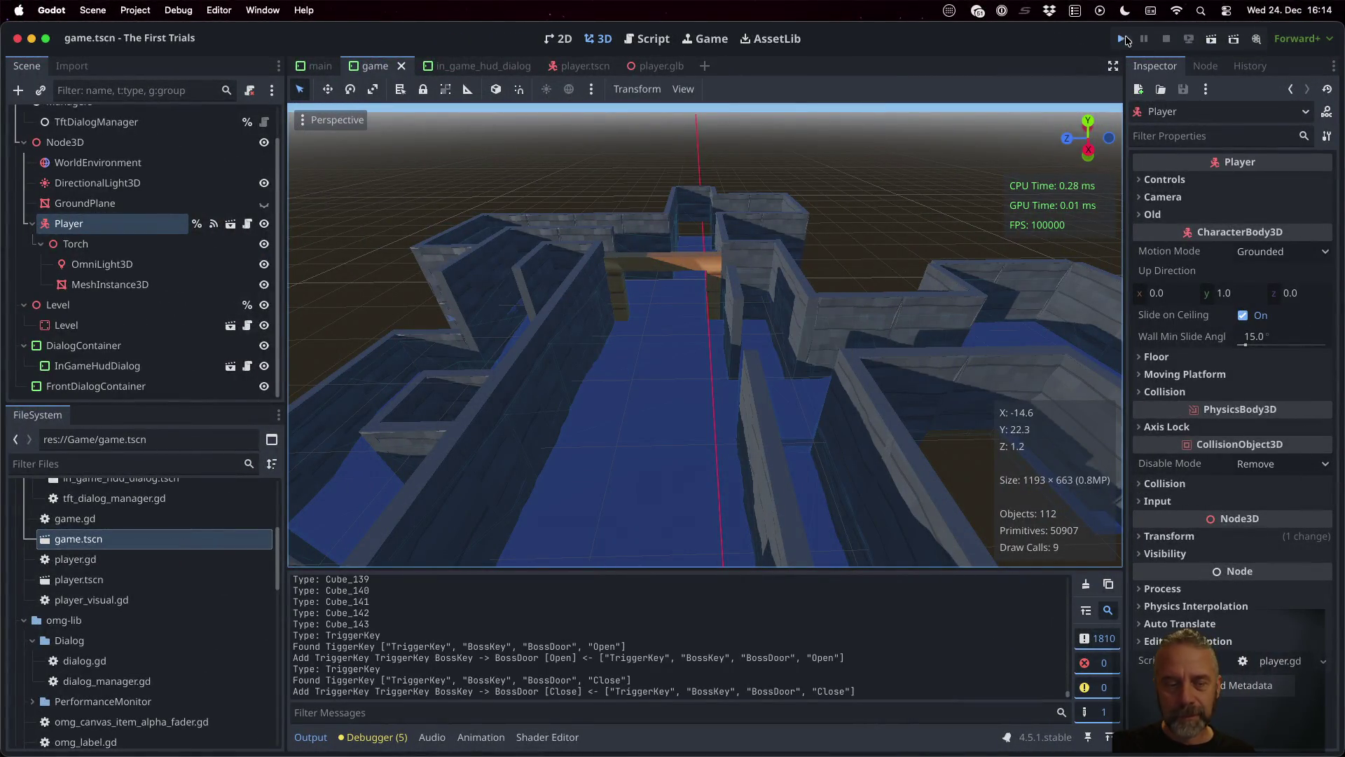
{"action": "left_click", "coordinate": [1124, 39]}
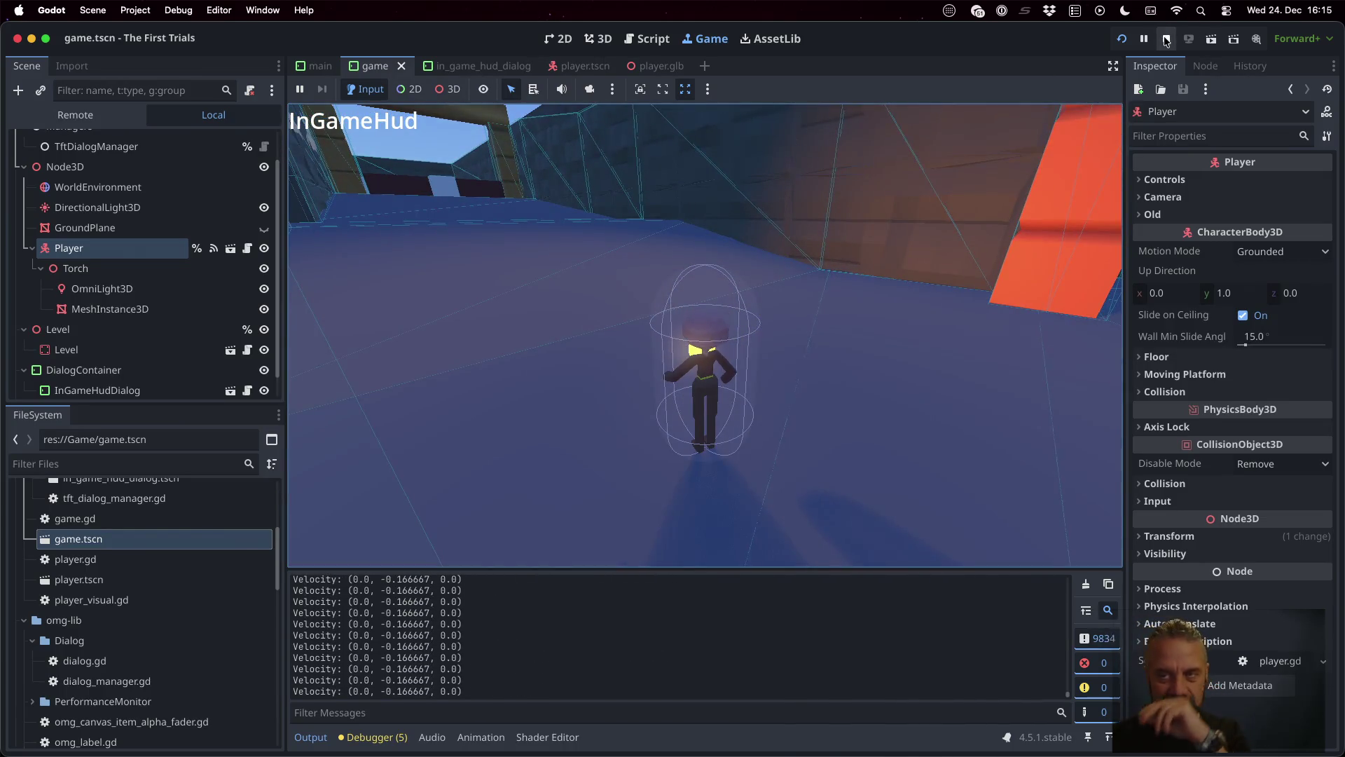
{"action": "left_click", "coordinate": [1166, 39]}
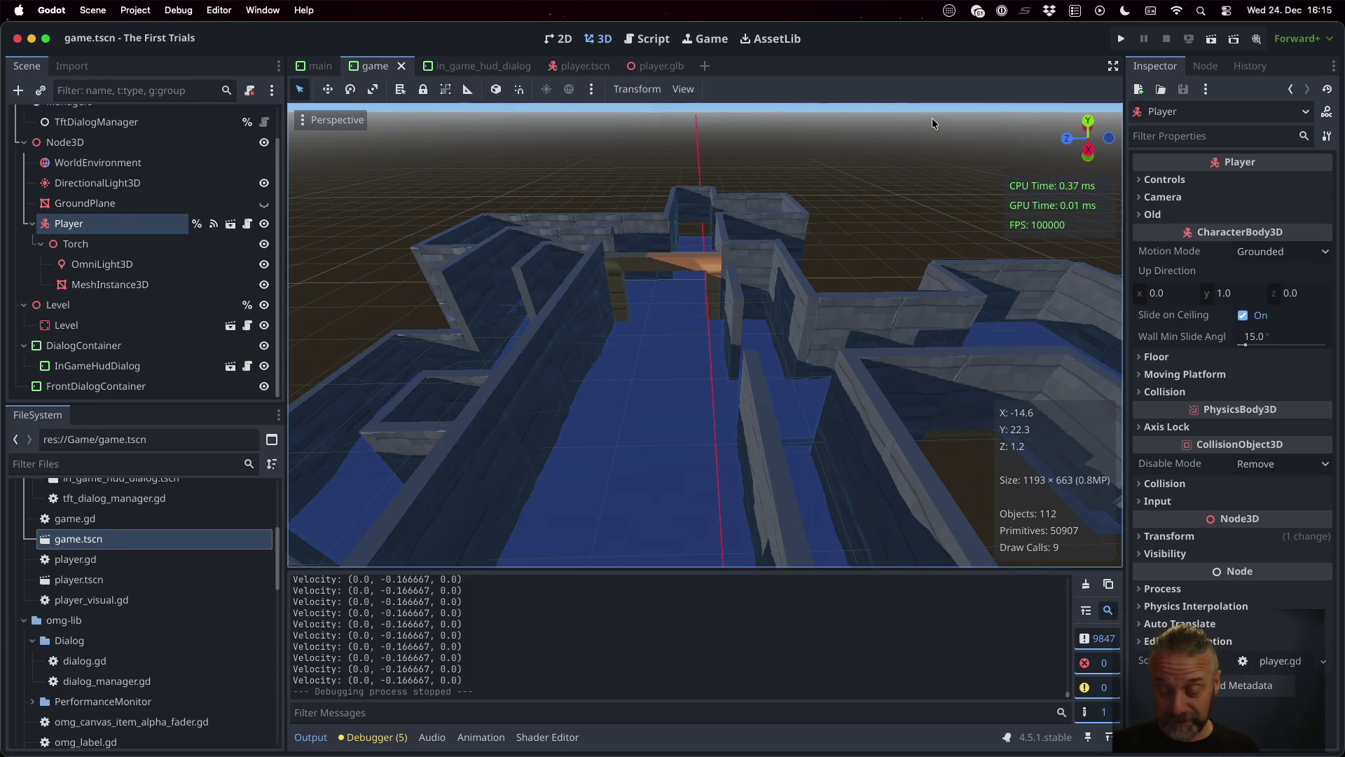
{"action": "key", "text": "ctrl+Up"}
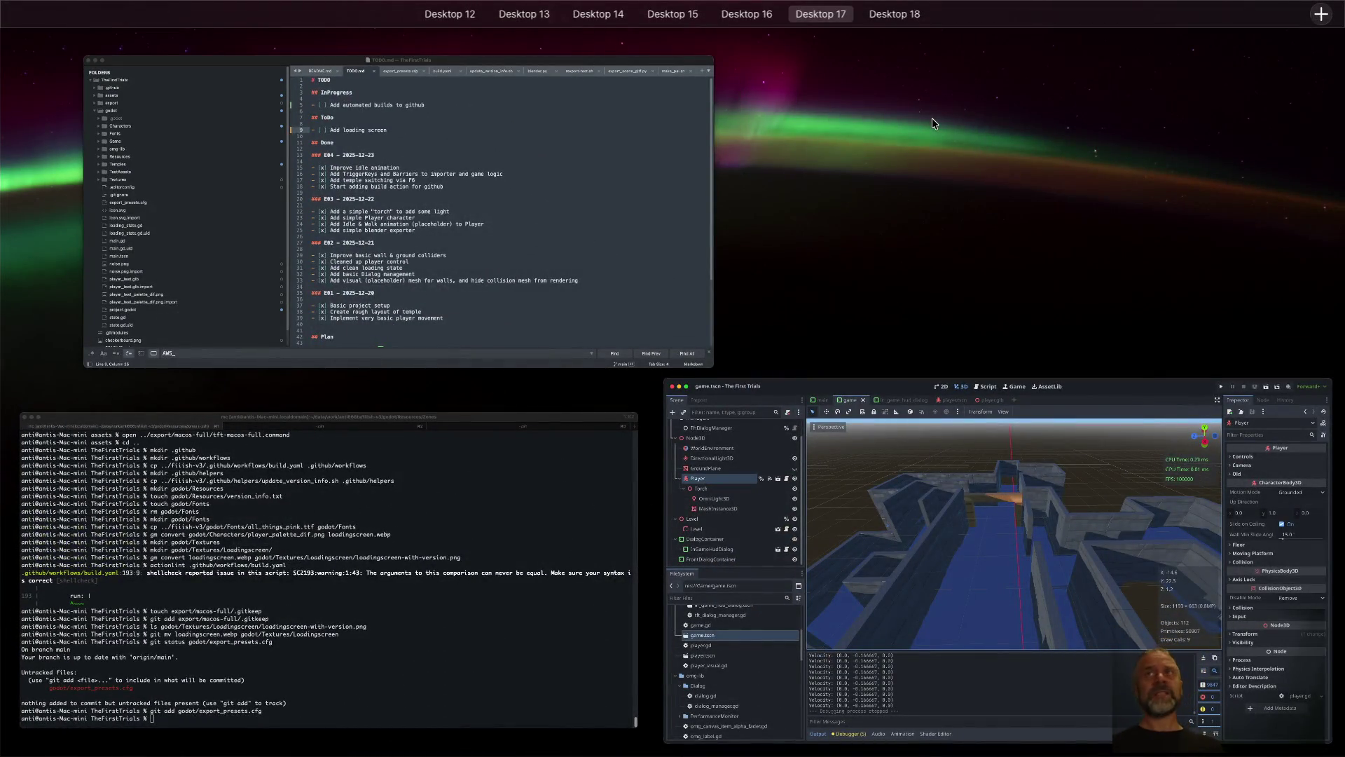
Step: In TODO.md under Done, add the '### E05 – 2025-12-24' heading and start its list
{"action": "key", "text": "ctrl+Up"}
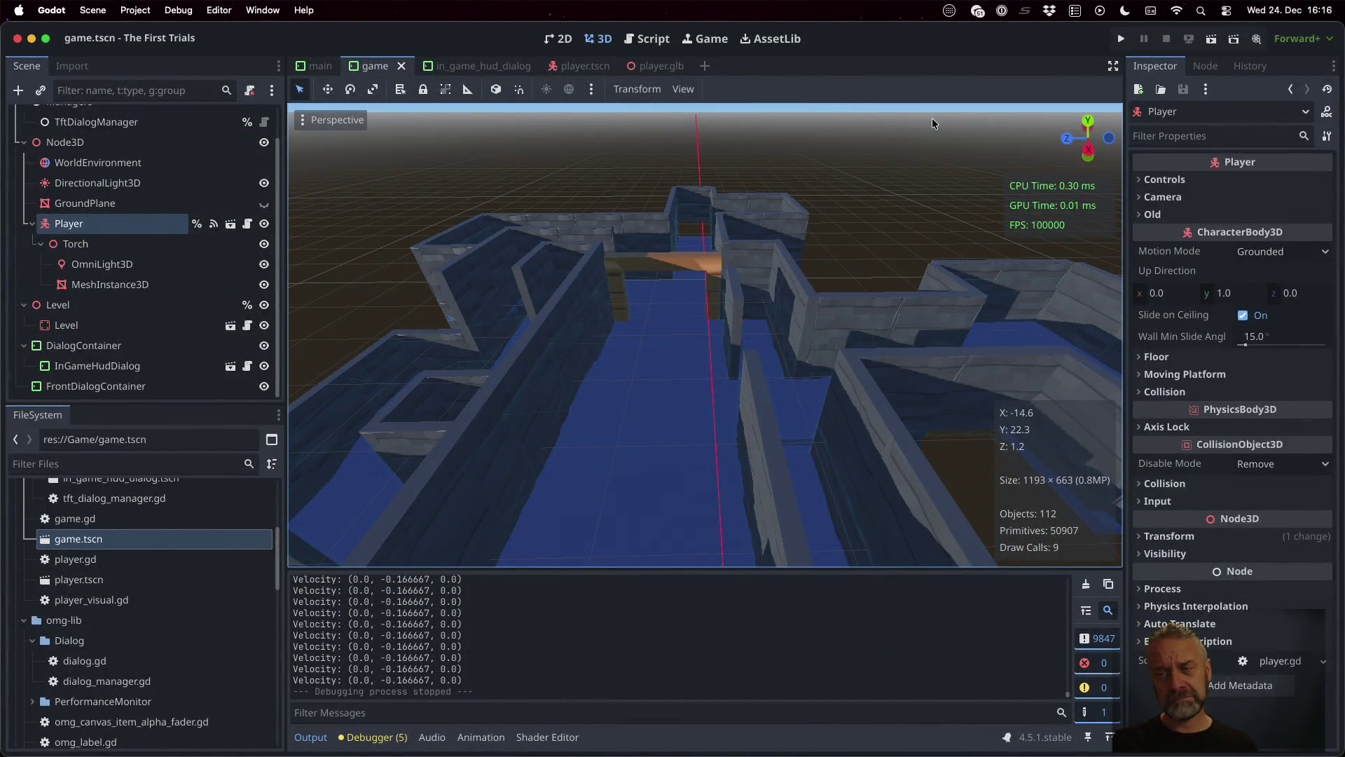
{"action": "key", "text": "ctrl+Up"}
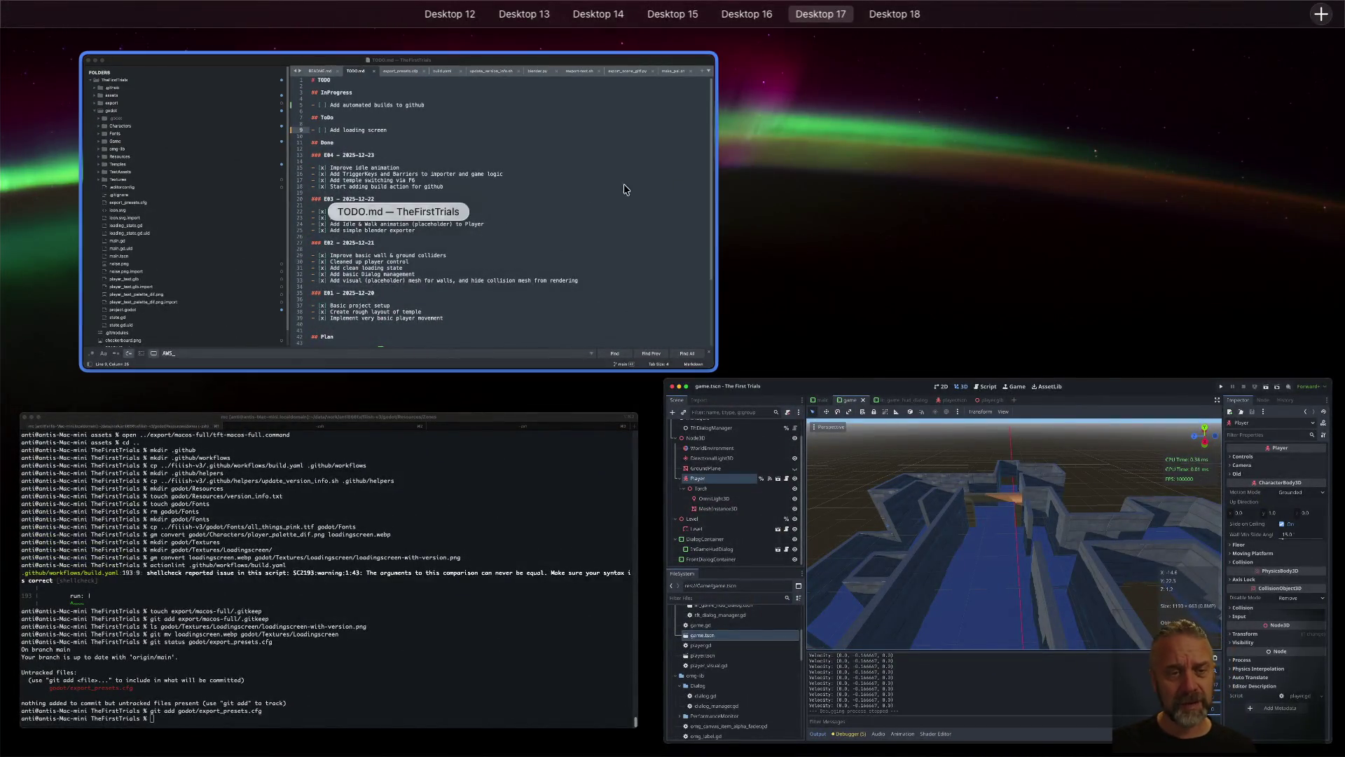
{"action": "left_click", "coordinate": [623, 185]}
{"action": "key", "text": "Down"}
{"action": "key", "text": "Down"}
{"action": "key", "text": "Down"}
{"action": "key", "text": "Return"}
{"action": "type", "text": "### E05 - 2025-12-24"}
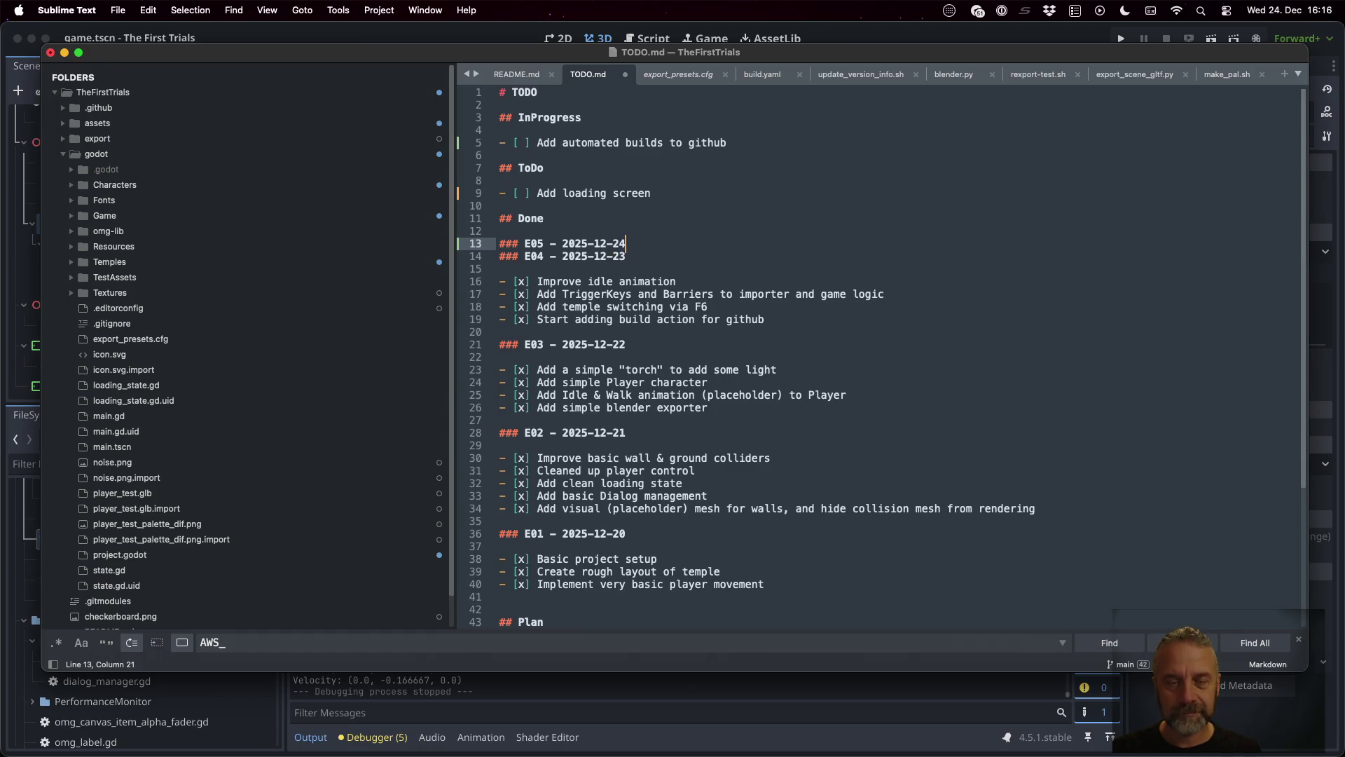
{"action": "key", "text": "Return"}
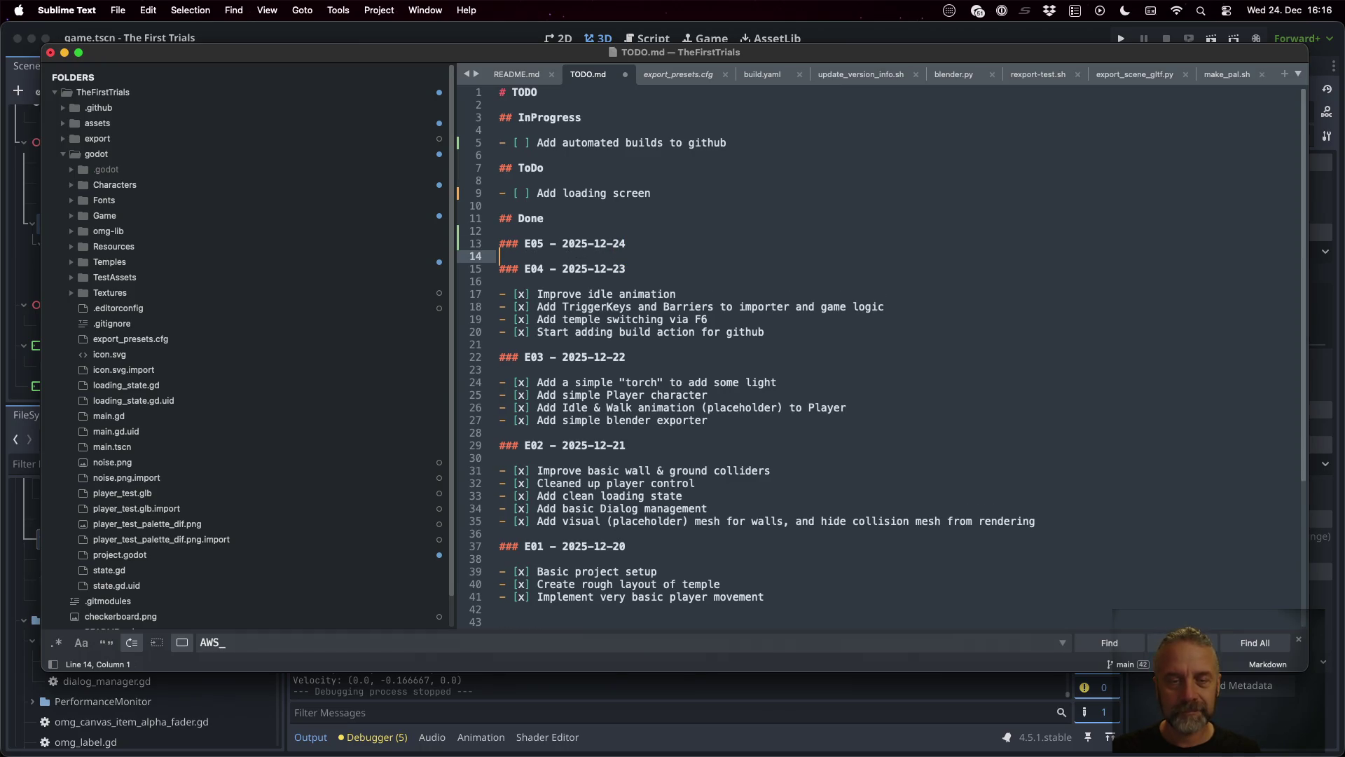
{"action": "key", "text": "Return"}
{"action": "type", "text": "- [x] Improve camera"}
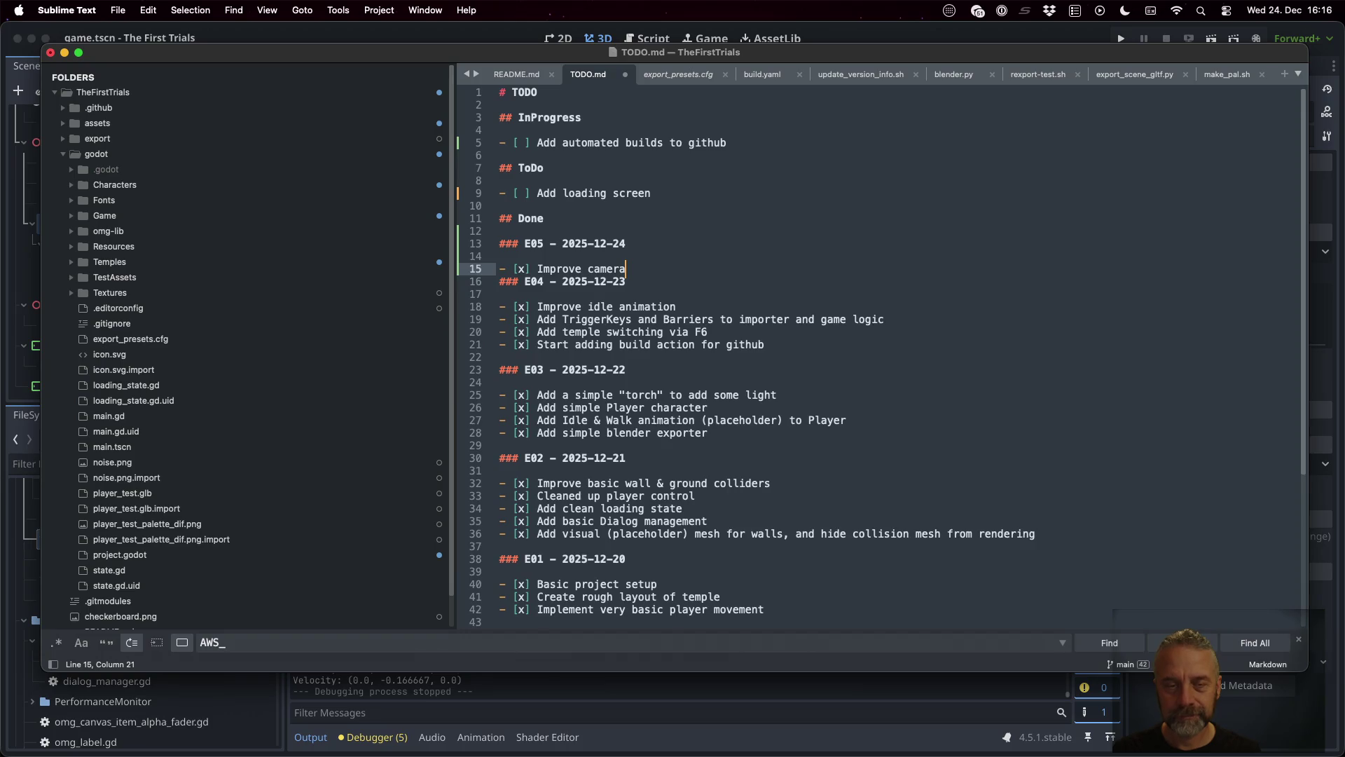
Step: Add the completed 'Improve camera control' and character control entries under E05
{"action": "key", "text": "Return"}
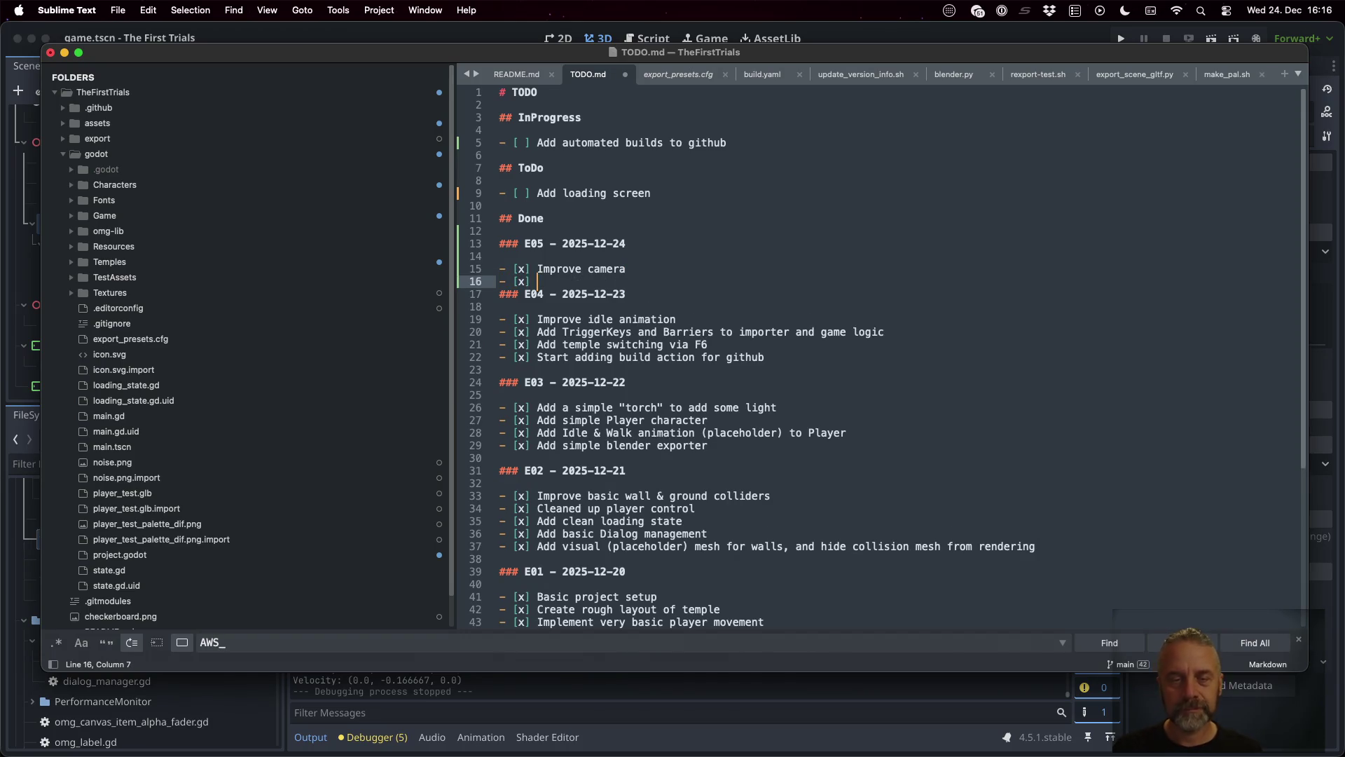
{"action": "left_click", "coordinate": [538, 268]}
{"action": "type", "text": "contro"}
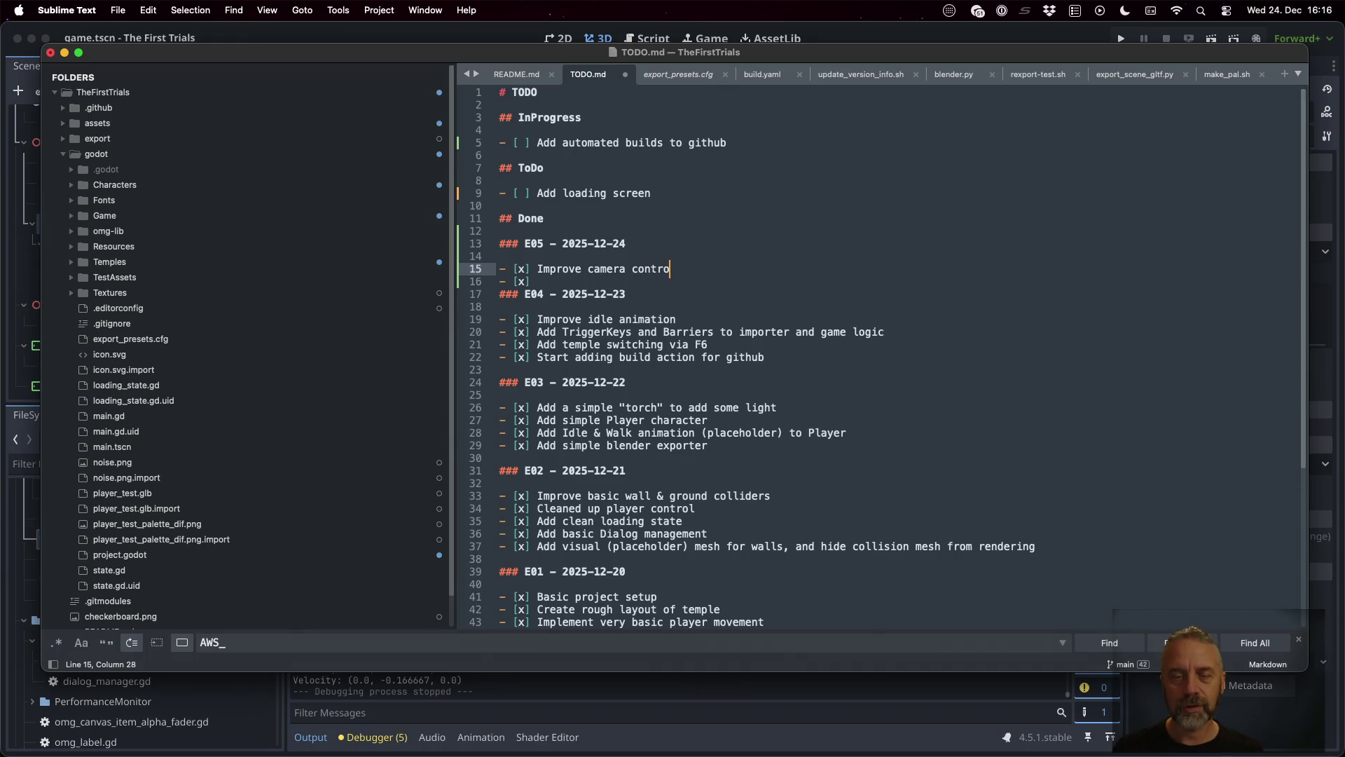
{"action": "type", "text": "l"}
{"action": "left_click", "coordinate": [538, 281]}
{"action": "type", "text": "Import cha"}
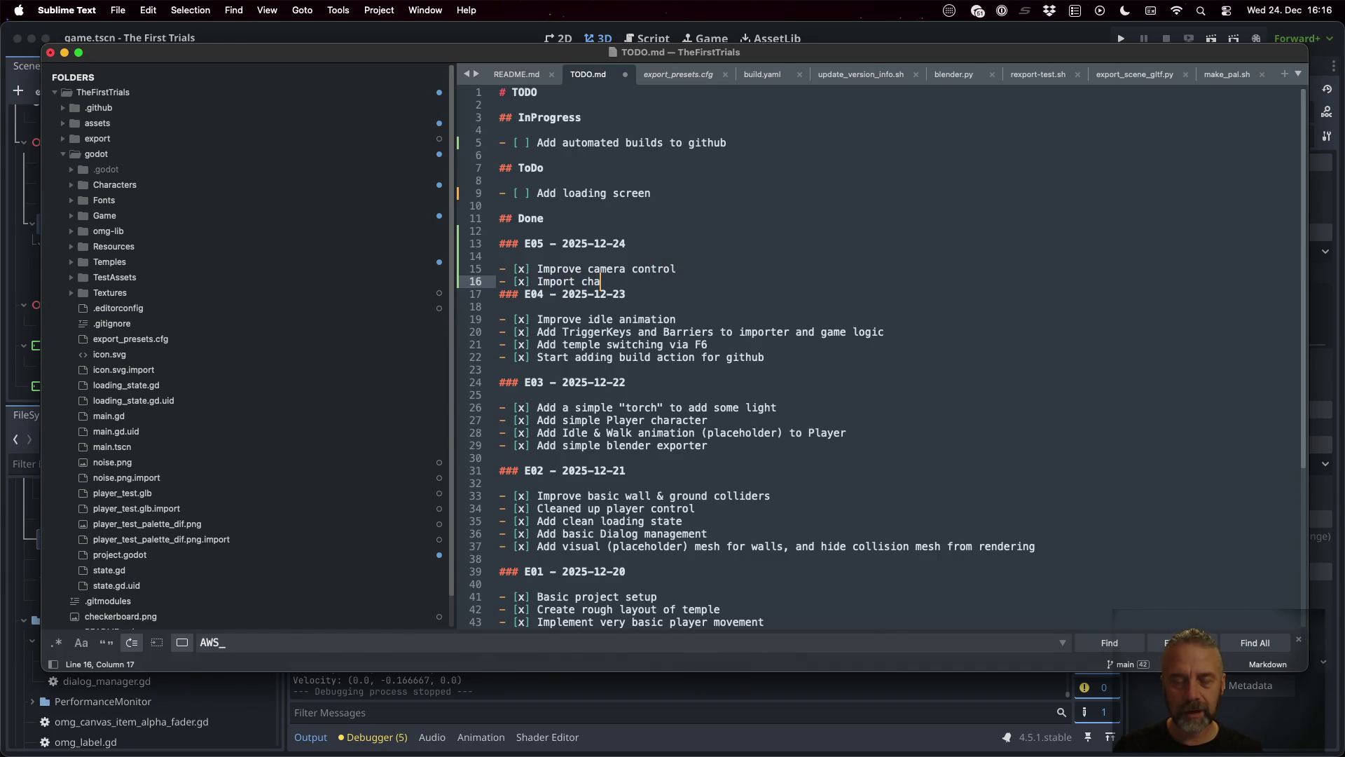
{"action": "type", "text": "racter control"}
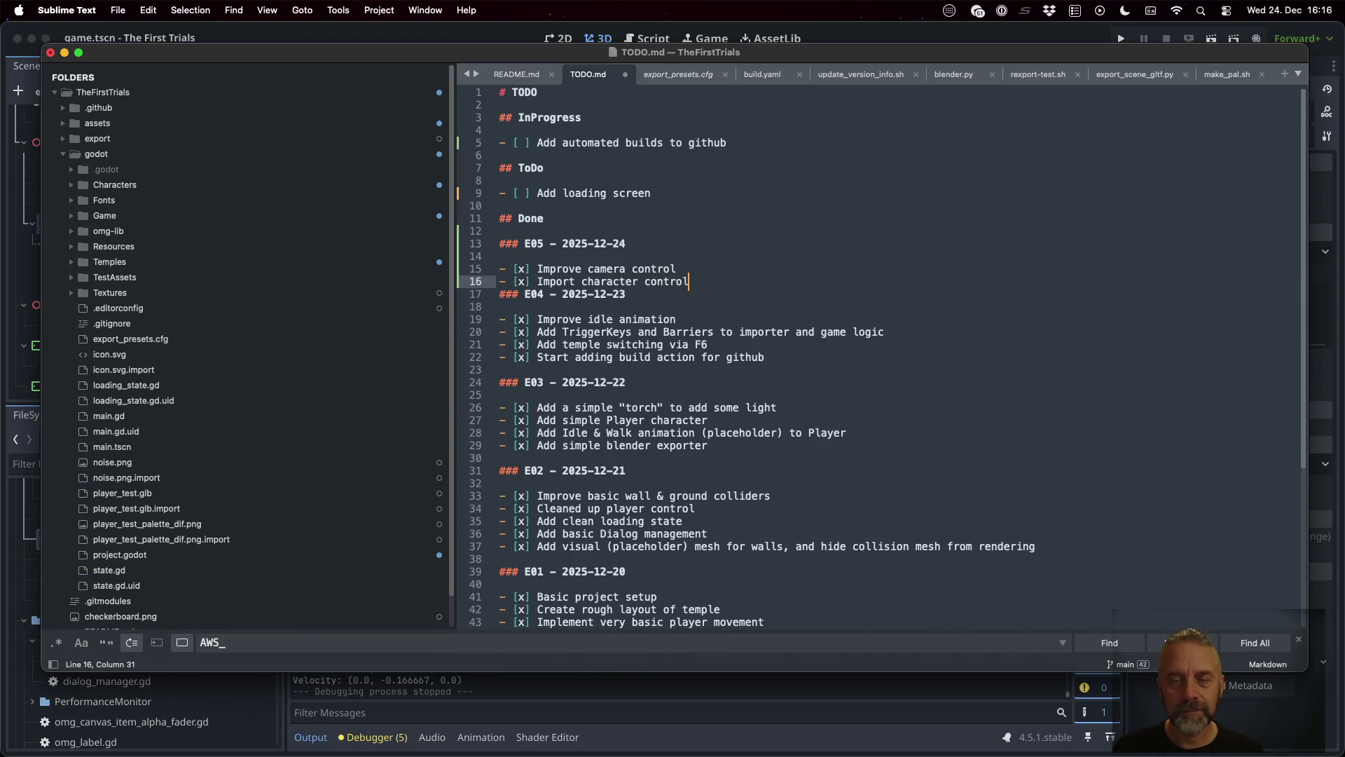
{"action": "key", "text": "BackSpace"}
{"action": "key", "text": "BackSpace"}
{"action": "key", "text": "BackSpace"}
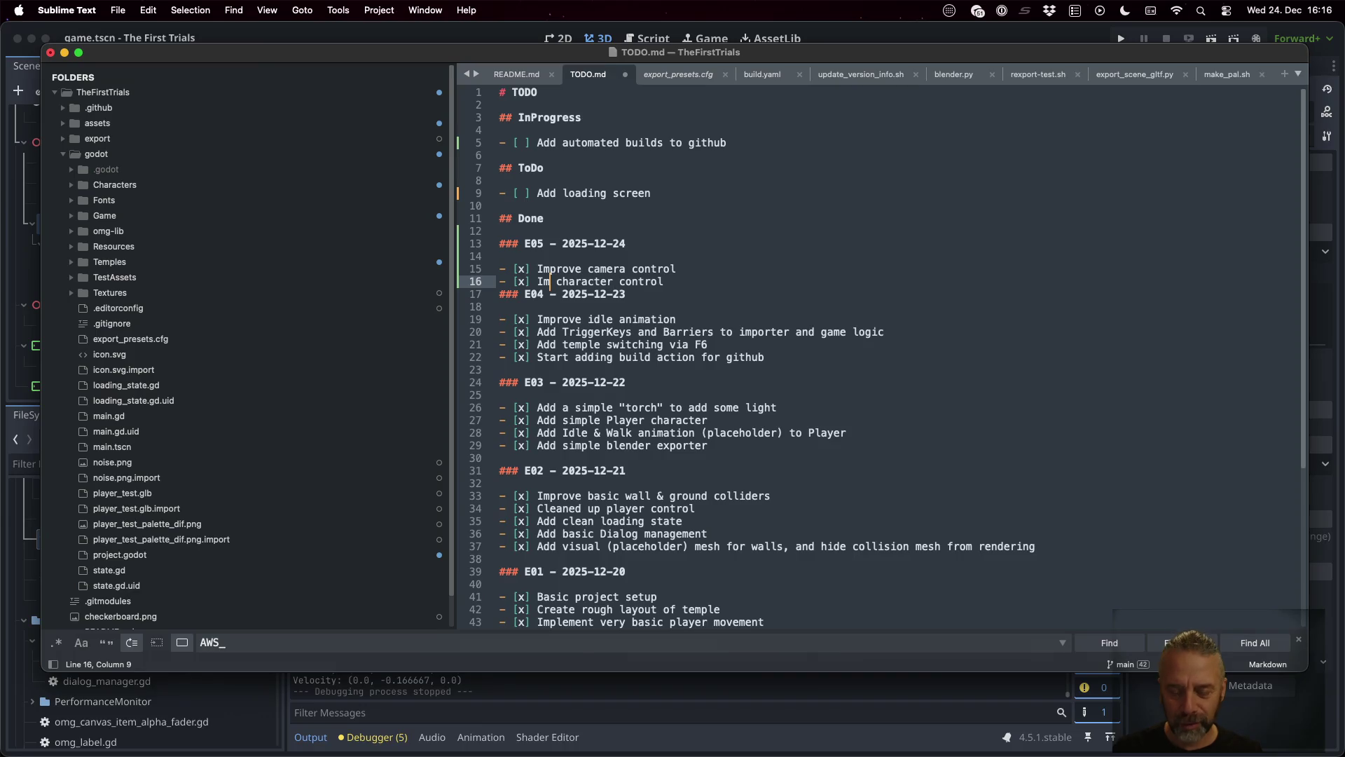
{"action": "type", "text": "provr"}
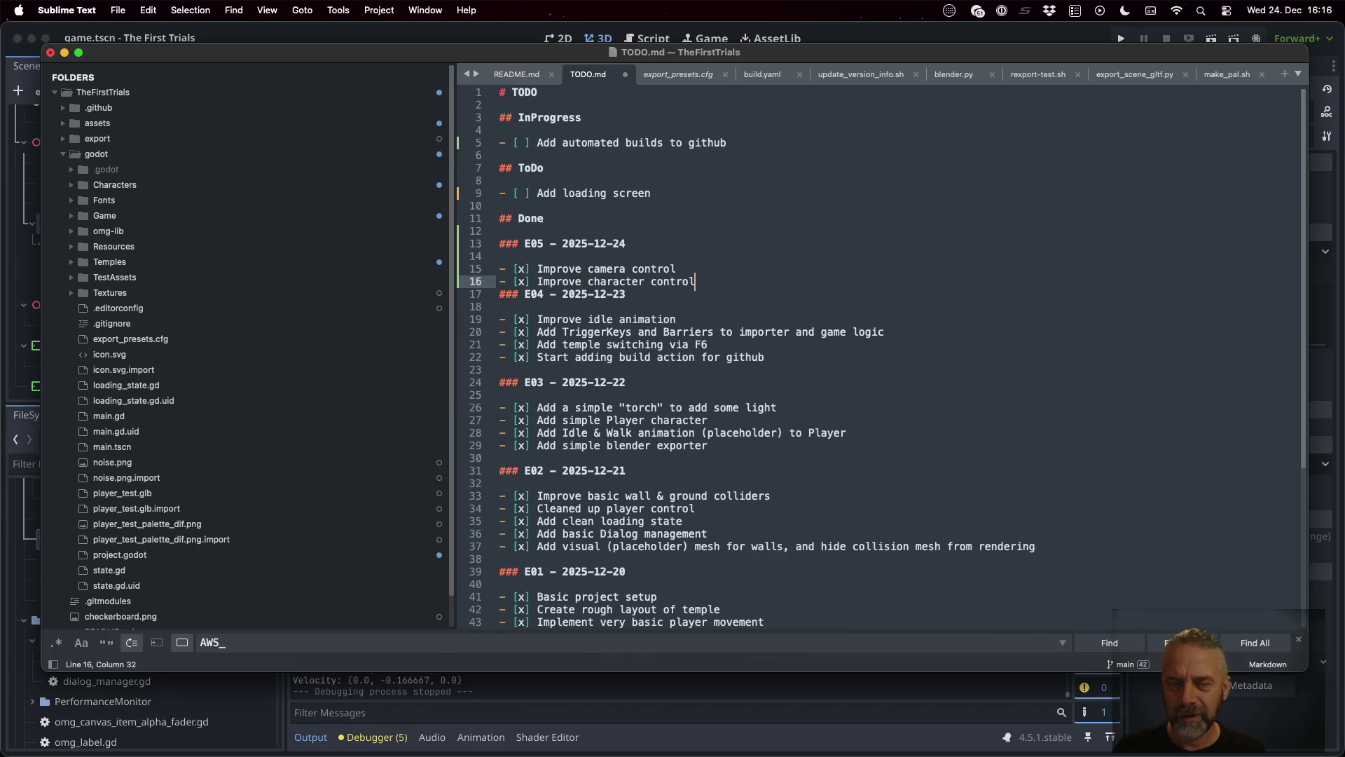
Step: Add the done entry 'Fix glitch in temple 001 collision mesh' and save TODO.md
{"action": "key", "text": "Return"}
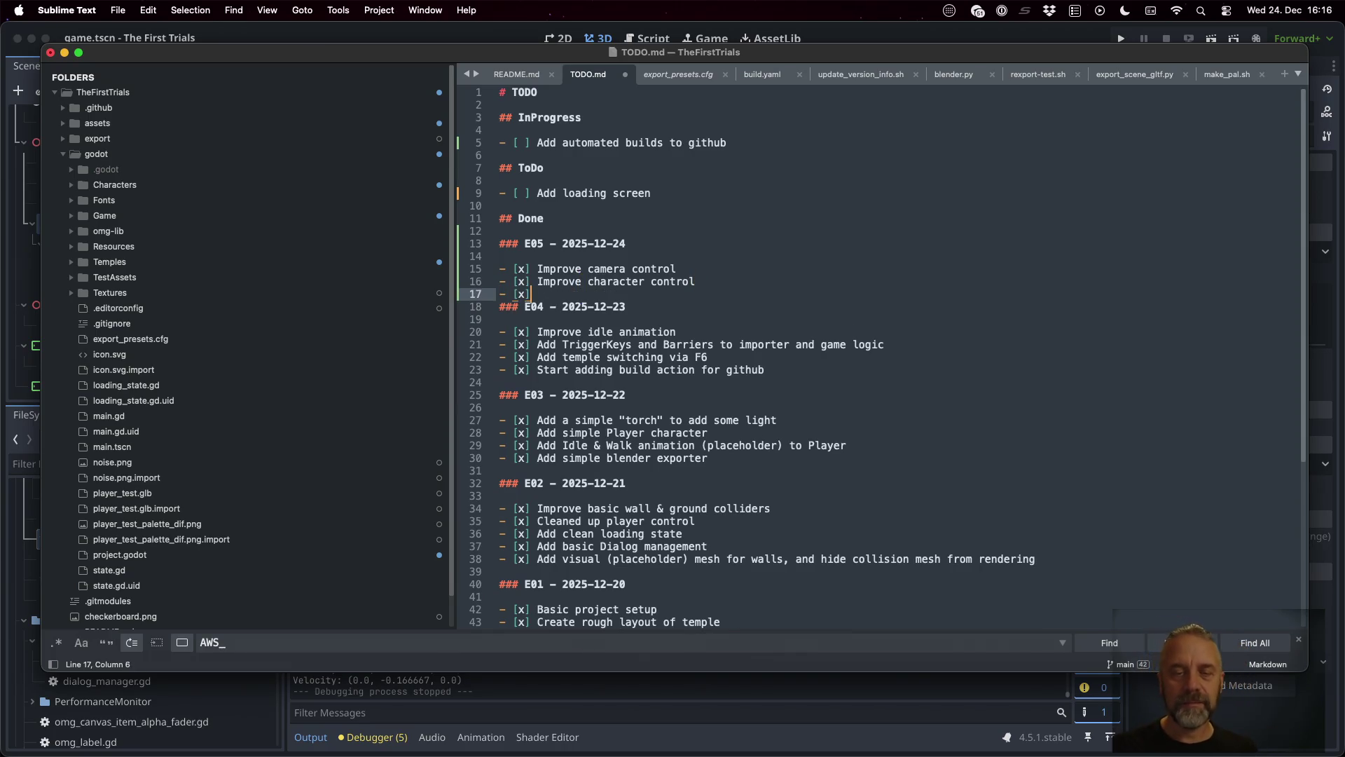
{"action": "type", "text": " Fix glitch in temp"}
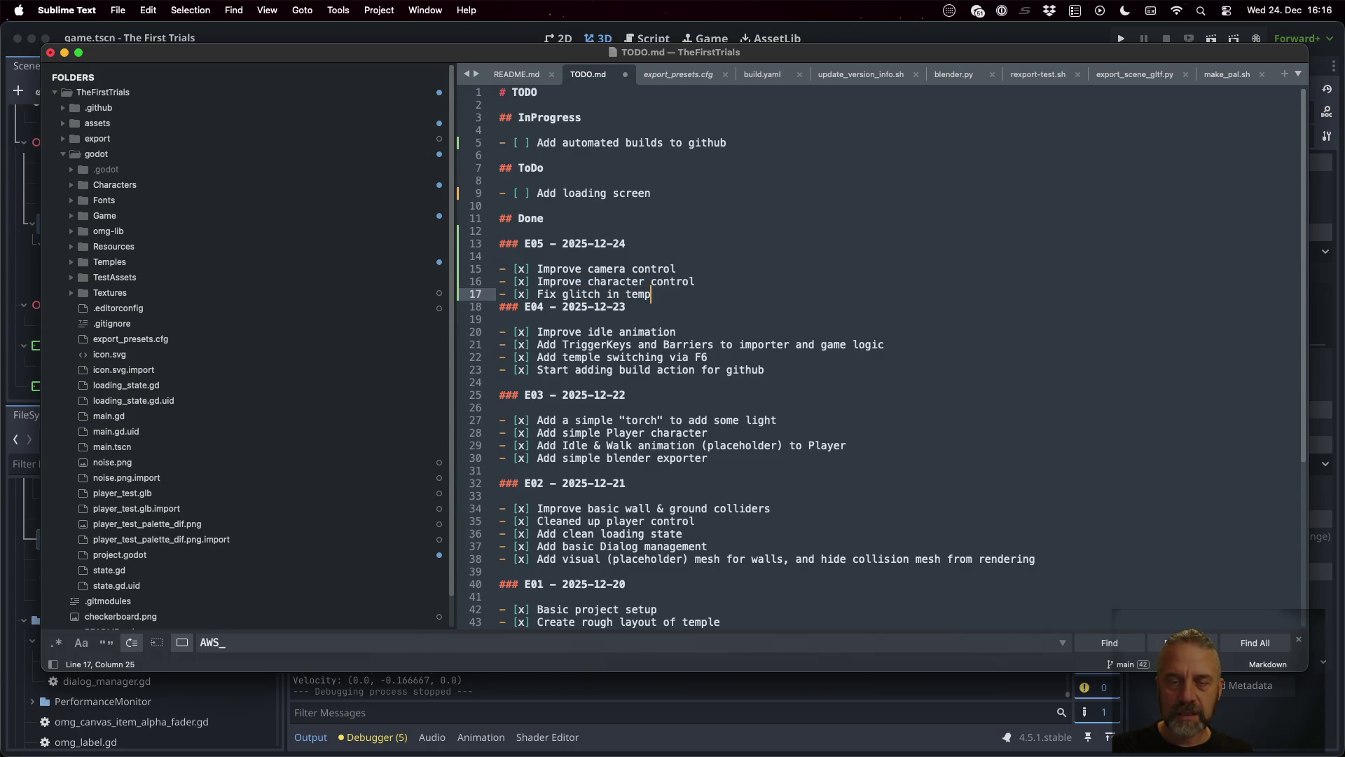
{"action": "type", "text": "001 collision mesh"}
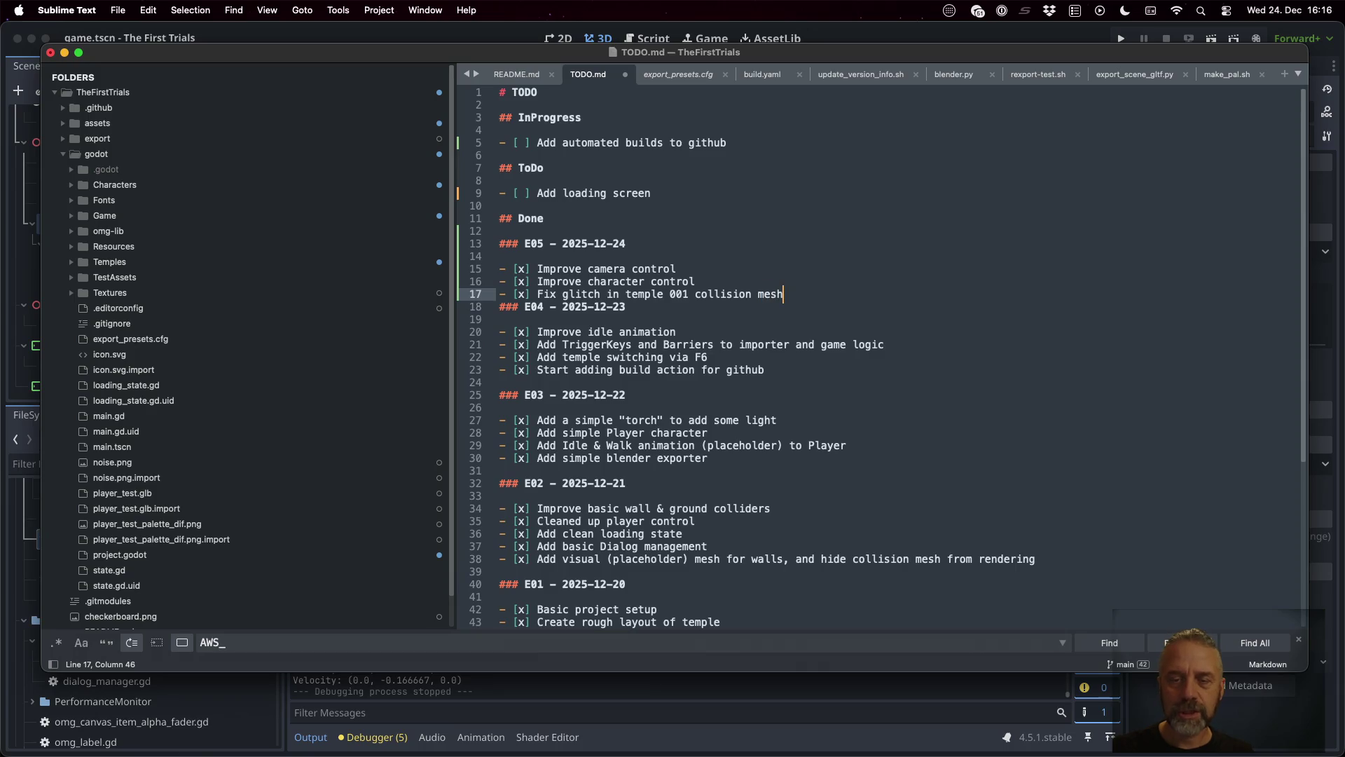
{"action": "key", "text": "Return"}
{"action": "key", "text": "super+s"}
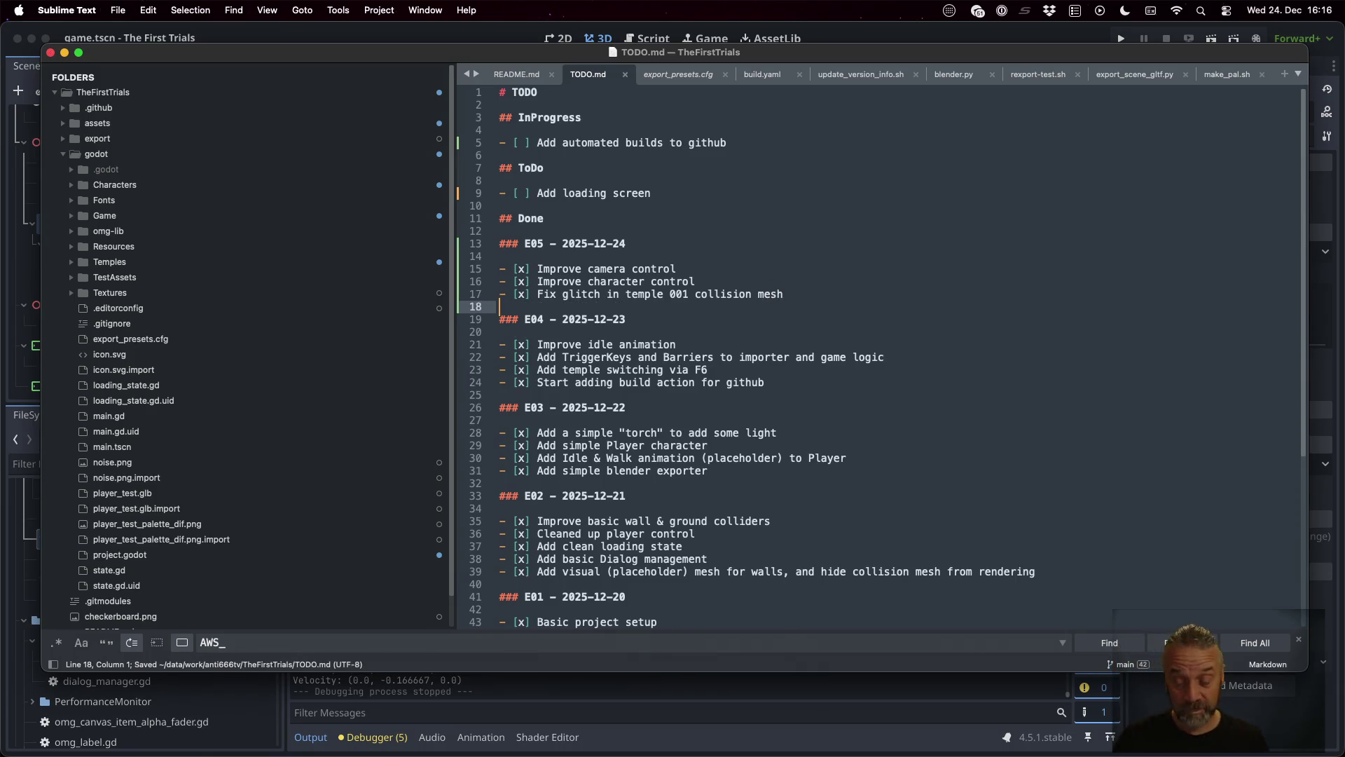
{"action": "key", "text": "ctrl+Right"}
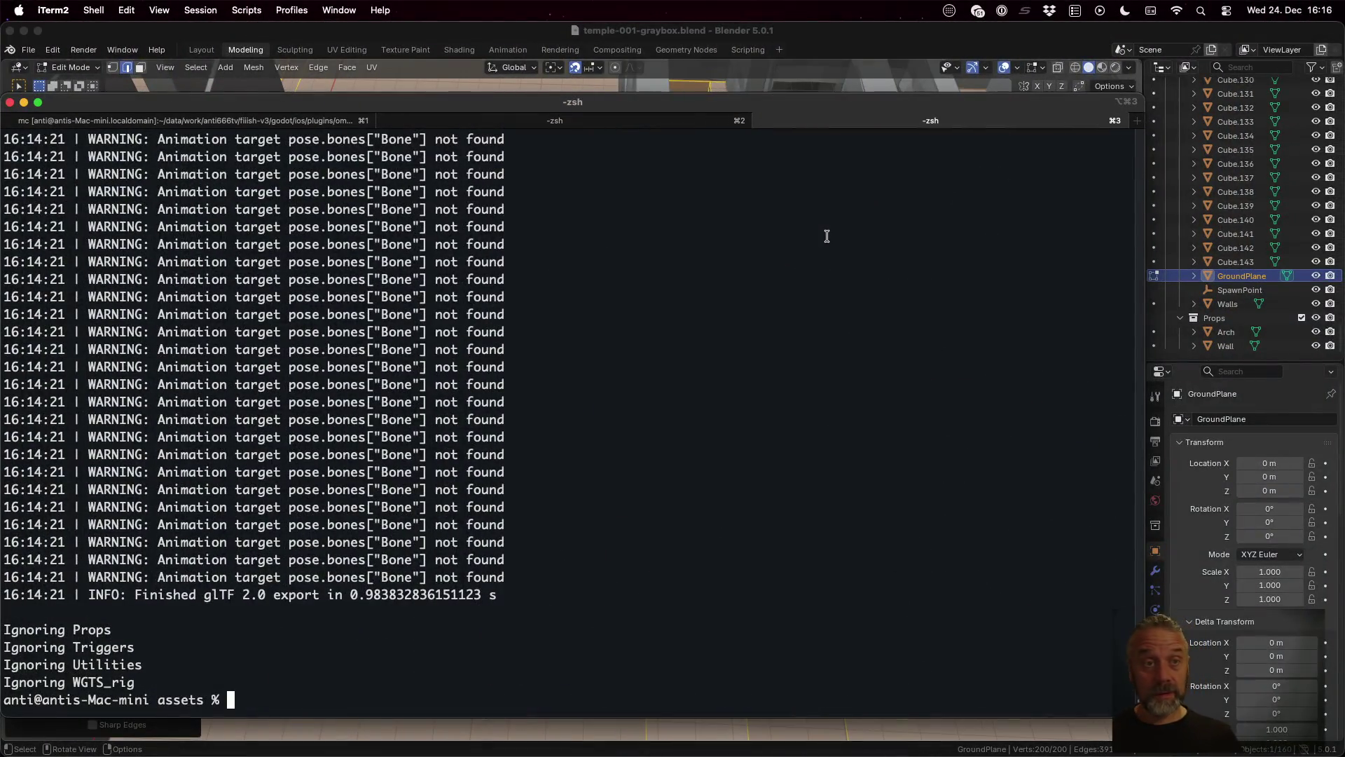
Step: Dismiss the update notice and type the commit summary '[25E05] + Improve Camera & Character controls.'
{"action": "key", "text": "ctrl+Up"}
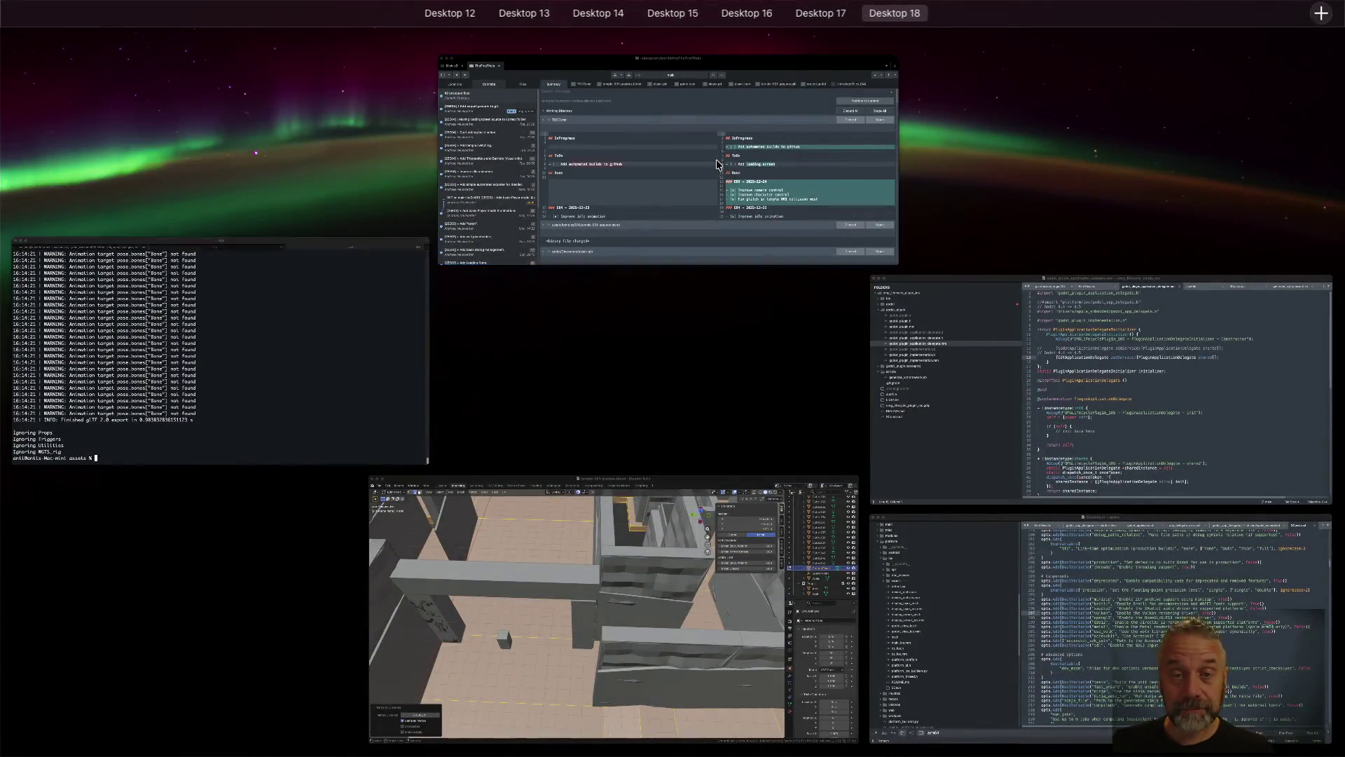
{"action": "left_click", "coordinate": [611, 176]}
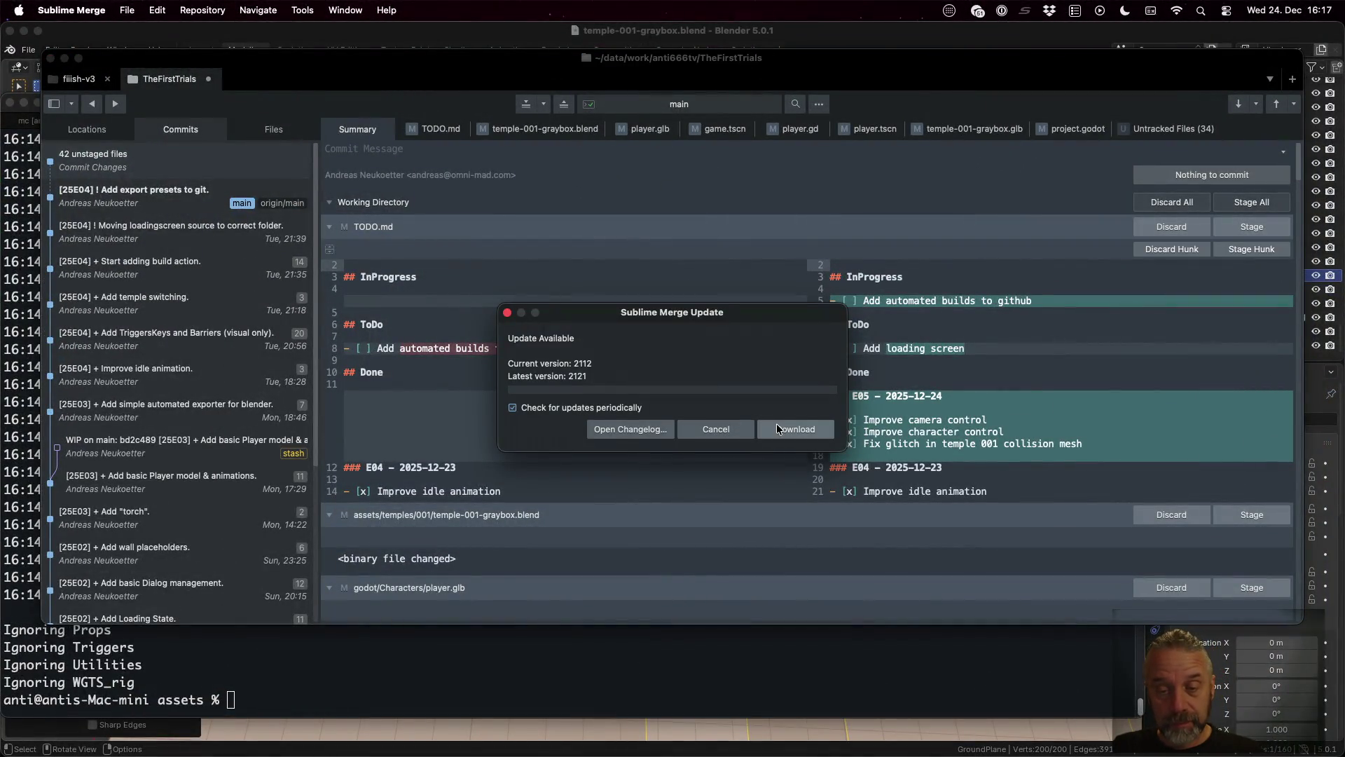
{"action": "left_click", "coordinate": [742, 429]}
{"action": "left_click", "coordinate": [592, 154]}
{"action": "type", "text": "["}
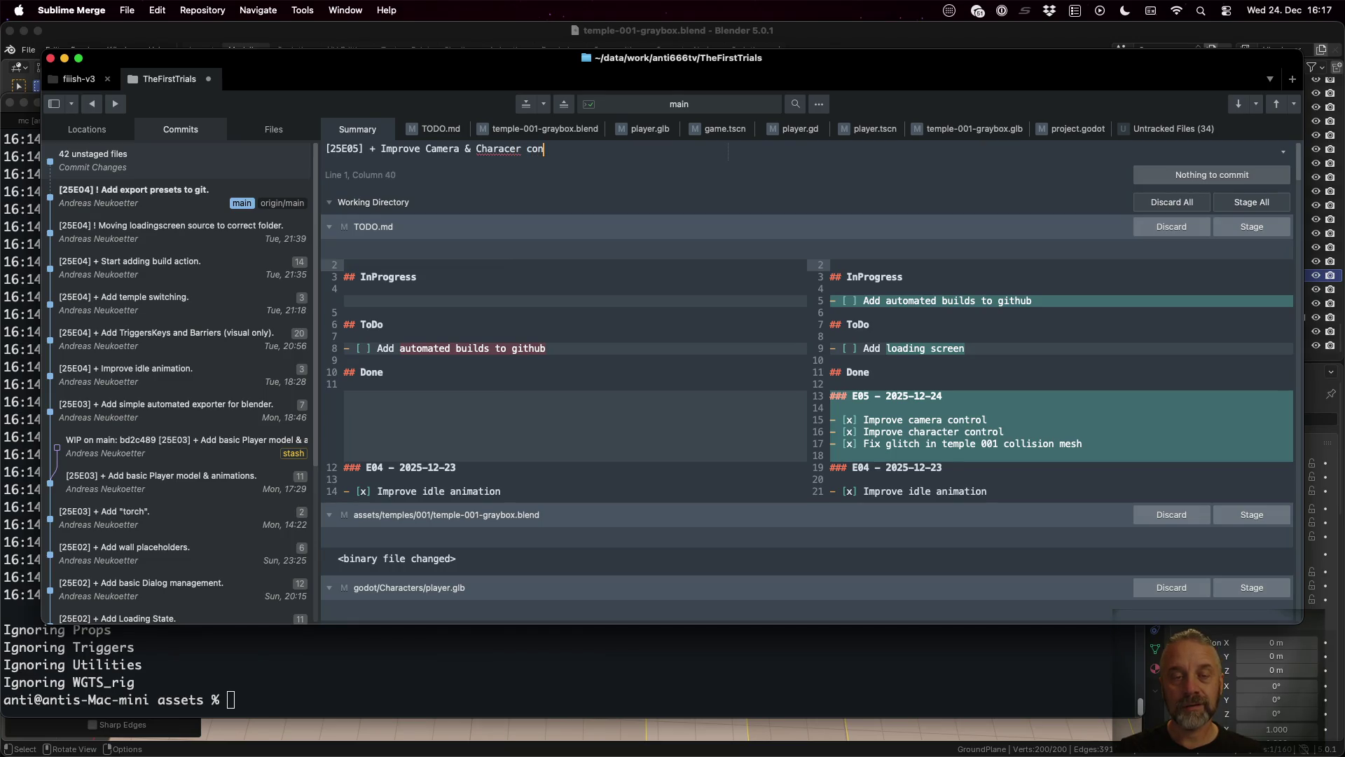
{"action": "type", "text": "ontrols."}
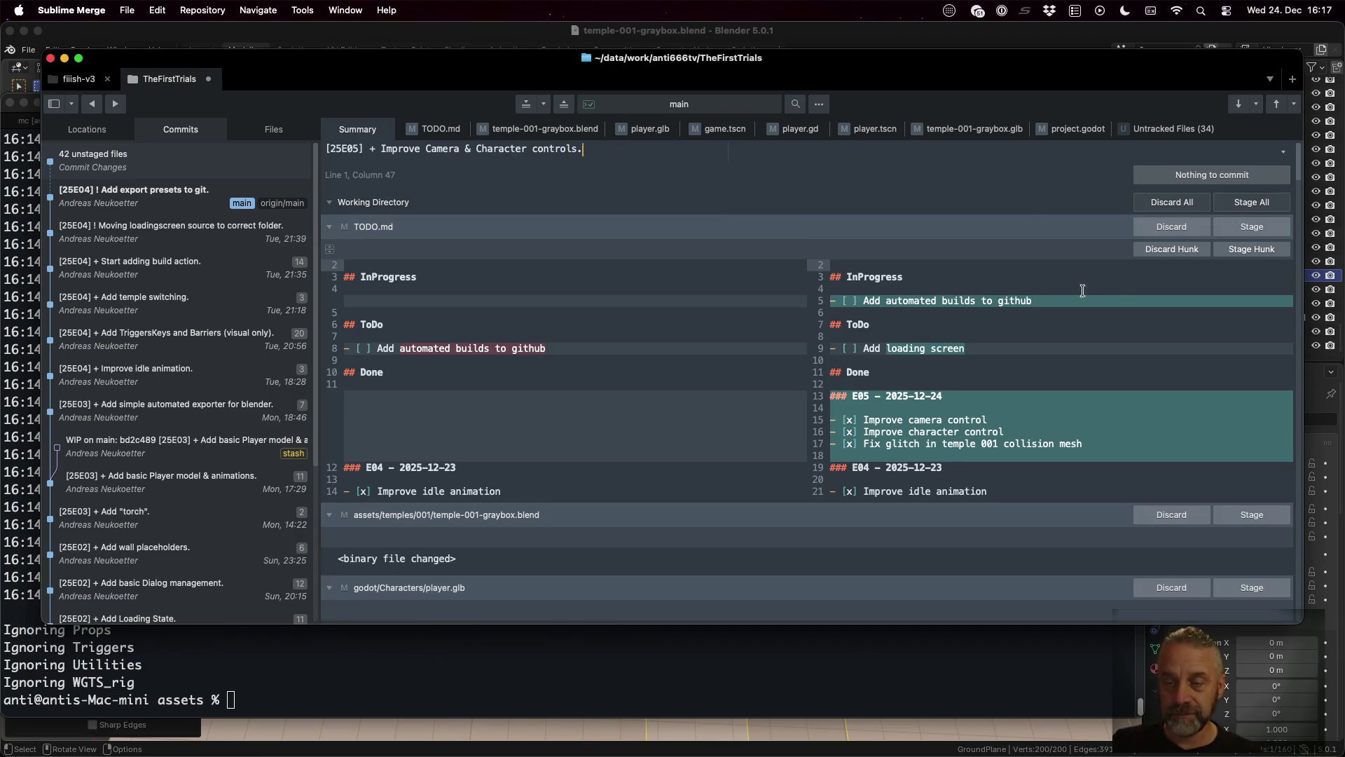
Step: Stage TODO.md, the blend and glb files, game.tscn, player.gd, player.tscn and project.godot
{"action": "left_click", "coordinate": [1250, 227]}
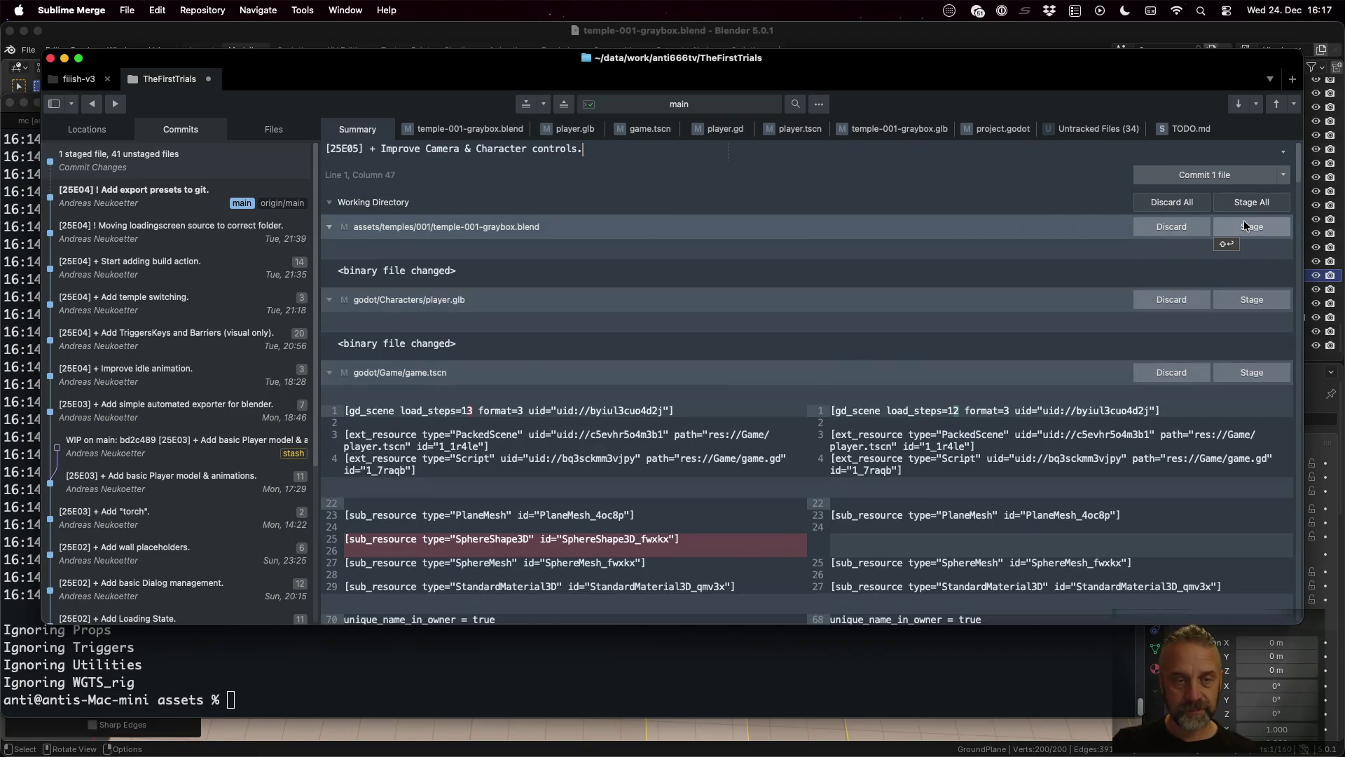
{"action": "left_click", "coordinate": [1245, 226]}
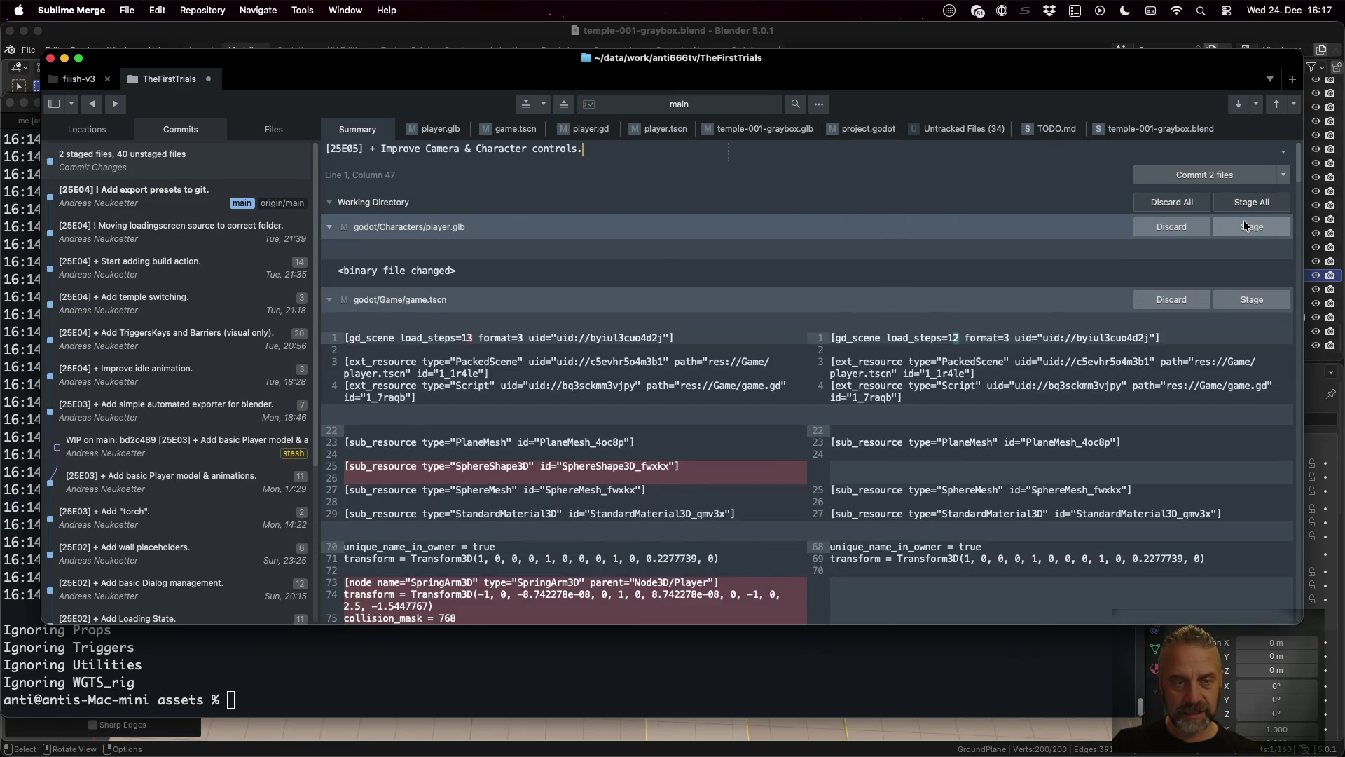
{"action": "left_click", "coordinate": [1245, 225]}
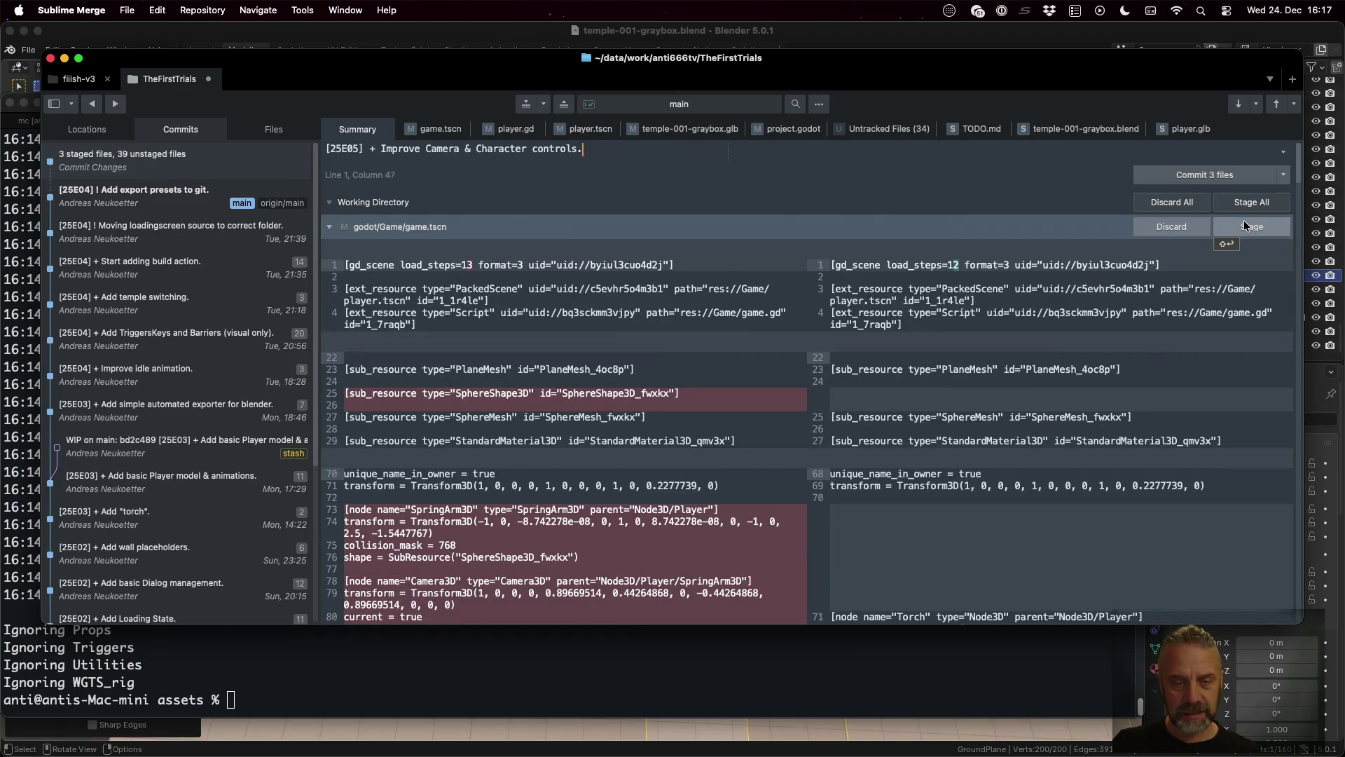
{"action": "left_click", "coordinate": [1245, 226]}
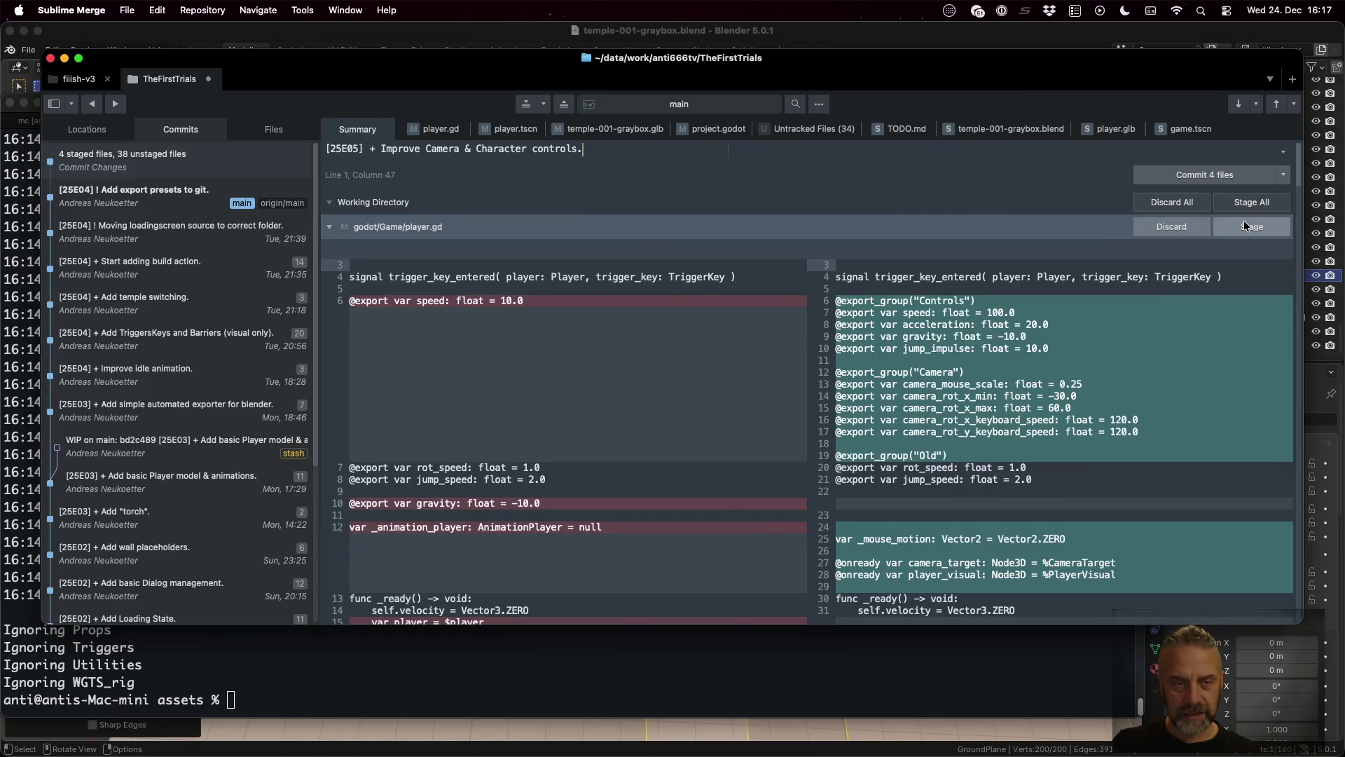
{"action": "scroll", "coordinate": [1261, 245], "scroll_direction": "down", "scroll_amount": 10}
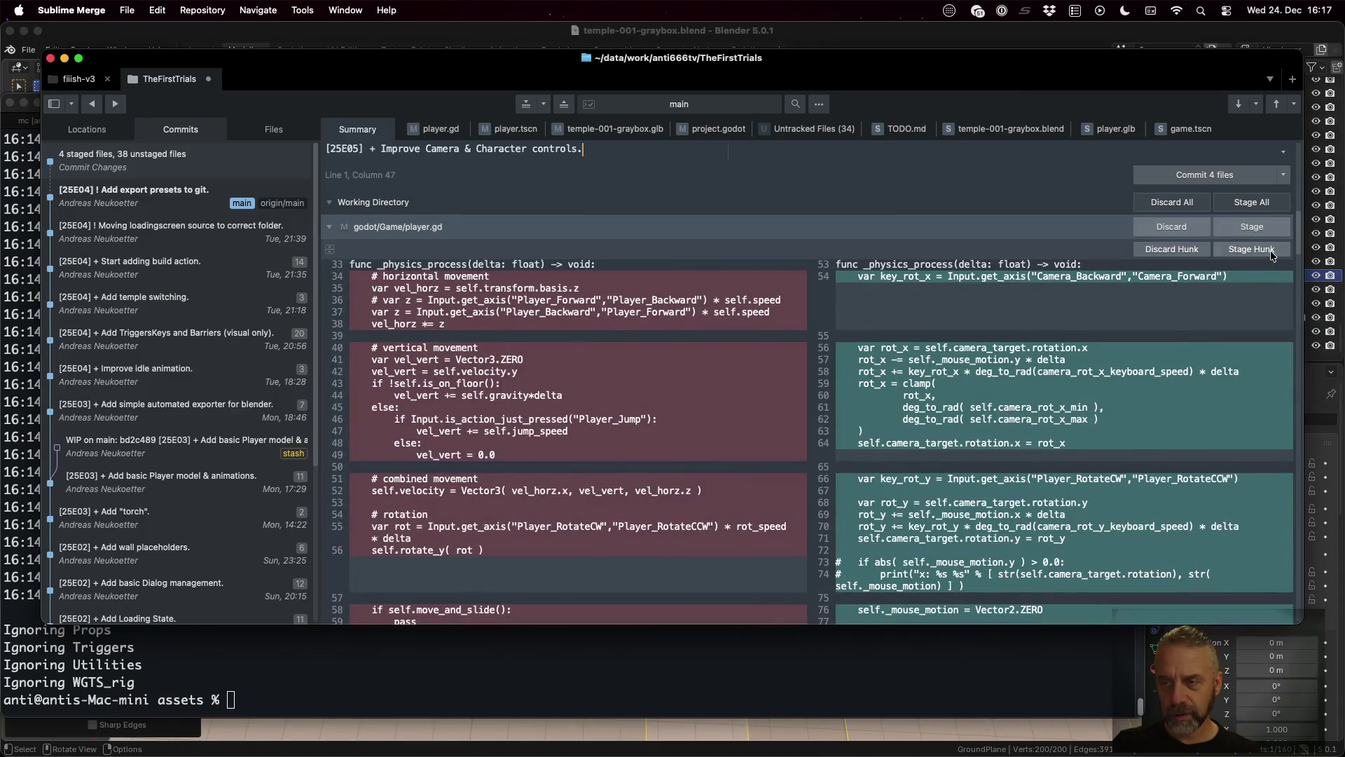
{"action": "left_click", "coordinate": [1260, 227]}
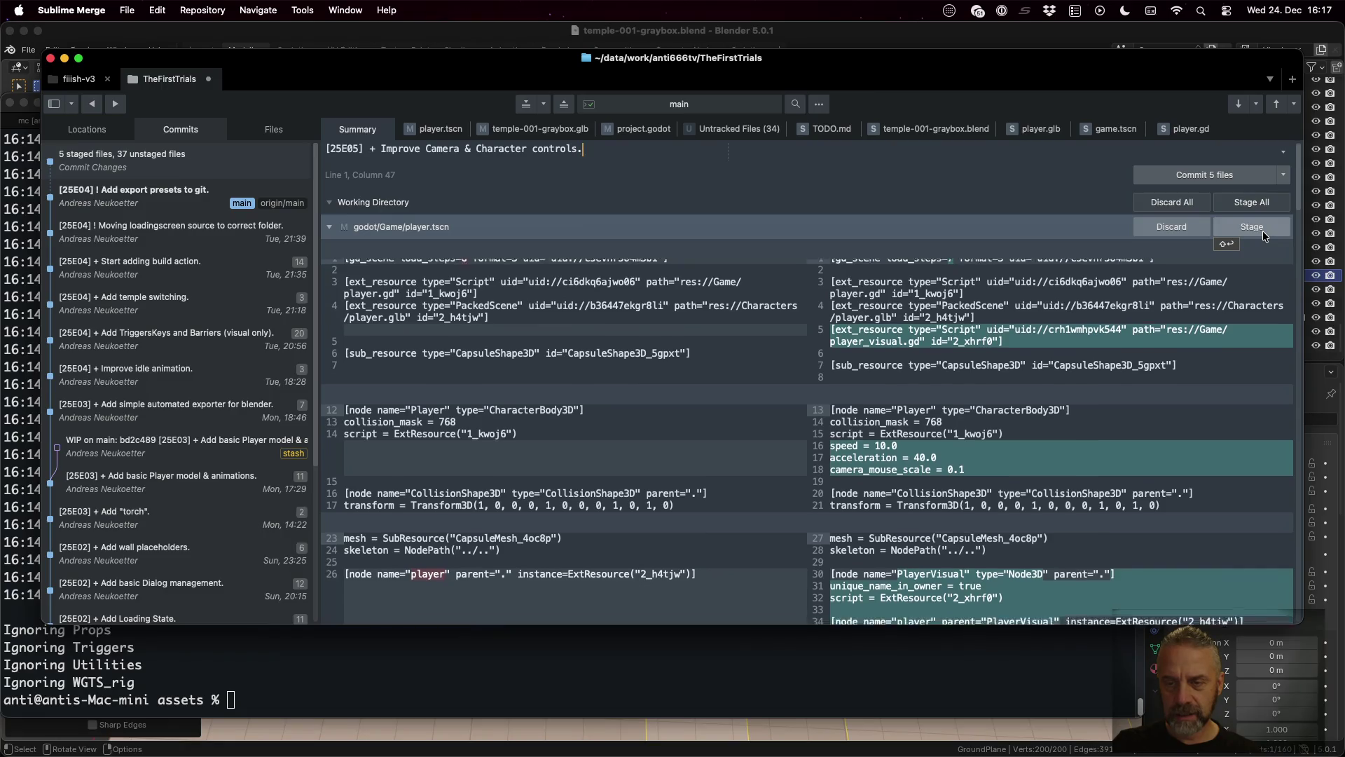
{"action": "scroll", "coordinate": [1261, 238], "scroll_direction": "down", "scroll_amount": 15}
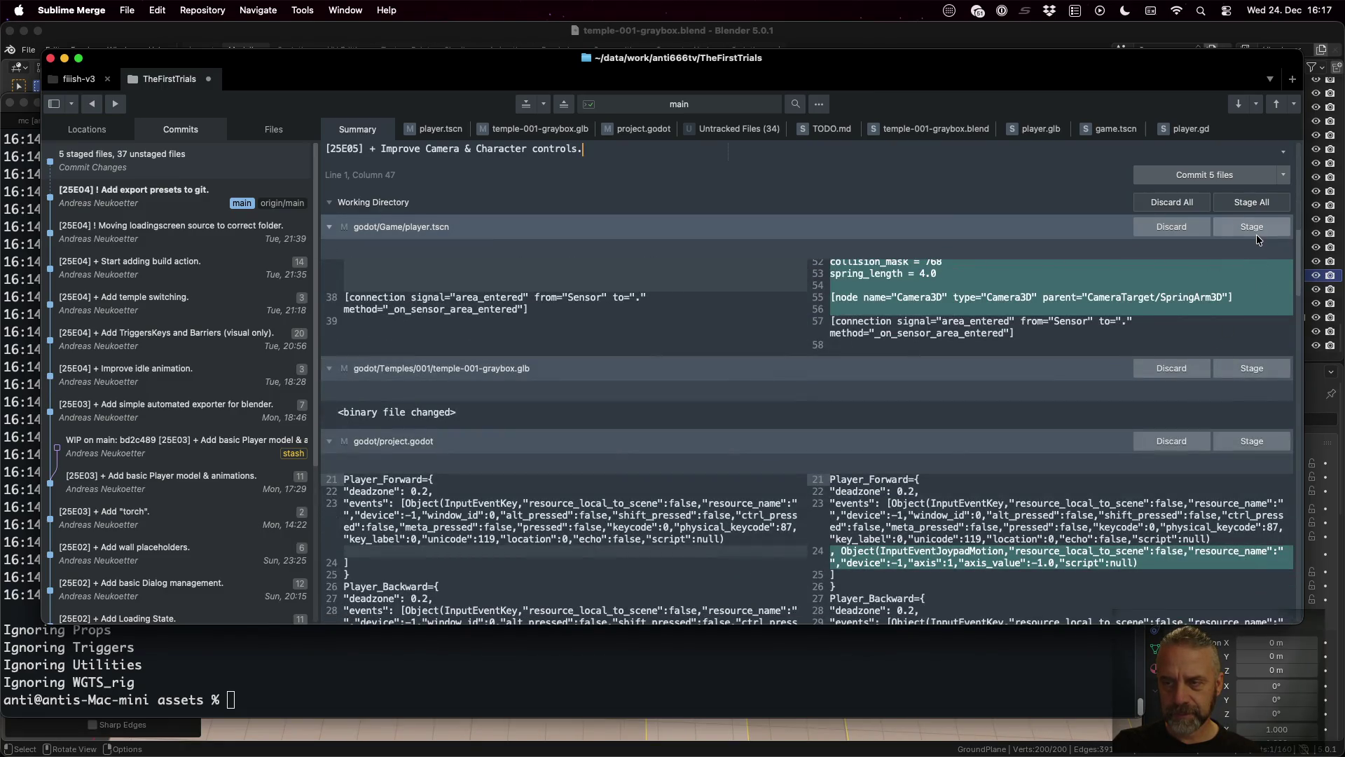
{"action": "left_click", "coordinate": [1255, 231]}
{"action": "left_click", "coordinate": [1256, 231]}
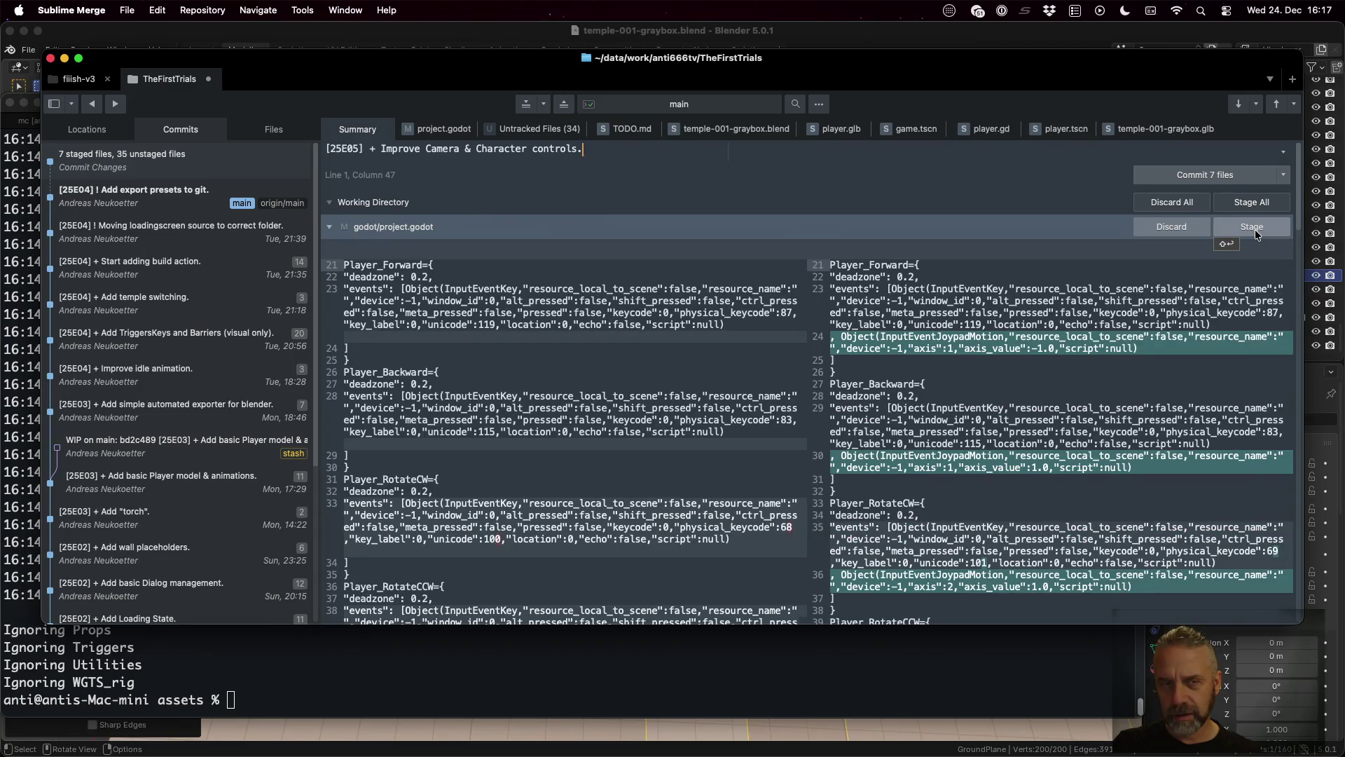
{"action": "left_click", "coordinate": [1255, 232]}
Step: Review the project.godot and temple-001-graybox.glb diffs, then commit the eight staged files
{"action": "scroll", "coordinate": [929, 335], "scroll_direction": "down", "scroll_amount": 15}
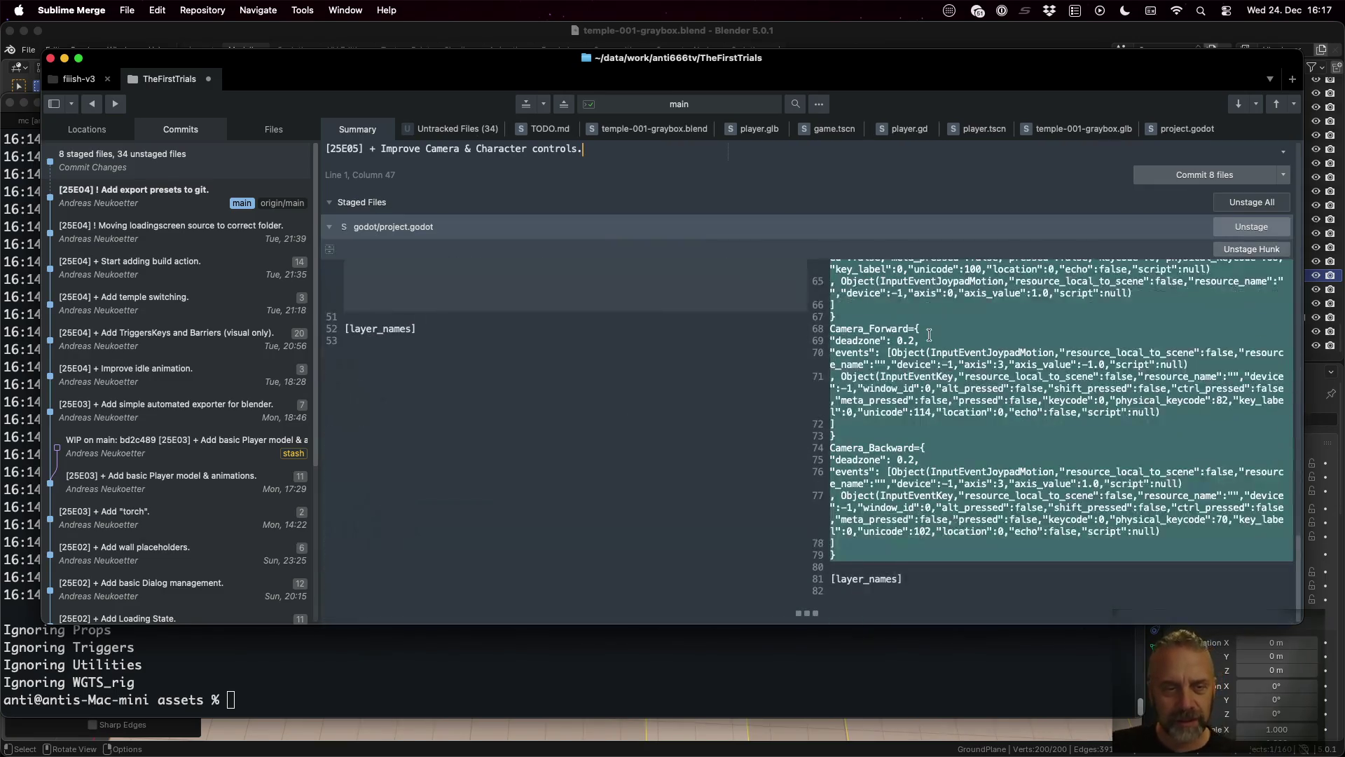
{"action": "scroll", "coordinate": [929, 335], "scroll_direction": "up", "scroll_amount": 5}
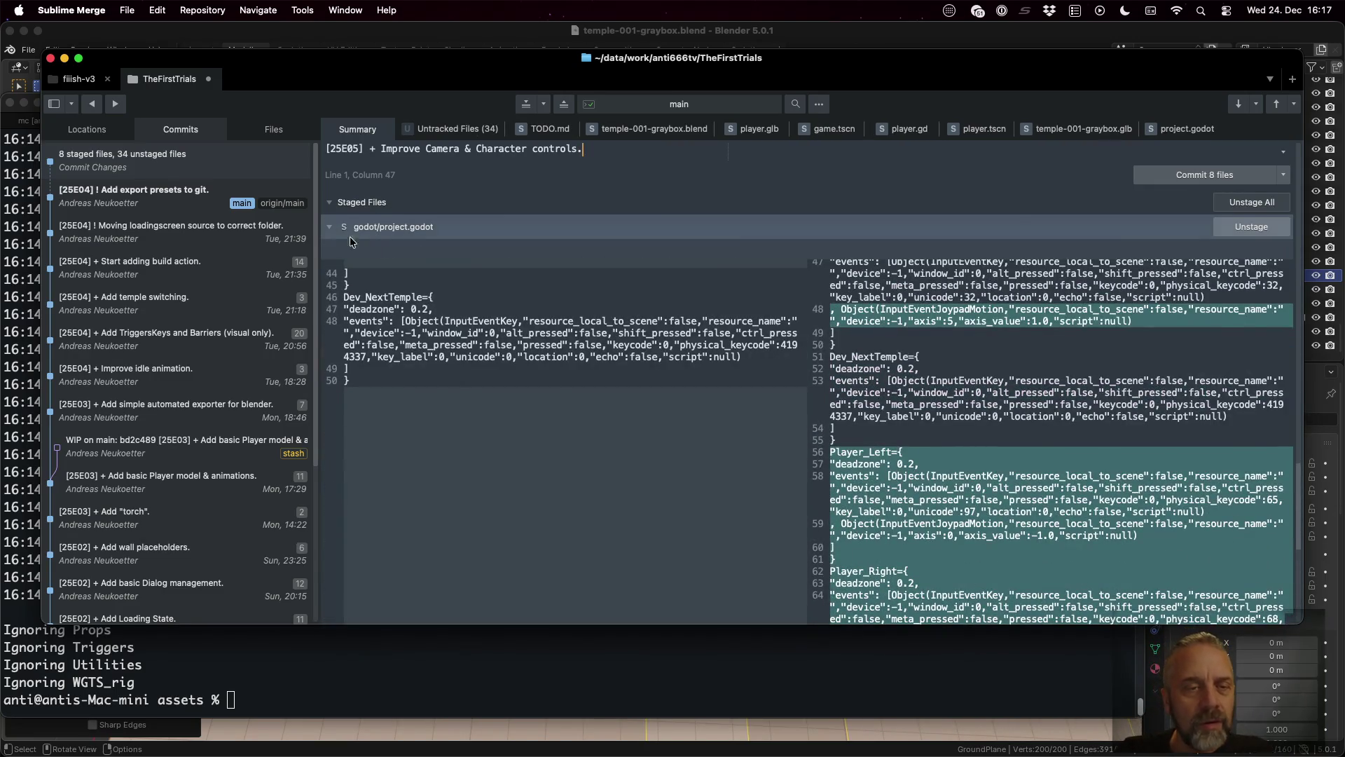
{"action": "left_click", "coordinate": [326, 227]}
{"action": "scroll", "coordinate": [352, 263], "scroll_direction": "up", "scroll_amount": 3}
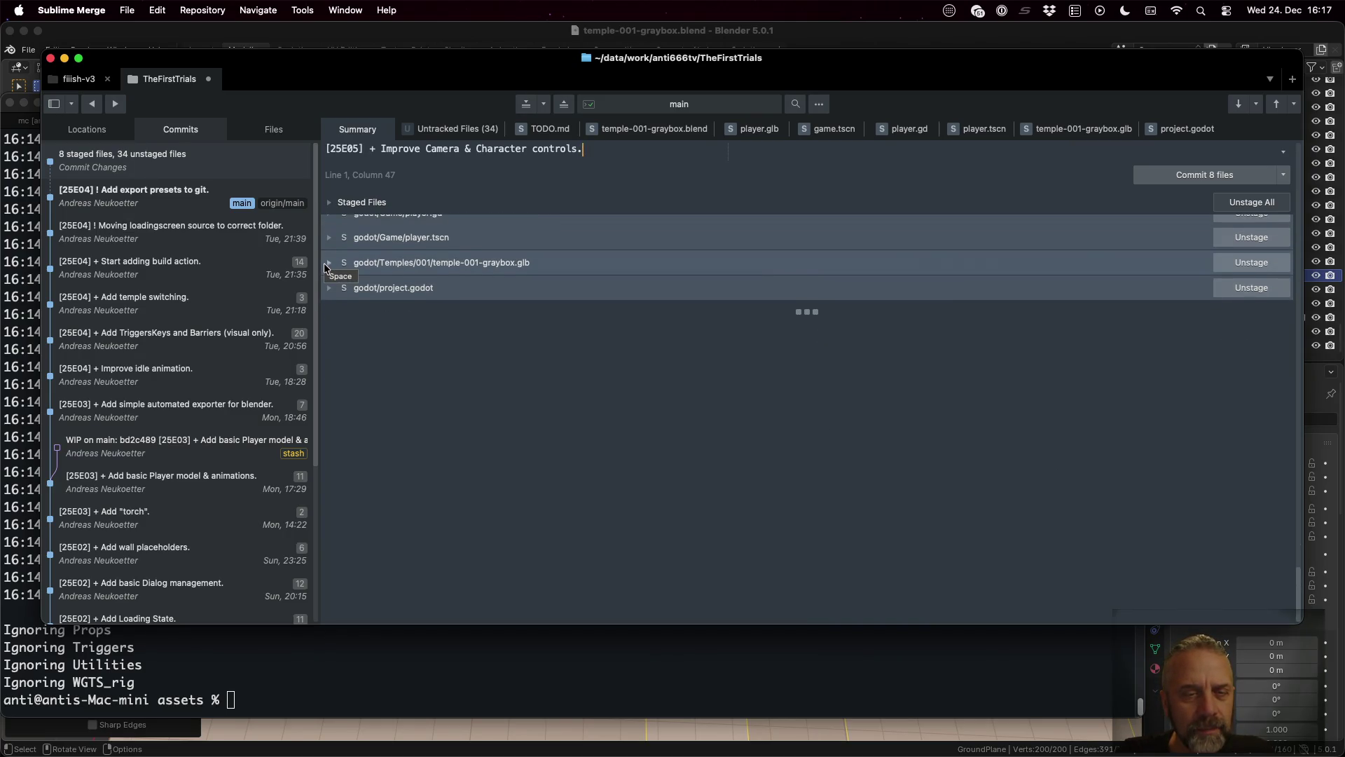
{"action": "left_click", "coordinate": [327, 264]}
{"action": "left_click", "coordinate": [327, 264]}
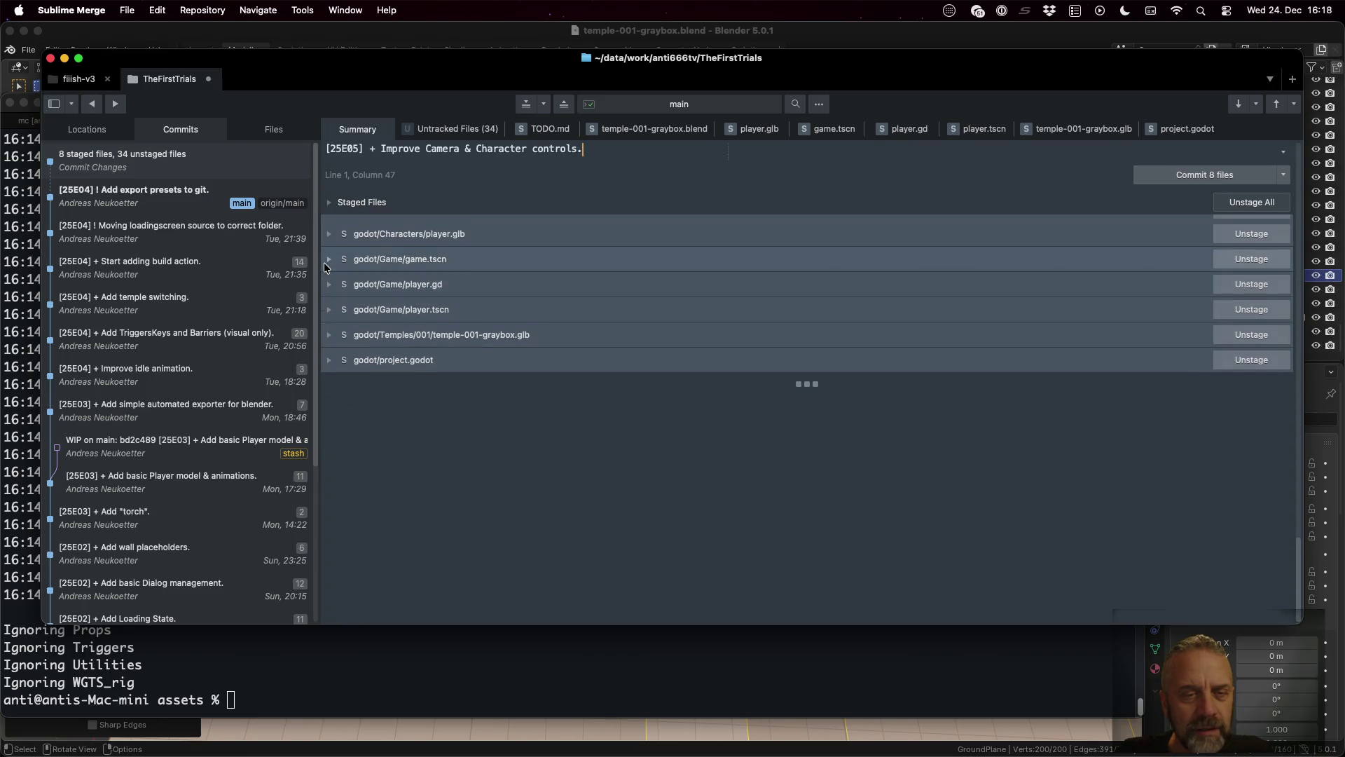
{"action": "scroll", "coordinate": [324, 267], "scroll_direction": "up", "scroll_amount": 3}
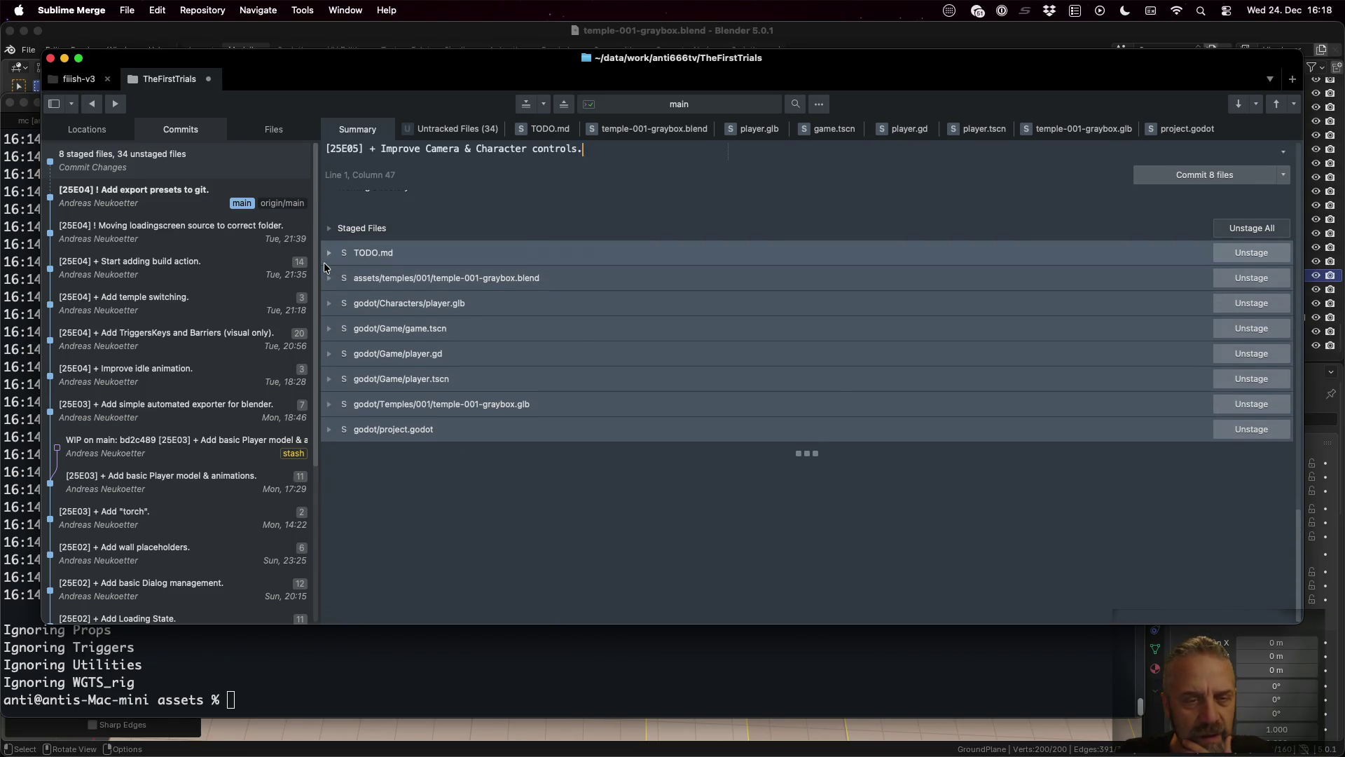
{"action": "left_click", "coordinate": [1210, 175]}
Step: Copy the S3_ARCHIVE_FILE path from the macos-full build summary in Firefox
{"action": "key", "text": "super+Tab"}
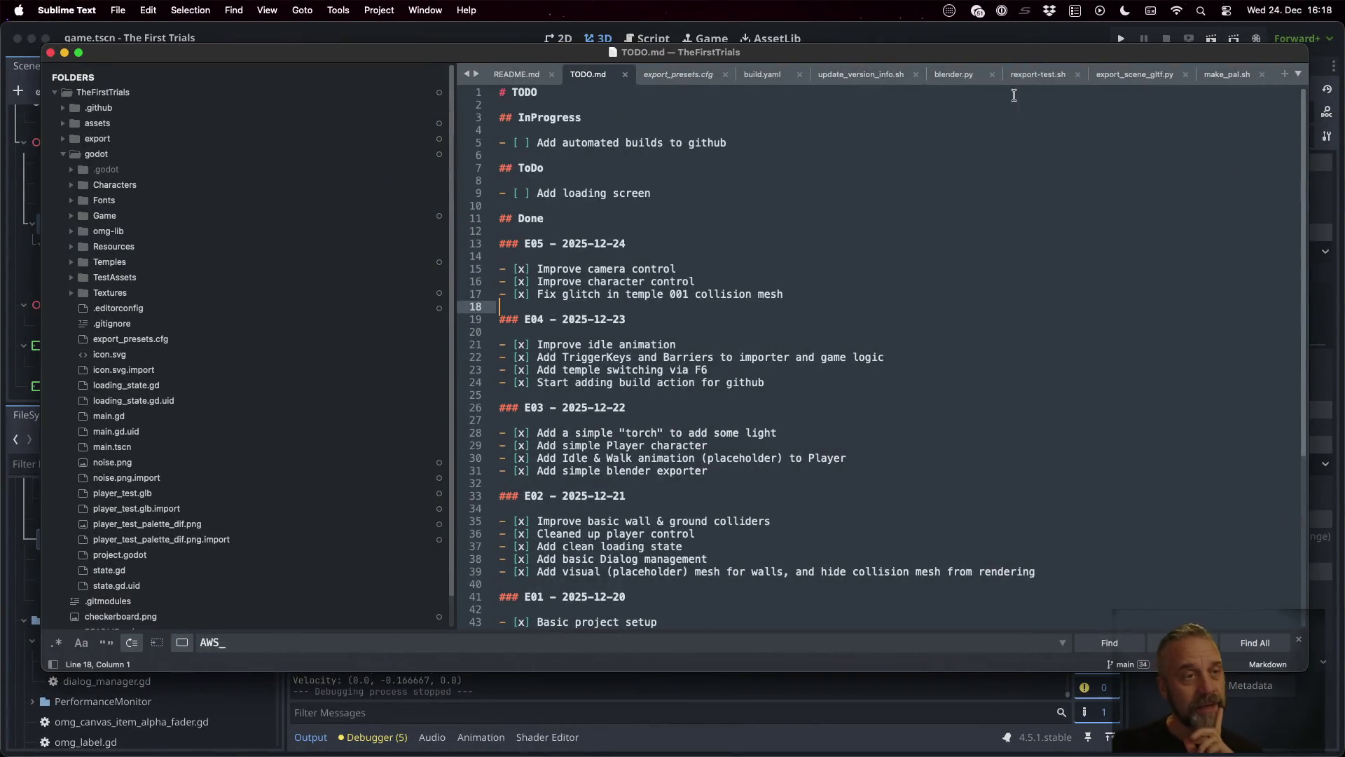
{"action": "key", "text": "super+Tab"}
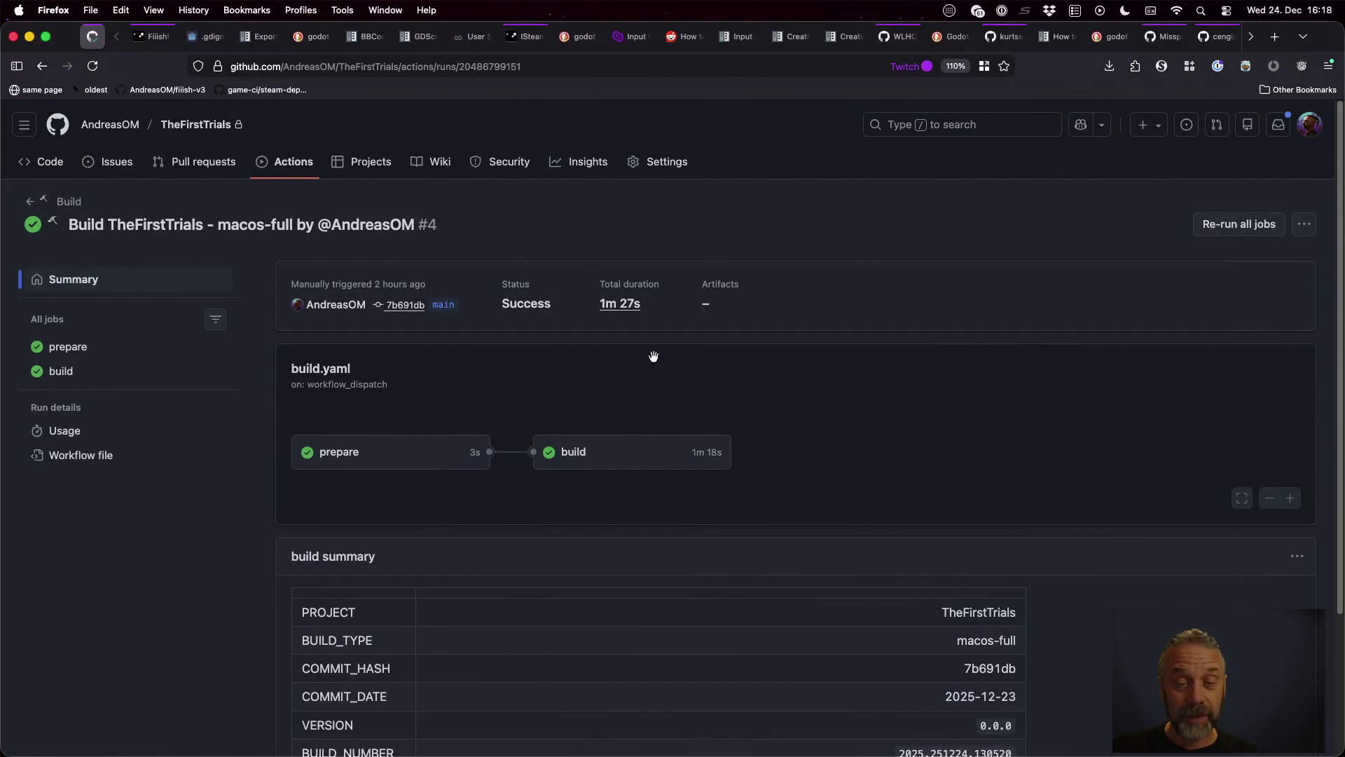
{"action": "scroll", "coordinate": [660, 592], "scroll_direction": "down", "scroll_amount": 5}
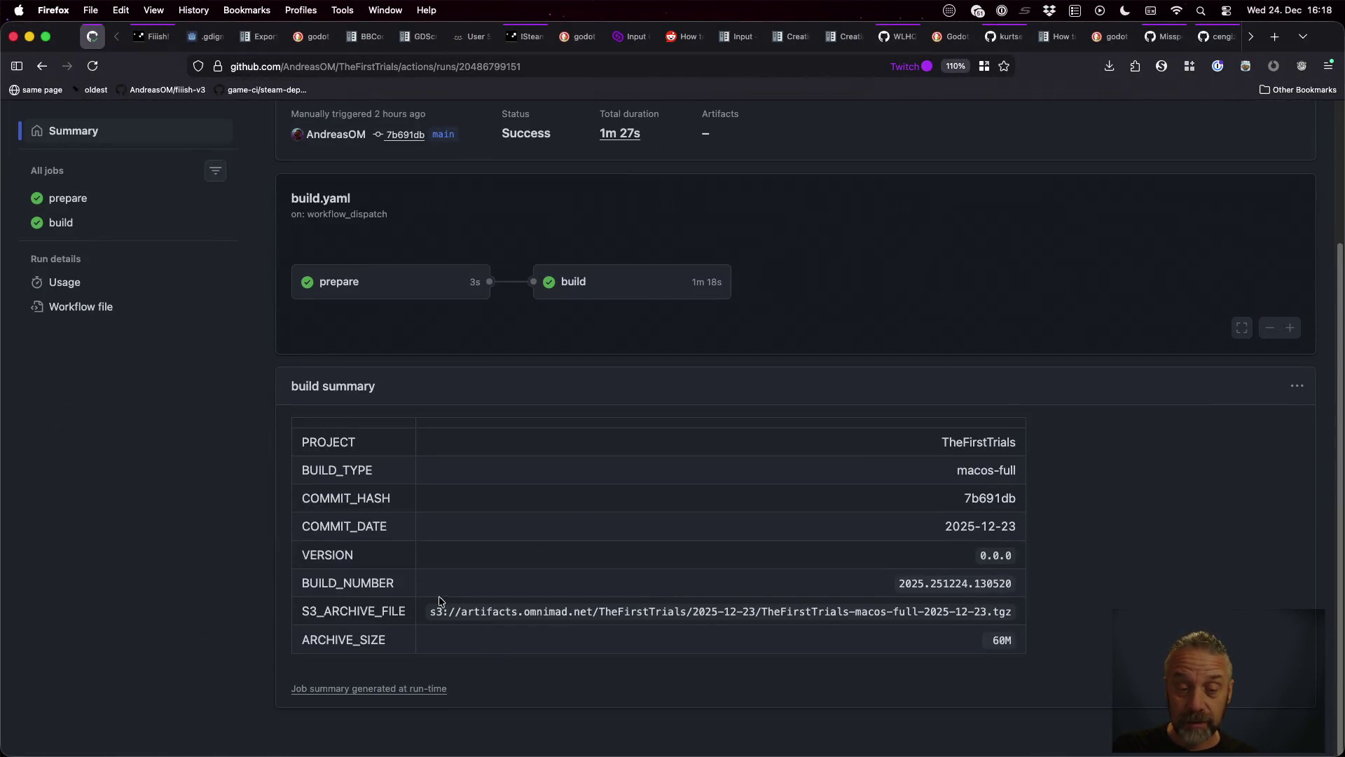
{"action": "left_click_drag", "start_coordinate": [431, 609], "coordinate": [1027, 616]}
{"action": "key", "text": "super+c"}
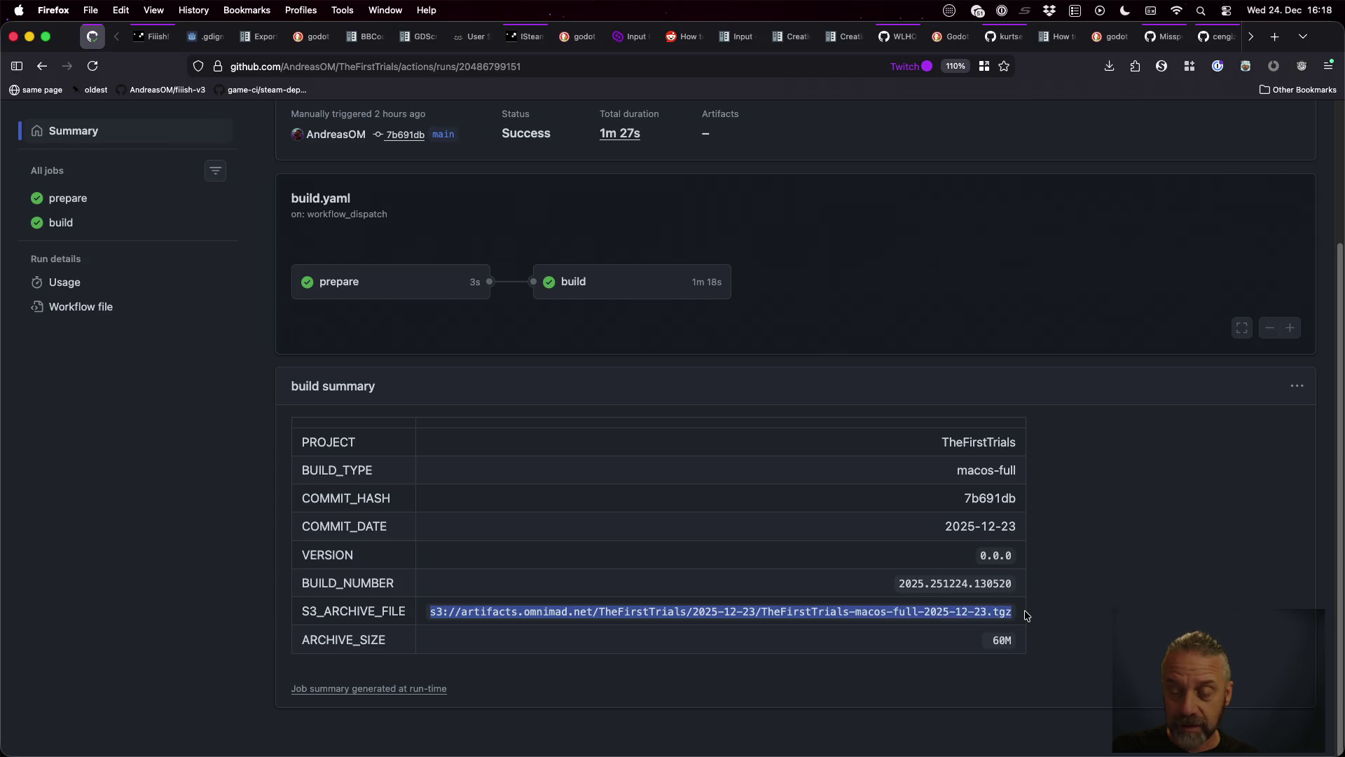
{"action": "key", "text": "super+Tab"}
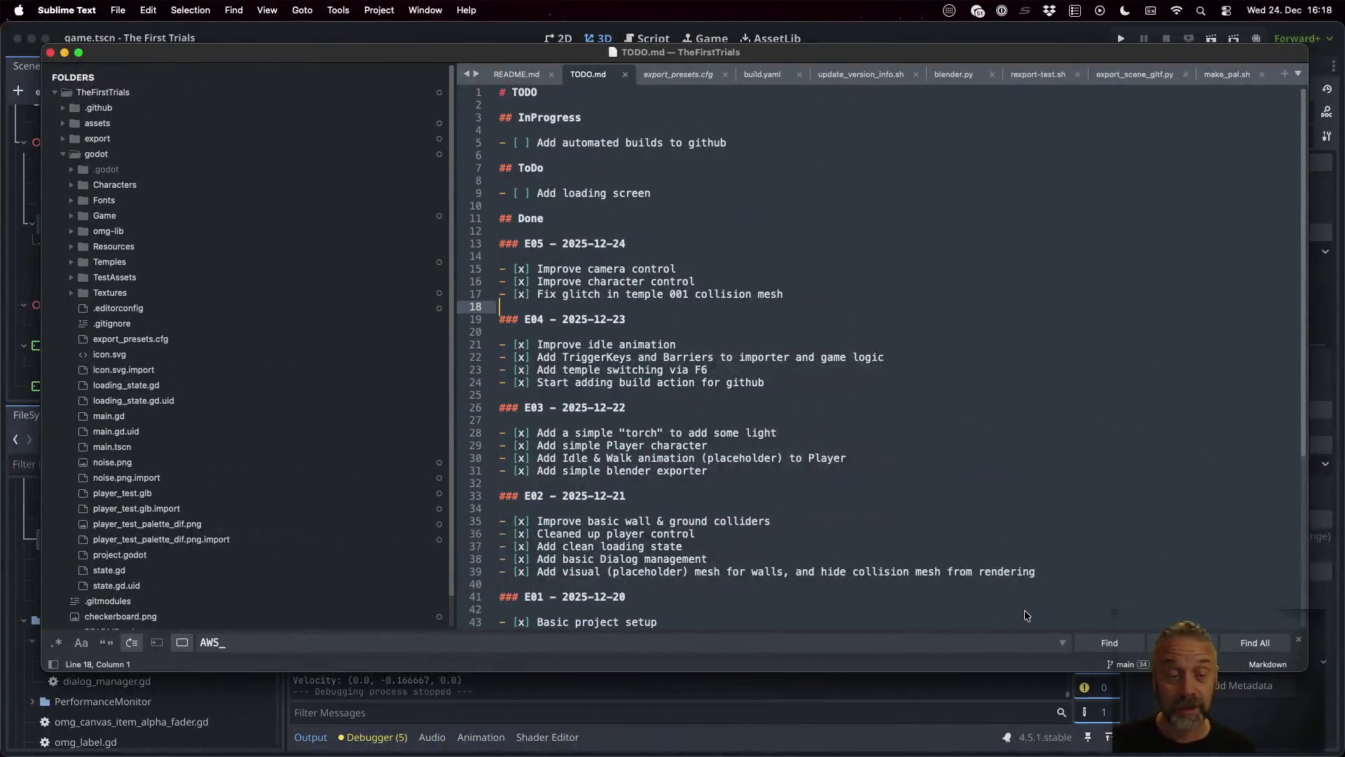
{"action": "key", "text": "ctrl+Up"}
{"action": "left_click", "coordinate": [531, 556]}
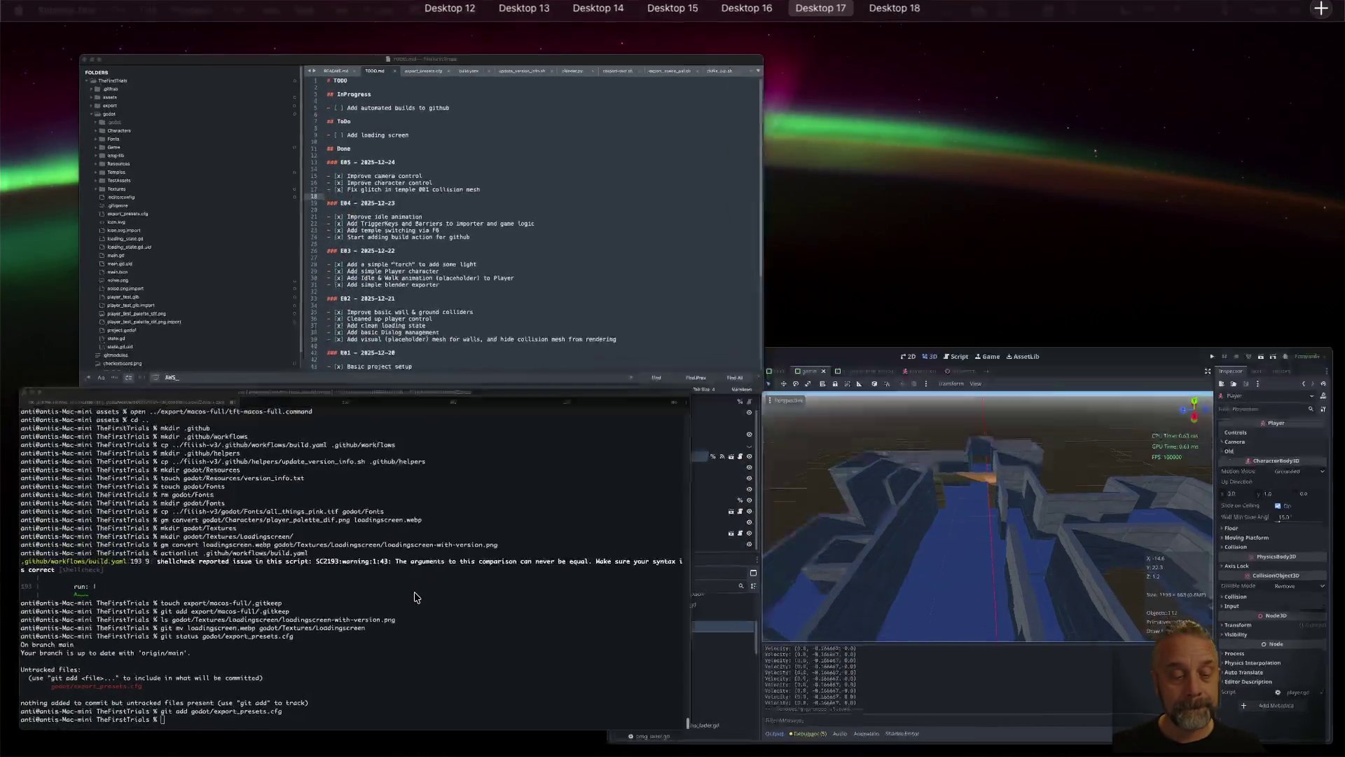
Step: Create and enter a temp folder, then run aws s3 cp with the pasted archive path
{"action": "type", "text": "mkdir temp"}
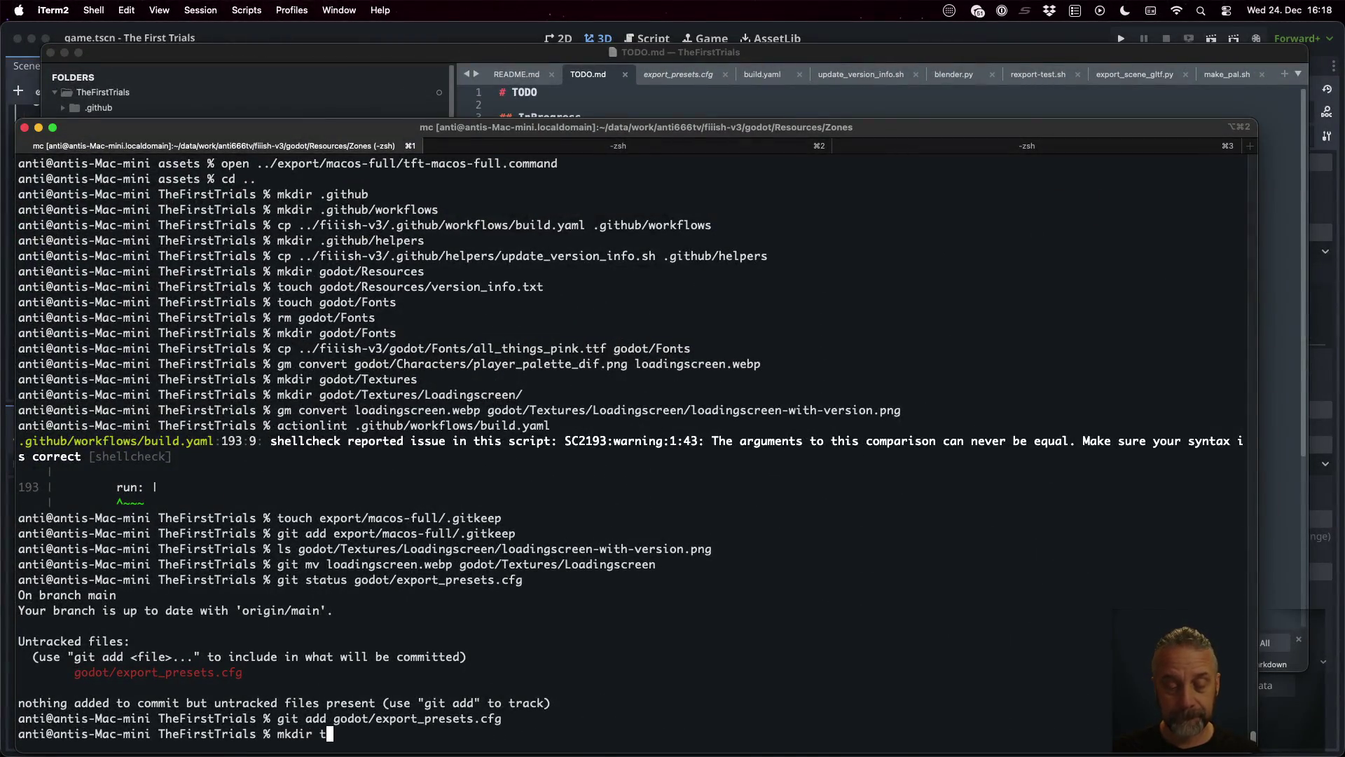
{"action": "key", "text": "Return"}
{"action": "type", "text": "cd temp"}
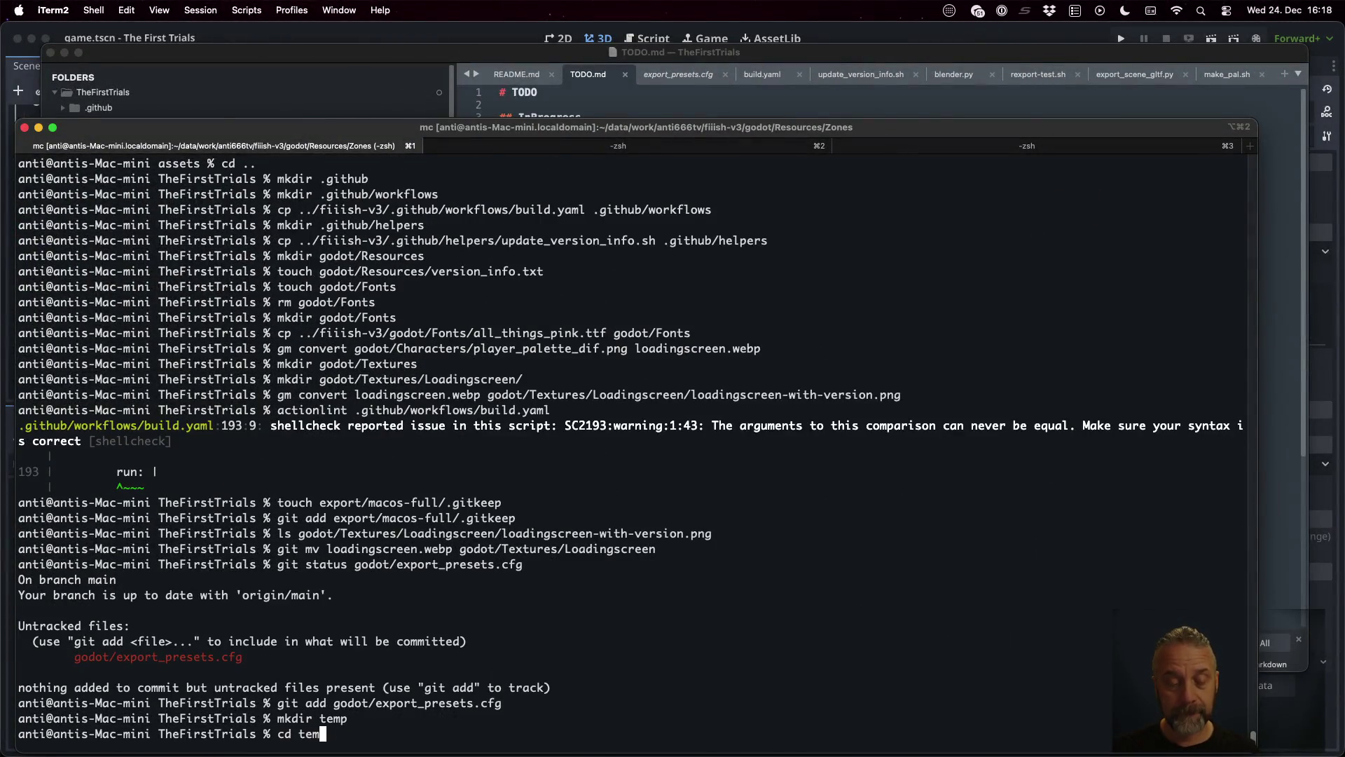
{"action": "key", "text": "Return"}
{"action": "type", "text": "aws "}
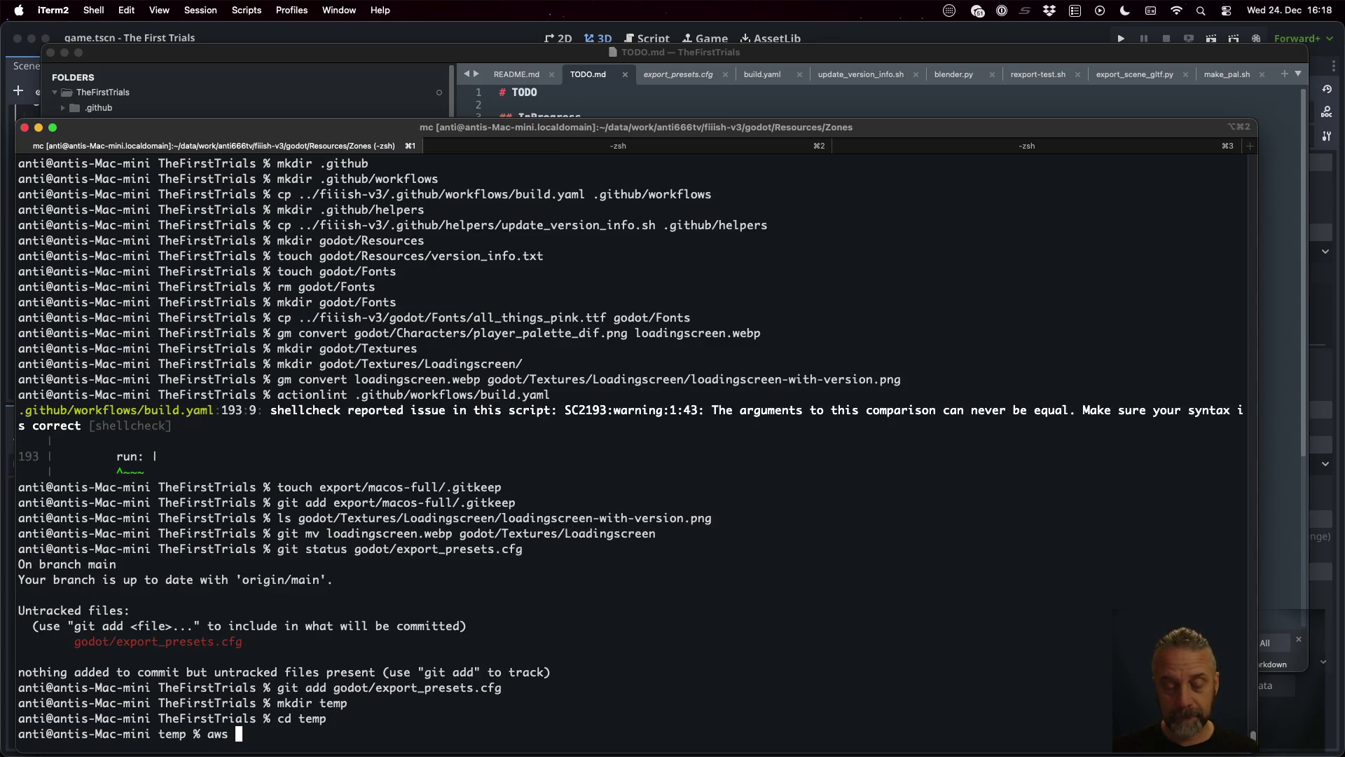
{"action": "type", "text": "s3 cp"}
{"action": "key", "text": "super+v"}
{"action": "type", "text": "."}
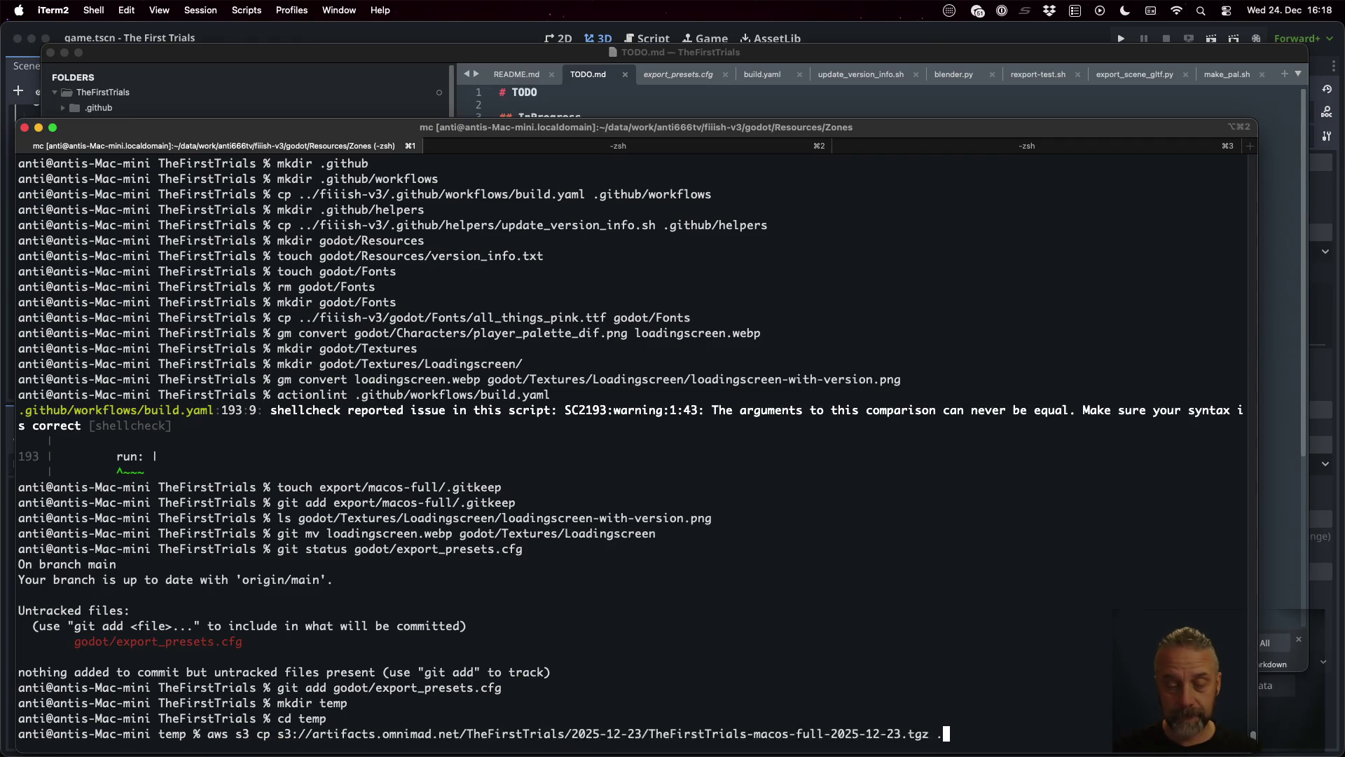
{"action": "key", "text": "Return"}
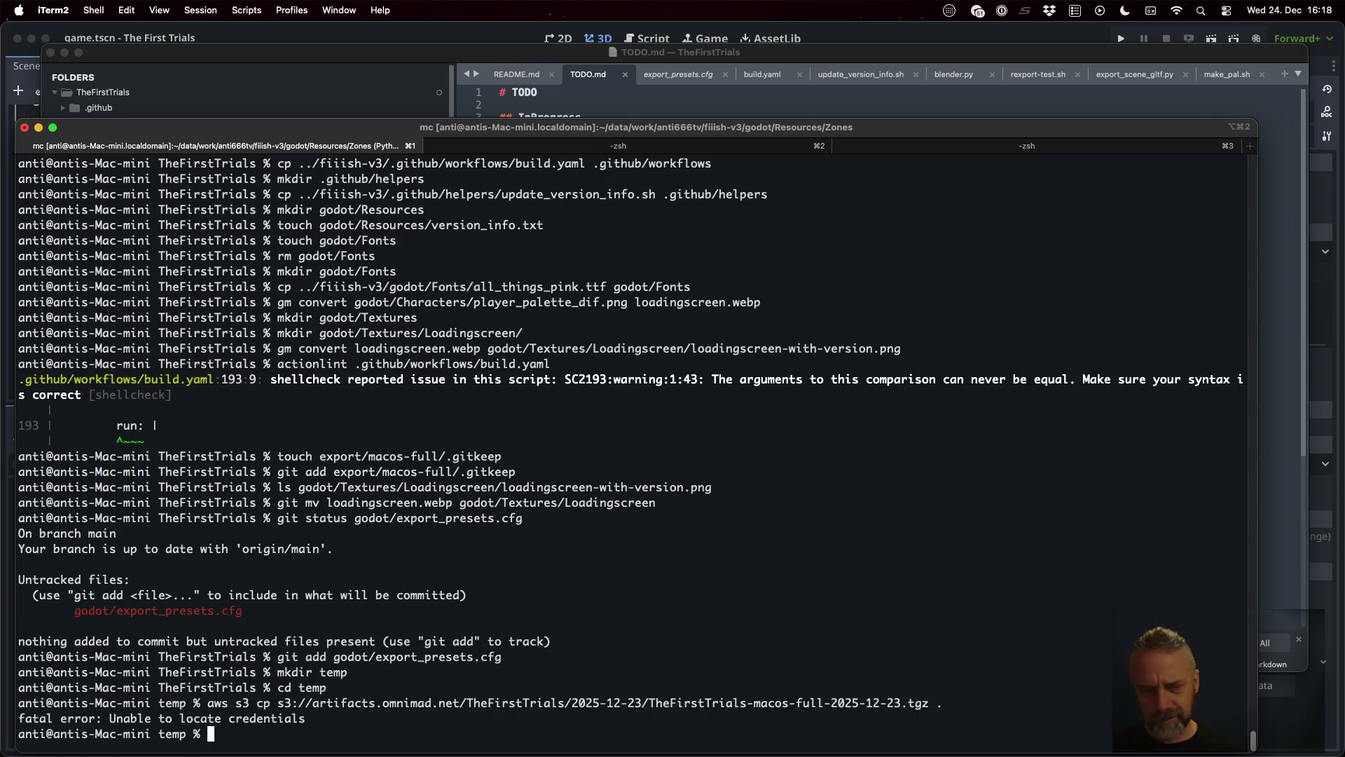
Step: Export AWS_PROFILE after the credentials error, clear the screen and rerun the S3 download
{"action": "key", "text": "super+space"}
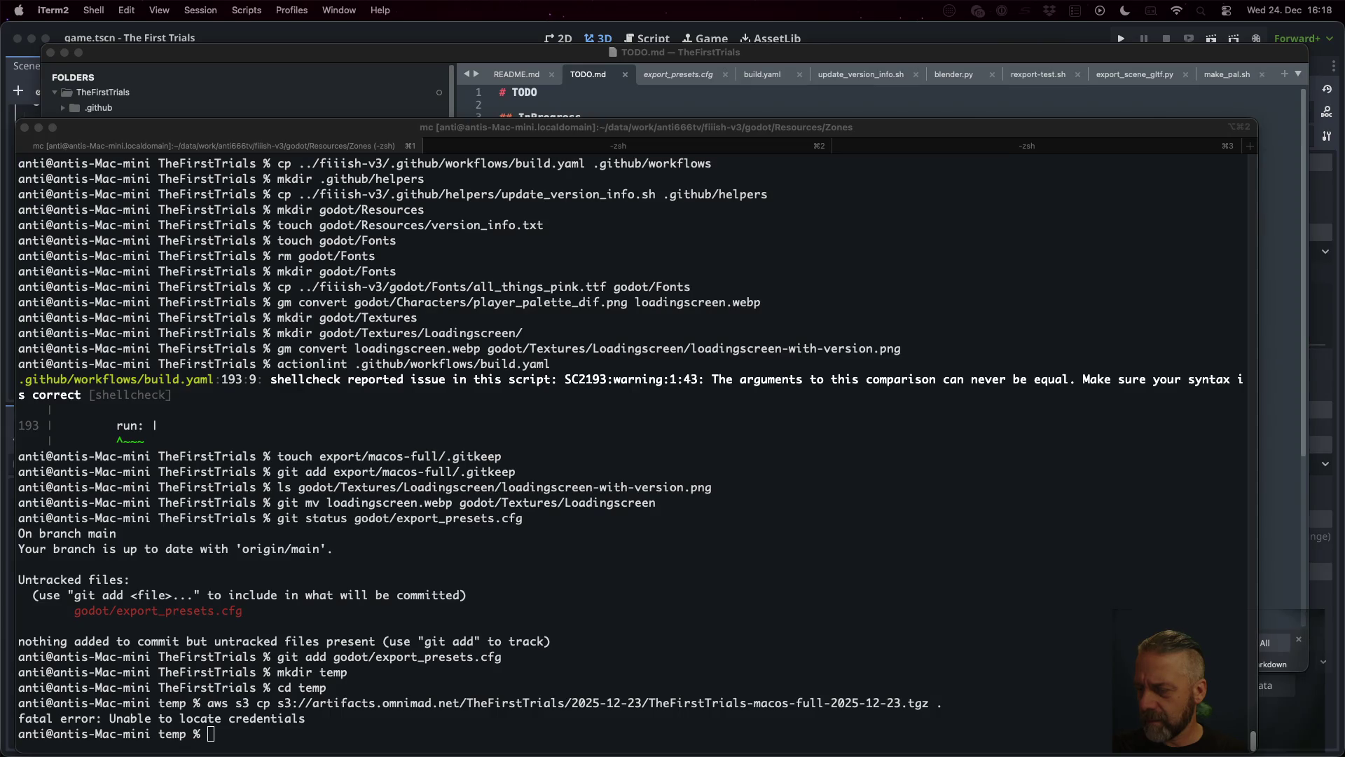
{"action": "left_click", "coordinate": [1082, 649]}
{"action": "type", "text": "export AWS_PROFILE=OM"}
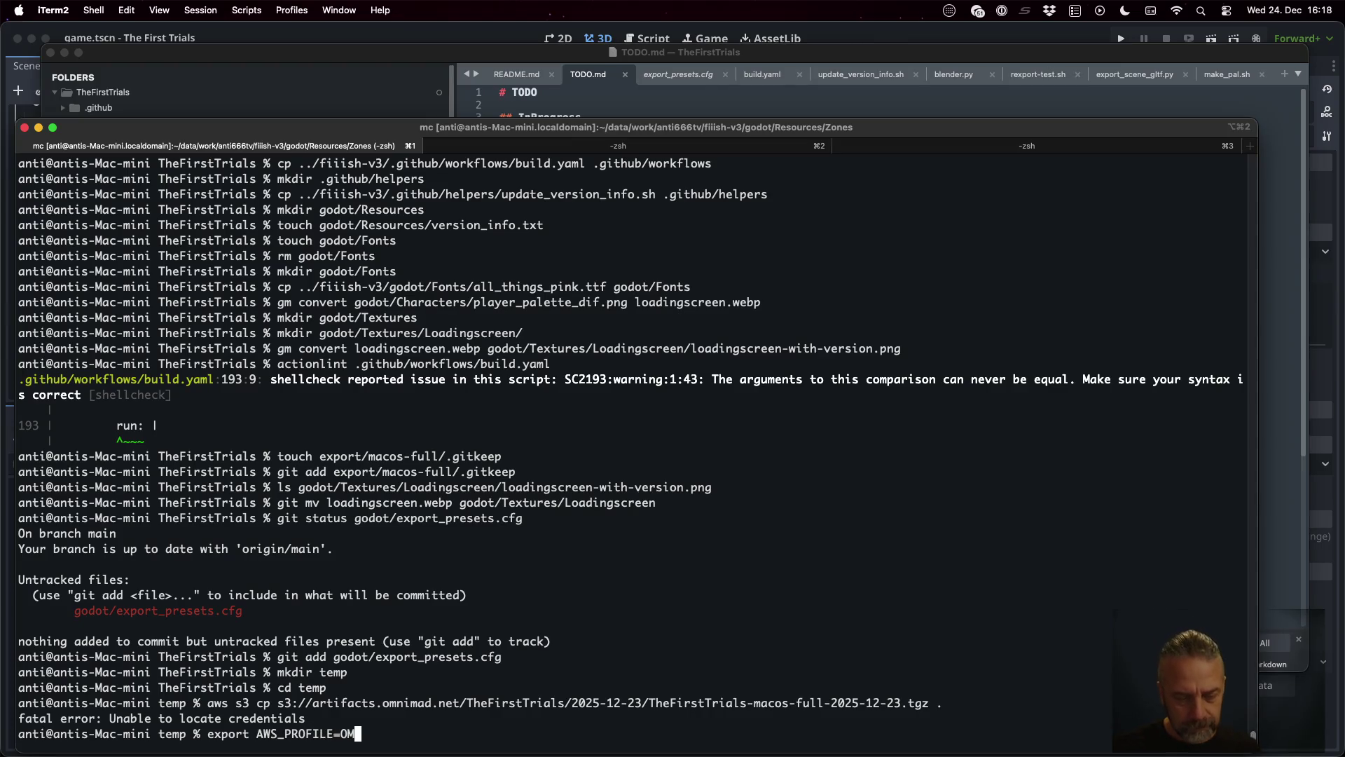
{"action": "key", "text": "Return"}
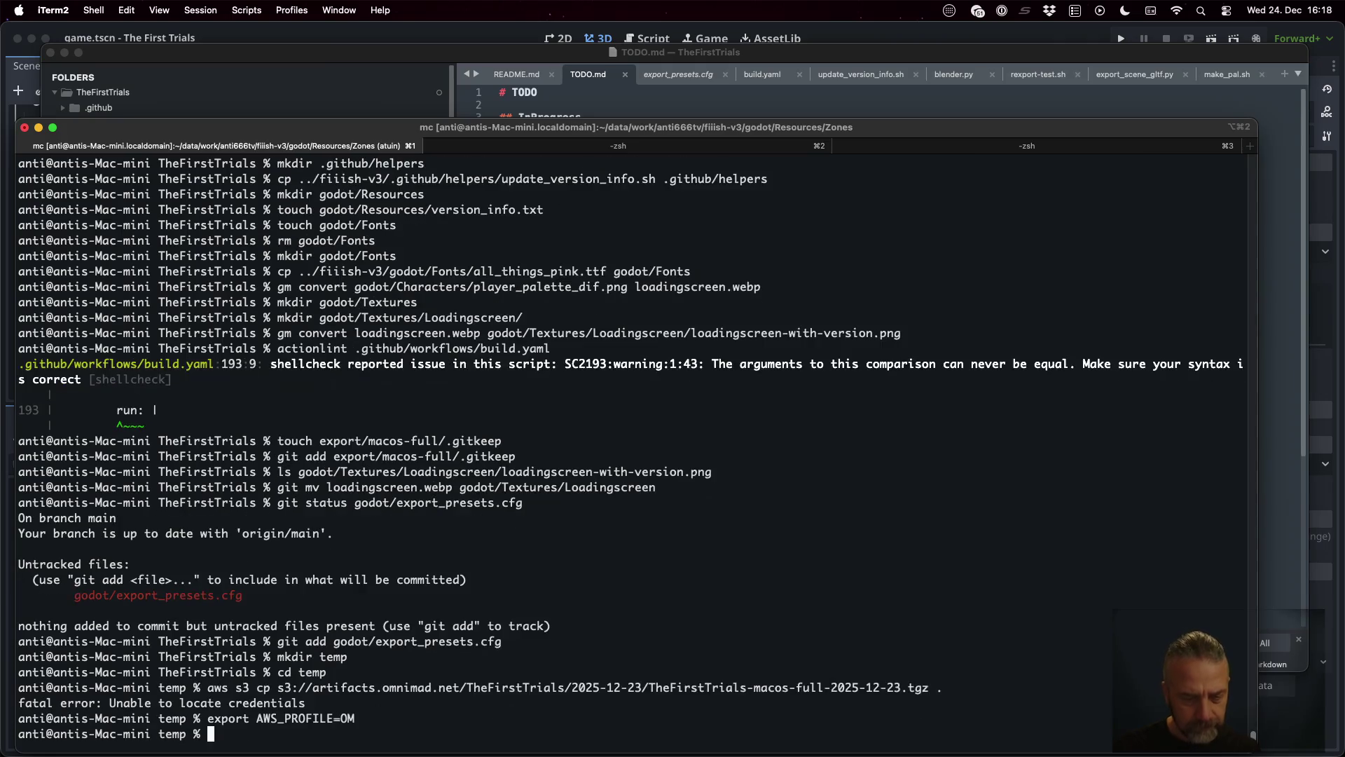
{"action": "key", "text": "ctrl+l"}
{"action": "key", "text": "Up"}
{"action": "key", "text": "Up"}
{"action": "key", "text": "Return"}
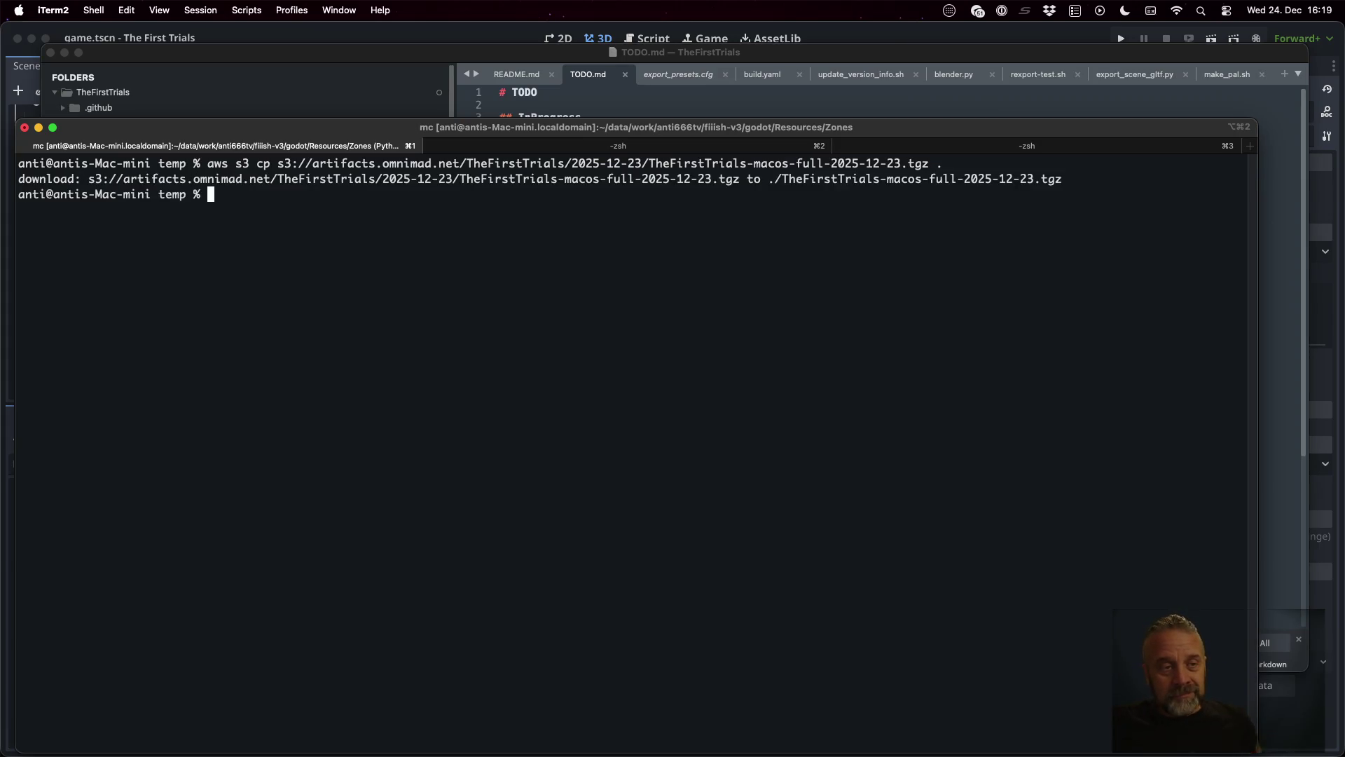
Step: List the build archive's contents with tar tzf, then extract it with tar xzf
{"action": "type", "text": "tar "}
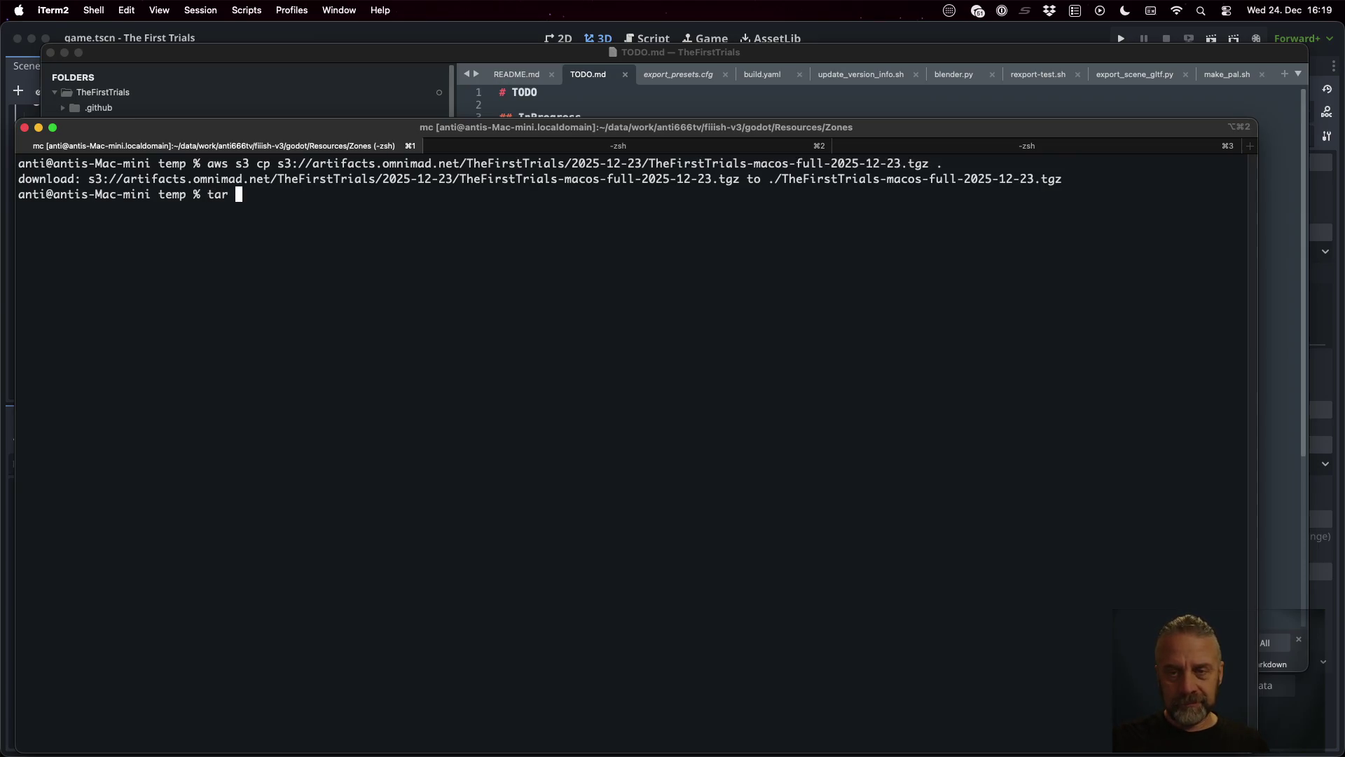
{"action": "type", "text": "tzf T"}
{"action": "key", "text": "Tab"}
{"action": "key", "text": "Return"}
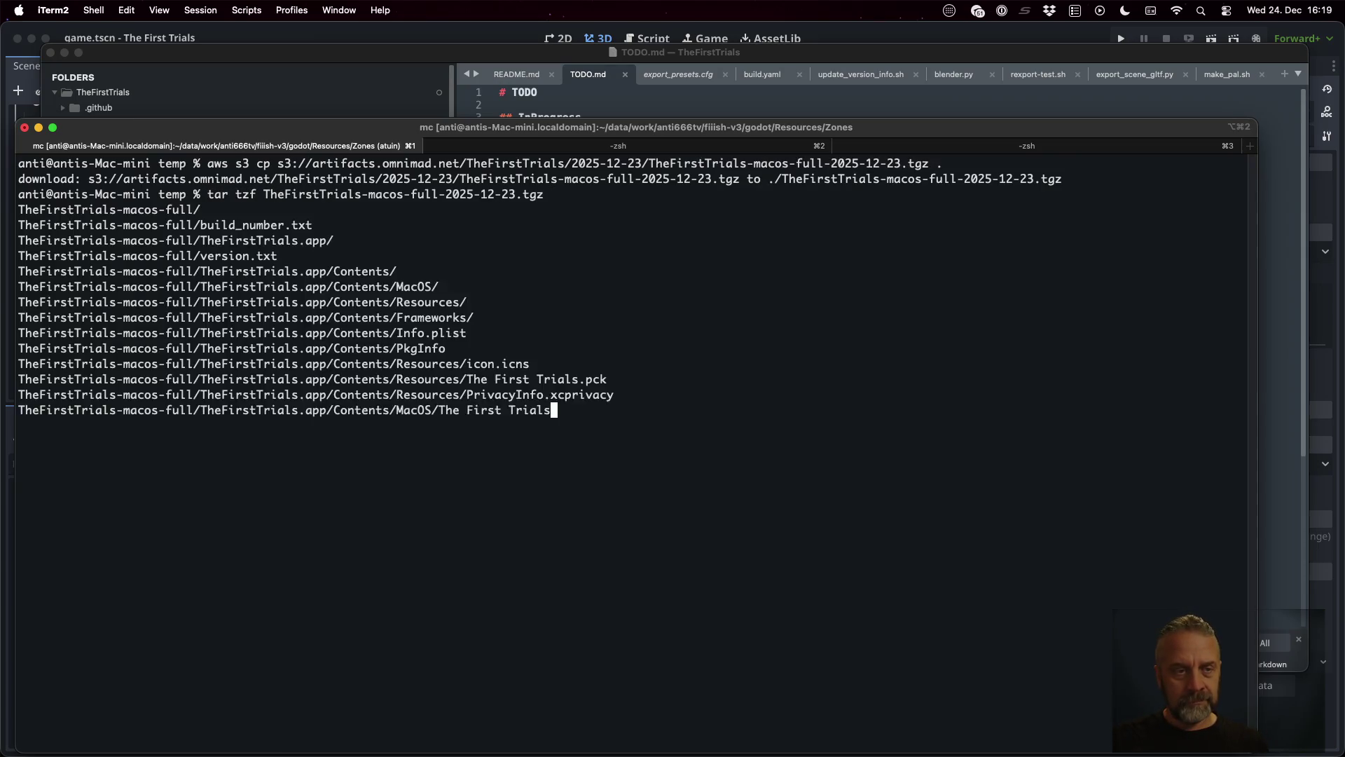
{"action": "key", "text": "Up"}
{"action": "key", "text": "ctrl+a"}
{"action": "key", "text": "Right"}
{"action": "key", "text": "Right"}
{"action": "key", "text": "Right"}
{"action": "key", "text": "BackSpace"}
{"action": "type", "text": "x"}
{"action": "key", "text": "Return"}
Step: Launch TheFirstTrials-macos-full/TheFirstTrials.app and deny its keystroke access request
{"action": "type", "text": "open"}
{"action": "key", "text": "Tab"}
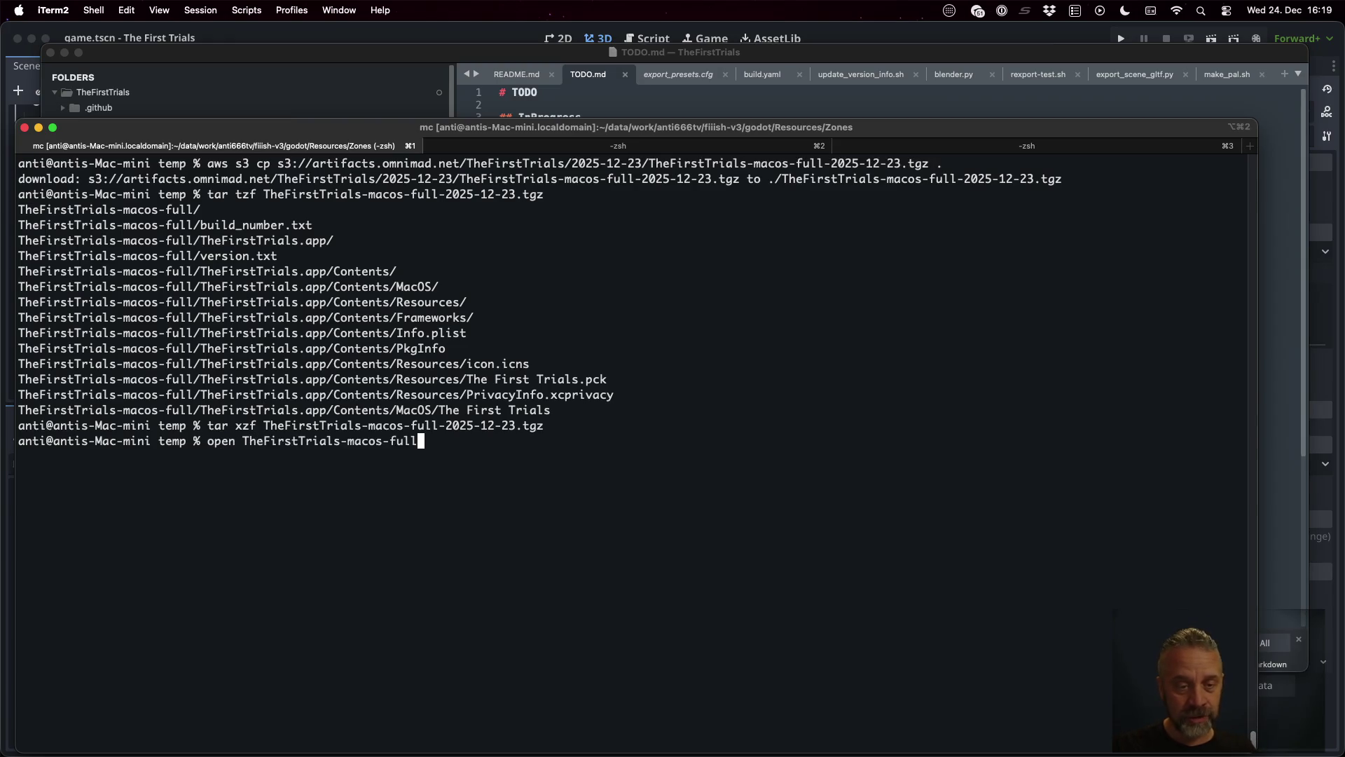
{"action": "type", "text": "/T"}
{"action": "key", "text": "Tab"}
{"action": "key", "text": "Return"}
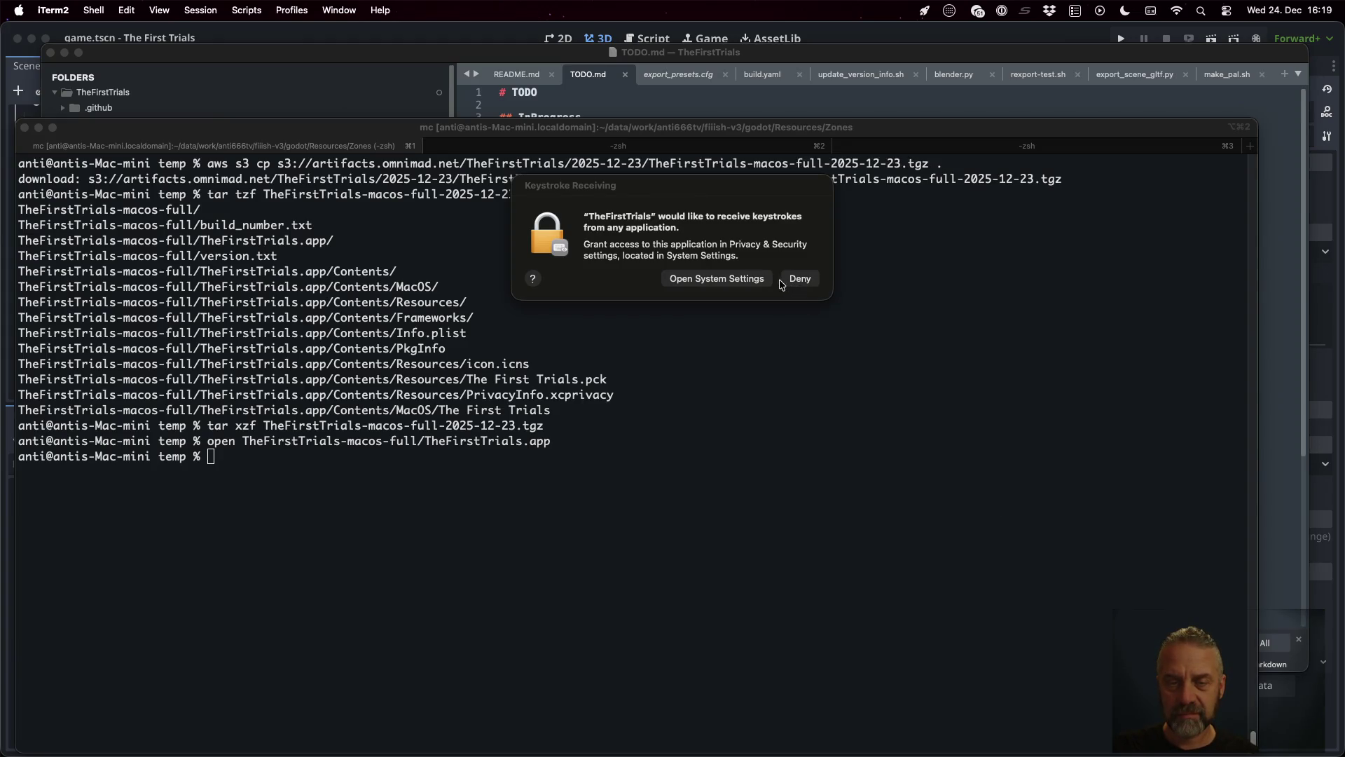
{"action": "left_click", "coordinate": [798, 280]}
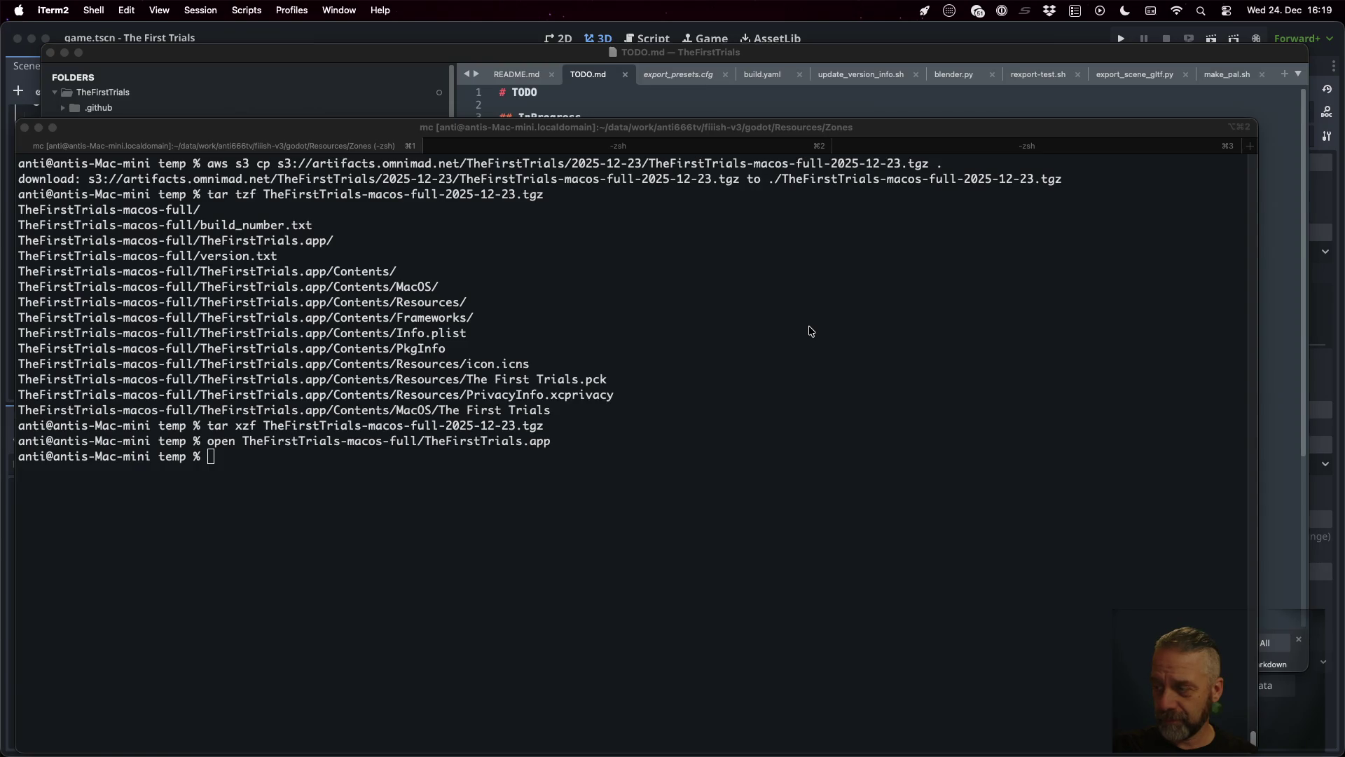
{"action": "left_click", "coordinate": [808, 327]}
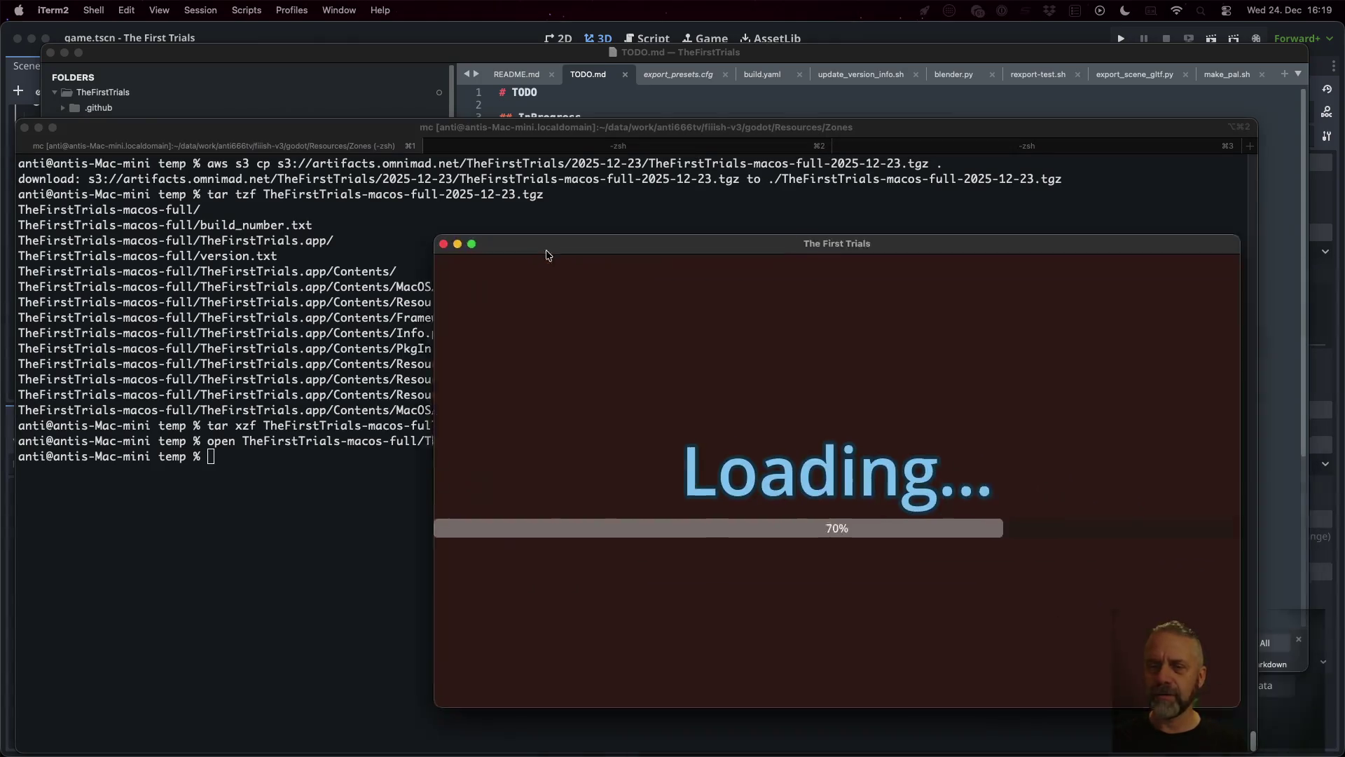
Step: Play-test the temple level in the downloaded First Trials build, then quit the game
{"action": "left_click_drag", "start_coordinate": [548, 251], "coordinate": [342, 164]}
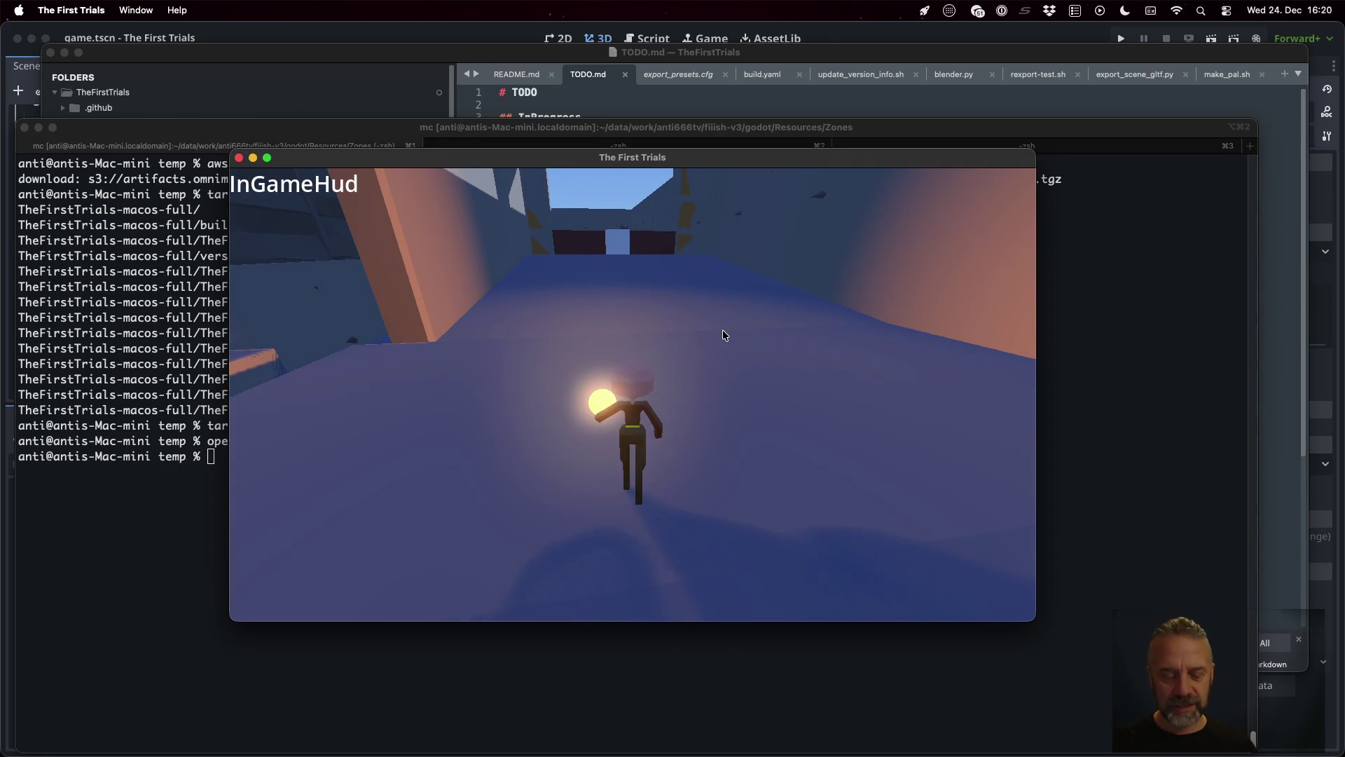
{"action": "left_click", "coordinate": [71, 10]}
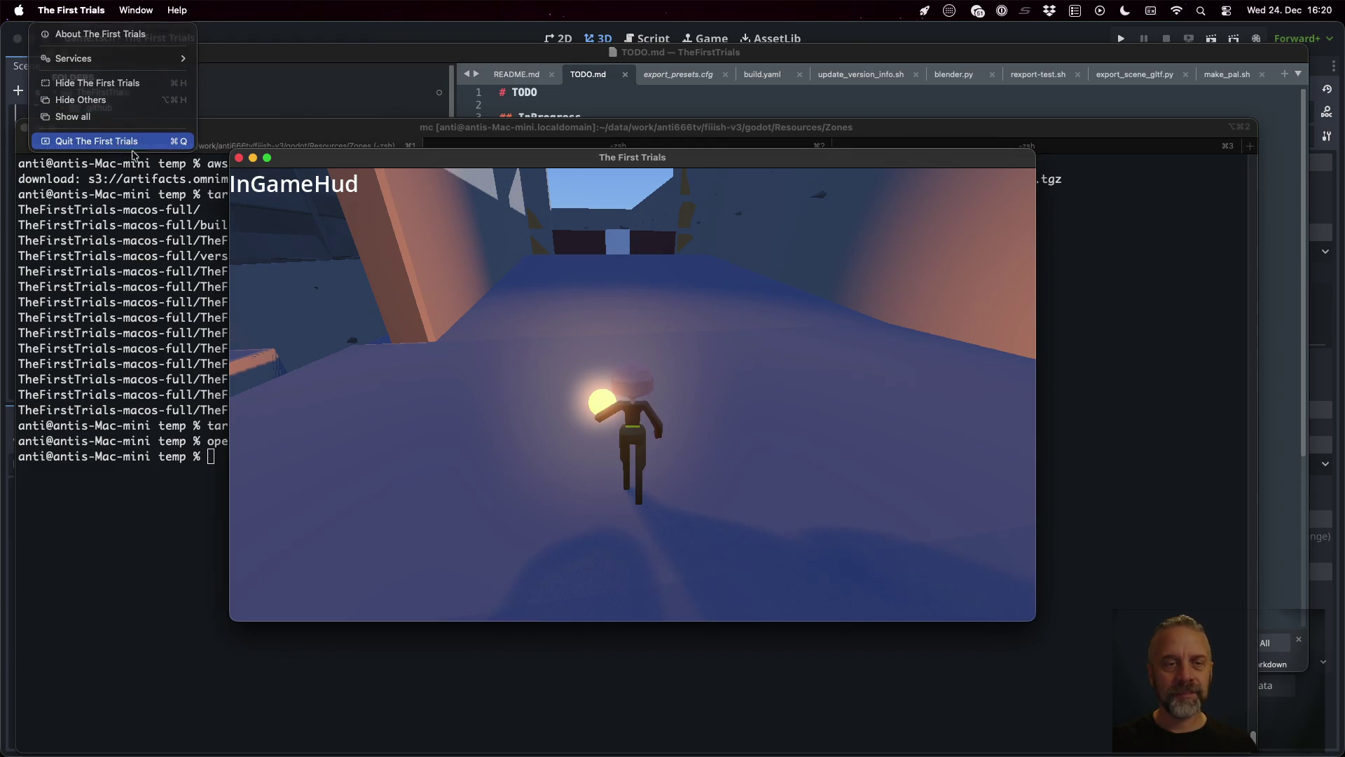
{"action": "left_click", "coordinate": [105, 145]}
Step: Delete all files in the temp folder with rm -r *, confirming with y
{"action": "type", "text": "rm "}
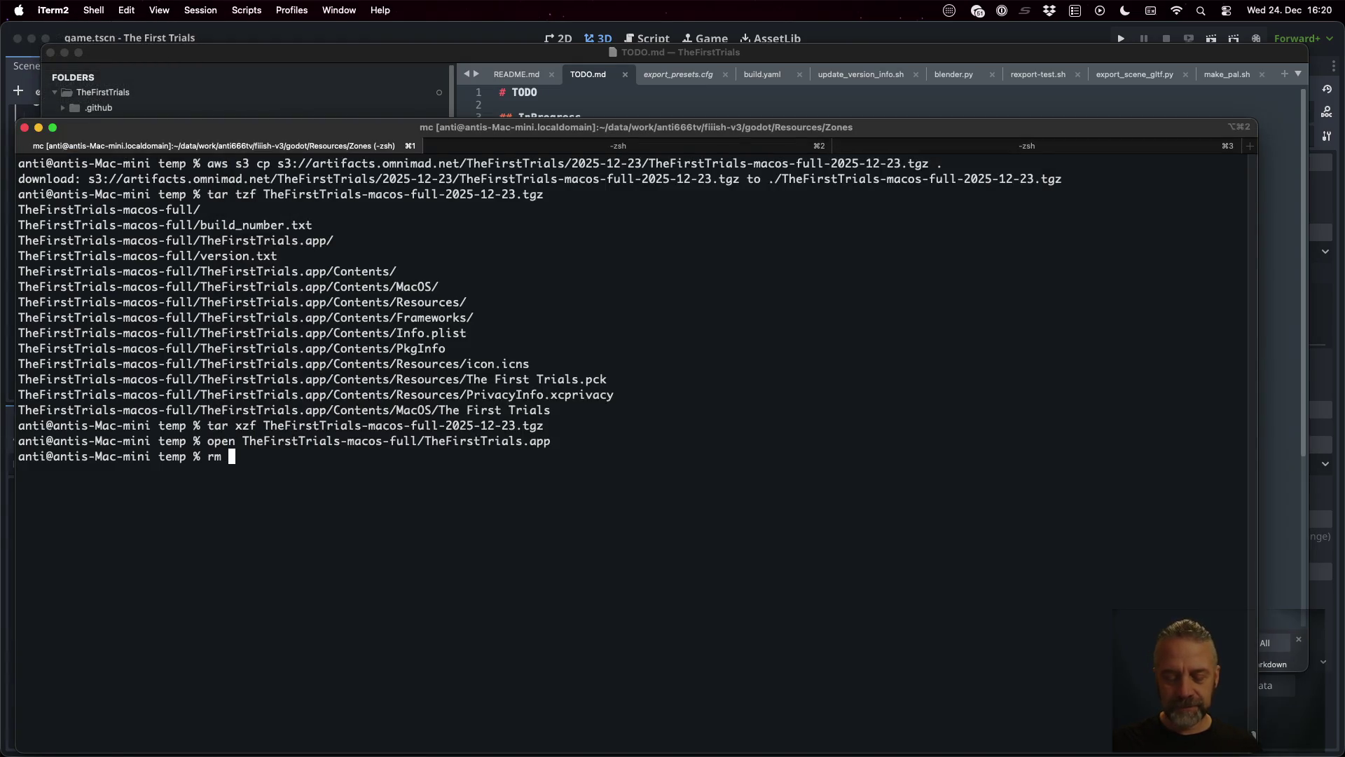
{"action": "type", "text": "-r *"}
{"action": "key", "text": "Return"}
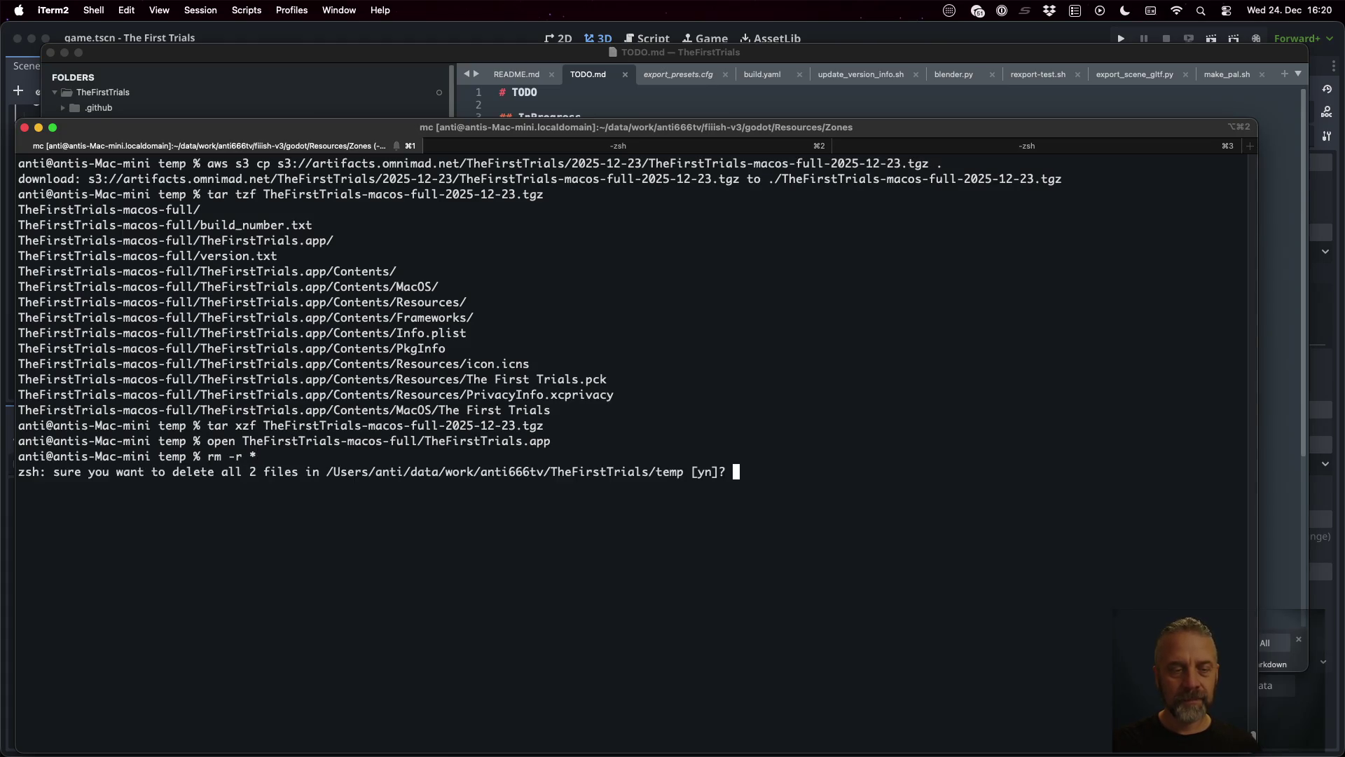
{"action": "type", "text": "y"}
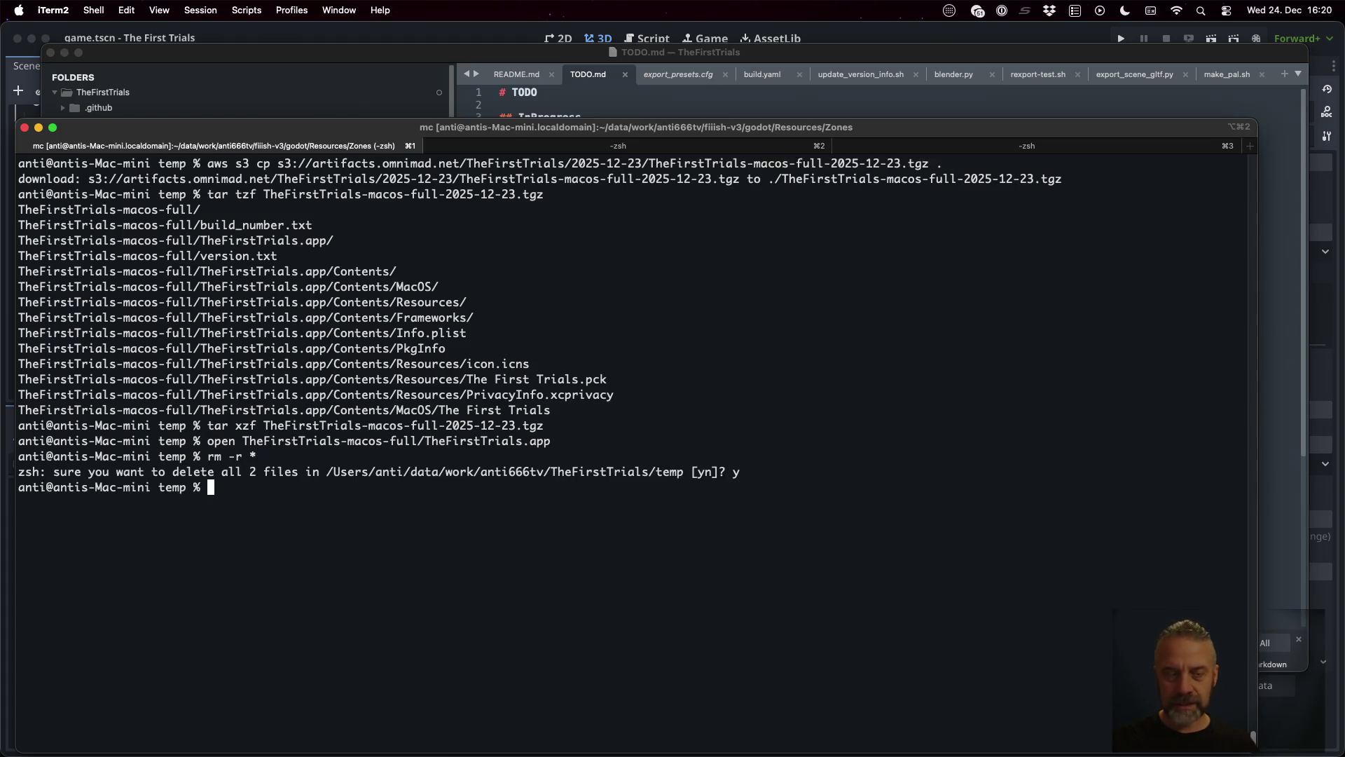
Step: Clear the terminal, cd .. into TheFirstTrials, and return to the Godot editor
{"action": "key", "text": "ctrl+l"}
{"action": "type", "text": "cd .."}
{"action": "key", "text": "Return"}
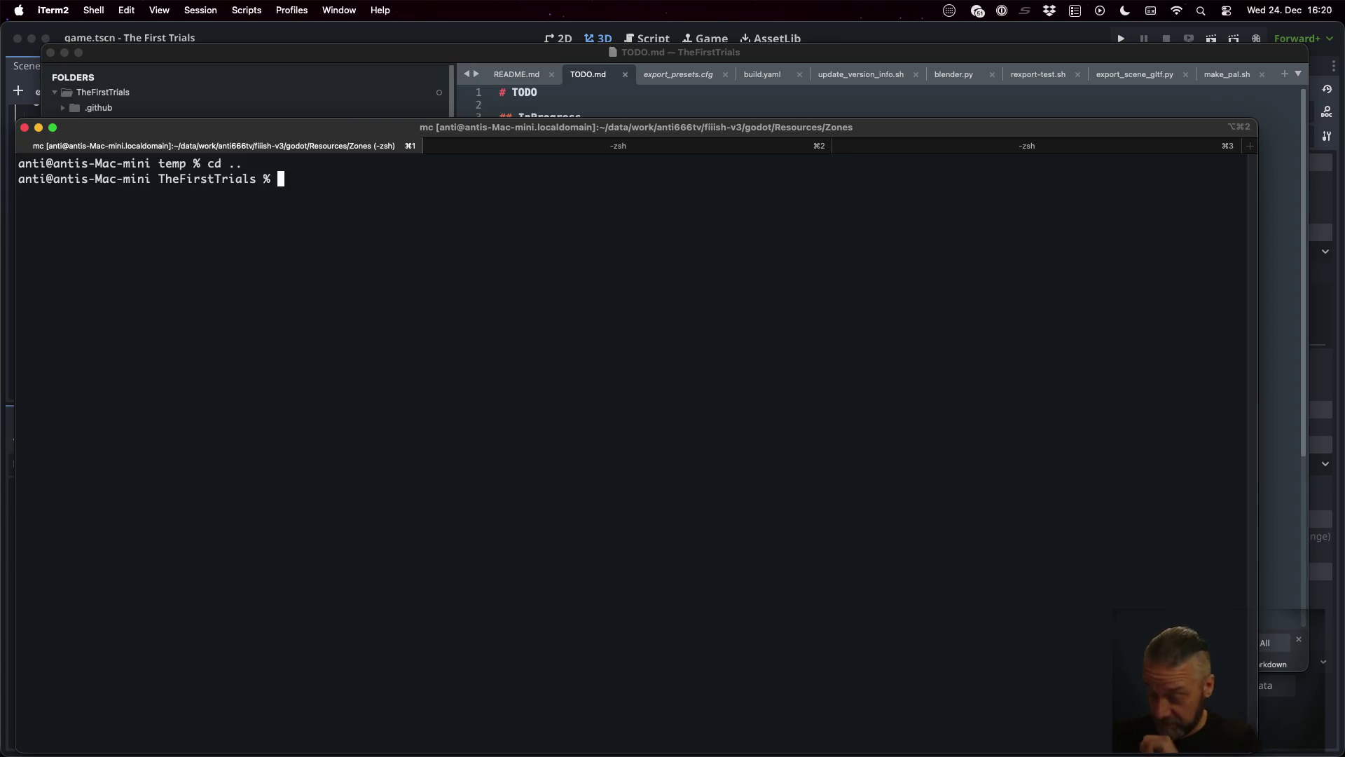
{"action": "key", "text": "super+Tab"}
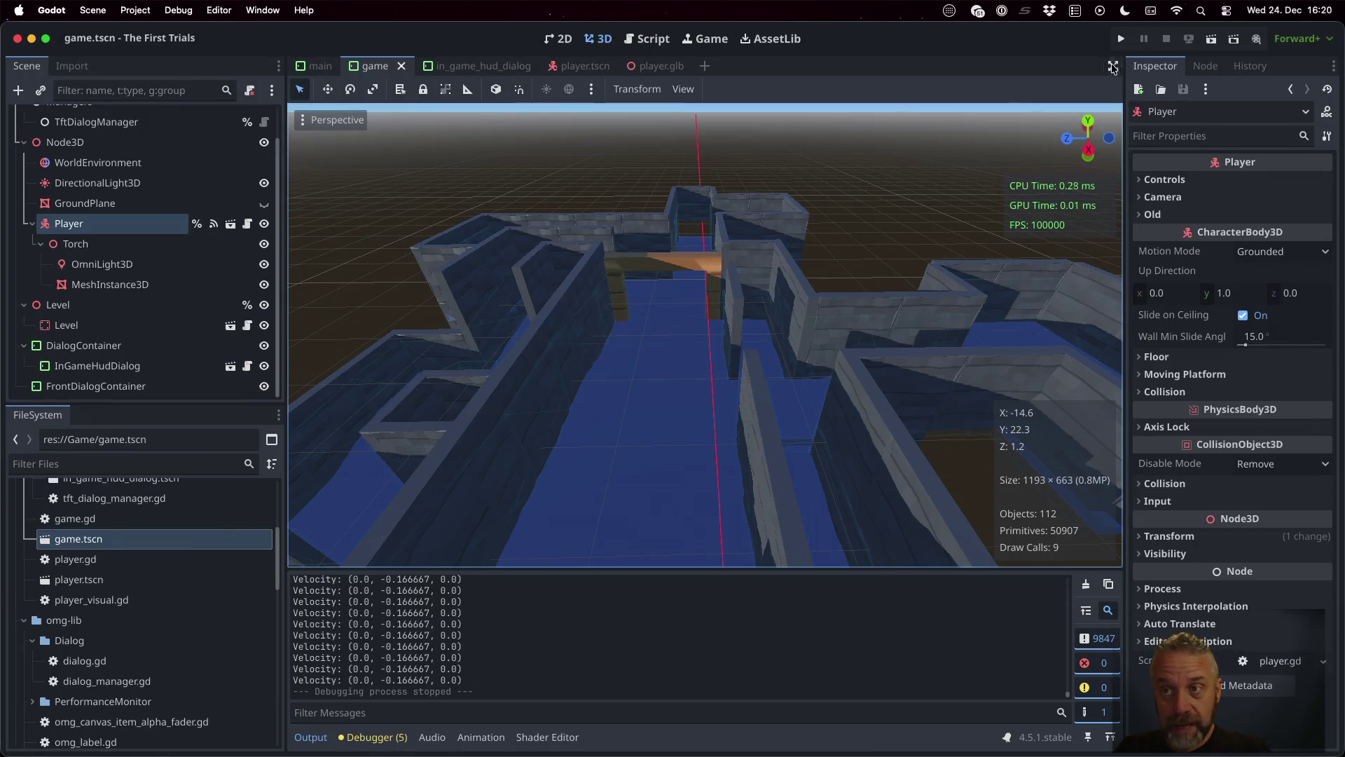
{"action": "left_click", "coordinate": [1121, 38]}
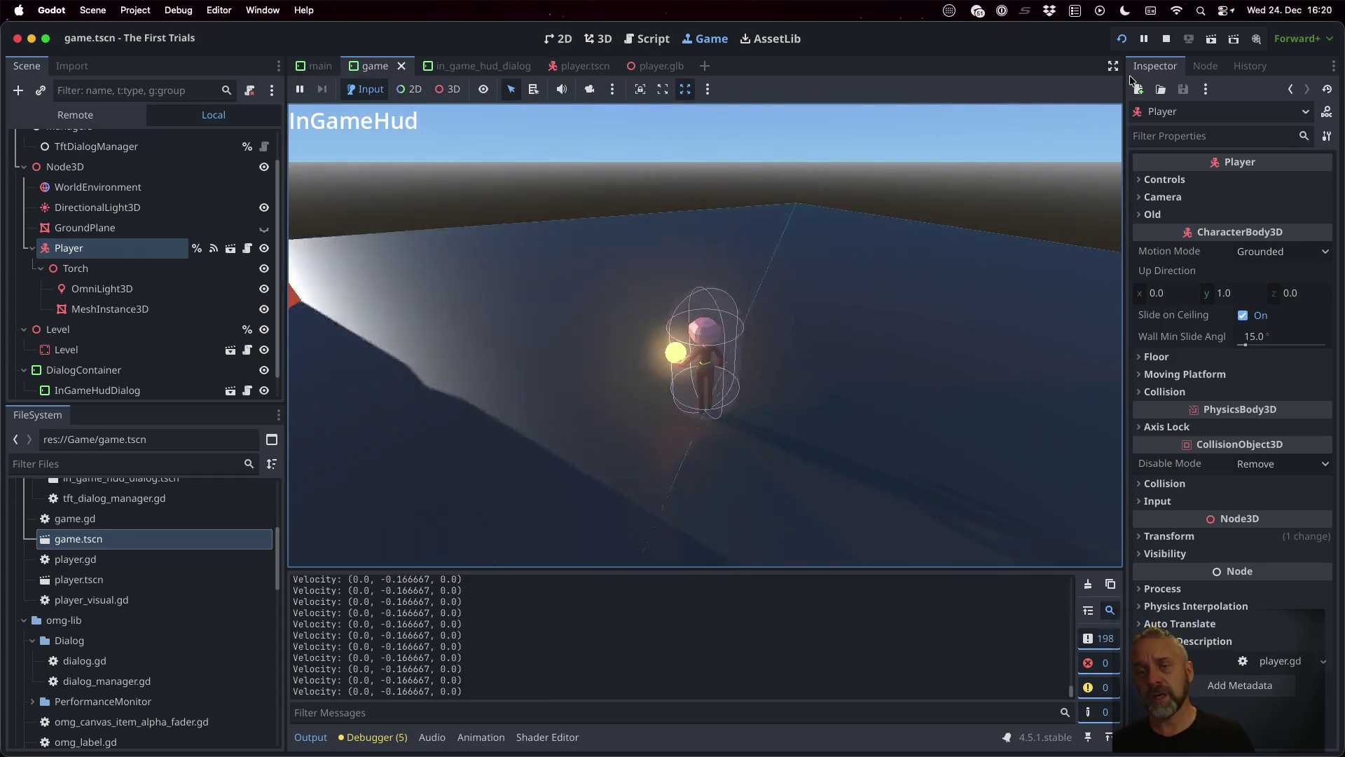
{"action": "key", "text": "space"}
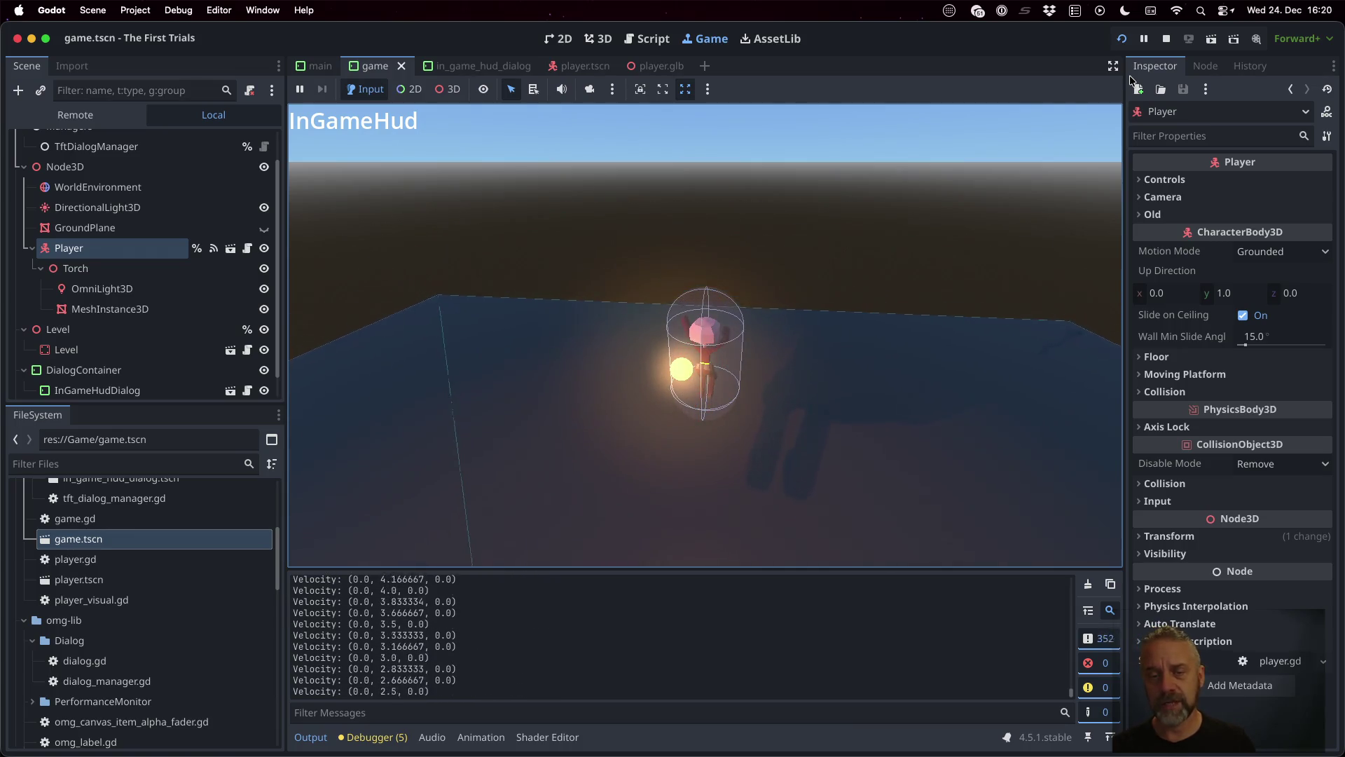
{"action": "key", "text": "space"}
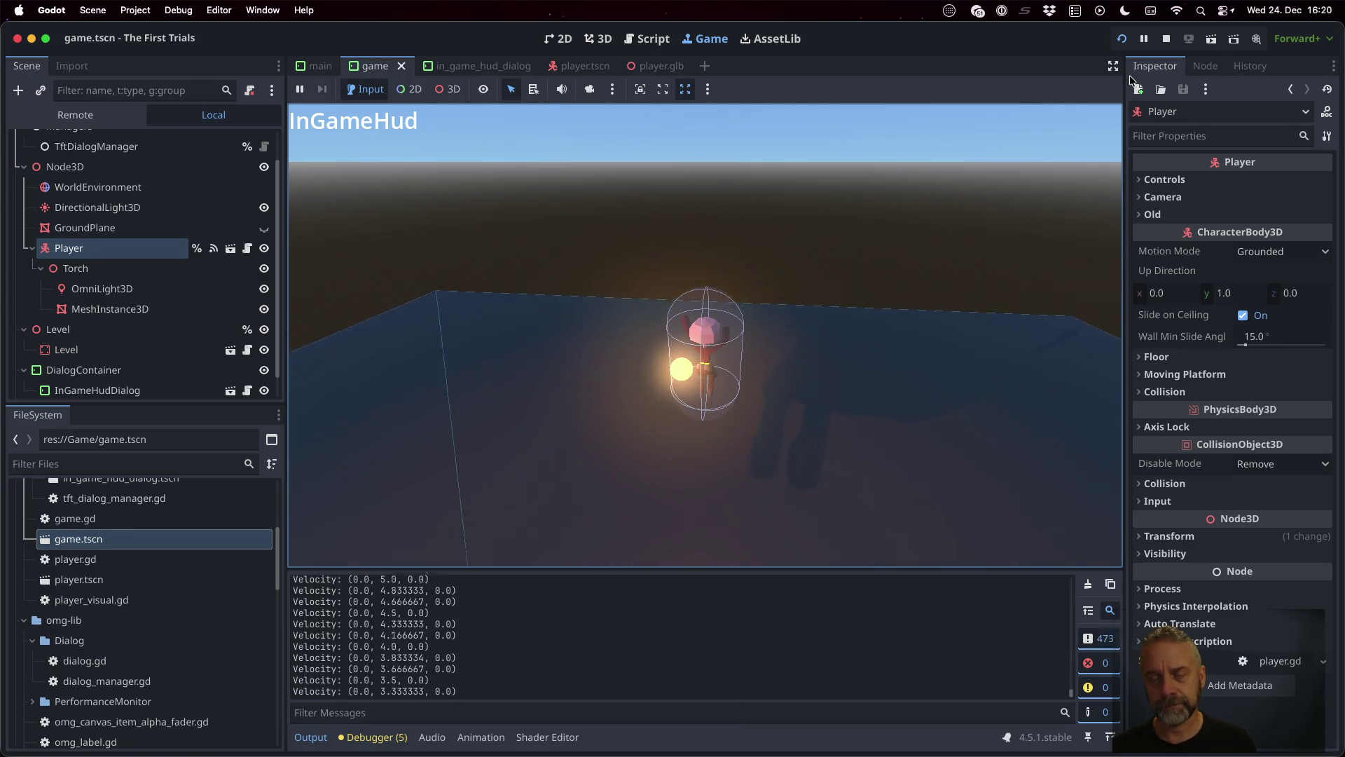
{"action": "key", "text": "space"}
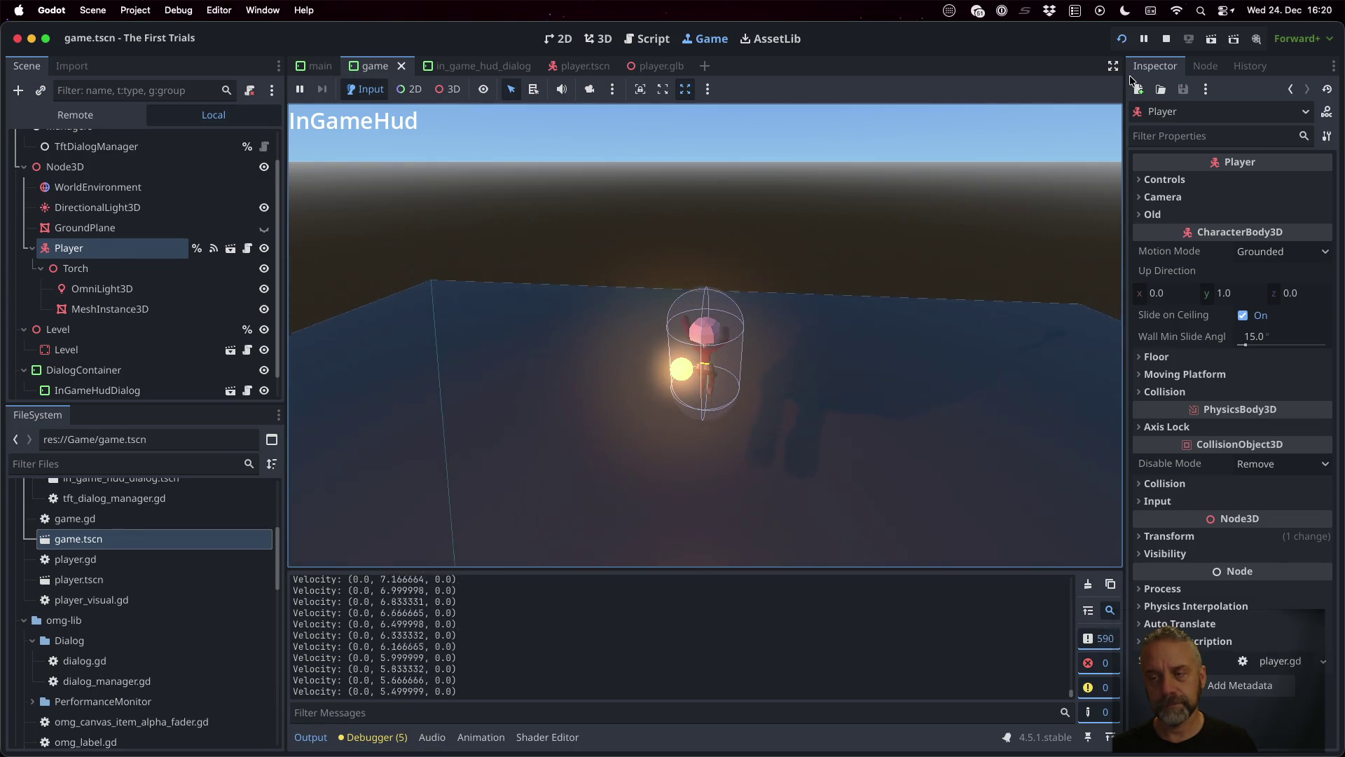
{"action": "key", "text": "space"}
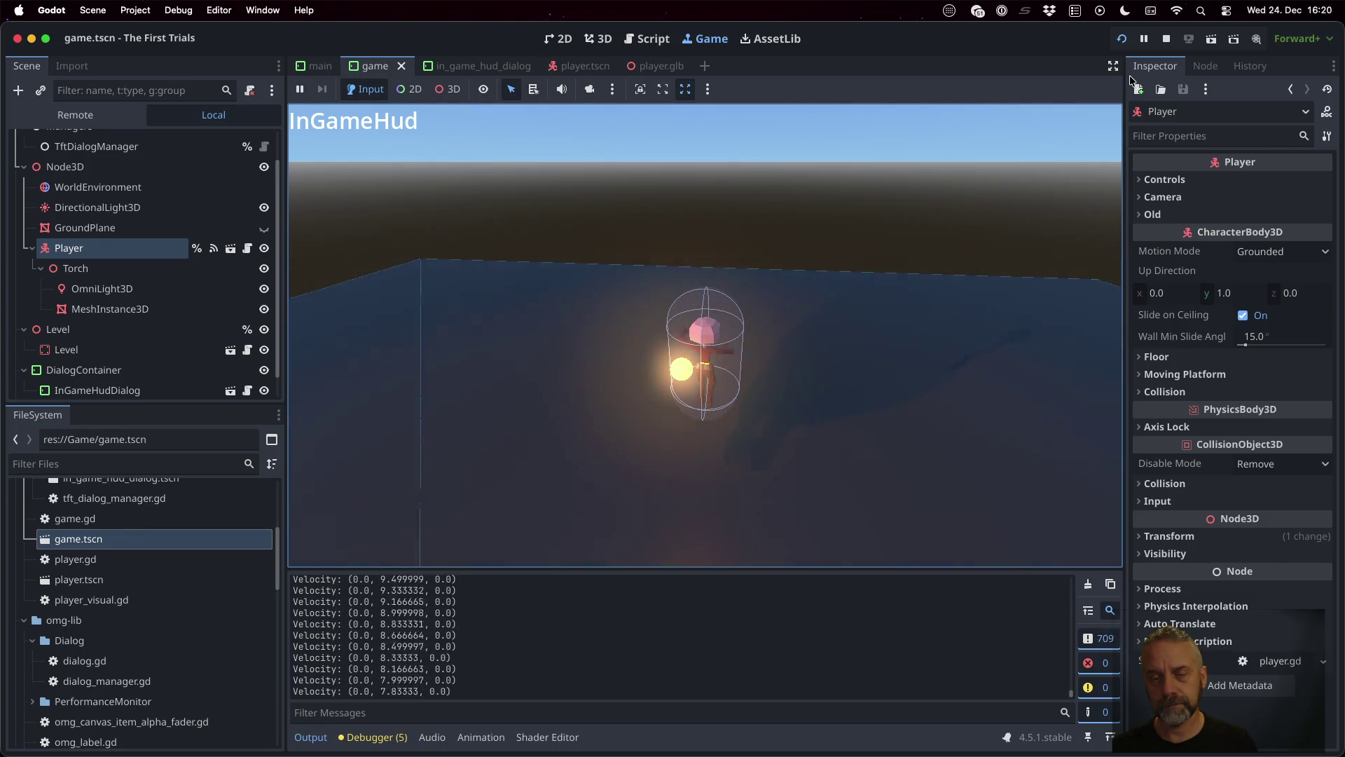
{"action": "key", "text": "space"}
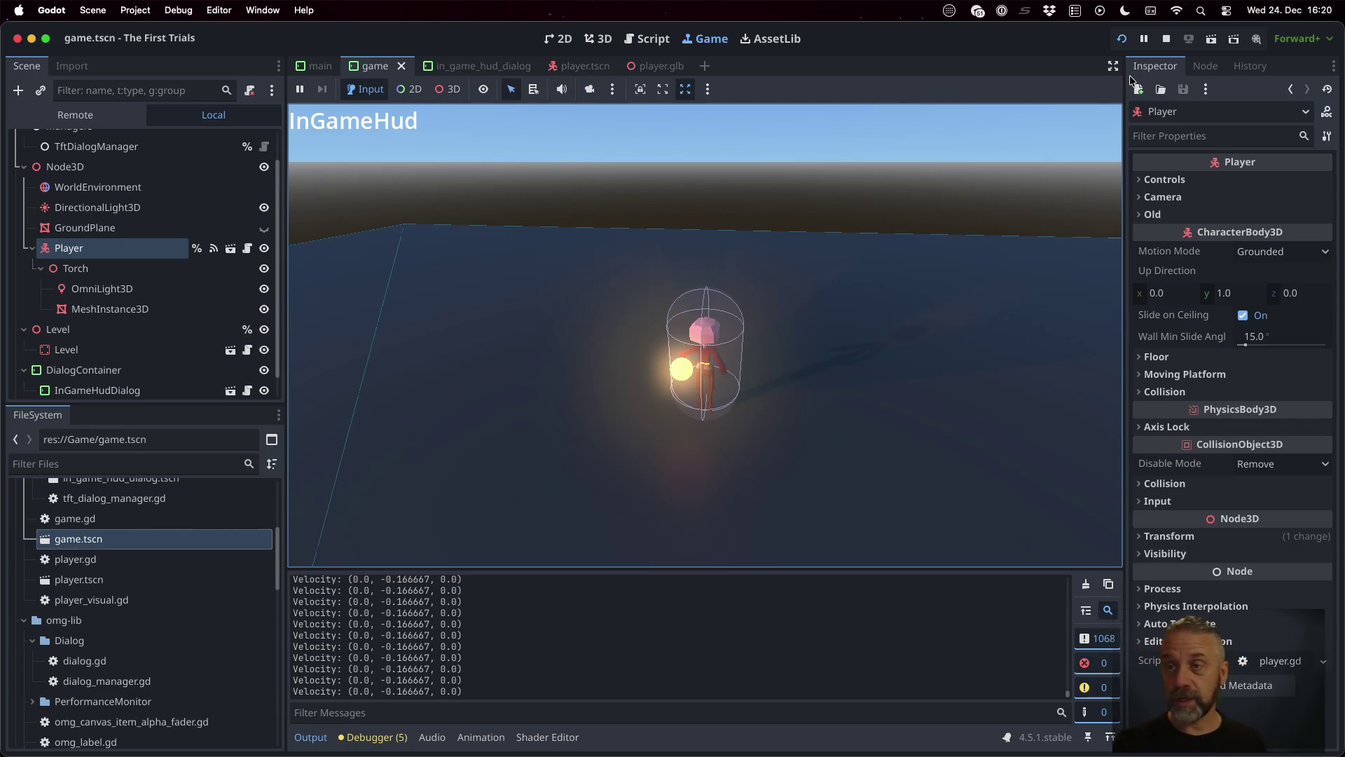
{"action": "left_click", "coordinate": [1166, 39]}
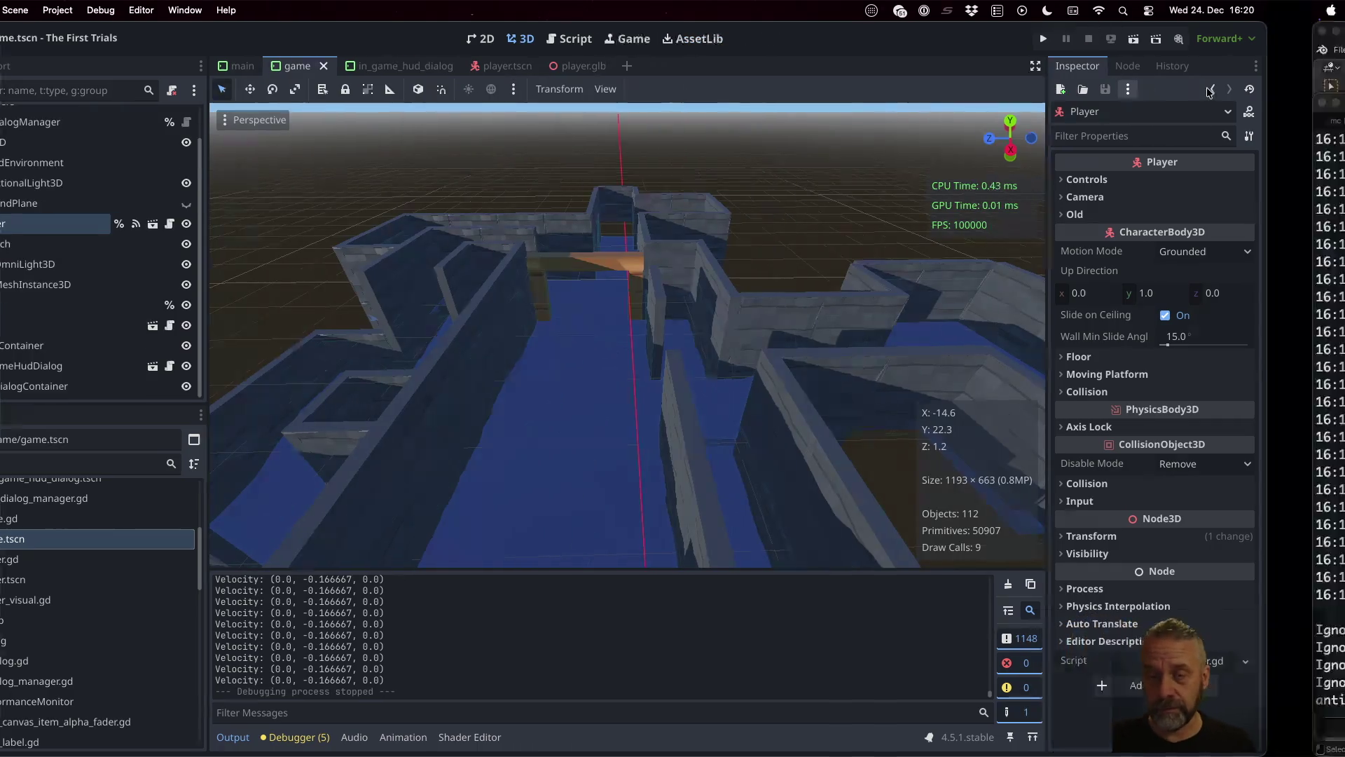
Step: Bring Blender forward and open temple-test.blend from the recent files
{"action": "key", "text": "super+Tab"}
{"action": "left_click", "coordinate": [390, 36]}
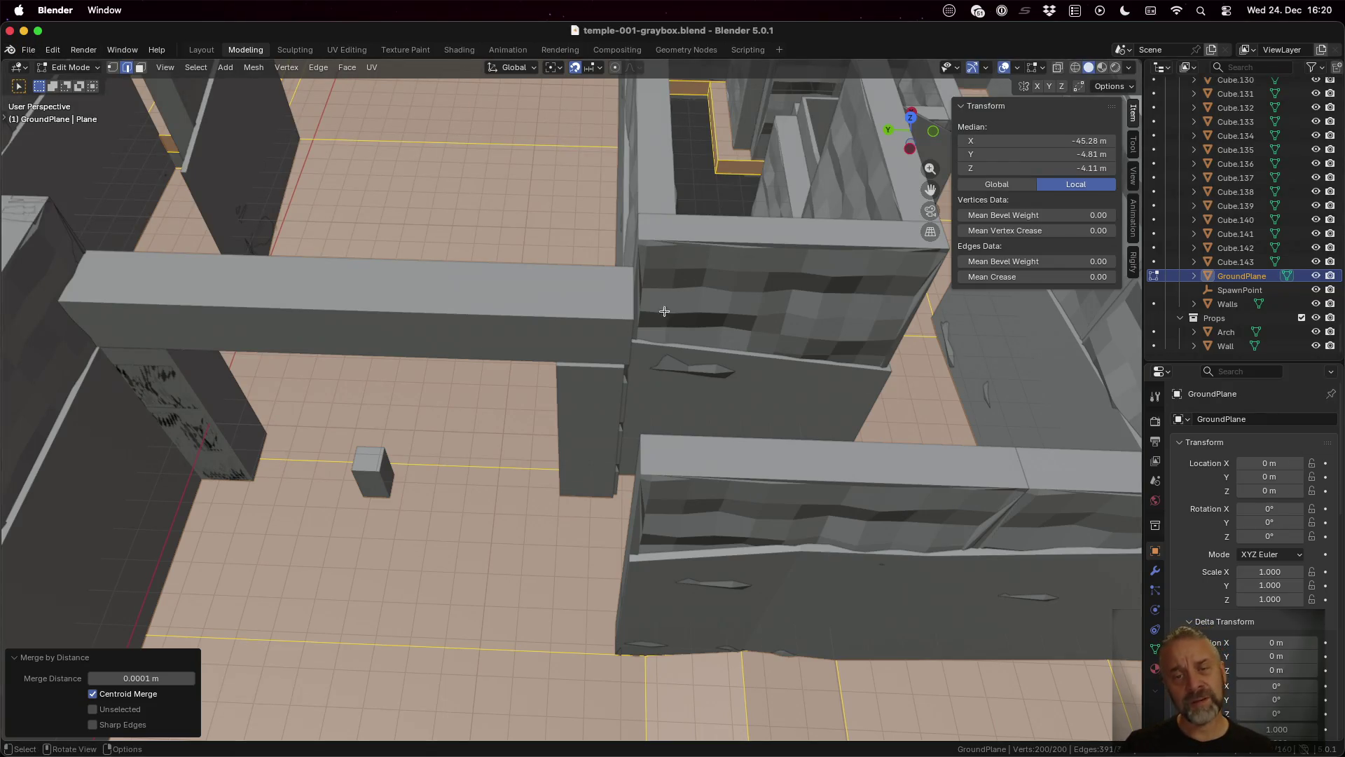
{"action": "left_click", "coordinate": [29, 51]}
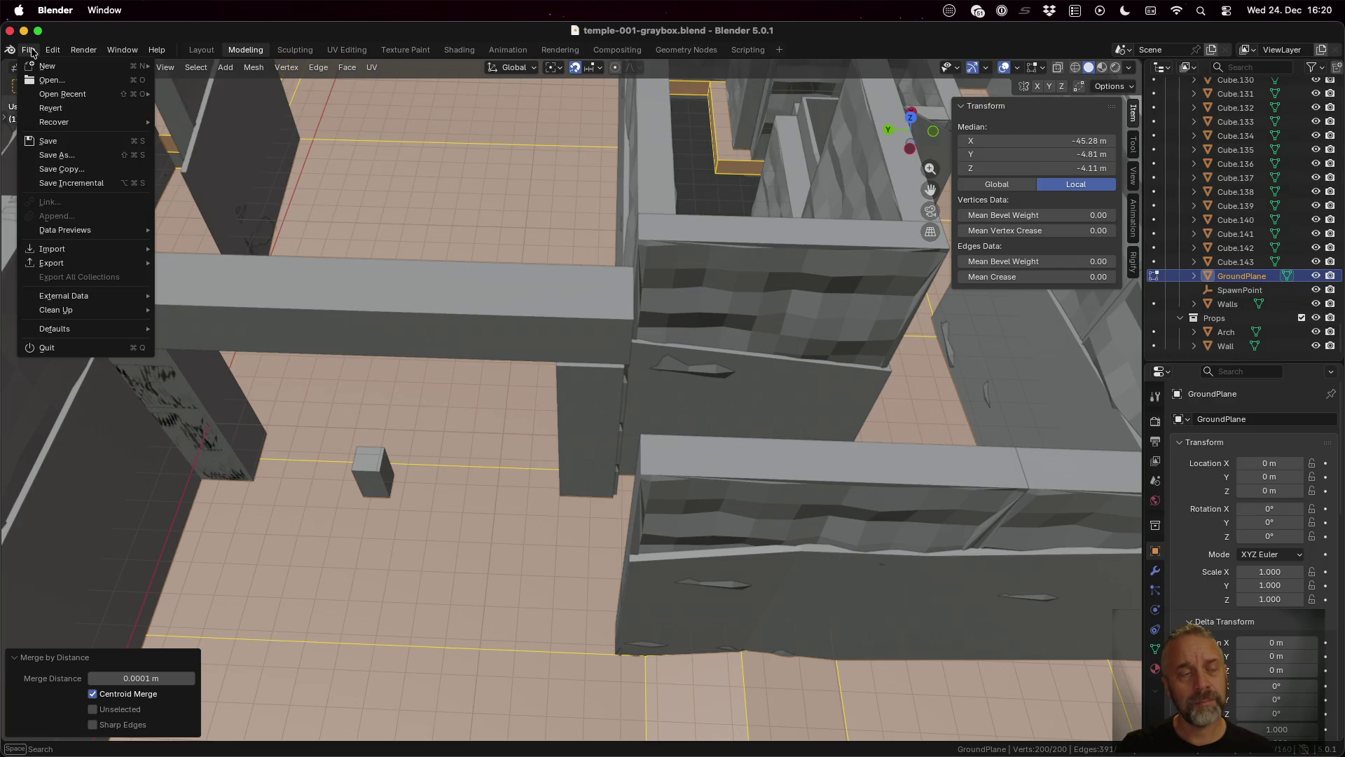
{"action": "mouse_move", "coordinate": [76, 95]}
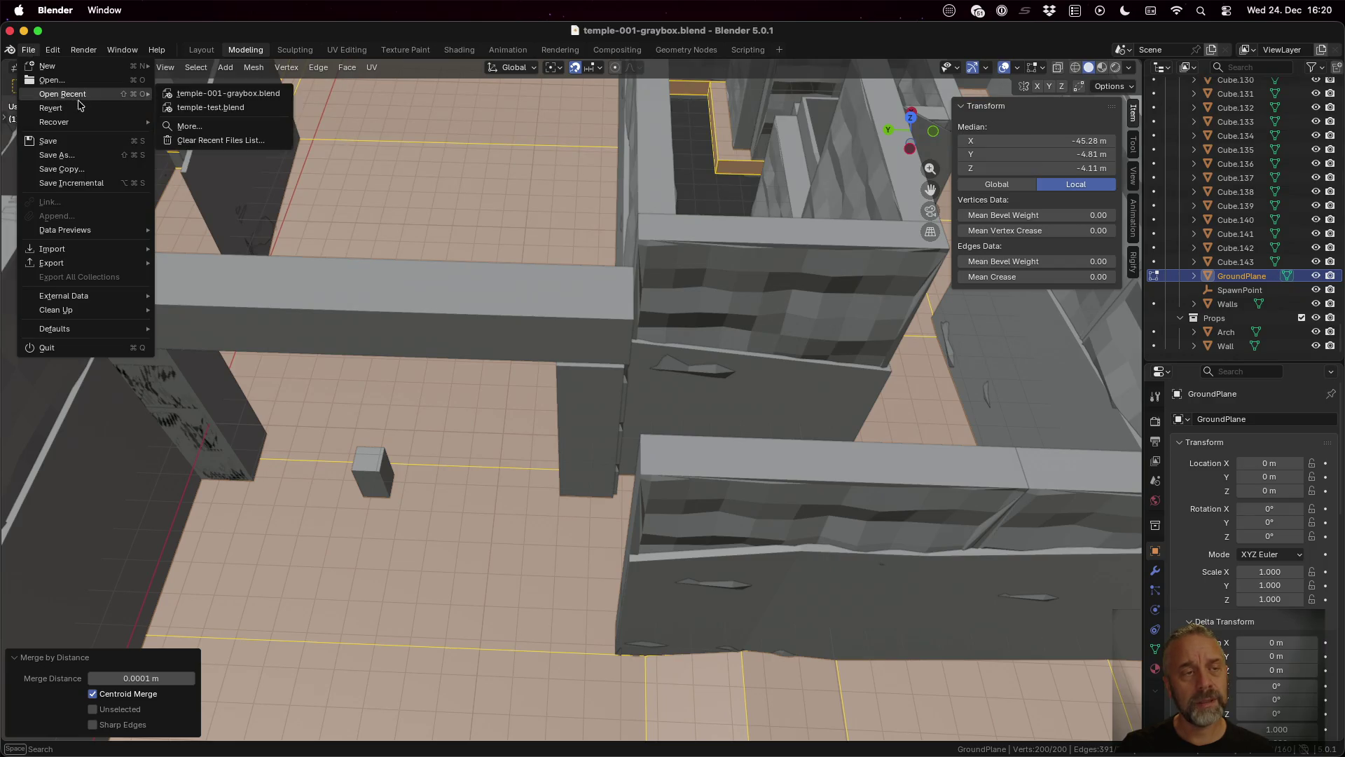
{"action": "left_click", "coordinate": [229, 109]}
Step: Select GroundPlane in the Outliner, frame the plane and arch, and end in Object Mode
{"action": "scroll", "coordinate": [548, 281], "scroll_direction": "down", "scroll_amount": 5}
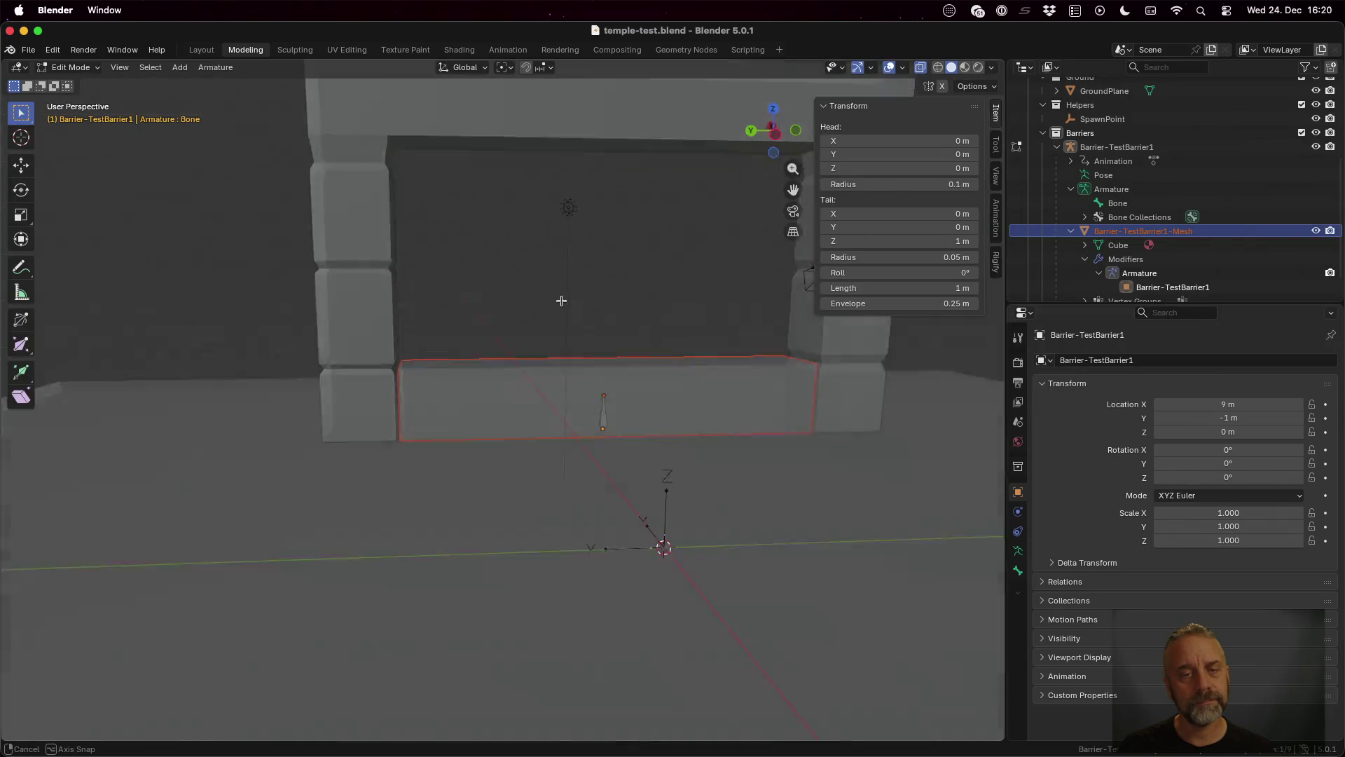
{"action": "scroll", "coordinate": [744, 424], "scroll_direction": "left", "scroll_amount": 5}
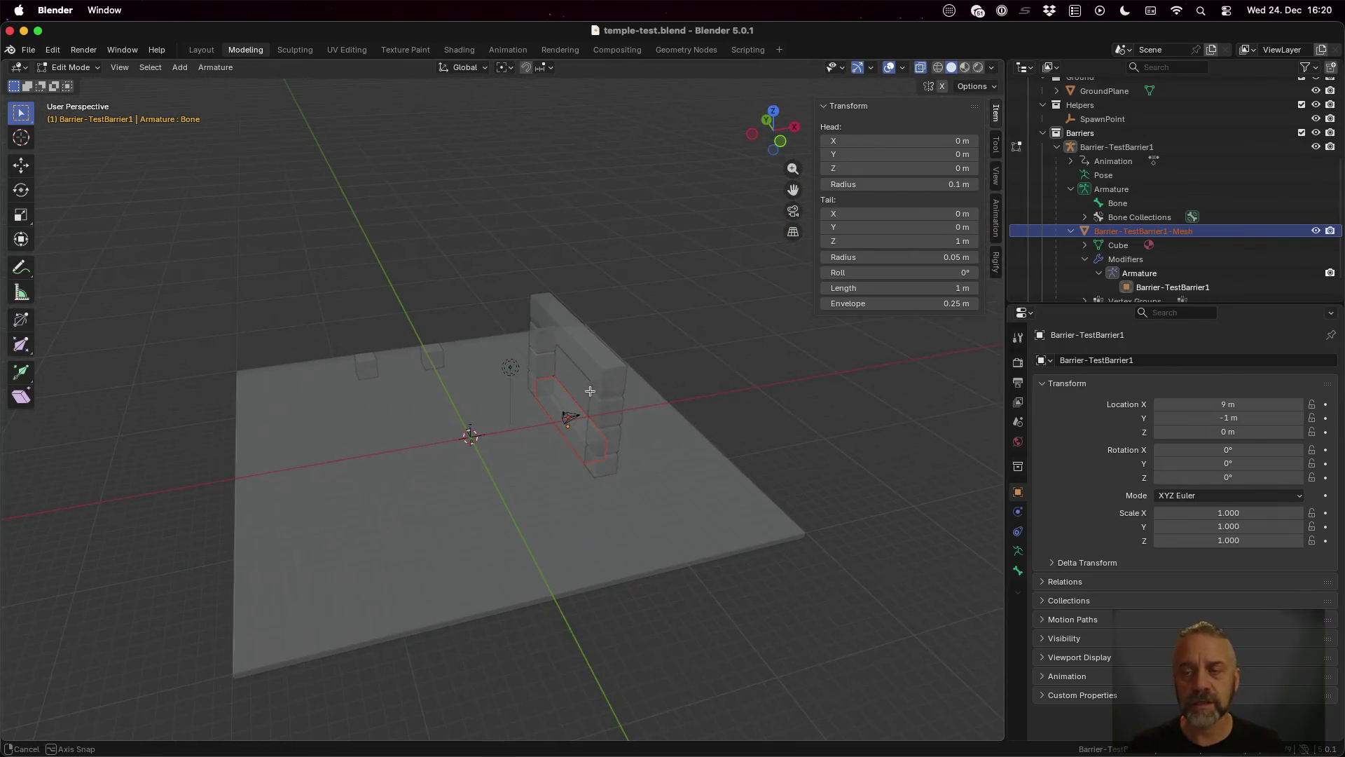
{"action": "scroll", "coordinate": [1242, 219], "scroll_direction": "down", "scroll_amount": 2}
{"action": "scroll", "coordinate": [1242, 223], "scroll_direction": "up", "scroll_amount": 8}
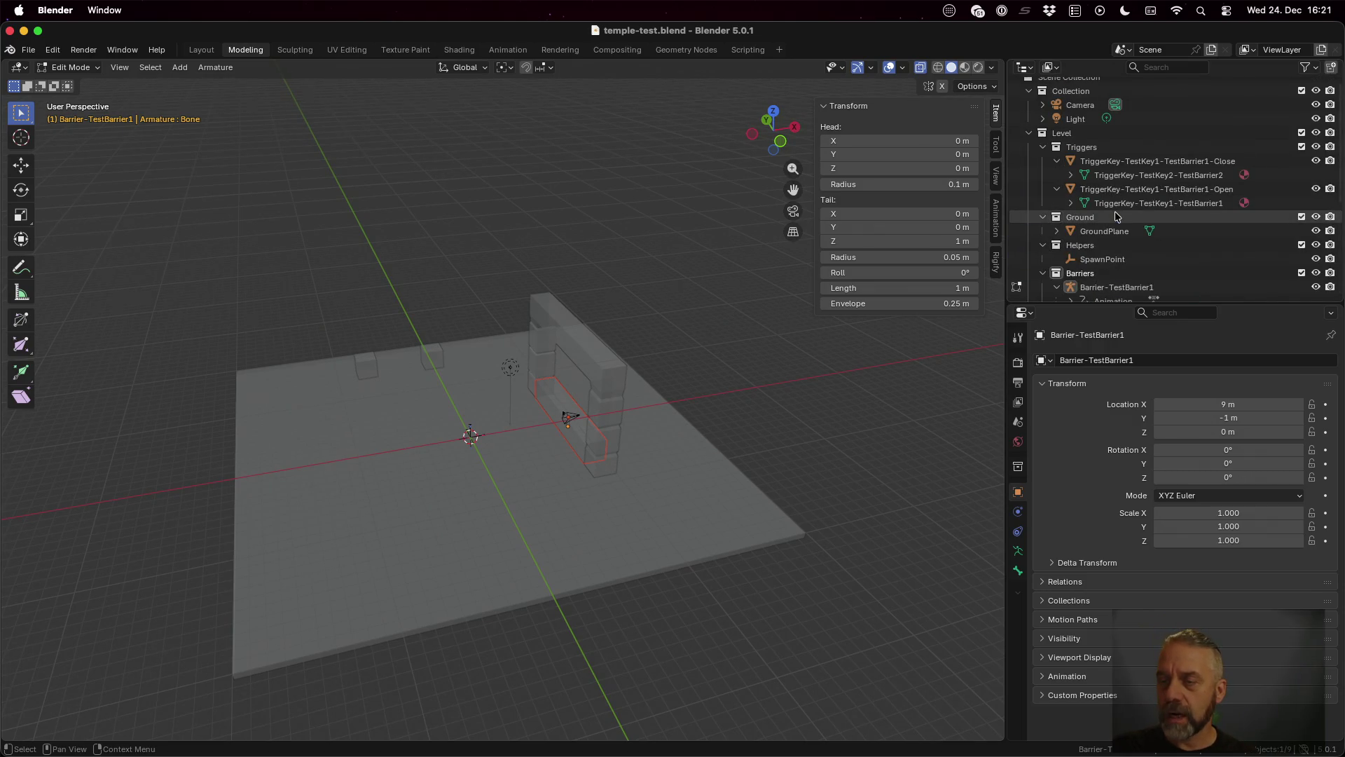
{"action": "left_click", "coordinate": [1107, 231]}
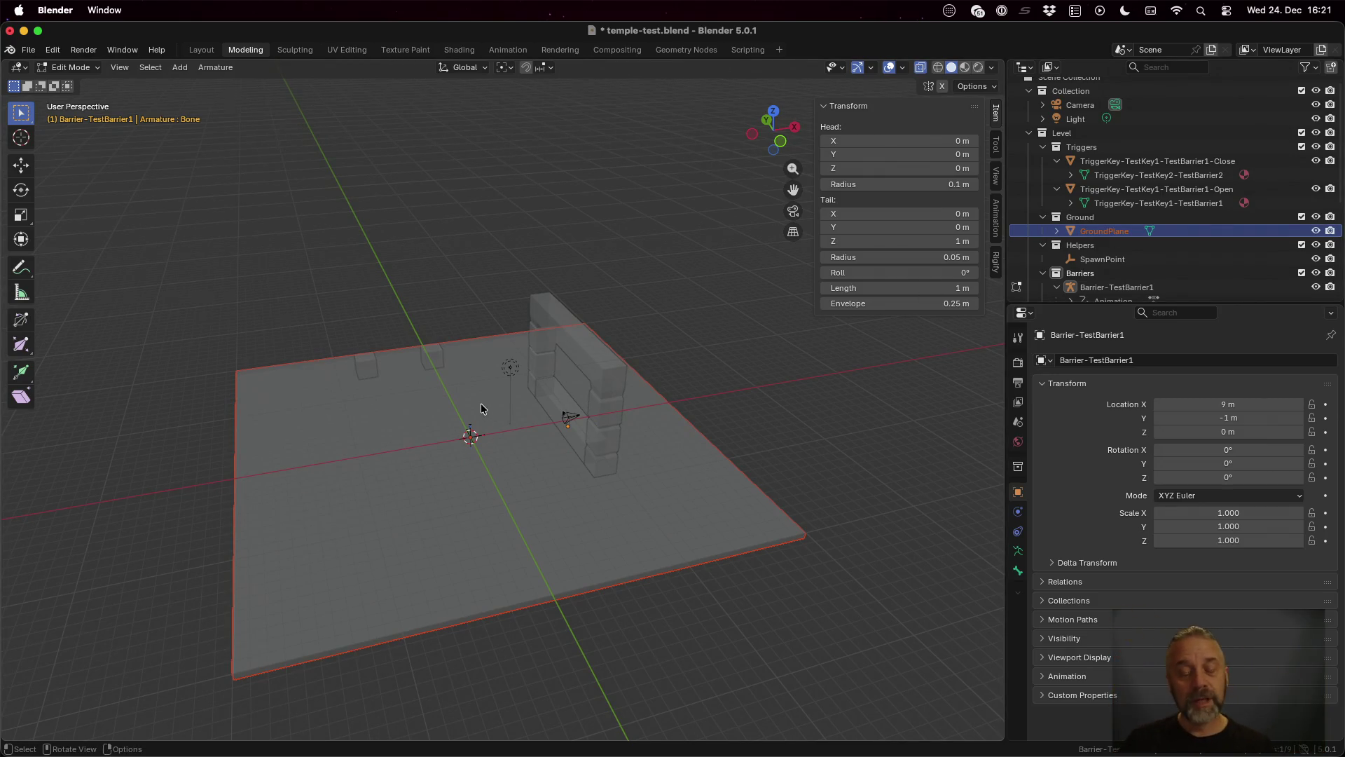
{"action": "mouse_move", "coordinate": [481, 402]}
{"action": "left_mouse_down"}
{"action": "mouse_move", "coordinate": [426, 468]}
{"action": "mouse_move", "coordinate": [503, 460]}
{"action": "left_mouse_up"}
{"action": "scroll", "coordinate": [503, 460], "scroll_direction": "down", "scroll_amount": 3}
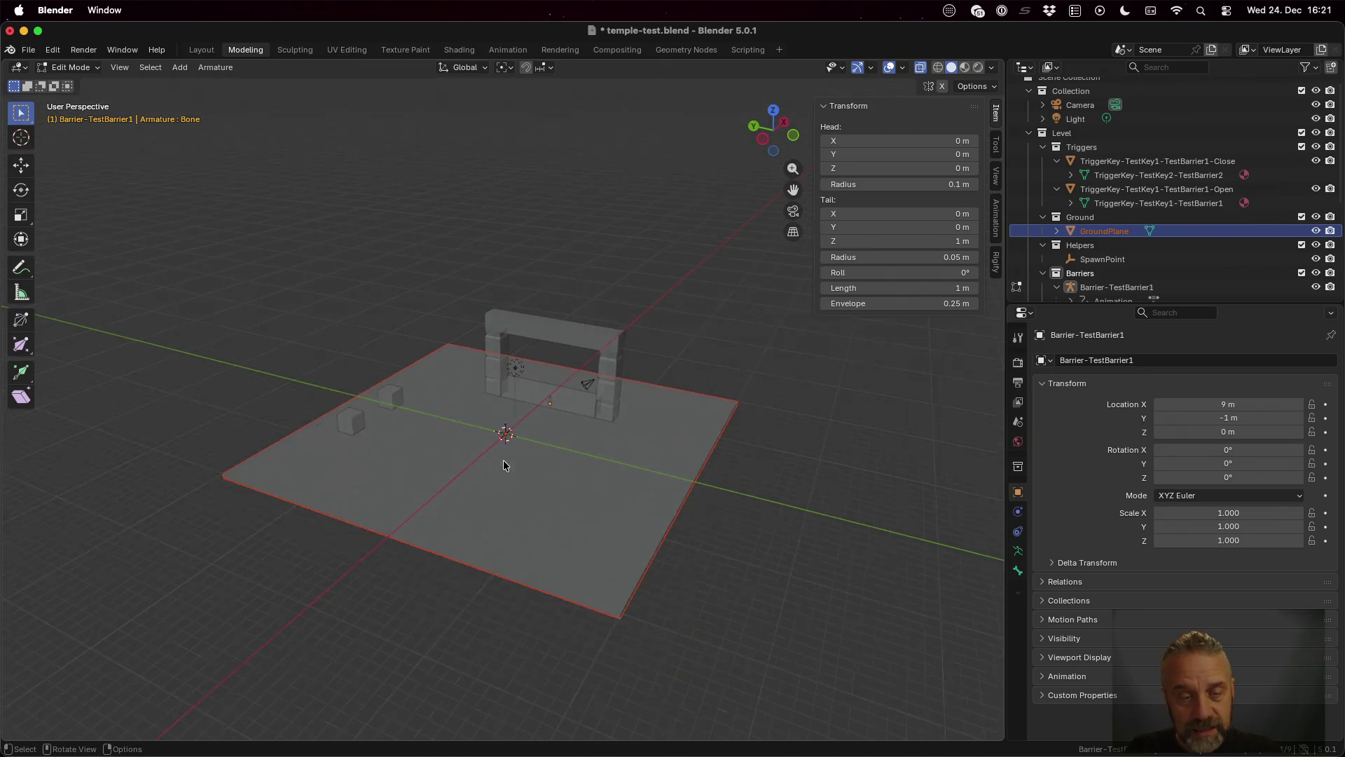
{"action": "key", "text": "Tab"}
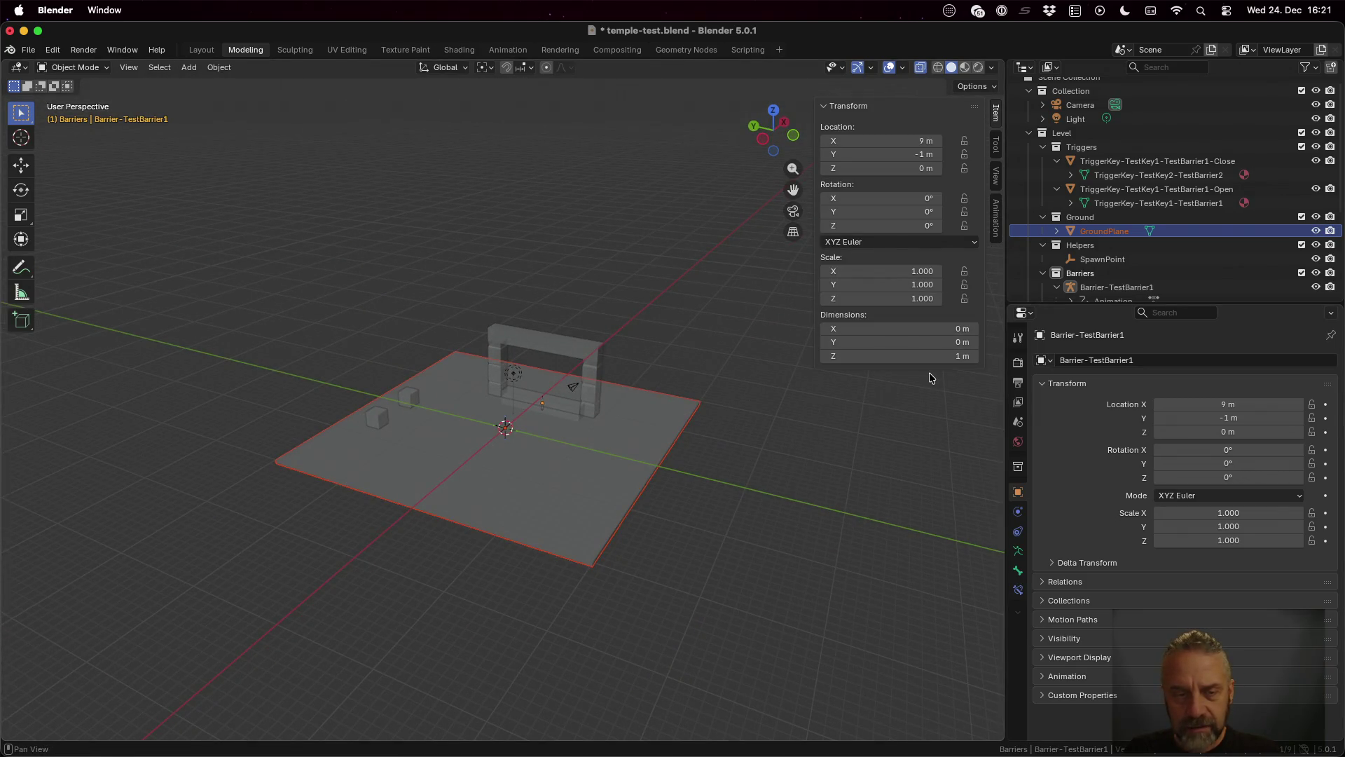
{"action": "key", "text": "Tab"}
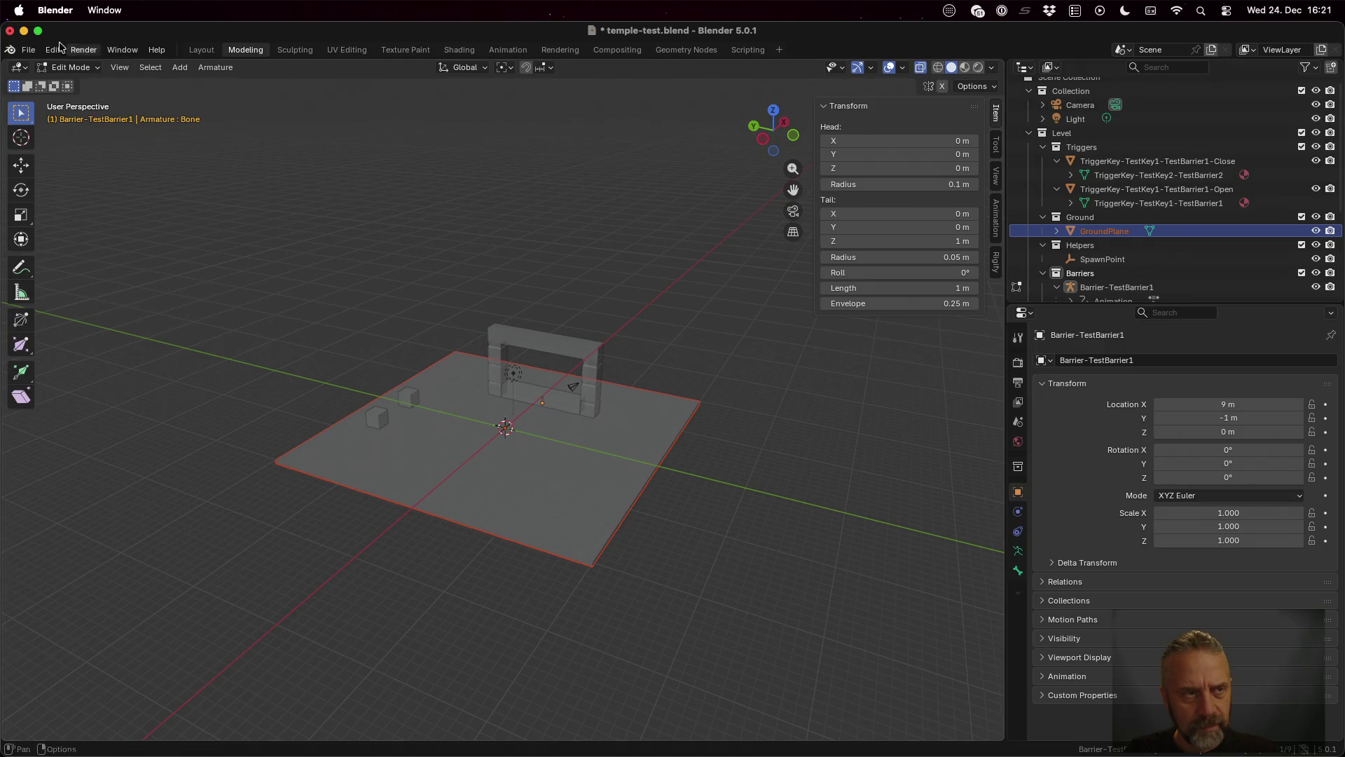
{"action": "key", "text": "Tab"}
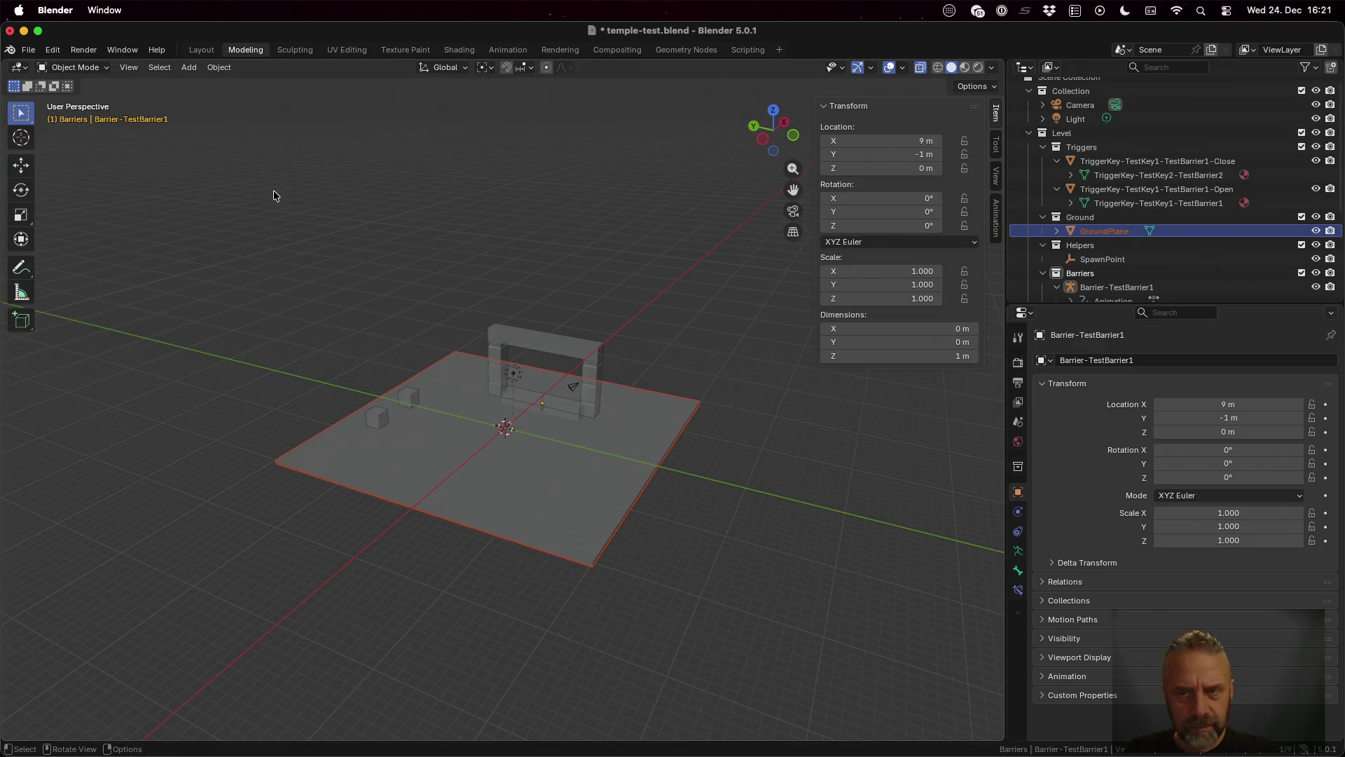
Step: Make GroundPlane active and enter Edit Mode, orbiting to frame the plane
{"action": "left_click", "coordinate": [1104, 231]}
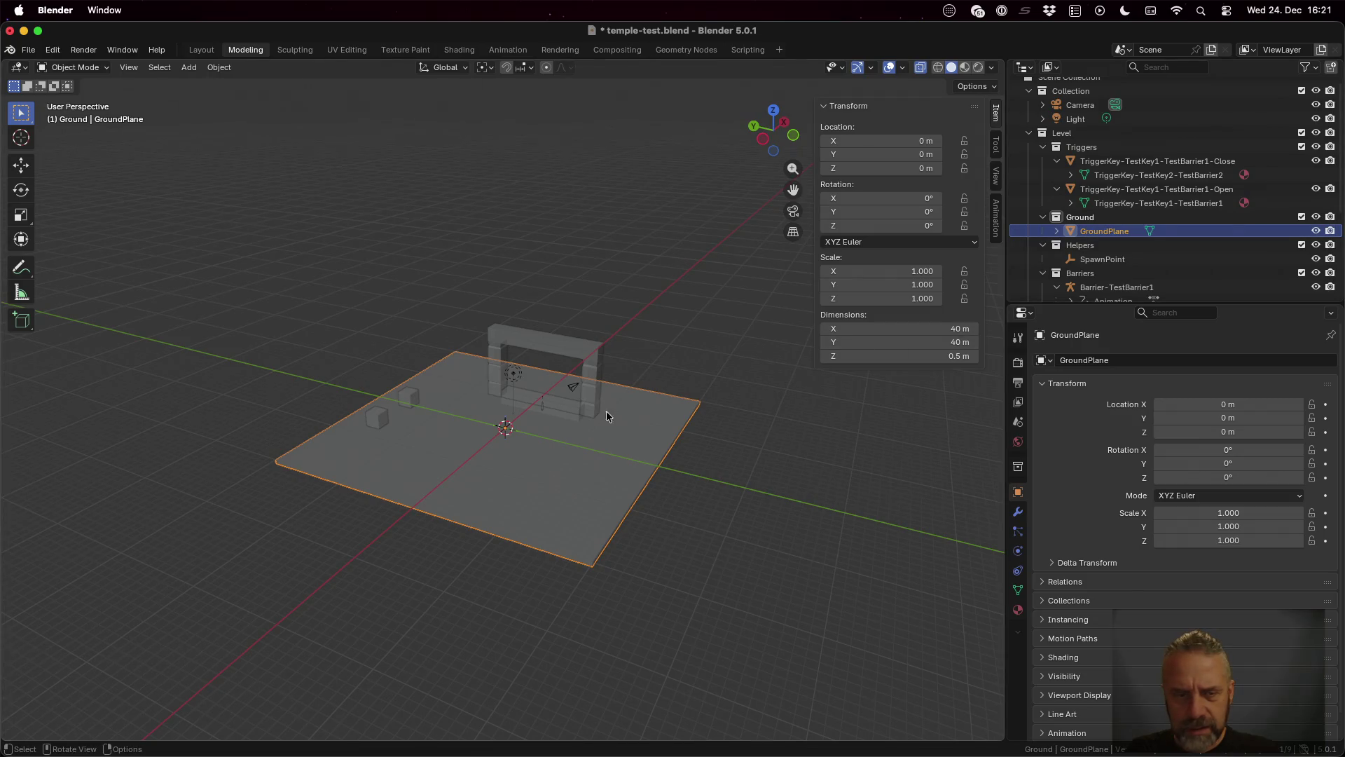
{"action": "key", "text": "Tab"}
{"action": "key", "text": "s"}
{"action": "key", "text": "Escape"}
{"action": "mouse_move", "coordinate": [687, 474]}
{"action": "left_mouse_down"}
{"action": "mouse_move", "coordinate": [640, 474]}
{"action": "mouse_move", "coordinate": [619, 511]}
{"action": "mouse_move", "coordinate": [640, 526]}
{"action": "mouse_move", "coordinate": [626, 550]}
{"action": "mouse_move", "coordinate": [599, 527]}
{"action": "left_mouse_up"}
{"action": "scroll", "coordinate": [576, 562], "scroll_direction": "up", "scroll_amount": 2}
{"action": "mouse_move", "coordinate": [561, 634]}
{"action": "left_mouse_down"}
{"action": "mouse_move", "coordinate": [565, 607]}
{"action": "mouse_move", "coordinate": [546, 603]}
{"action": "mouse_move", "coordinate": [543, 574]}
{"action": "left_mouse_up"}
{"action": "scroll", "coordinate": [549, 604], "scroll_direction": "down", "scroll_amount": 1}
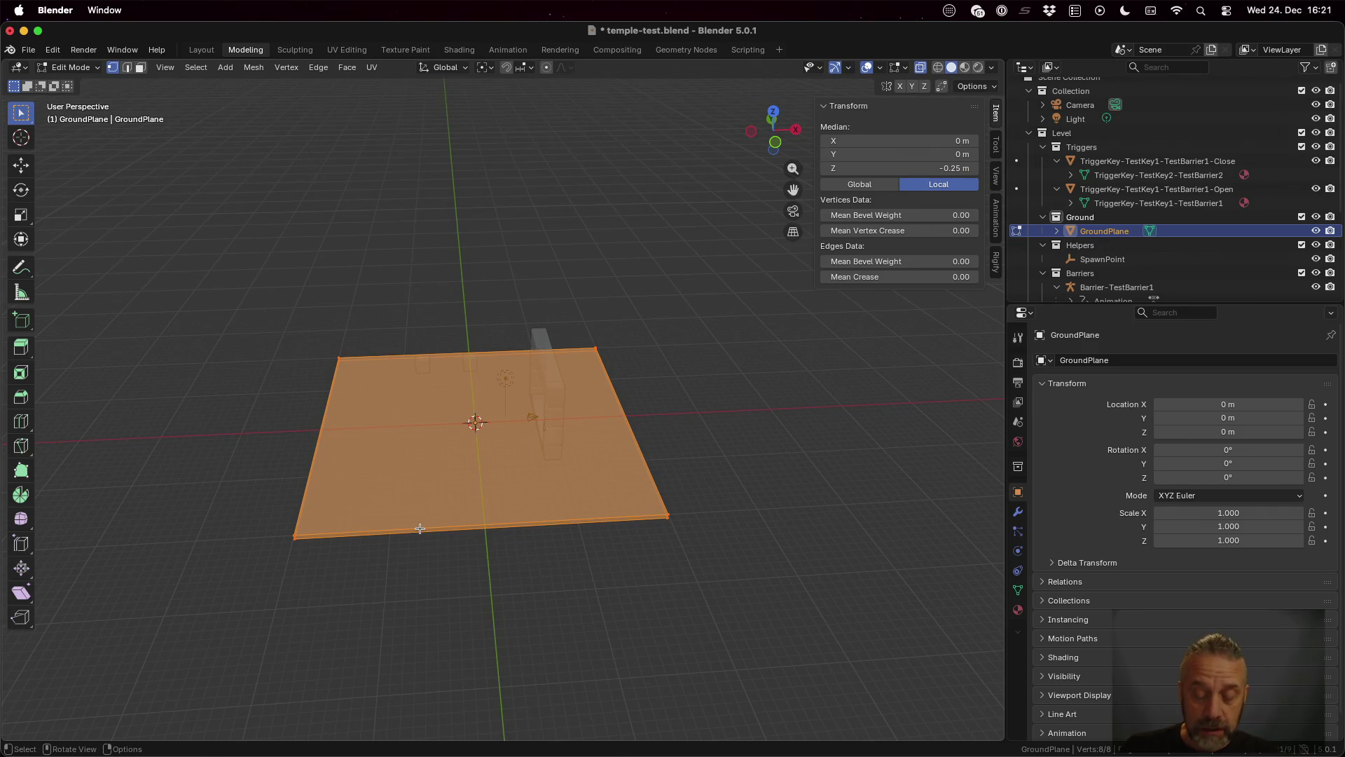
Step: Add a loop cut through the plane's middle, cancelling the slide so it stays square
{"action": "key", "text": "ctrl+r"}
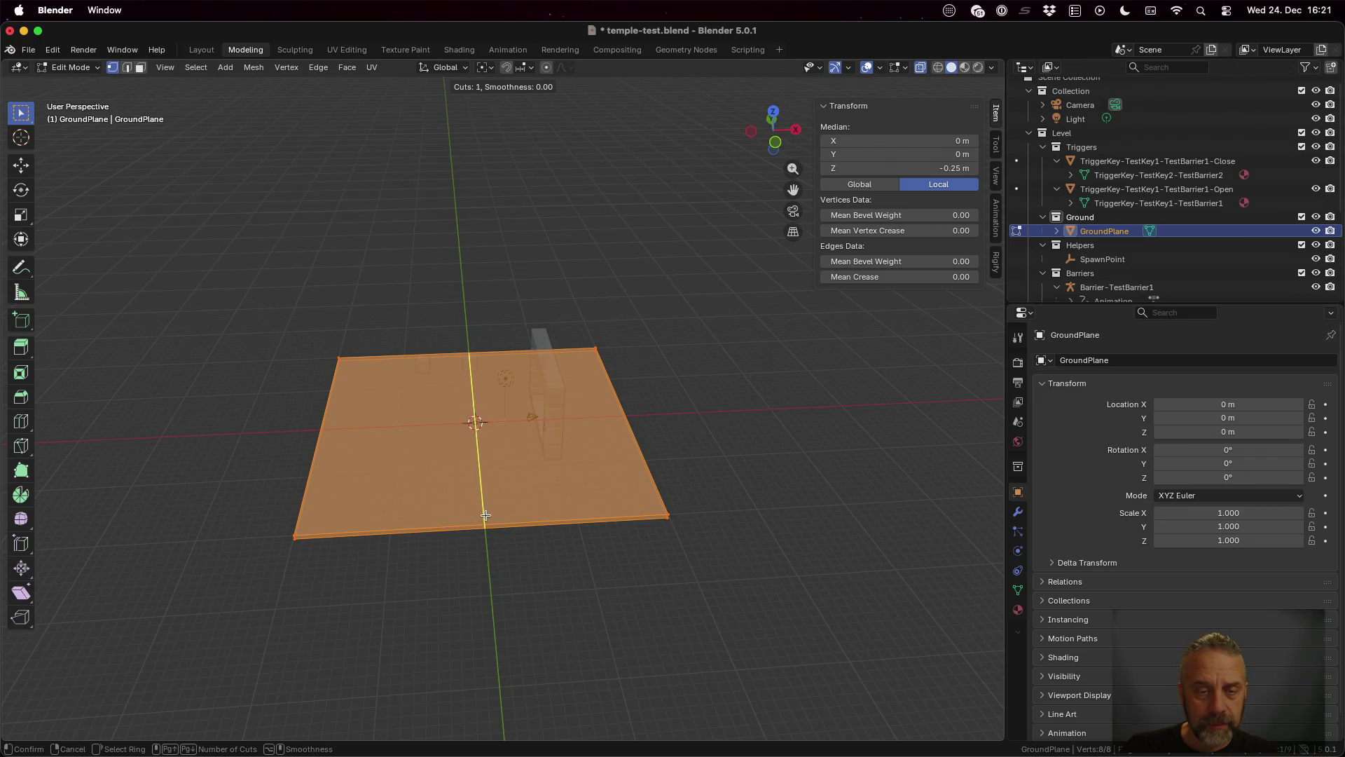
{"action": "left_click", "coordinate": [486, 515]}
{"action": "key", "text": "2"}
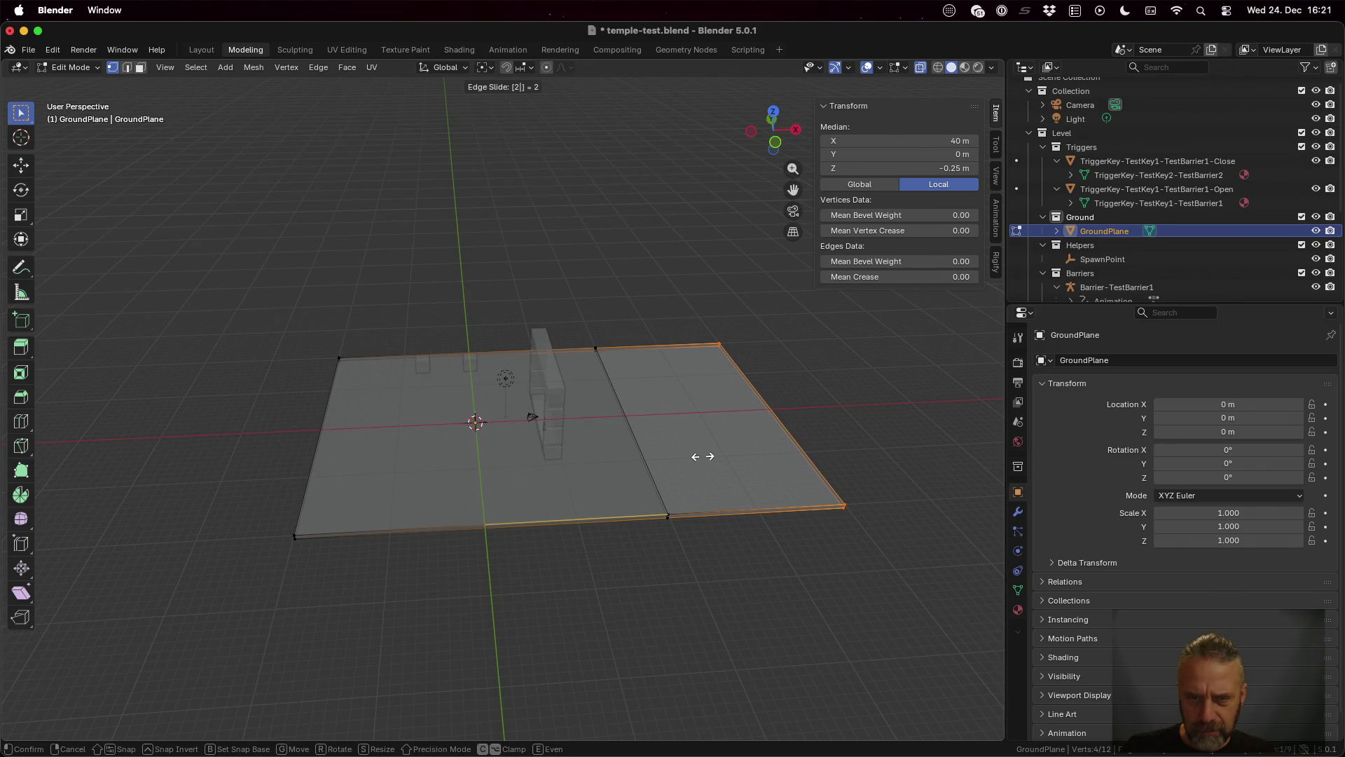
{"action": "key", "text": "Escape"}
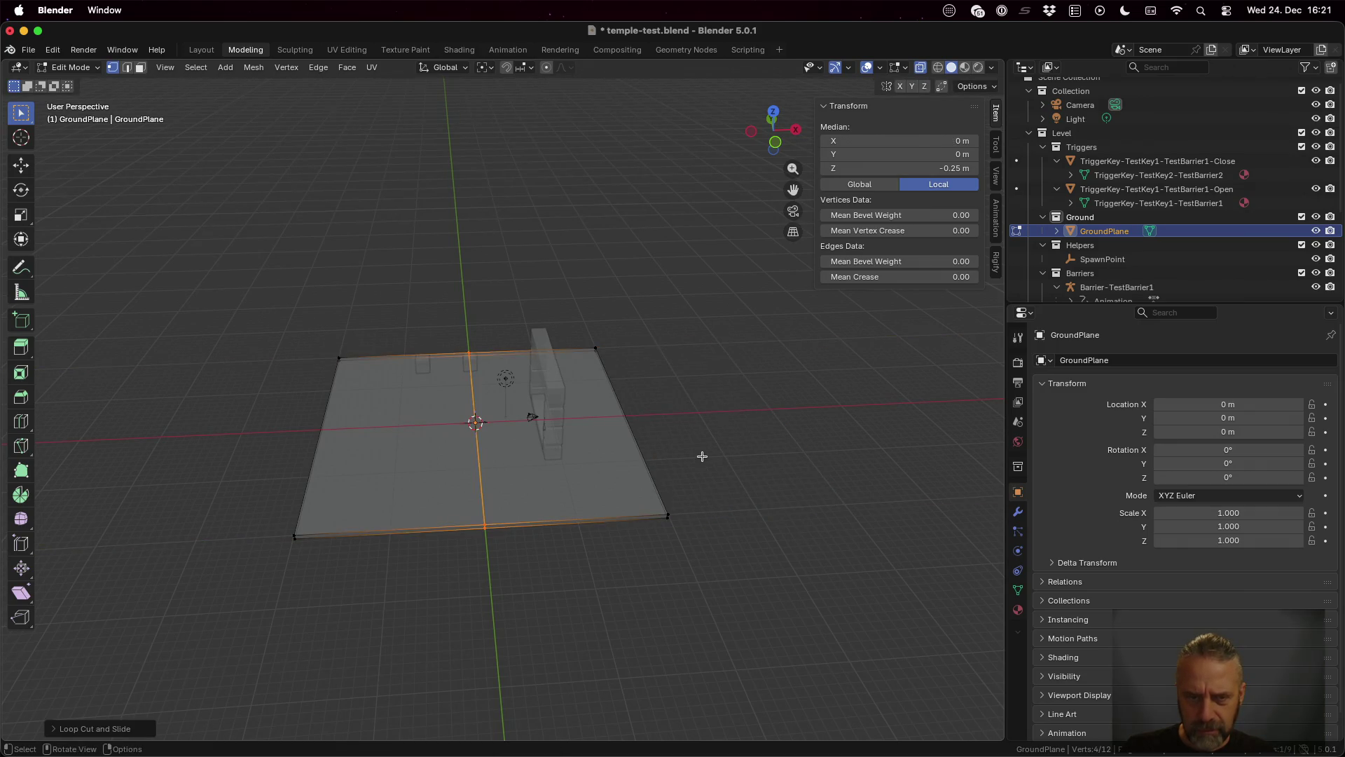
{"action": "key", "text": "a"}
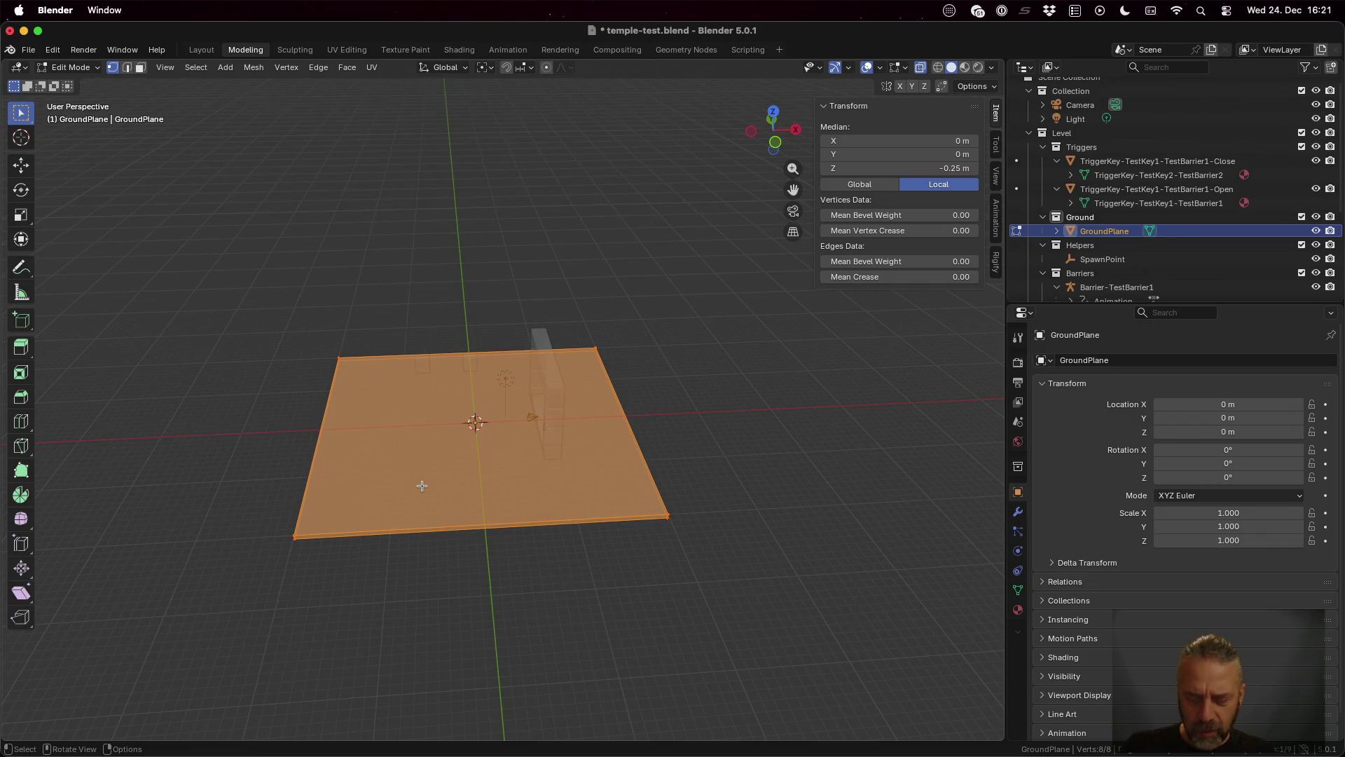
{"action": "key", "text": "ctrl+r"}
{"action": "left_click", "coordinate": [422, 486]}
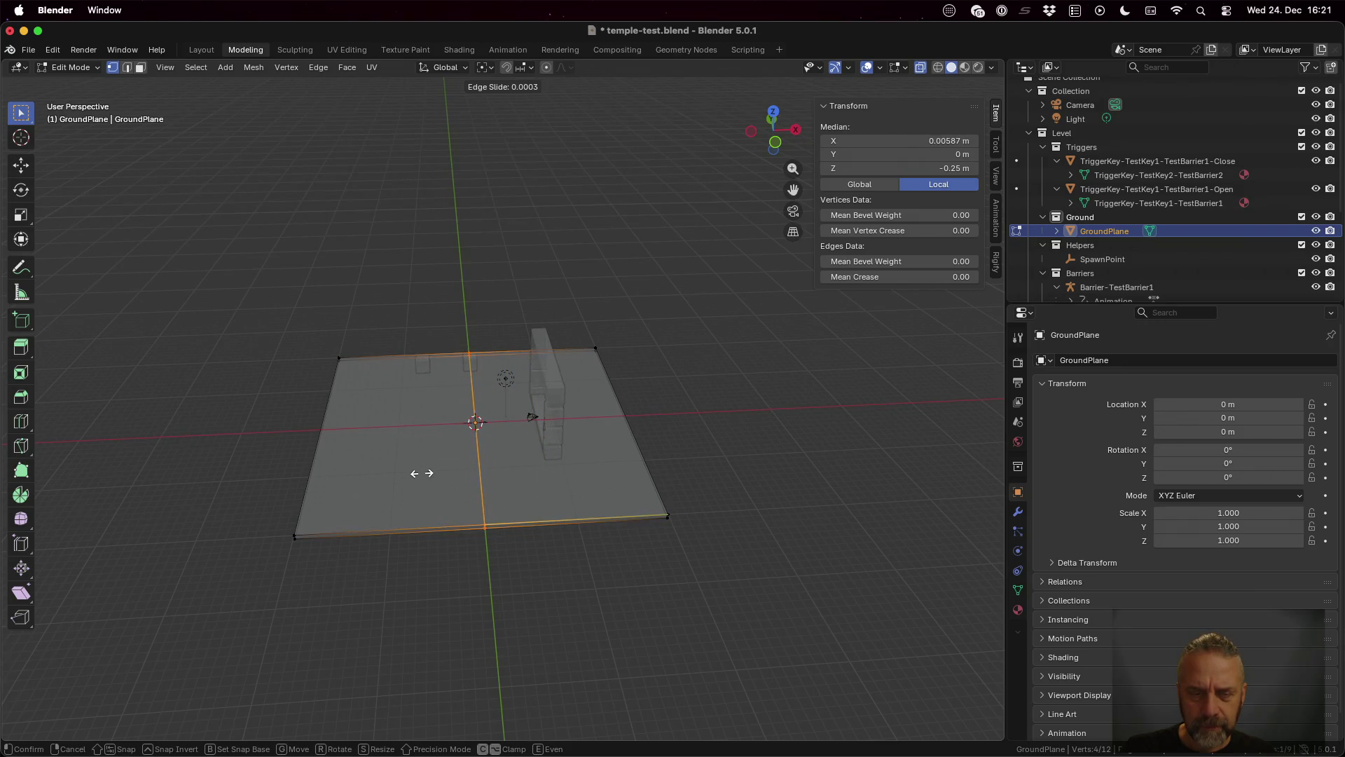
{"action": "type", "text": "2"}
{"action": "key", "text": "Escape"}
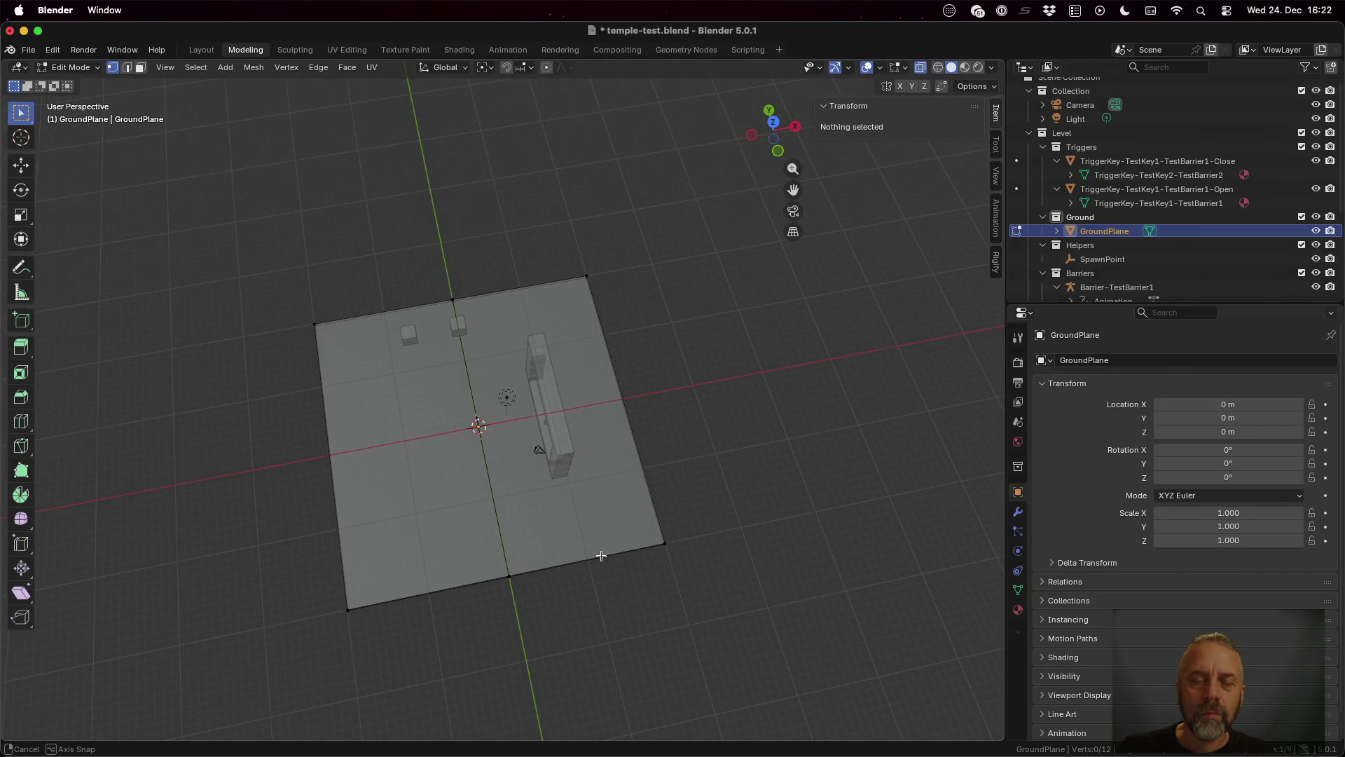
Step: Add two evenly spaced parallel loop cuts across the ground plane
{"action": "scroll", "coordinate": [606, 561], "scroll_direction": "up", "scroll_amount": 3}
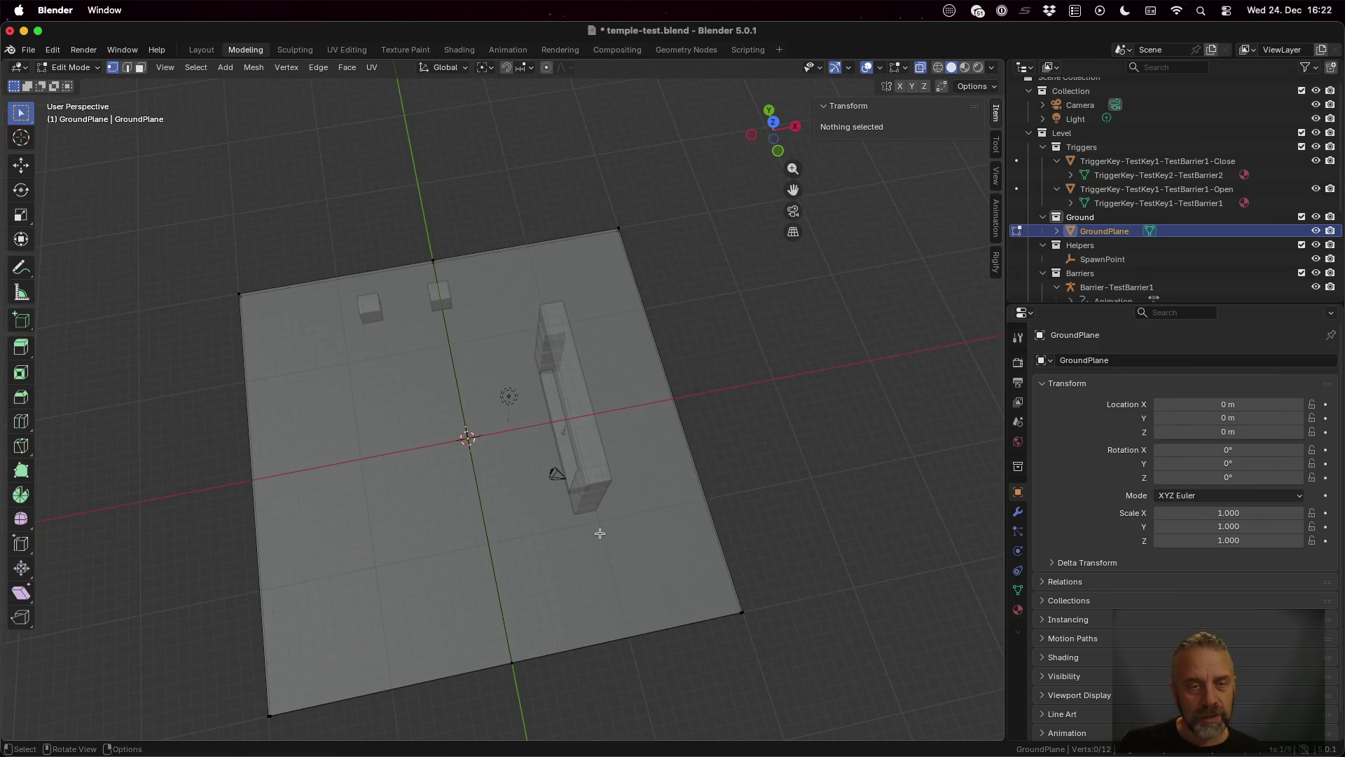
{"action": "key", "text": "a"}
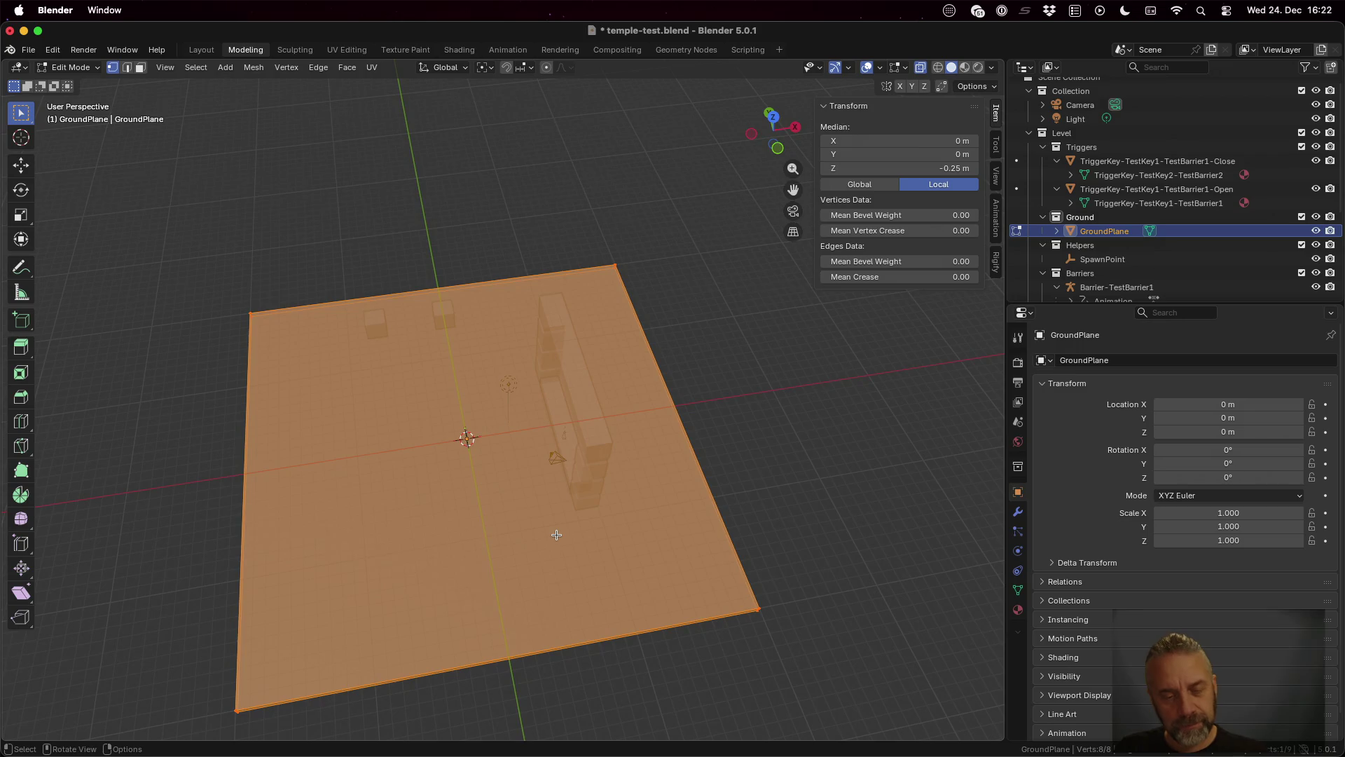
{"action": "key", "text": "ctrl+r"}
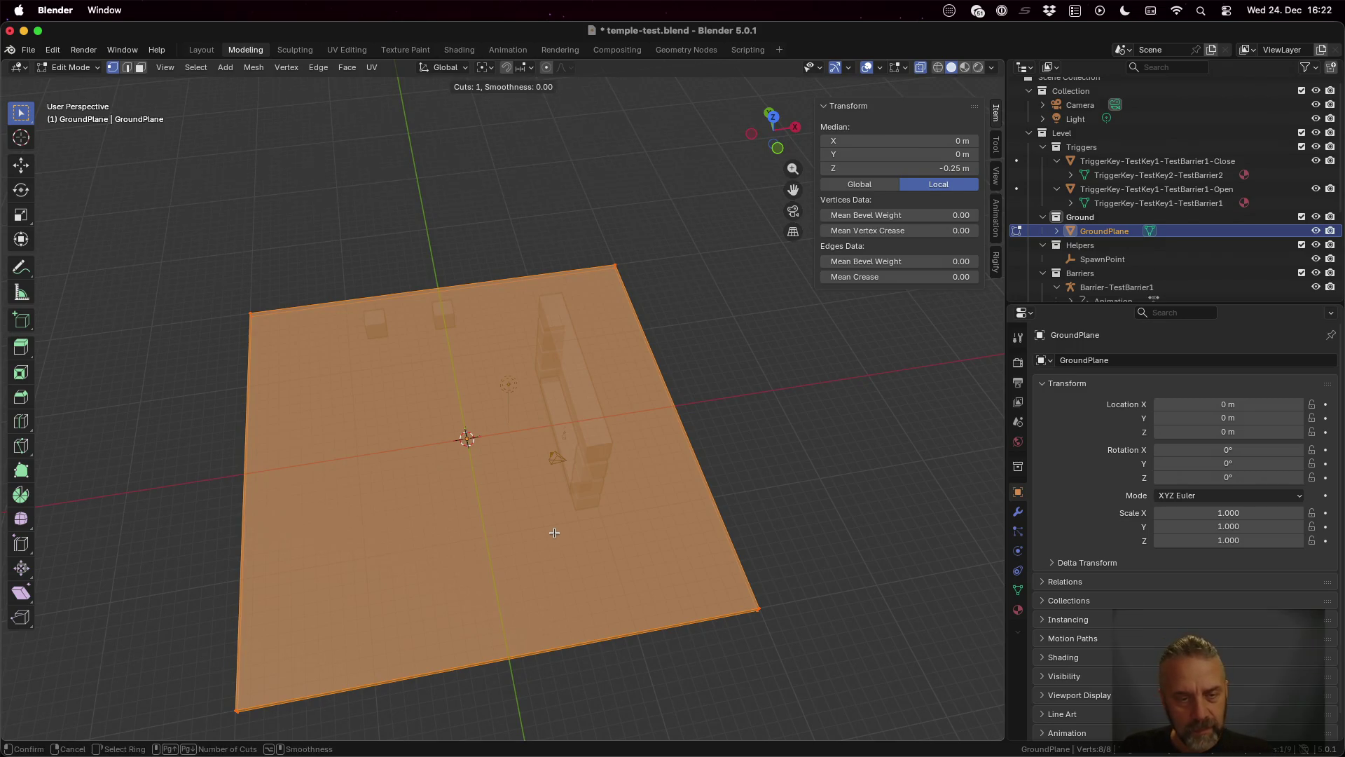
{"action": "key", "text": "2"}
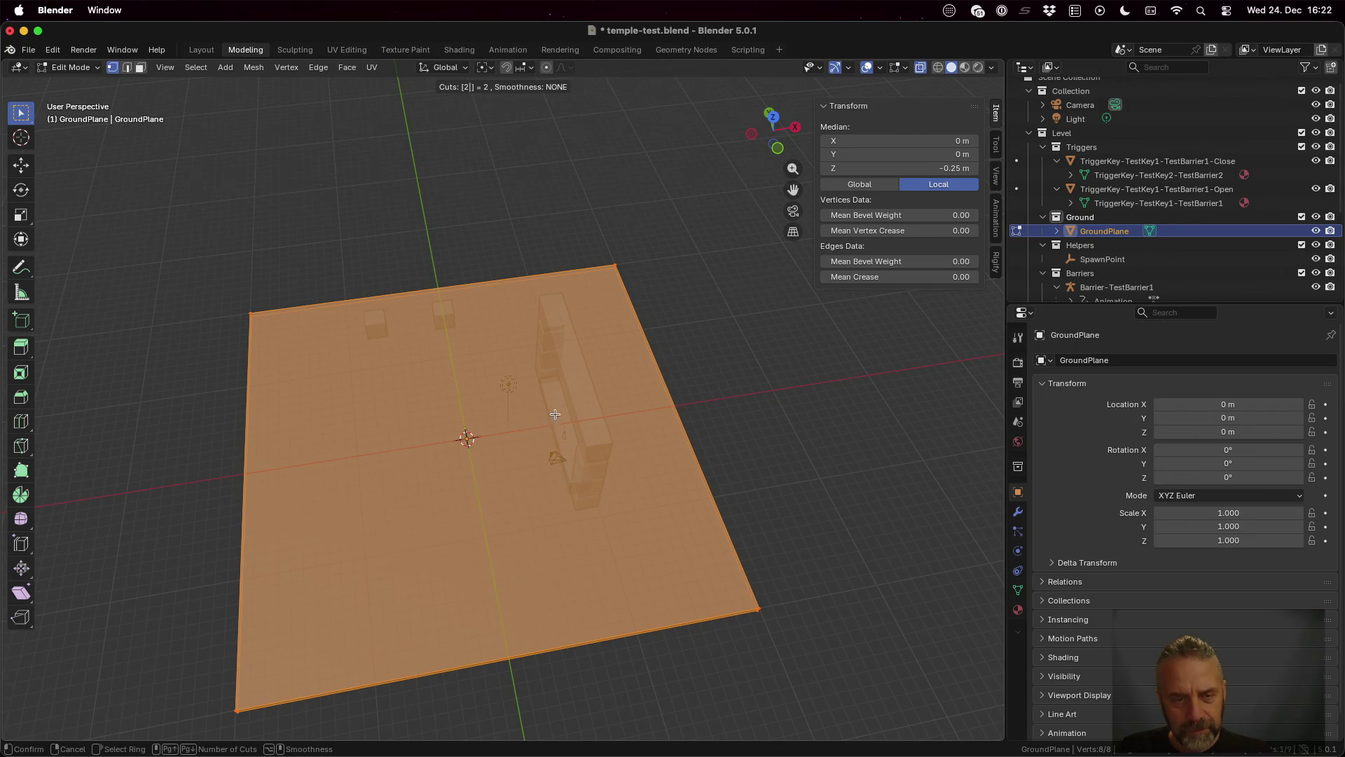
{"action": "left_click", "coordinate": [433, 666]}
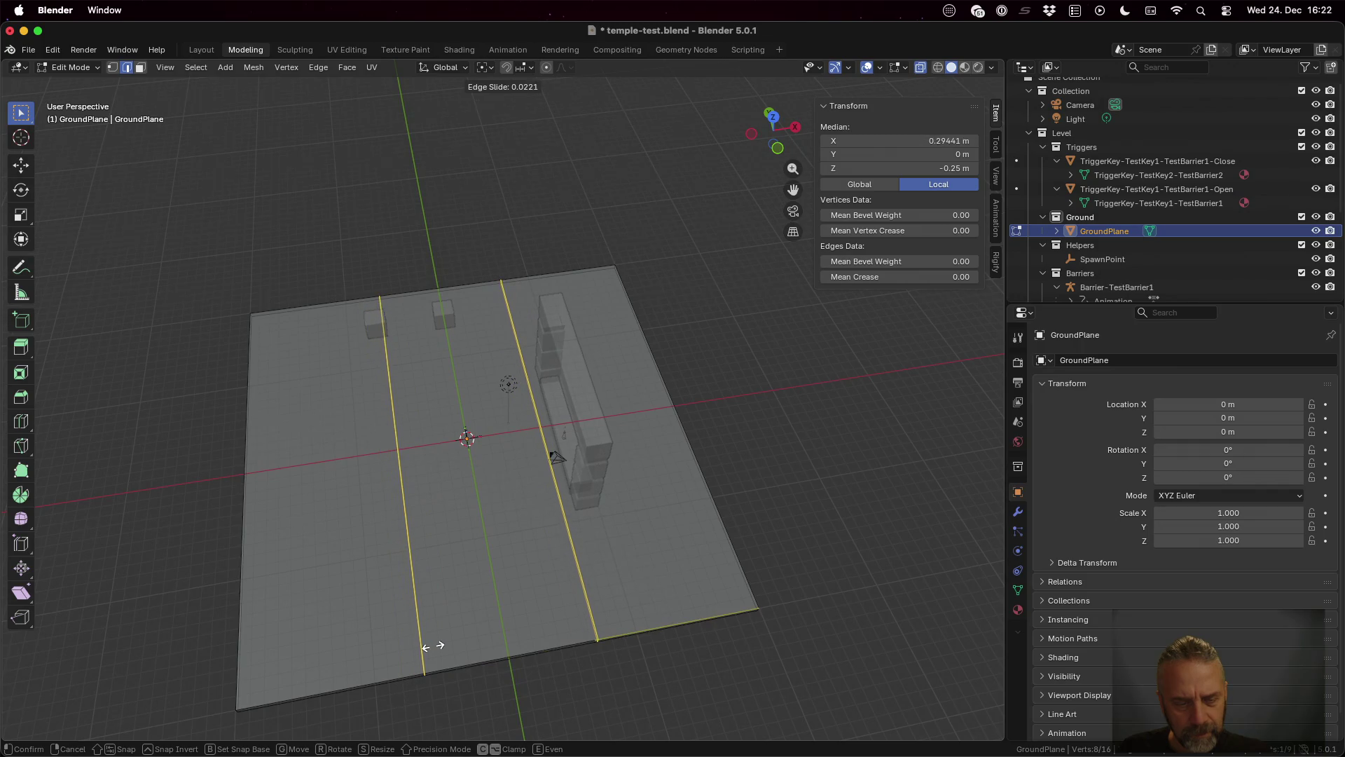
{"action": "right_click", "coordinate": [429, 646]}
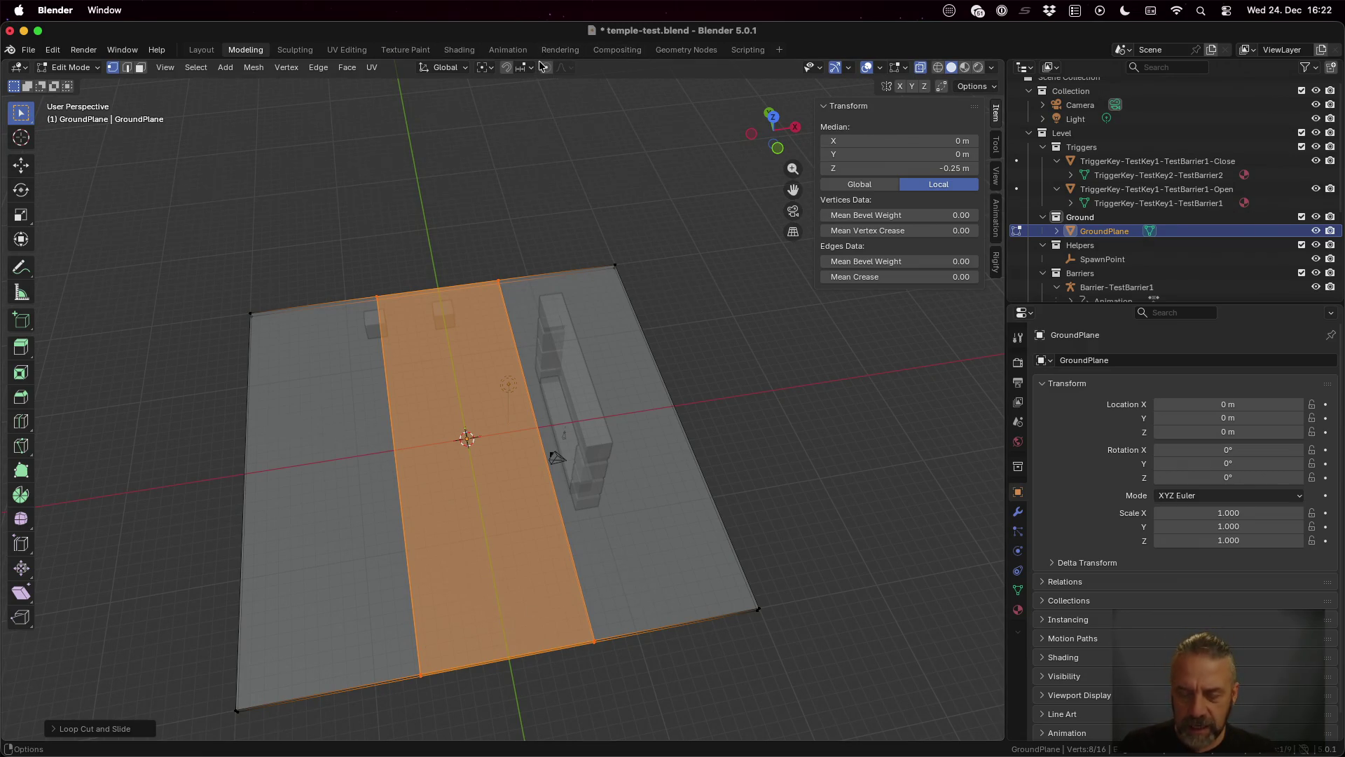
Step: With pivot at Bounding Box Center, scale the middle strip along X to about 0.6
{"action": "key", "text": "period"}
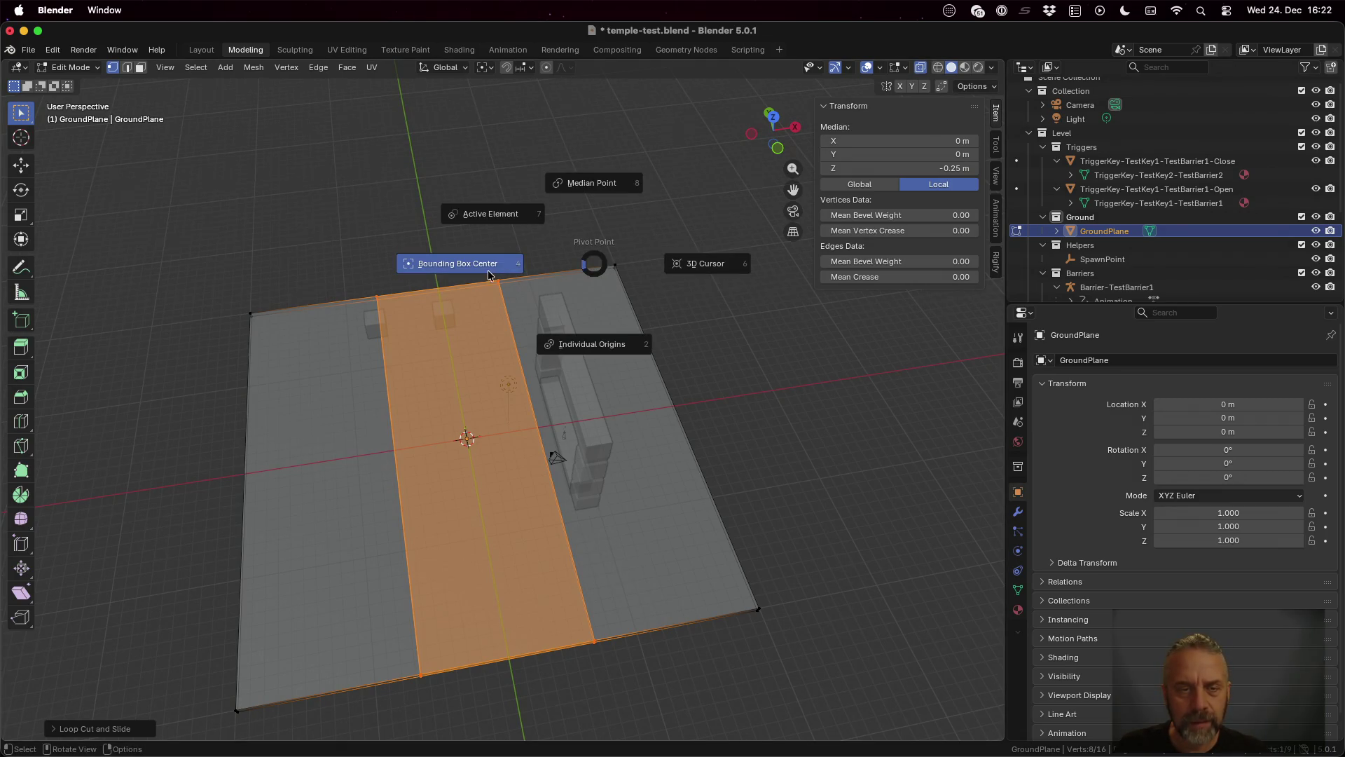
{"action": "left_click", "coordinate": [470, 264]}
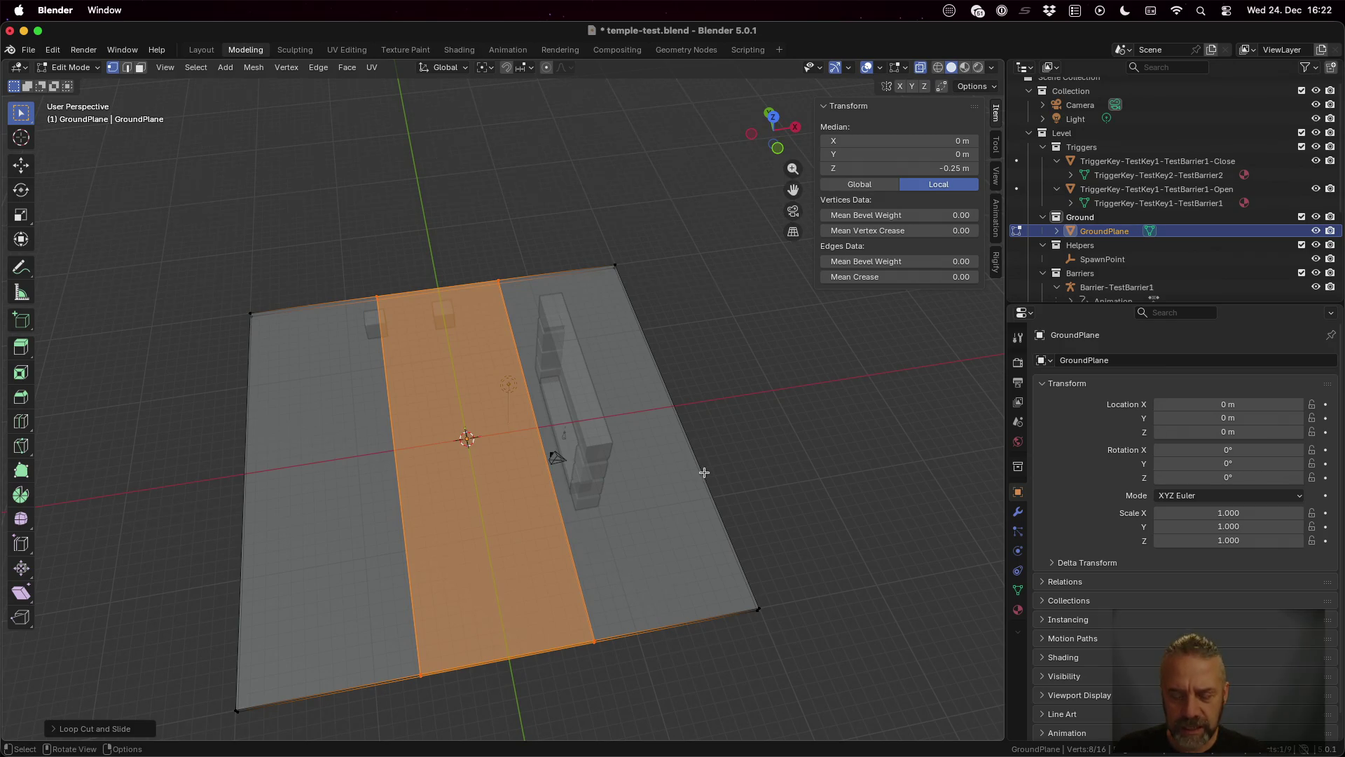
{"action": "key", "text": "s"}
{"action": "key", "text": "x"}
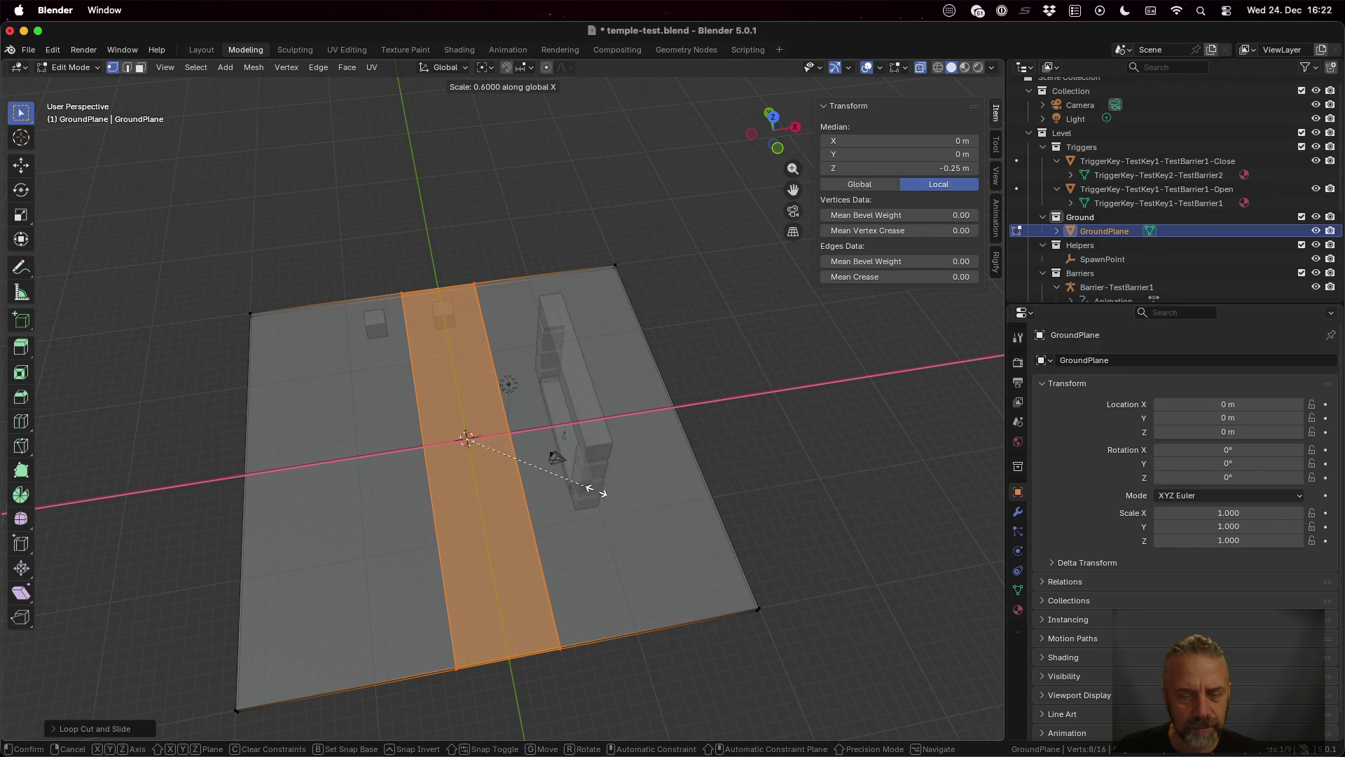
{"action": "left_click", "coordinate": [558, 493]}
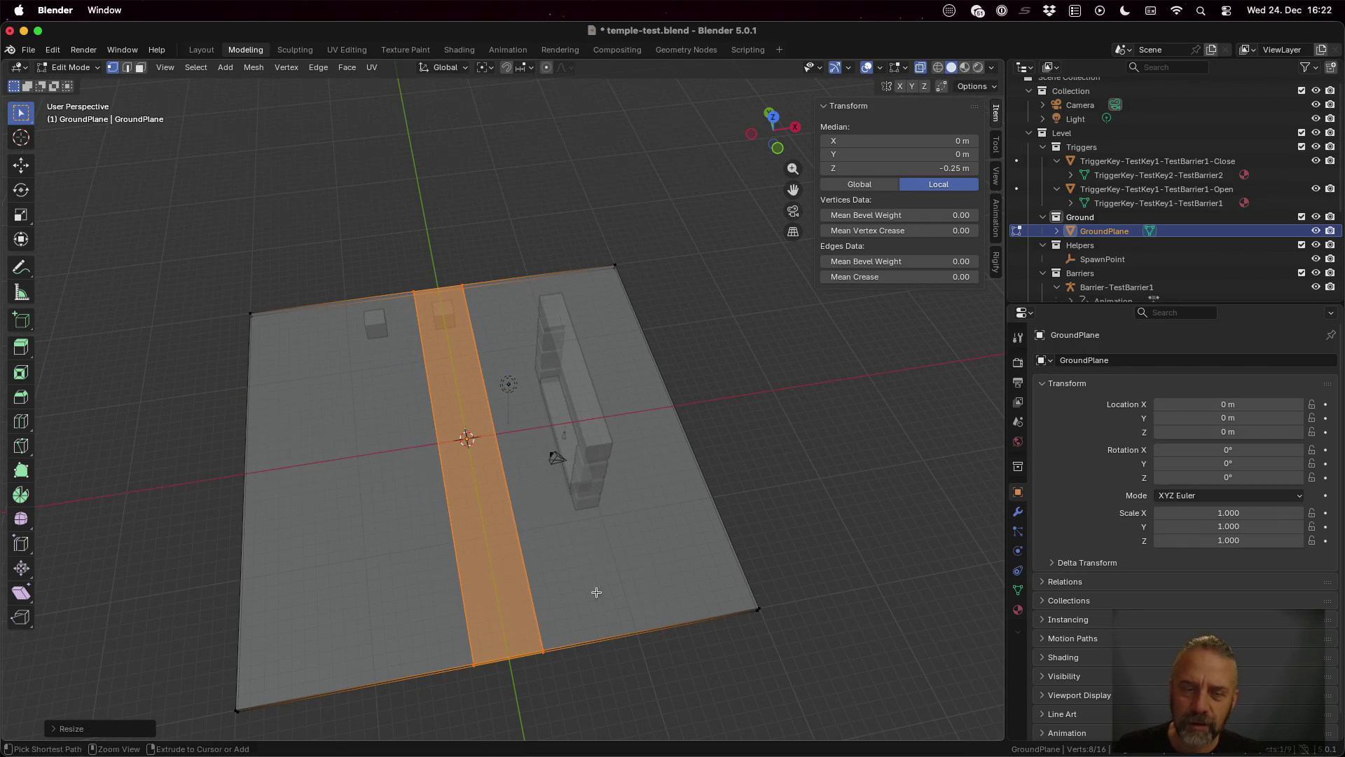
{"action": "scroll", "coordinate": [592, 567], "scroll_direction": "down", "scroll_amount": 5}
{"action": "scroll", "coordinate": [601, 555], "scroll_direction": "down", "scroll_amount": 5}
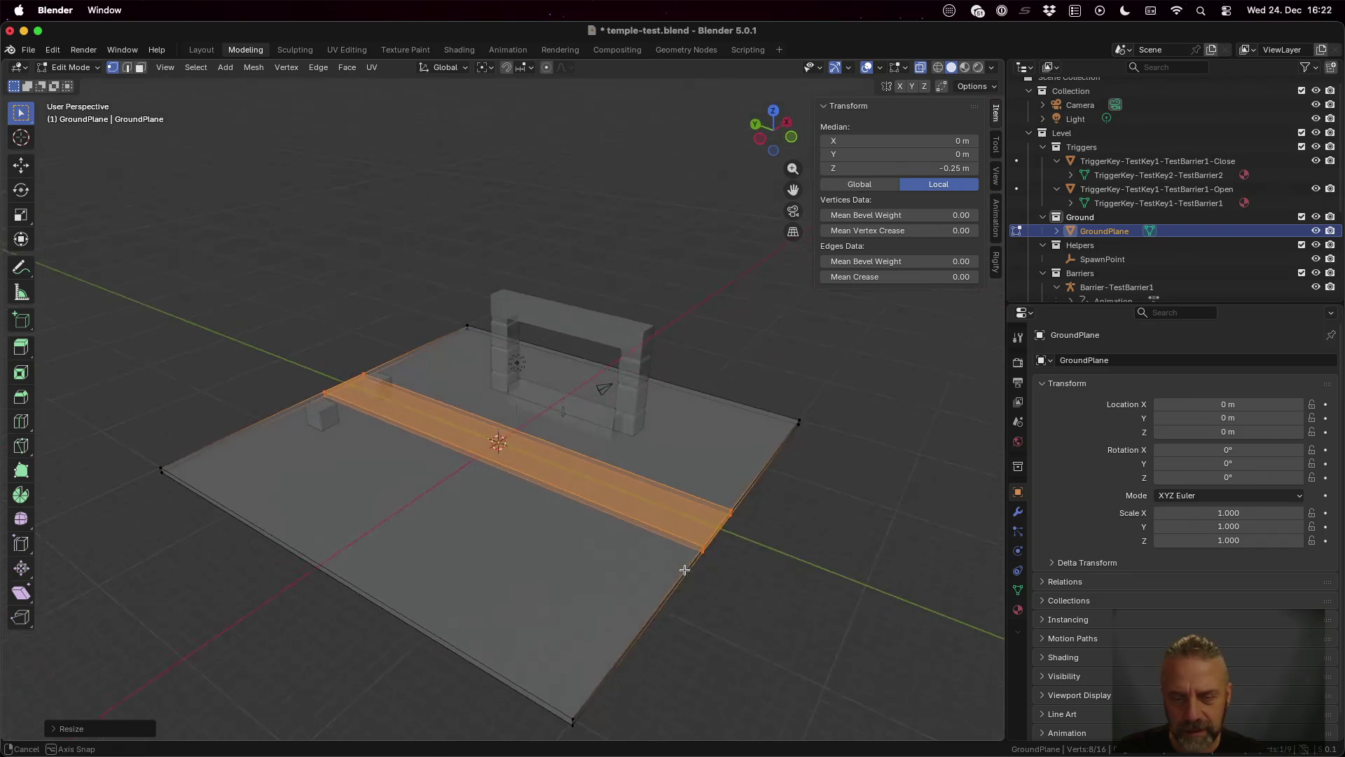
Step: Select the strip's narrow end face at the plane edge in face mode
{"action": "left_click", "coordinate": [661, 572]}
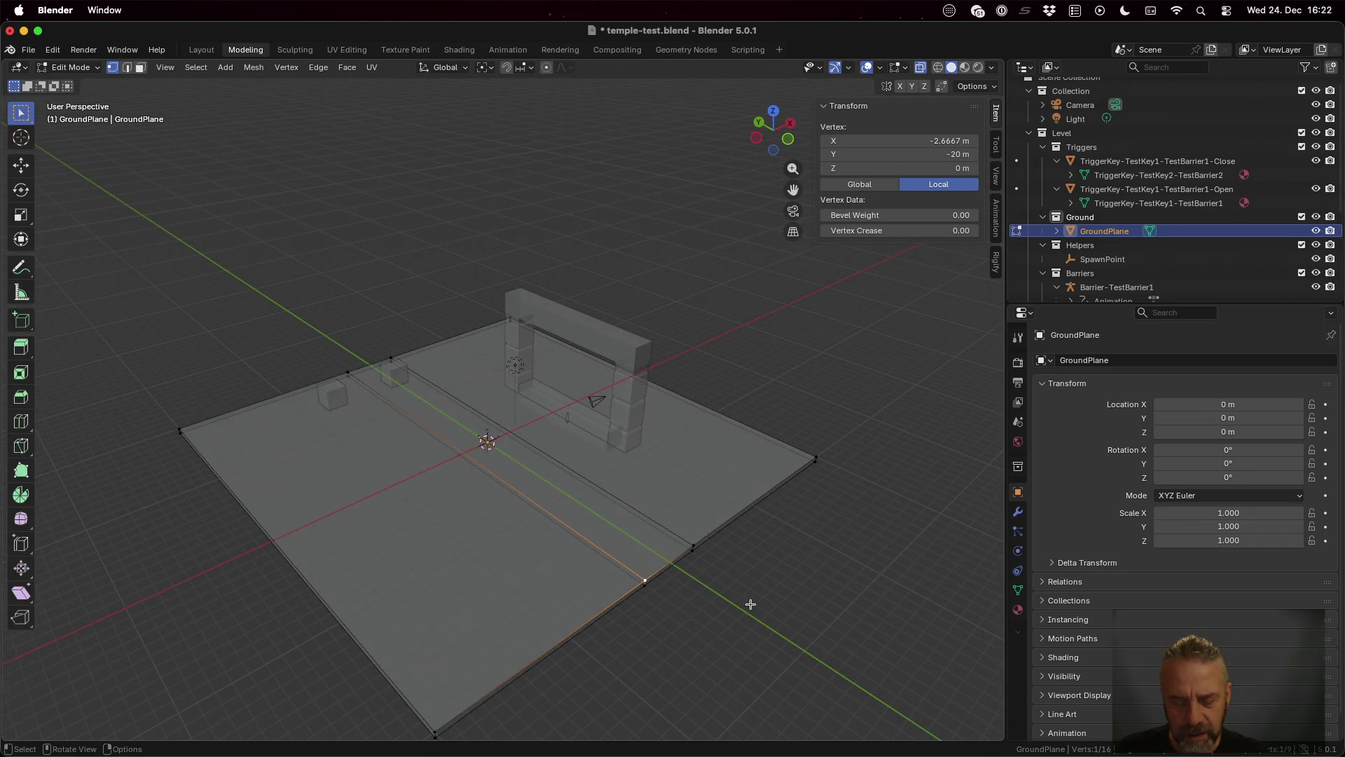
{"action": "key", "text": "3"}
{"action": "left_click", "coordinate": [670, 565]}
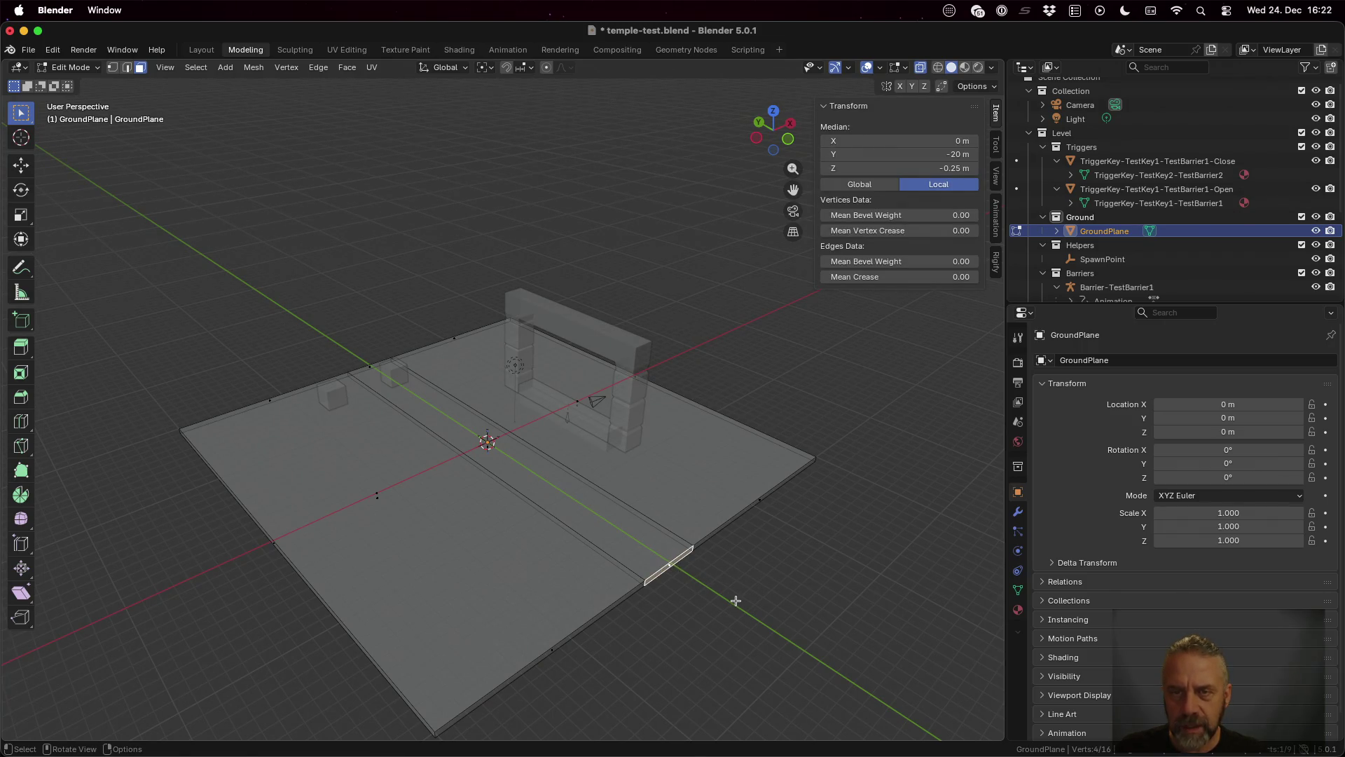
Step: Push the end face along Y past the plane edge to about Y −27 m
{"action": "key", "text": "g"}
{"action": "key", "text": "y"}
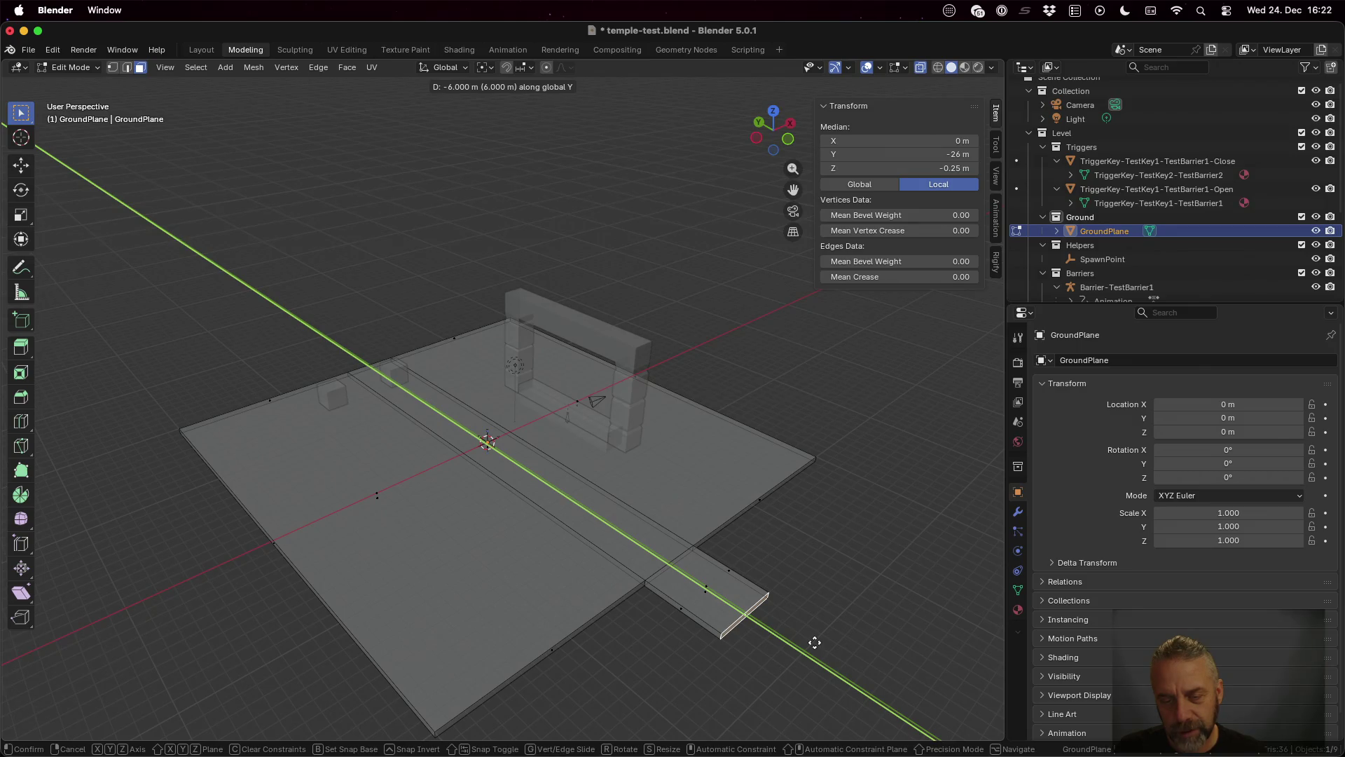
{"action": "left_click", "coordinate": [828, 642]}
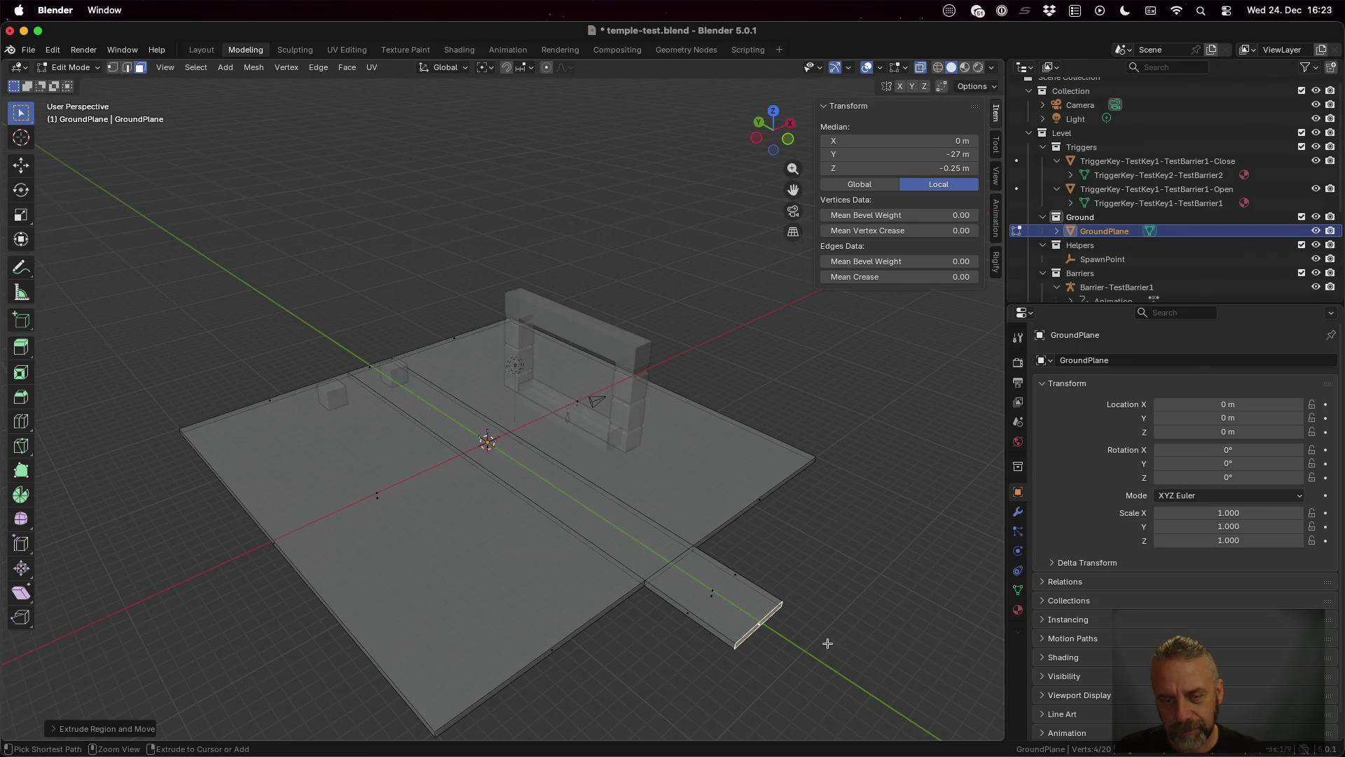
{"action": "scroll", "coordinate": [827, 624], "scroll_direction": "up", "scroll_amount": 5}
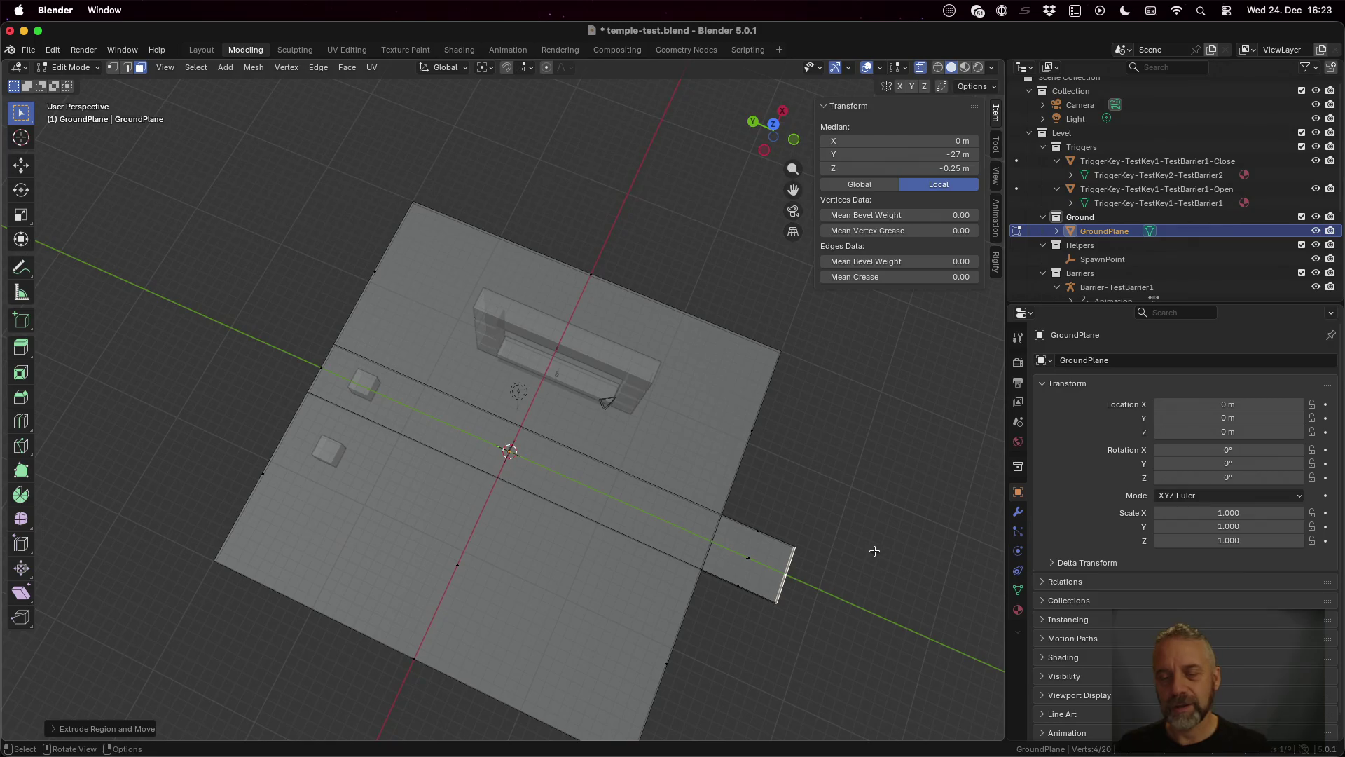
{"action": "scroll", "coordinate": [871, 547], "scroll_direction": "left", "scroll_amount": 10}
{"action": "scroll", "coordinate": [360, 453], "scroll_direction": "up", "scroll_amount": 10}
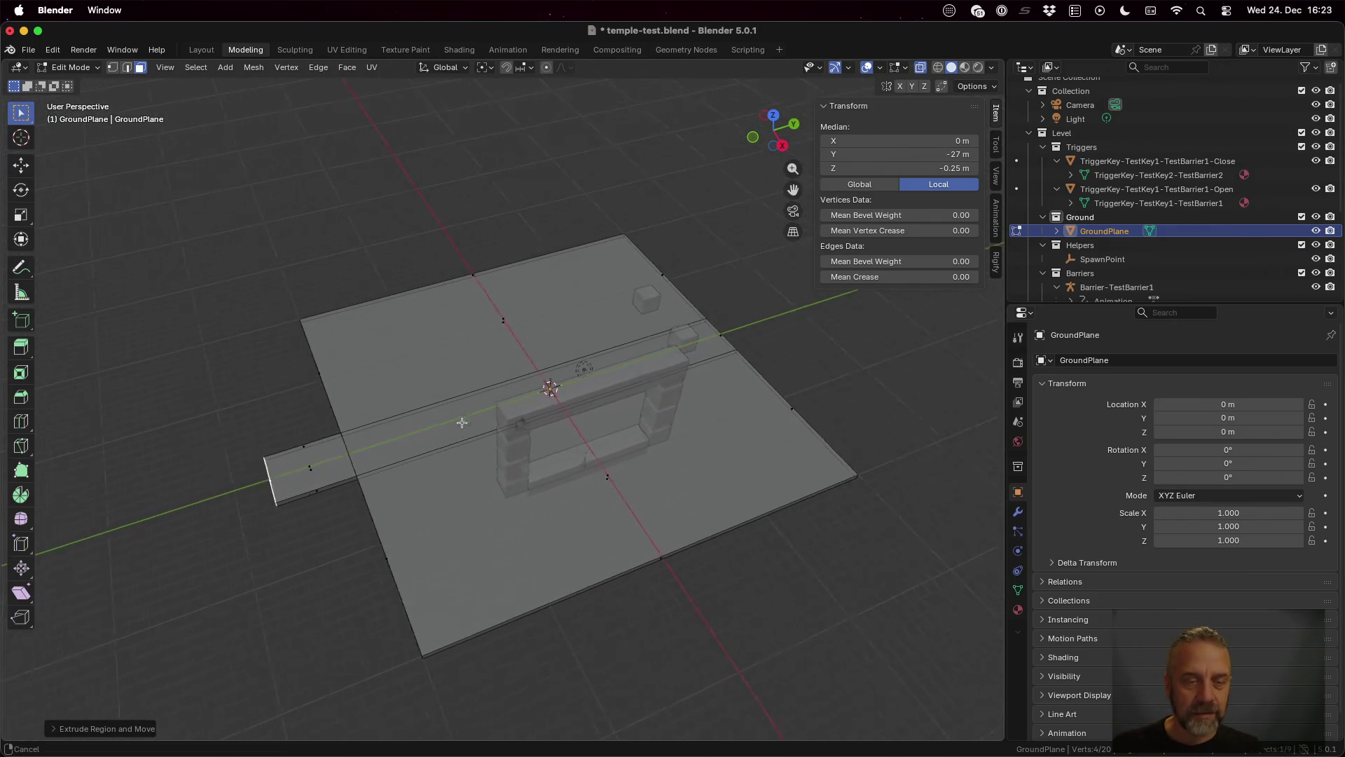
{"action": "scroll", "coordinate": [535, 468], "scroll_direction": "left", "scroll_amount": 5}
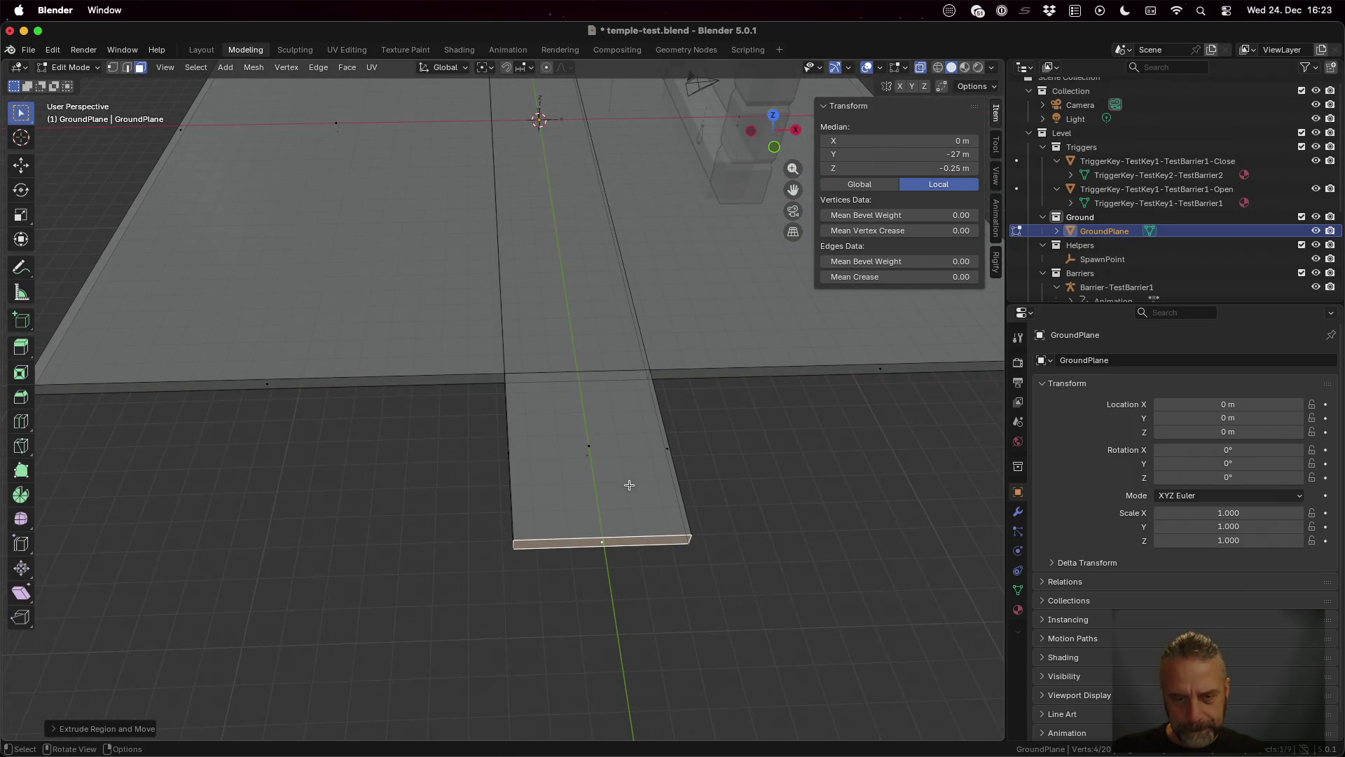
{"action": "scroll", "coordinate": [629, 491], "scroll_direction": "up", "scroll_amount": 5}
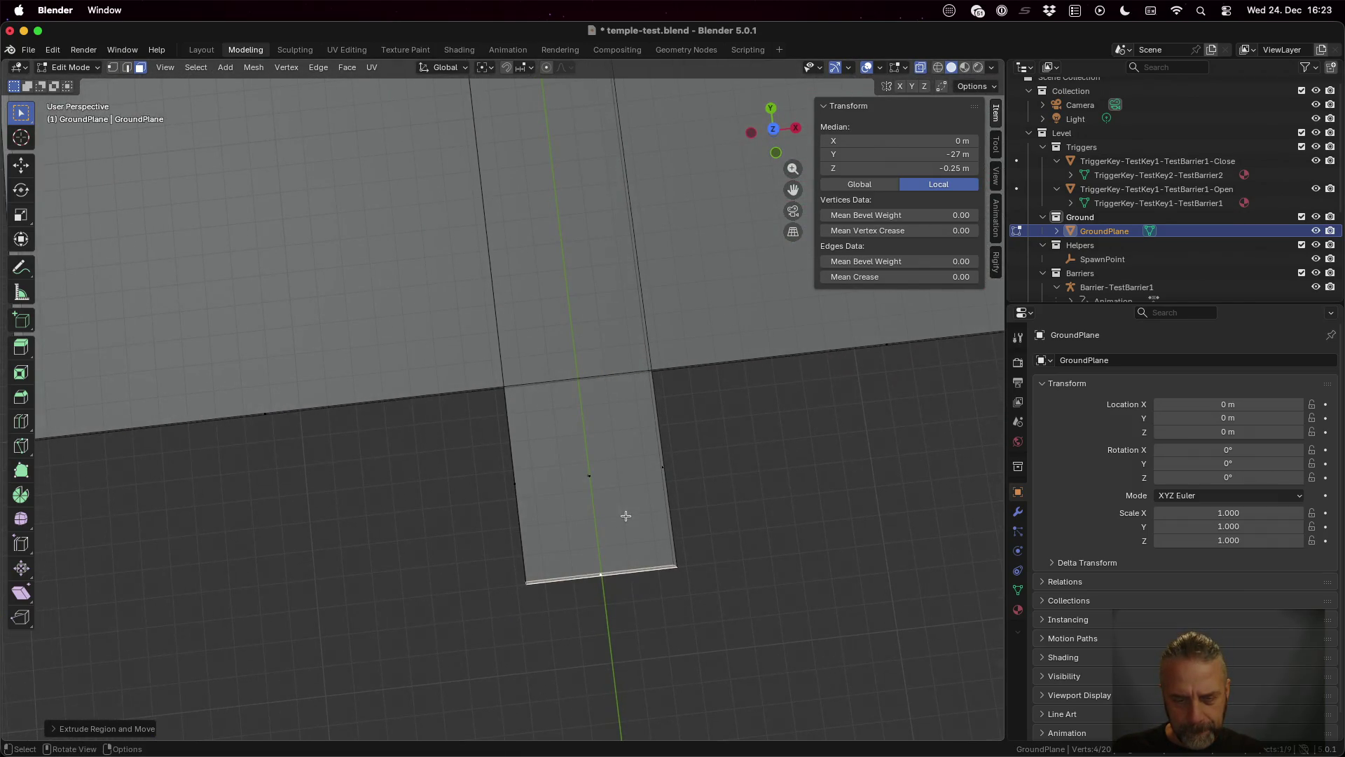
{"action": "scroll", "coordinate": [626, 515], "scroll_direction": "down", "scroll_amount": 3}
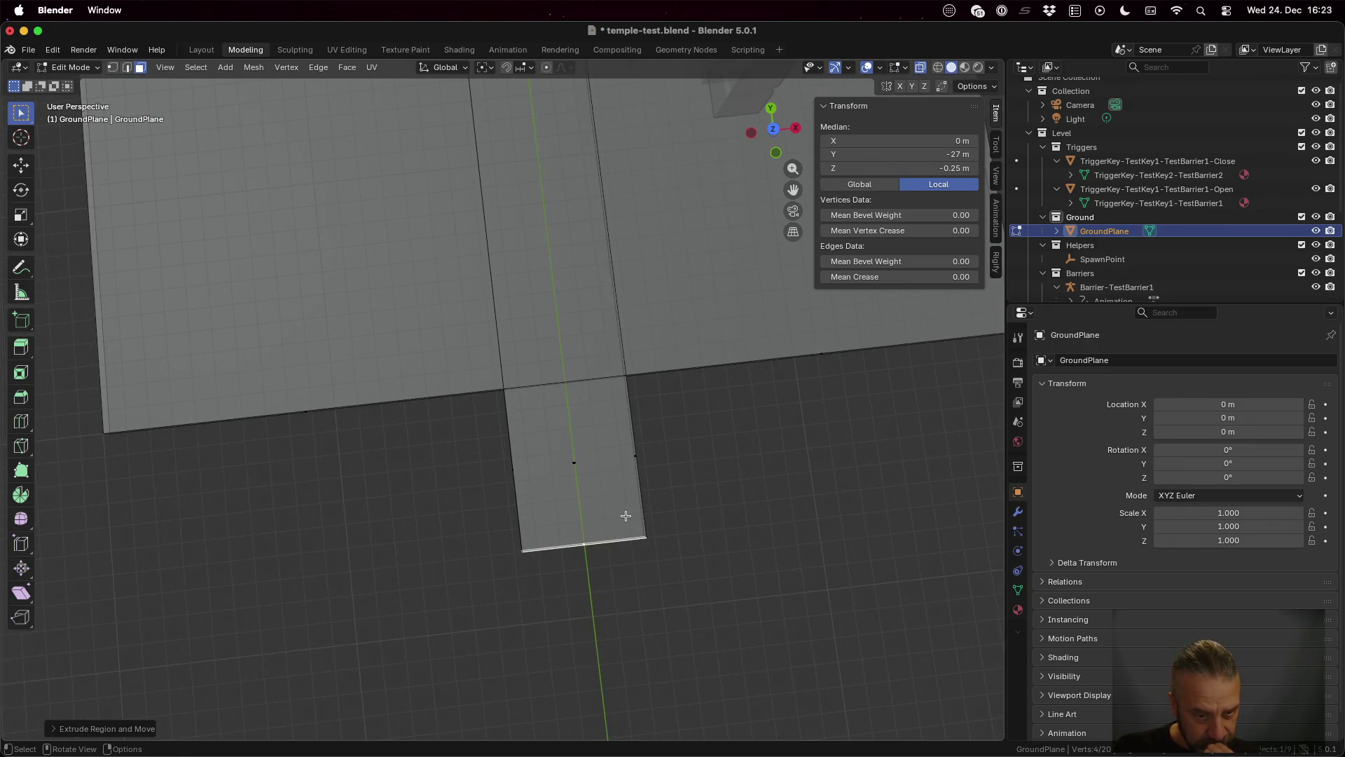
{"action": "mouse_move", "coordinate": [716, 631]}
{"action": "left_mouse_down"}
{"action": "mouse_move", "coordinate": [670, 493]}
{"action": "mouse_move", "coordinate": [684, 477]}
{"action": "left_mouse_up"}
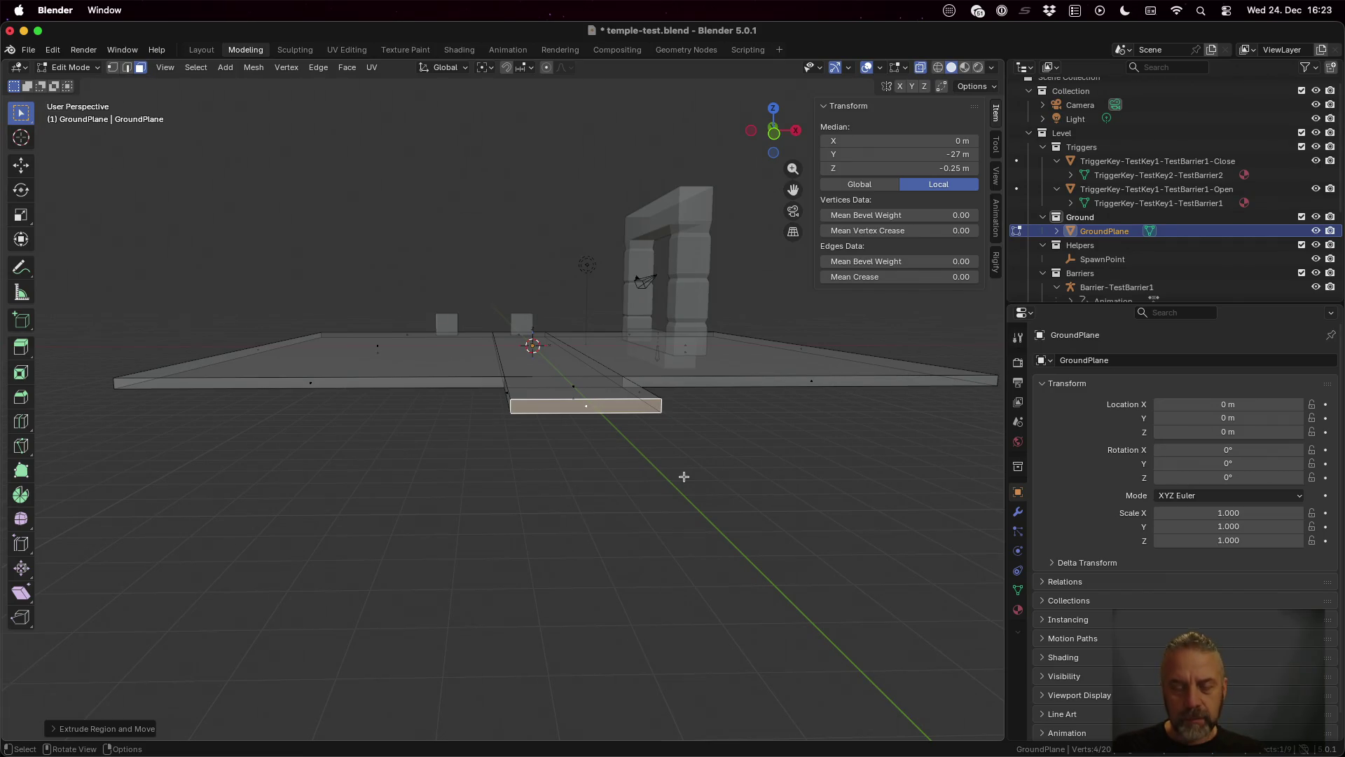
Step: Extrude the path's end face in place and try stretching it along X, then undo
{"action": "key", "text": "e"}
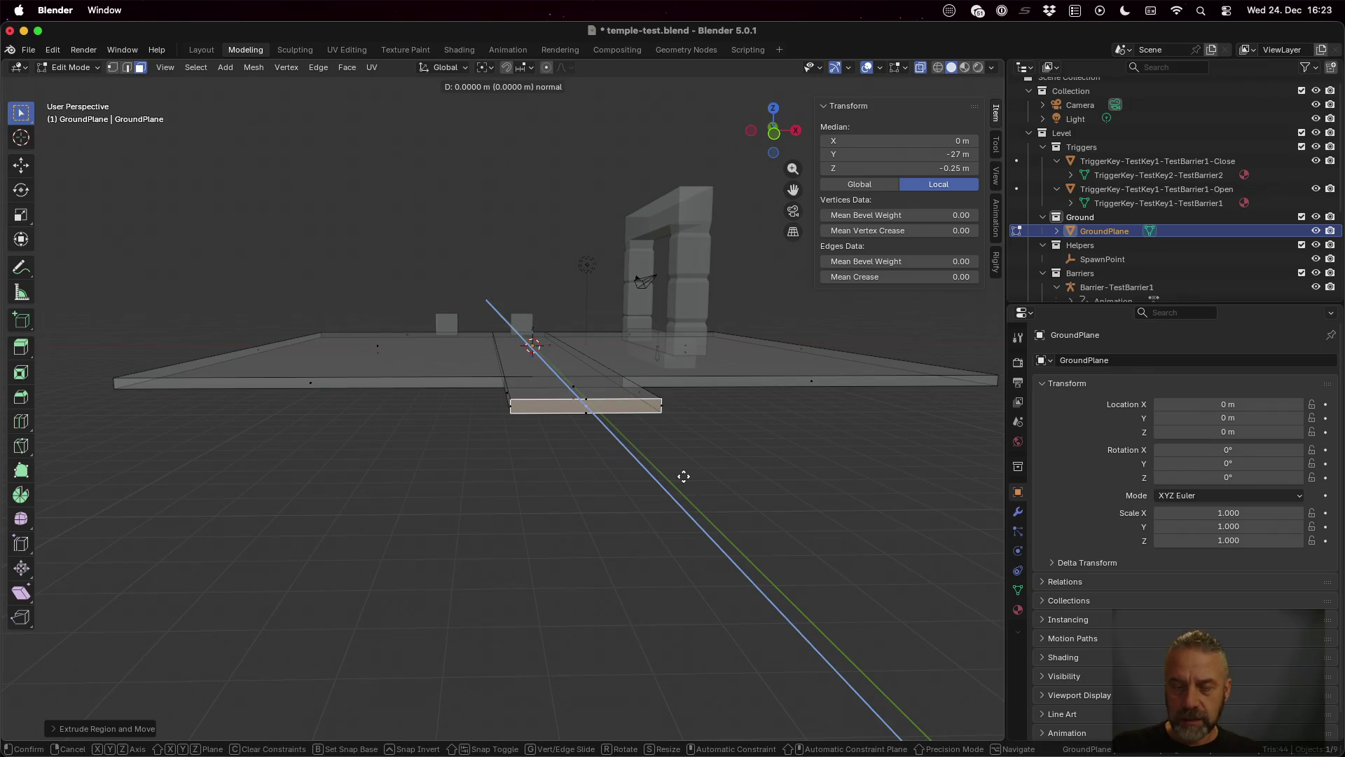
{"action": "right_click", "coordinate": [683, 477]}
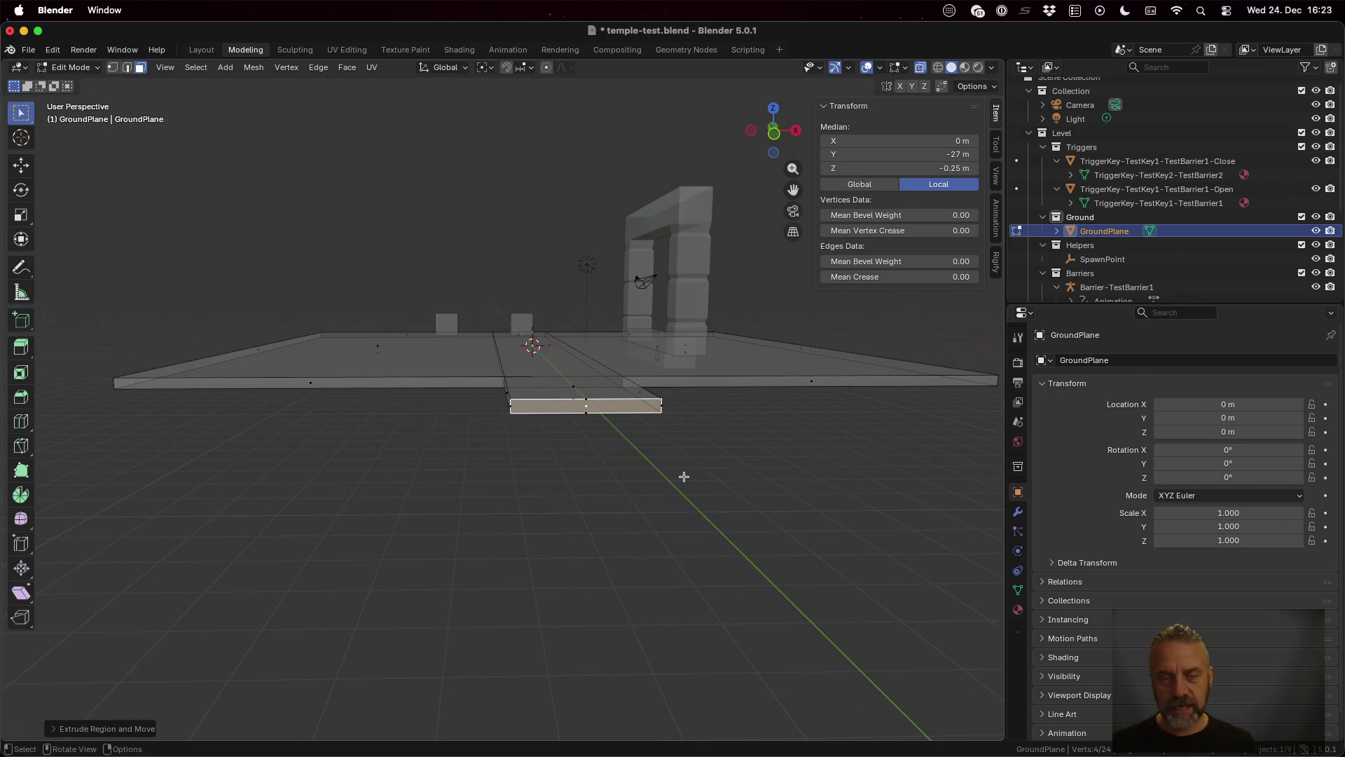
{"action": "key", "text": "s"}
{"action": "key", "text": "x"}
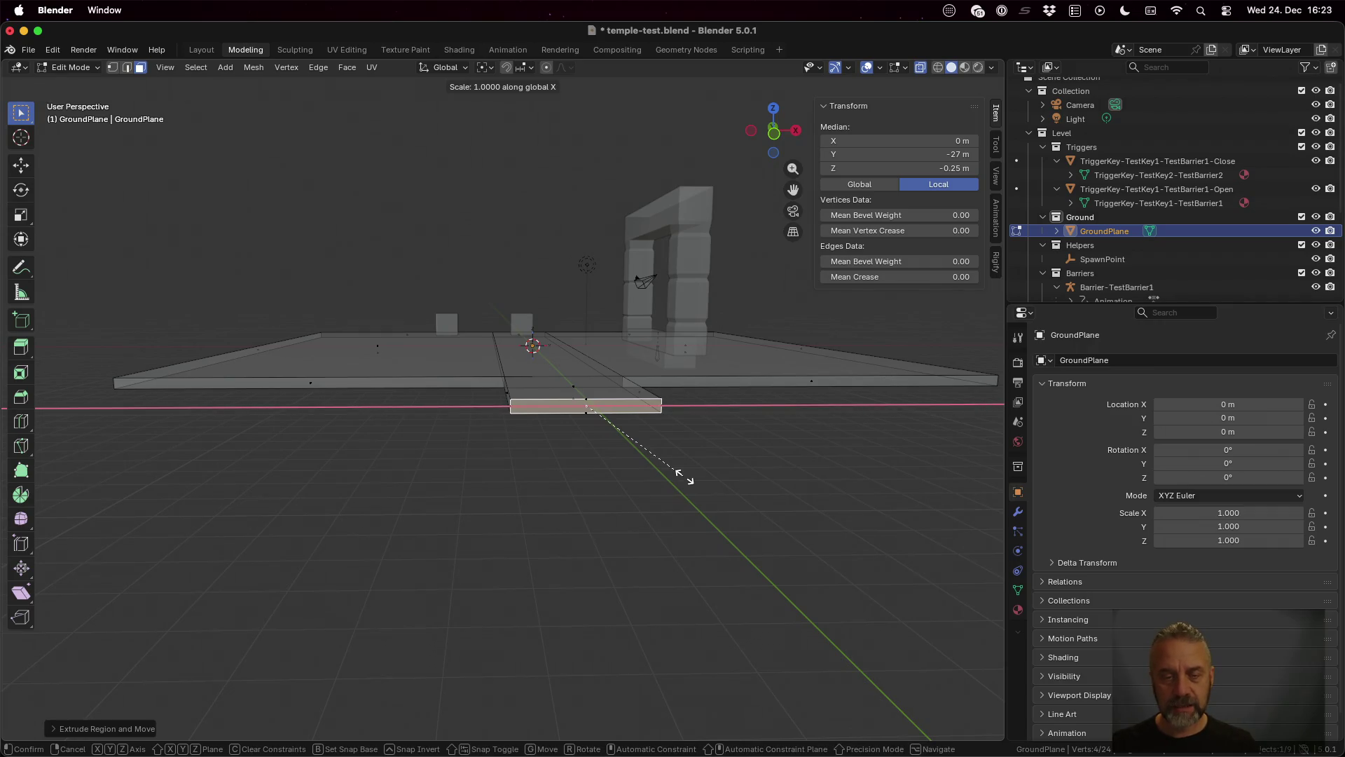
{"action": "right_click", "coordinate": [752, 460]}
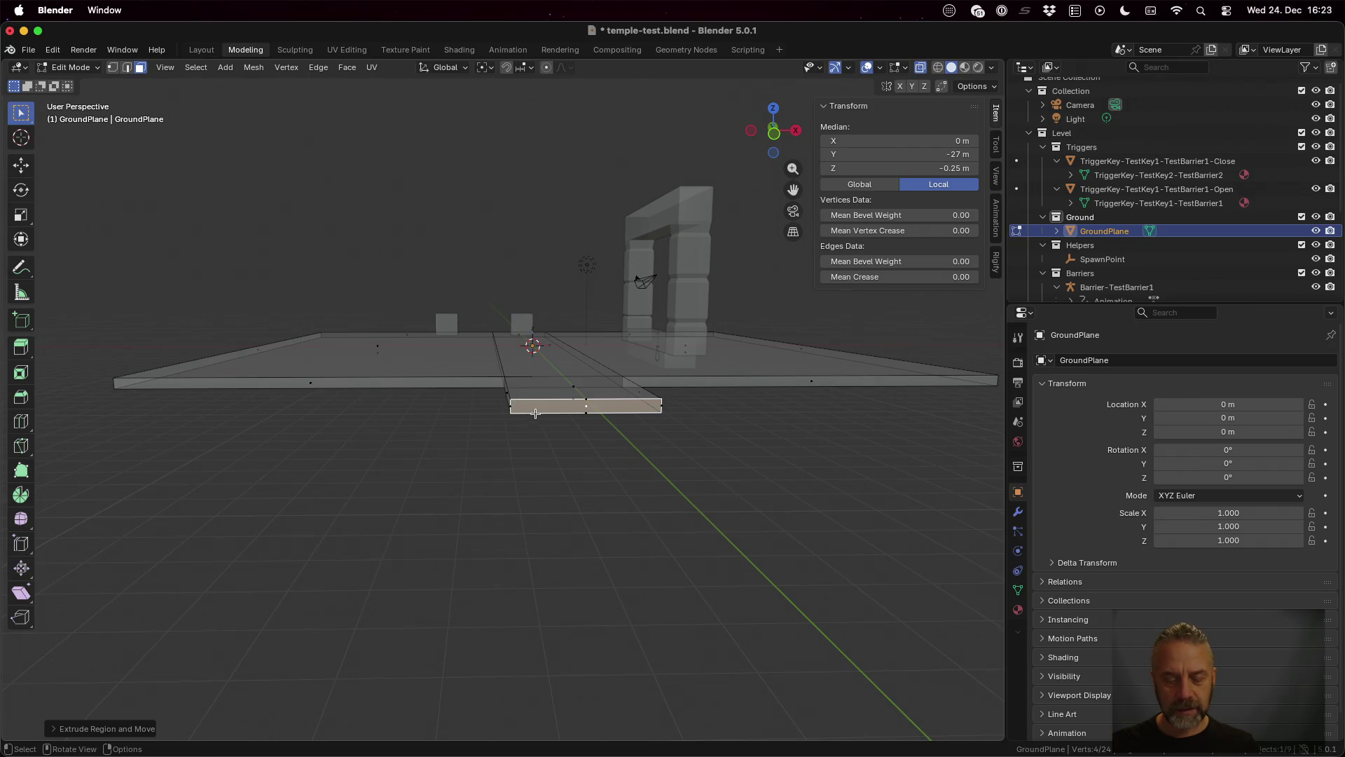
{"action": "key", "text": "s"}
{"action": "key", "text": "x"}
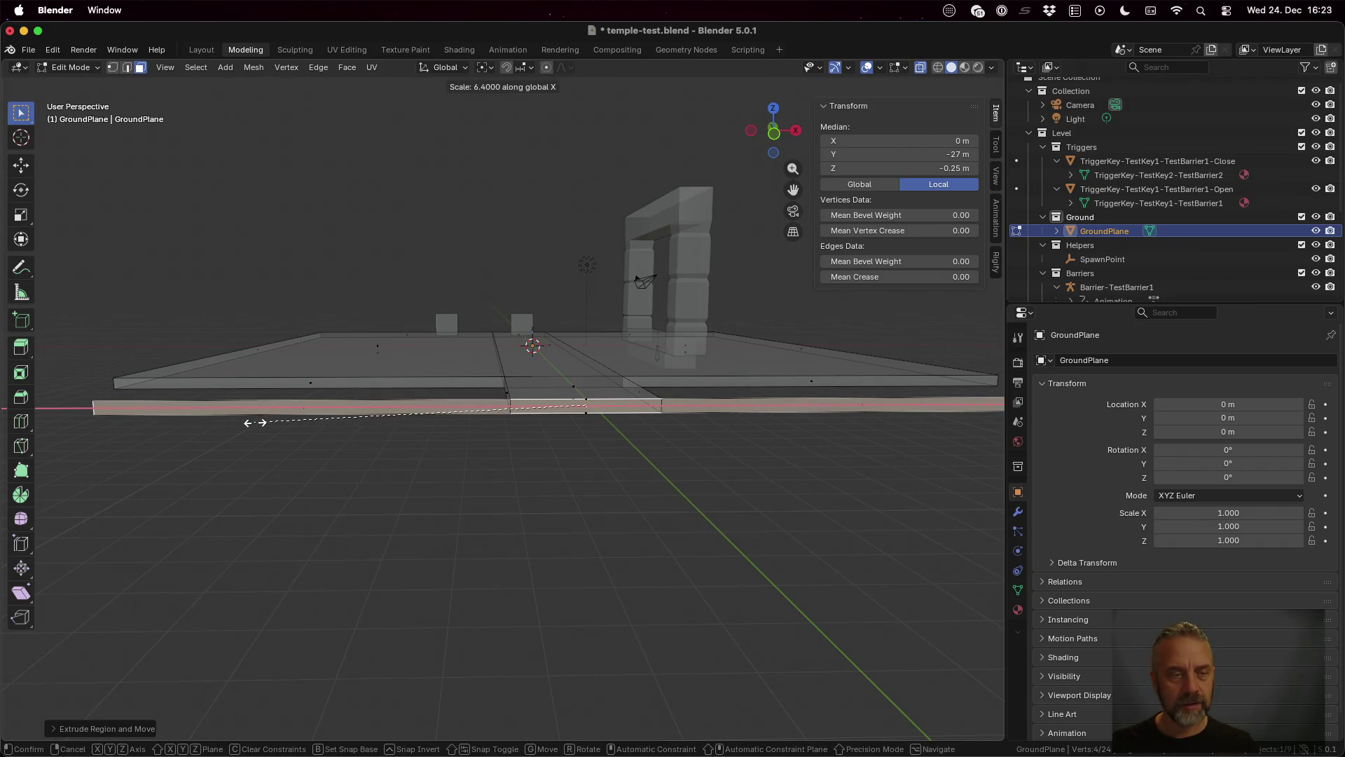
{"action": "left_click", "coordinate": [227, 423]}
{"action": "scroll", "coordinate": [293, 427], "scroll_direction": "down", "scroll_amount": 5}
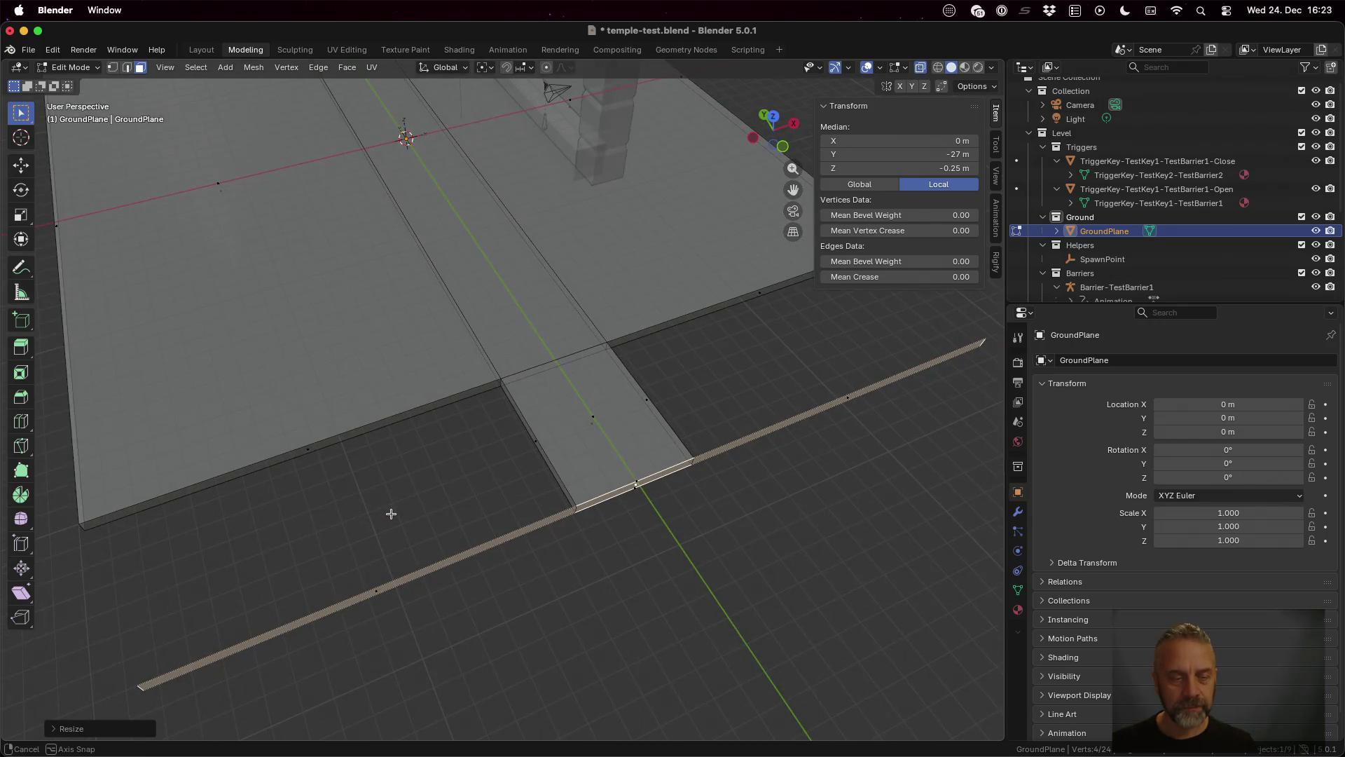
{"action": "scroll", "coordinate": [343, 538], "scroll_direction": "down", "scroll_amount": 3}
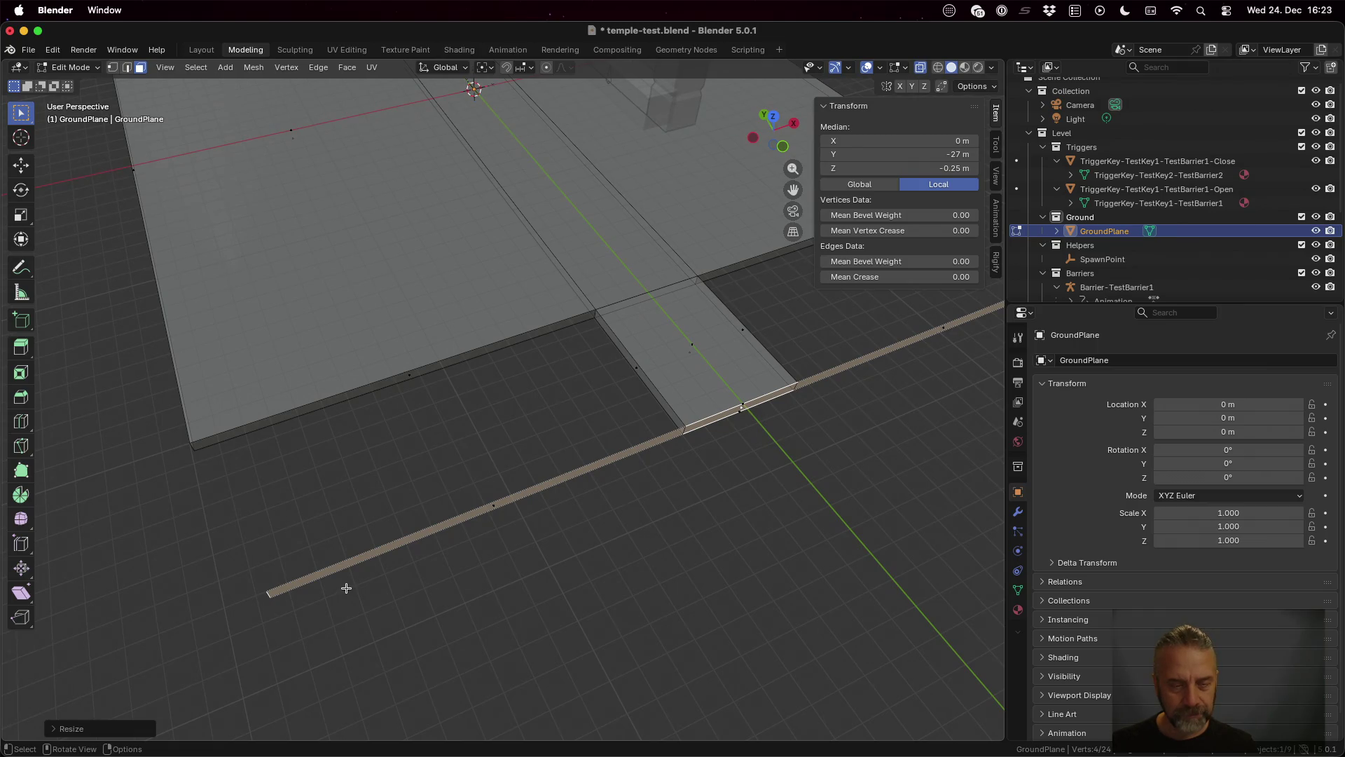
{"action": "key", "text": "ctrl+z"}
Step: Turn on snapping and stretch the end face about 7.5x along X into a long crossing strip
{"action": "key", "text": "s"}
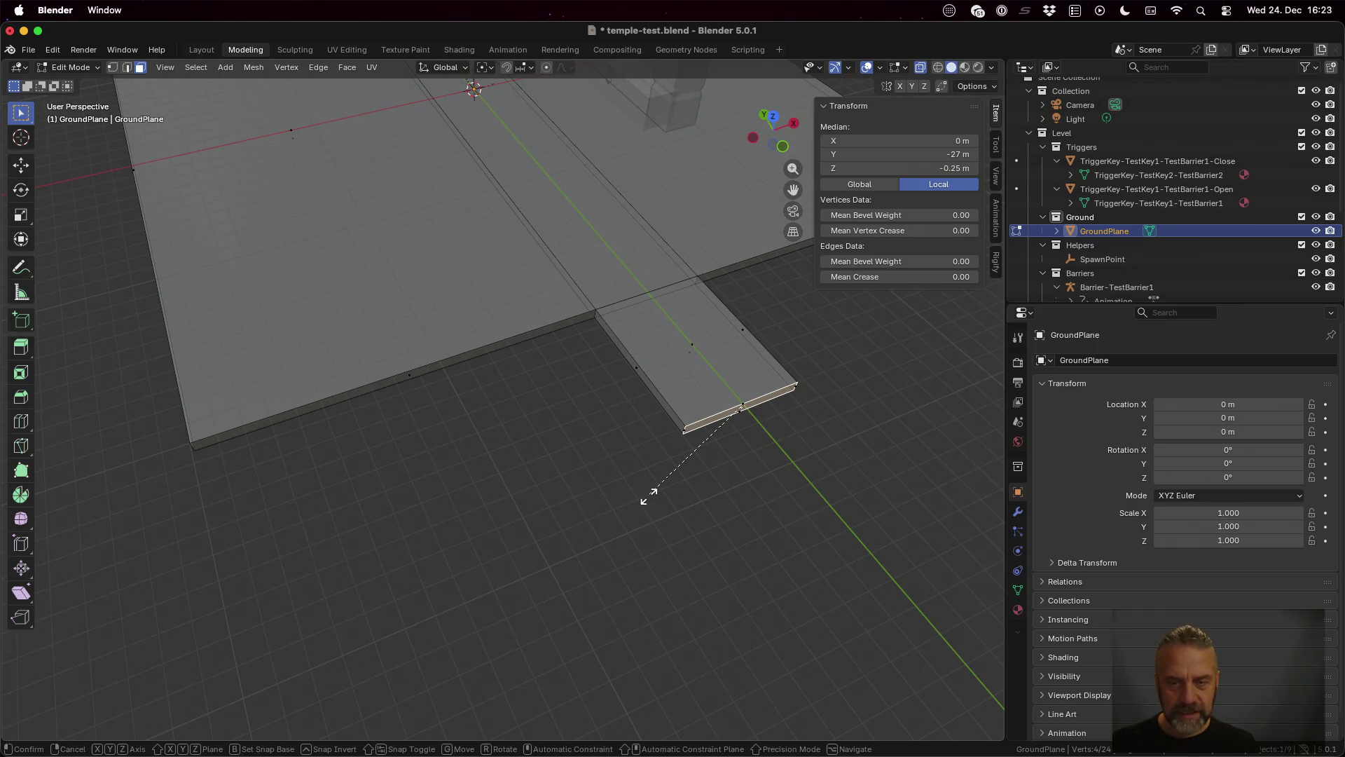
{"action": "key", "text": "x"}
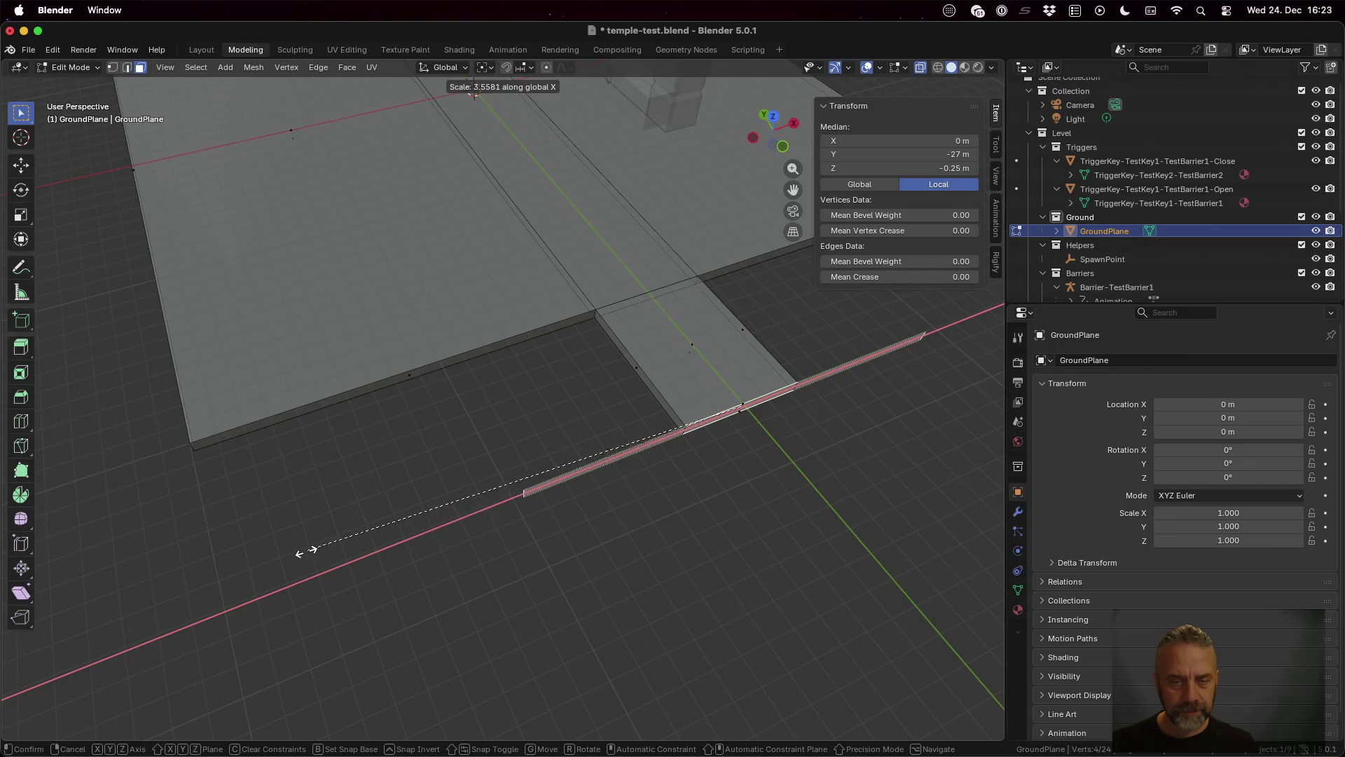
{"action": "key", "text": "Escape"}
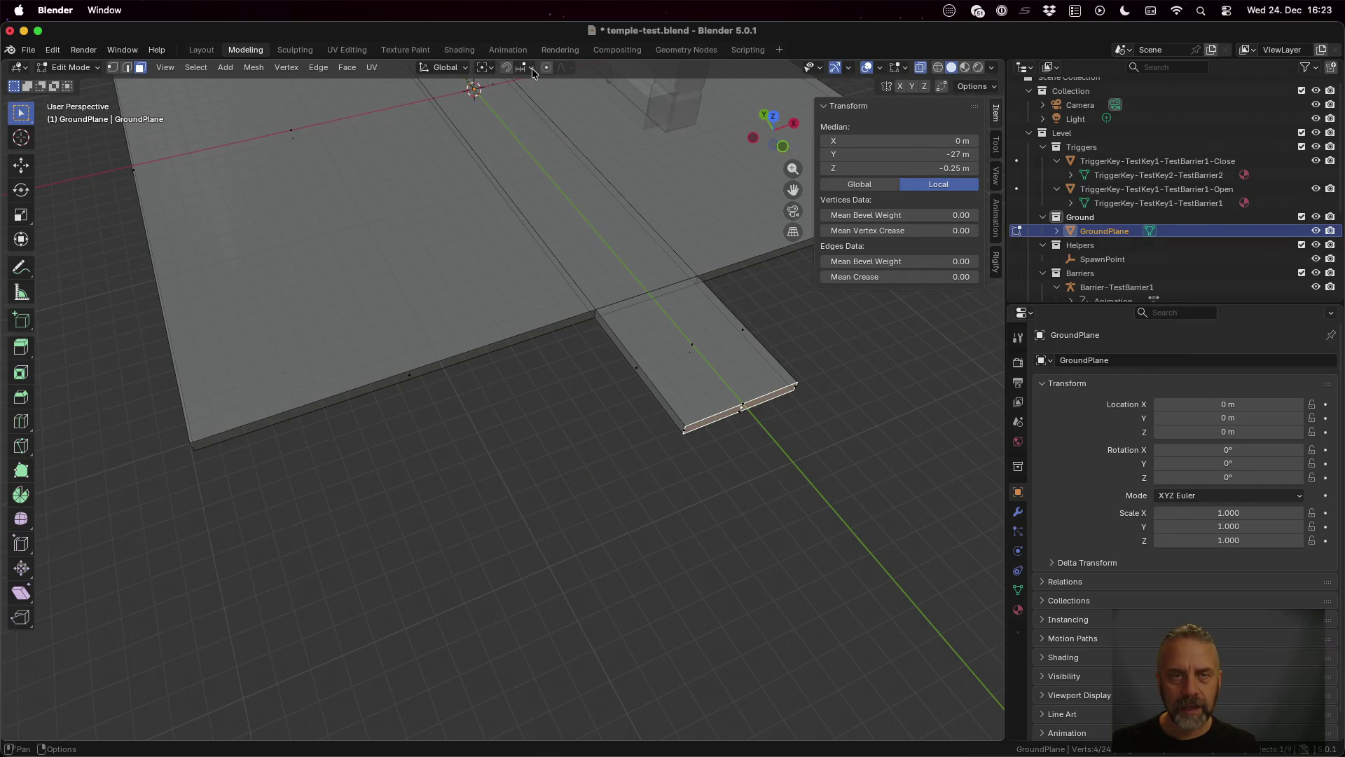
{"action": "left_click", "coordinate": [530, 67]}
{"action": "key", "text": "Escape"}
{"action": "left_click", "coordinate": [506, 68]}
{"action": "key", "text": "s"}
{"action": "key", "text": "x"}
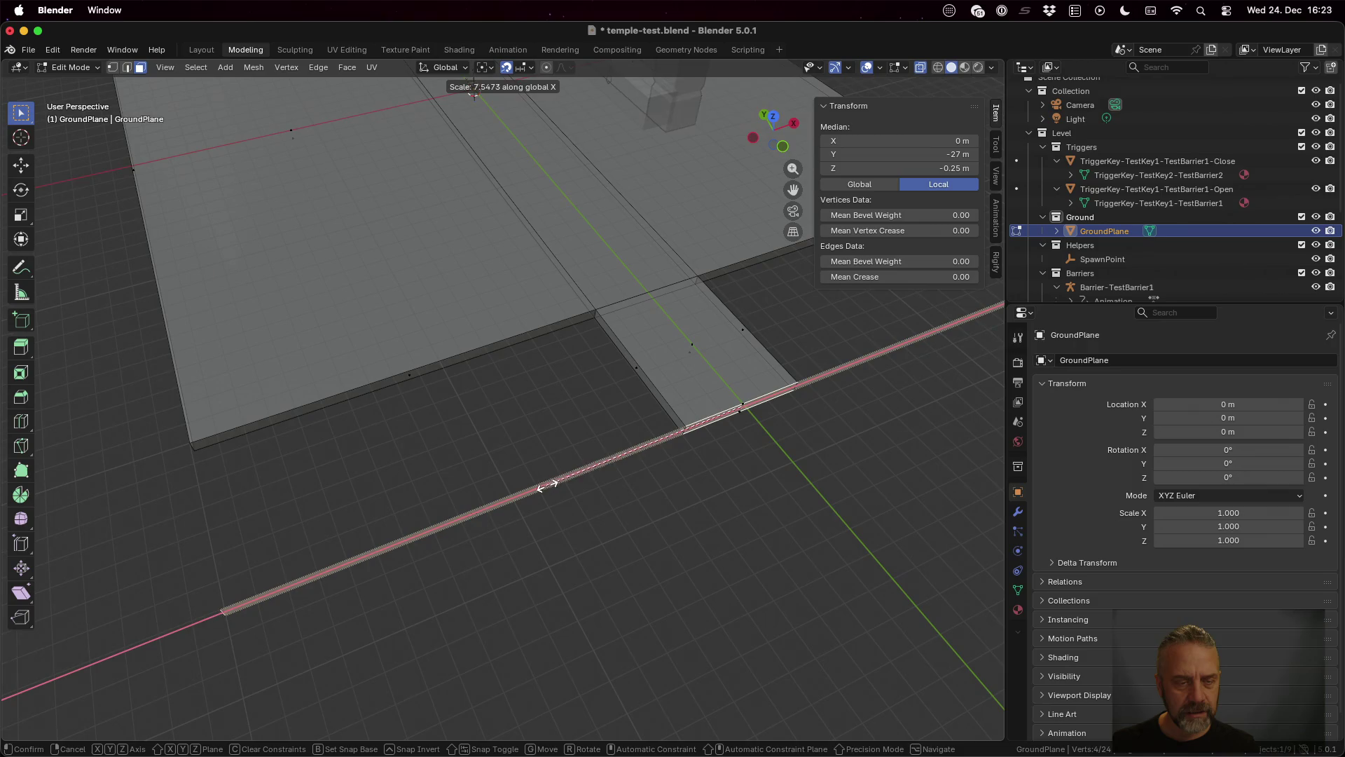
{"action": "left_click", "coordinate": [547, 485]}
{"action": "mouse_move", "coordinate": [547, 571]}
{"action": "left_mouse_down"}
{"action": "mouse_move", "coordinate": [576, 564]}
{"action": "mouse_move", "coordinate": [594, 534]}
{"action": "mouse_move", "coordinate": [605, 542]}
{"action": "mouse_move", "coordinate": [582, 558]}
{"action": "mouse_move", "coordinate": [588, 582]}
{"action": "mouse_move", "coordinate": [556, 584]}
{"action": "left_mouse_up"}
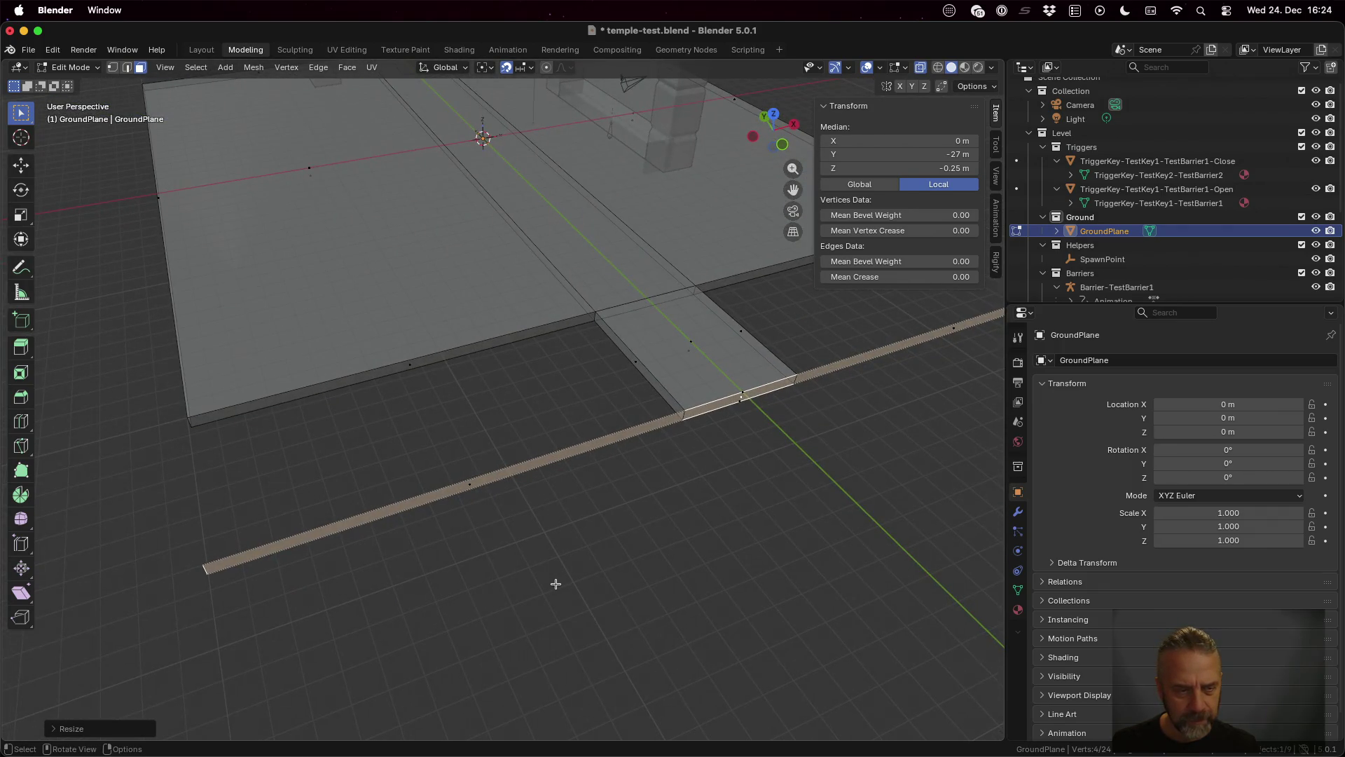
Step: Nudge the strip's left end edge along X to X −20.126 m and show the snapping options
{"action": "key", "text": "2"}
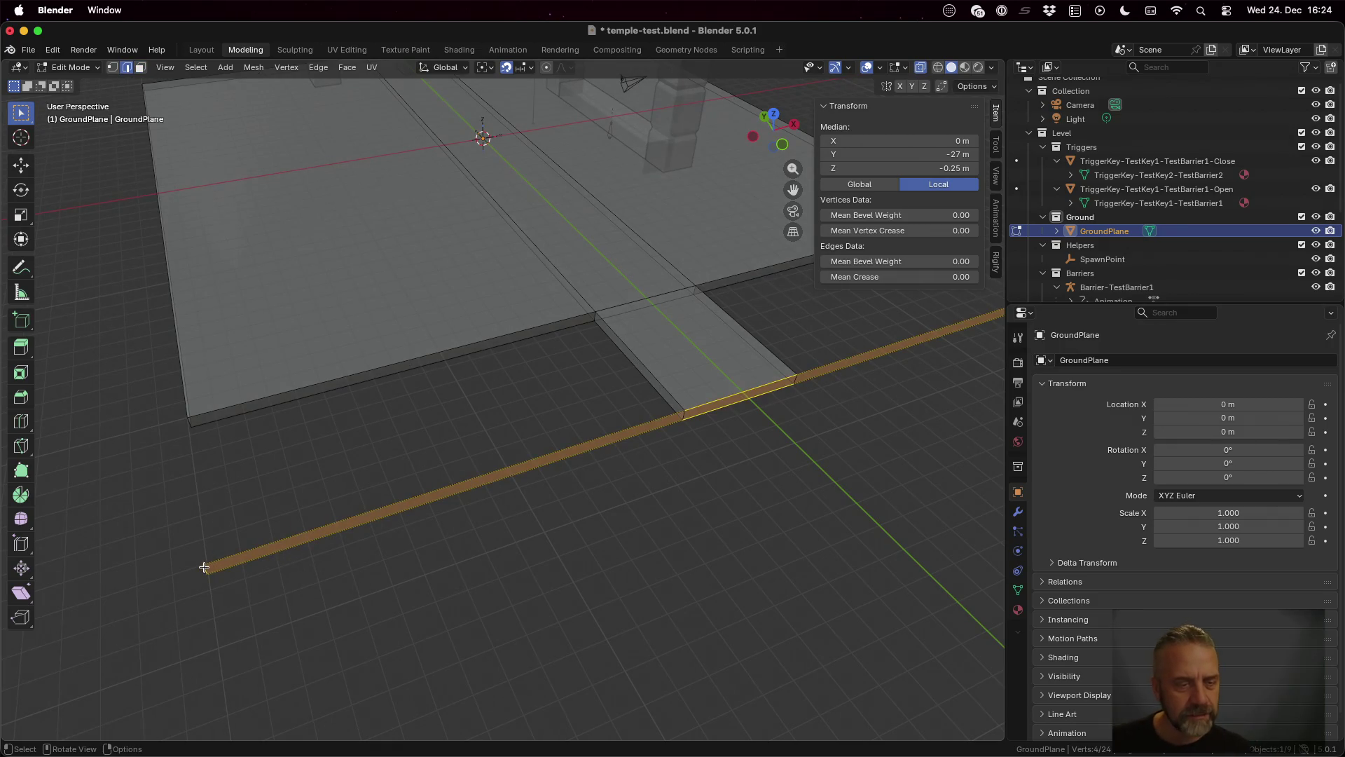
{"action": "left_click", "coordinate": [297, 621]}
{"action": "left_click", "coordinate": [203, 568]}
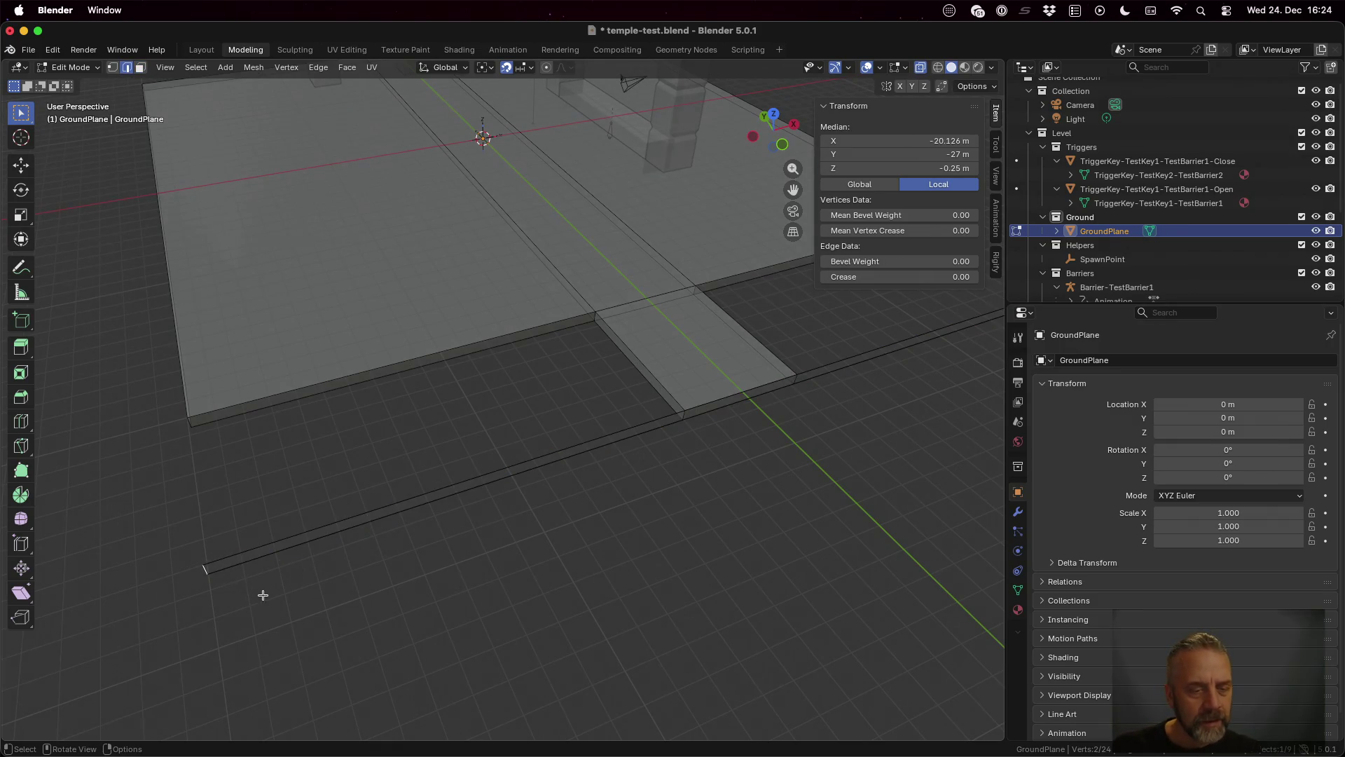
{"action": "key", "text": "g"}
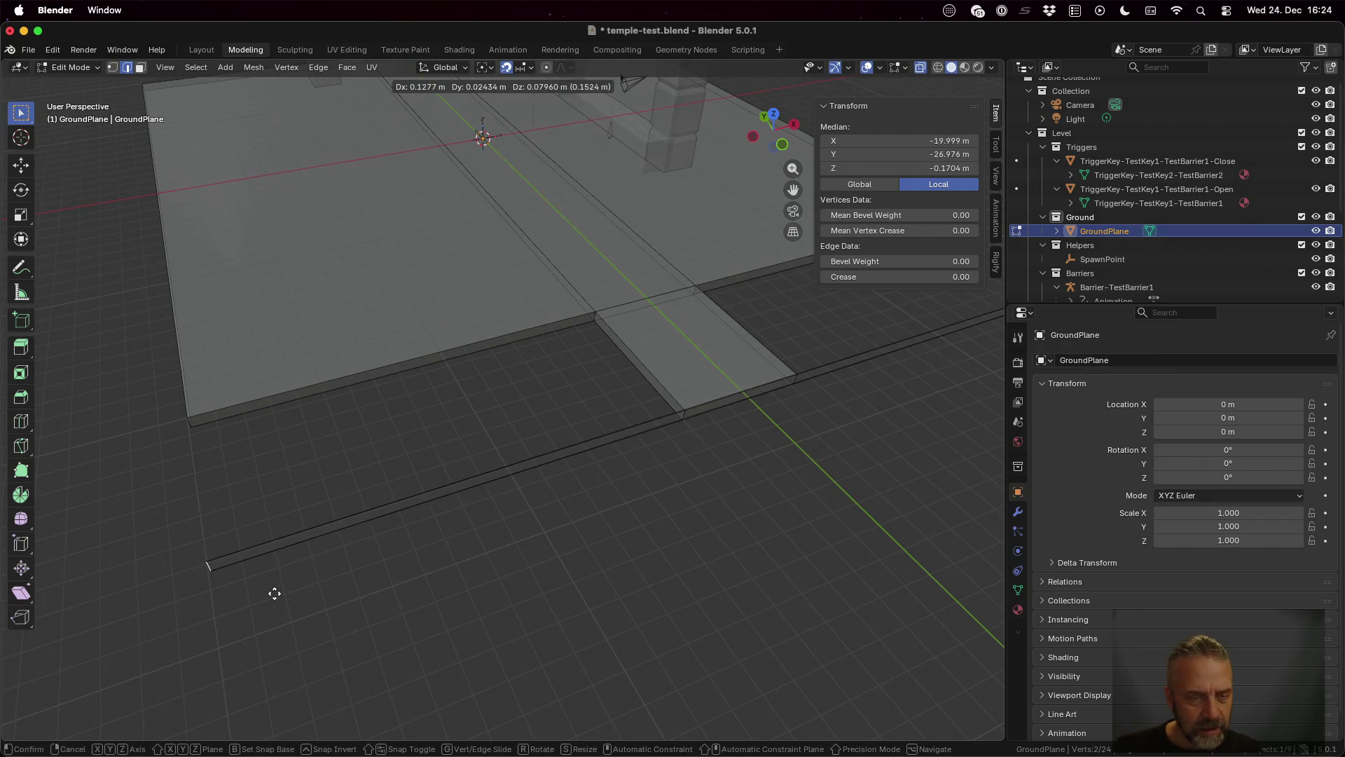
{"action": "key", "text": "x"}
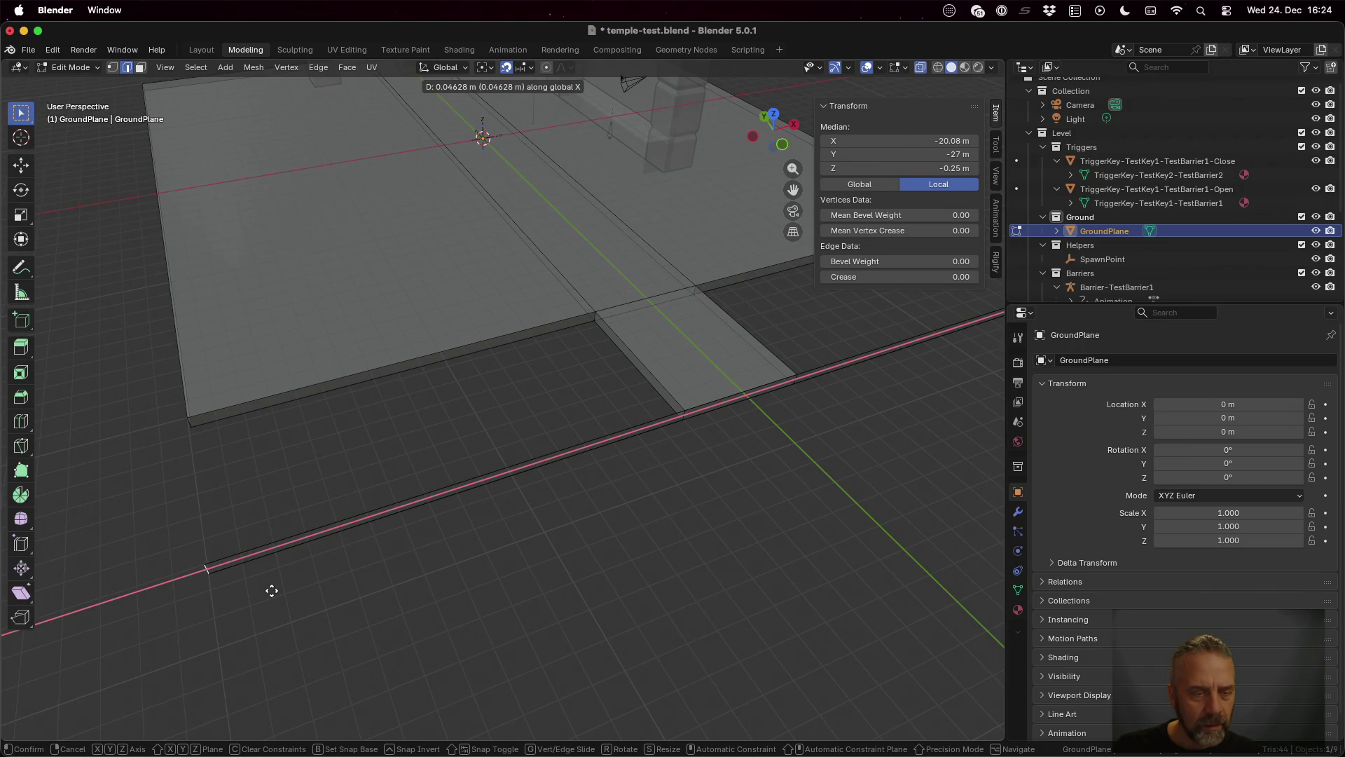
{"action": "left_click", "coordinate": [271, 589]}
{"action": "scroll", "coordinate": [301, 588], "scroll_direction": "left", "scroll_amount": 10}
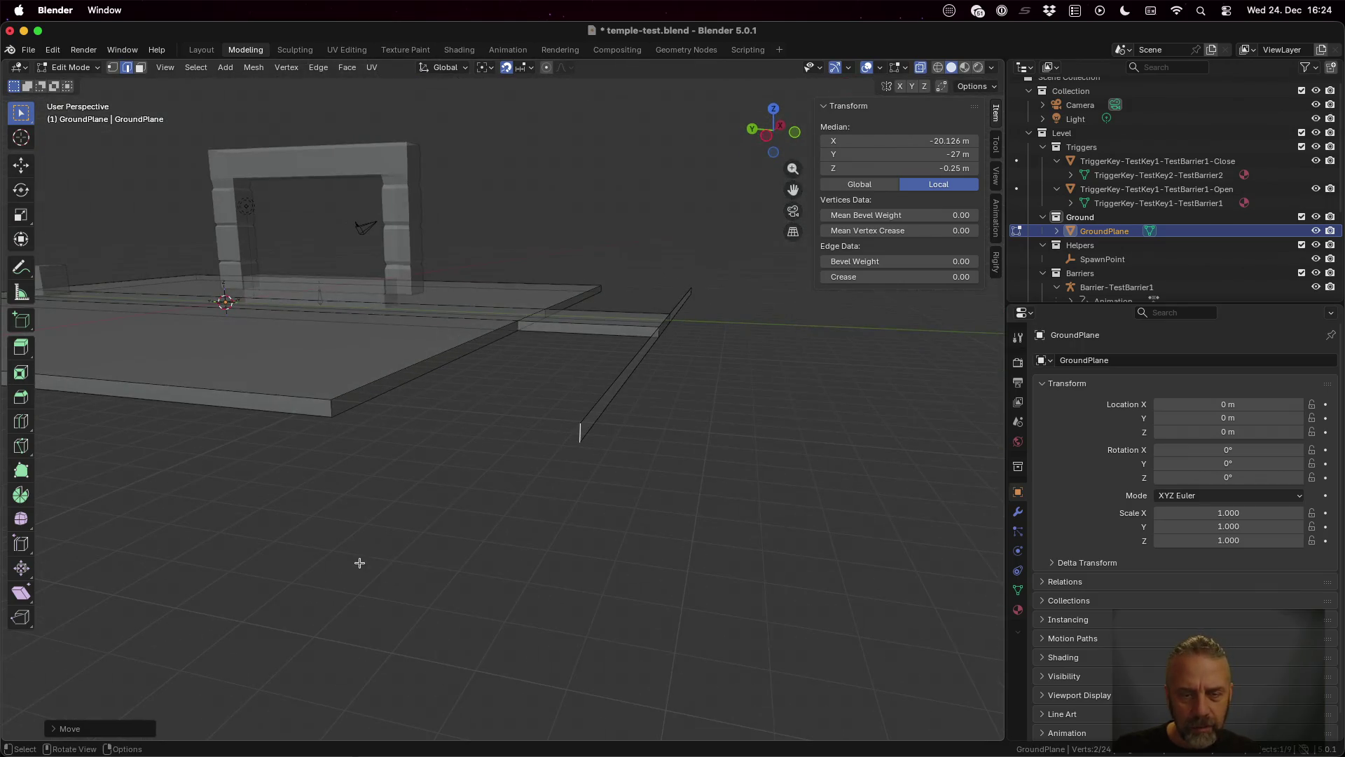
{"action": "scroll", "coordinate": [657, 489], "scroll_direction": "down", "scroll_amount": 10}
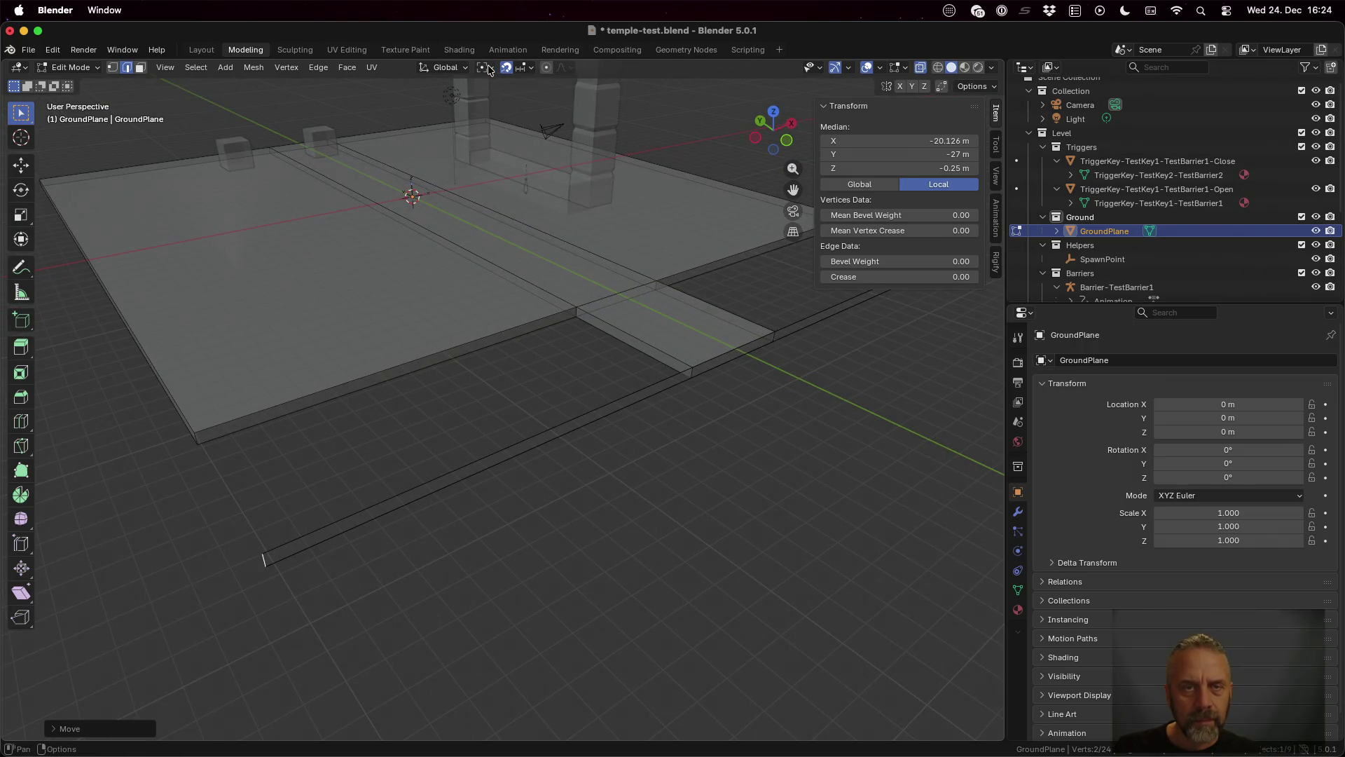
{"action": "left_click", "coordinate": [529, 69]}
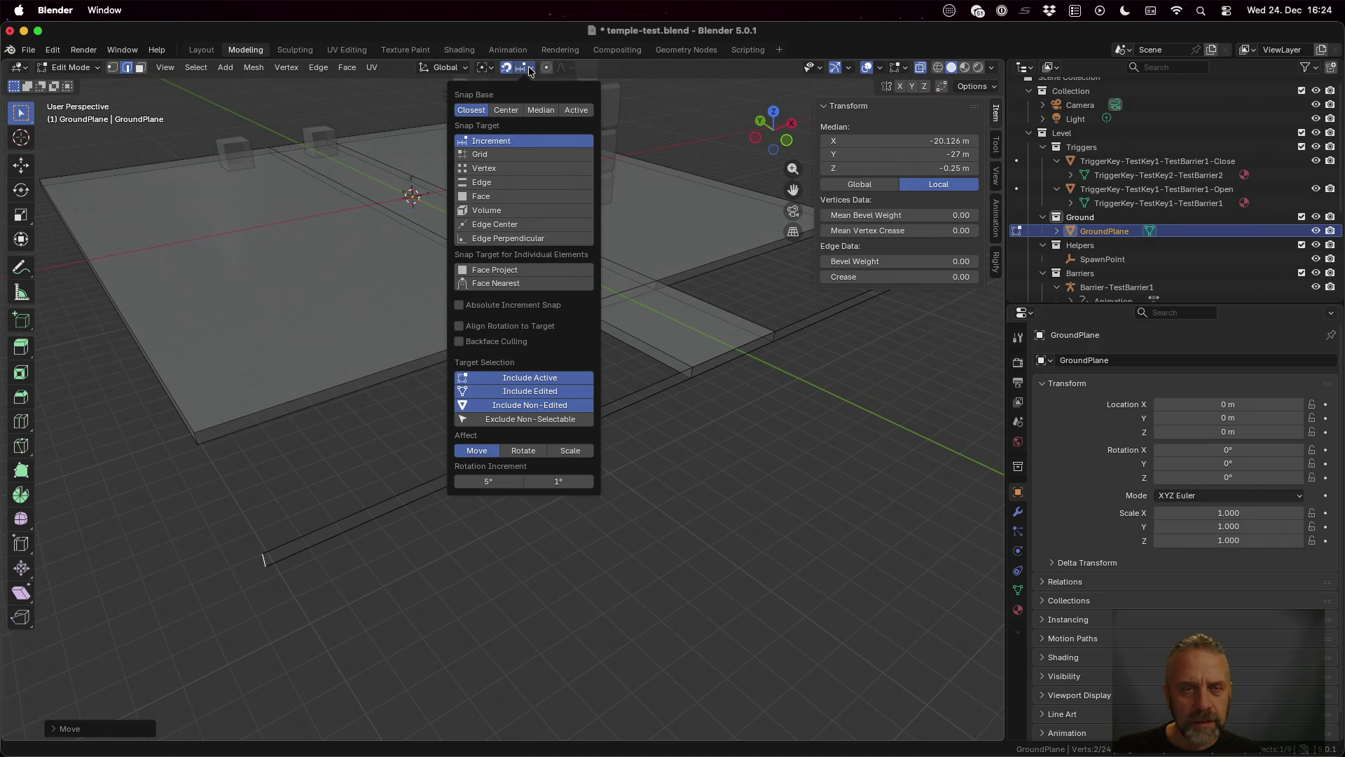
Step: Set snapping to Grid and move the strip's left end to X −20 m
{"action": "left_click", "coordinate": [515, 154]}
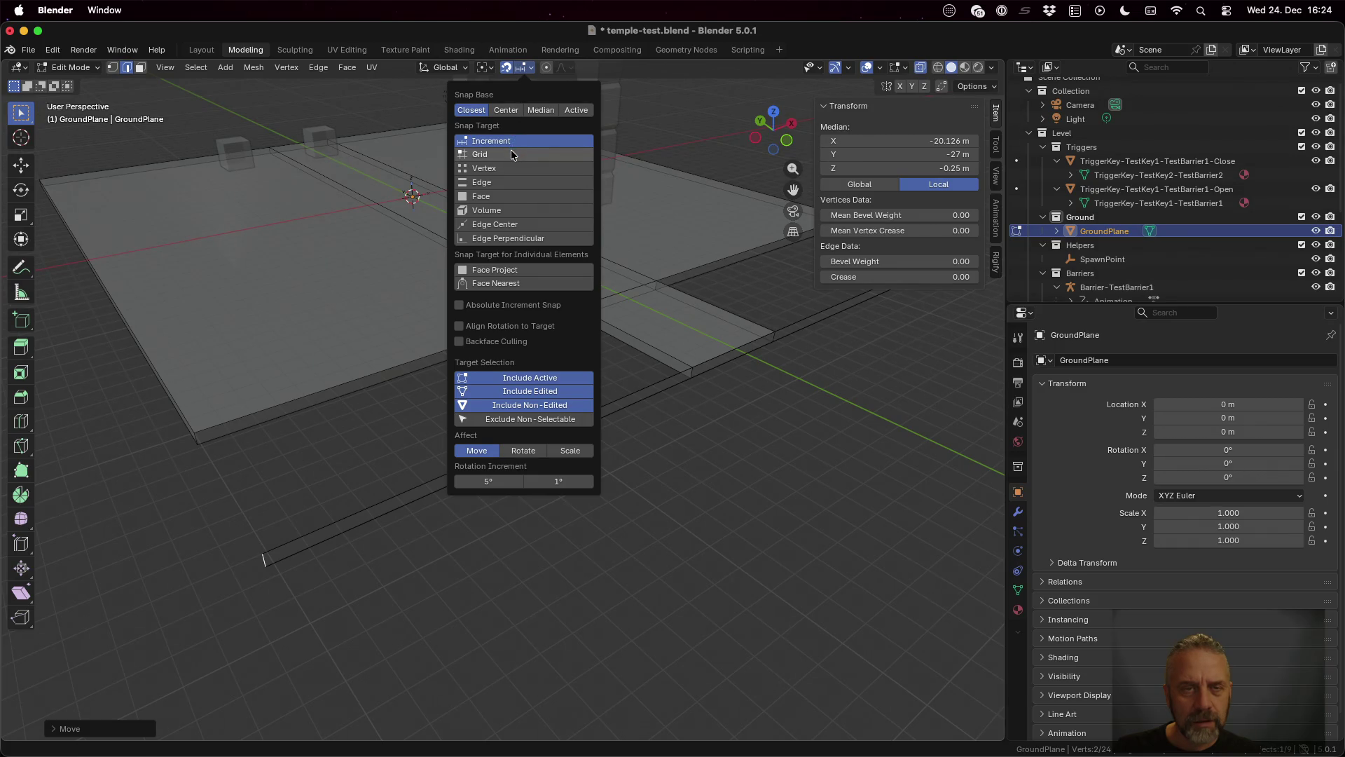
{"action": "key", "text": "g"}
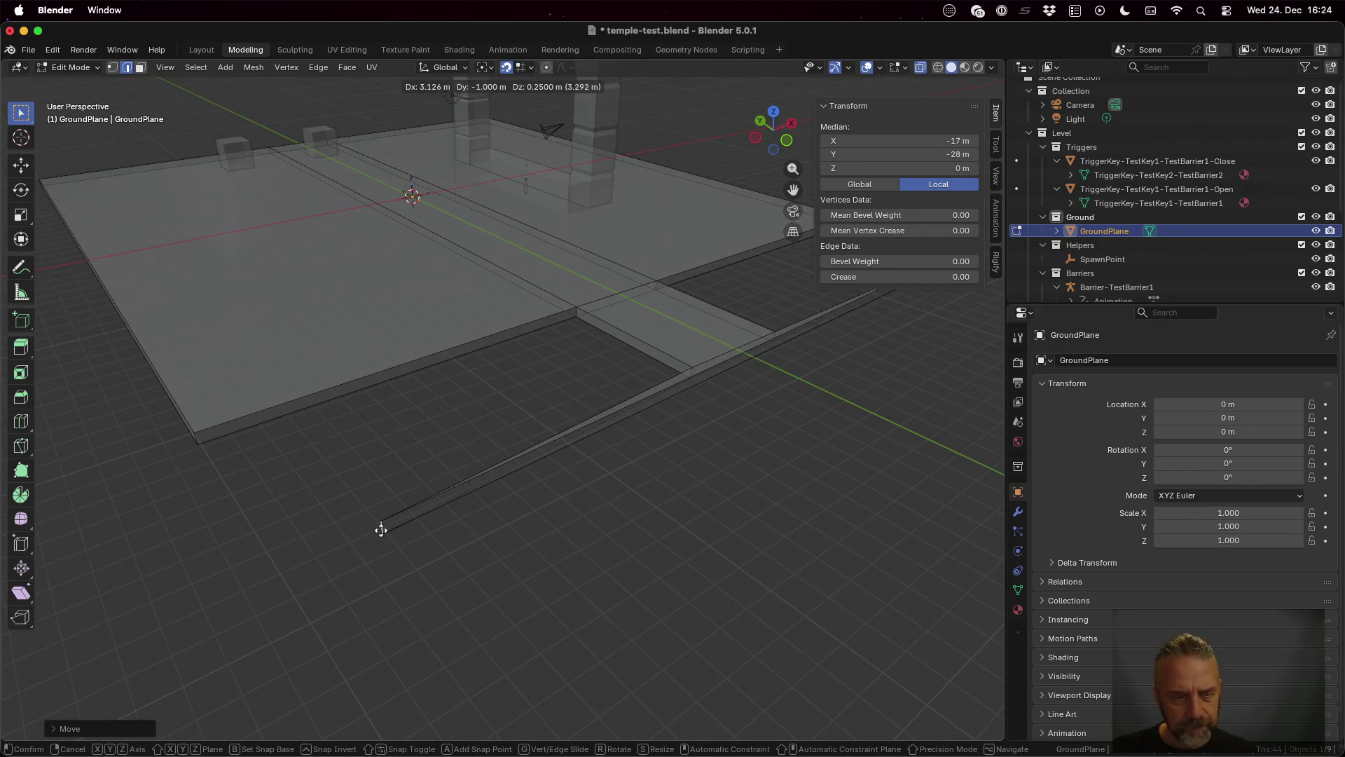
{"action": "key", "text": "x"}
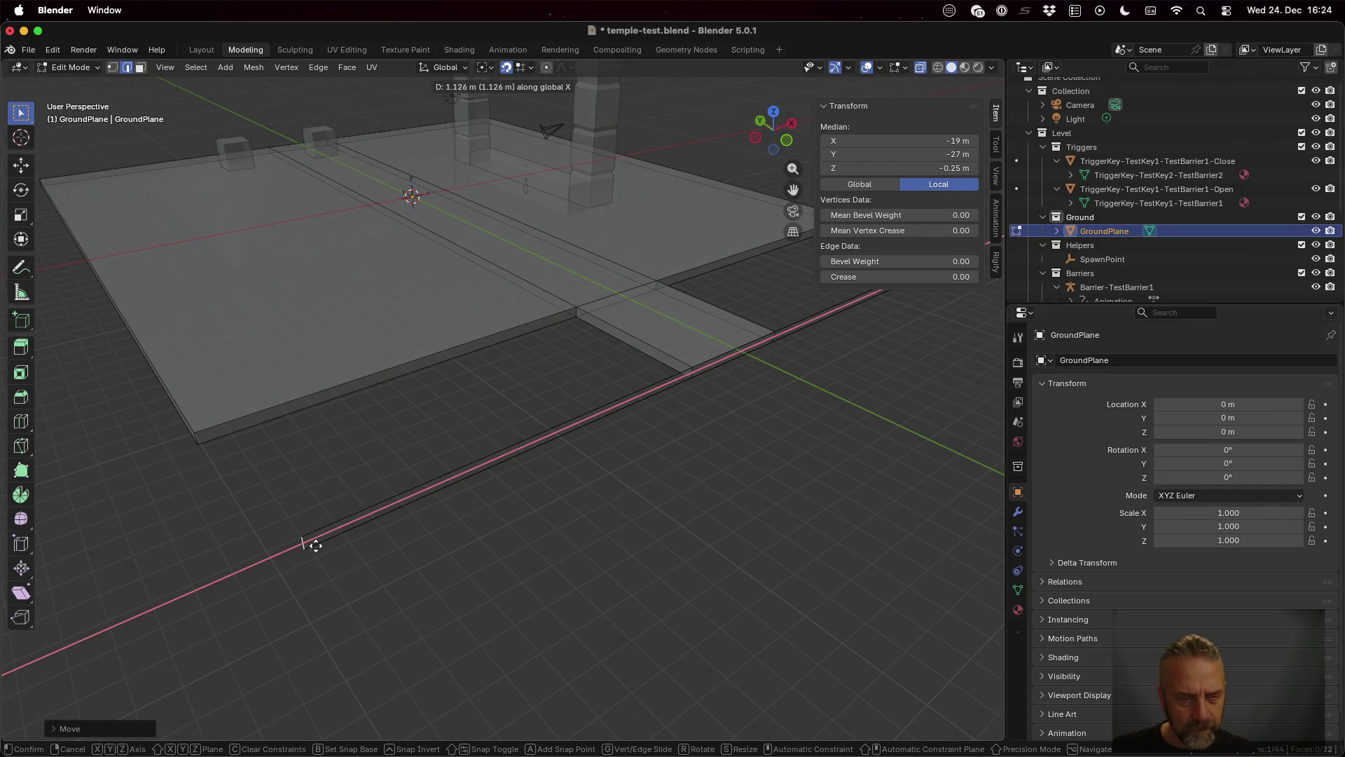
{"action": "left_click", "coordinate": [285, 561]}
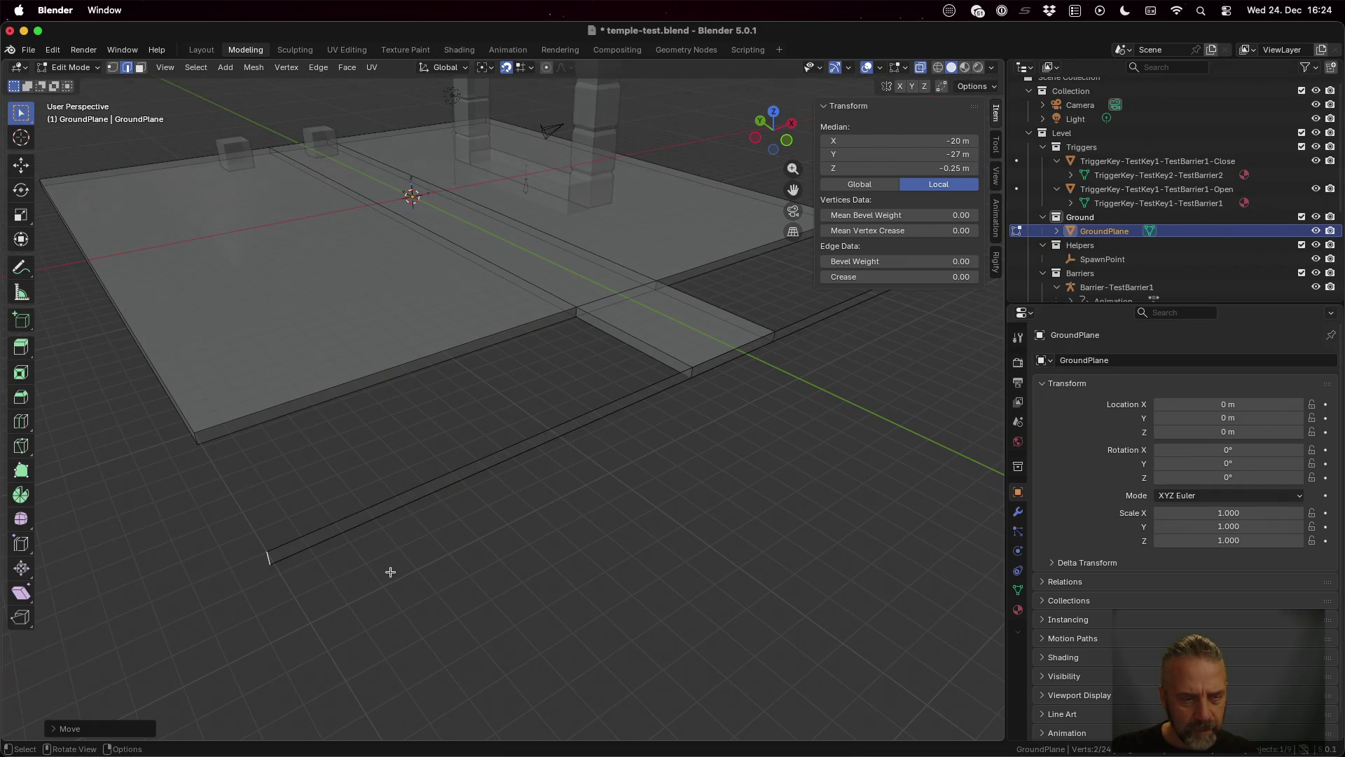
{"action": "scroll", "coordinate": [385, 570], "scroll_direction": "left", "scroll_amount": 3}
{"action": "scroll", "coordinate": [757, 475], "scroll_direction": "up", "scroll_amount": 5}
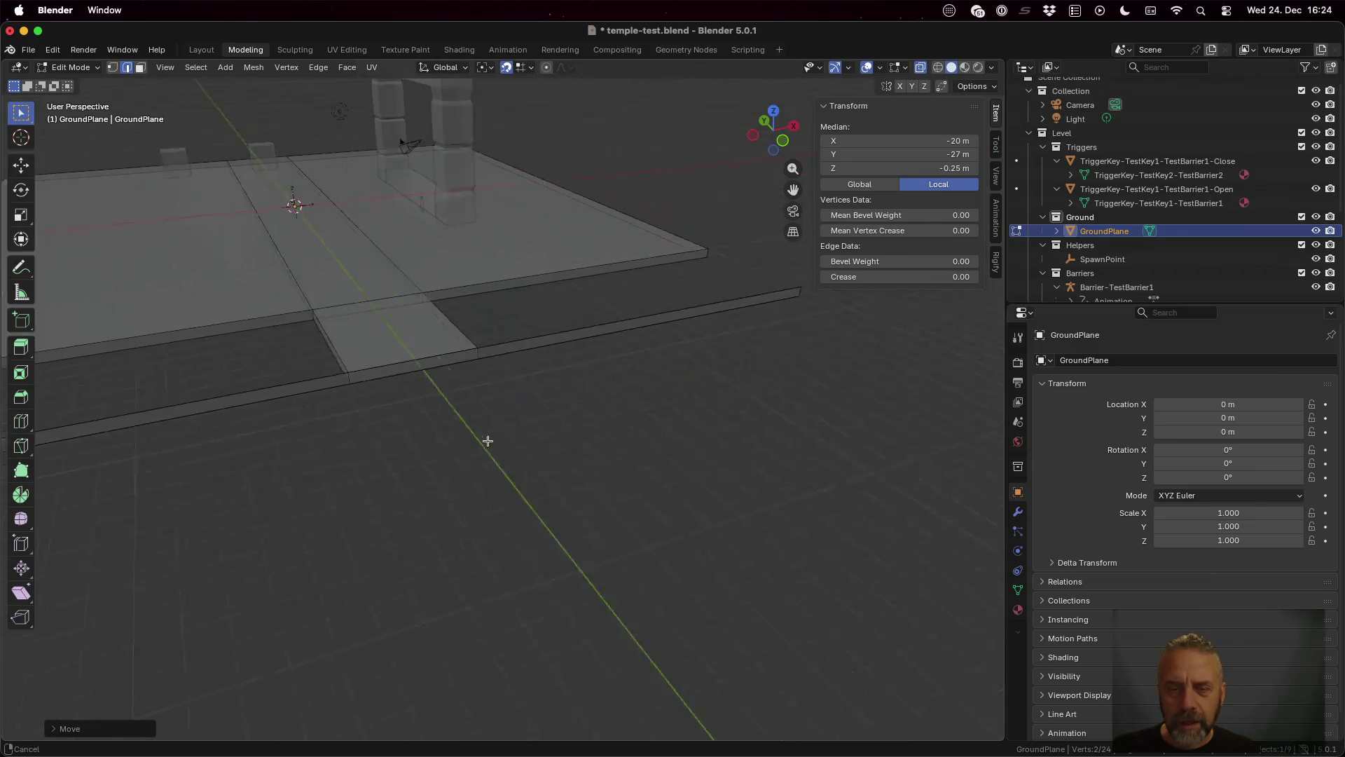
{"action": "scroll", "coordinate": [648, 372], "scroll_direction": "down", "scroll_amount": 5}
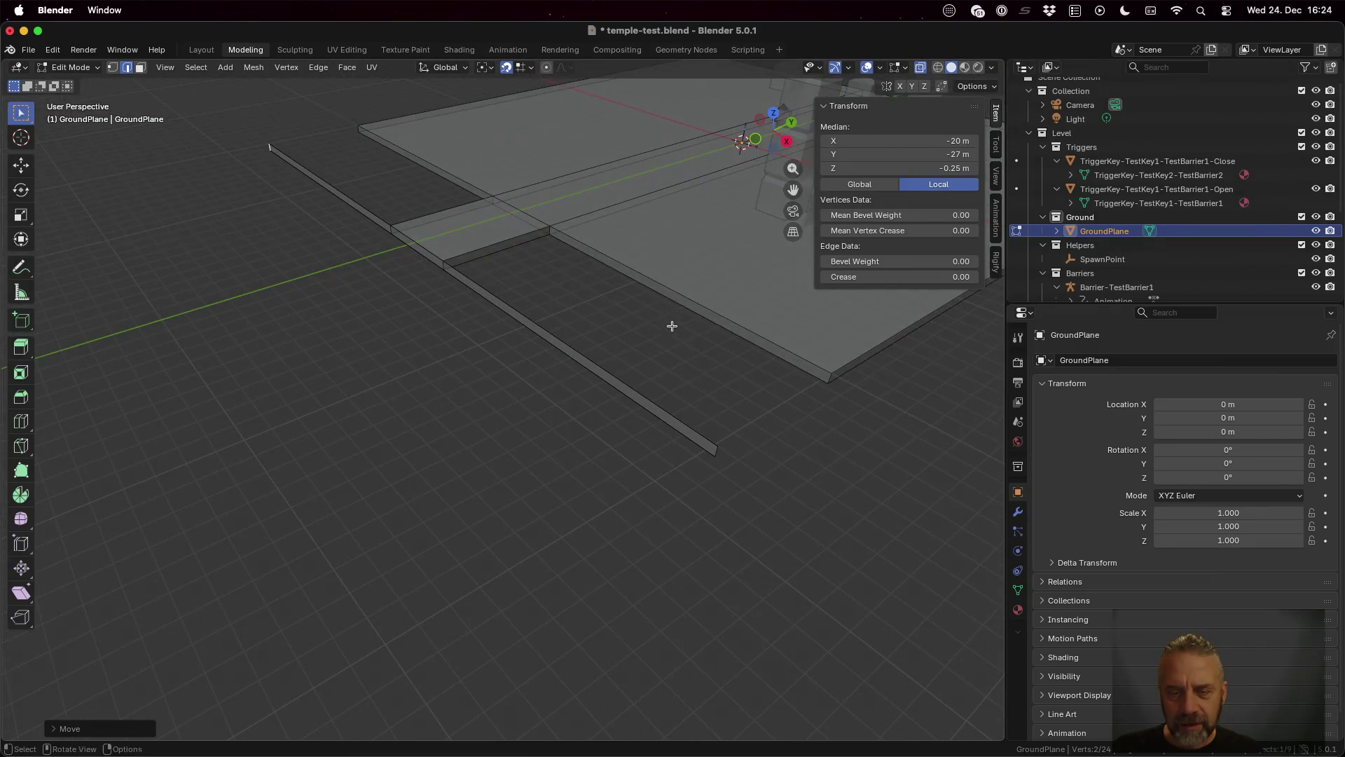
{"action": "scroll", "coordinate": [850, 432], "scroll_direction": "right", "scroll_amount": 5}
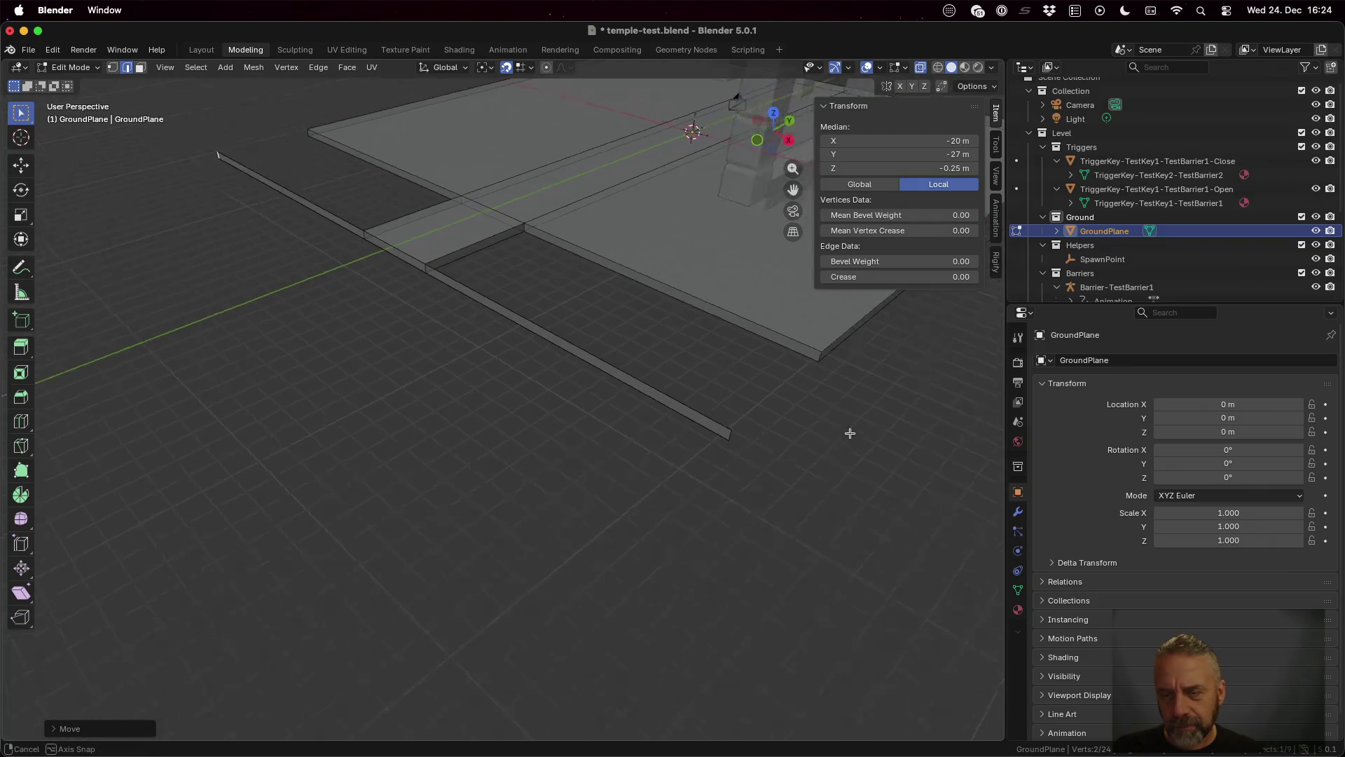
Step: Move the strip's right end along X to X 20 m
{"action": "left_click", "coordinate": [748, 373]}
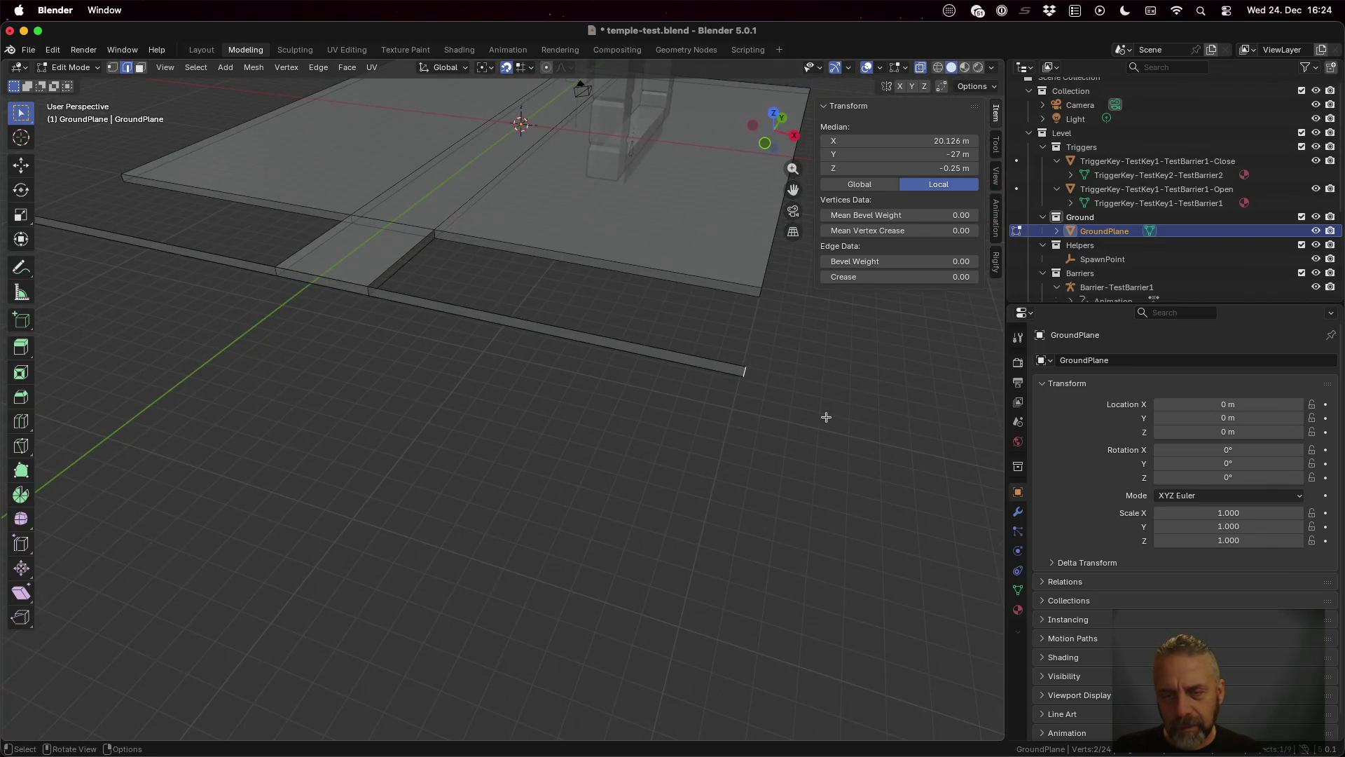
{"action": "key", "text": "g"}
{"action": "key", "text": "x"}
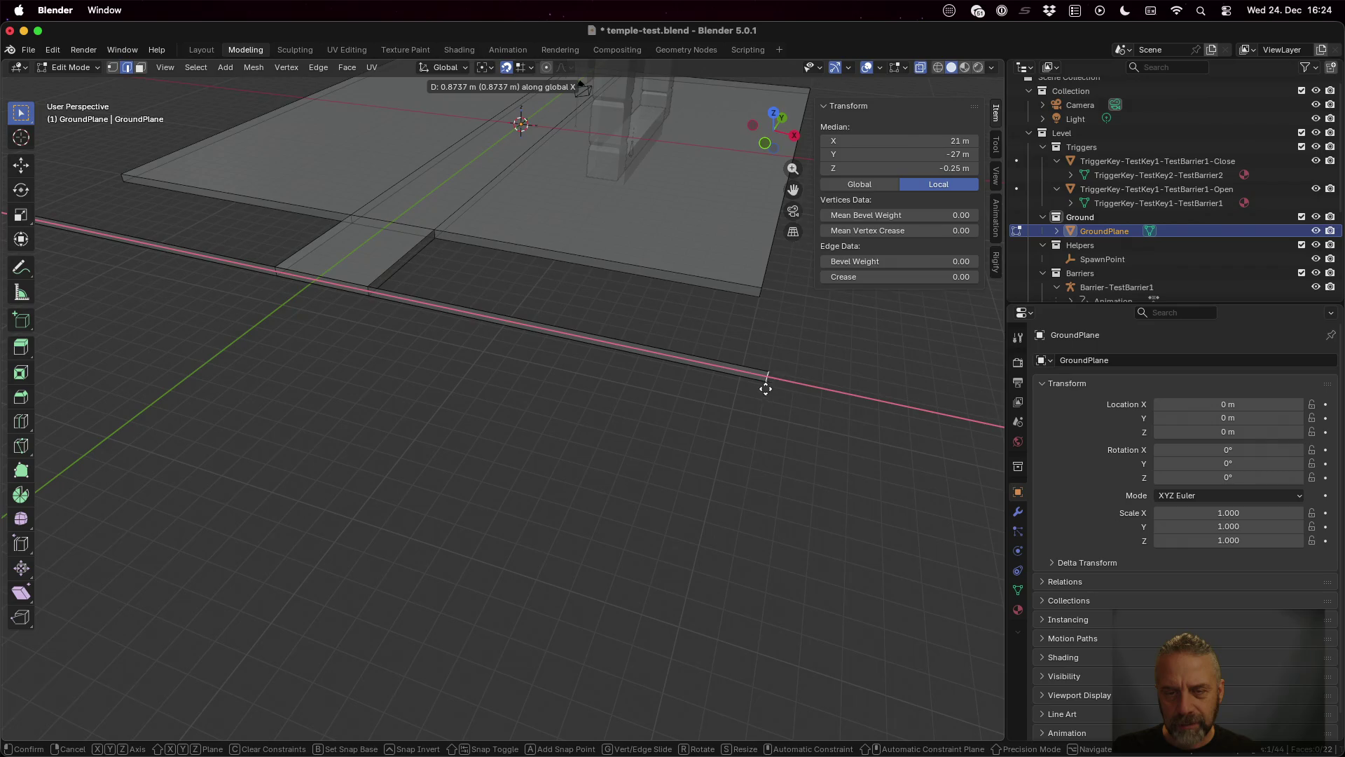
{"action": "left_click", "coordinate": [741, 375]}
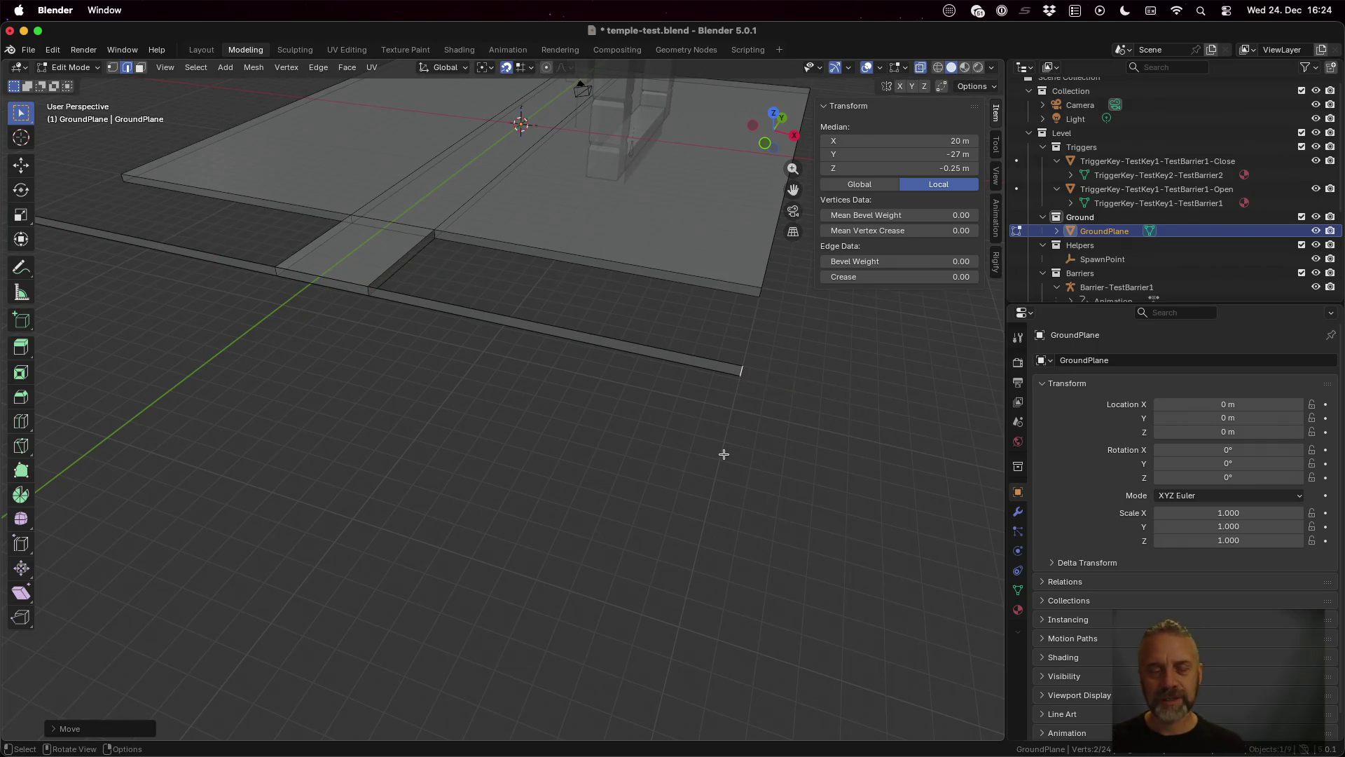
{"action": "scroll", "coordinate": [632, 400], "scroll_direction": "down", "scroll_amount": 3}
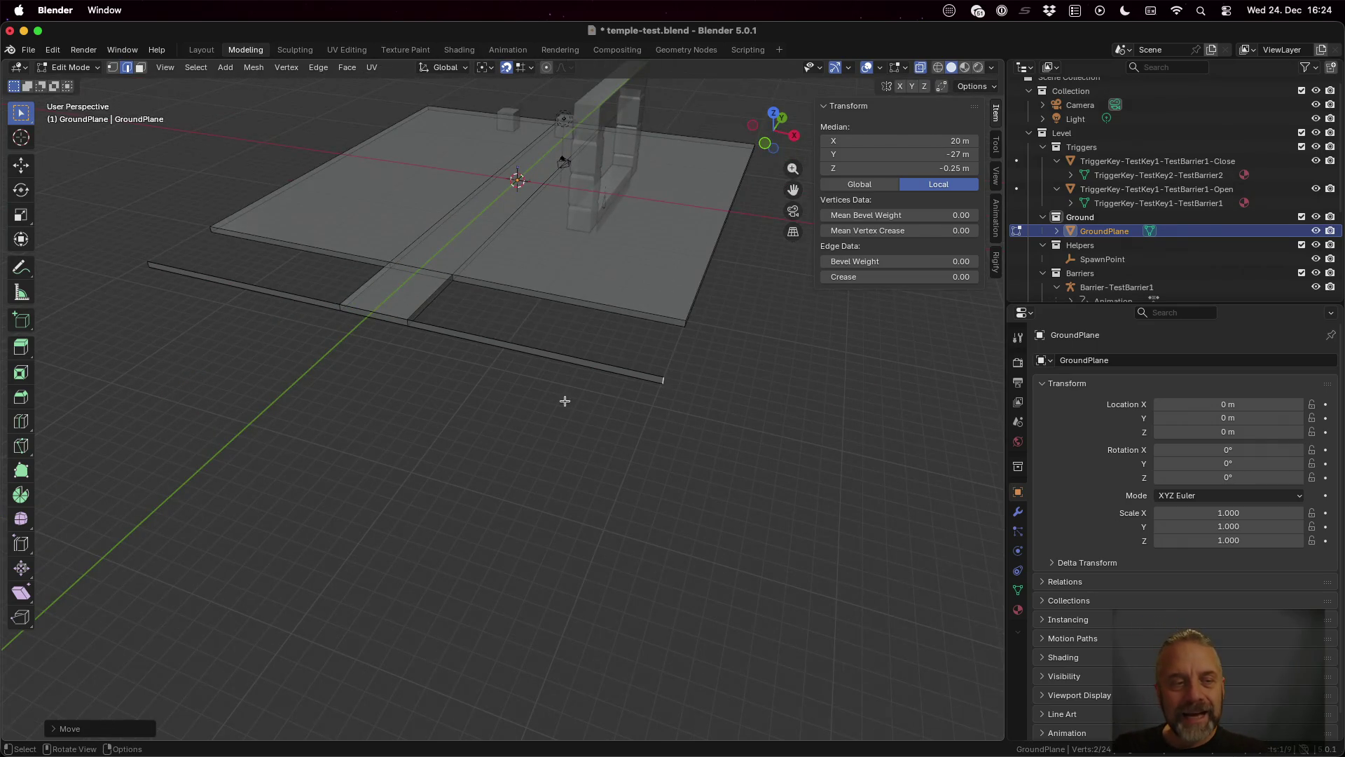
{"action": "scroll", "coordinate": [565, 401], "scroll_direction": "right", "scroll_amount": 5}
Step: In face mode, select the right, middle and left faces of the crosswise strip
{"action": "key", "text": "3"}
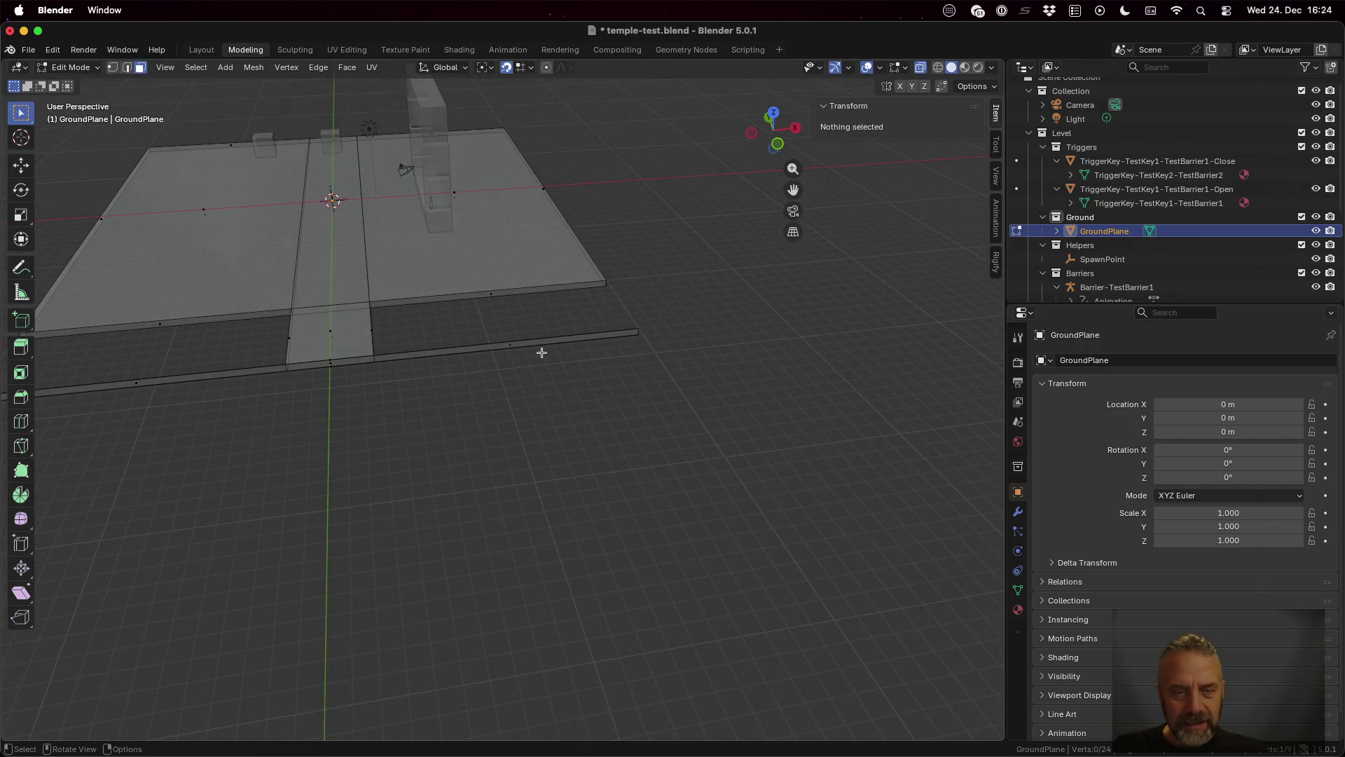
{"action": "left_click", "coordinate": [535, 344]}
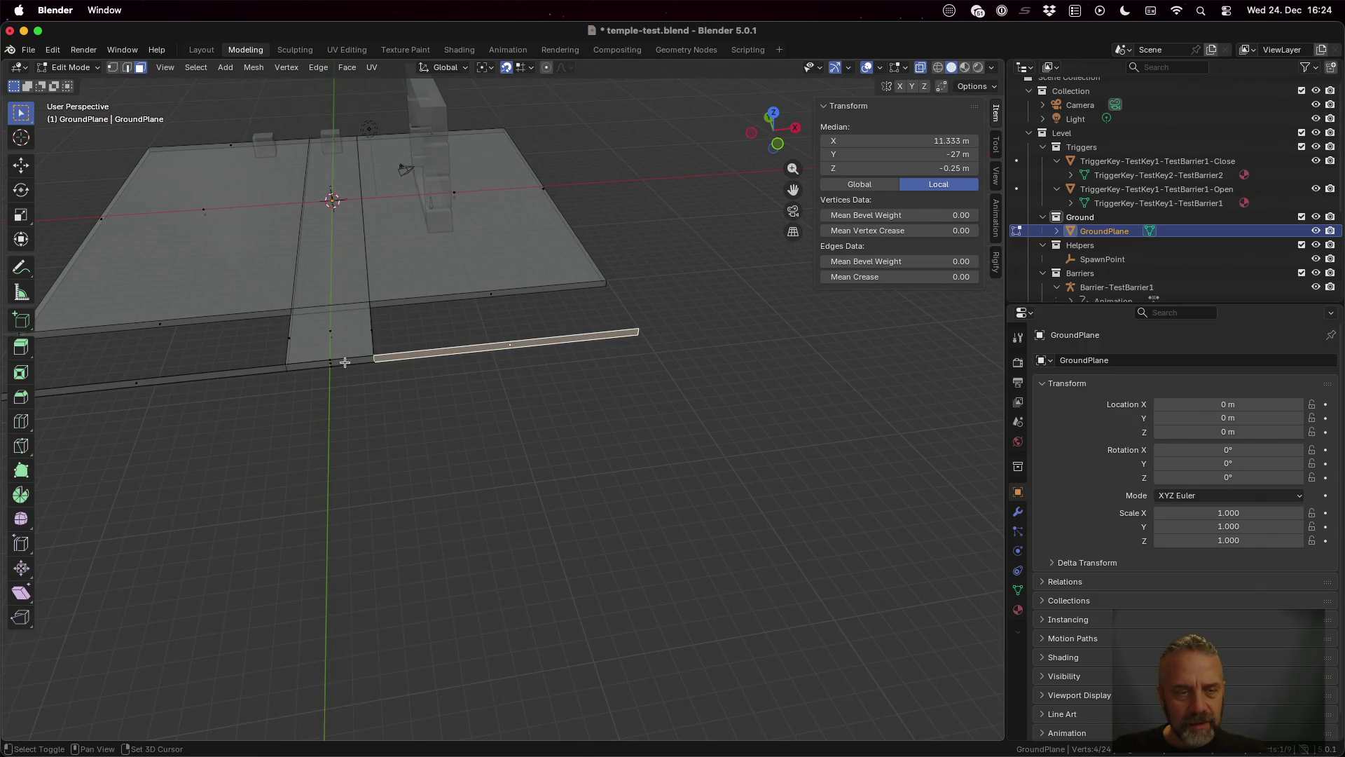
{"action": "left_click", "coordinate": [345, 362], "text": "shift"}
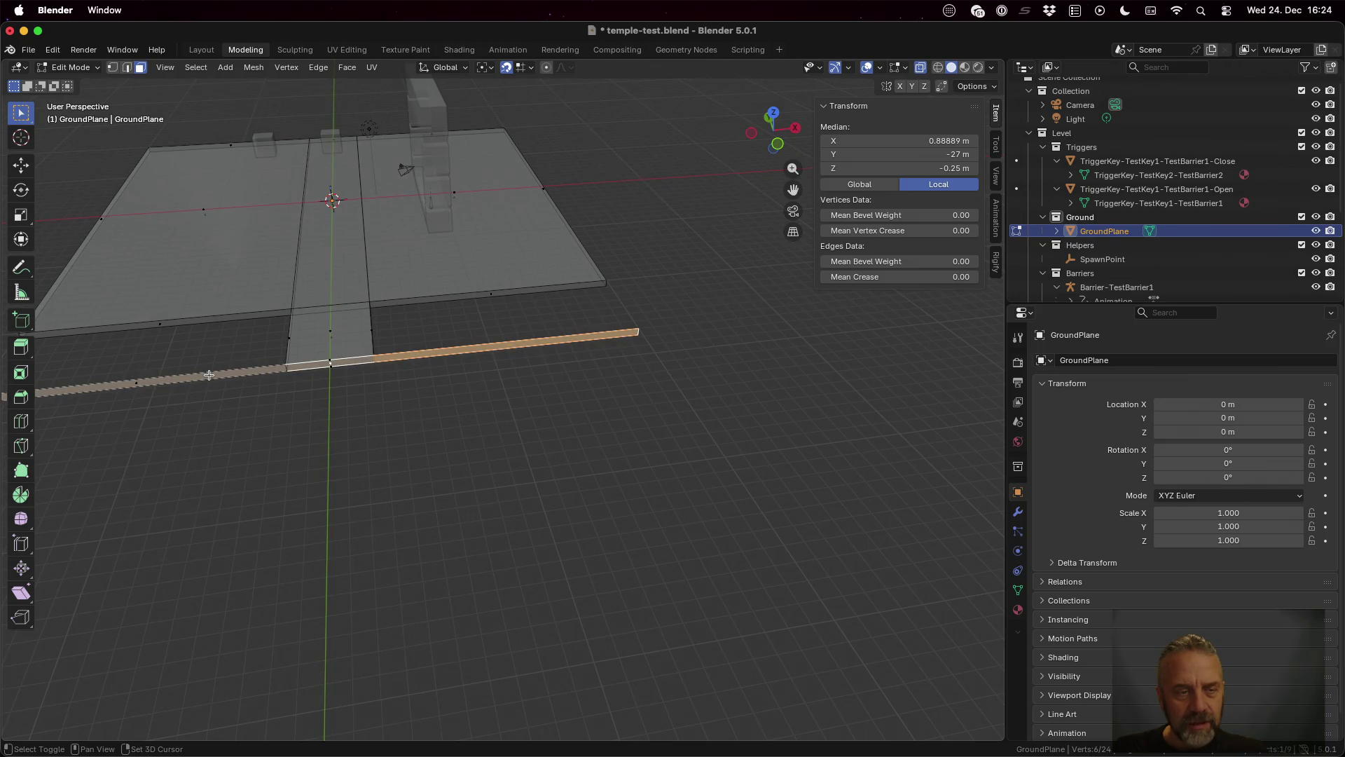
{"action": "left_click", "coordinate": [145, 381], "text": "shift"}
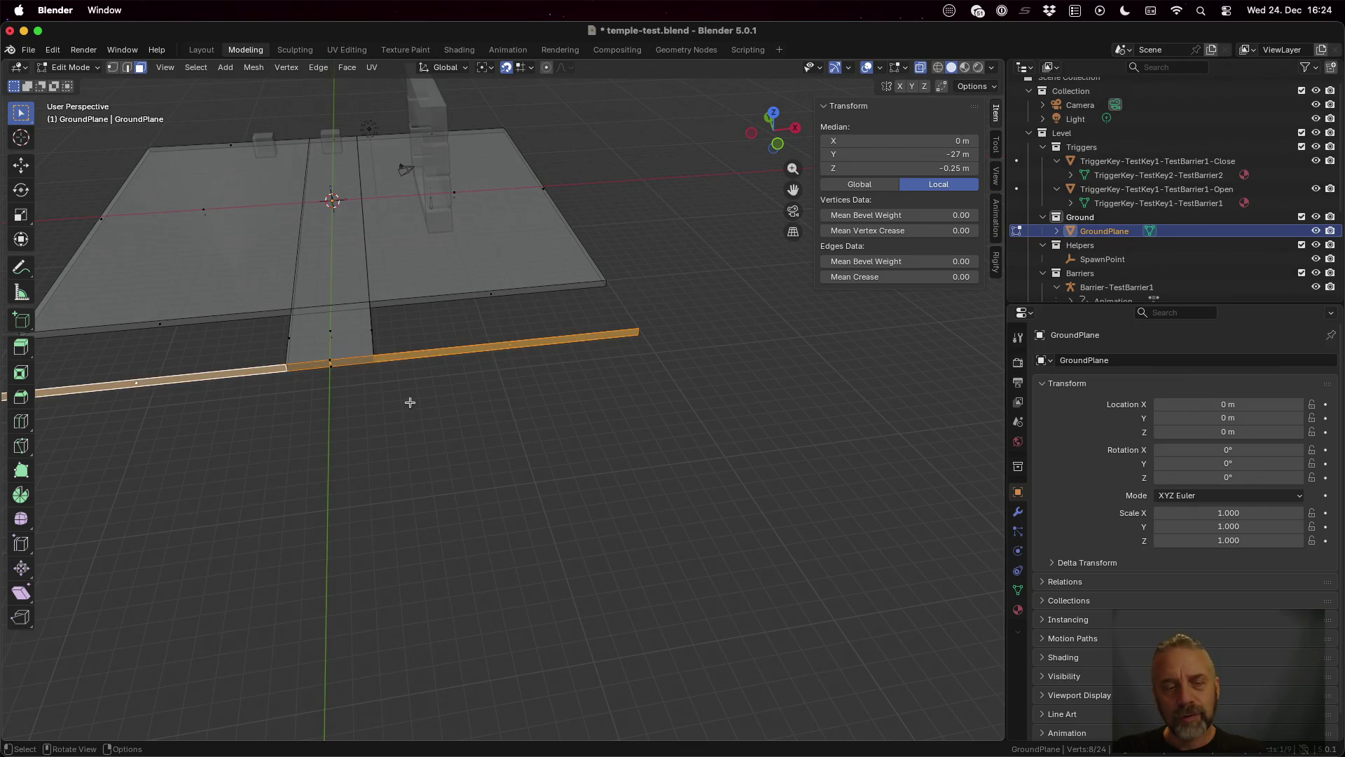
{"action": "scroll", "coordinate": [410, 403], "scroll_direction": "up", "scroll_amount": 5}
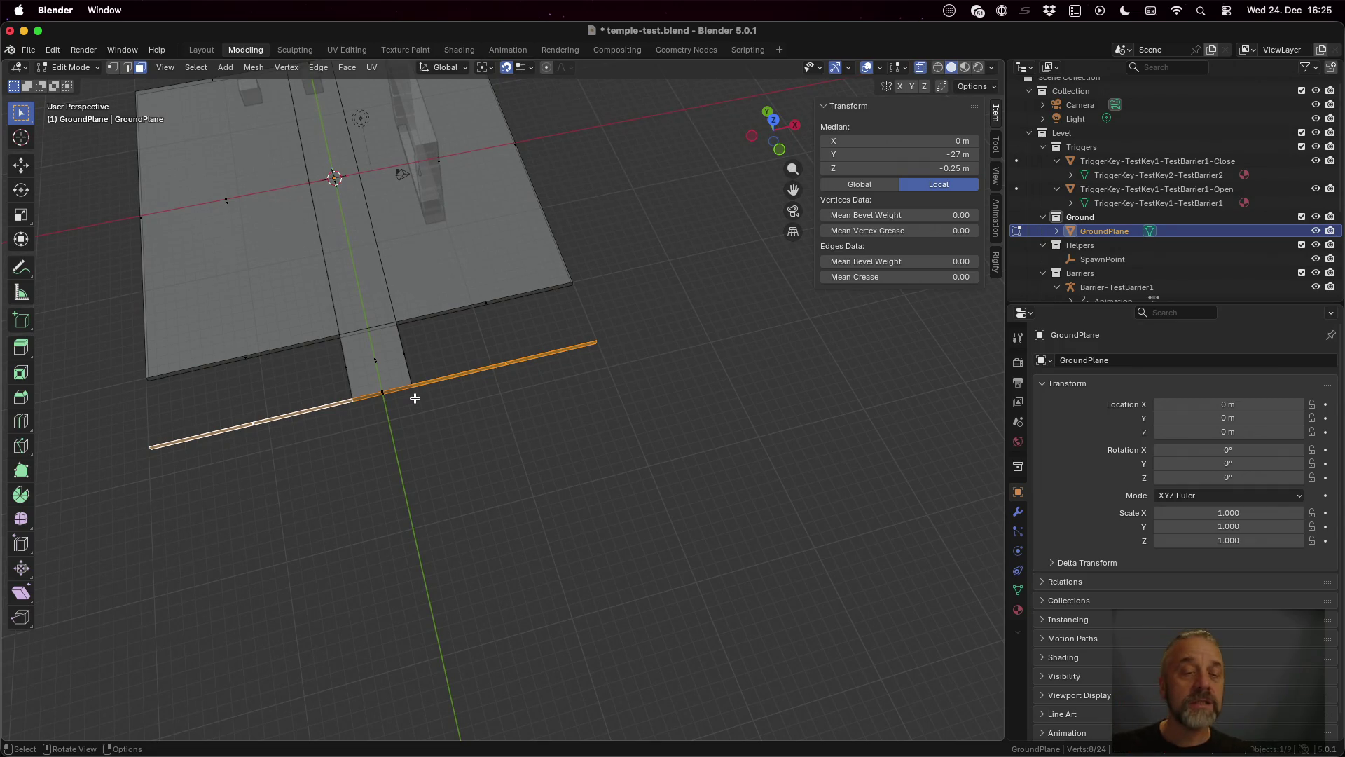
Step: Extrude the front strip faces 28 m along Y and check GroundPlane measures 40 × 76 × 0.5 m
{"action": "key", "text": "e"}
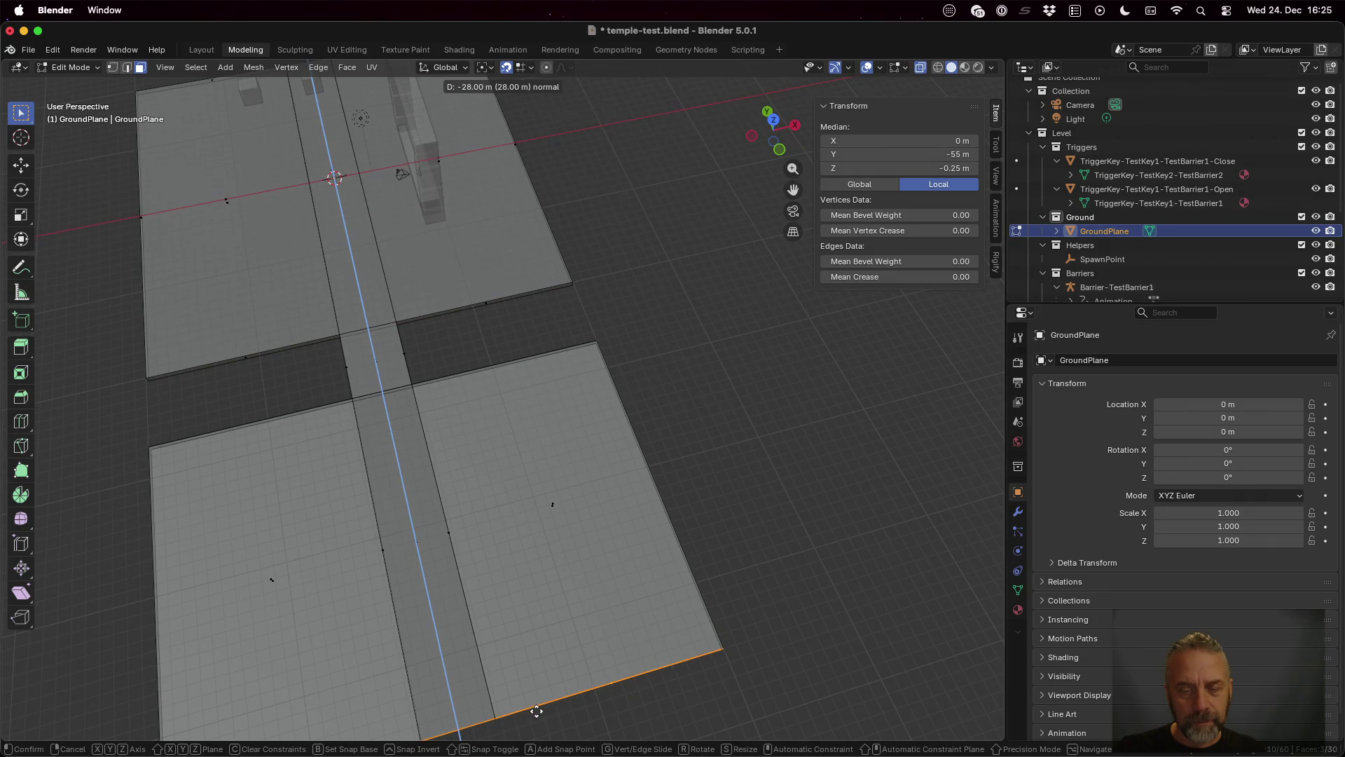
{"action": "left_click", "coordinate": [538, 716]}
{"action": "scroll", "coordinate": [595, 585], "scroll_direction": "right", "scroll_amount": 10}
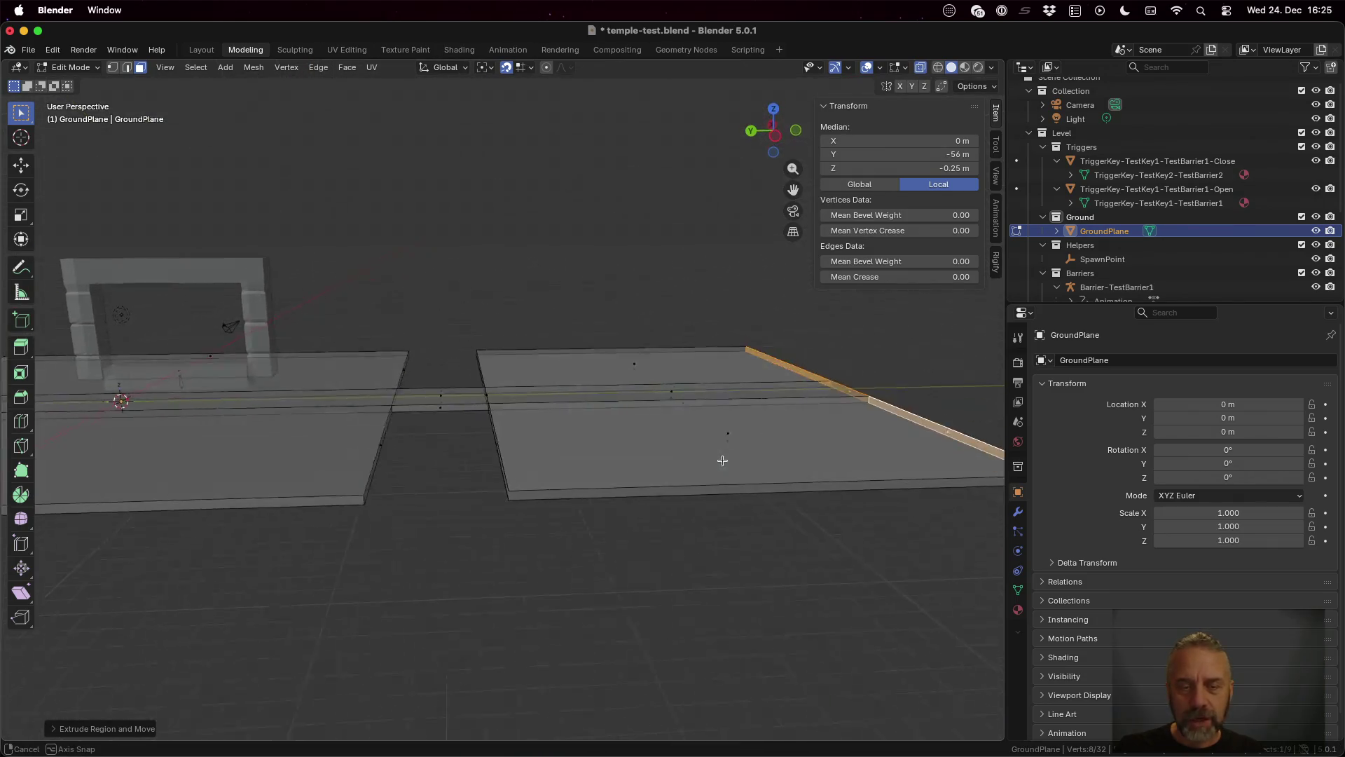
{"action": "key", "text": "Tab"}
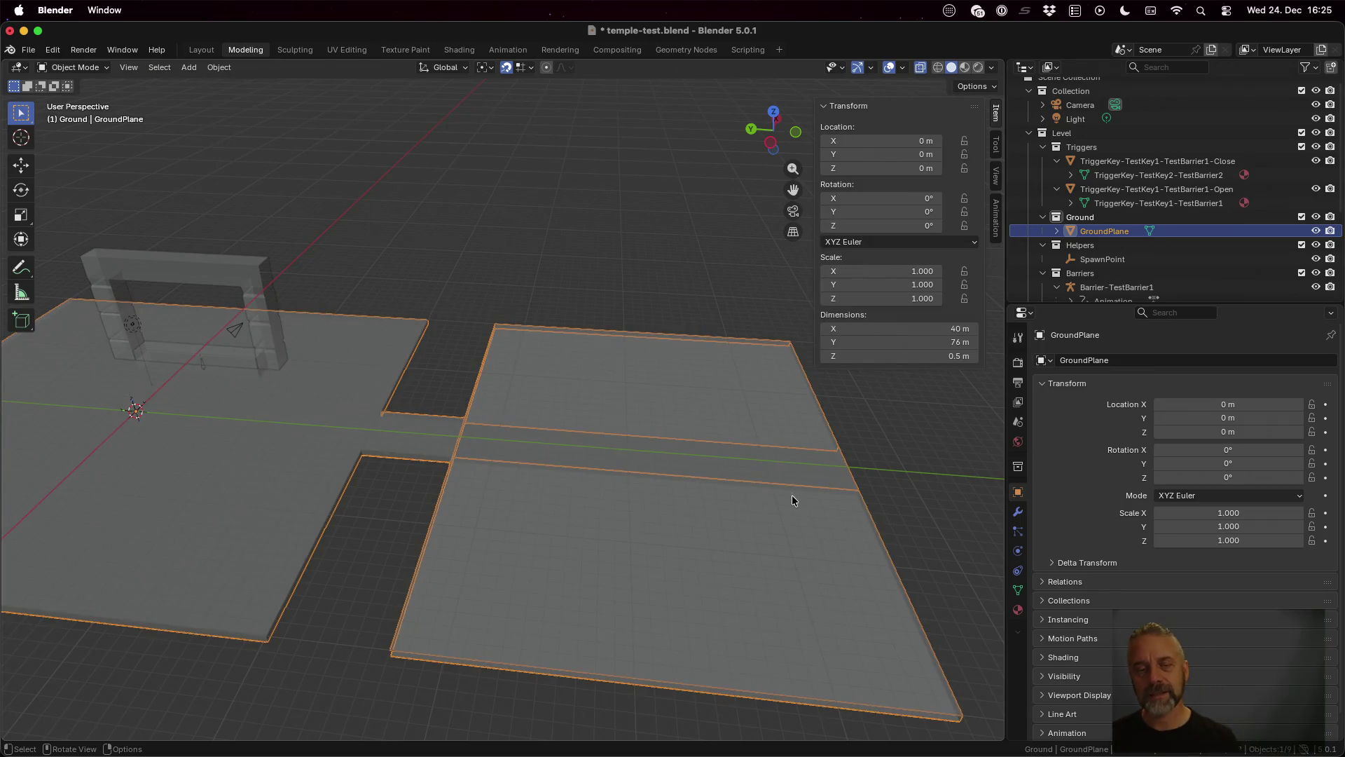
{"action": "key", "text": "Tab"}
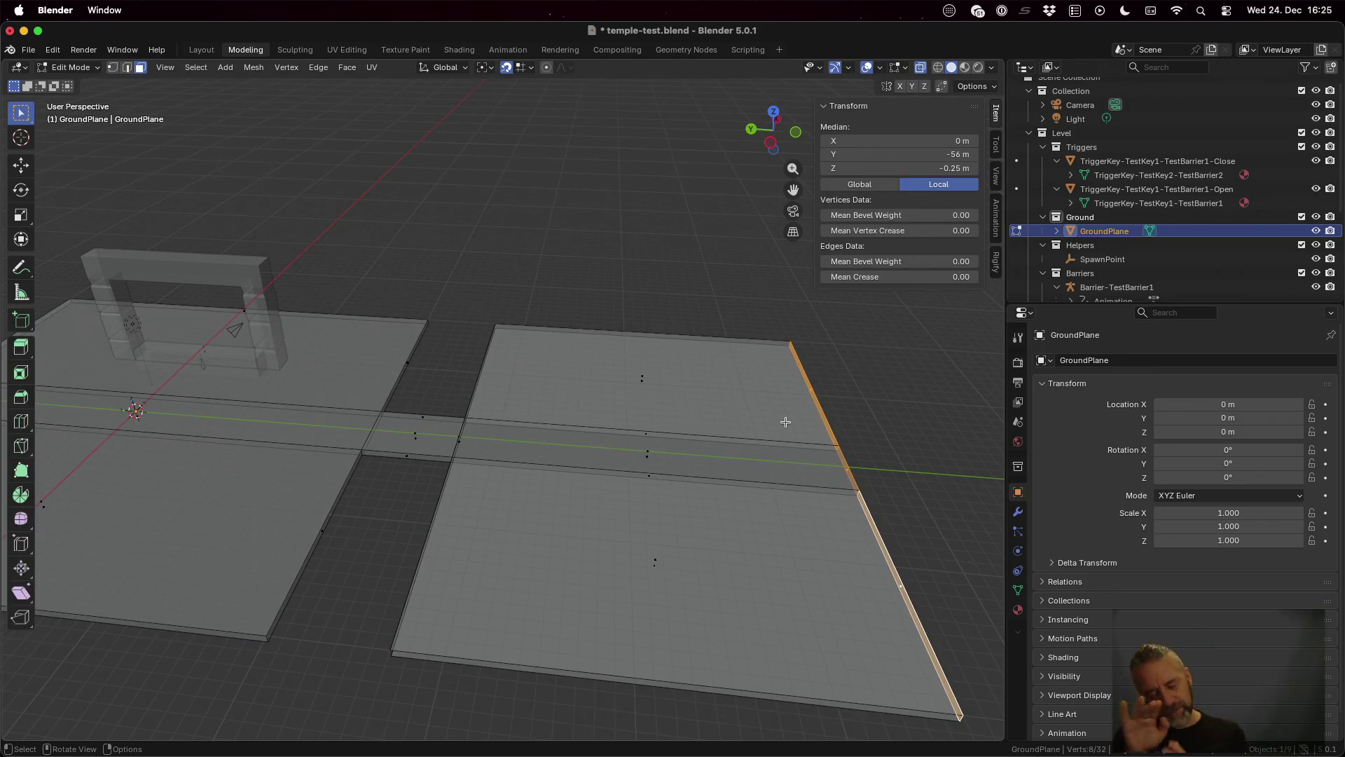
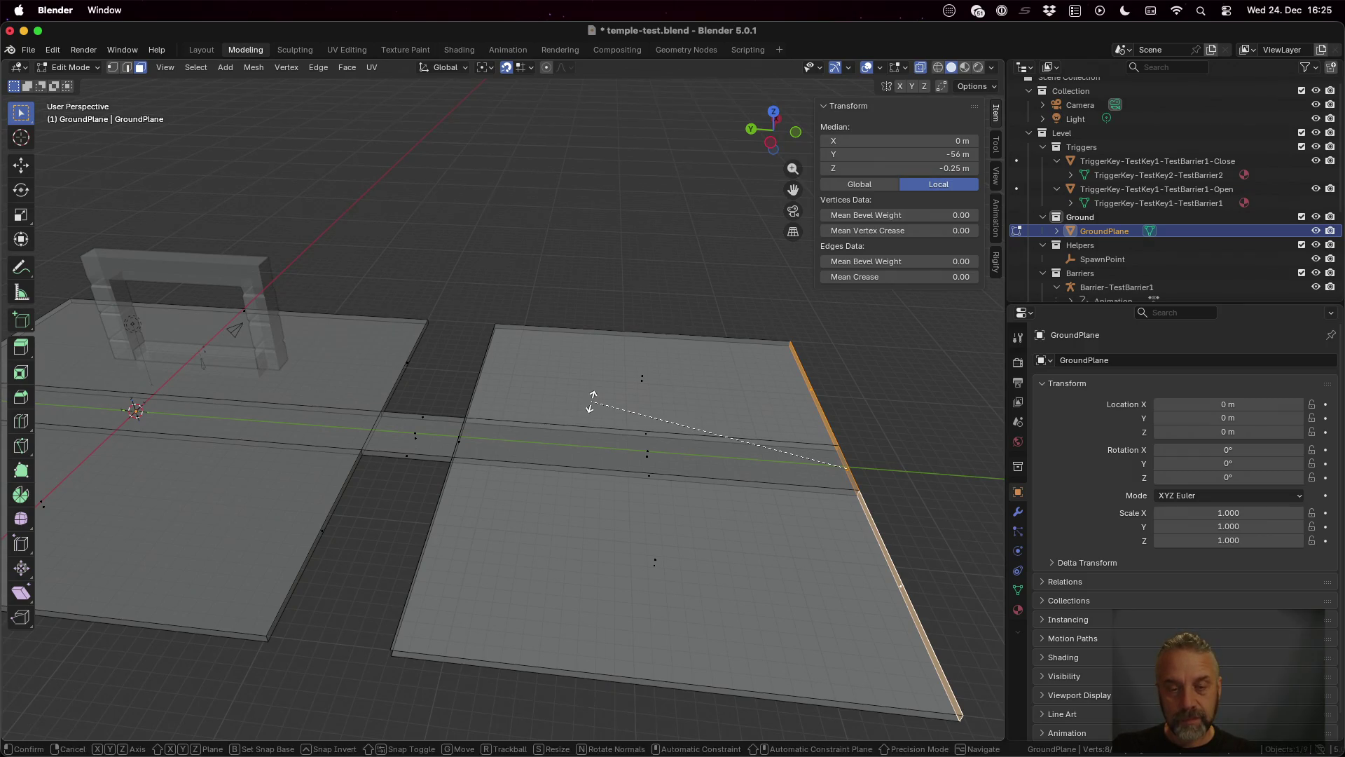
Step: Loop cut across the right ground slab, sliding the new loop near its left edge
{"action": "key", "text": "ctrl+r"}
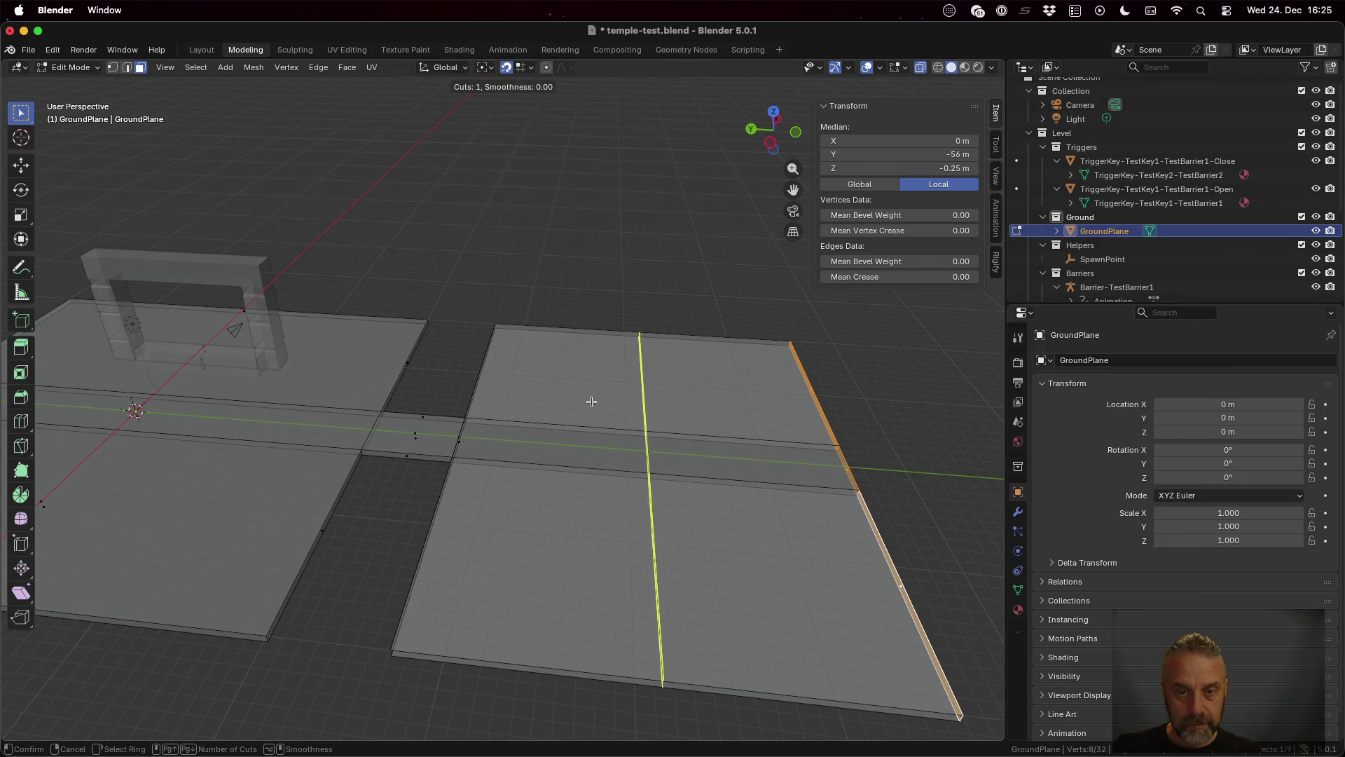
{"action": "left_click", "coordinate": [587, 395]}
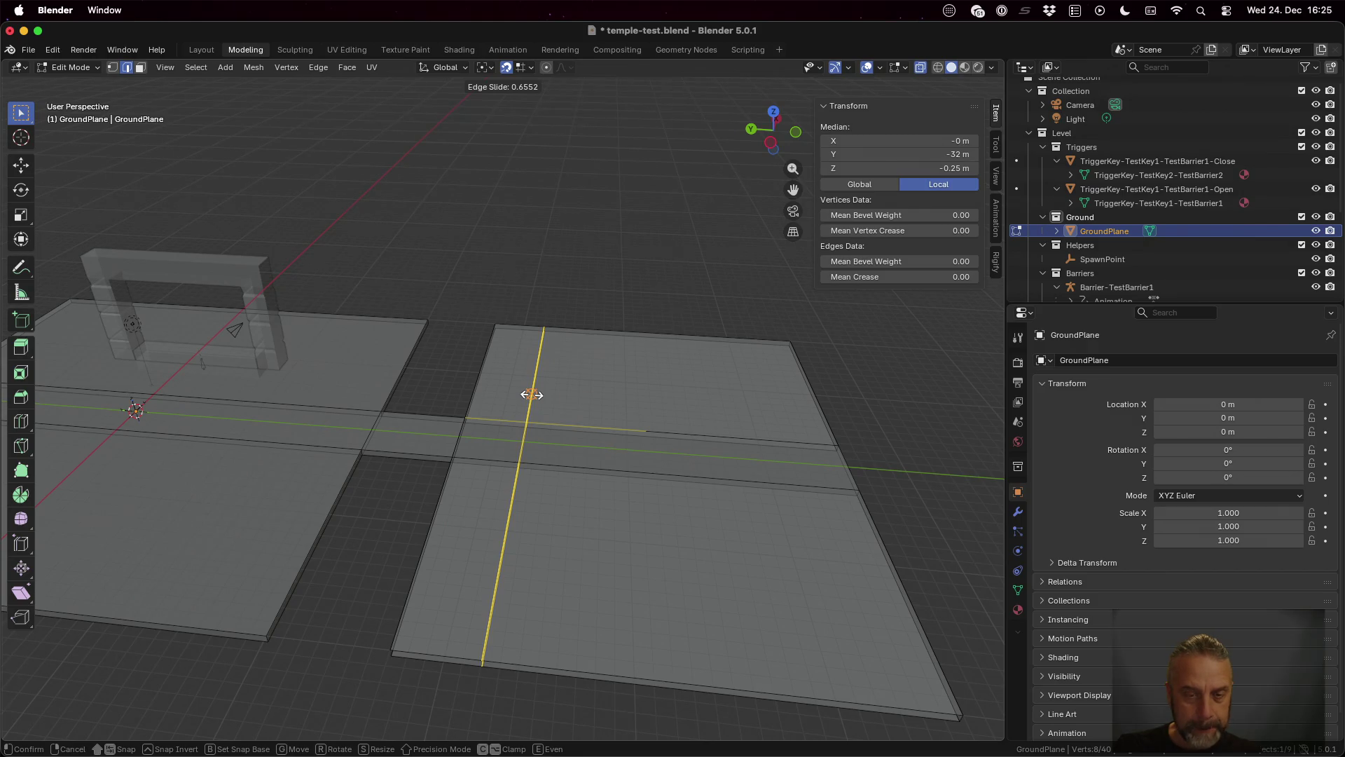
{"action": "left_click", "coordinate": [531, 394]}
{"action": "scroll", "coordinate": [566, 390], "scroll_direction": "up", "scroll_amount": 3}
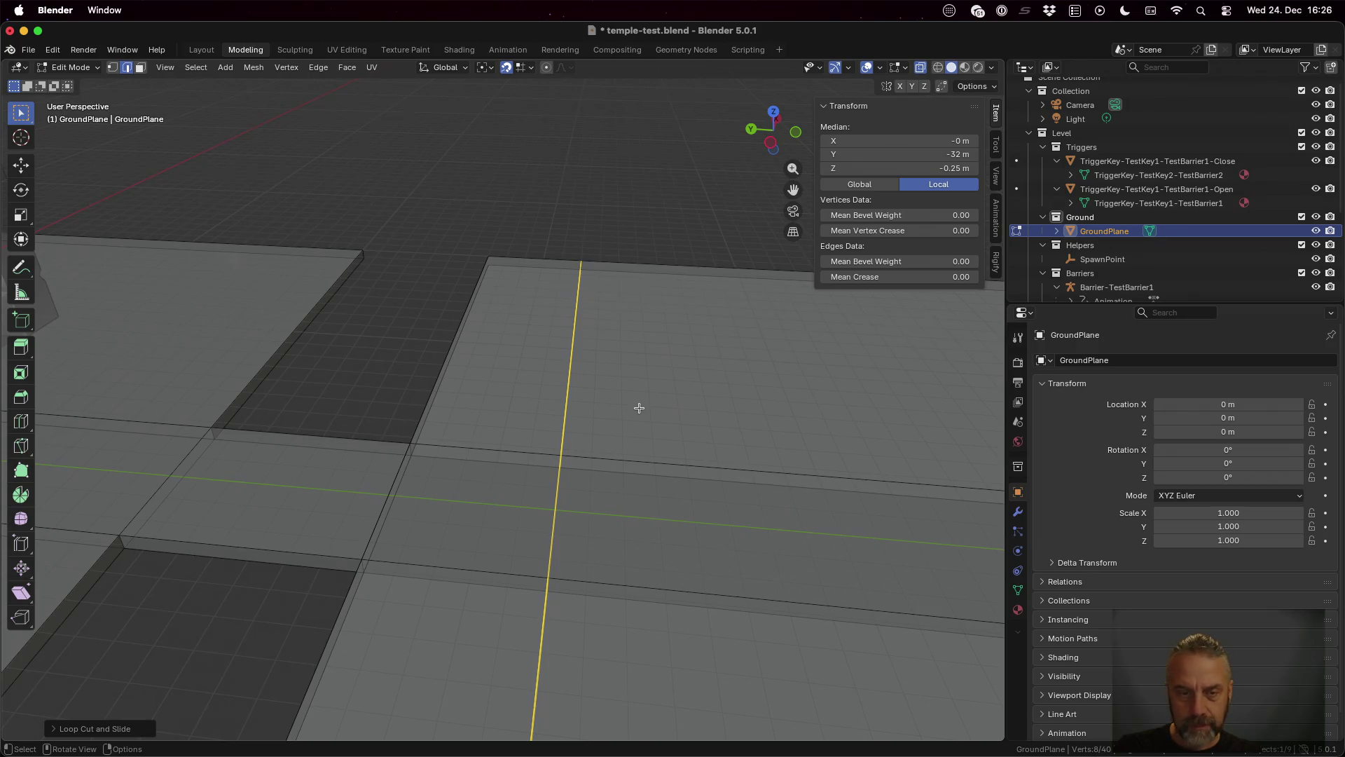
{"action": "key", "text": "Tab"}
{"action": "key", "text": "Tab"}
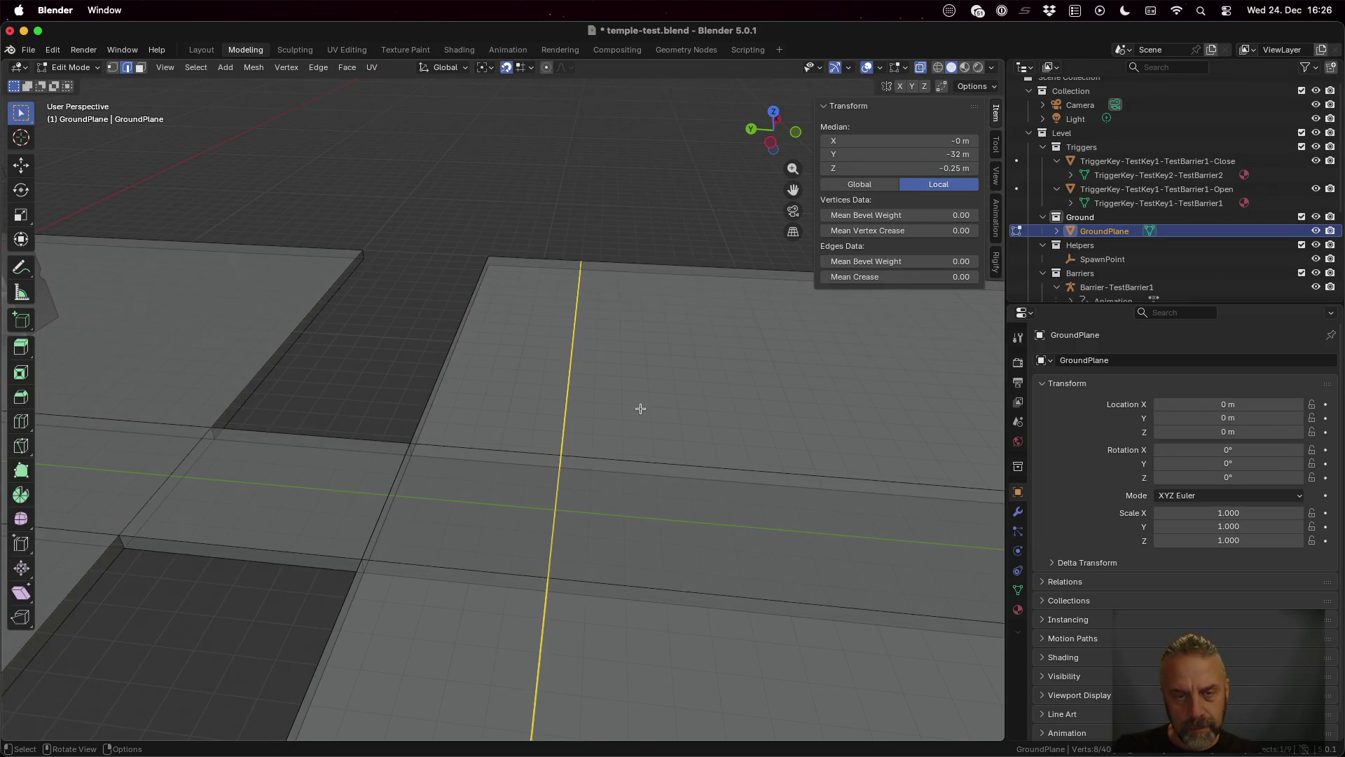
{"action": "key", "text": "1"}
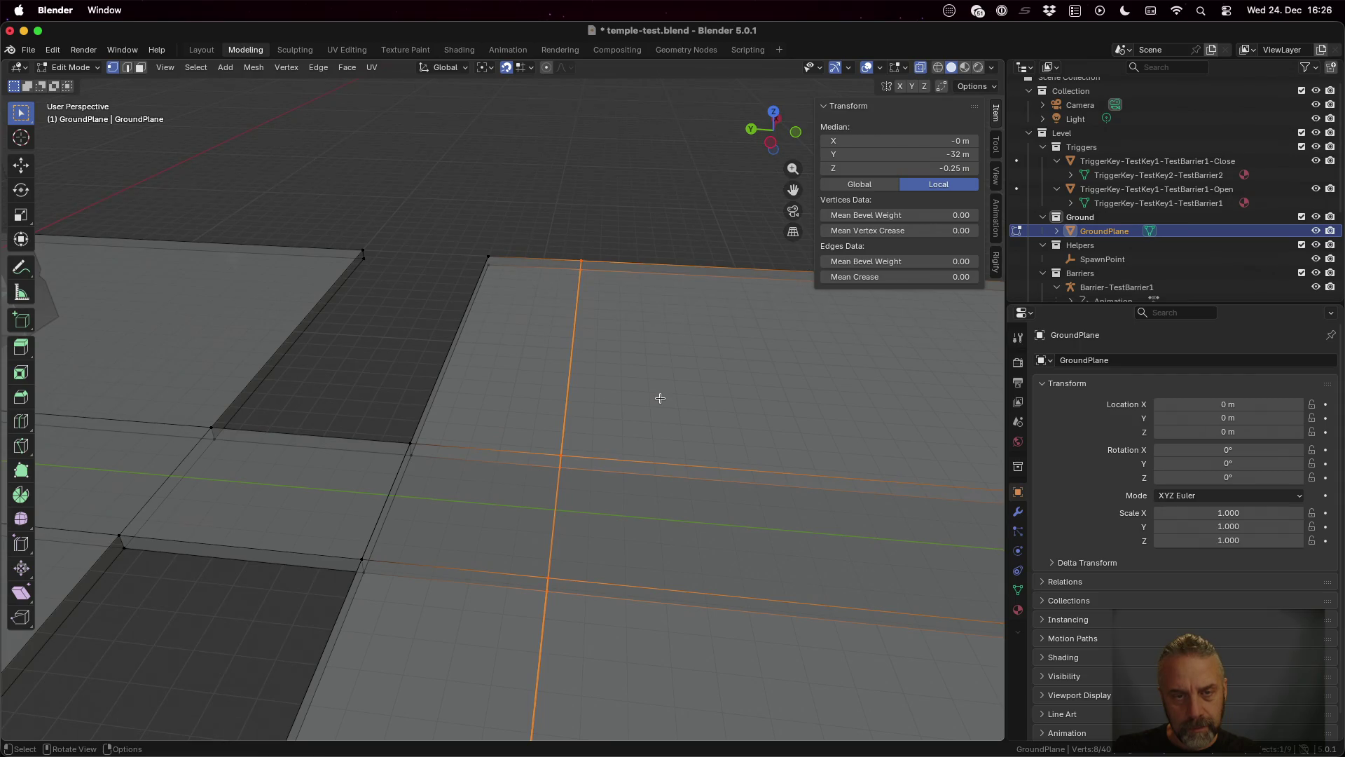
{"action": "scroll", "coordinate": [660, 398], "scroll_direction": "down", "scroll_amount": 5}
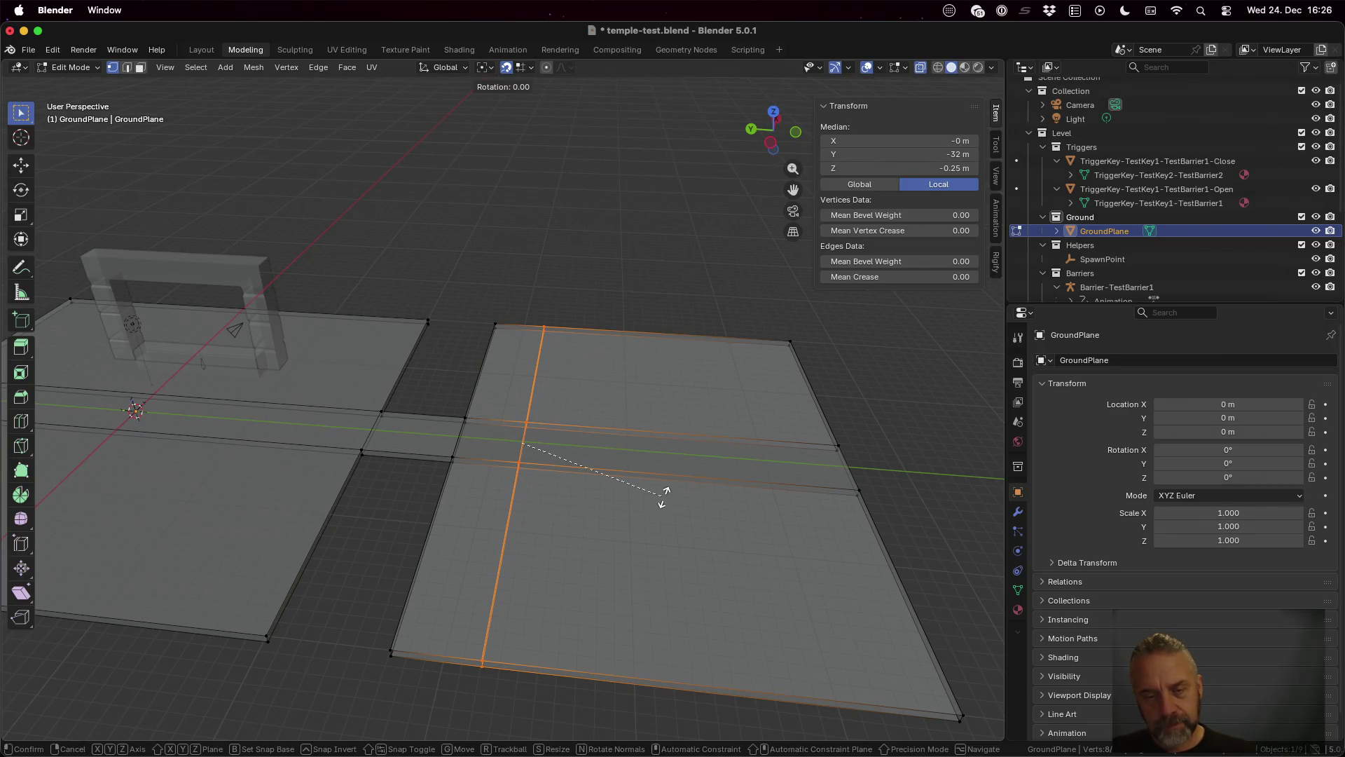
Step: Add a second loop cut right beside the first and select the narrow strip face between them
{"action": "key", "text": "ctrl+r"}
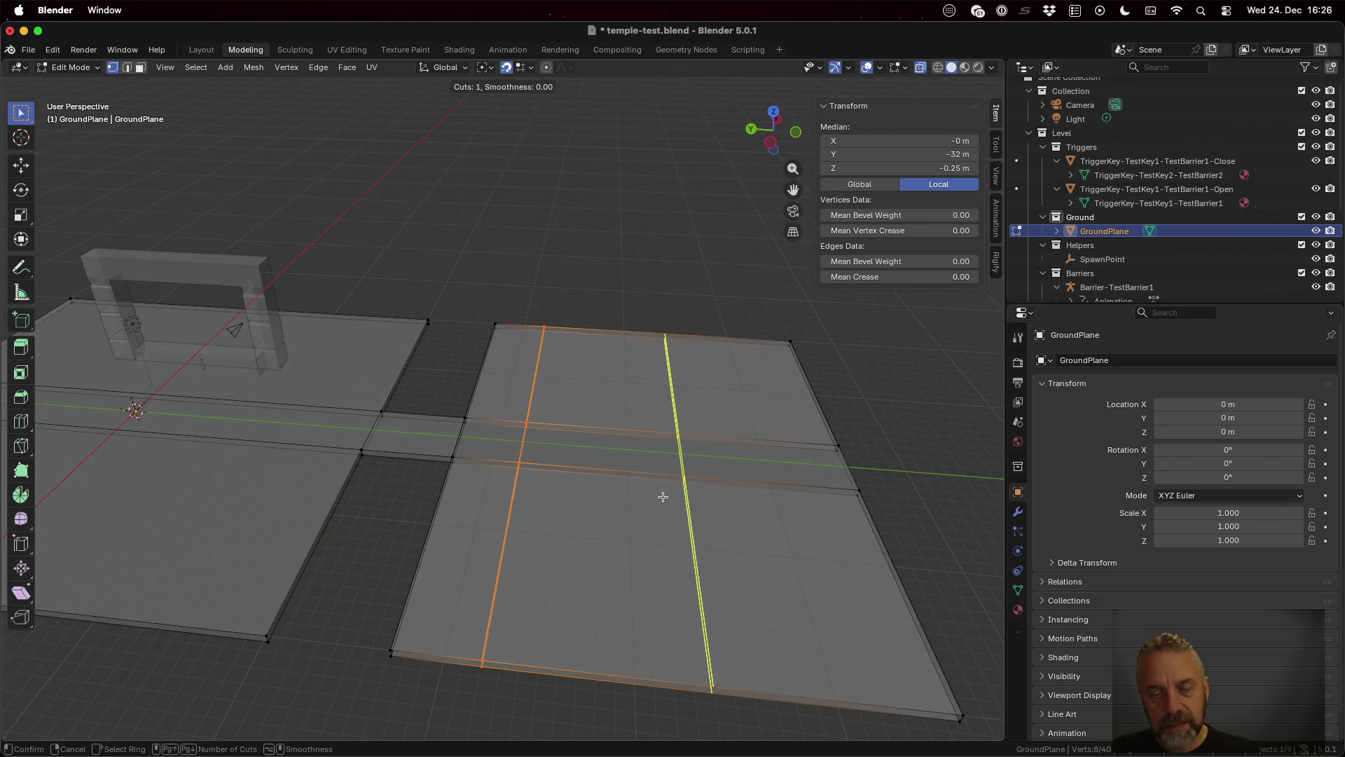
{"action": "left_click", "coordinate": [663, 497]}
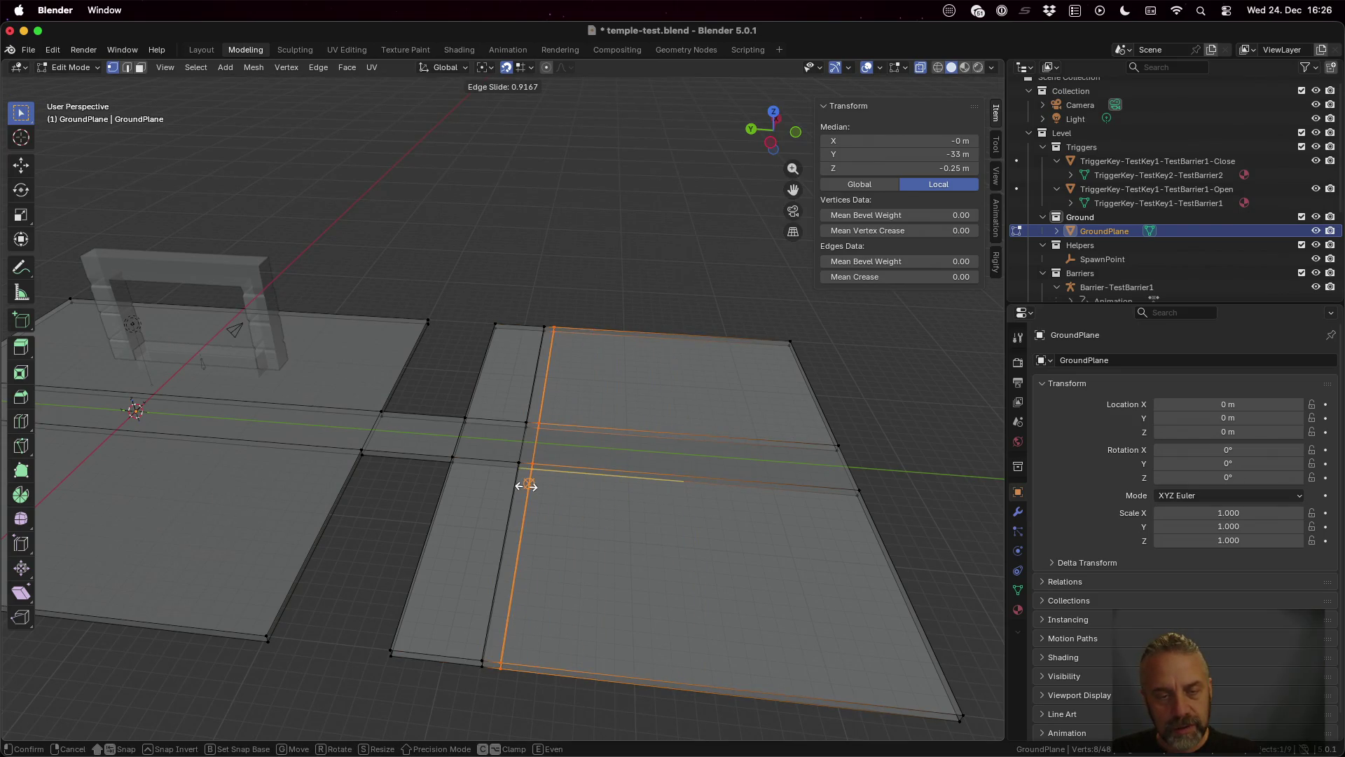
{"action": "left_click", "coordinate": [527, 485]}
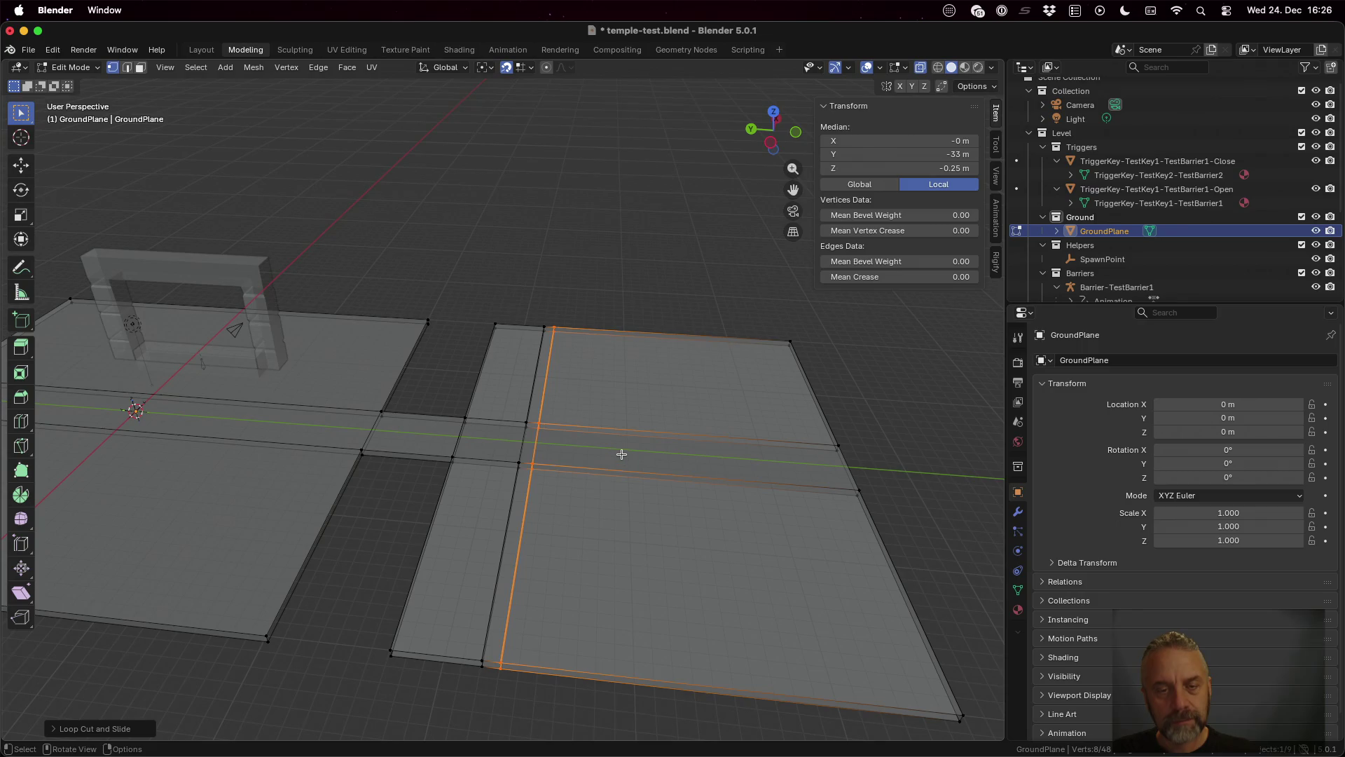
{"action": "key", "text": "3"}
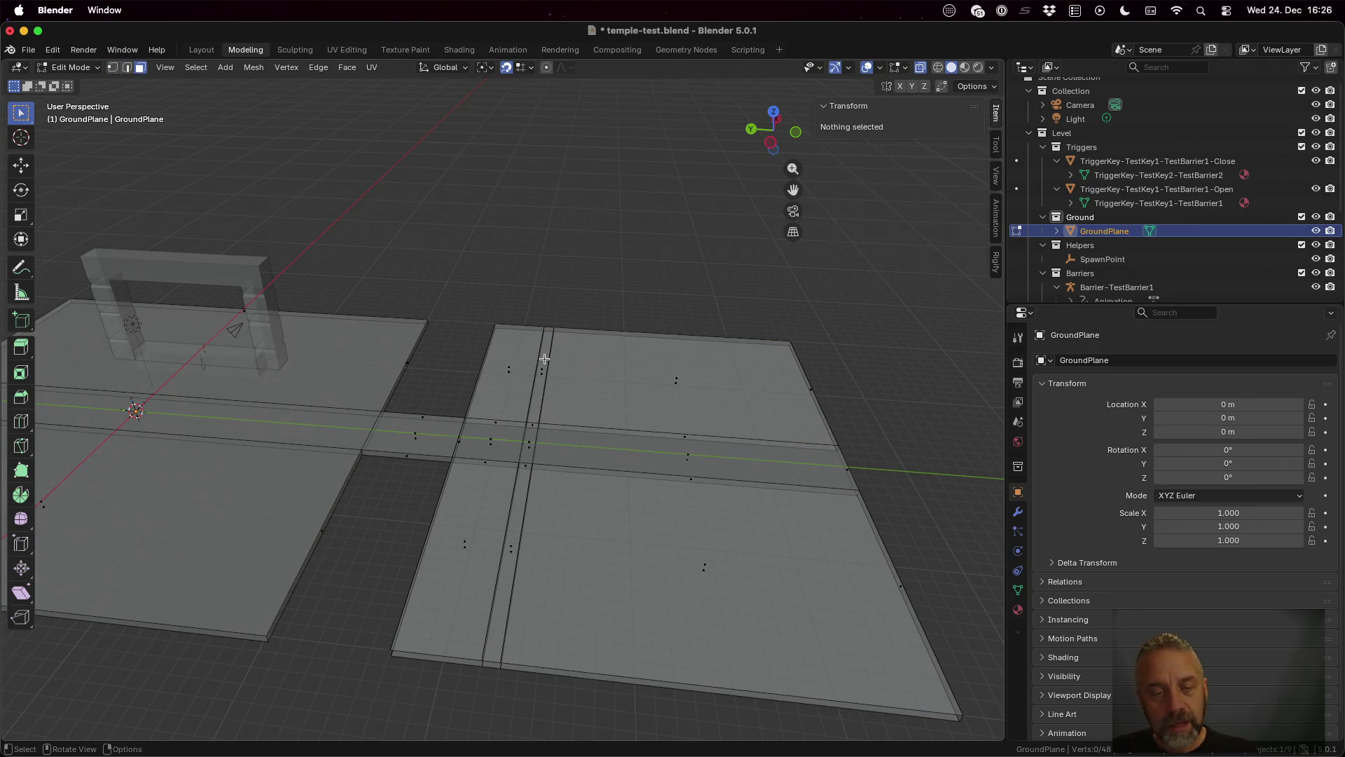
{"action": "left_click", "coordinate": [544, 359]}
Step: Extrude the strip face 1 m upward into a thin block
{"action": "scroll", "coordinate": [603, 408], "scroll_direction": "down", "scroll_amount": 5}
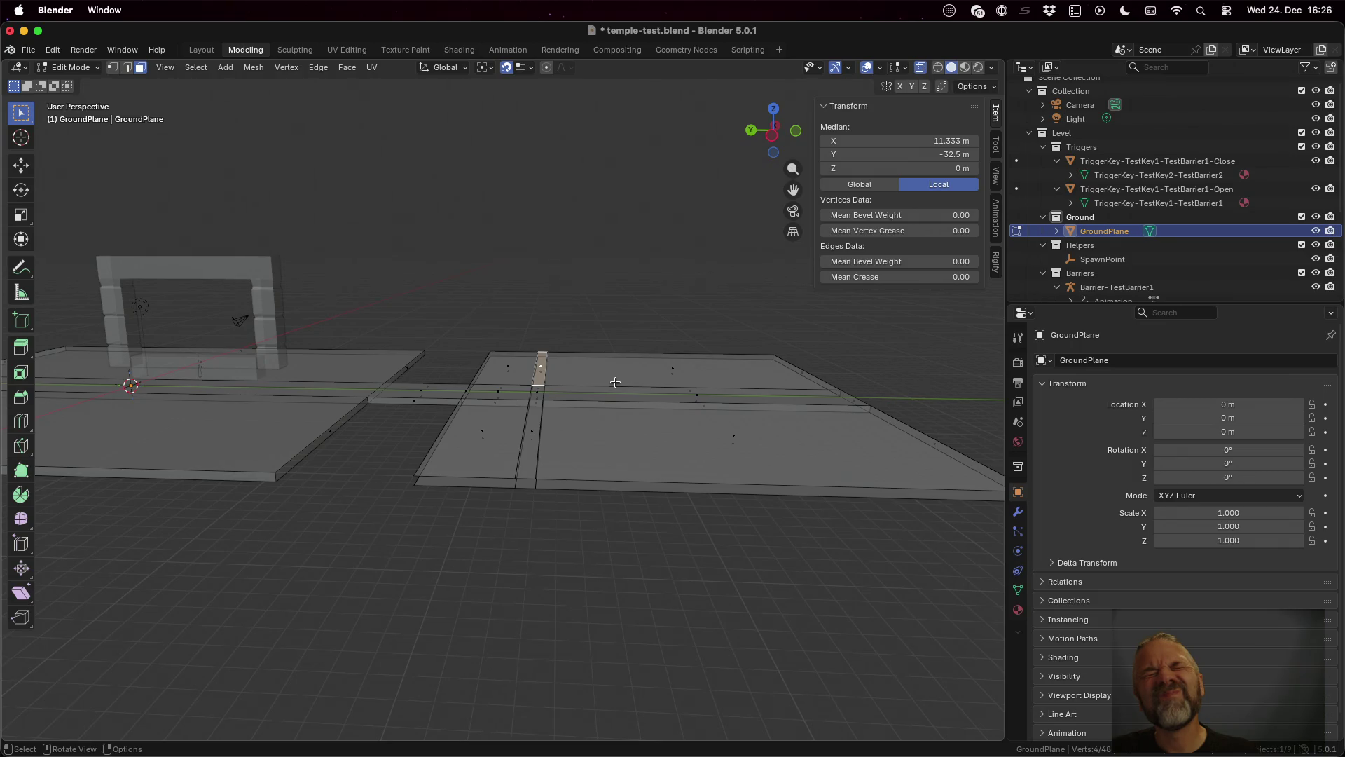
{"action": "key", "text": "e"}
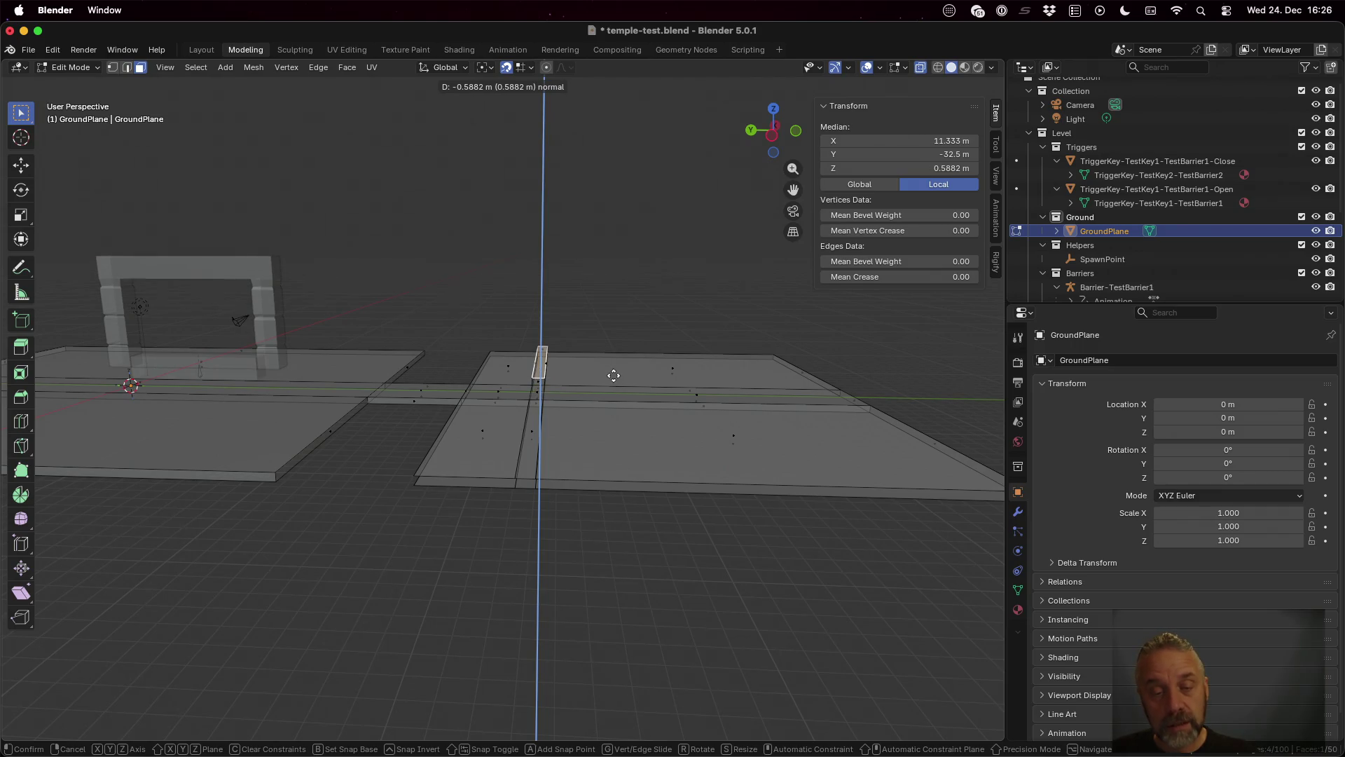
{"action": "type", "text": "1"}
{"action": "key", "text": "Escape"}
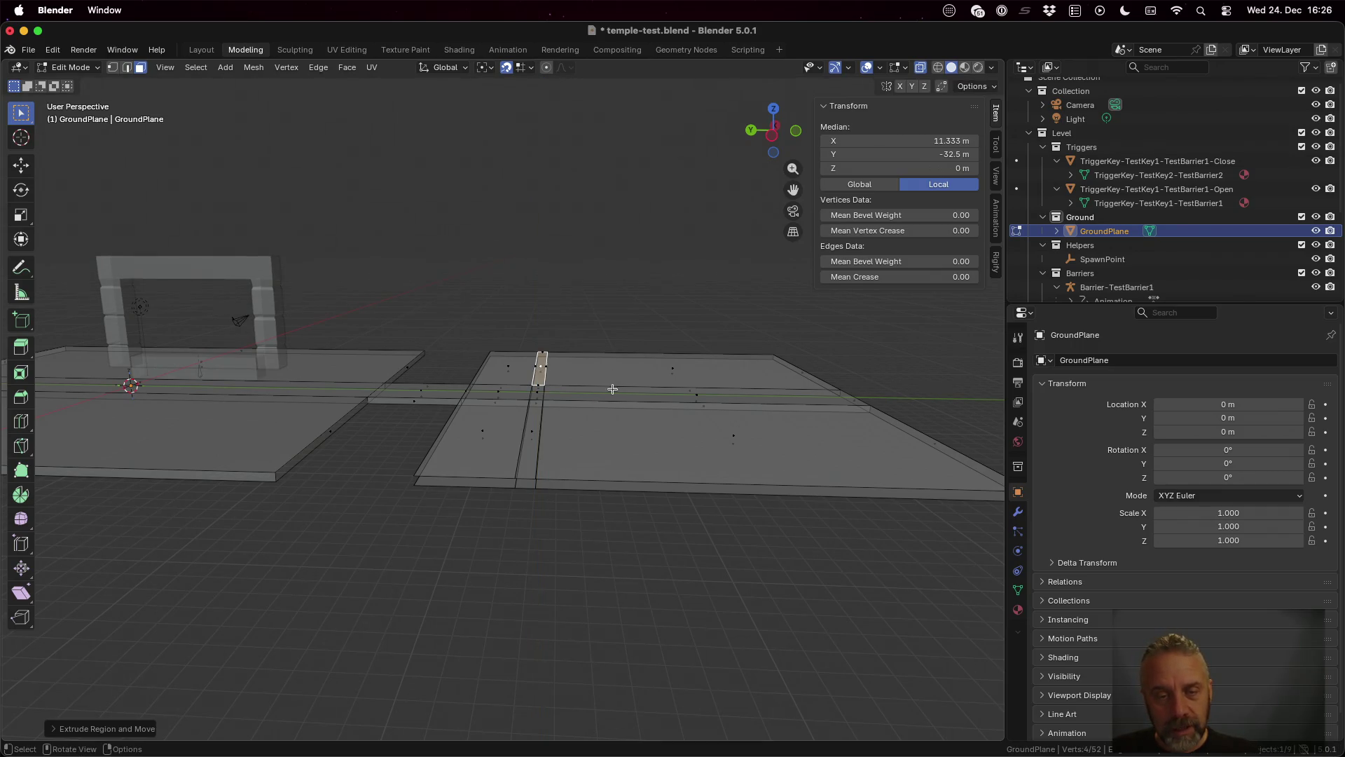
{"action": "scroll", "coordinate": [609, 385], "scroll_direction": "up", "scroll_amount": 6}
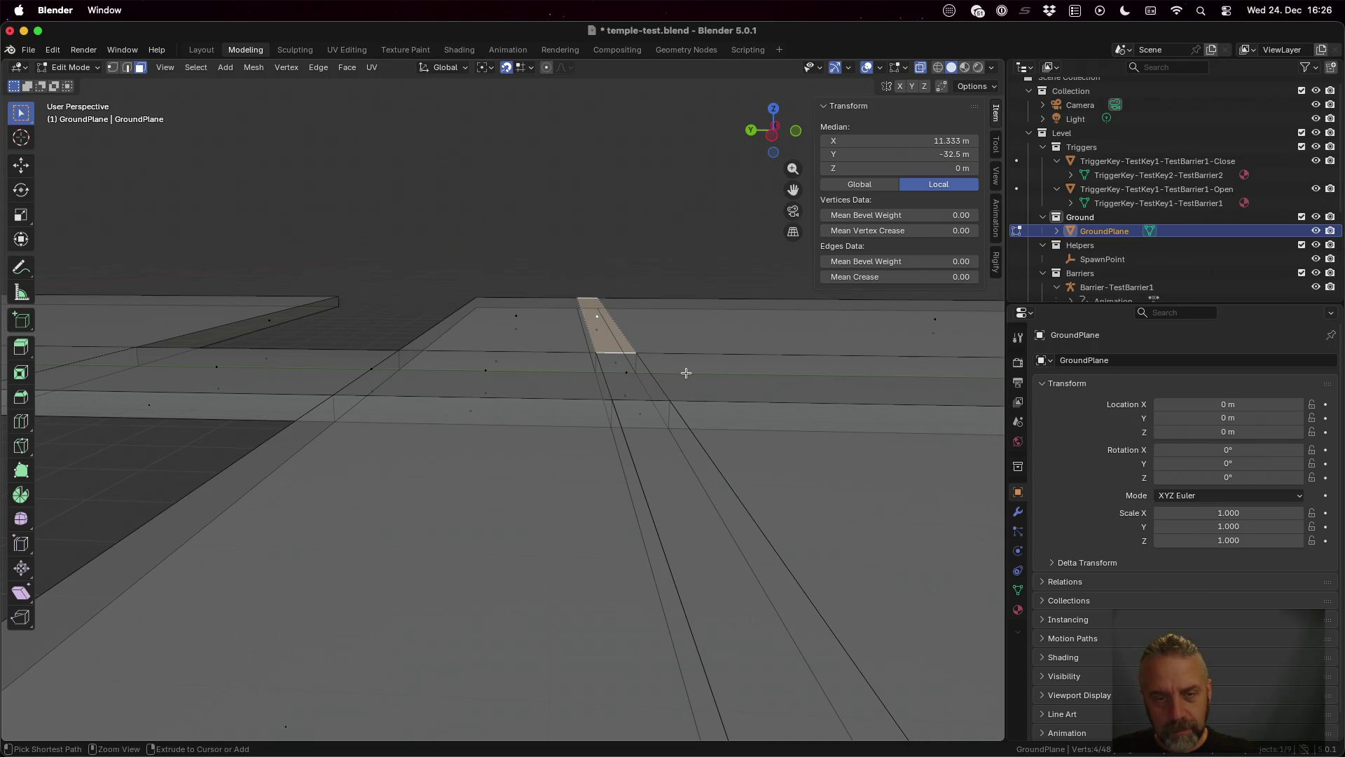
{"action": "key", "text": "e"}
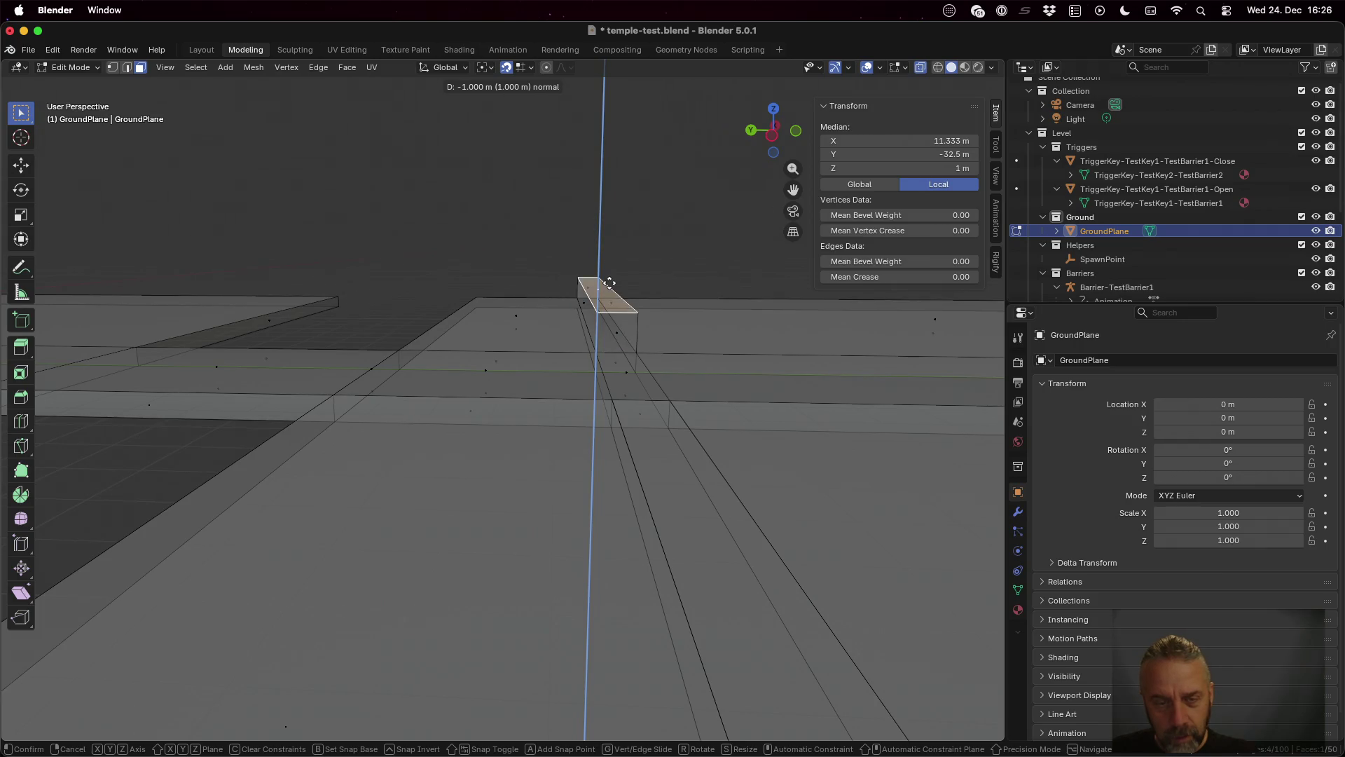
{"action": "left_click", "coordinate": [609, 282]}
Step: Move the raised strip's top face along Y with unit snapping
{"action": "scroll", "coordinate": [763, 340], "scroll_direction": "up", "scroll_amount": 2}
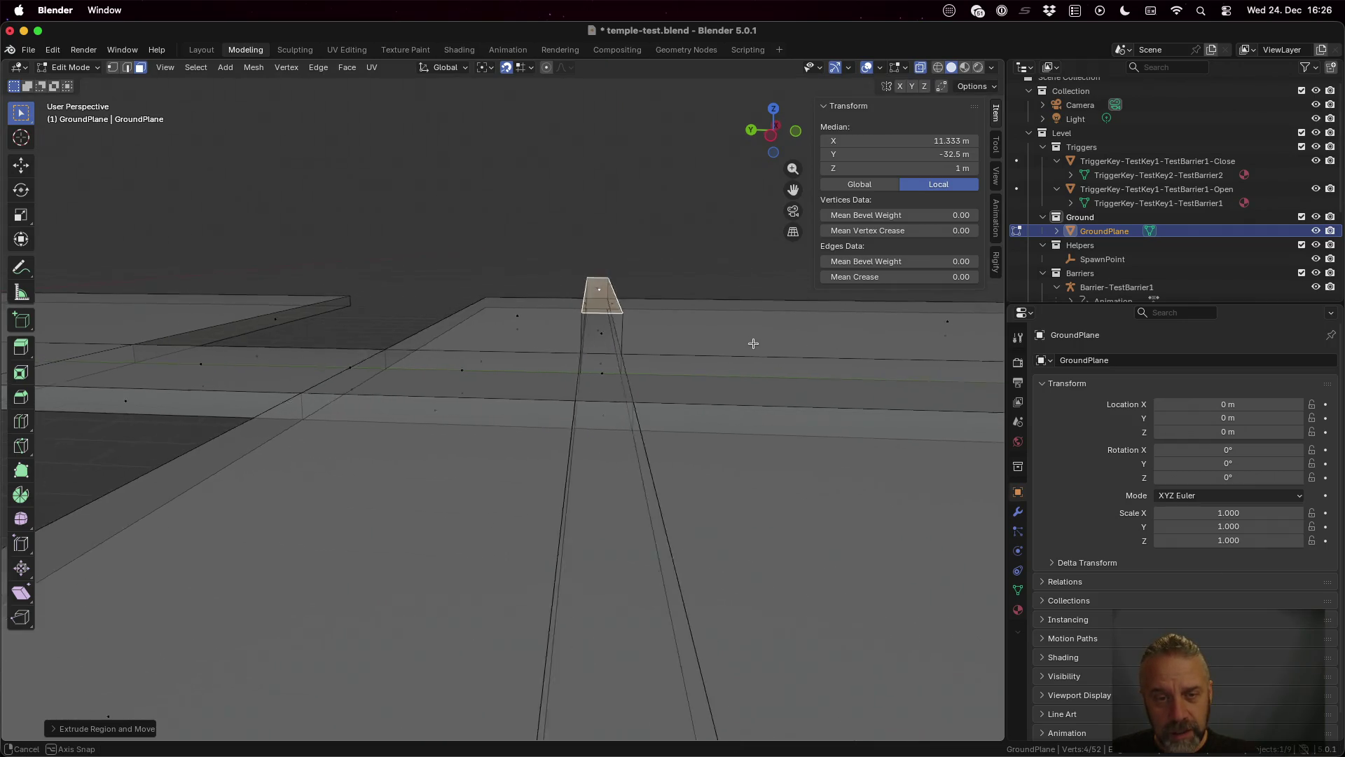
{"action": "scroll", "coordinate": [764, 340], "scroll_direction": "right", "scroll_amount": 5}
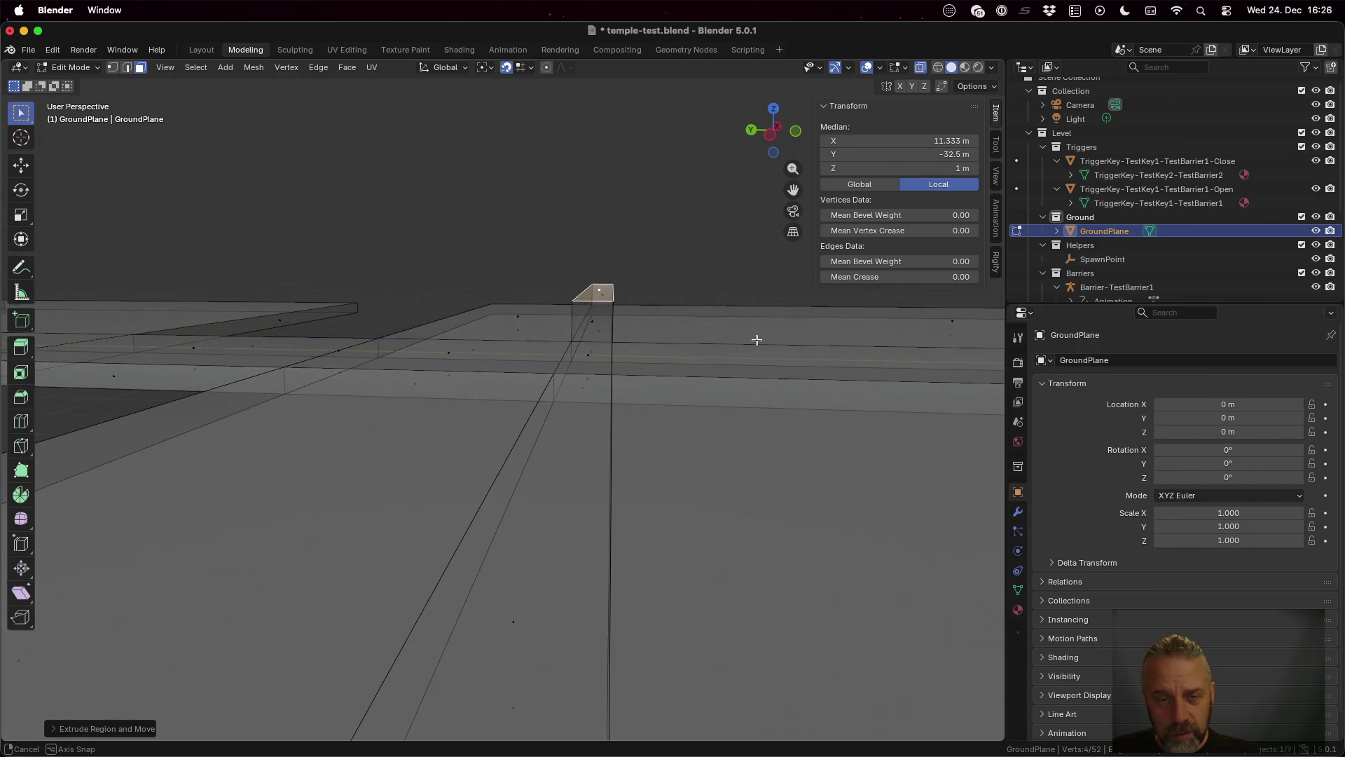
{"action": "key", "text": "g"}
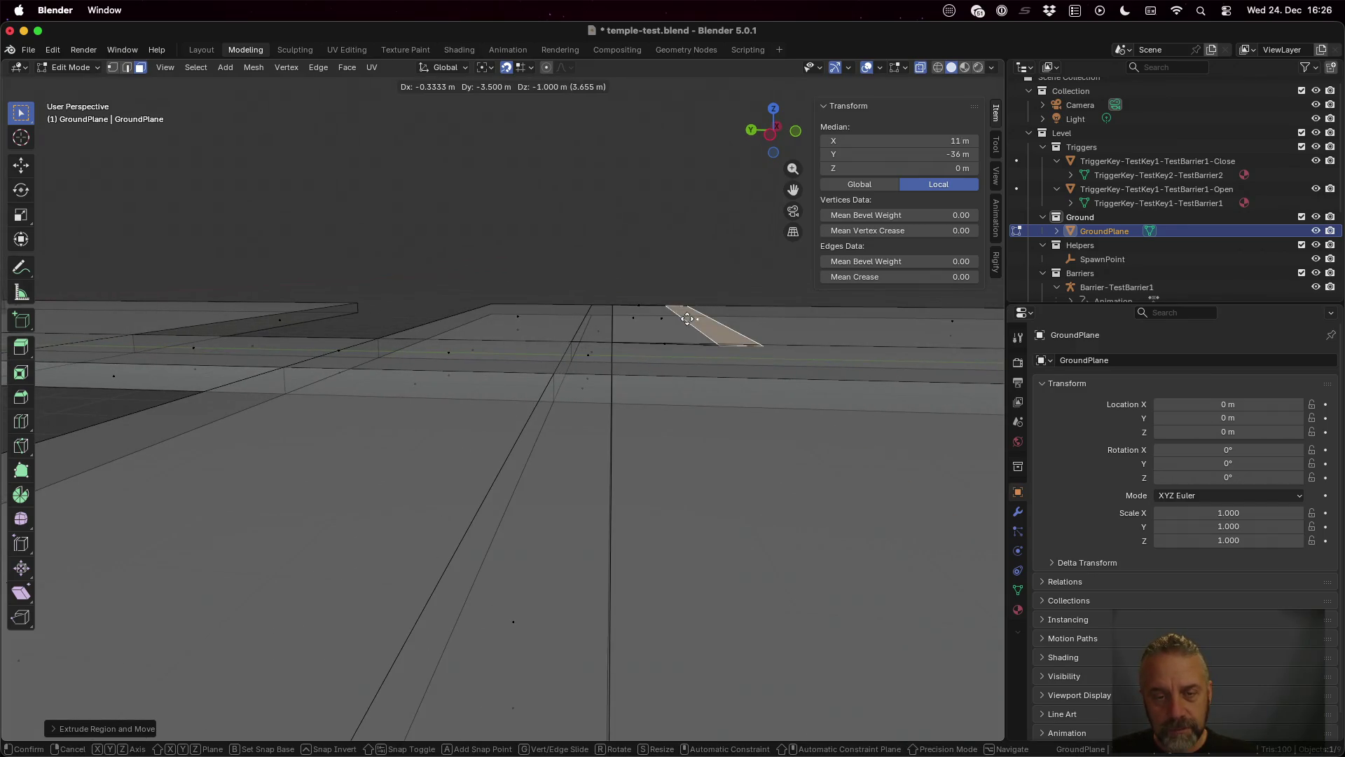
{"action": "key", "text": "ctrl"}
{"action": "key", "text": "y"}
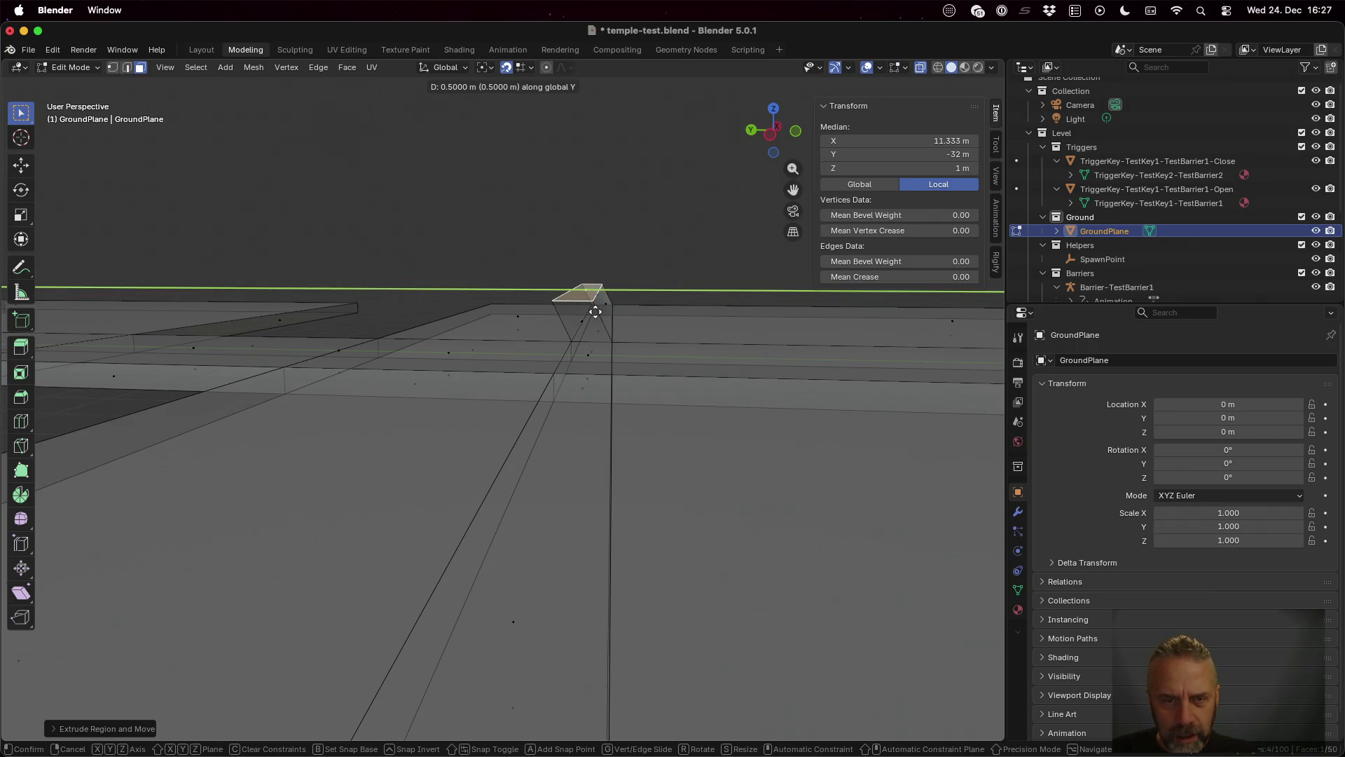
{"action": "left_click", "coordinate": [595, 311]}
Step: Try extruding the top face along Y, cancelling the first attempt and starting again
{"action": "scroll", "coordinate": [643, 342], "scroll_direction": "up", "scroll_amount": 5}
{"action": "scroll", "coordinate": [653, 426], "scroll_direction": "left", "scroll_amount": 3}
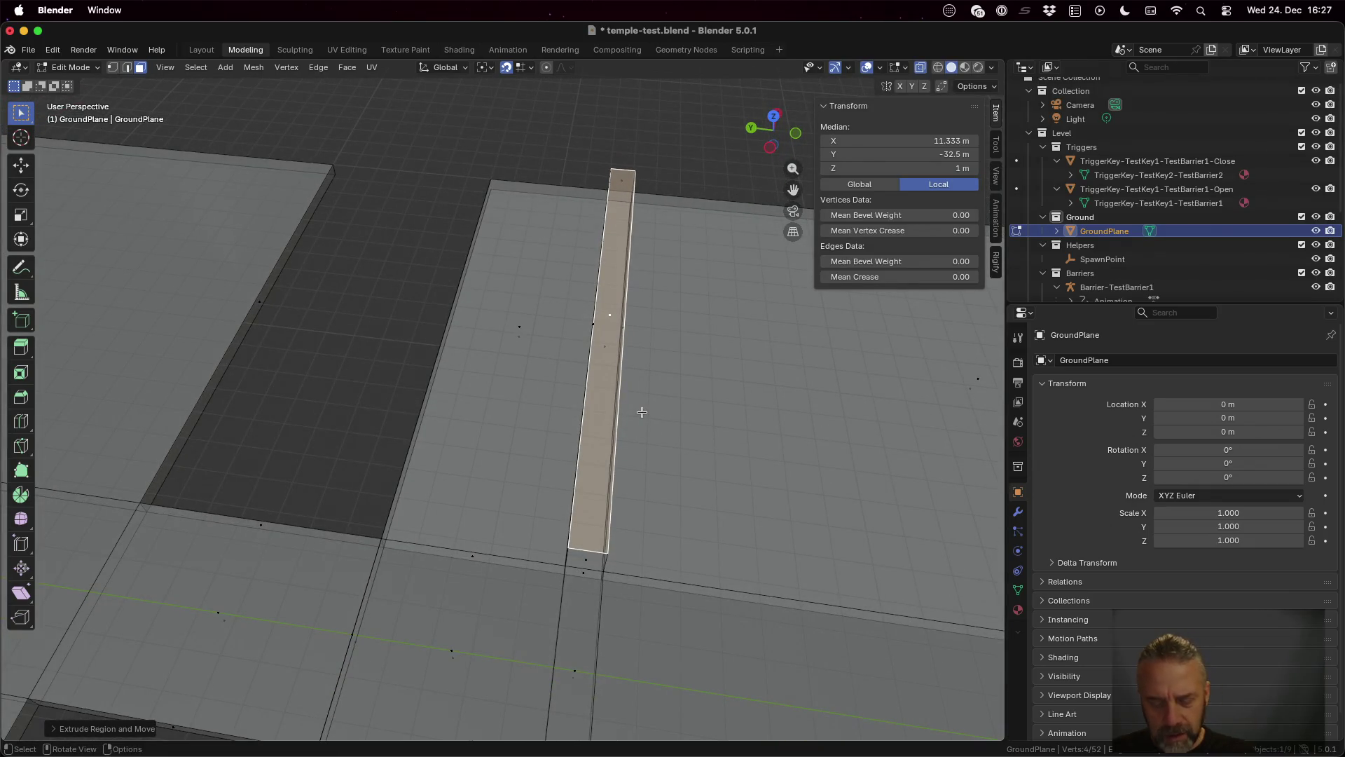
{"action": "key", "text": "e"}
{"action": "key", "text": "y"}
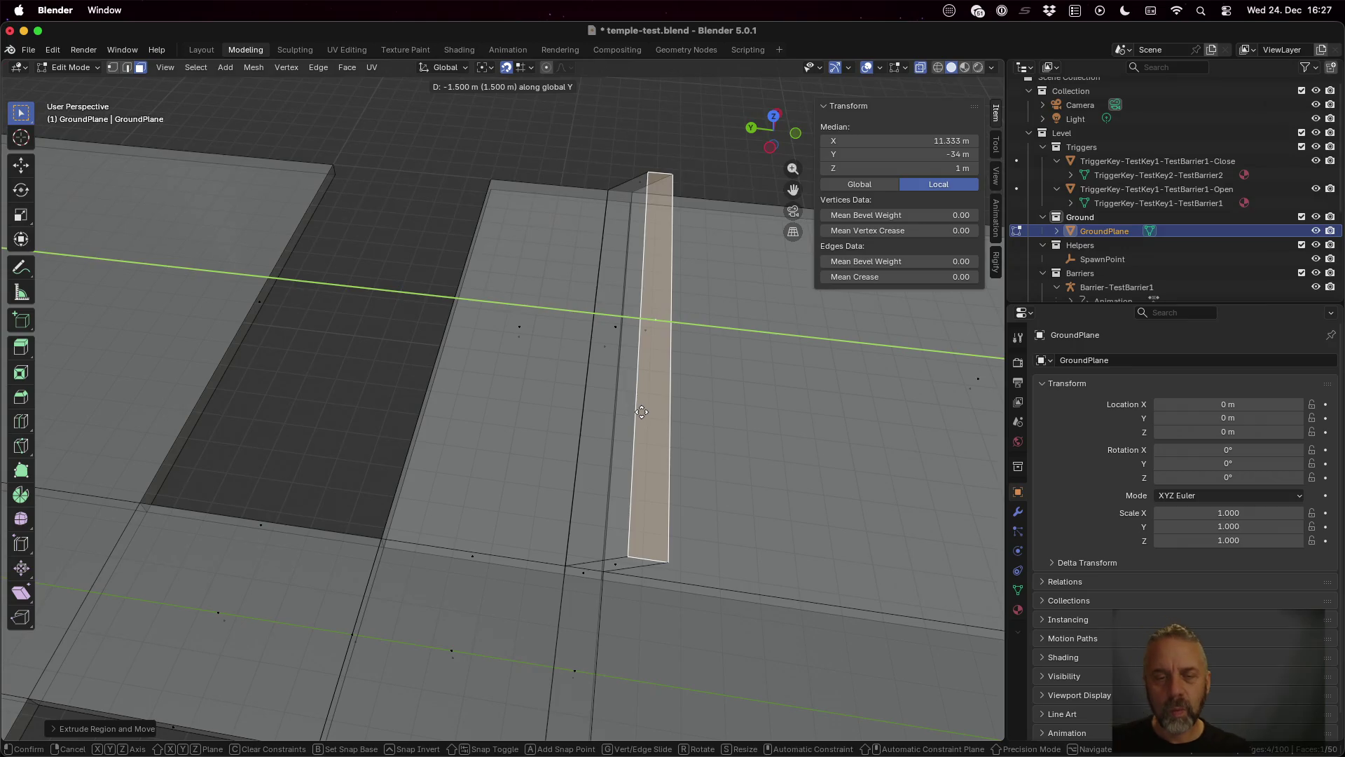
{"action": "key", "text": "Escape"}
{"action": "scroll", "coordinate": [648, 405], "scroll_direction": "down", "scroll_amount": 5}
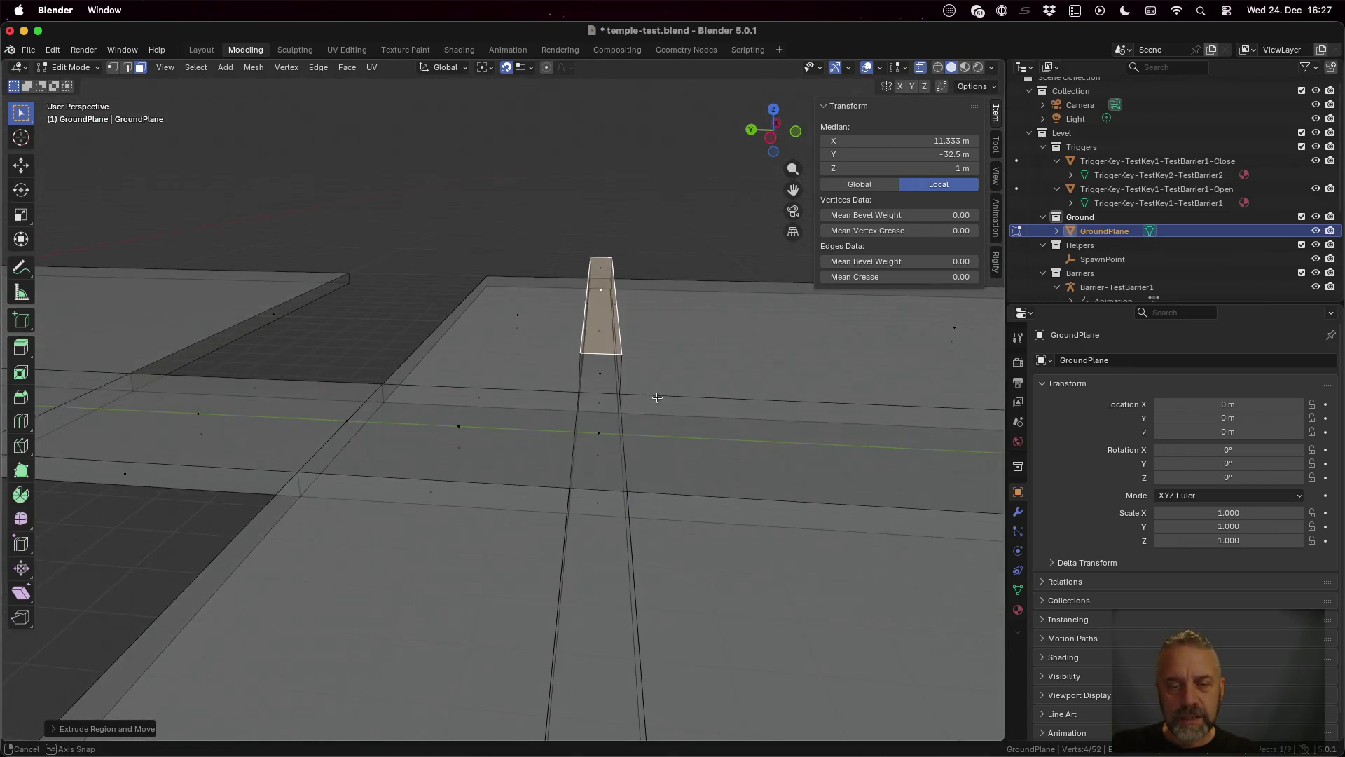
{"action": "key", "text": "e"}
{"action": "key", "text": "y"}
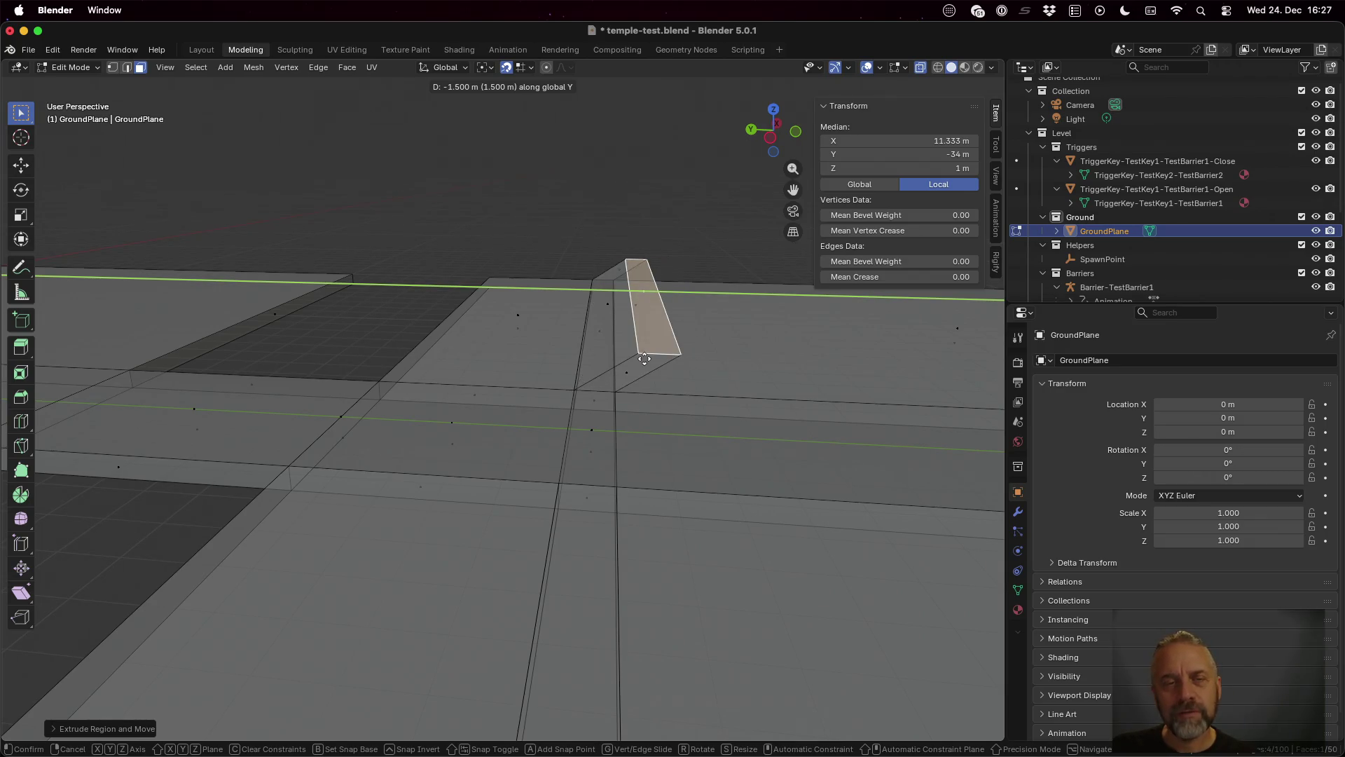
Step: Reposition the block's top face, shifting it -4 m along Y to slope the block
{"action": "key", "text": "Escape"}
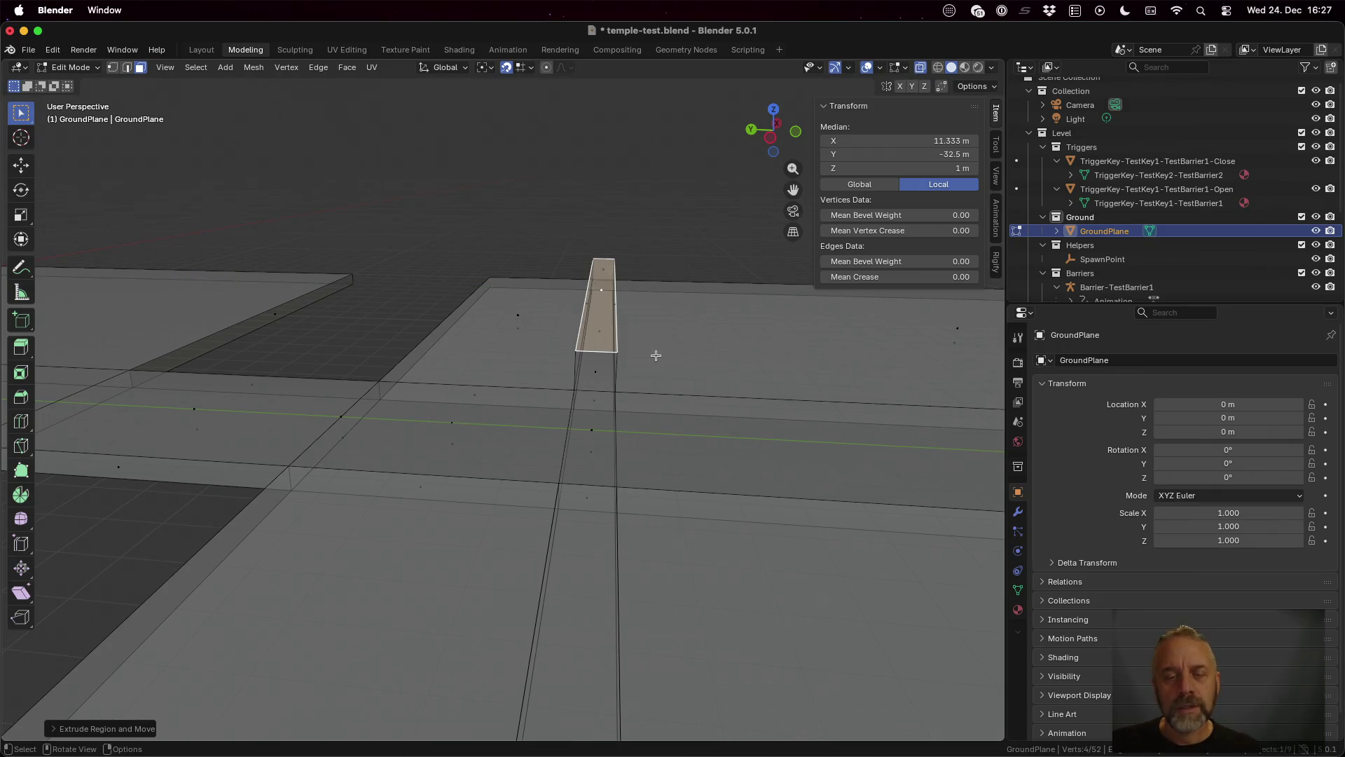
{"action": "key", "text": "g"}
{"action": "key", "text": "z"}
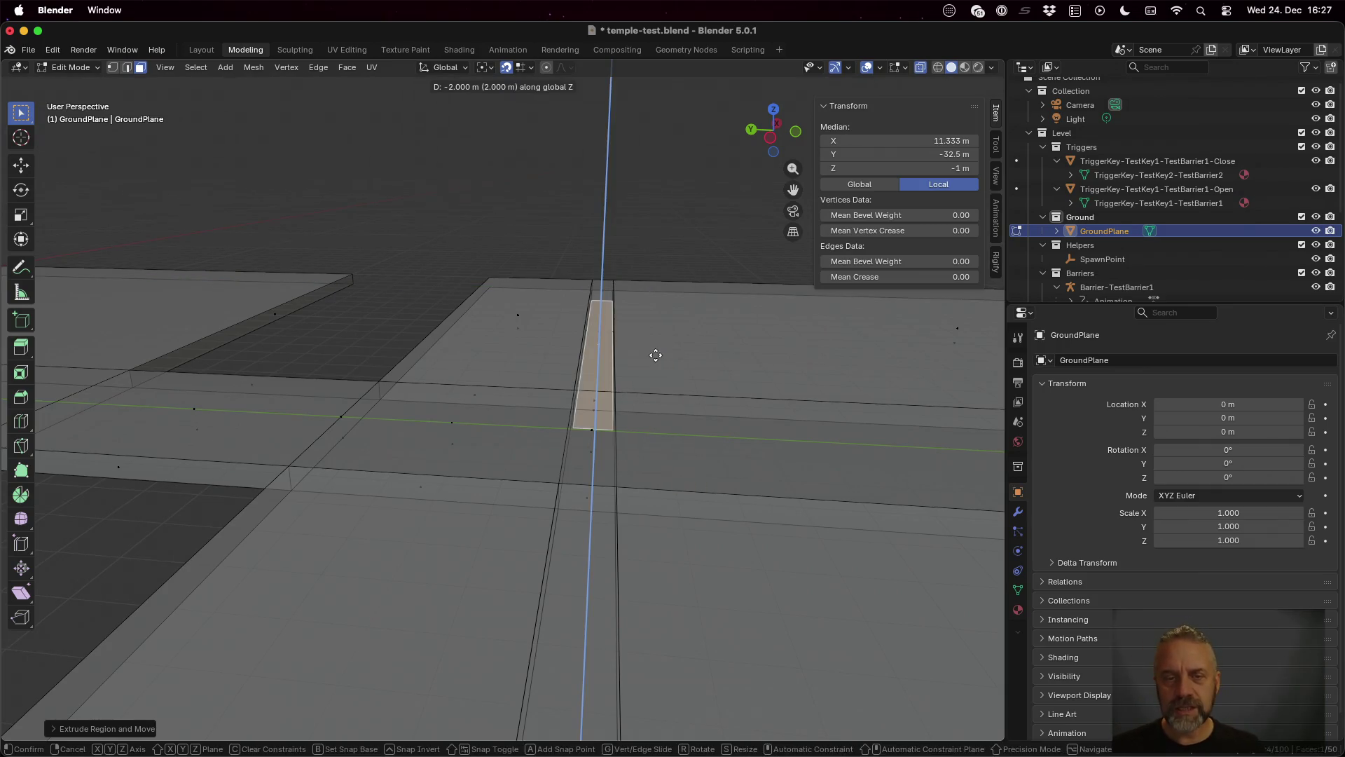
{"action": "key", "text": "2"}
{"action": "key", "text": "Return"}
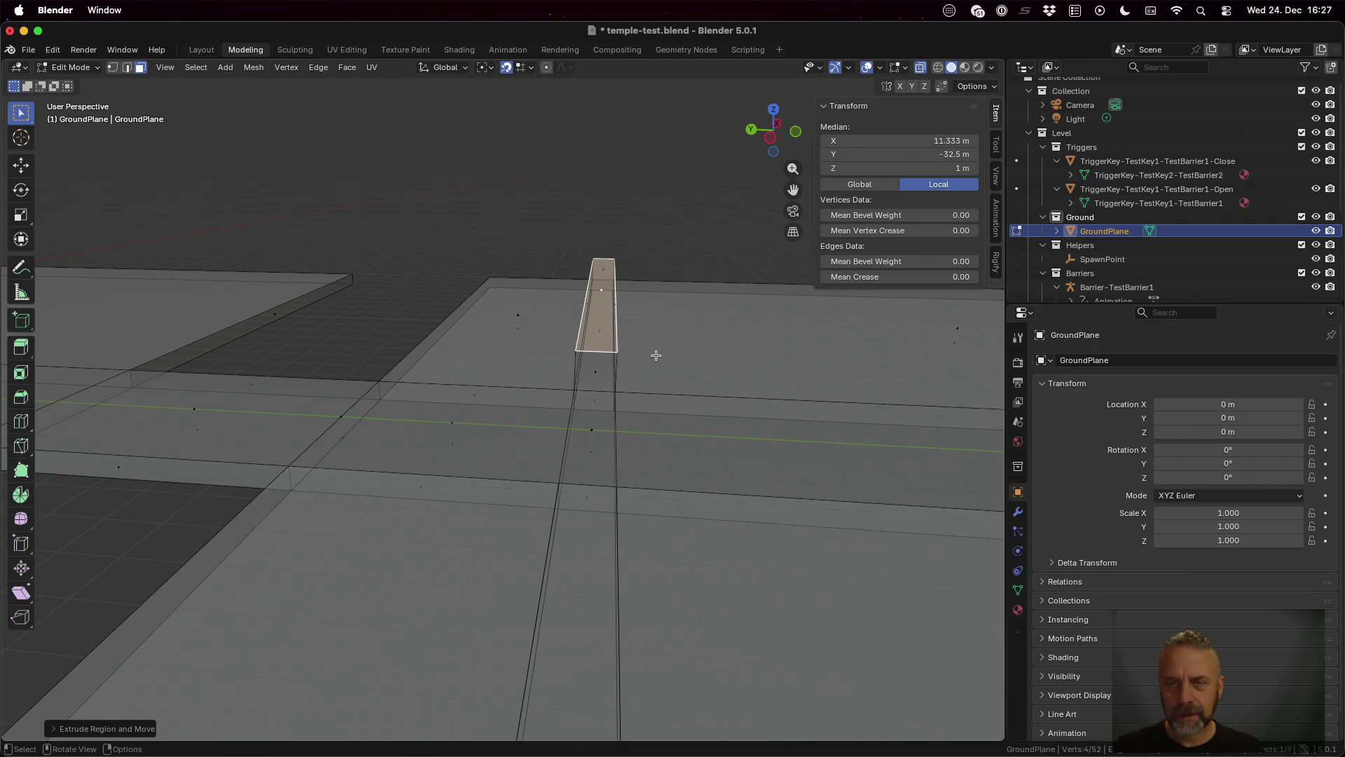
{"action": "key", "text": "g"}
{"action": "key", "text": "y"}
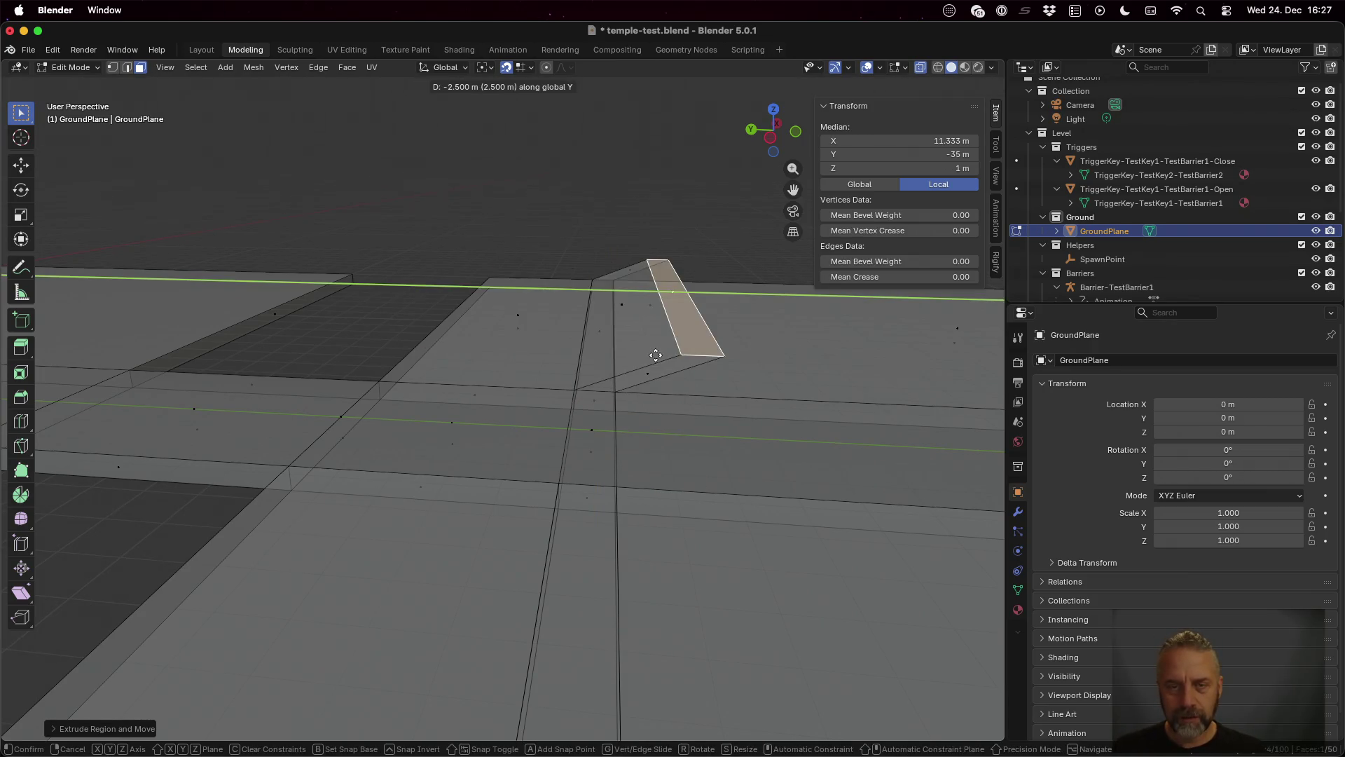
{"action": "key", "text": "4"}
{"action": "key", "text": "BackSpace"}
{"action": "key", "text": "minus"}
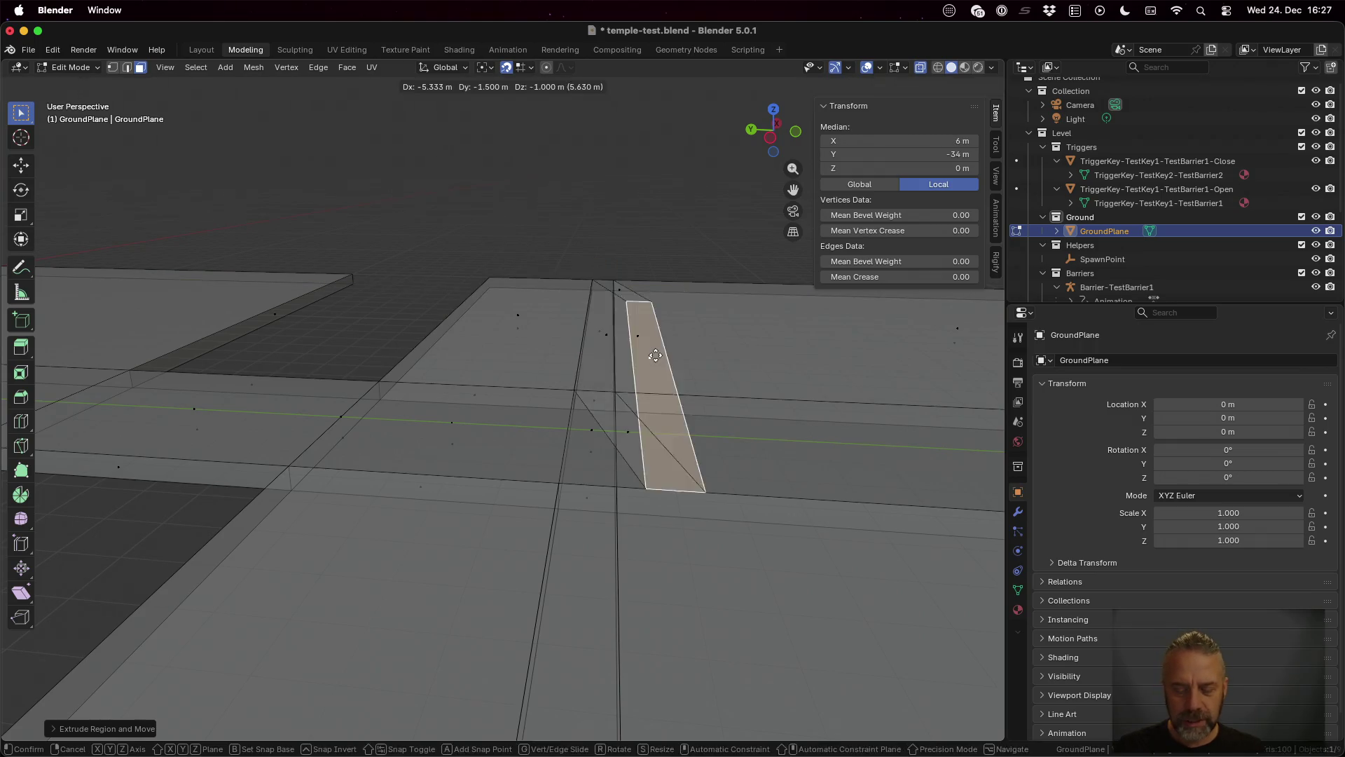
{"action": "key", "text": "4"}
{"action": "key", "text": "Return"}
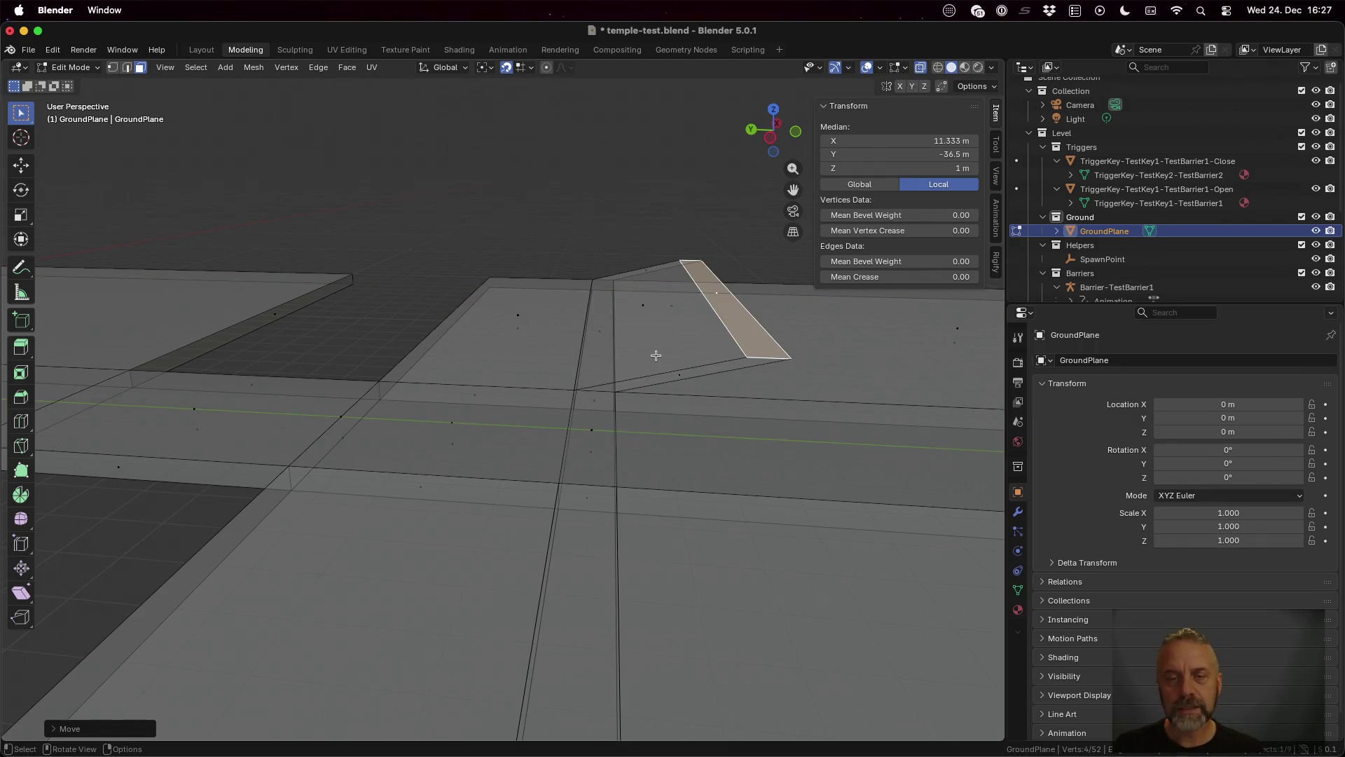
Step: Rotate the small end face 90° about X and orbit to inspect it
{"action": "scroll", "coordinate": [693, 490], "scroll_direction": "down", "scroll_amount": 5}
{"action": "scroll", "coordinate": [692, 470], "scroll_direction": "up", "scroll_amount": 5}
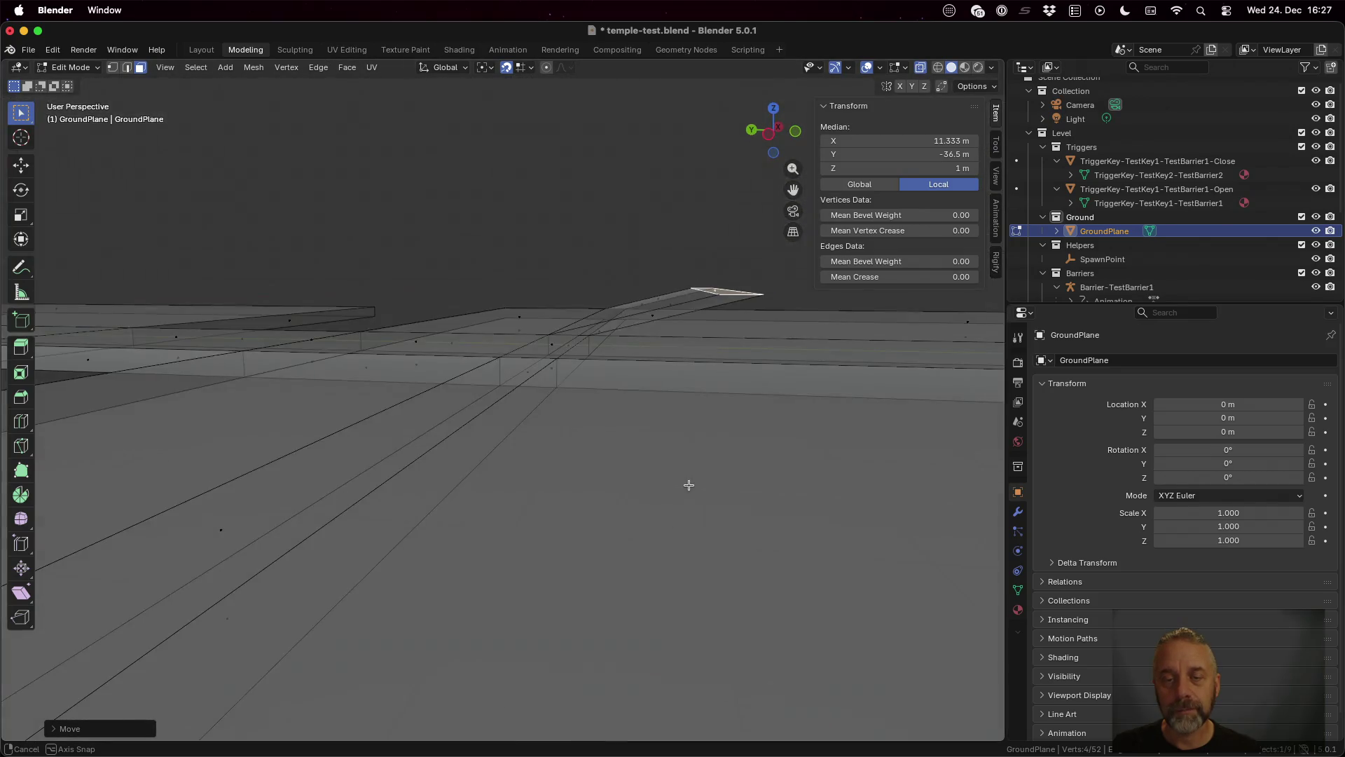
{"action": "scroll", "coordinate": [684, 486], "scroll_direction": "left", "scroll_amount": 1}
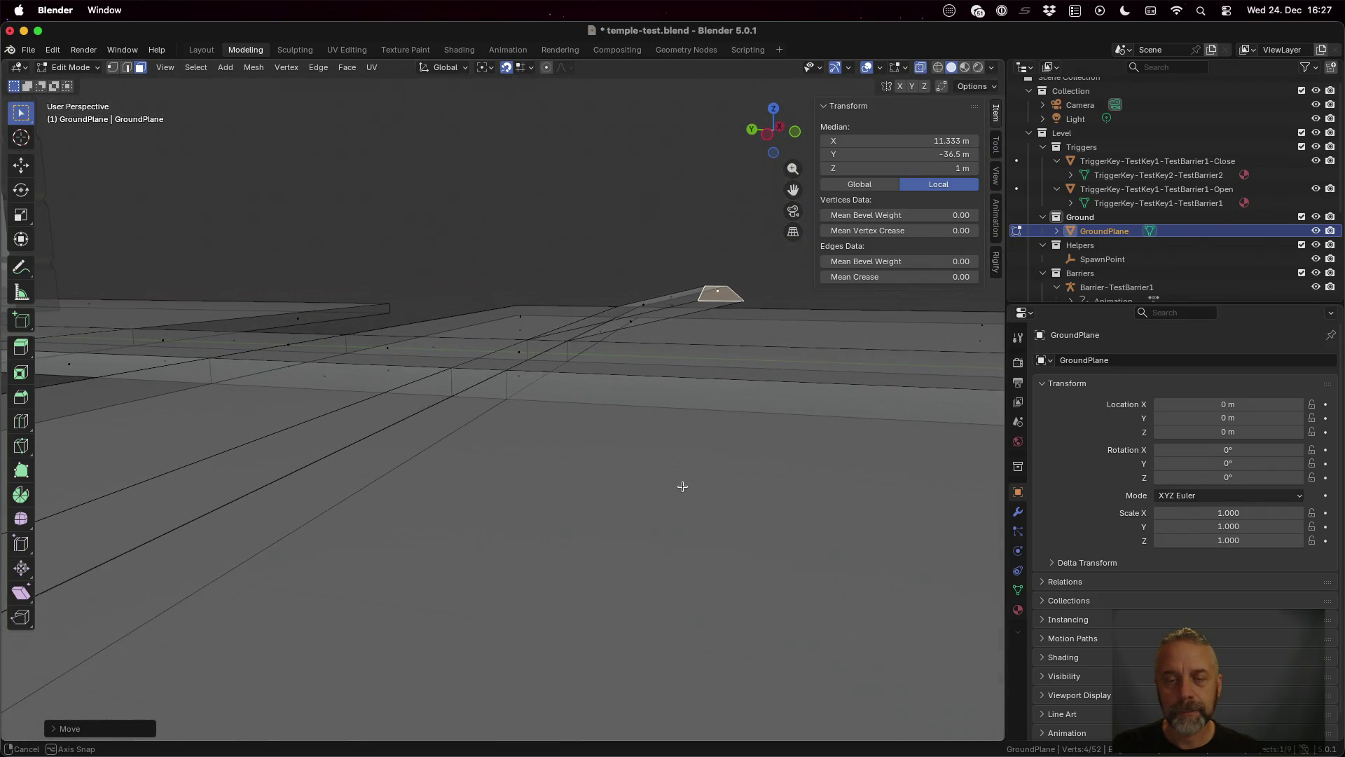
{"action": "scroll", "coordinate": [683, 486], "scroll_direction": "right", "scroll_amount": 1}
{"action": "scroll", "coordinate": [683, 486], "scroll_direction": "right", "scroll_amount": 1}
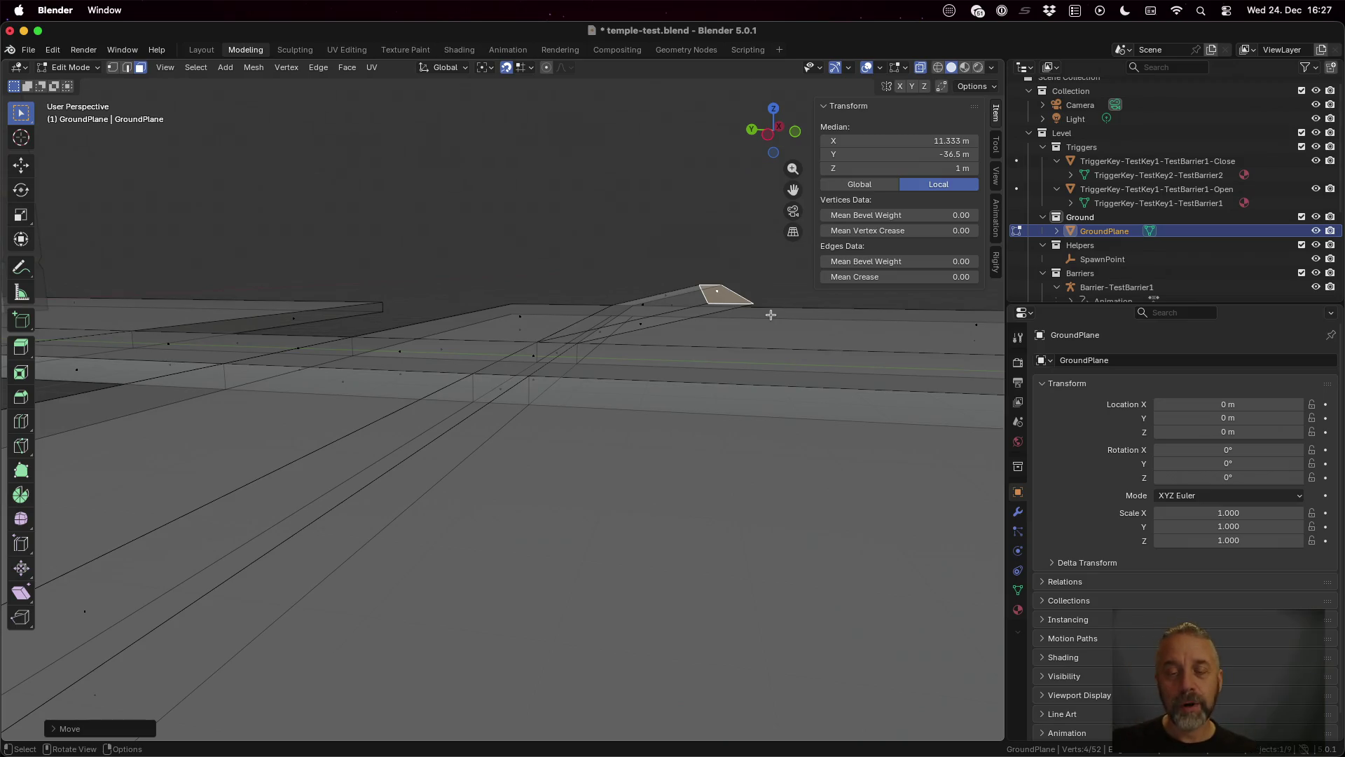
{"action": "key", "text": "r"}
{"action": "type", "text": "x90"}
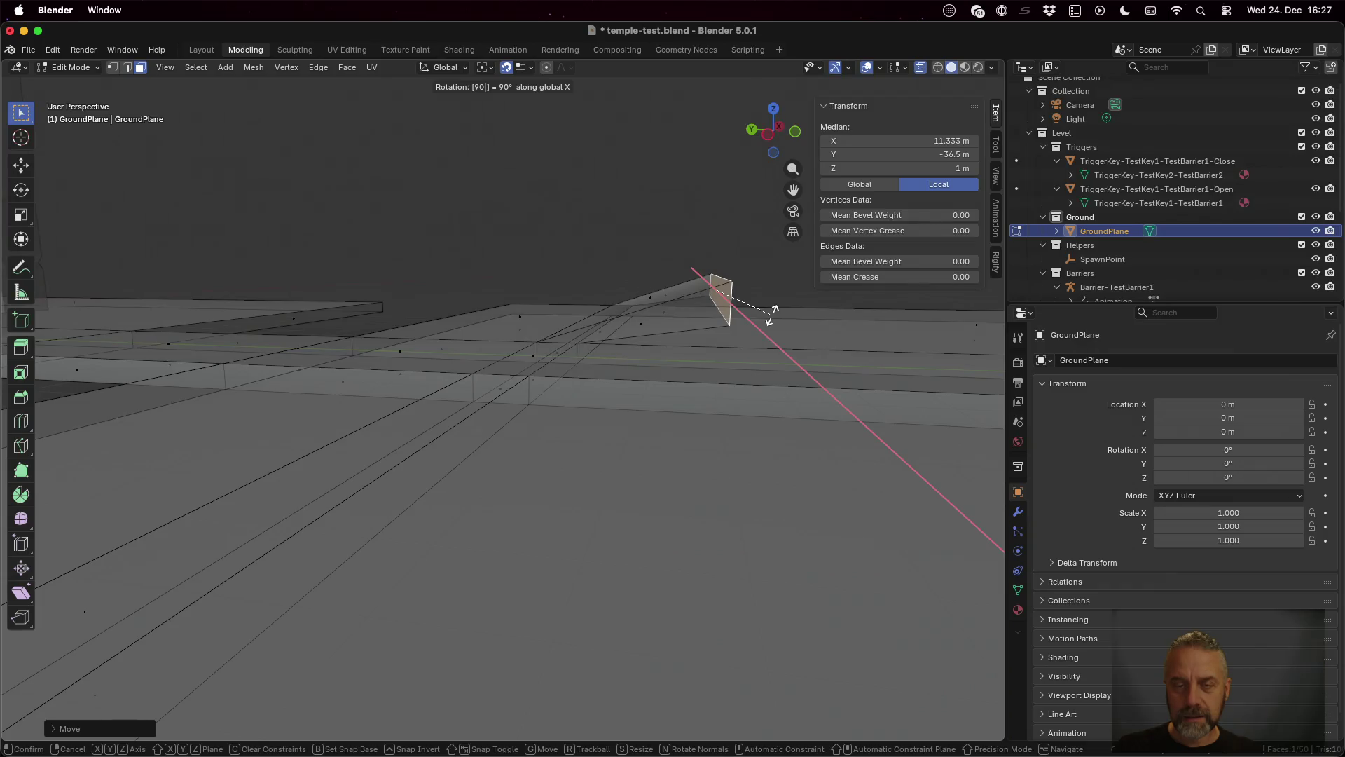
{"action": "key", "text": "Return"}
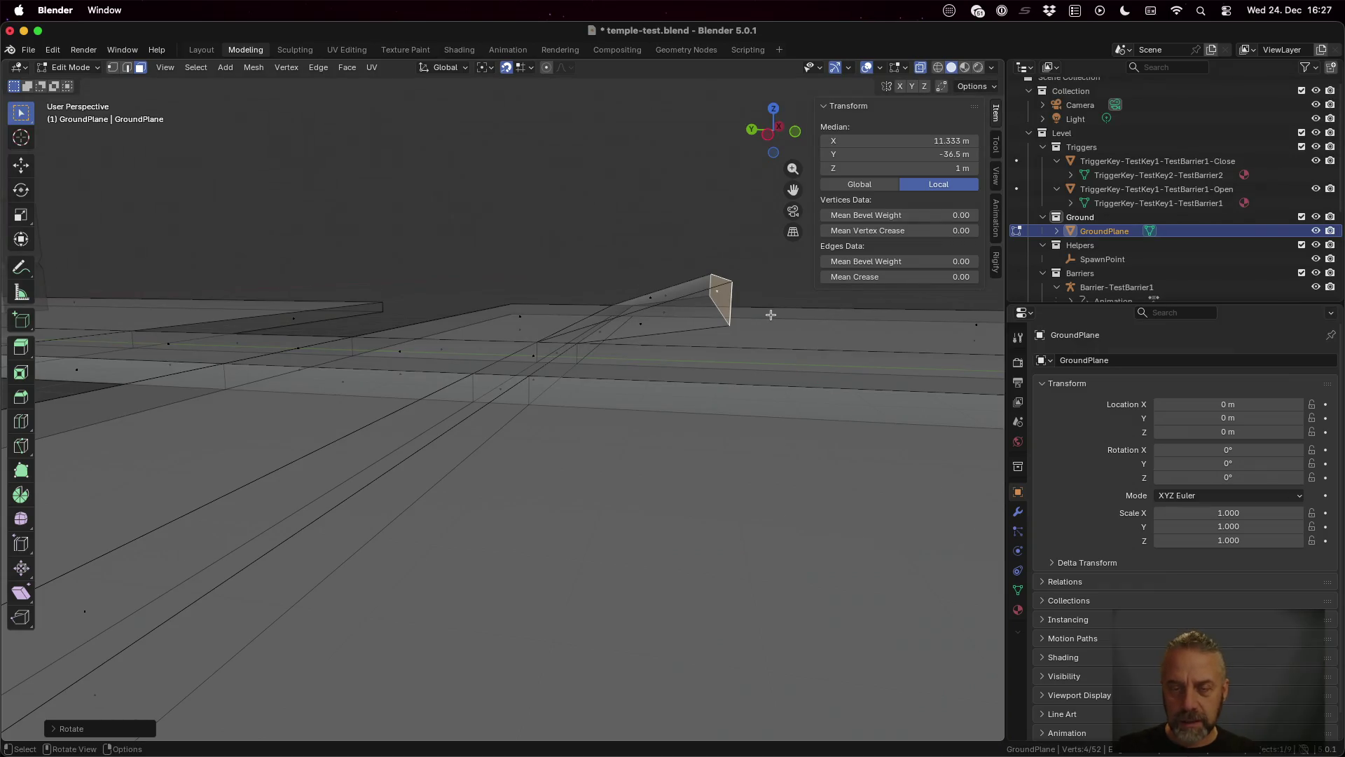
{"action": "scroll", "coordinate": [741, 344], "scroll_direction": "up", "scroll_amount": 5}
{"action": "left_click_drag", "start_coordinate": [741, 343], "coordinate": [755, 363]}
{"action": "mouse_move", "coordinate": [799, 364]}
{"action": "left_mouse_down"}
{"action": "mouse_move", "coordinate": [654, 364]}
{"action": "mouse_move", "coordinate": [709, 364]}
{"action": "mouse_move", "coordinate": [735, 399]}
{"action": "mouse_move", "coordinate": [763, 381]}
{"action": "mouse_move", "coordinate": [705, 393]}
{"action": "mouse_move", "coordinate": [729, 423]}
{"action": "mouse_move", "coordinate": [692, 470]}
{"action": "left_mouse_up"}
{"action": "scroll", "coordinate": [708, 365], "scroll_direction": "down", "scroll_amount": 3}
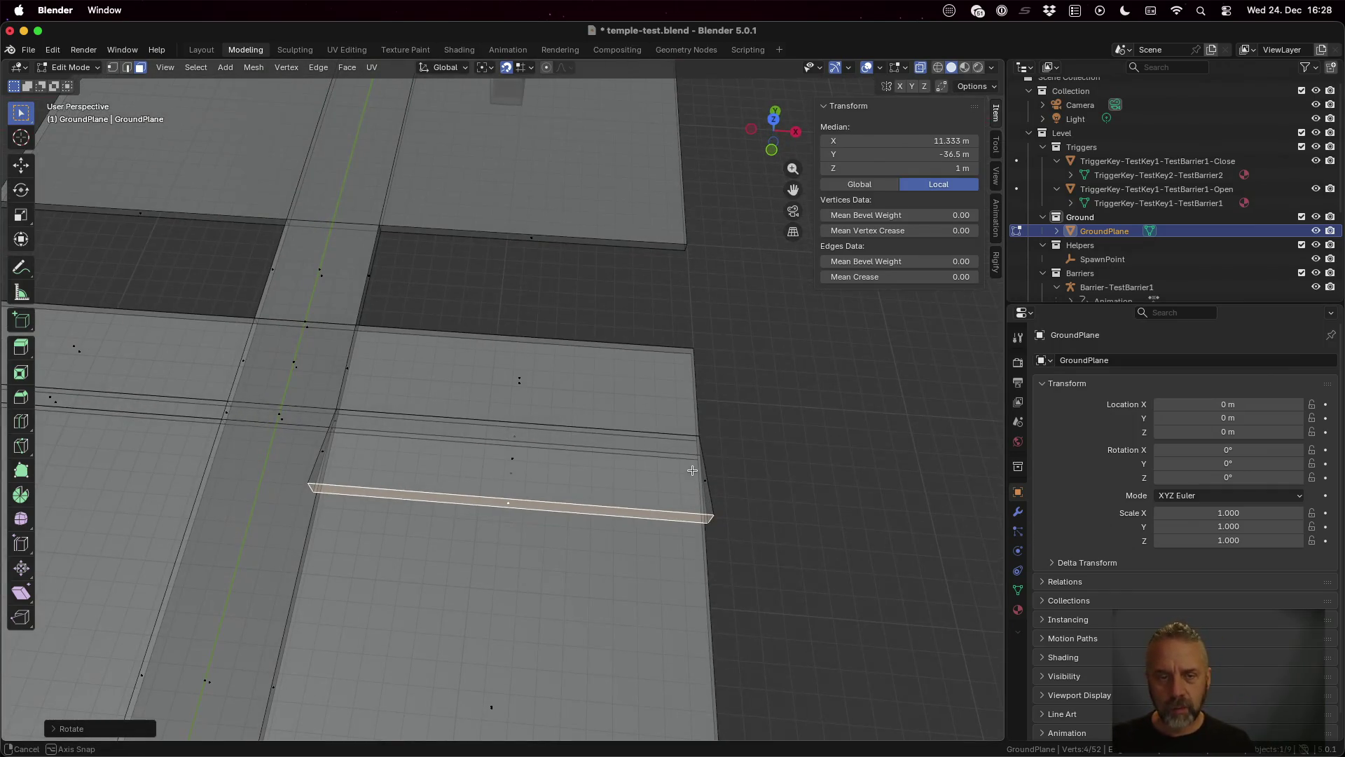
Step: Extrude the upright face 4 m in negative Y using e4-, then orbit around the new block
{"action": "type", "text": "e"}
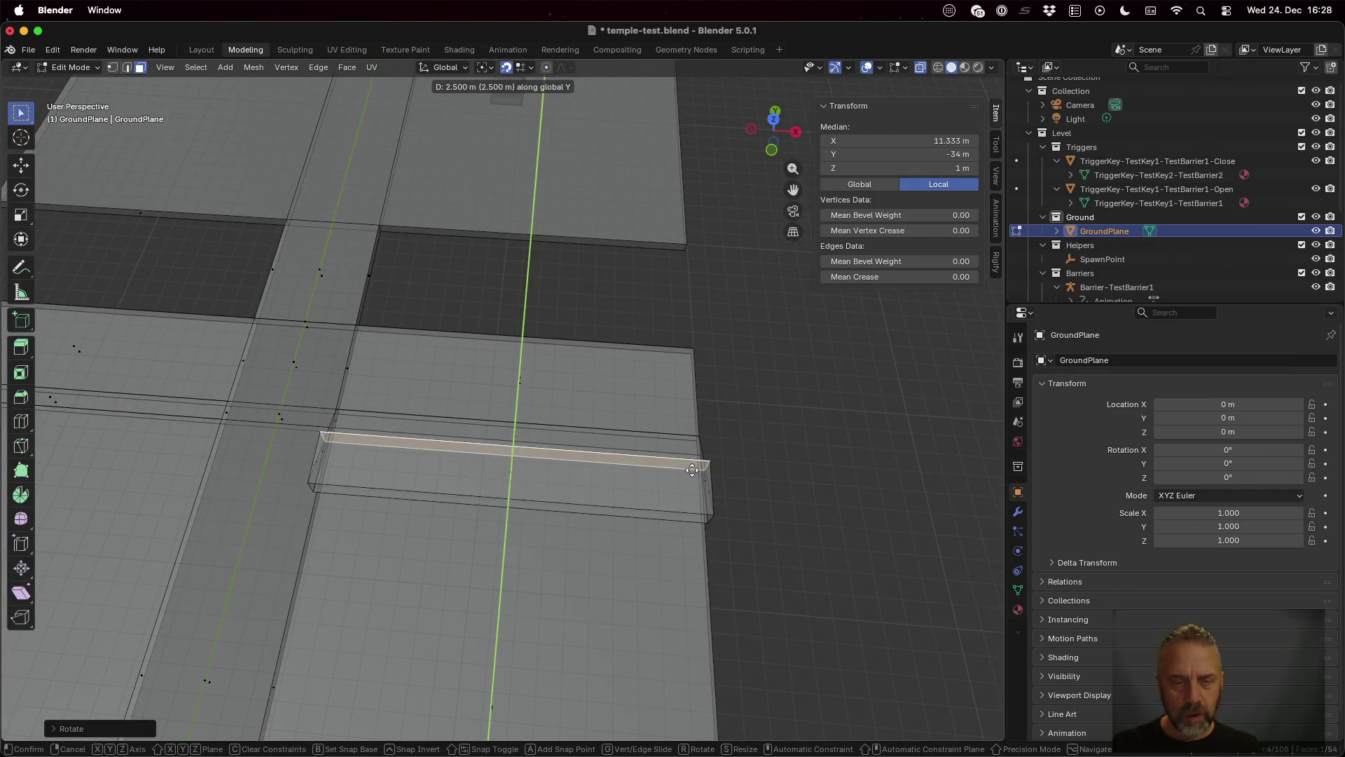
{"action": "type", "text": "4"}
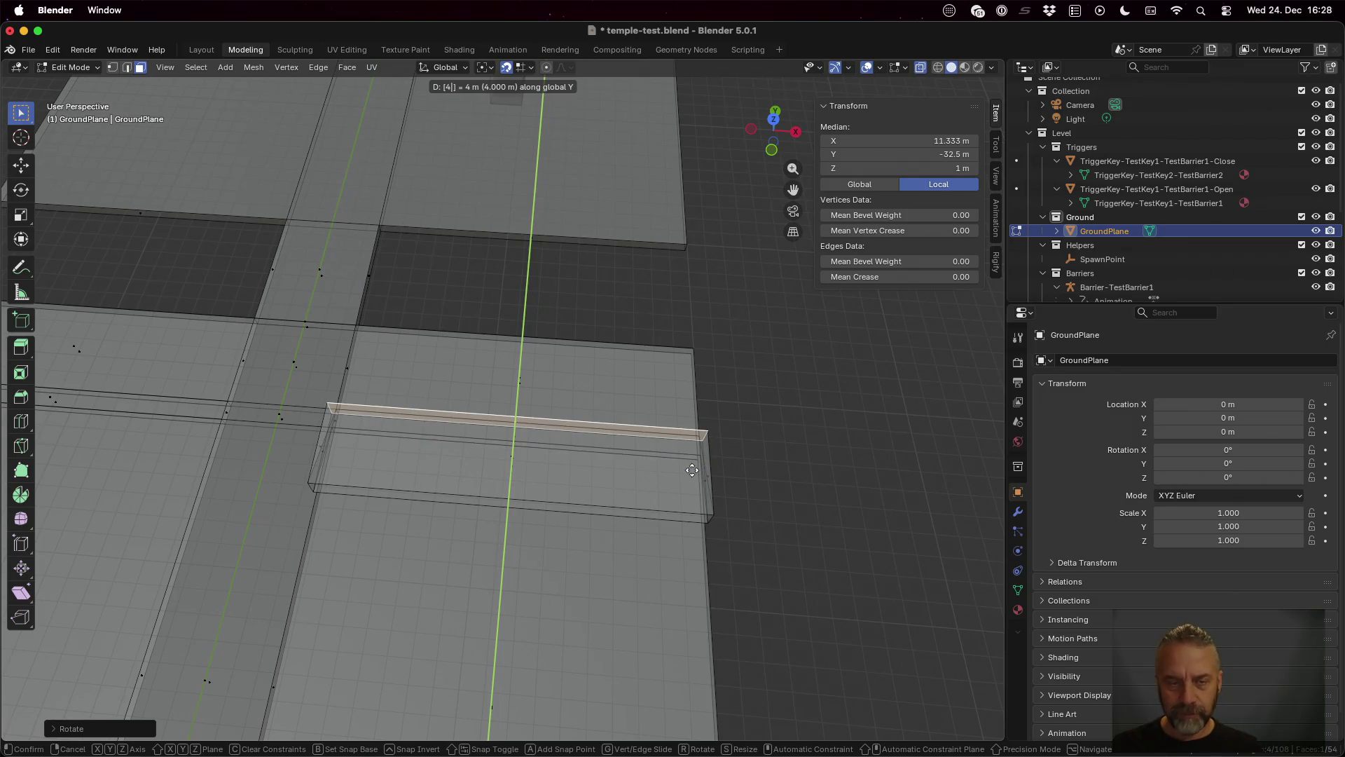
{"action": "type", "text": "-"}
{"action": "key", "text": "Return"}
{"action": "mouse_move", "coordinate": [373, 521]}
{"action": "left_mouse_down"}
{"action": "mouse_move", "coordinate": [686, 489]}
{"action": "mouse_move", "coordinate": [500, 467]}
{"action": "left_mouse_up"}
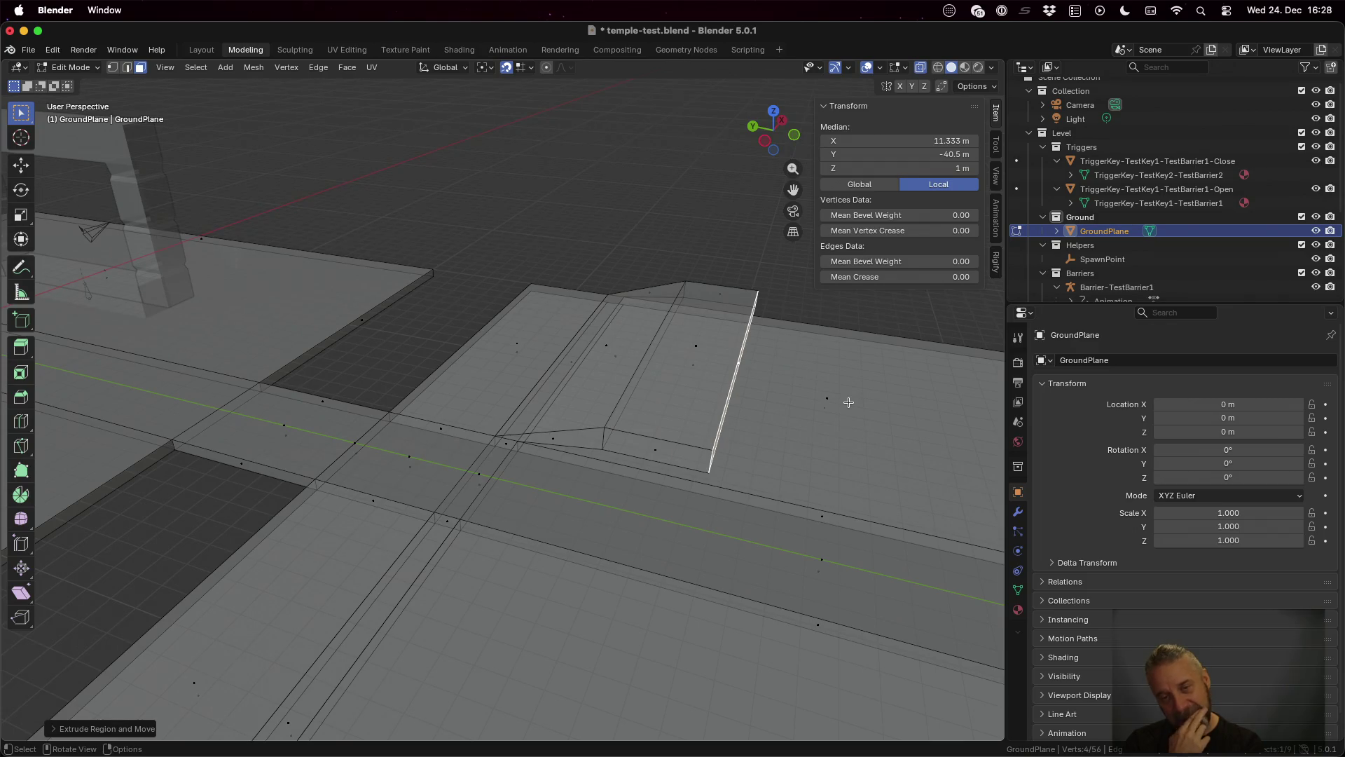
{"action": "mouse_move", "coordinate": [885, 402]}
{"action": "left_mouse_down"}
{"action": "mouse_move", "coordinate": [811, 402]}
{"action": "mouse_move", "coordinate": [887, 400]}
{"action": "left_mouse_up"}
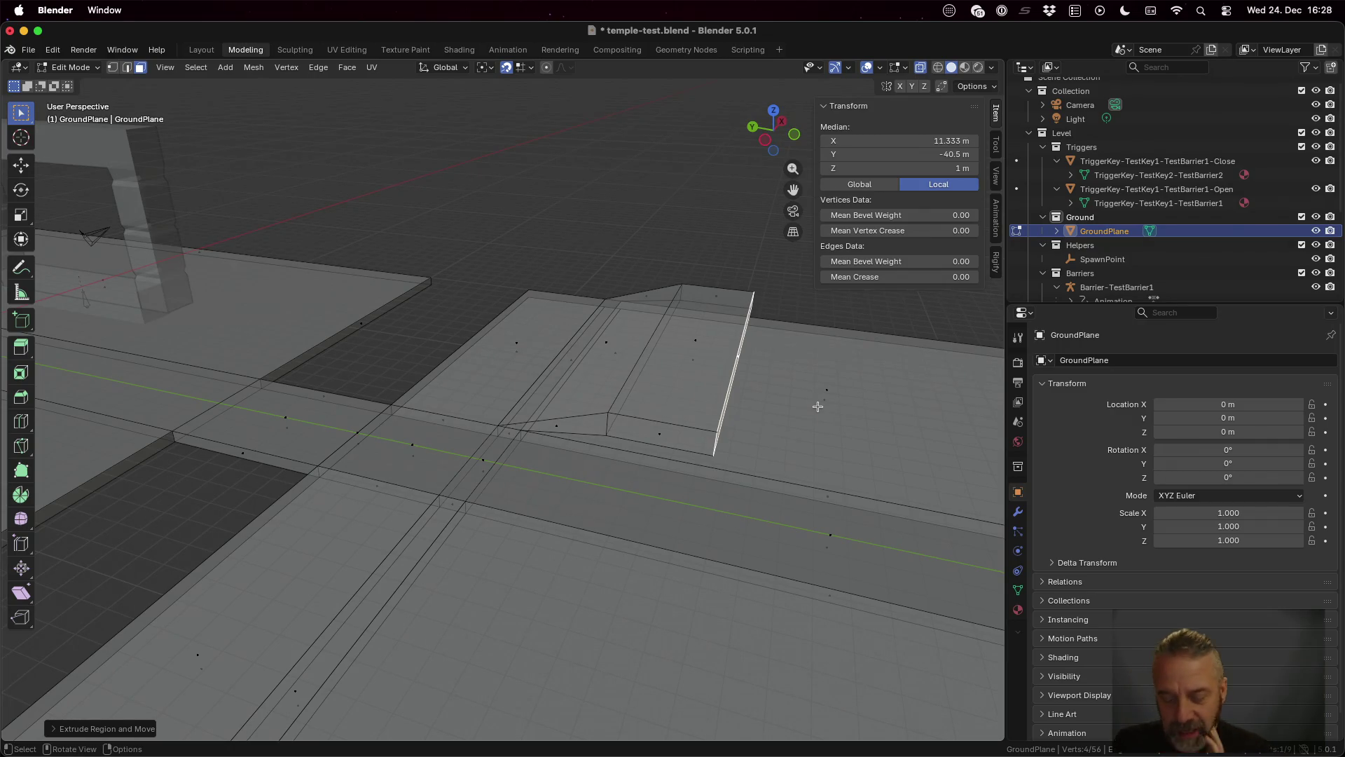
Step: Knife-cut a new edge from the ground edge up along the step block's end
{"action": "key", "text": "k"}
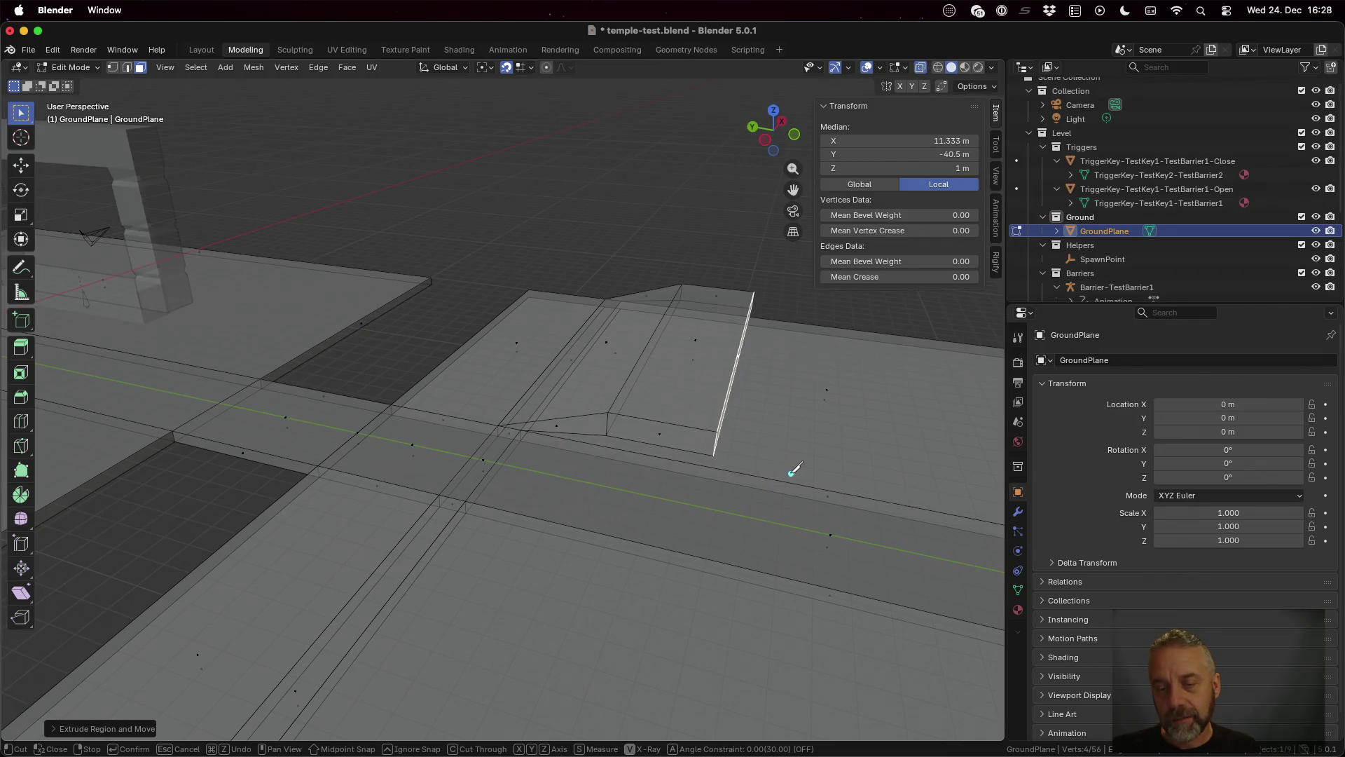
{"action": "left_click", "coordinate": [756, 476]}
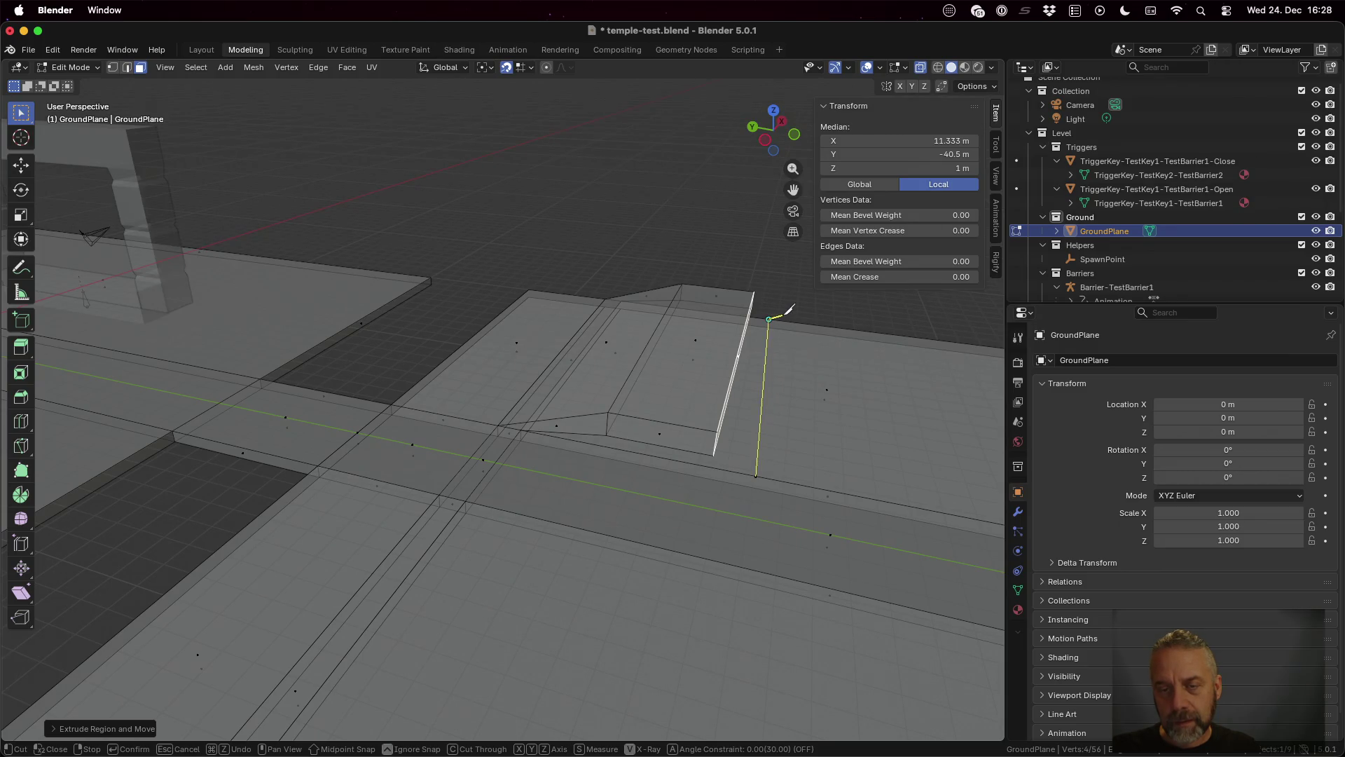
{"action": "left_click", "coordinate": [768, 320]}
{"action": "left_click", "coordinate": [755, 475]}
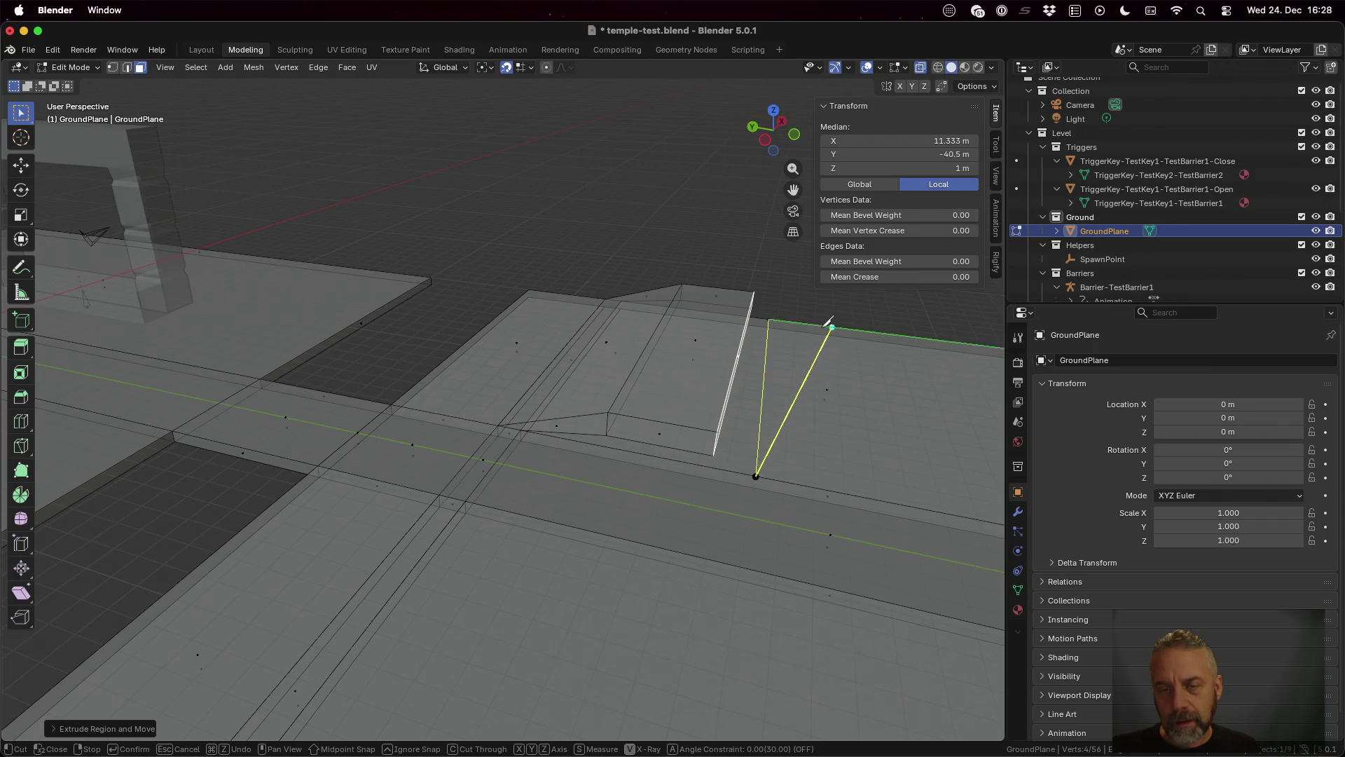
{"action": "left_click", "coordinate": [769, 319]}
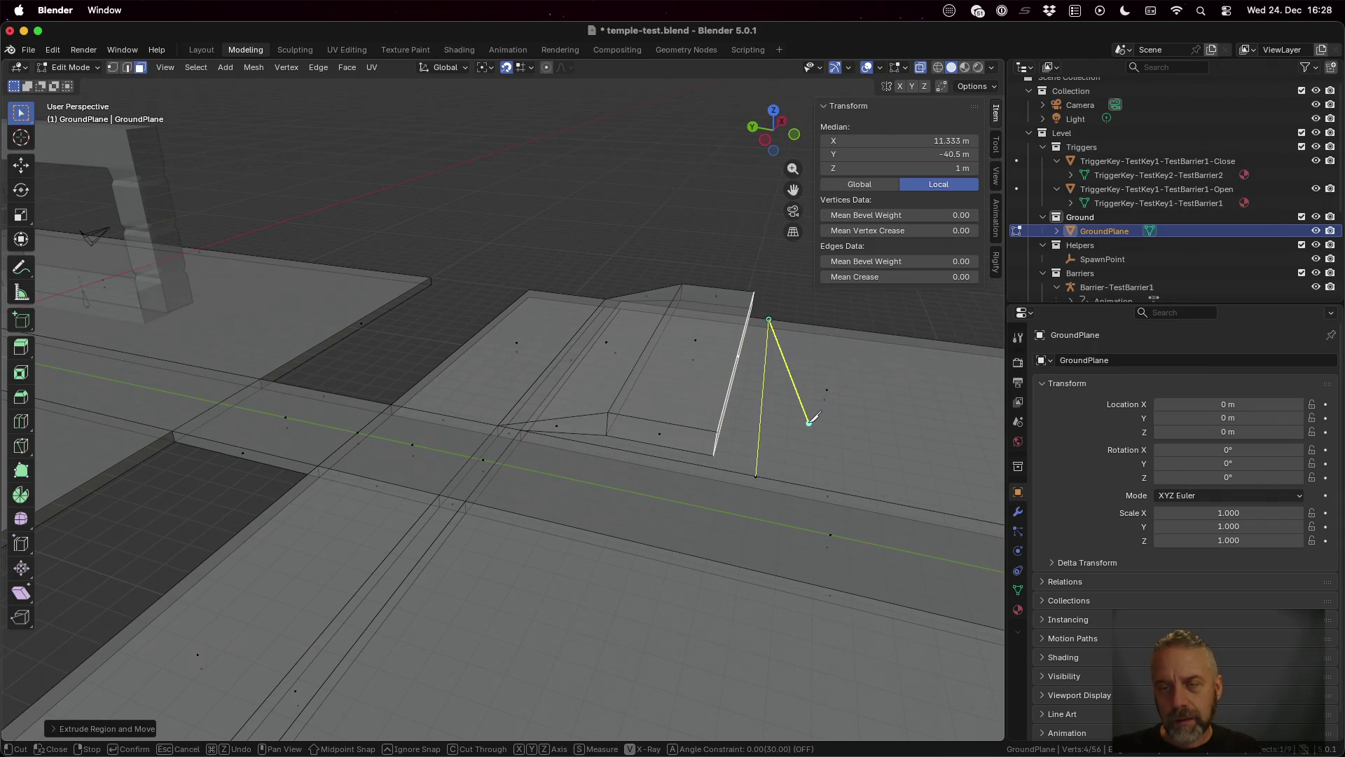
{"action": "key", "text": "Return"}
Step: Orbit around the ground mesh and select the crossing edges of the ground plane
{"action": "scroll", "coordinate": [805, 466], "scroll_direction": "down", "scroll_amount": 4}
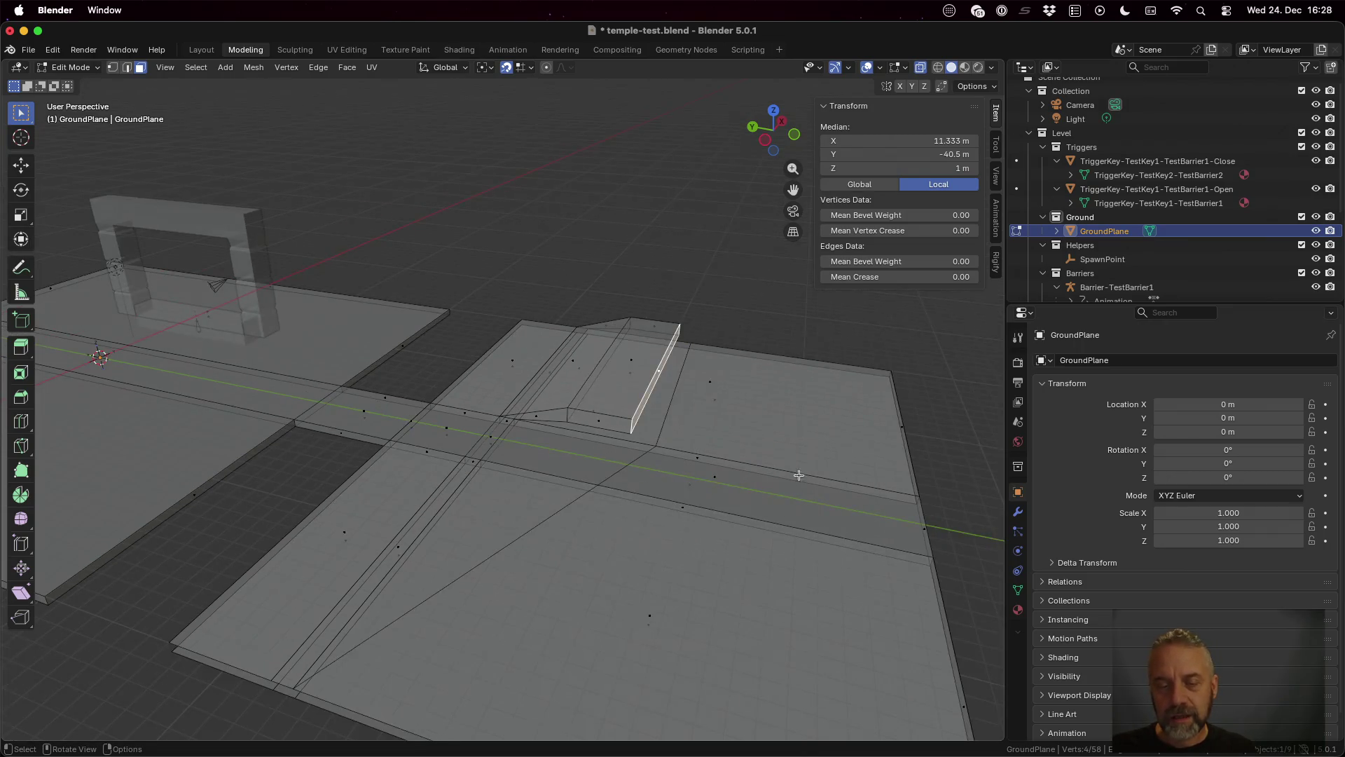
{"action": "scroll", "coordinate": [628, 516], "scroll_direction": "up", "scroll_amount": 3}
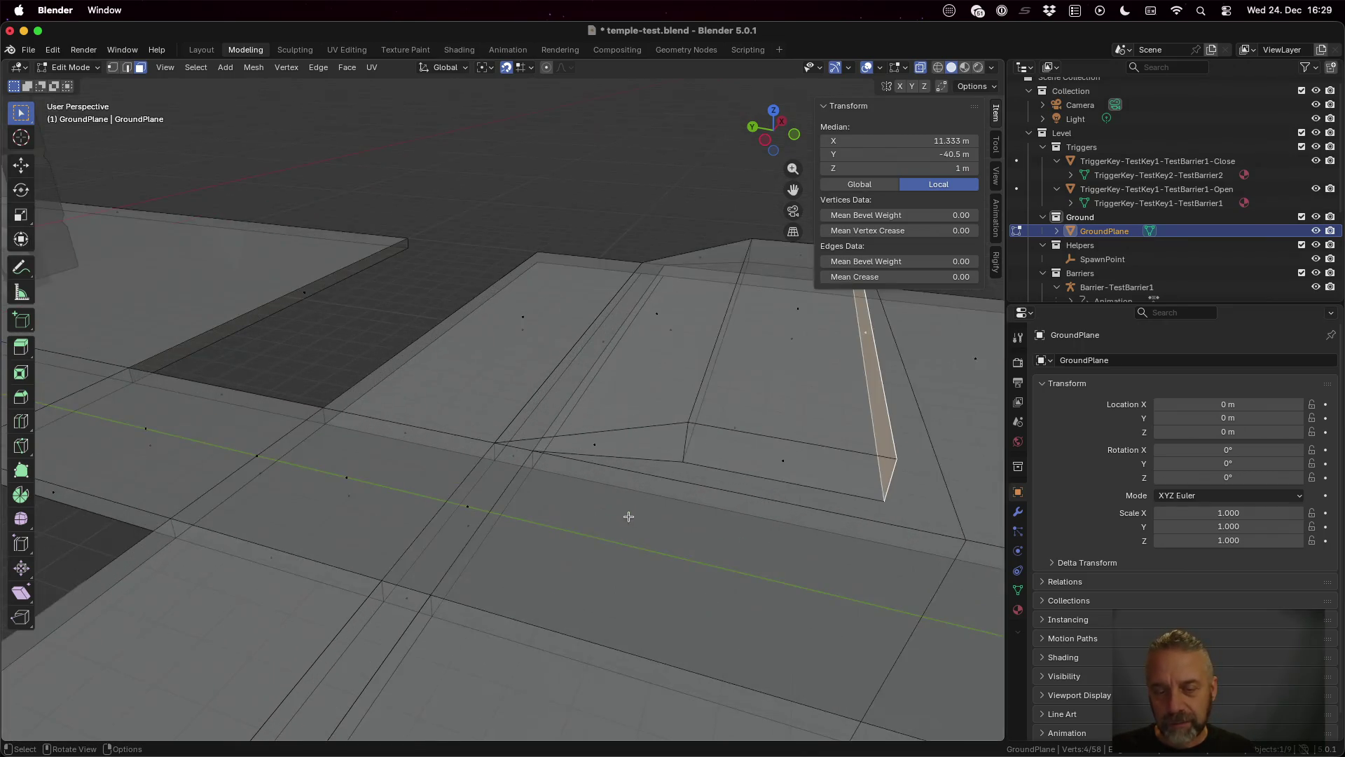
{"action": "scroll", "coordinate": [732, 559], "scroll_direction": "down", "scroll_amount": 3}
{"action": "scroll", "coordinate": [817, 579], "scroll_direction": "left", "scroll_amount": 5}
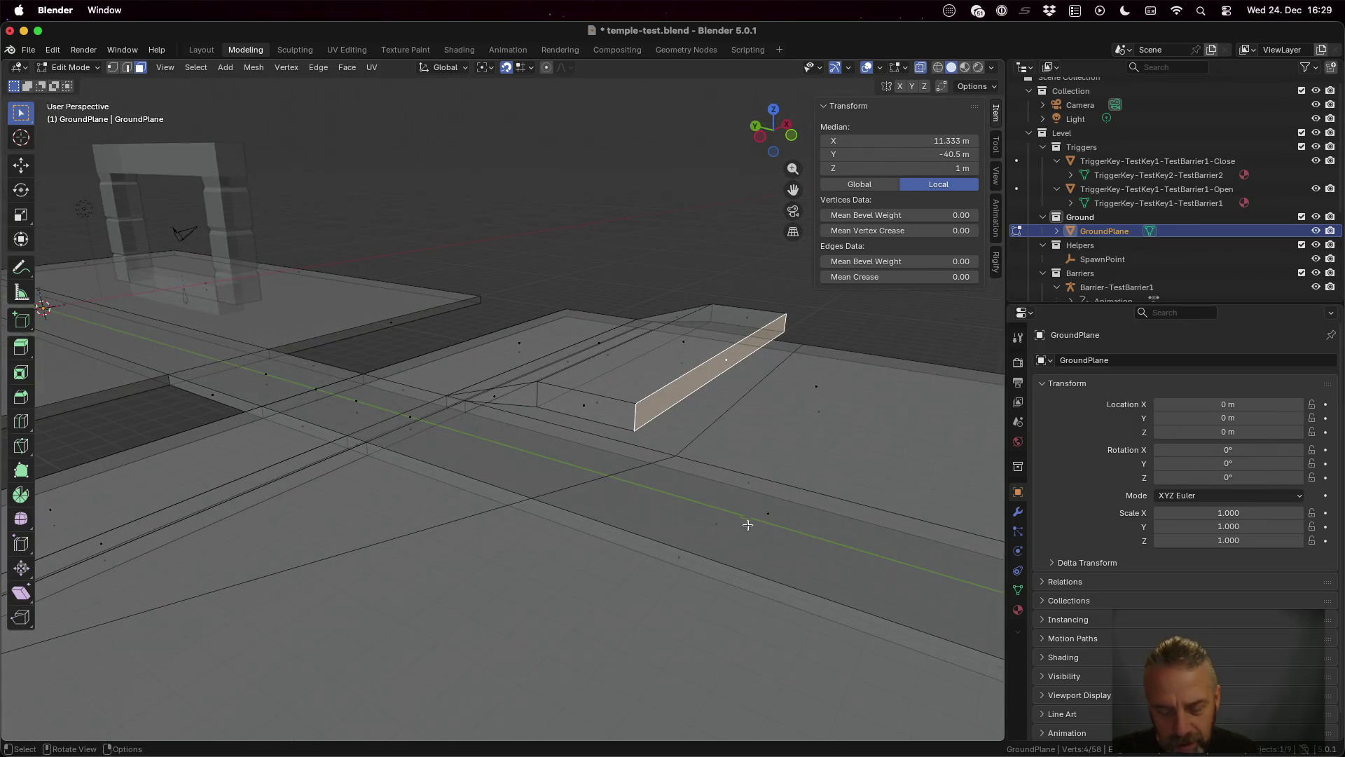
{"action": "key", "text": "1"}
{"action": "mouse_move", "coordinate": [642, 501]}
{"action": "left_mouse_down"}
{"action": "mouse_move", "coordinate": [678, 474]}
{"action": "mouse_move", "coordinate": [623, 511]}
{"action": "left_mouse_up"}
{"action": "scroll", "coordinate": [602, 524], "scroll_direction": "up", "scroll_amount": 2}
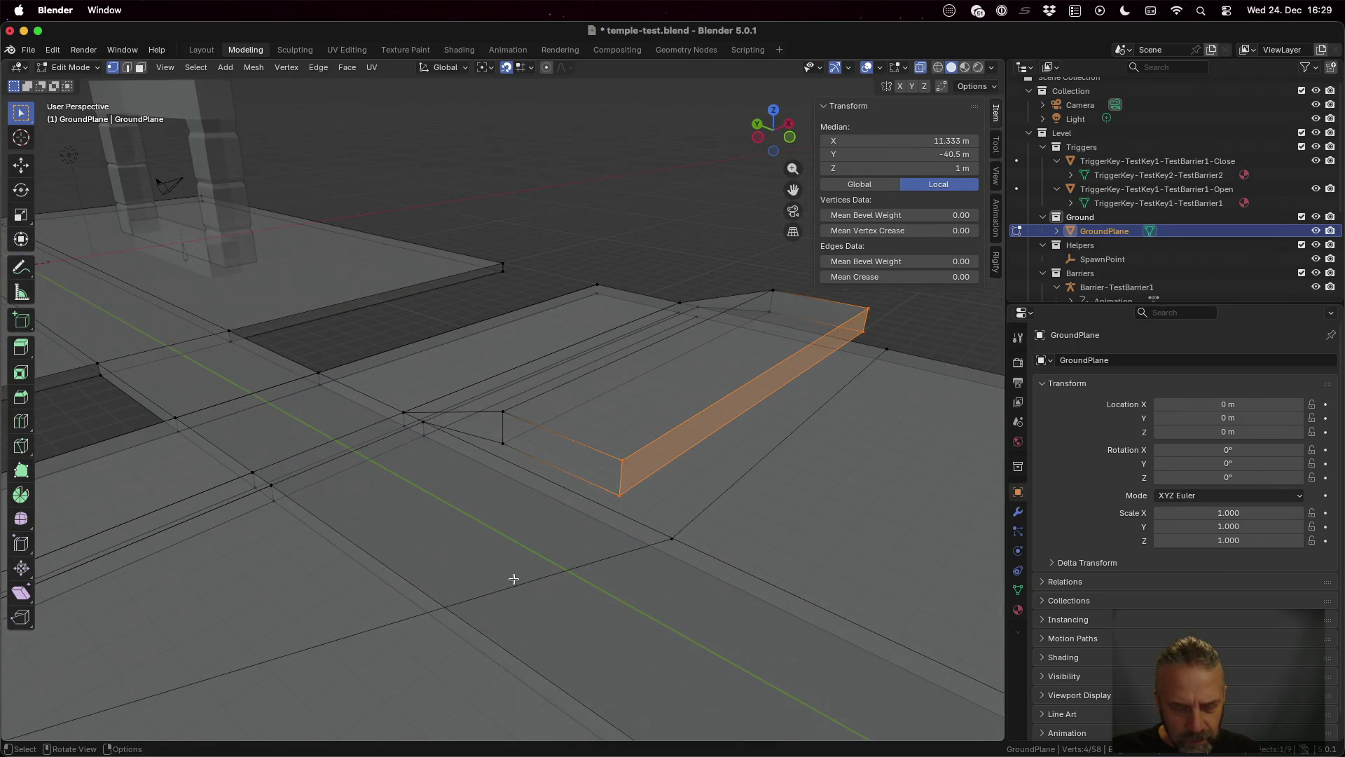
{"action": "scroll", "coordinate": [486, 576], "scroll_direction": "down", "scroll_amount": 5}
{"action": "mouse_move", "coordinate": [540, 516]}
{"action": "left_mouse_down"}
{"action": "mouse_move", "coordinate": [553, 471]}
{"action": "mouse_move", "coordinate": [552, 525]}
{"action": "mouse_move", "coordinate": [550, 496]}
{"action": "left_mouse_up"}
{"action": "key", "text": "2"}
{"action": "left_click", "coordinate": [550, 496]}
{"action": "mouse_move", "coordinate": [563, 559]}
{"action": "left_mouse_down"}
{"action": "mouse_move", "coordinate": [587, 527]}
{"action": "mouse_move", "coordinate": [557, 554]}
{"action": "left_mouse_up"}
{"action": "left_click", "coordinate": [503, 496]}
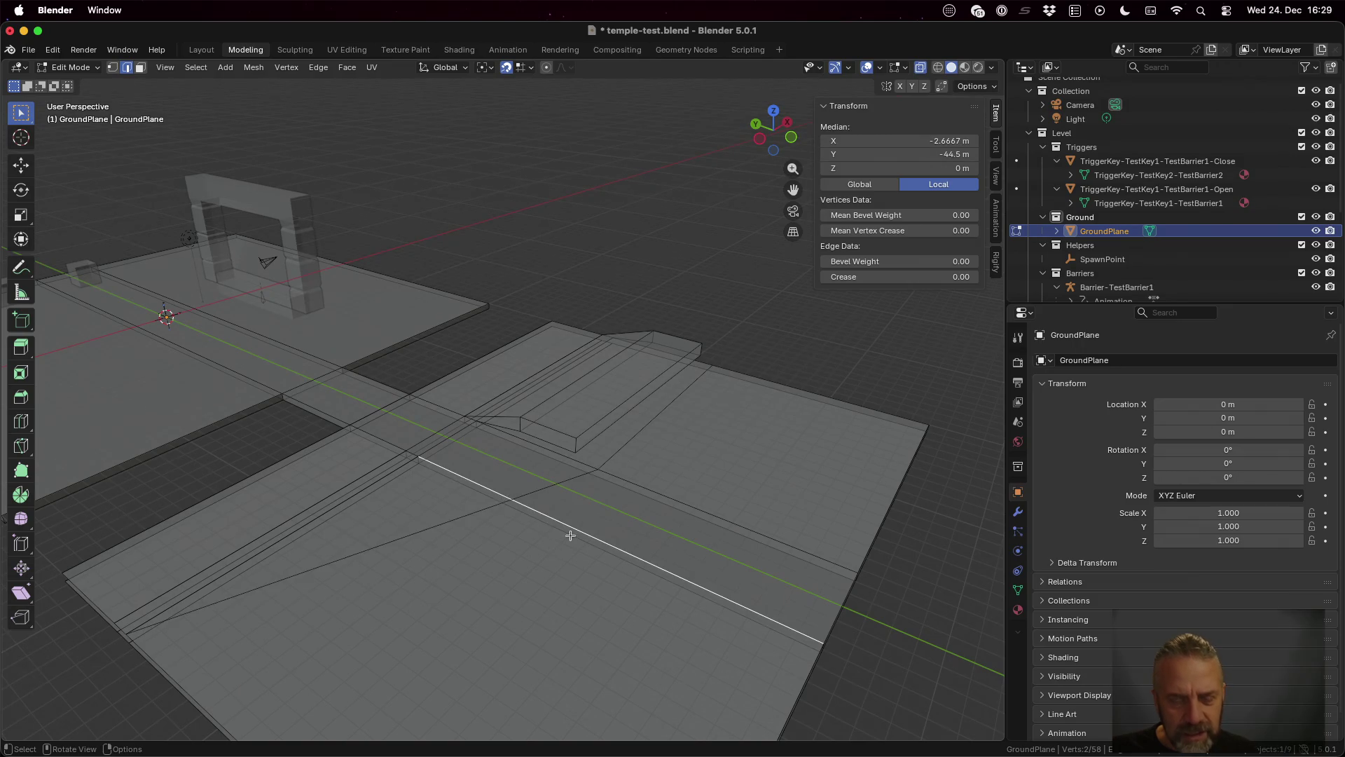
{"action": "scroll", "coordinate": [566, 538], "scroll_direction": "up", "scroll_amount": 5}
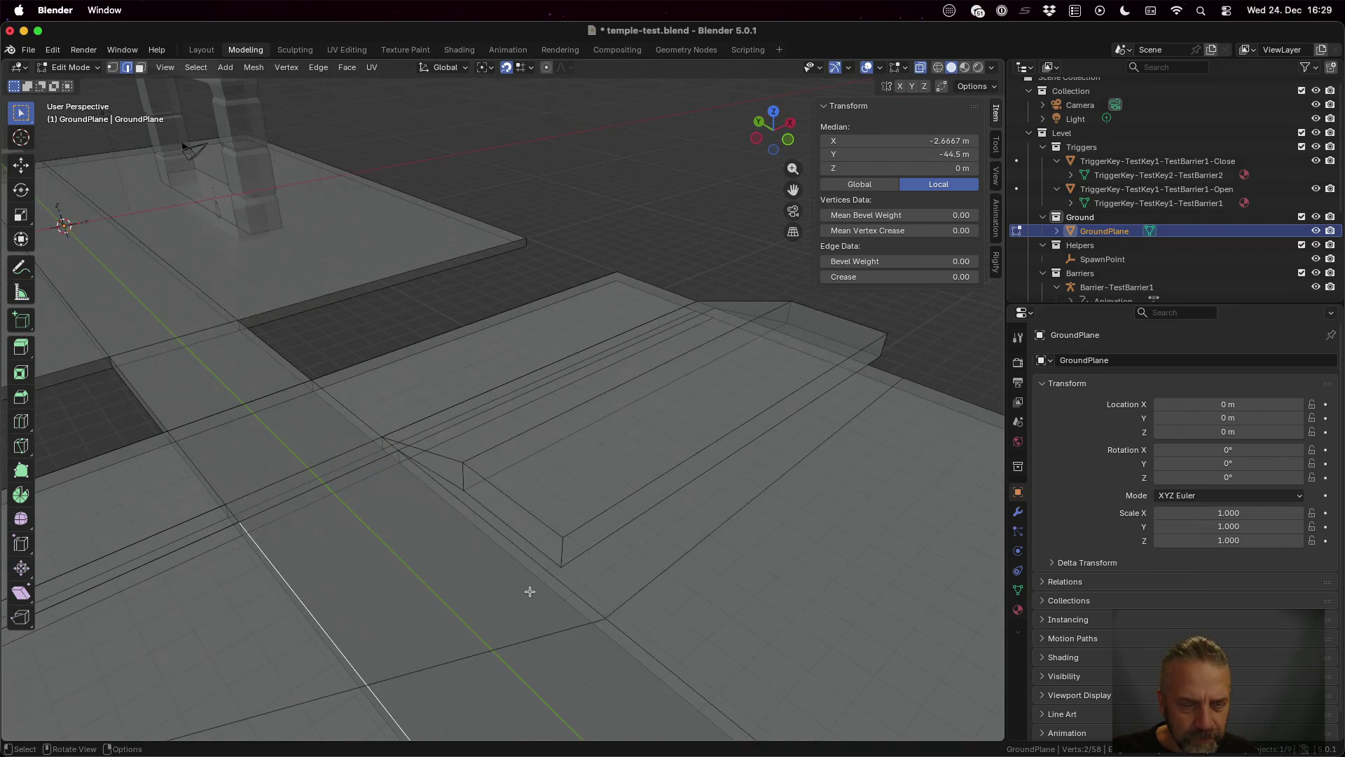
{"action": "mouse_move", "coordinate": [525, 611]}
{"action": "left_mouse_down"}
{"action": "mouse_move", "coordinate": [474, 538]}
{"action": "mouse_move", "coordinate": [301, 517]}
{"action": "mouse_move", "coordinate": [333, 498]}
{"action": "mouse_move", "coordinate": [348, 541]}
{"action": "mouse_move", "coordinate": [357, 531]}
{"action": "mouse_move", "coordinate": [421, 339]}
{"action": "left_mouse_up"}
Step: In face mode, select the large ground face, its neighbours and the thin diagonal strip
{"action": "key", "text": "3"}
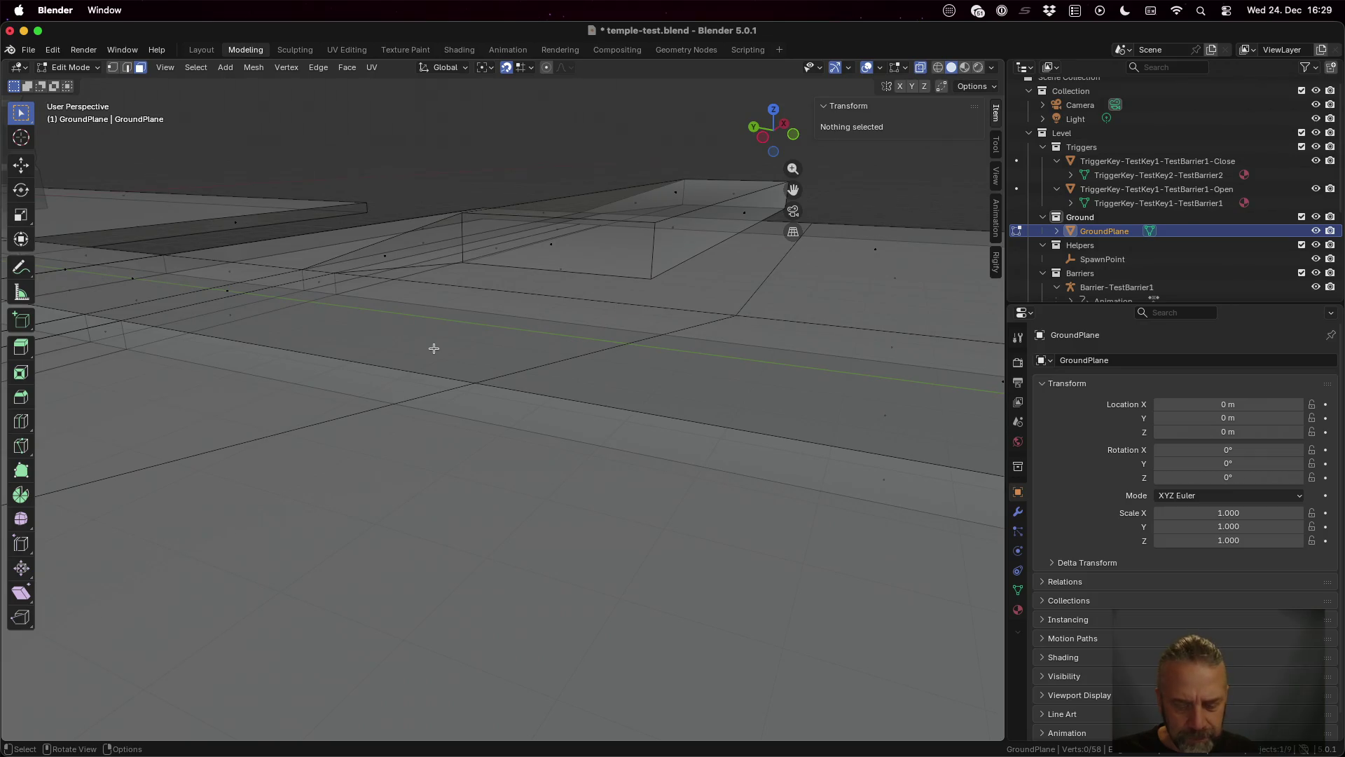
{"action": "left_click_drag", "start_coordinate": [472, 381], "coordinate": [466, 420]}
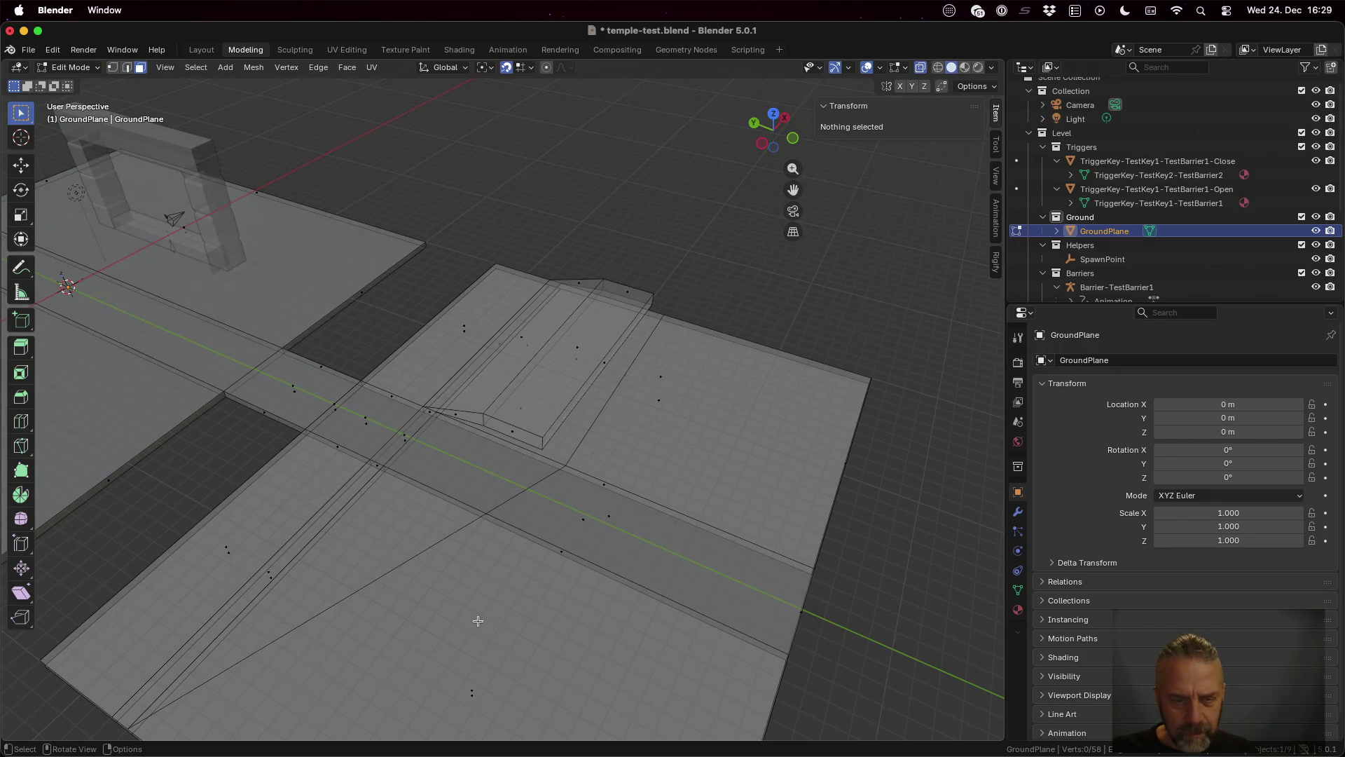
{"action": "left_click", "coordinate": [562, 514]}
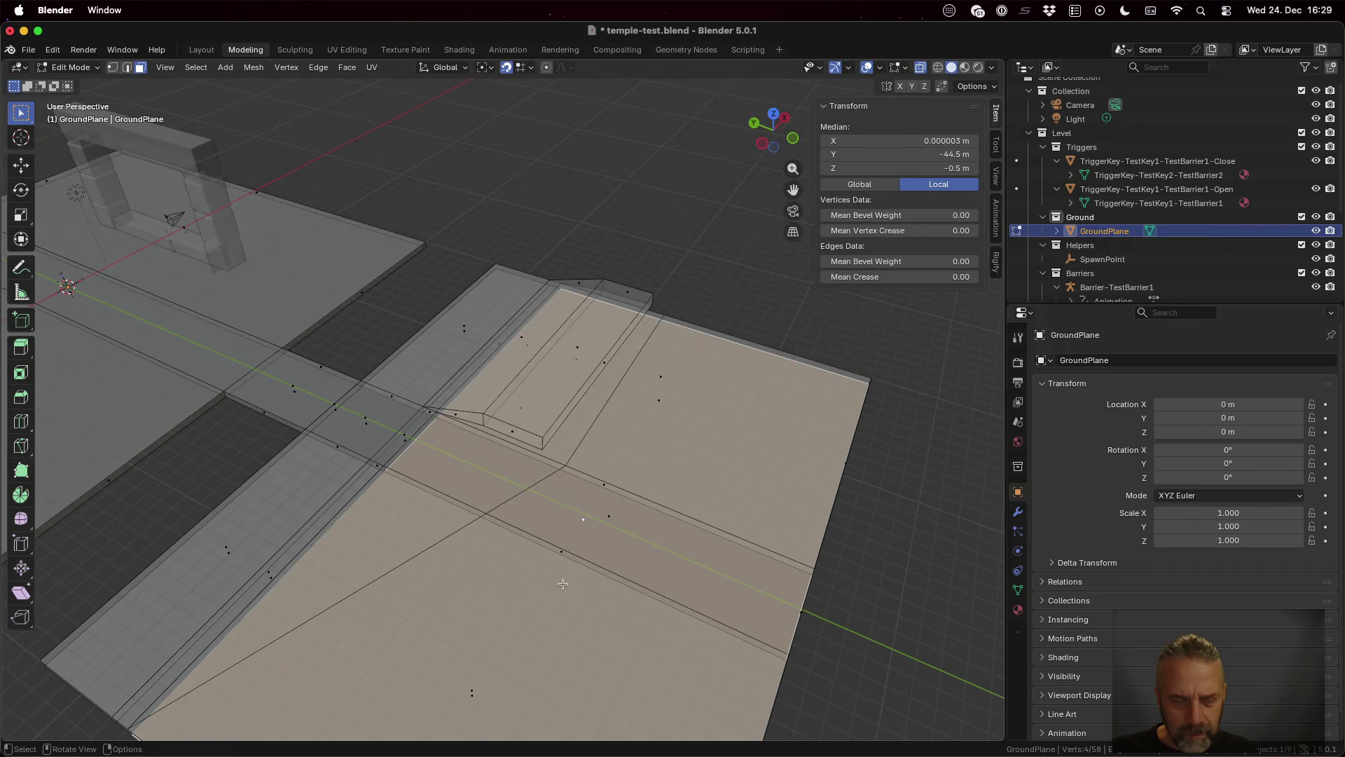
{"action": "left_click_drag", "start_coordinate": [563, 583], "coordinate": [580, 551]}
{"action": "key", "text": "alt+a"}
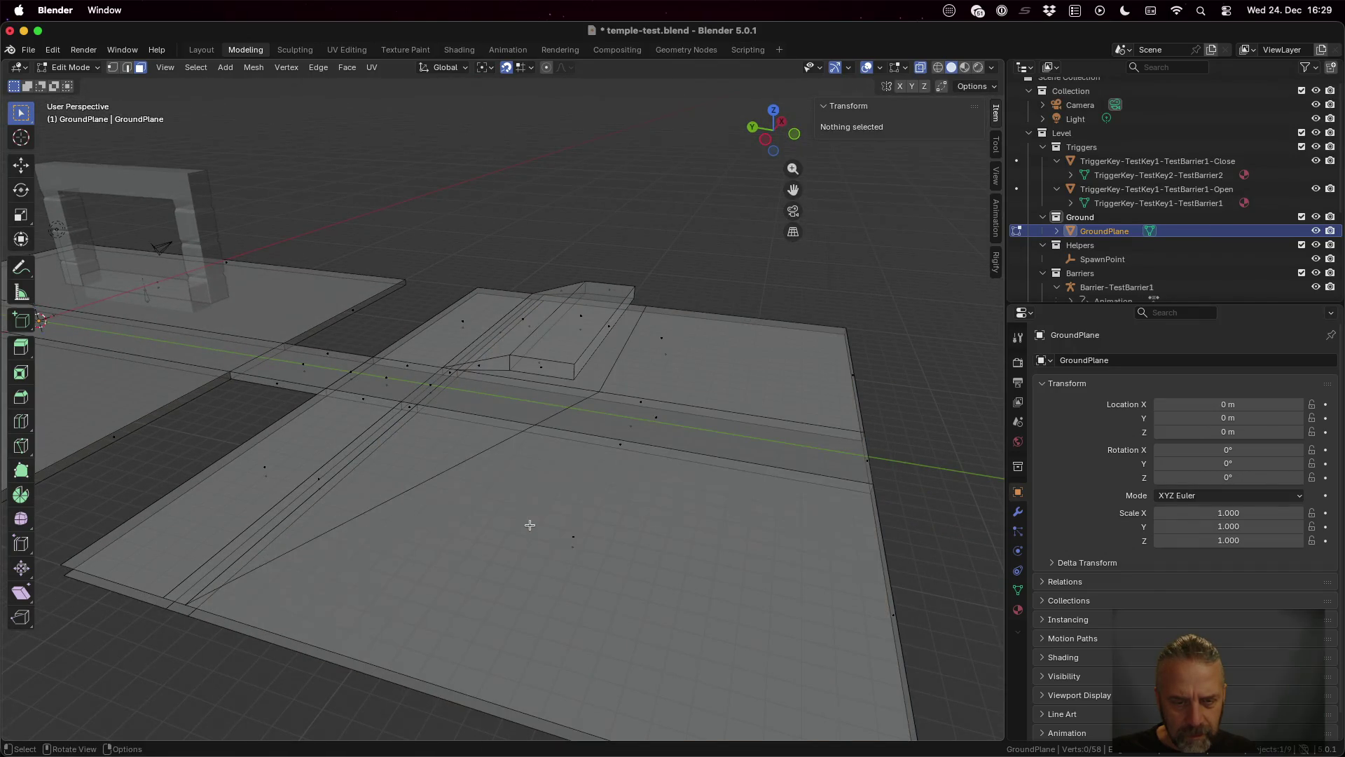
{"action": "left_click", "coordinate": [573, 537]}
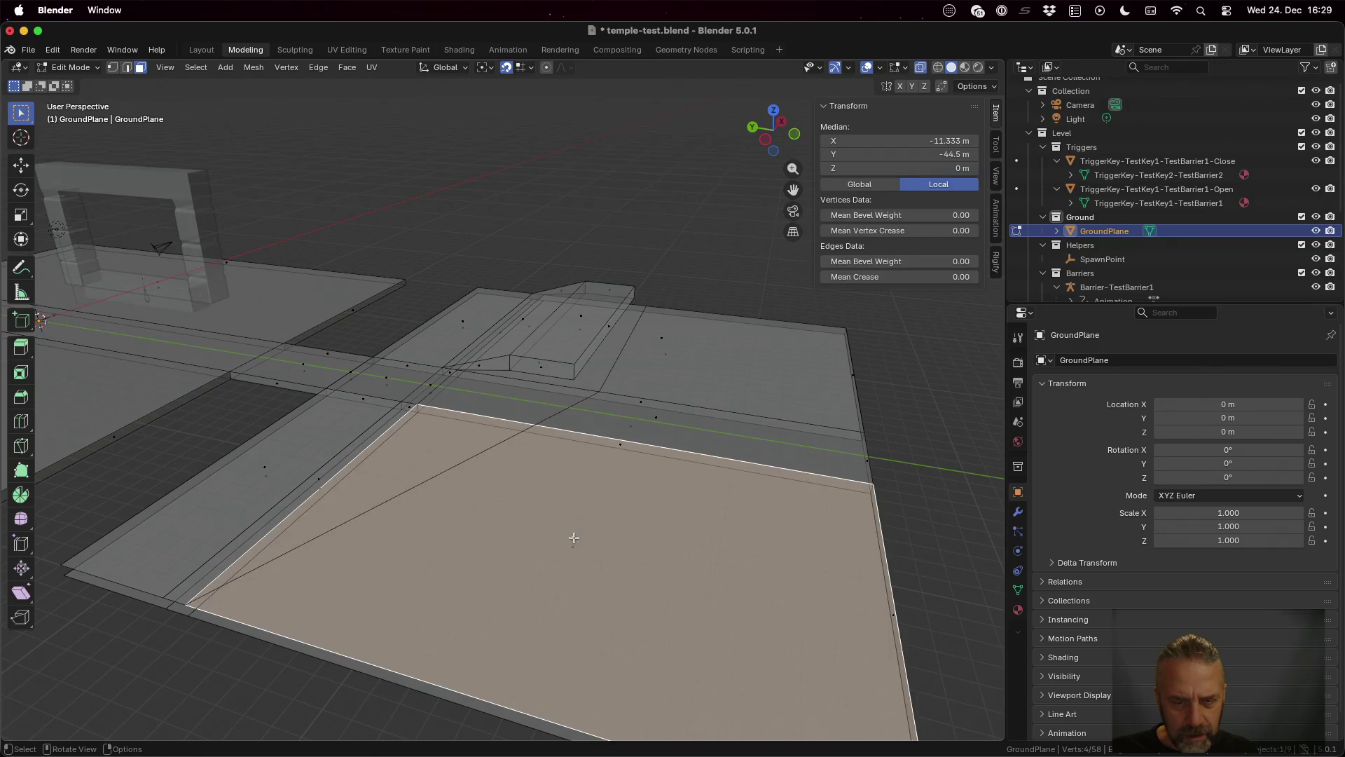
{"action": "left_click", "coordinate": [674, 422], "text": "shift"}
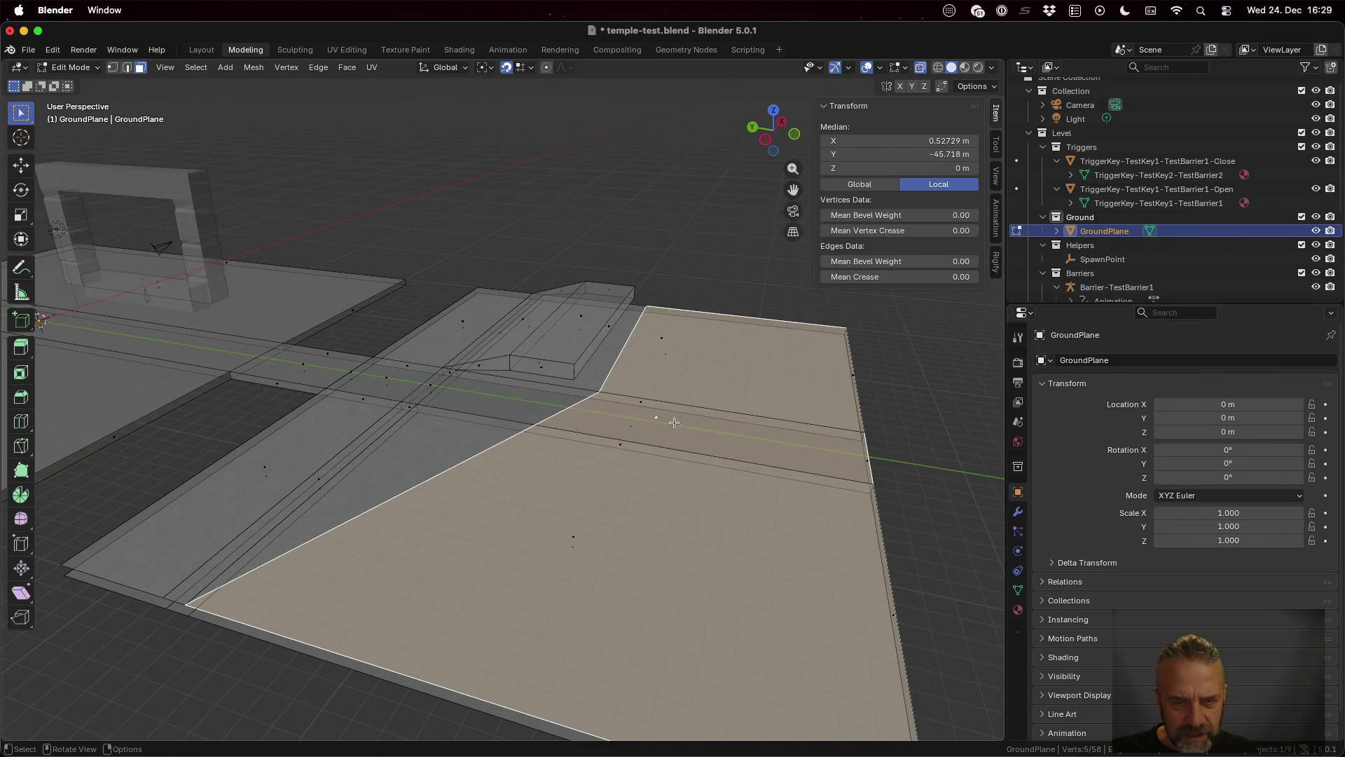
{"action": "left_click", "coordinate": [438, 436]}
Step: Undo and redo through the selection history back to the step block's end face
{"action": "key", "text": "alt+a"}
{"action": "key", "text": "ctrl+z"}
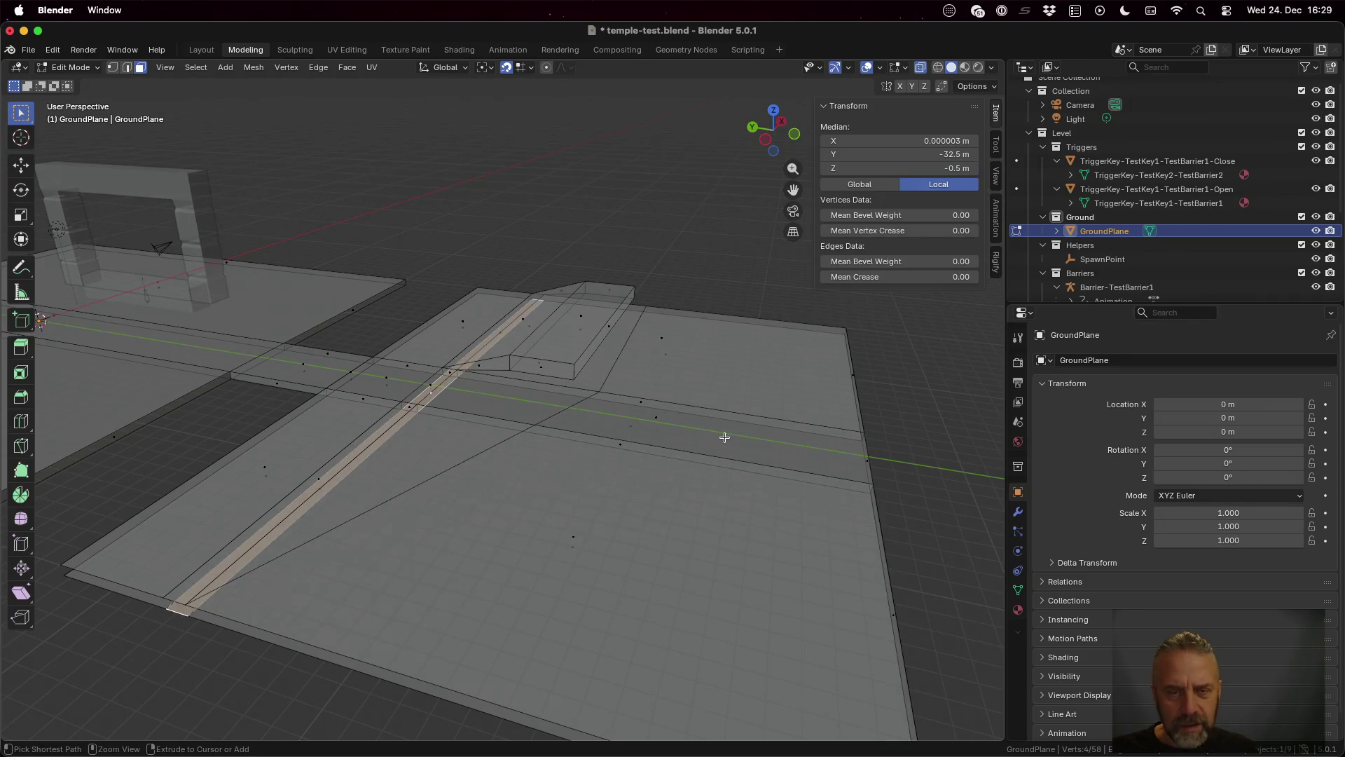
{"action": "key", "text": "ctrl+z"}
{"action": "key", "text": "ctrl+z"}
{"action": "key", "text": "ctrl+z"}
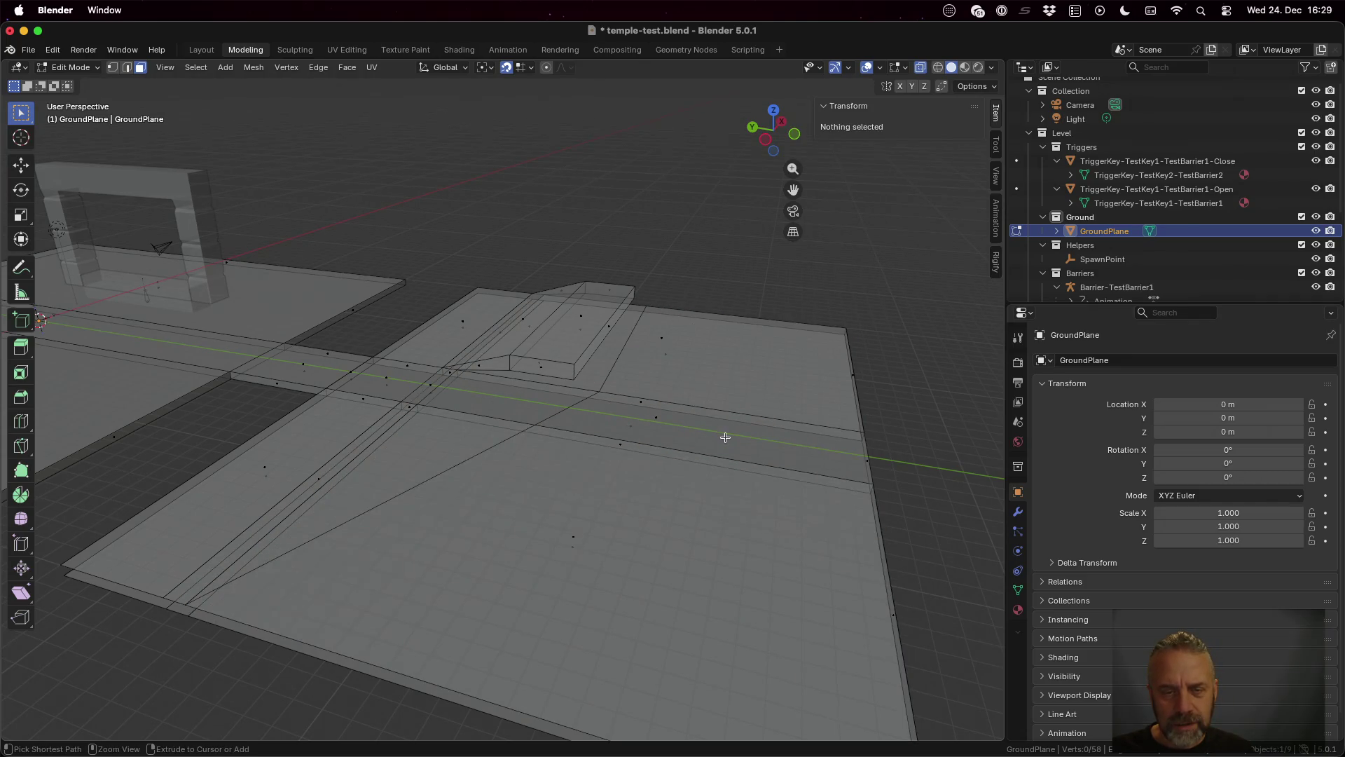
{"action": "key", "text": "ctrl+shift+z"}
{"action": "key", "text": "ctrl+z"}
{"action": "key", "text": "ctrl+shift+z"}
{"action": "key", "text": "ctrl+z"}
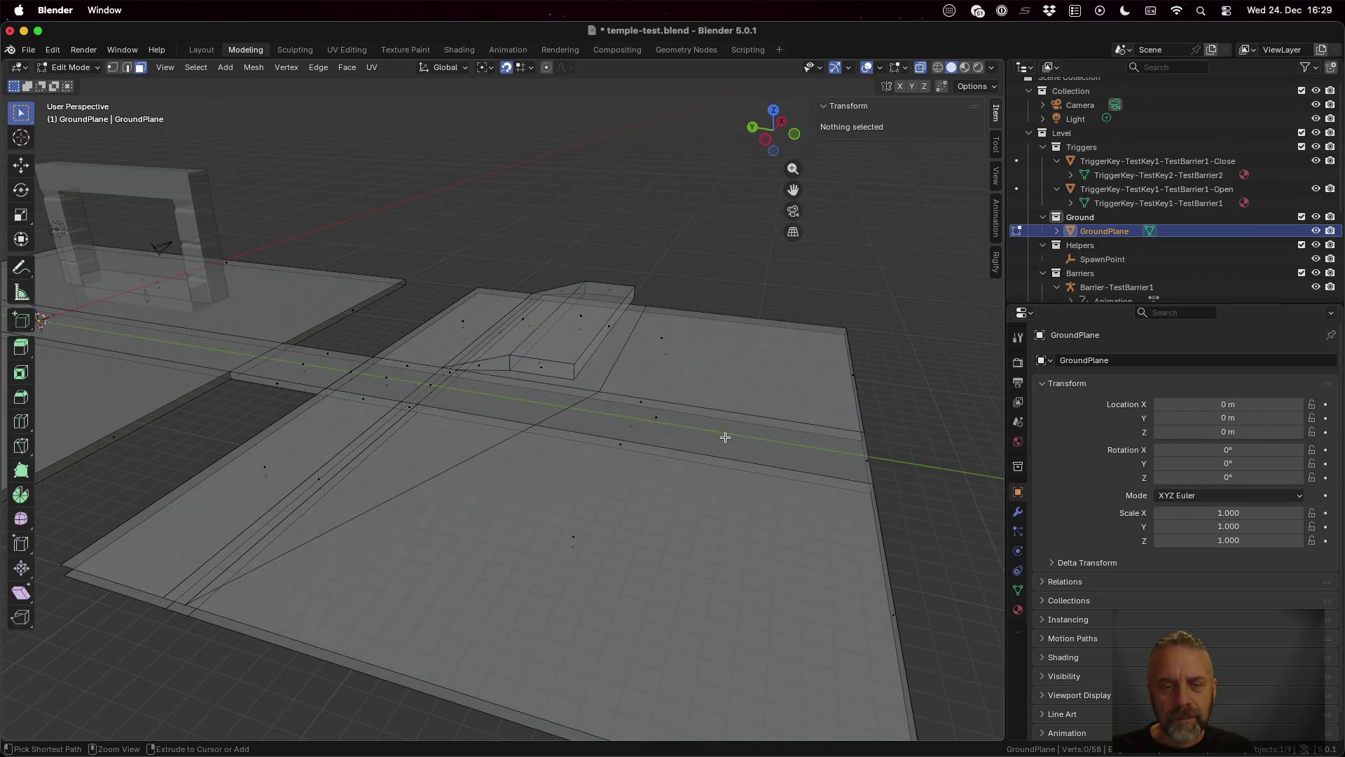
{"action": "key", "text": "ctrl+z"}
{"action": "key", "text": "ctrl+z"}
{"action": "key", "text": "ctrl+z"}
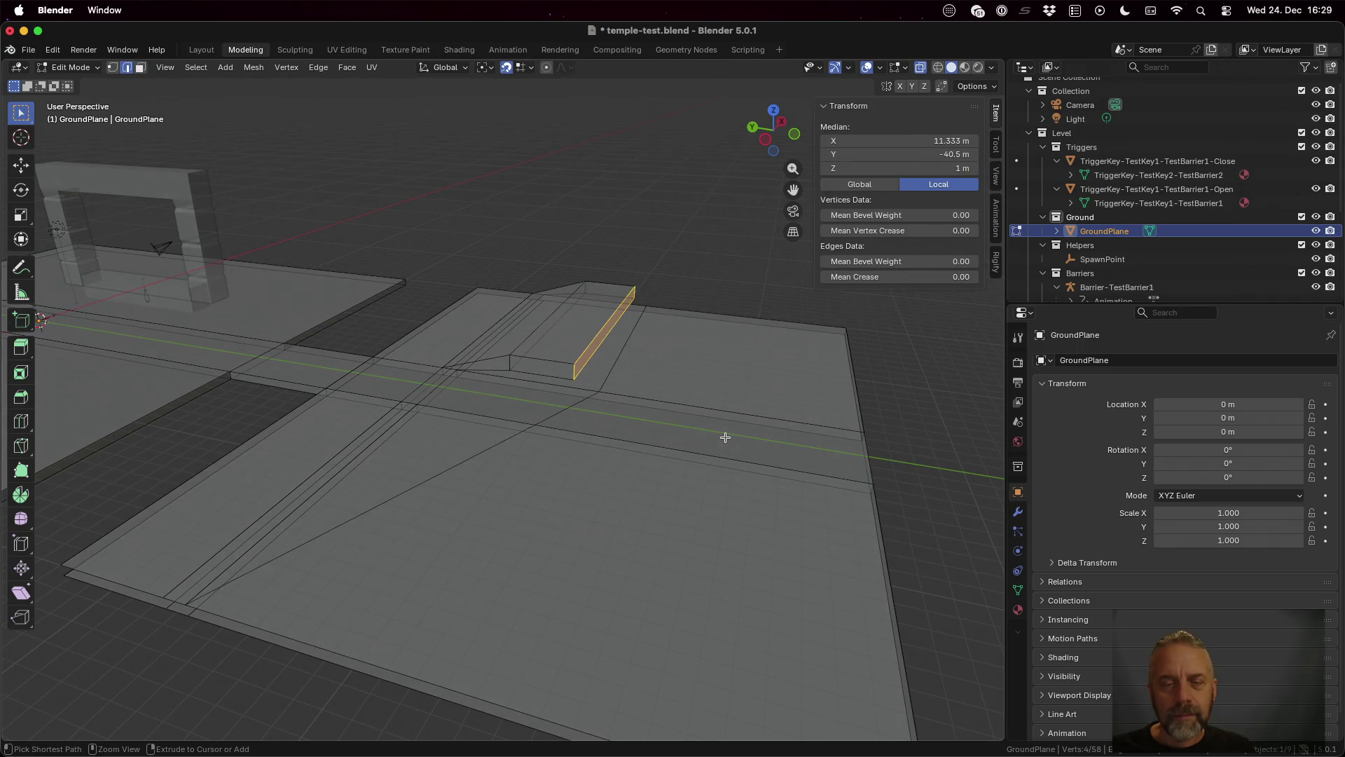
{"action": "key", "text": "ctrl+z"}
{"action": "key", "text": "ctrl+z"}
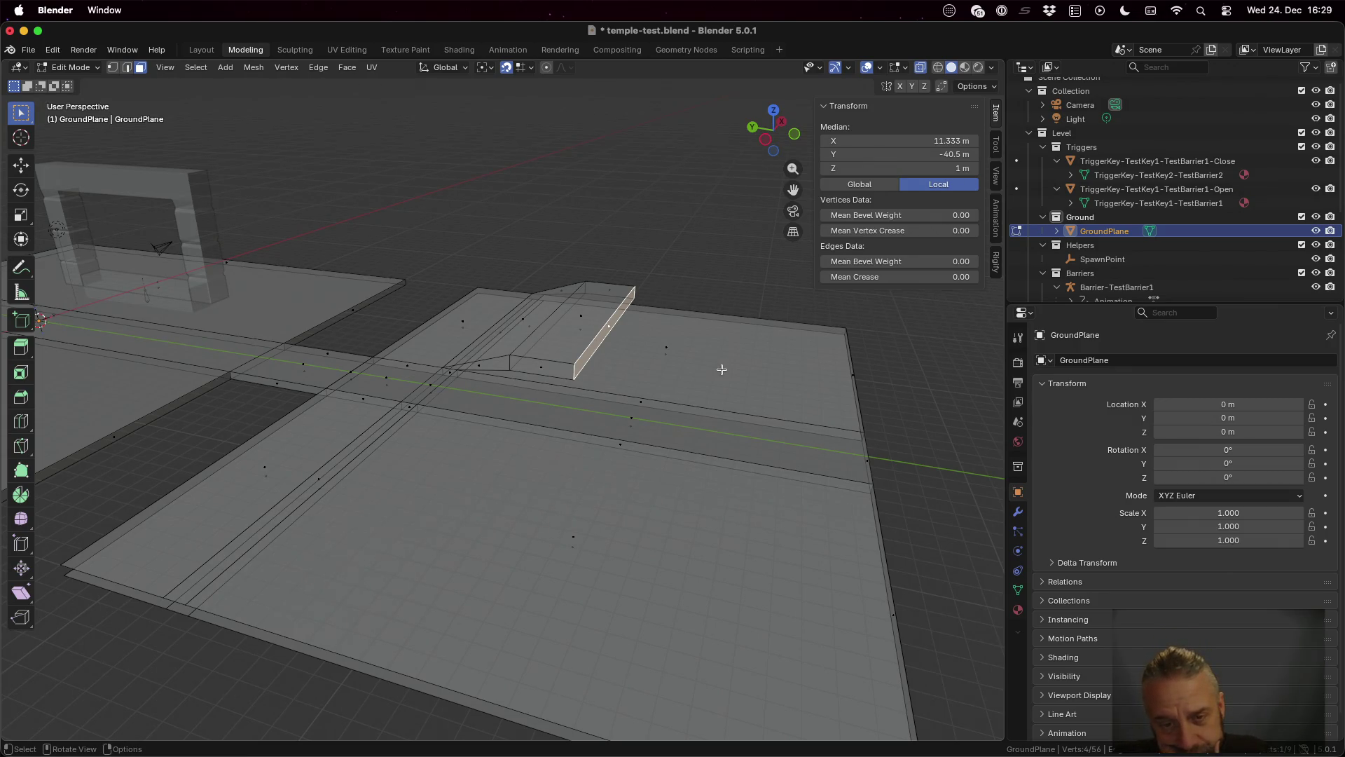
{"action": "left_click_drag", "start_coordinate": [731, 373], "coordinate": [622, 393]}
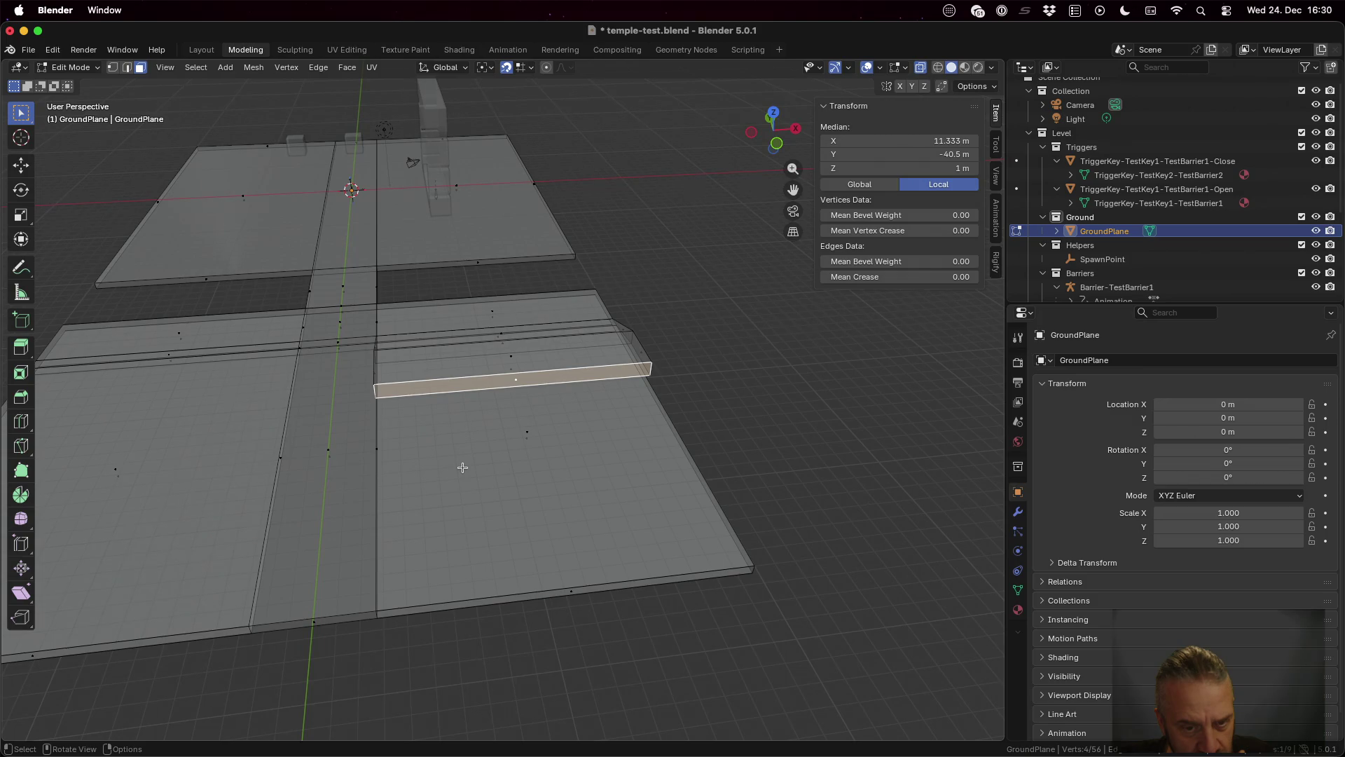
Step: Select the large lower-right ground face and start an inset, then cancel it
{"action": "left_click", "coordinate": [543, 454]}
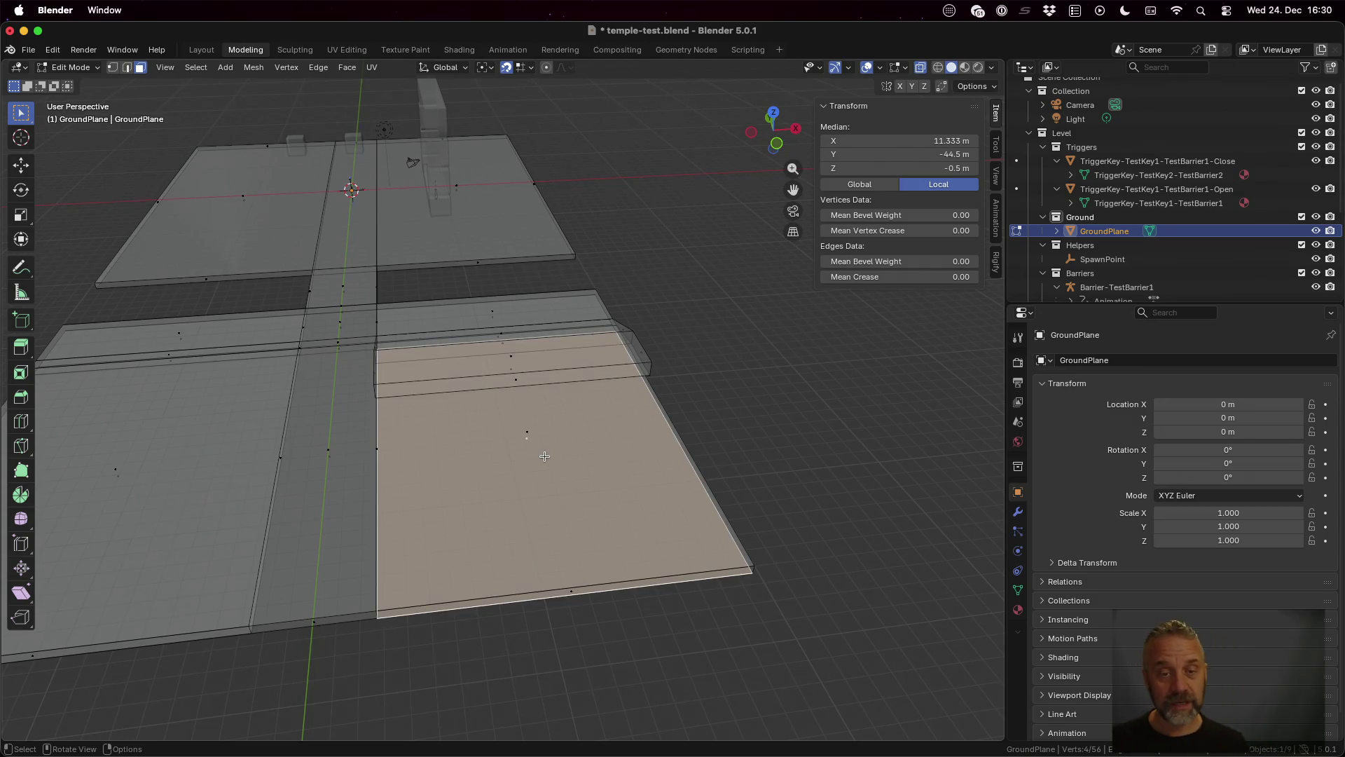
{"action": "mouse_move", "coordinate": [545, 456]}
{"action": "left_mouse_down"}
{"action": "mouse_move", "coordinate": [620, 429]}
{"action": "mouse_move", "coordinate": [583, 445]}
{"action": "left_mouse_up"}
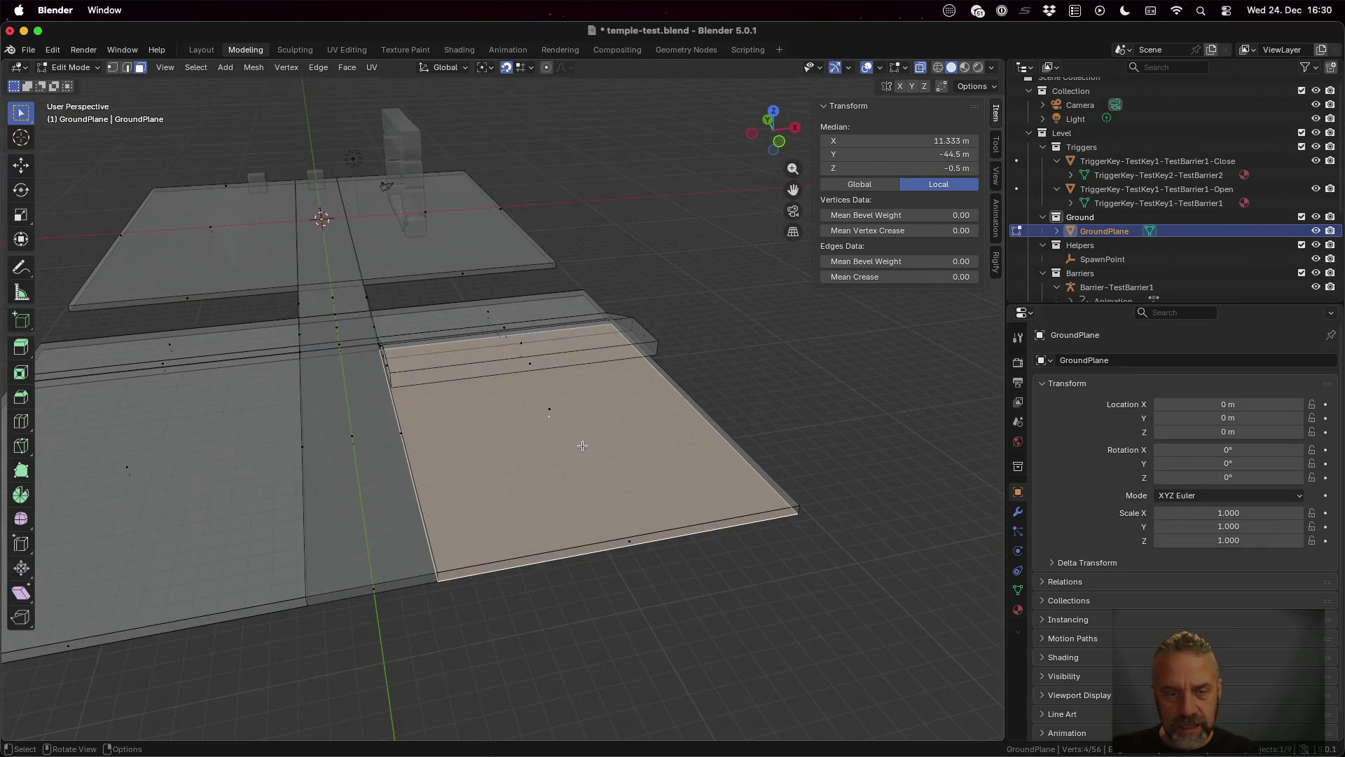
{"action": "key", "text": "i"}
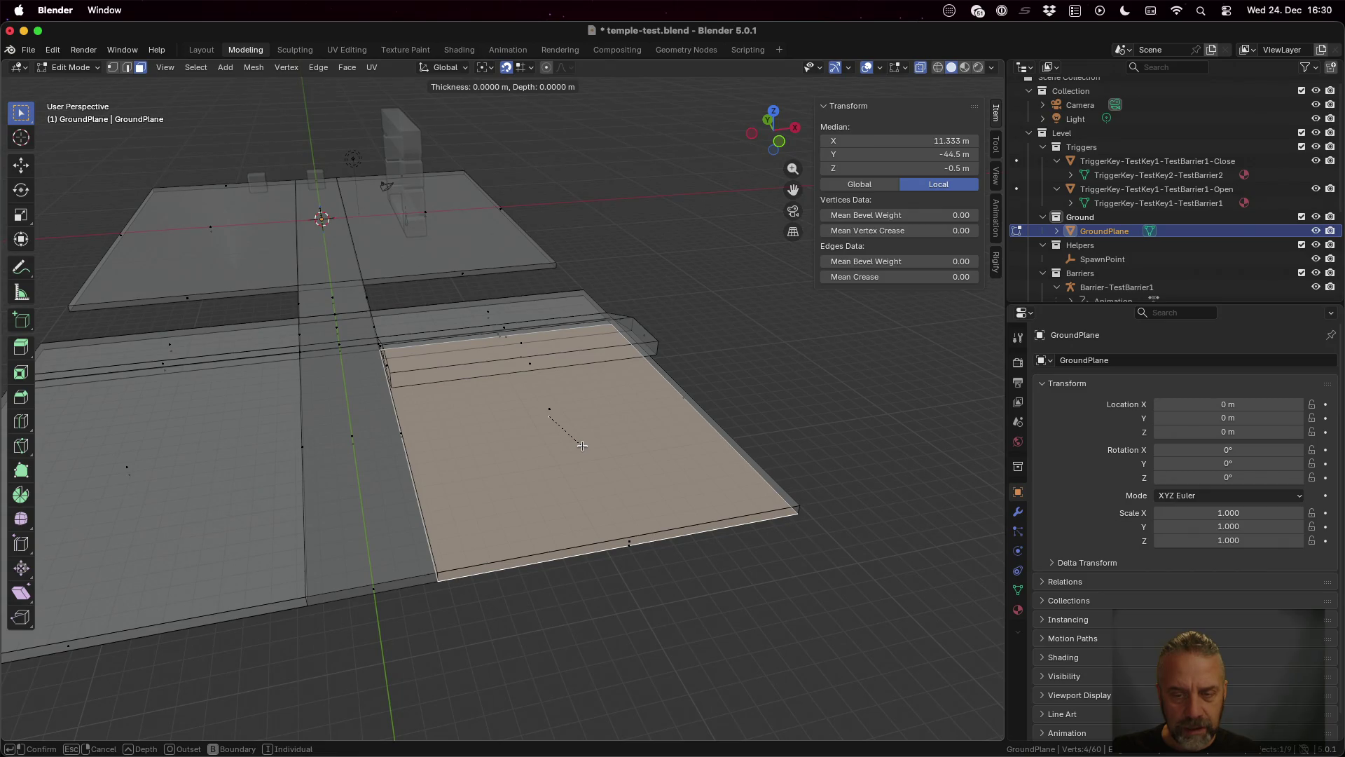
{"action": "key", "text": "Escape"}
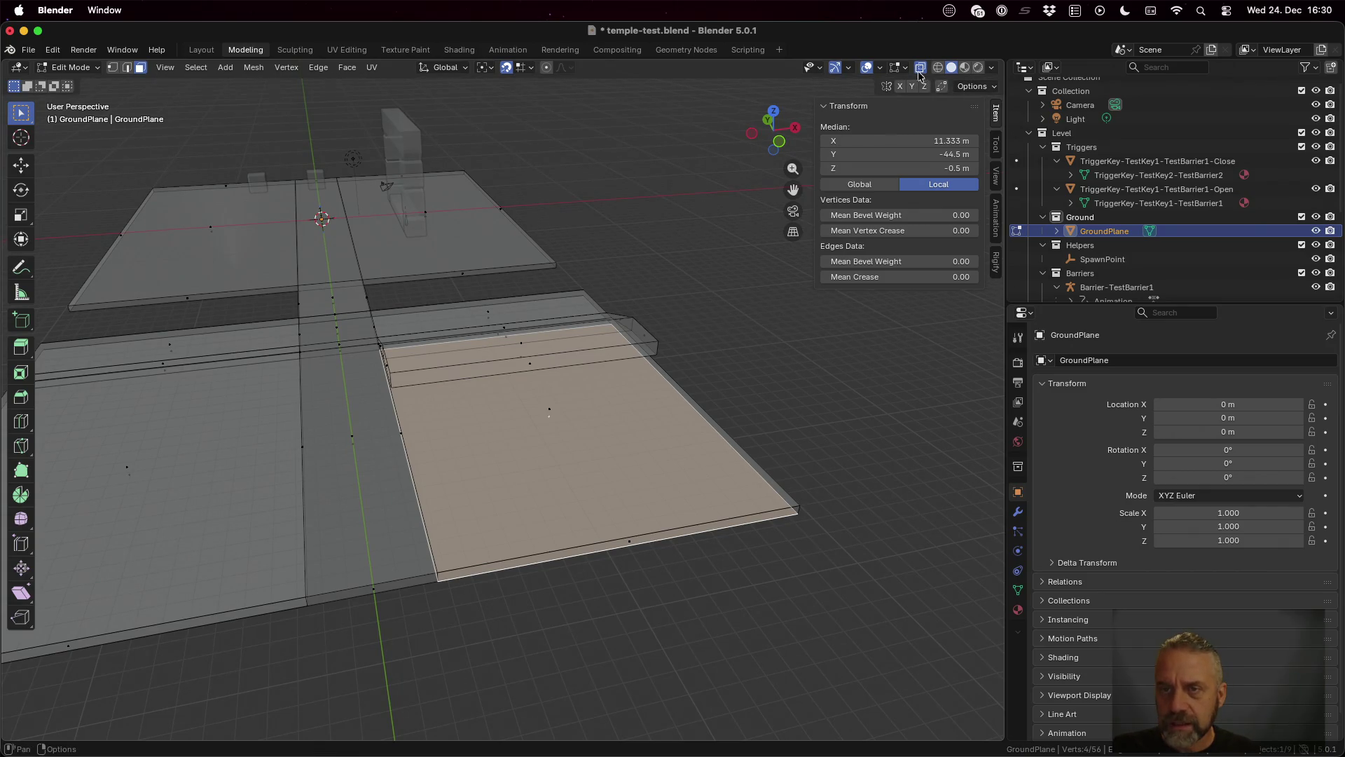
Step: Turn X-ray off, clear the selection and select the middle ground strip face
{"action": "left_click", "coordinate": [921, 68]}
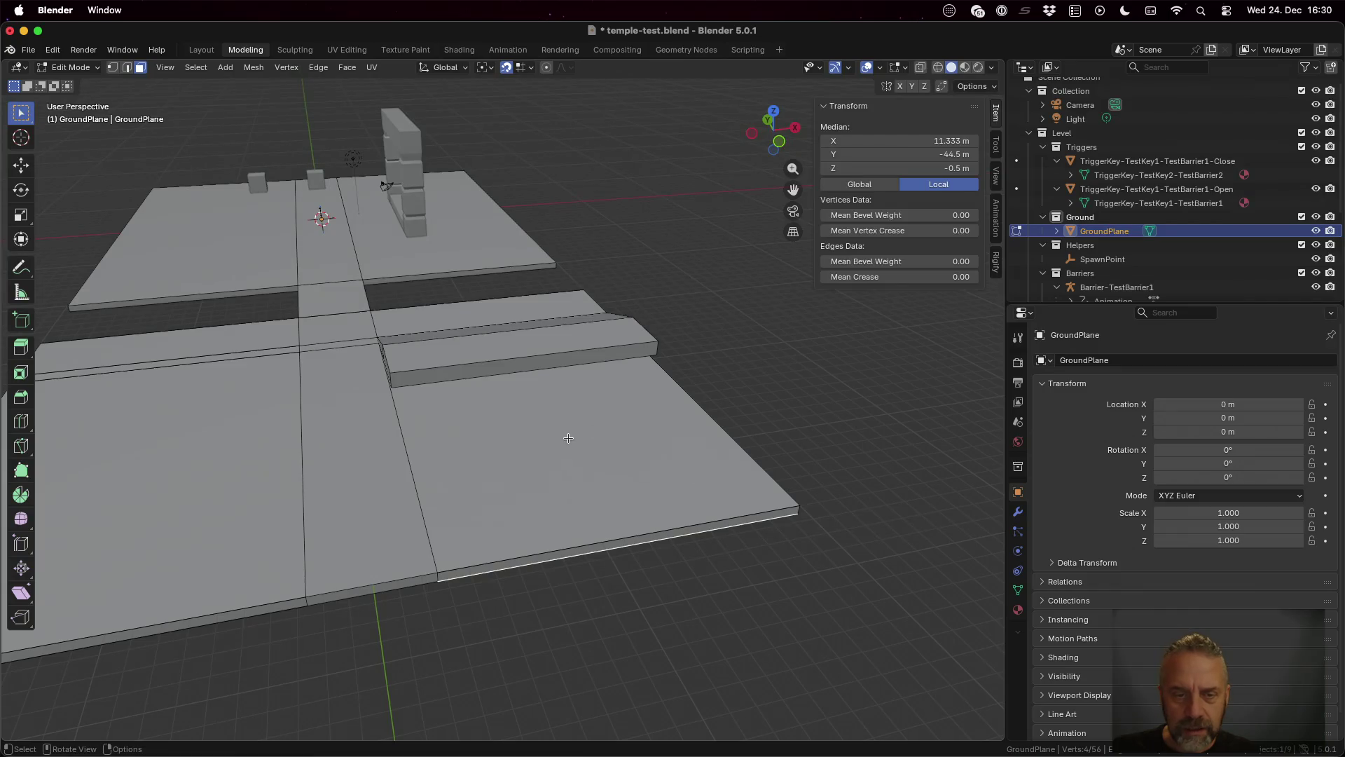
{"action": "left_click", "coordinate": [568, 437]}
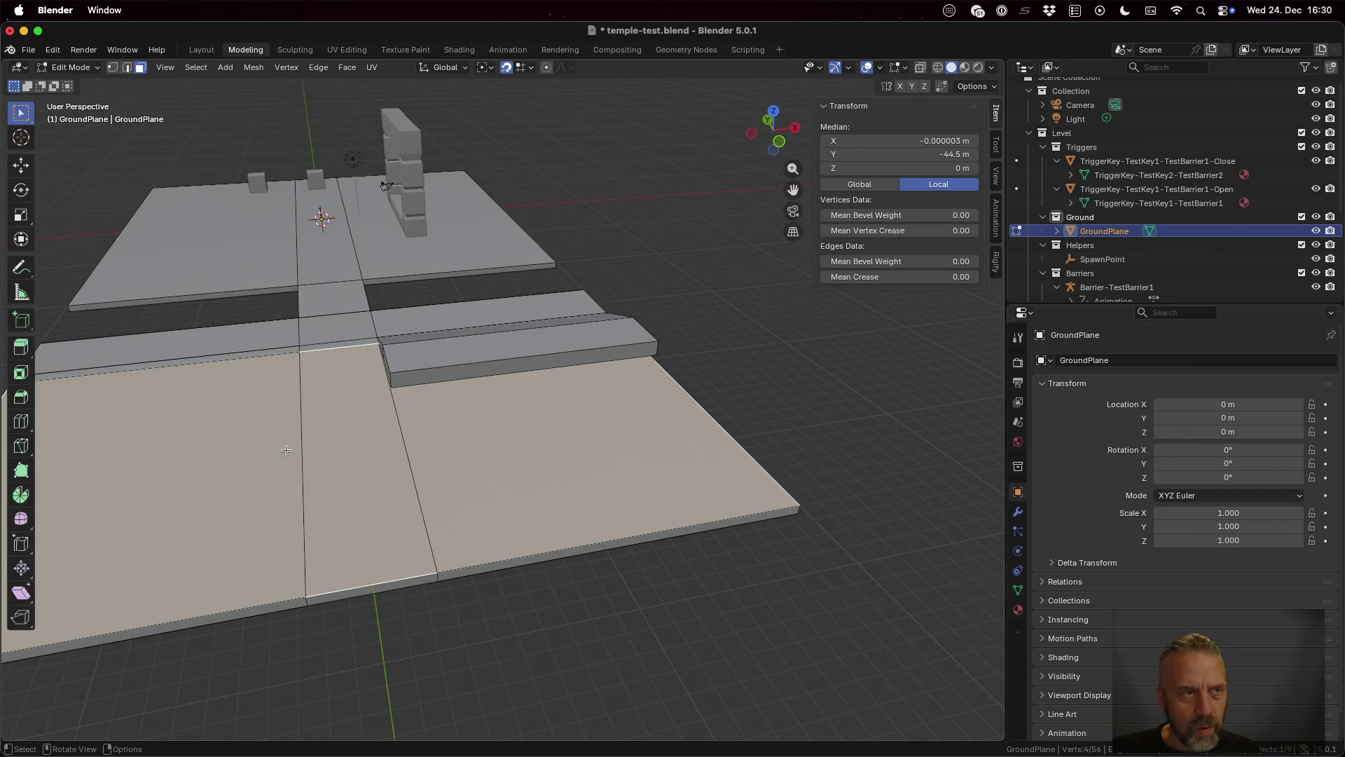
{"action": "key", "text": "1"}
{"action": "key", "text": "alt+a"}
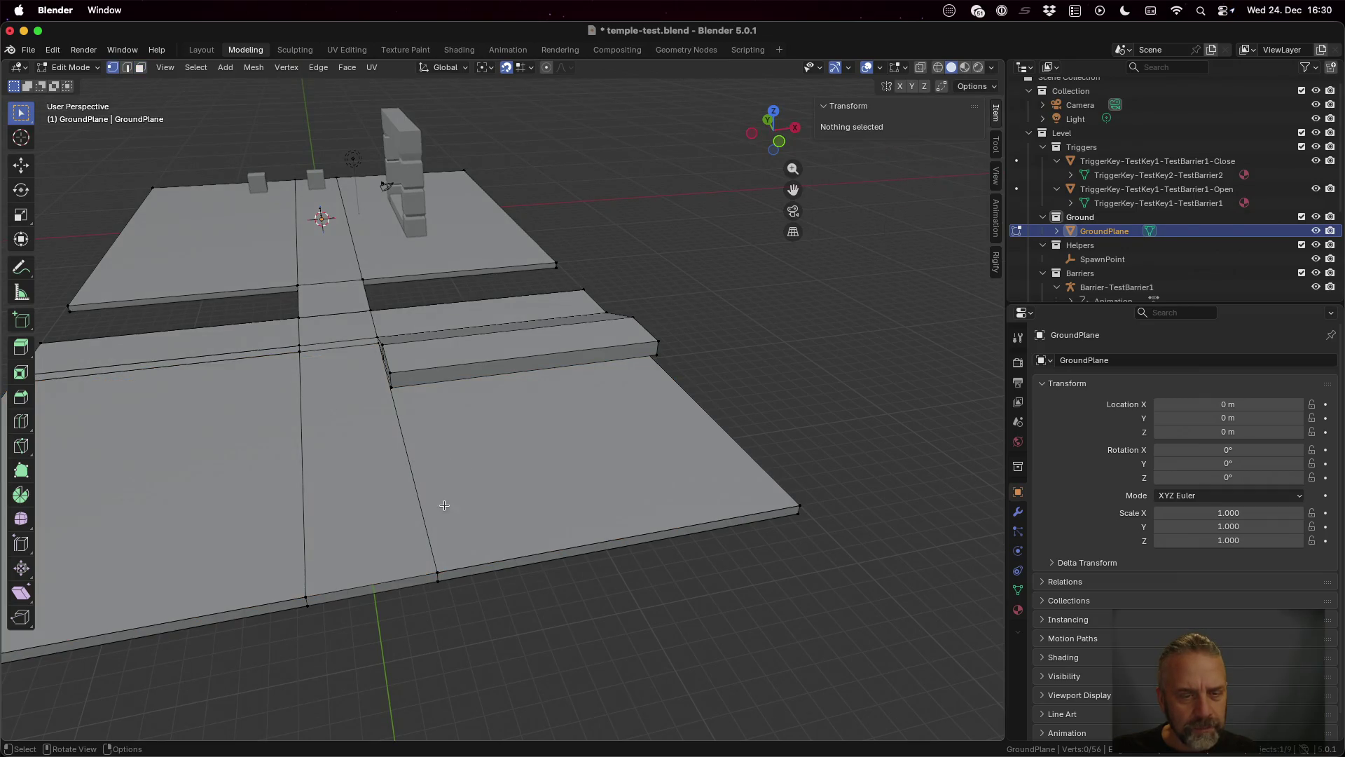
{"action": "key", "text": "3"}
{"action": "left_click", "coordinate": [363, 504]}
Step: Select the left, middle and right front ground faces together
{"action": "mouse_move", "coordinate": [450, 482]}
{"action": "left_mouse_down"}
{"action": "mouse_move", "coordinate": [507, 435]}
{"action": "mouse_move", "coordinate": [532, 459]}
{"action": "mouse_move", "coordinate": [447, 491]}
{"action": "mouse_move", "coordinate": [470, 479]}
{"action": "left_mouse_up"}
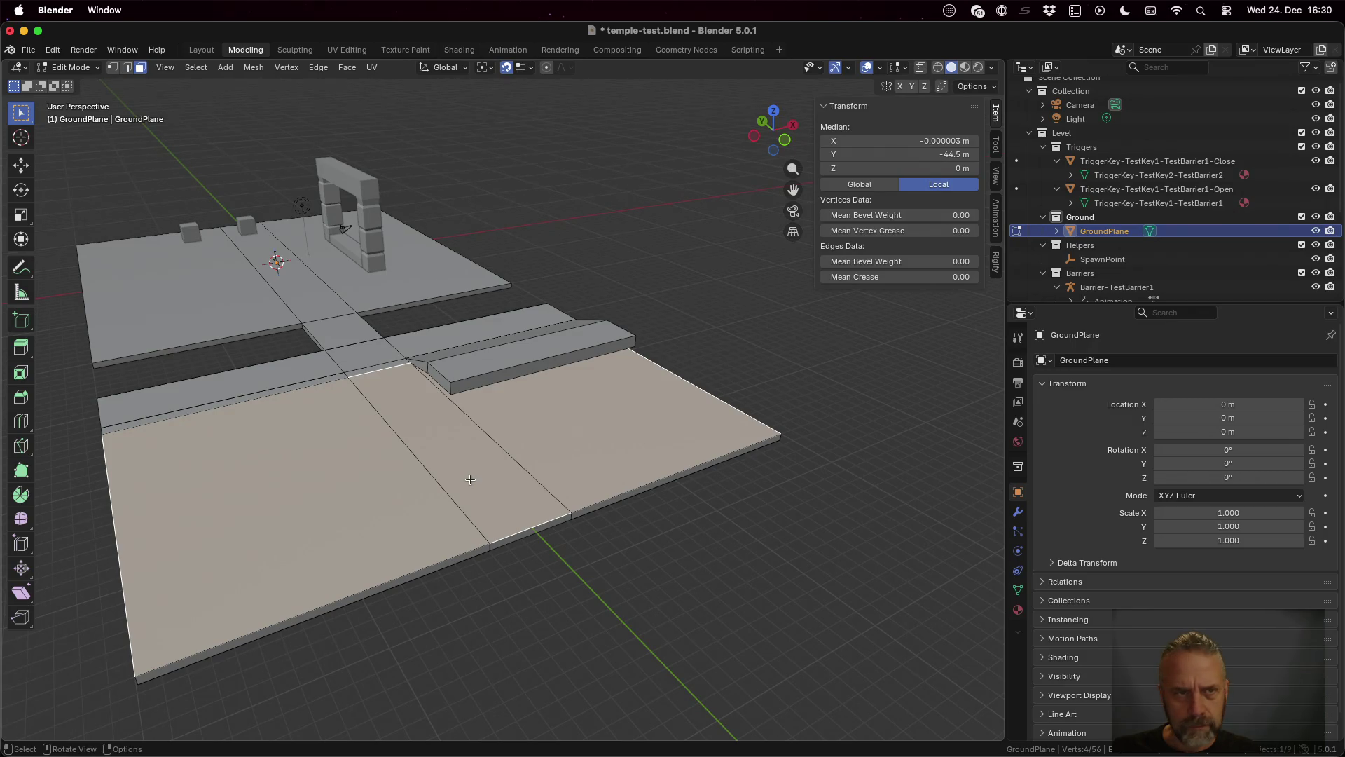
{"action": "left_click", "coordinate": [502, 364]}
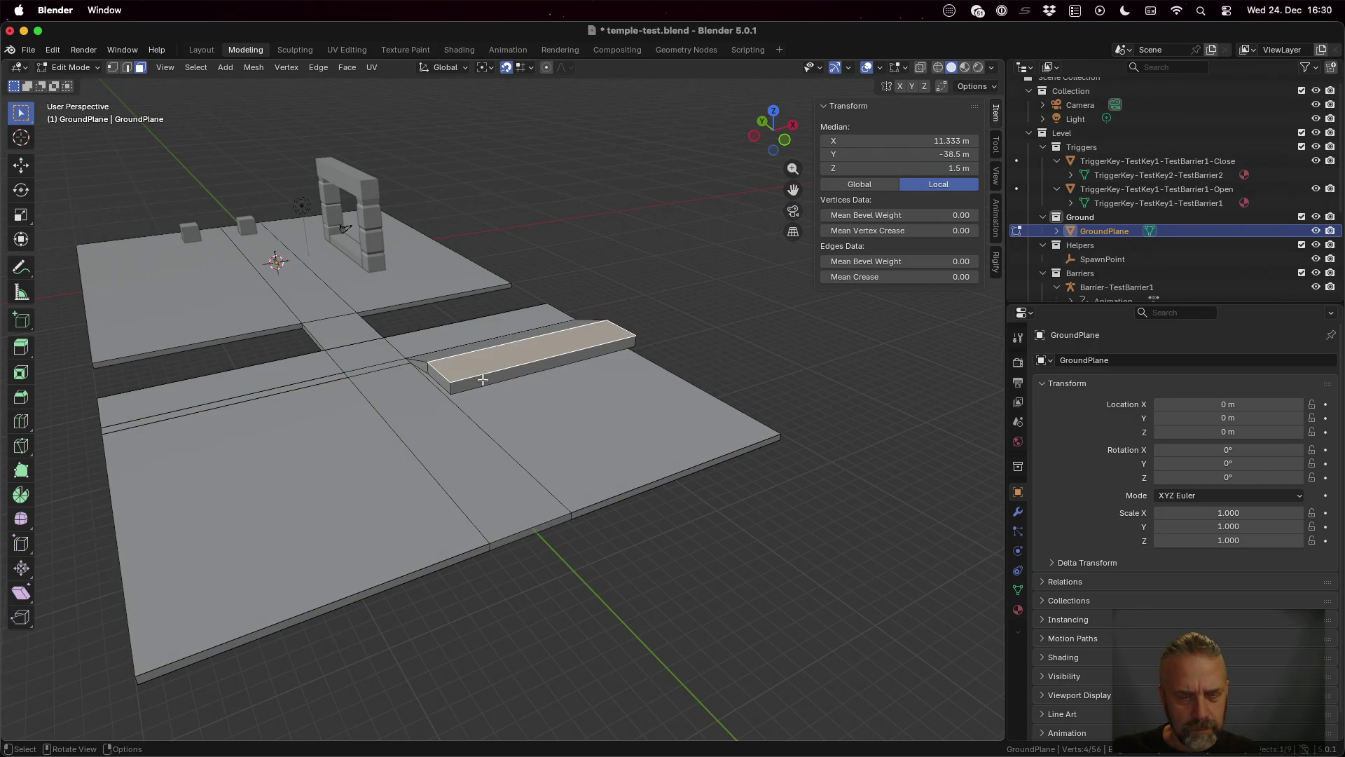
{"action": "left_click", "coordinate": [483, 380]}
{"action": "left_click", "coordinate": [535, 433]}
{"action": "left_click", "coordinate": [462, 460], "text": "shift"}
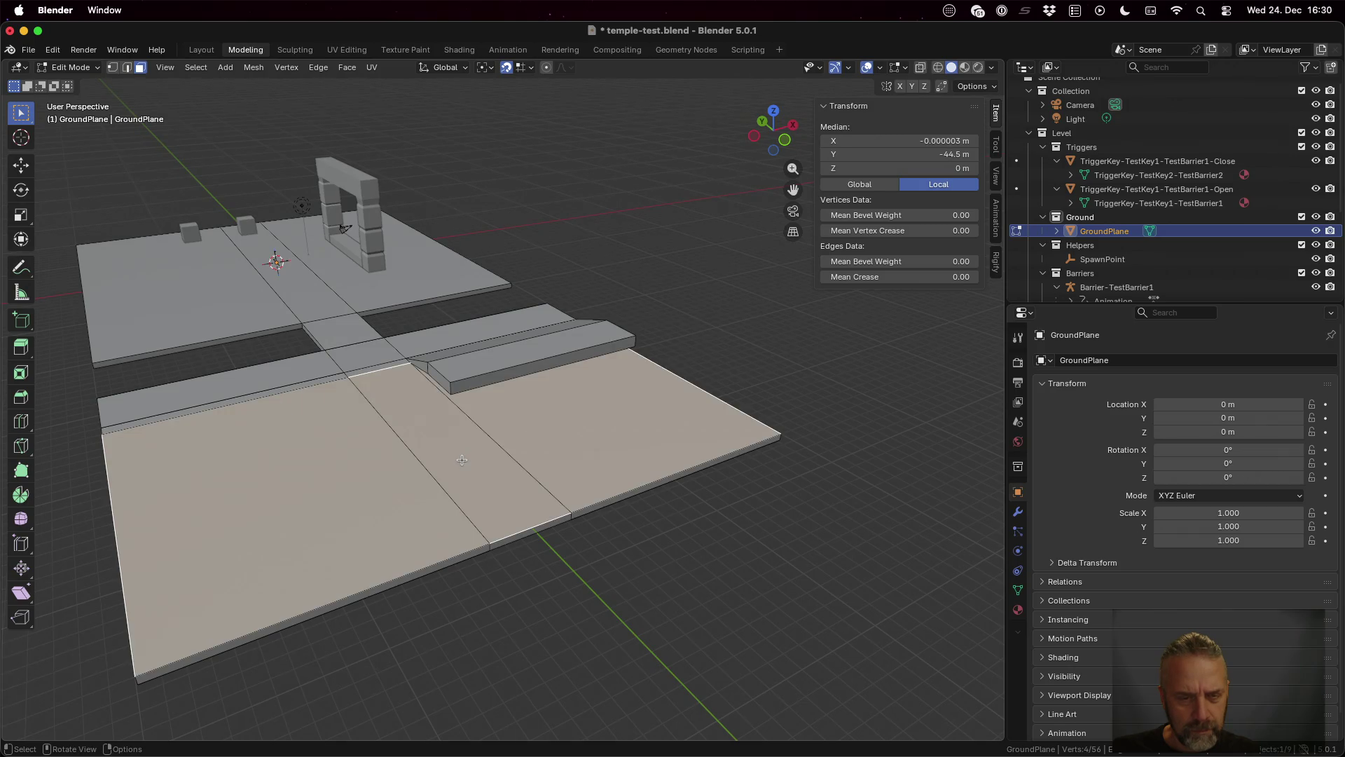
{"action": "left_click", "coordinate": [634, 408]}
{"action": "left_click", "coordinate": [334, 508]}
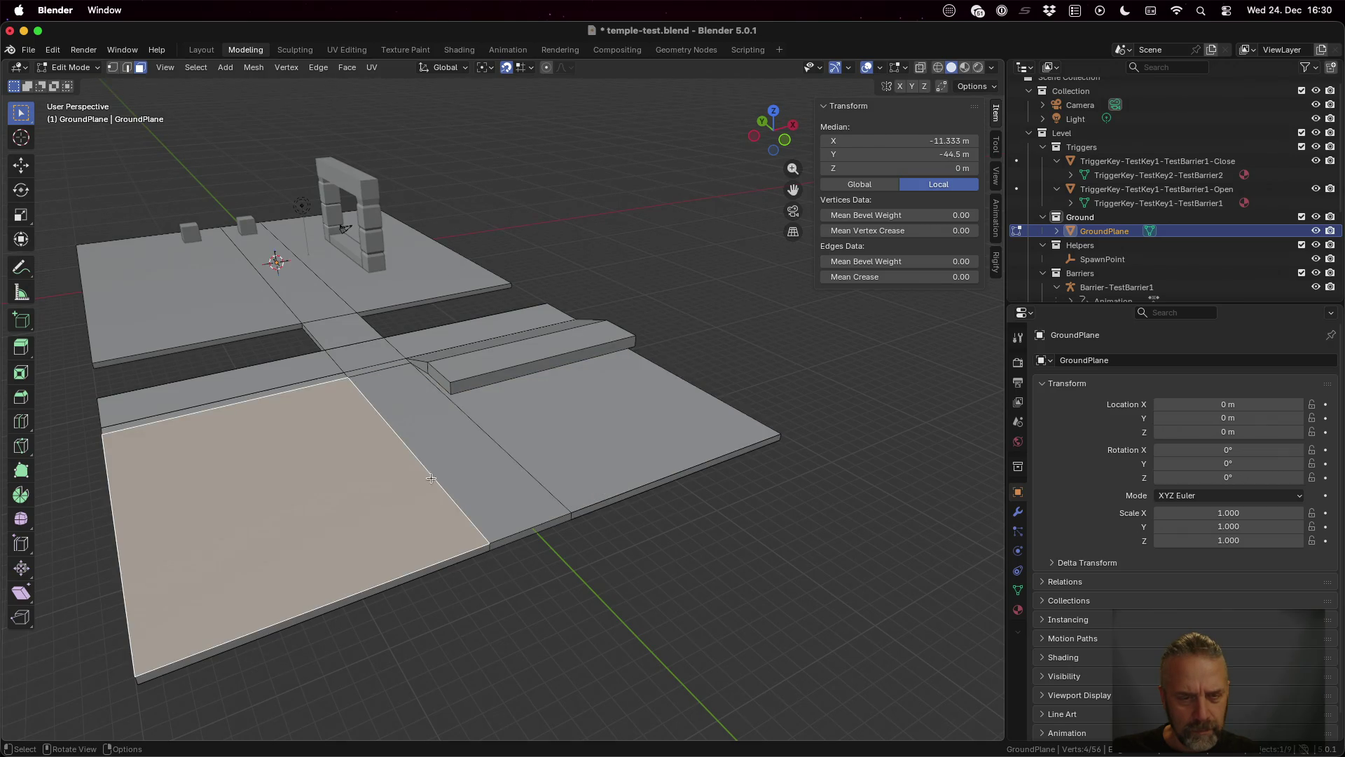
{"action": "left_click", "coordinate": [470, 463], "text": "alt"}
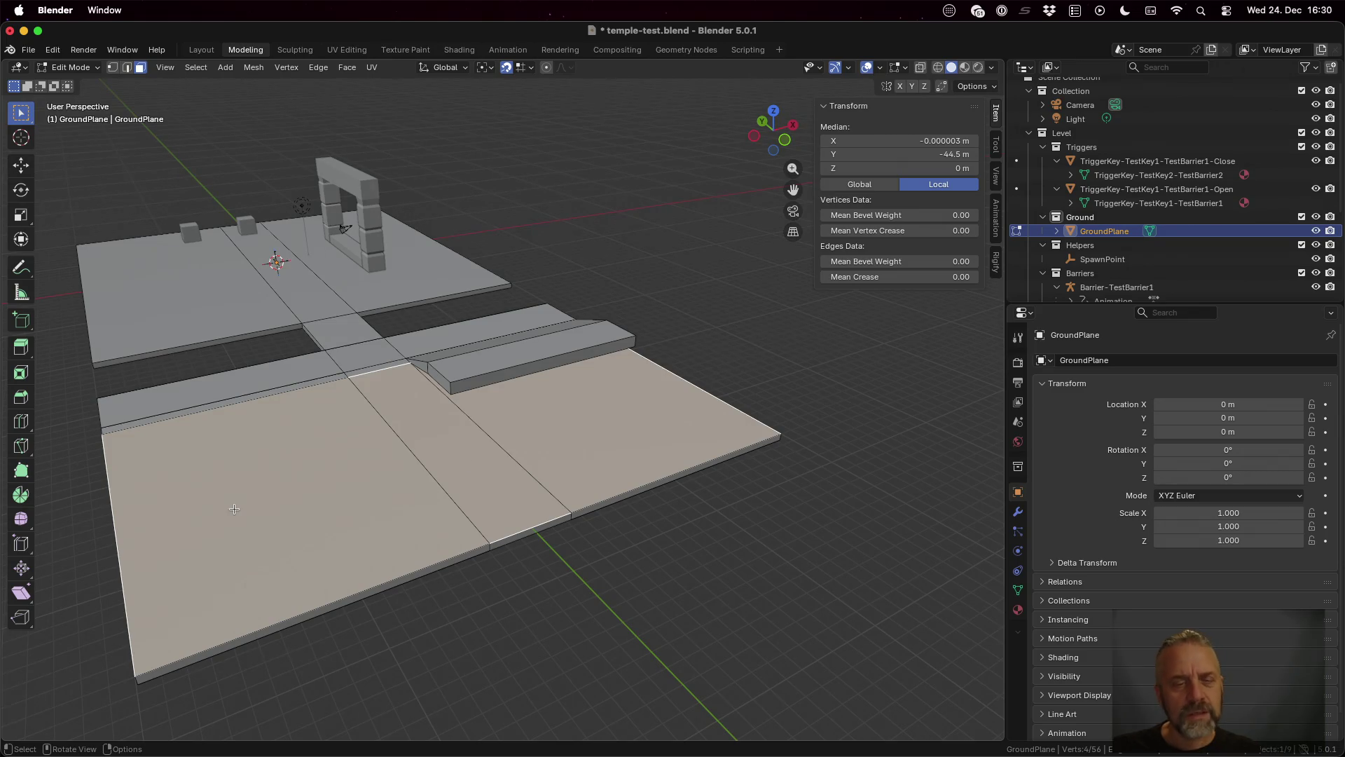
{"action": "left_click", "coordinate": [338, 488]}
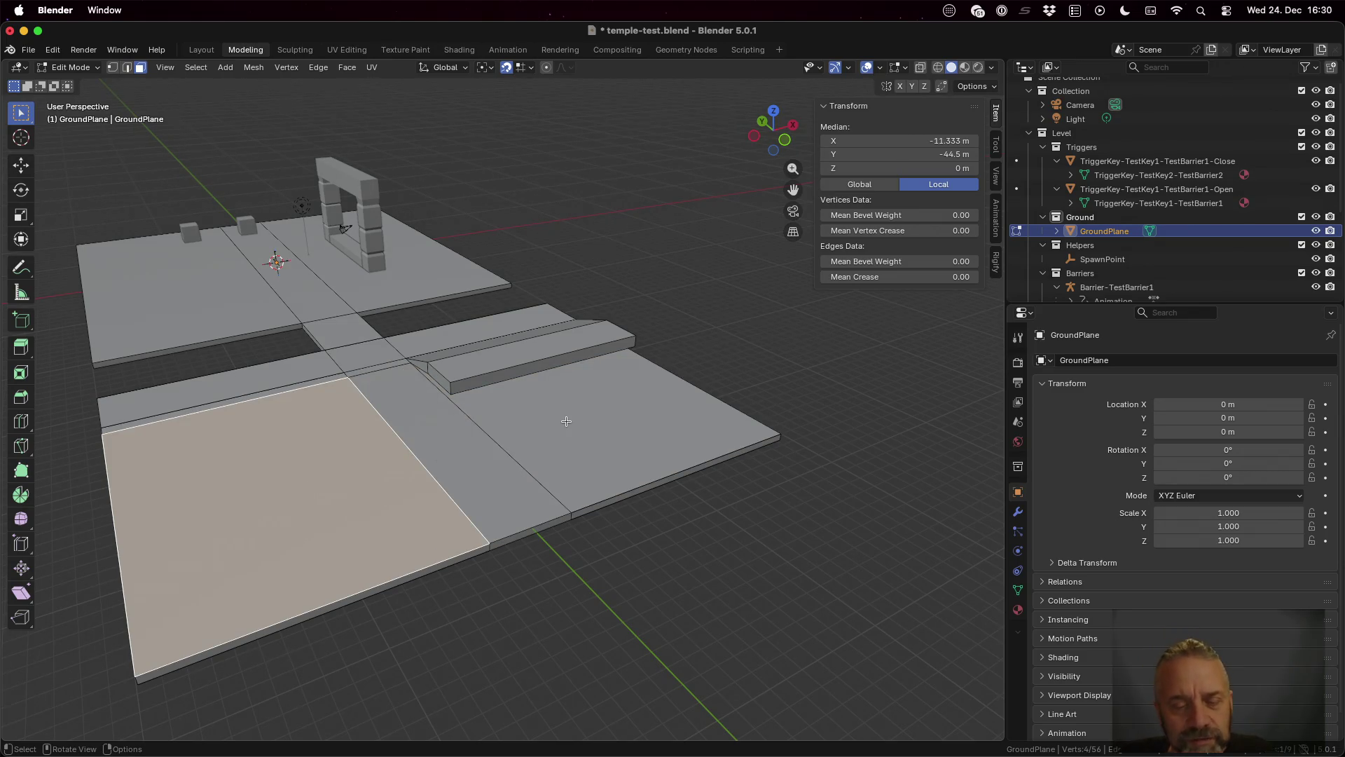
{"action": "left_click", "coordinate": [561, 418]}
{"action": "left_click", "coordinate": [481, 477], "text": "alt"}
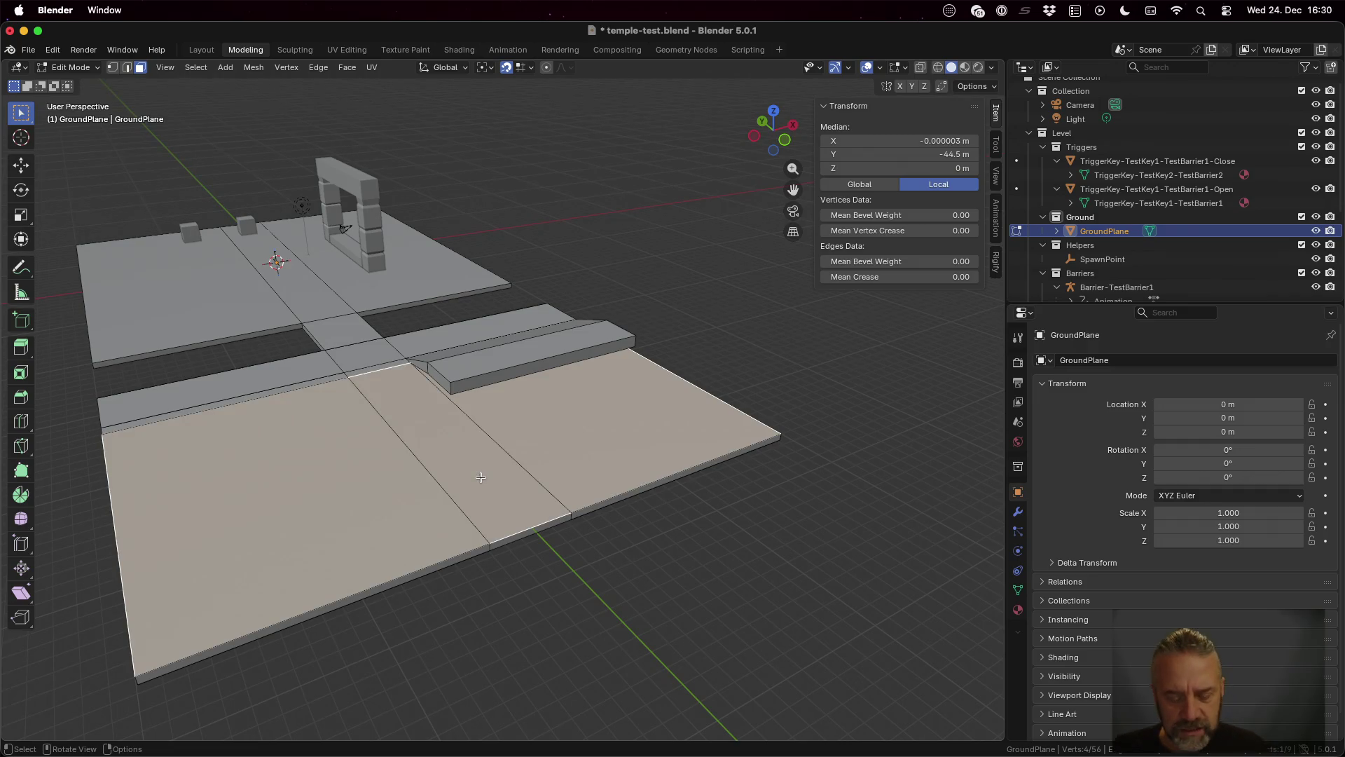
Step: Delete the selected front faces through the X delete menu
{"action": "key", "text": "x"}
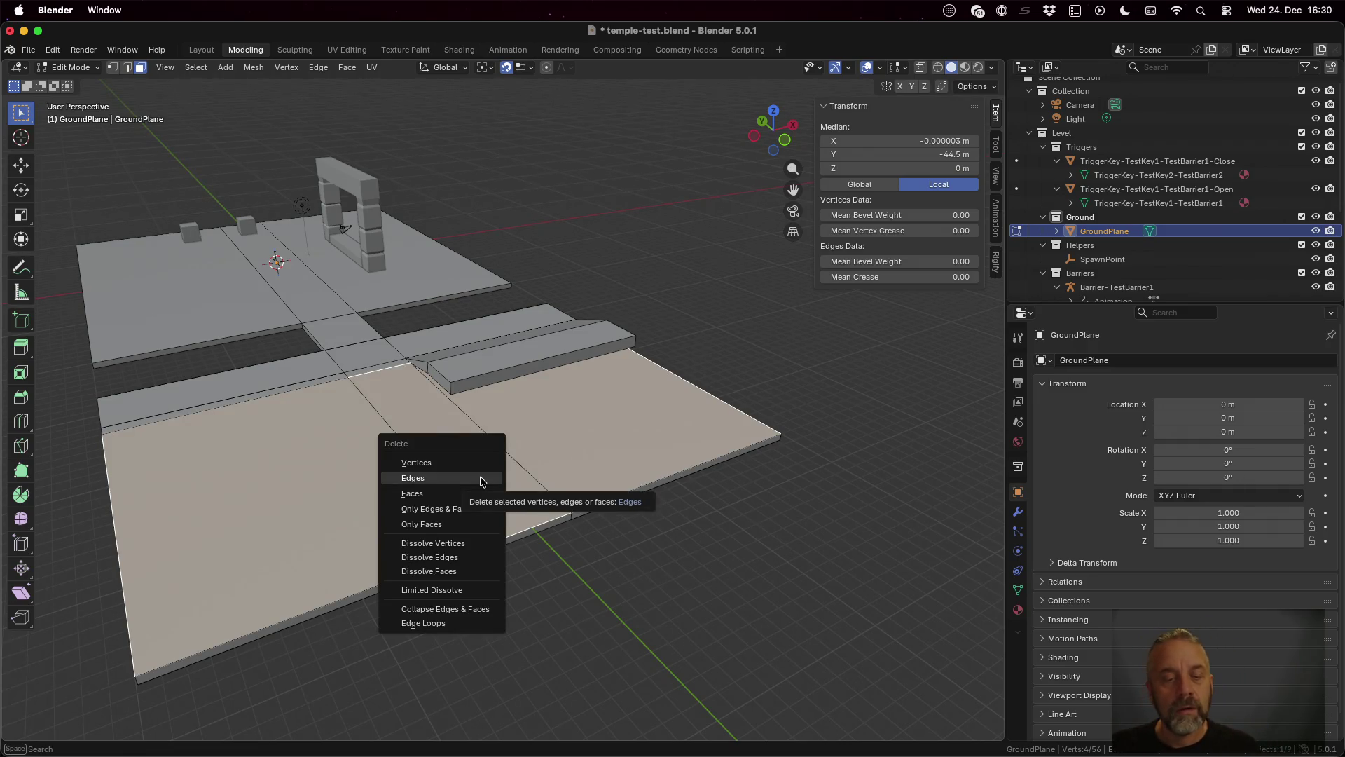
{"action": "left_click", "coordinate": [480, 483]}
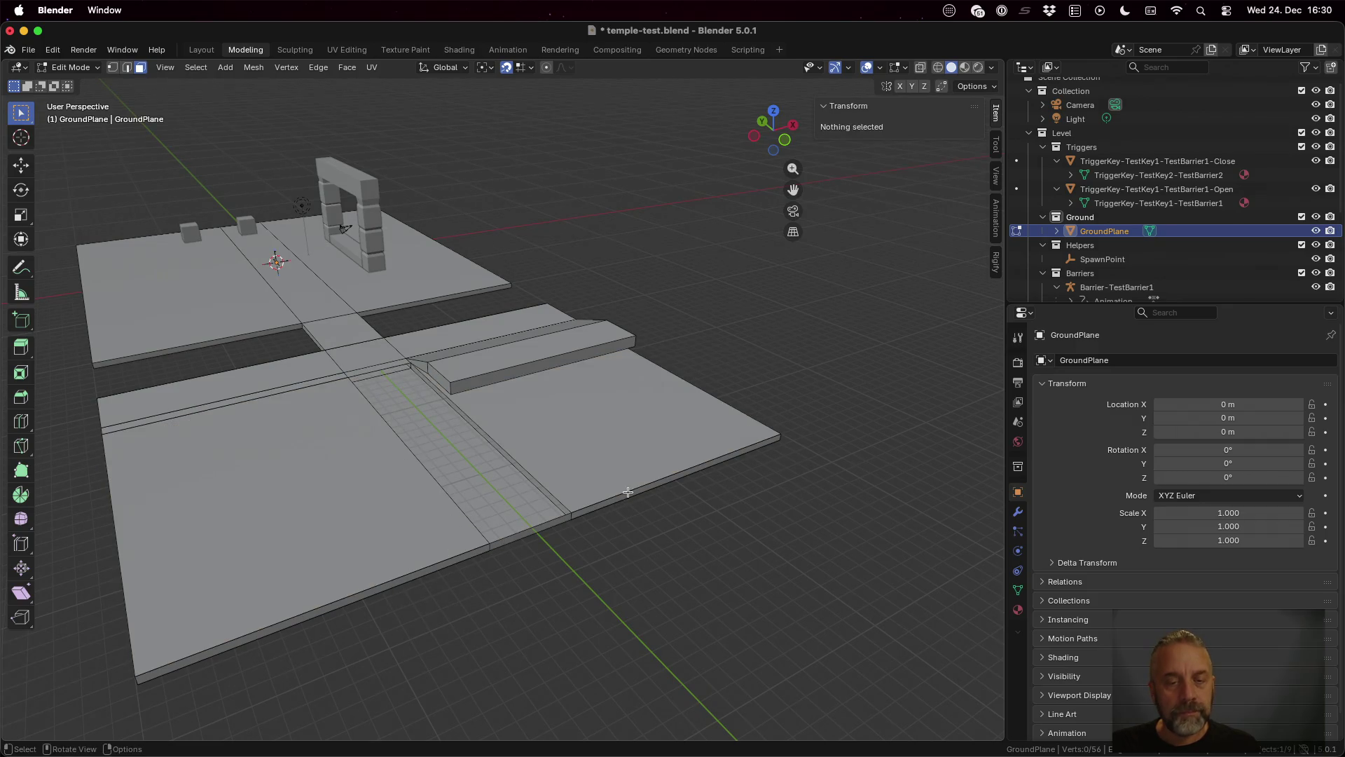
{"action": "scroll", "coordinate": [649, 469], "scroll_direction": "up", "scroll_amount": 5}
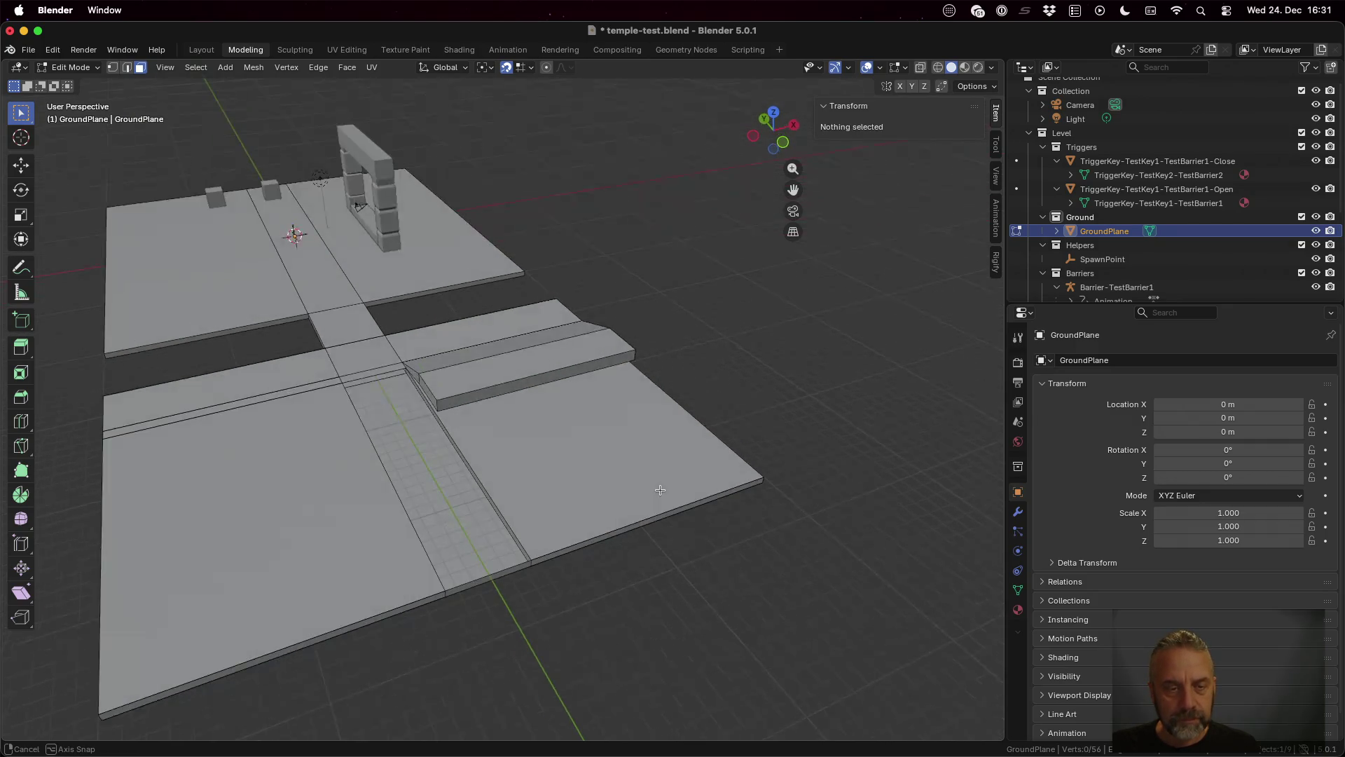
Step: Select the four corner vertices of the middle ground strip
{"action": "key", "text": "1"}
{"action": "left_click", "coordinate": [307, 377]}
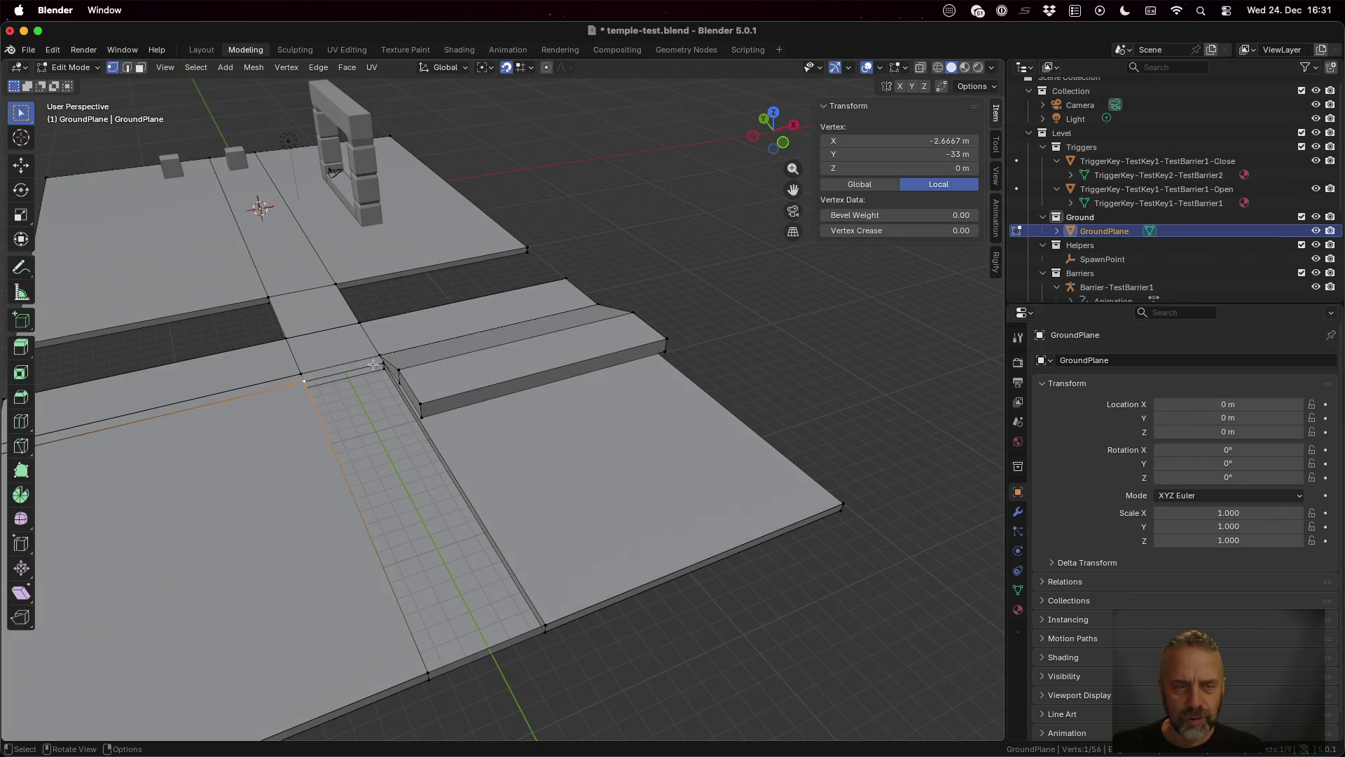
{"action": "left_click", "coordinate": [383, 361], "text": "shift"}
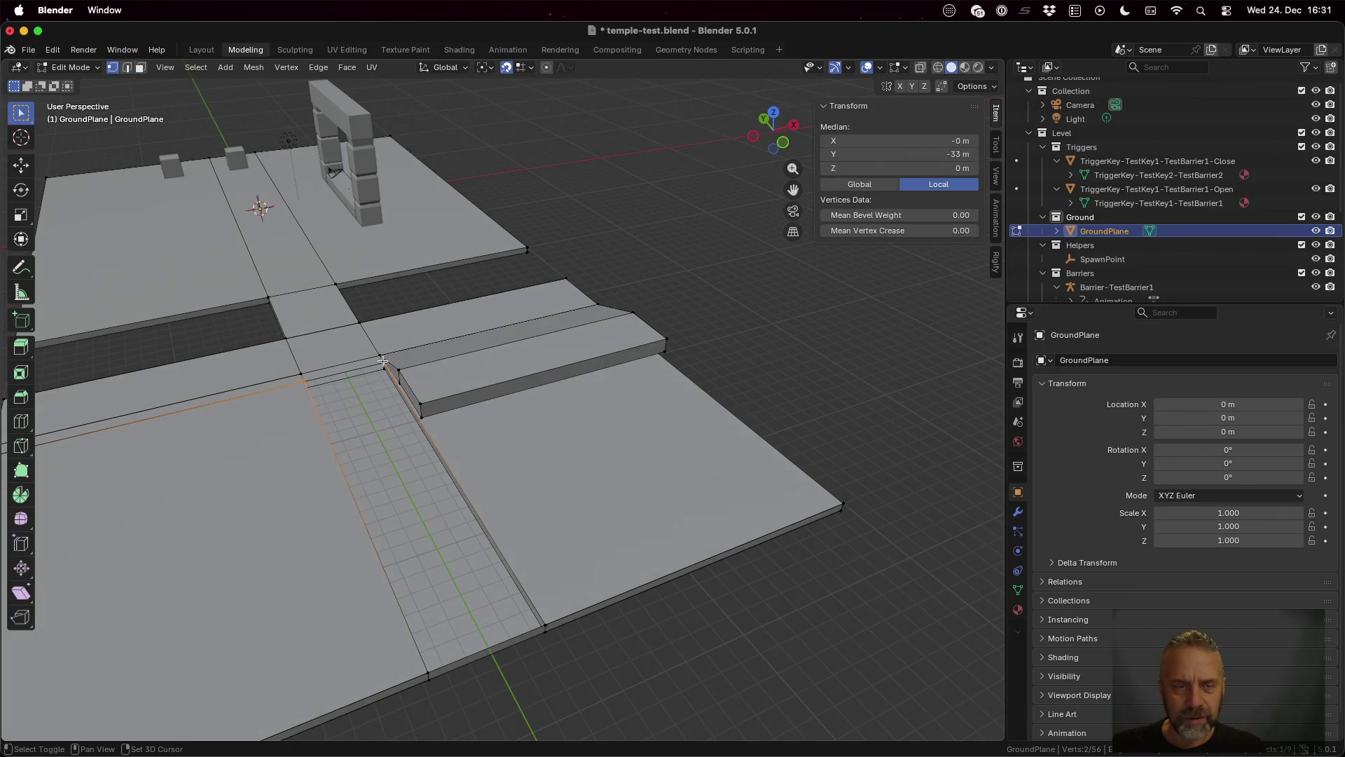
{"action": "left_click", "coordinate": [545, 623], "text": "shift"}
{"action": "left_click", "coordinate": [427, 671], "text": "shift"}
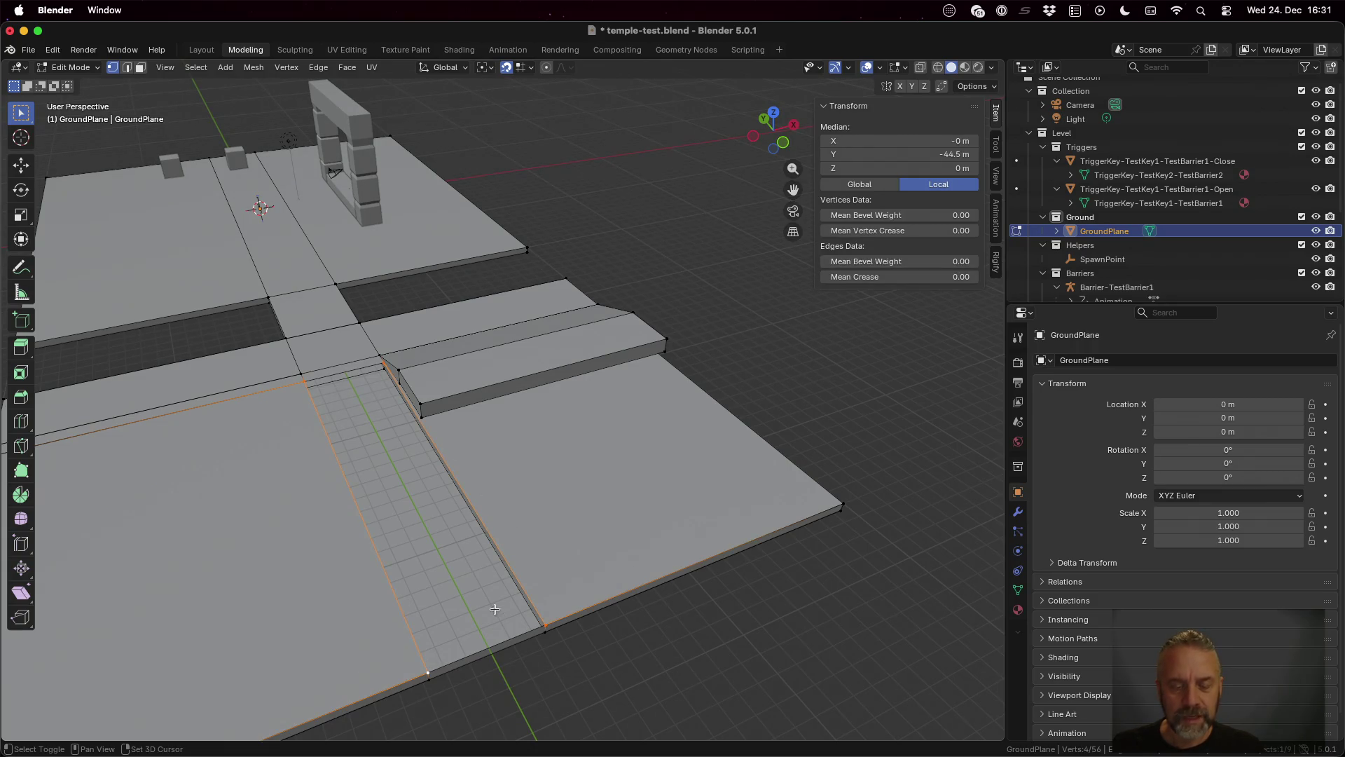
Step: Inset the front-right ground face with a thin border, then turn X-ray back on
{"action": "key", "text": "3"}
{"action": "left_click", "coordinate": [604, 515]}
{"action": "left_click", "coordinate": [414, 518]}
{"action": "left_click", "coordinate": [231, 553]}
{"action": "left_click", "coordinate": [432, 518]}
{"action": "left_click", "coordinate": [634, 474]}
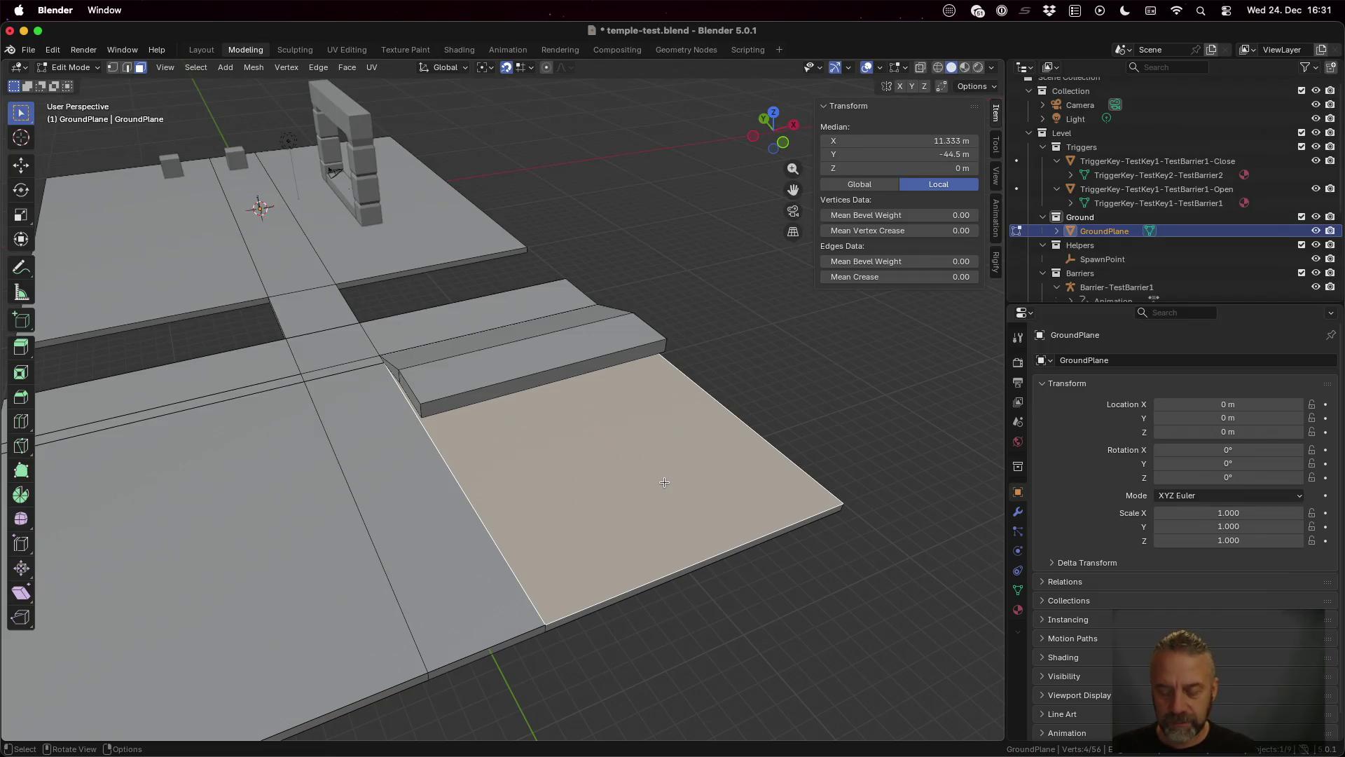
{"action": "key", "text": "i"}
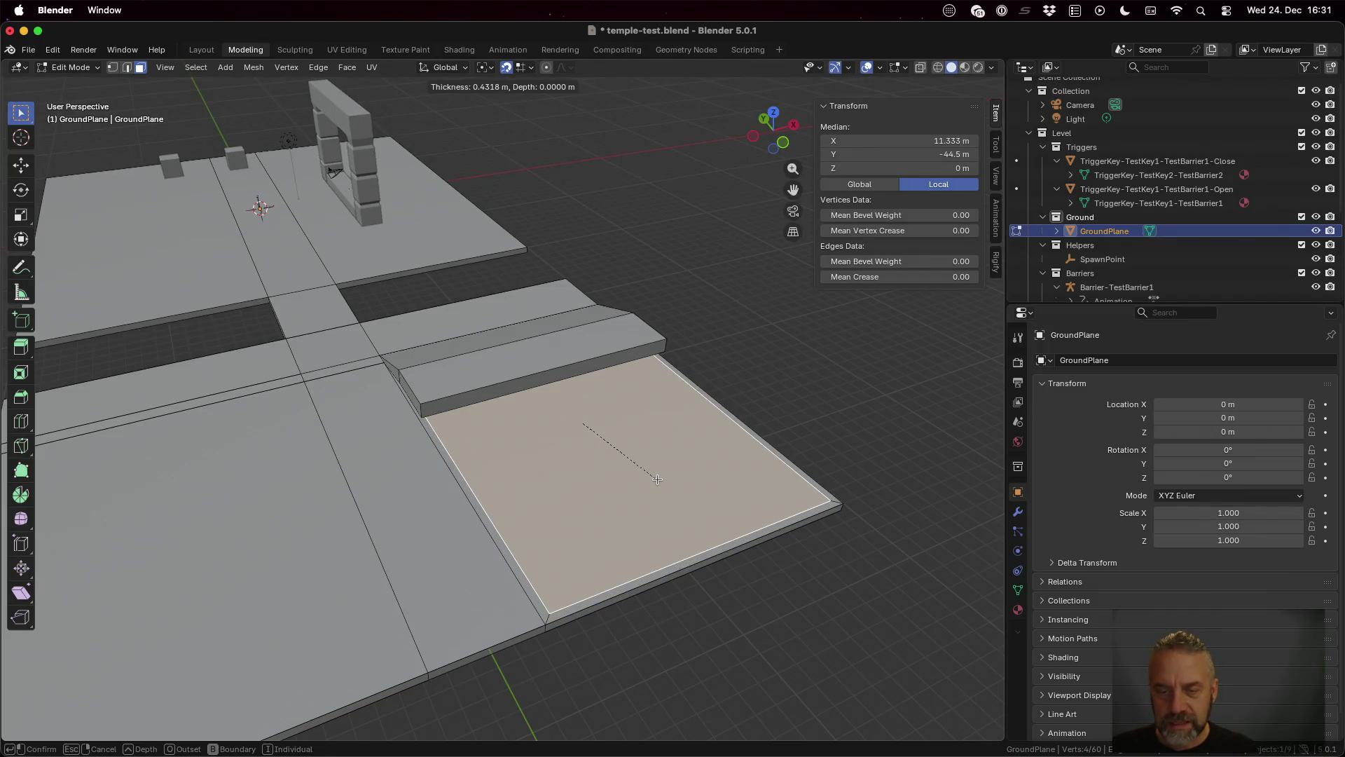
{"action": "left_click", "coordinate": [621, 462]}
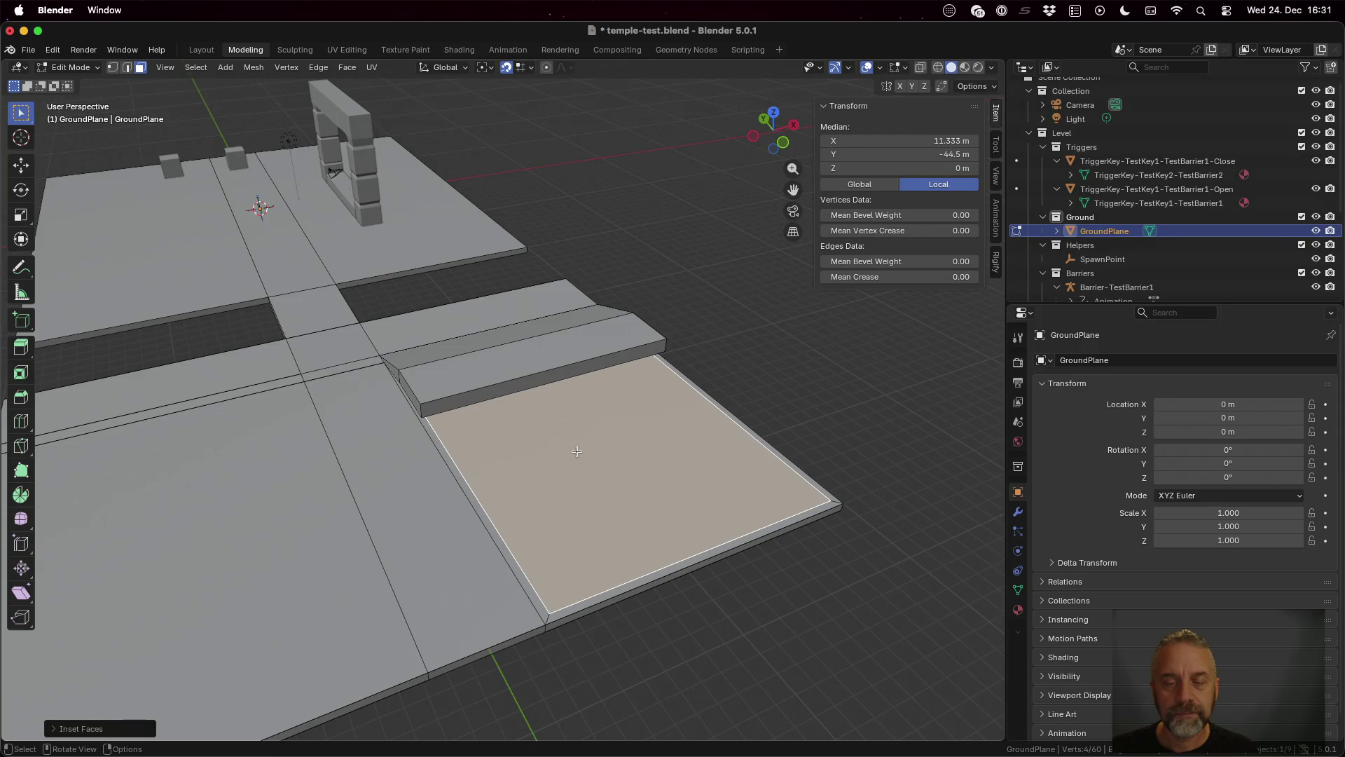
{"action": "left_click", "coordinate": [920, 68]}
Step: Slide the inset inner face's edge along Y from a top-down view
{"action": "mouse_move", "coordinate": [505, 358]}
{"action": "left_mouse_down"}
{"action": "mouse_move", "coordinate": [447, 390]}
{"action": "mouse_move", "coordinate": [452, 402]}
{"action": "left_mouse_up"}
{"action": "left_click", "coordinate": [452, 402]}
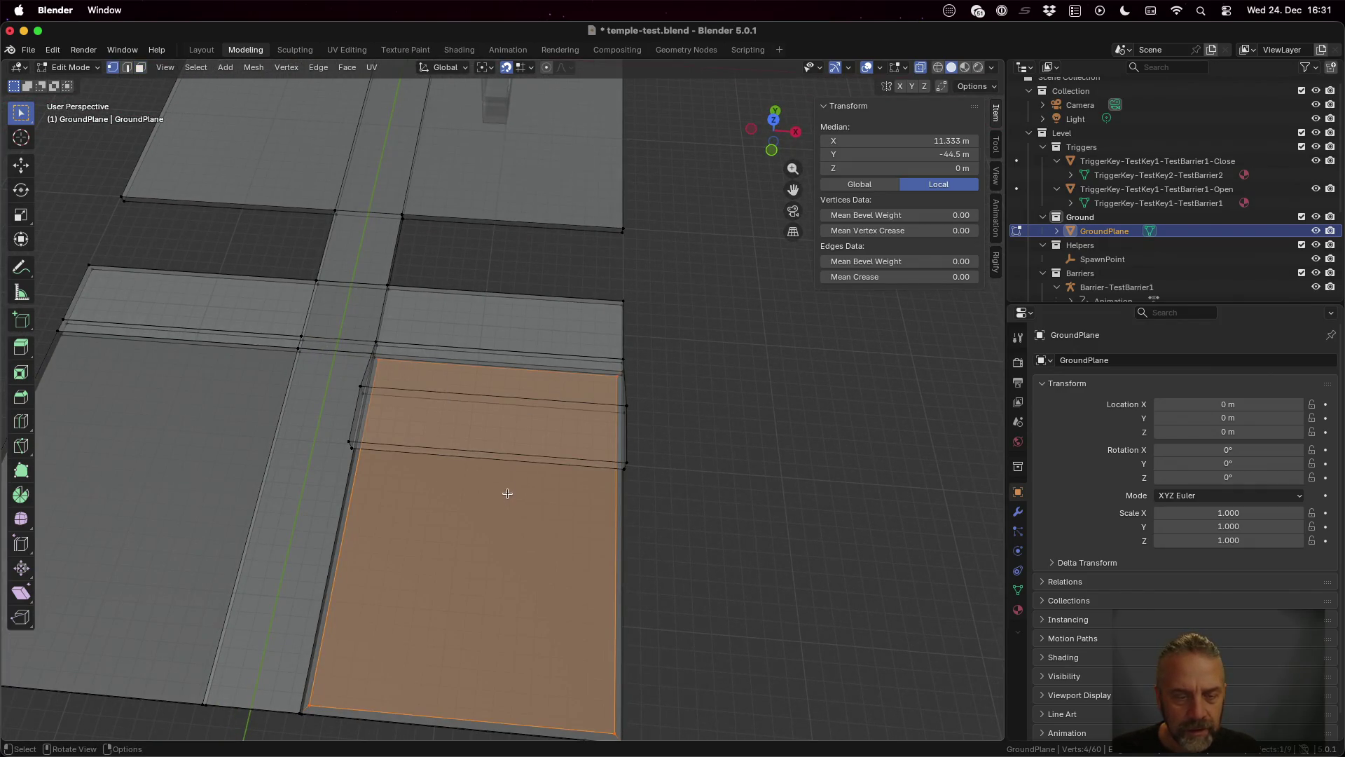
{"action": "left_click", "coordinate": [331, 705], "text": "shift"}
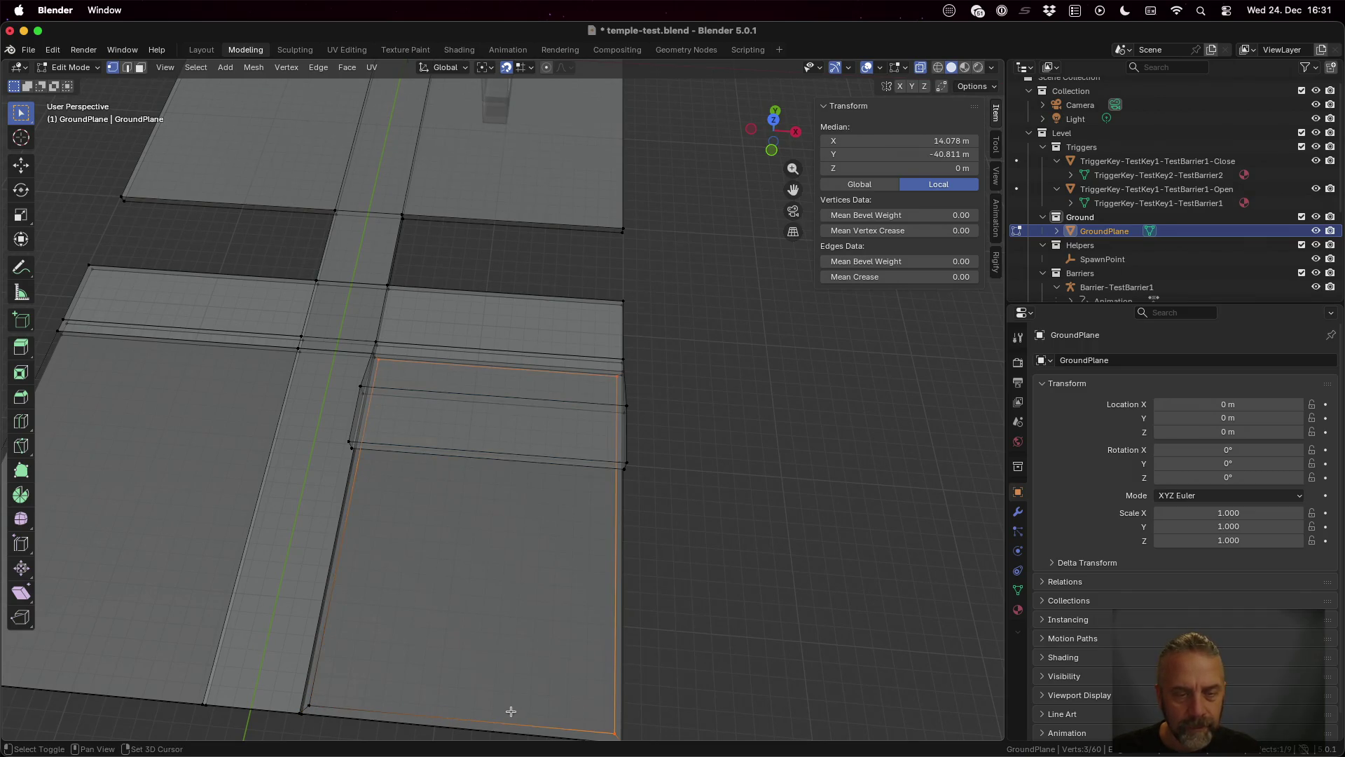
{"action": "left_click", "coordinate": [606, 728], "text": "shift"}
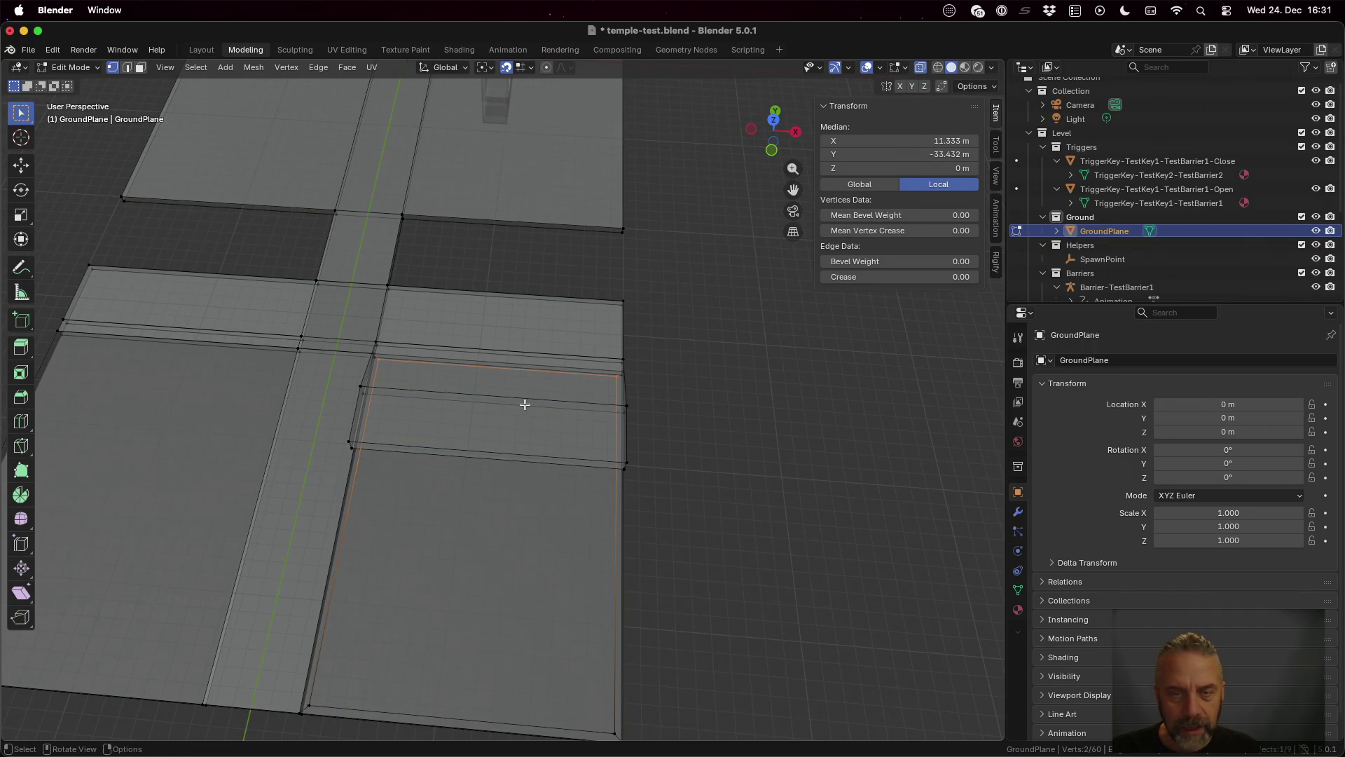
{"action": "key", "text": "g"}
{"action": "key", "text": "y"}
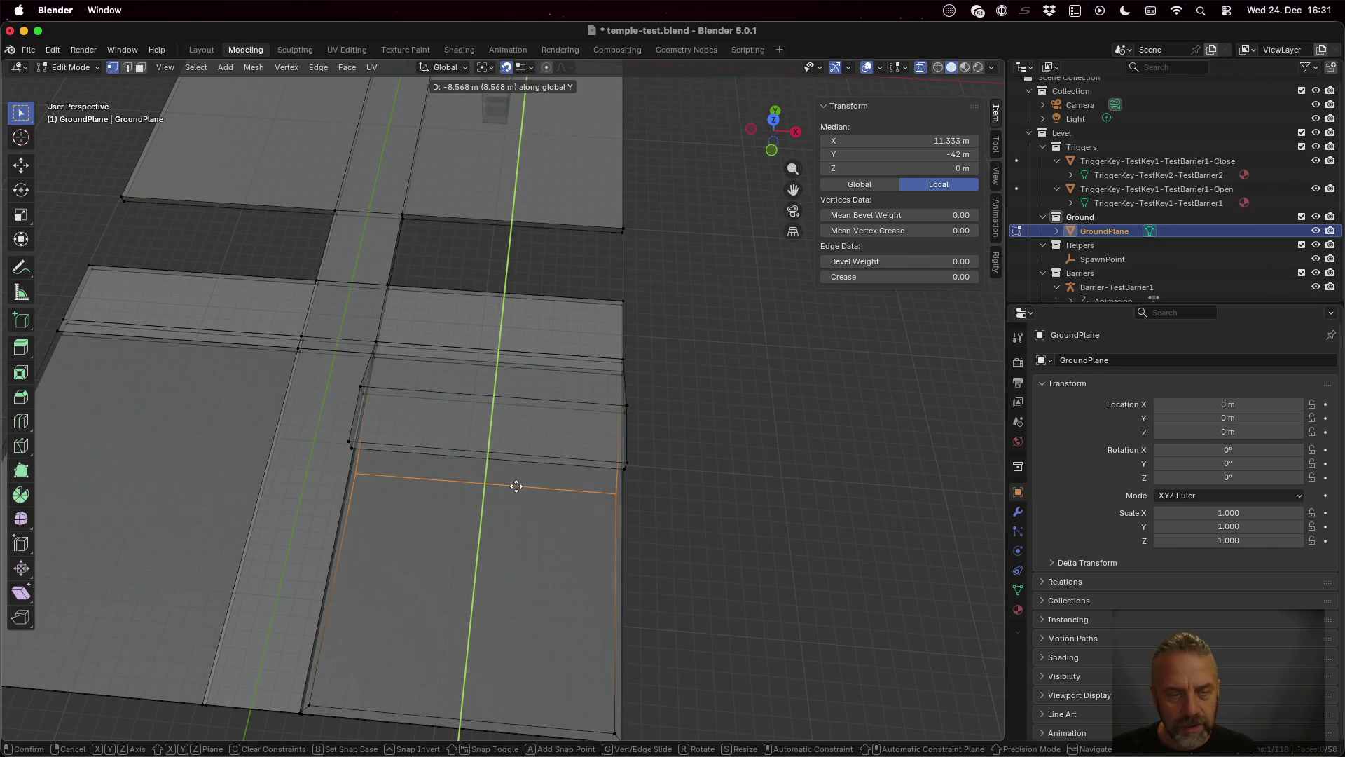
{"action": "left_click", "coordinate": [517, 486]}
{"action": "scroll", "coordinate": [589, 490], "scroll_direction": "up", "scroll_amount": 5}
{"action": "scroll", "coordinate": [681, 453], "scroll_direction": "up", "scroll_amount": 5}
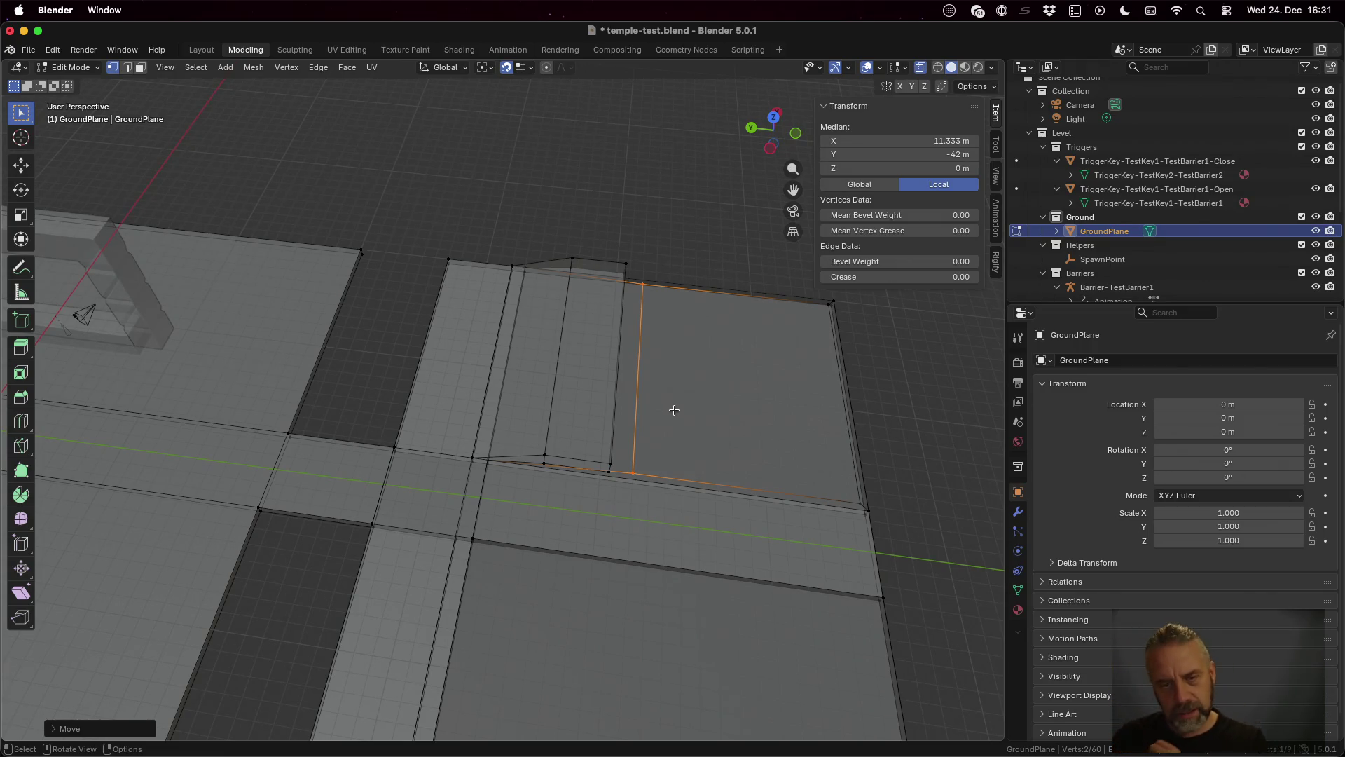
{"action": "scroll", "coordinate": [674, 410], "scroll_direction": "right", "scroll_amount": 10}
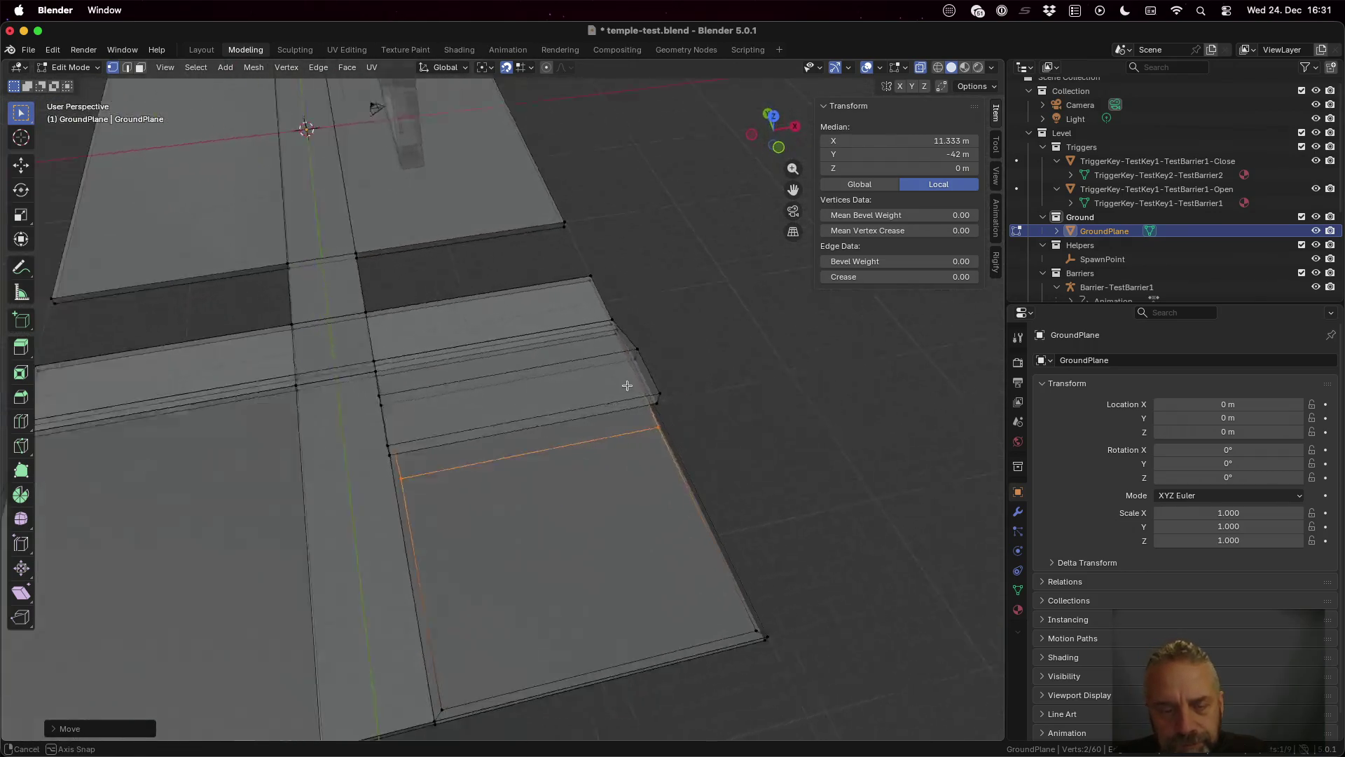
{"action": "scroll", "coordinate": [627, 385], "scroll_direction": "up", "scroll_amount": 5}
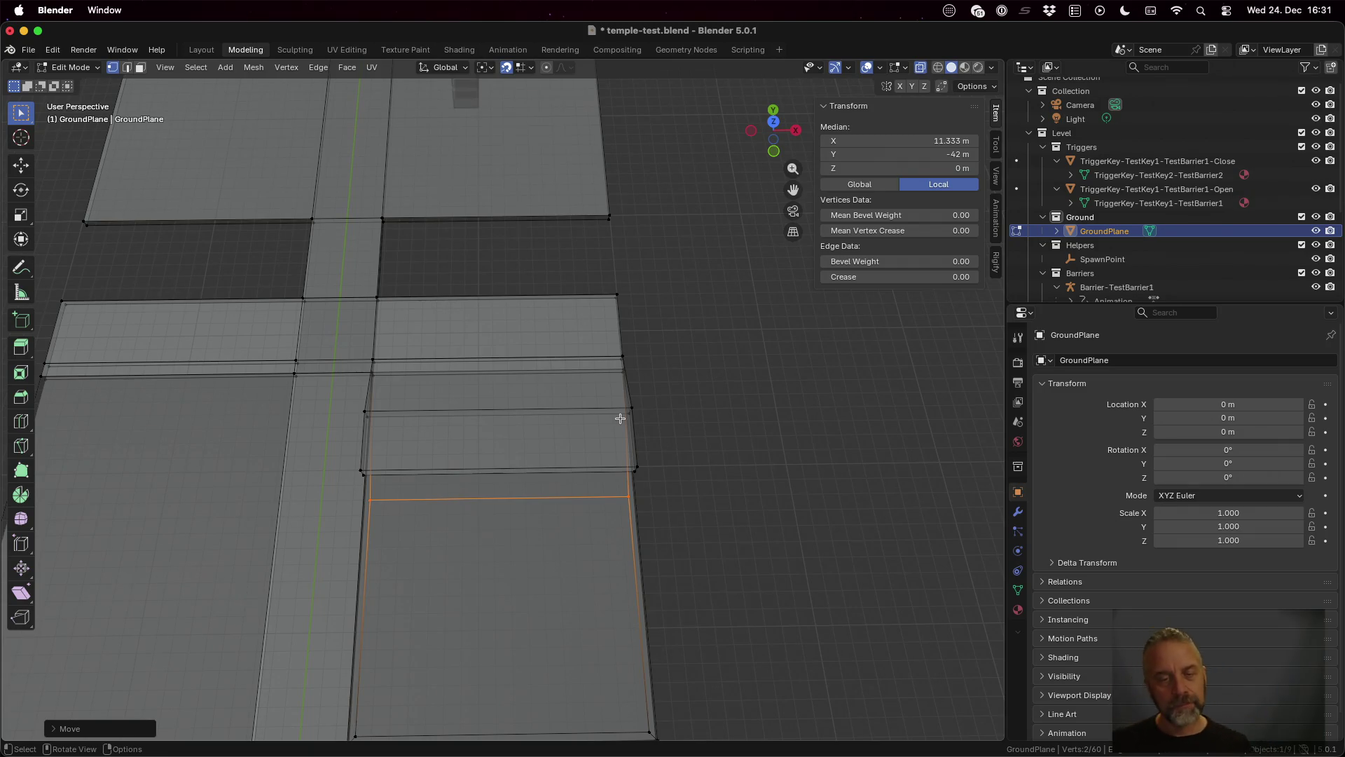
{"action": "scroll", "coordinate": [571, 535], "scroll_direction": "down", "scroll_amount": 5}
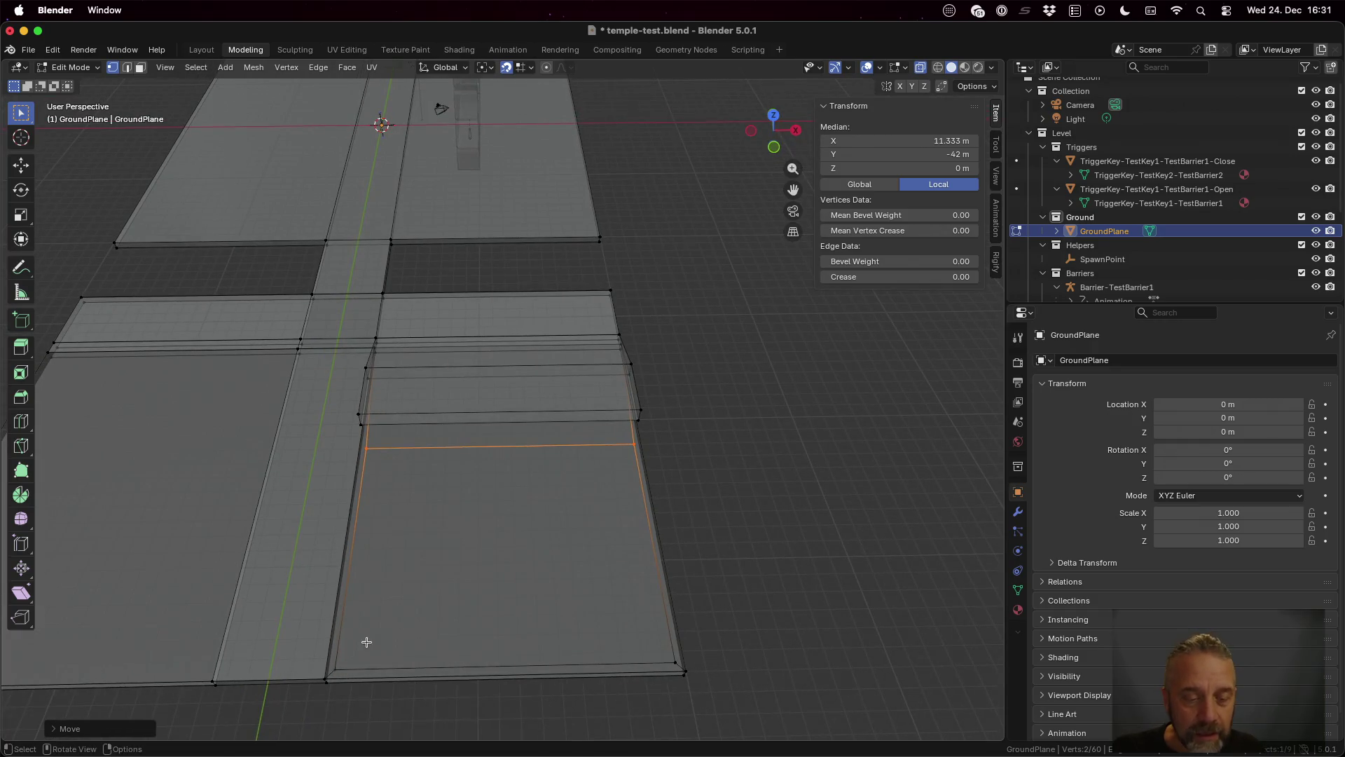
Step: In solid shading, push the raised platform's side face further along Y
{"action": "key", "text": "3"}
{"action": "left_click", "coordinate": [483, 559]}
{"action": "key", "text": "g"}
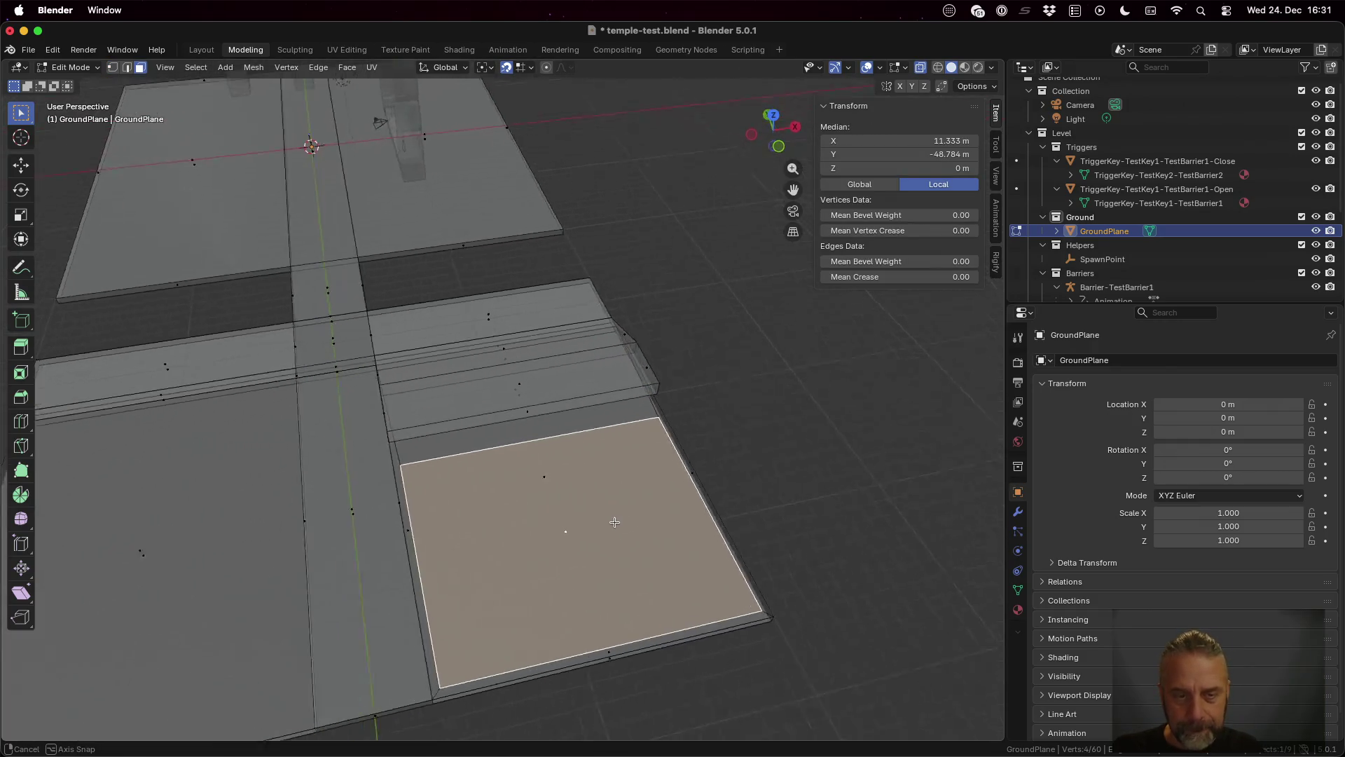
{"action": "scroll", "coordinate": [612, 522], "scroll_direction": "right", "scroll_amount": 5}
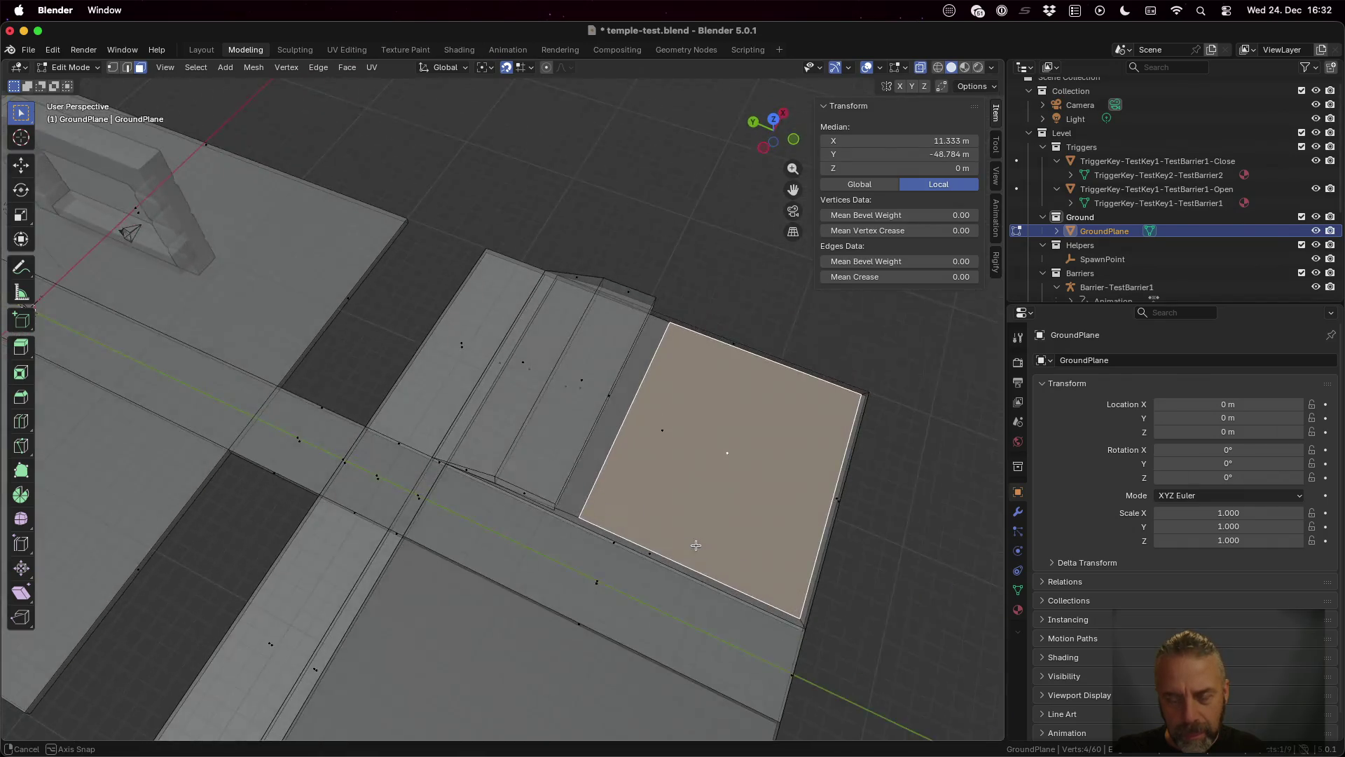
{"action": "scroll", "coordinate": [695, 545], "scroll_direction": "up", "scroll_amount": 3}
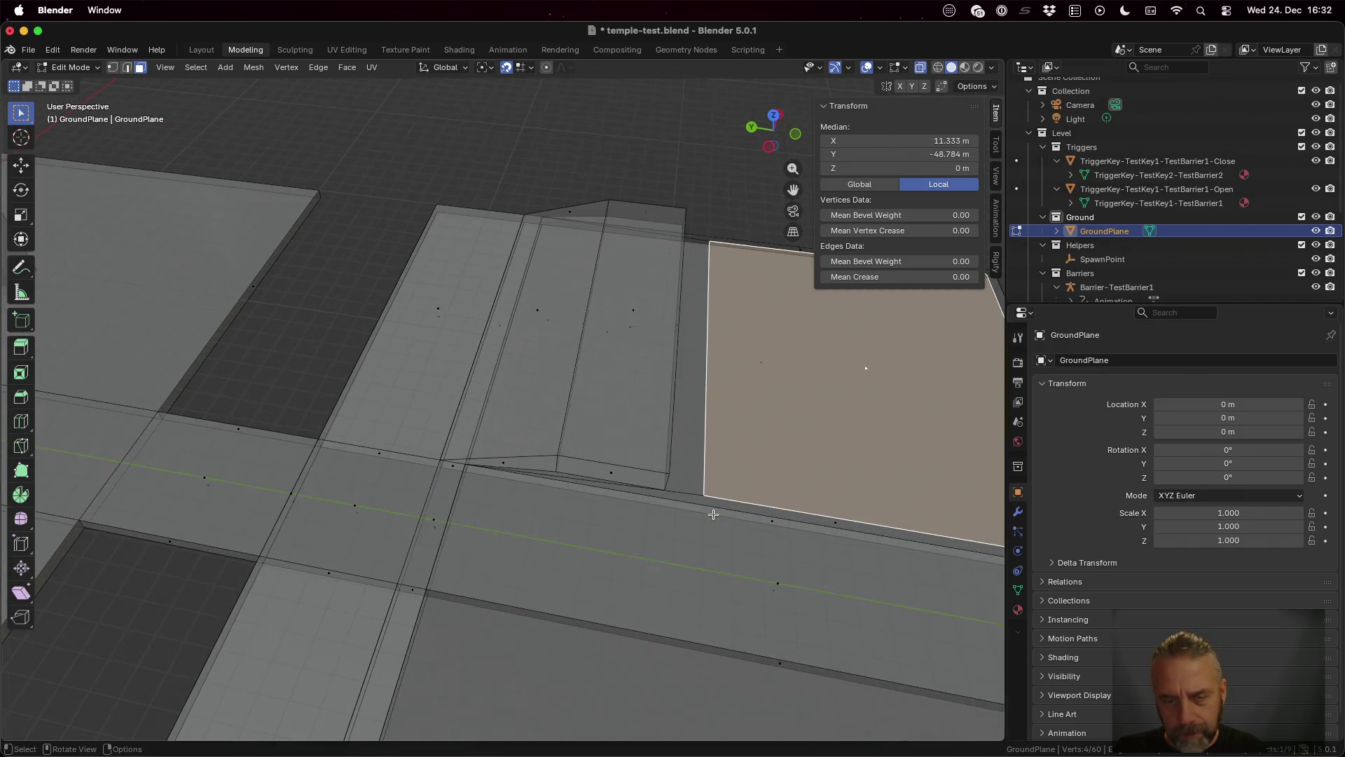
{"action": "scroll", "coordinate": [713, 515], "scroll_direction": "up", "scroll_amount": 3}
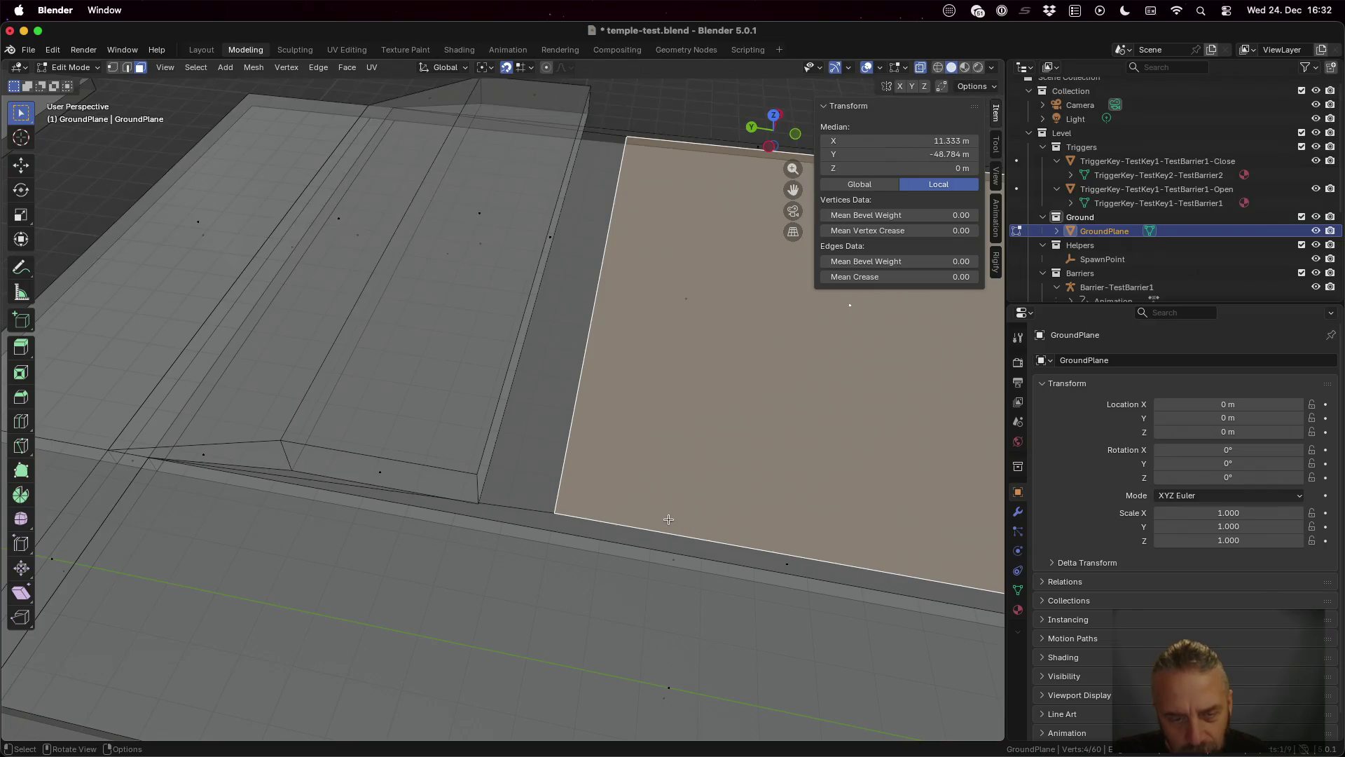
{"action": "scroll", "coordinate": [669, 519], "scroll_direction": "down", "scroll_amount": 5}
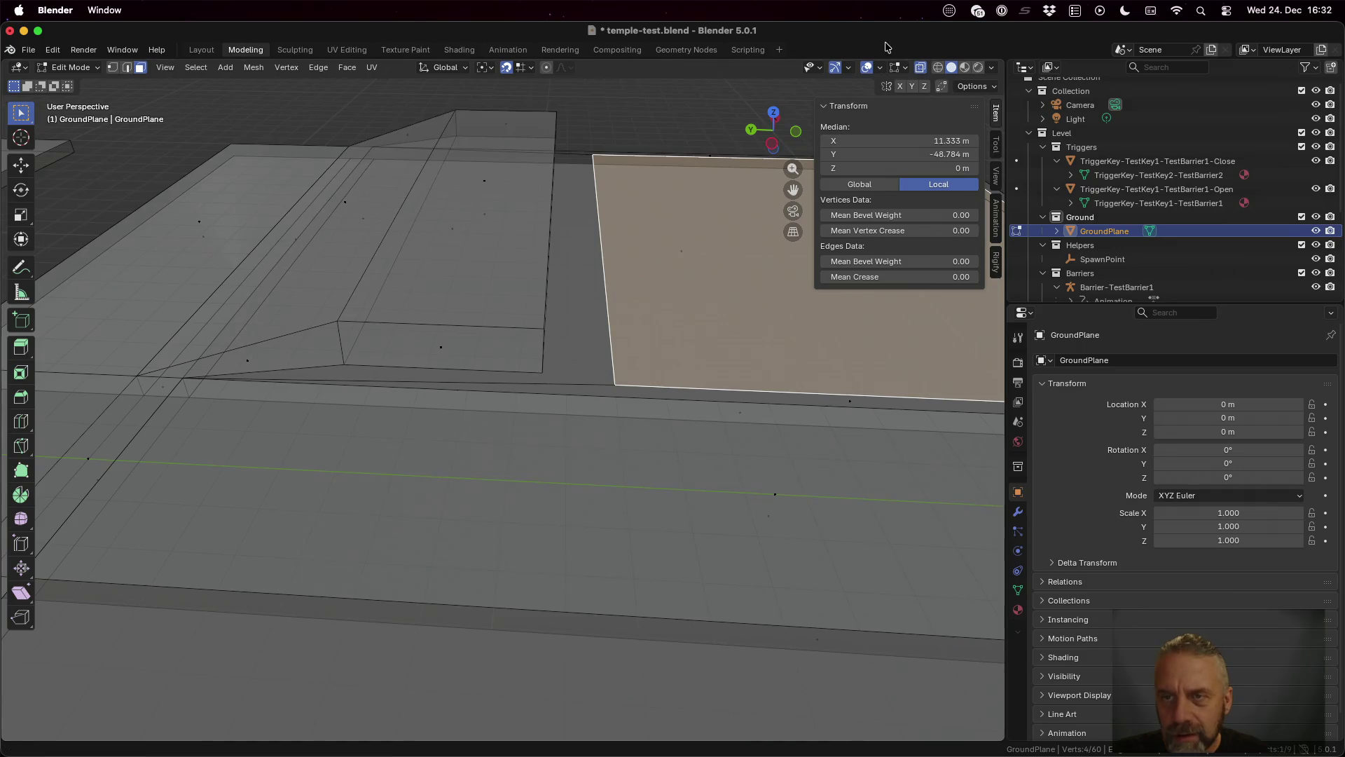
{"action": "left_click", "coordinate": [922, 68]}
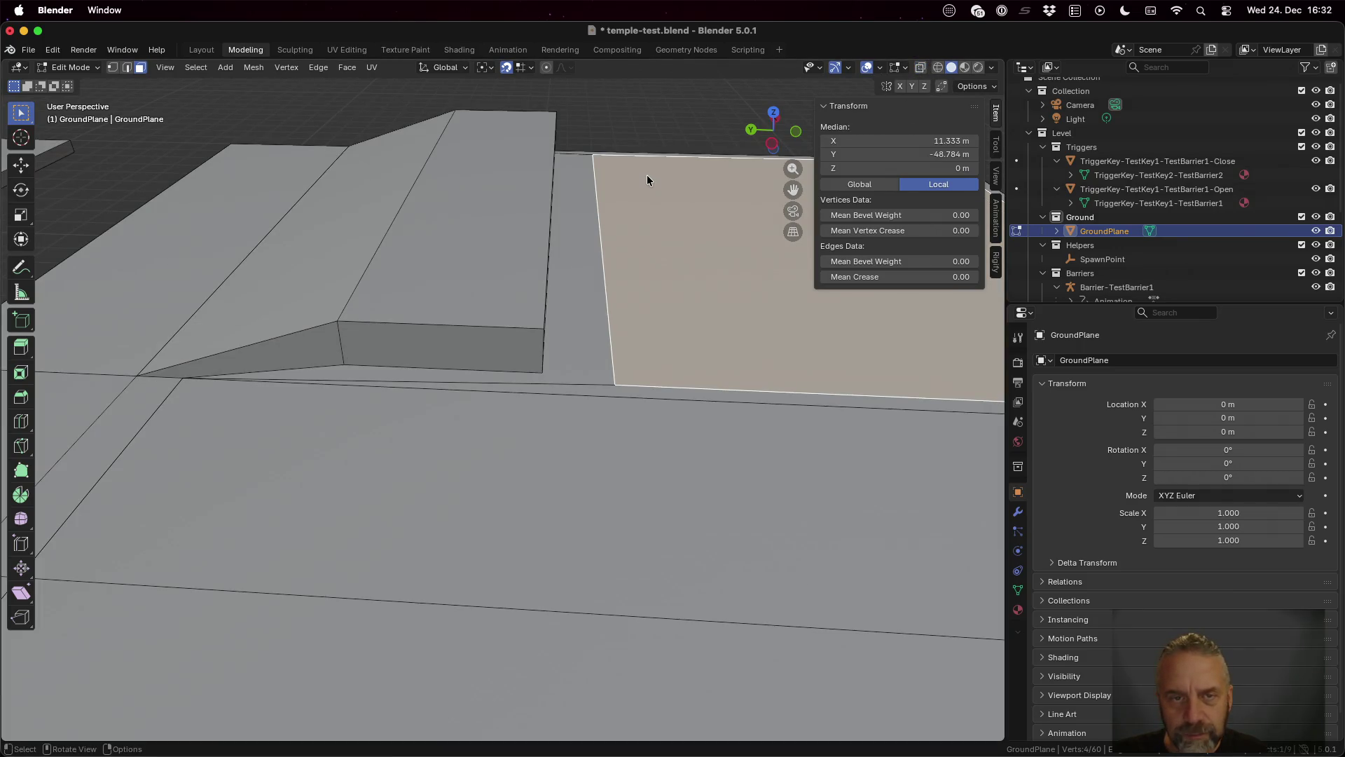
{"action": "scroll", "coordinate": [671, 217], "scroll_direction": "left", "scroll_amount": 5}
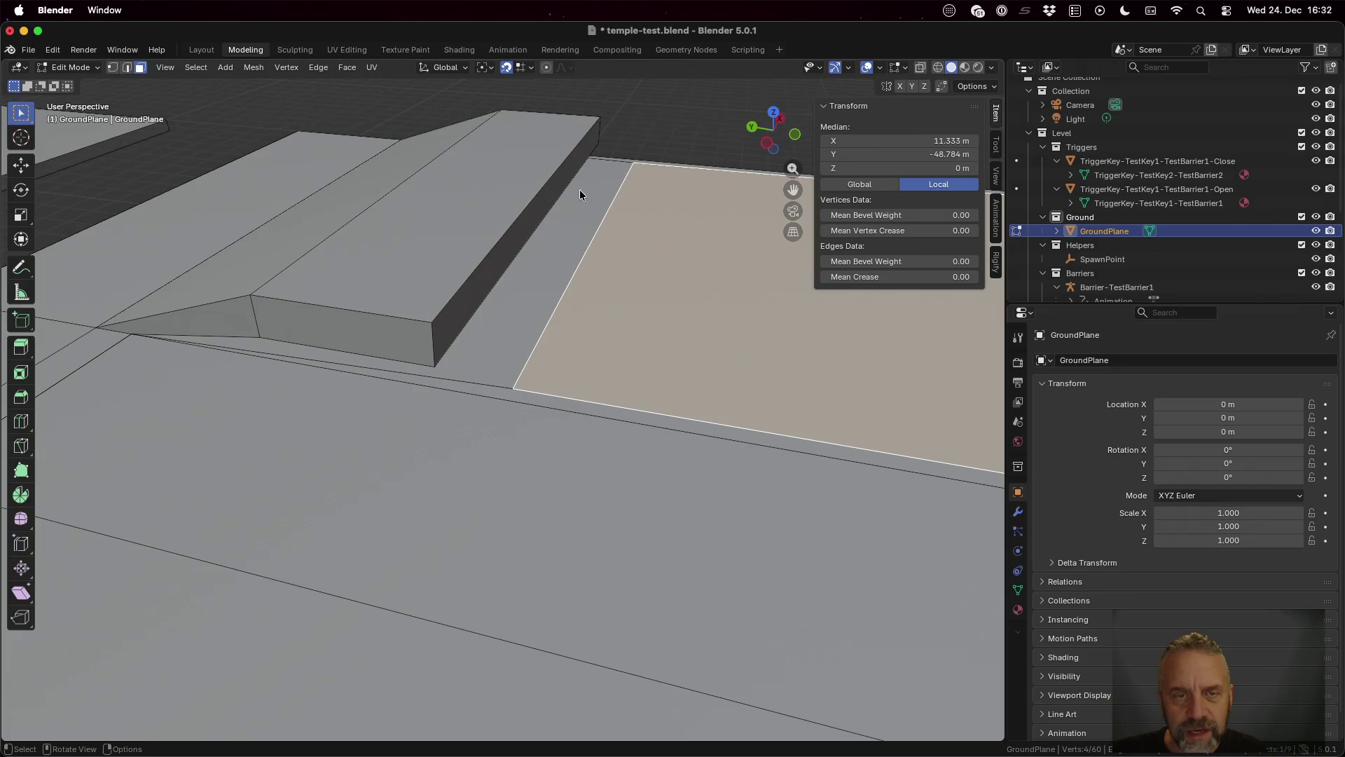
{"action": "key", "text": "g"}
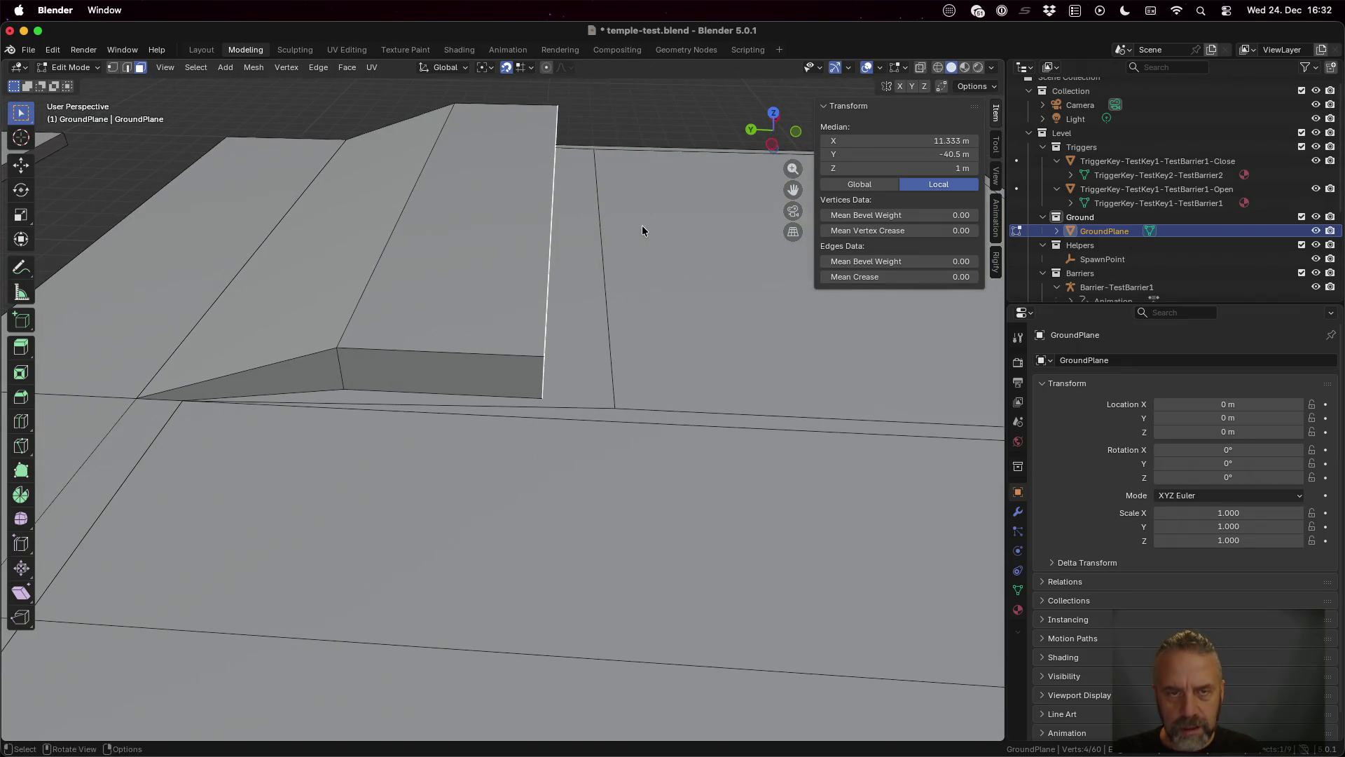
{"action": "key", "text": "g"}
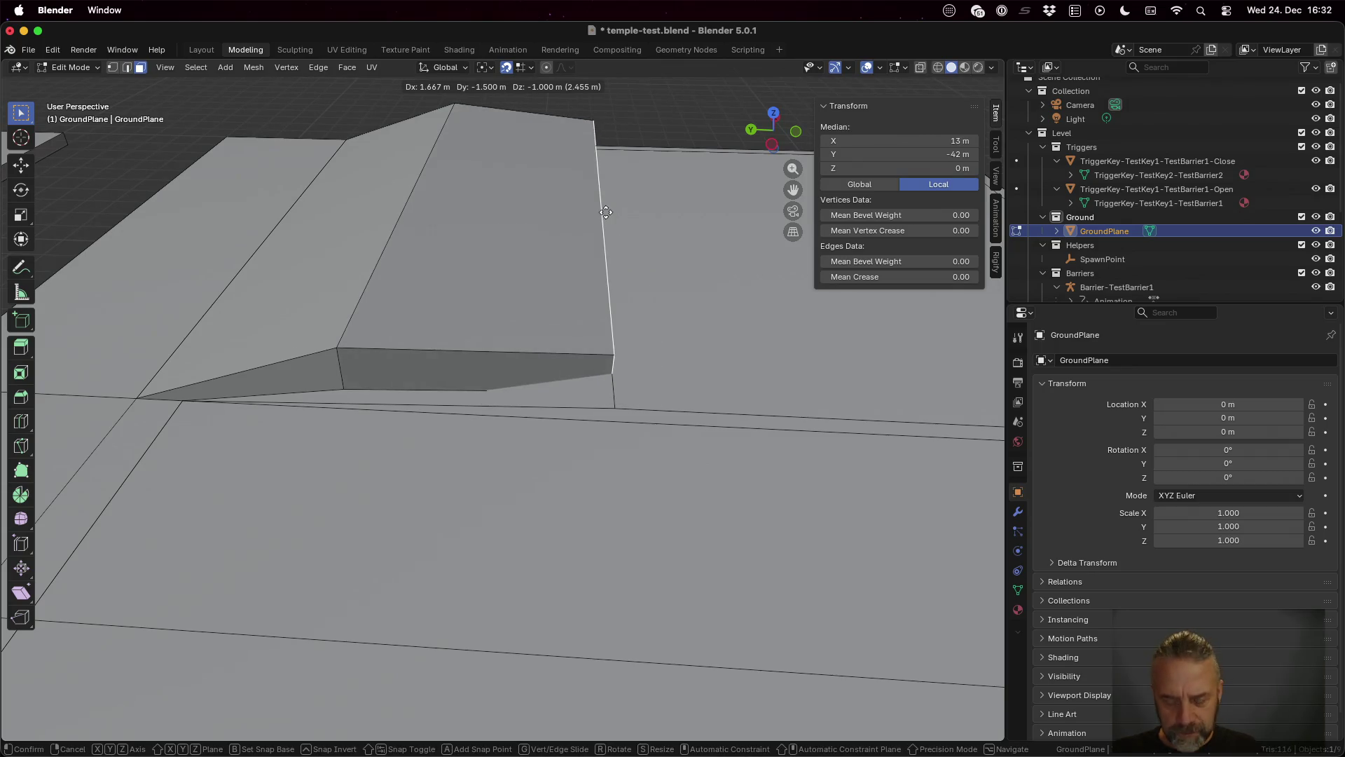
{"action": "key", "text": "y"}
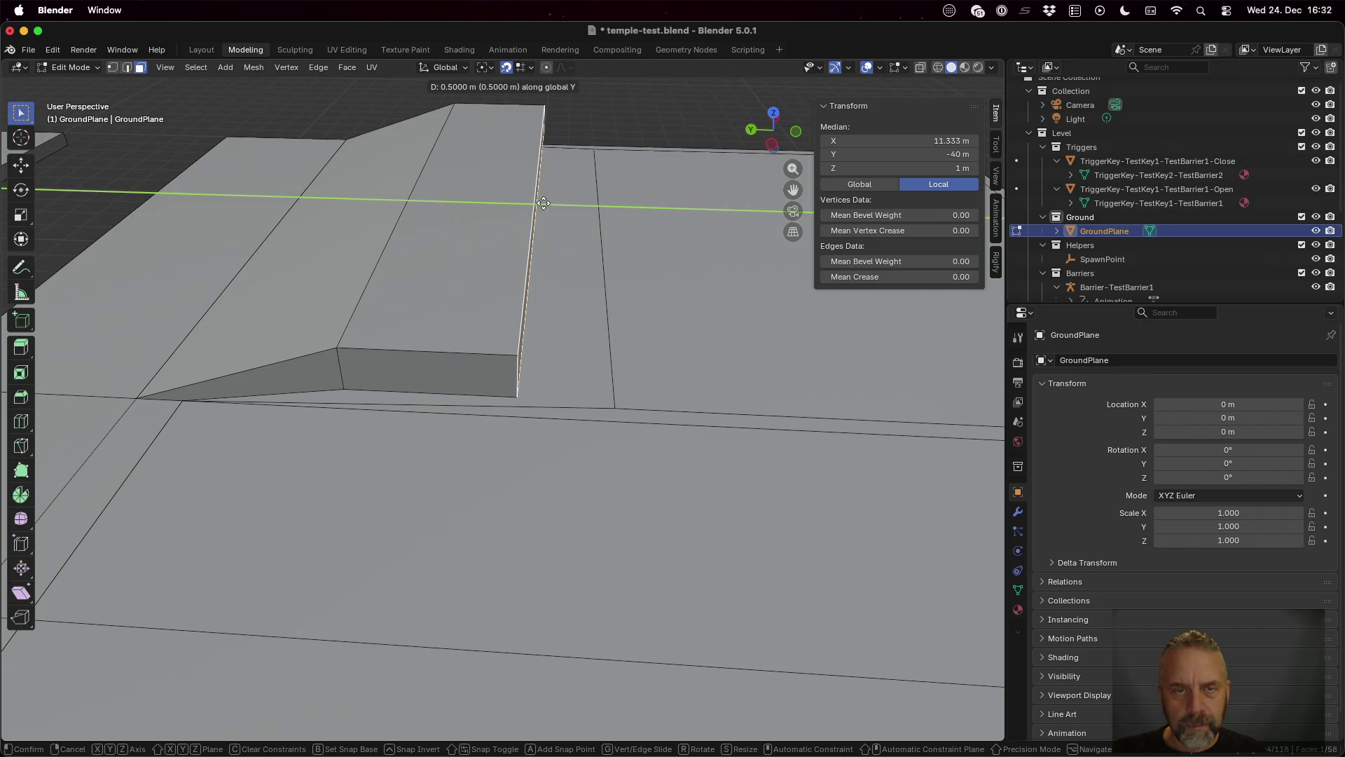
{"action": "left_click", "coordinate": [560, 202]}
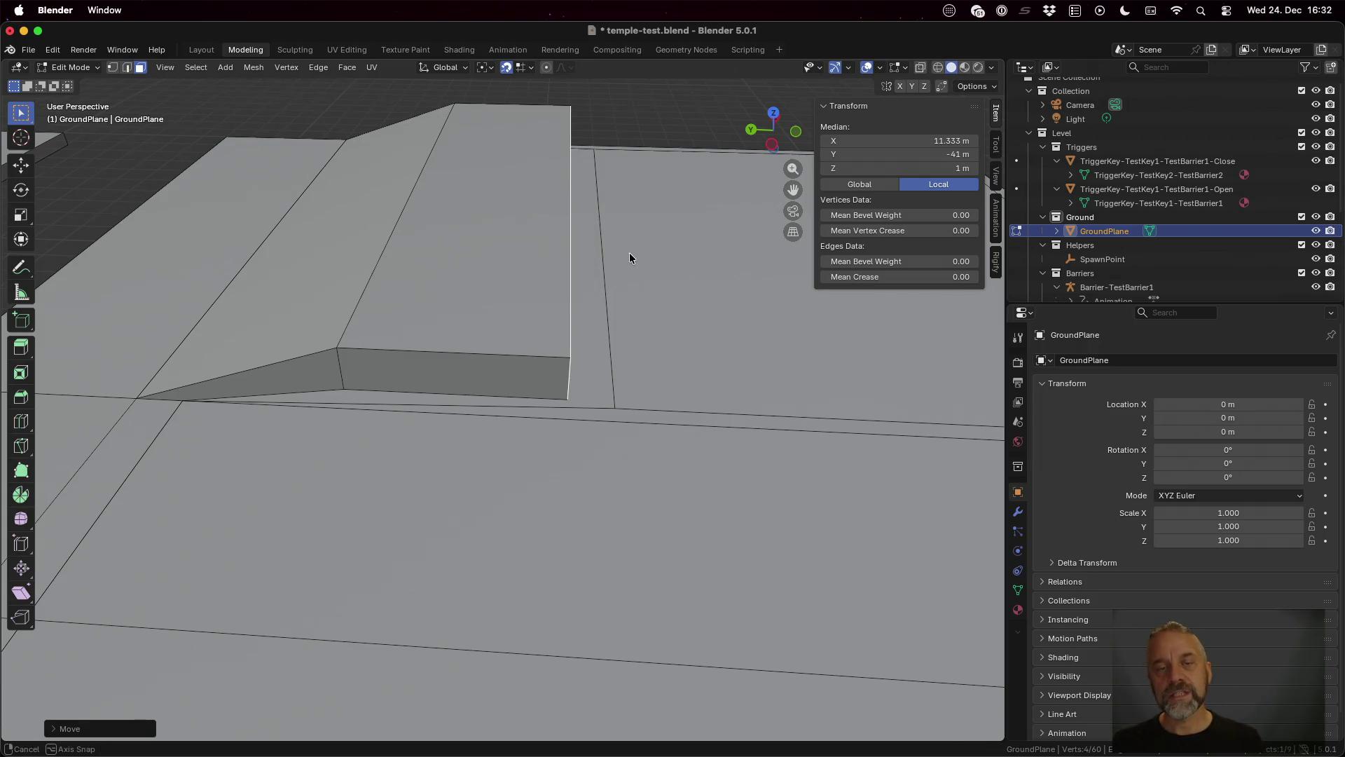
Step: Select the flat ground square beside the platform
{"action": "scroll", "coordinate": [627, 255], "scroll_direction": "right", "scroll_amount": 3}
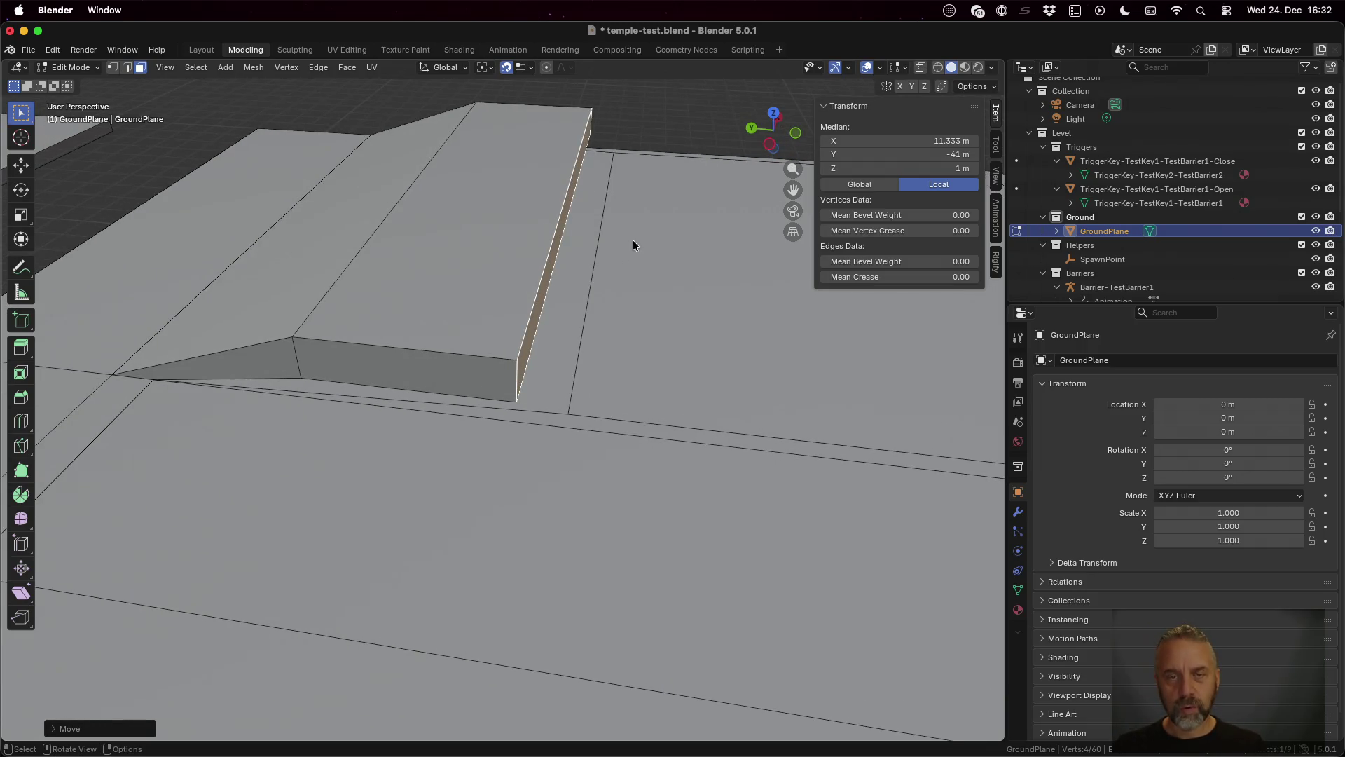
{"action": "left_click", "coordinate": [612, 237]}
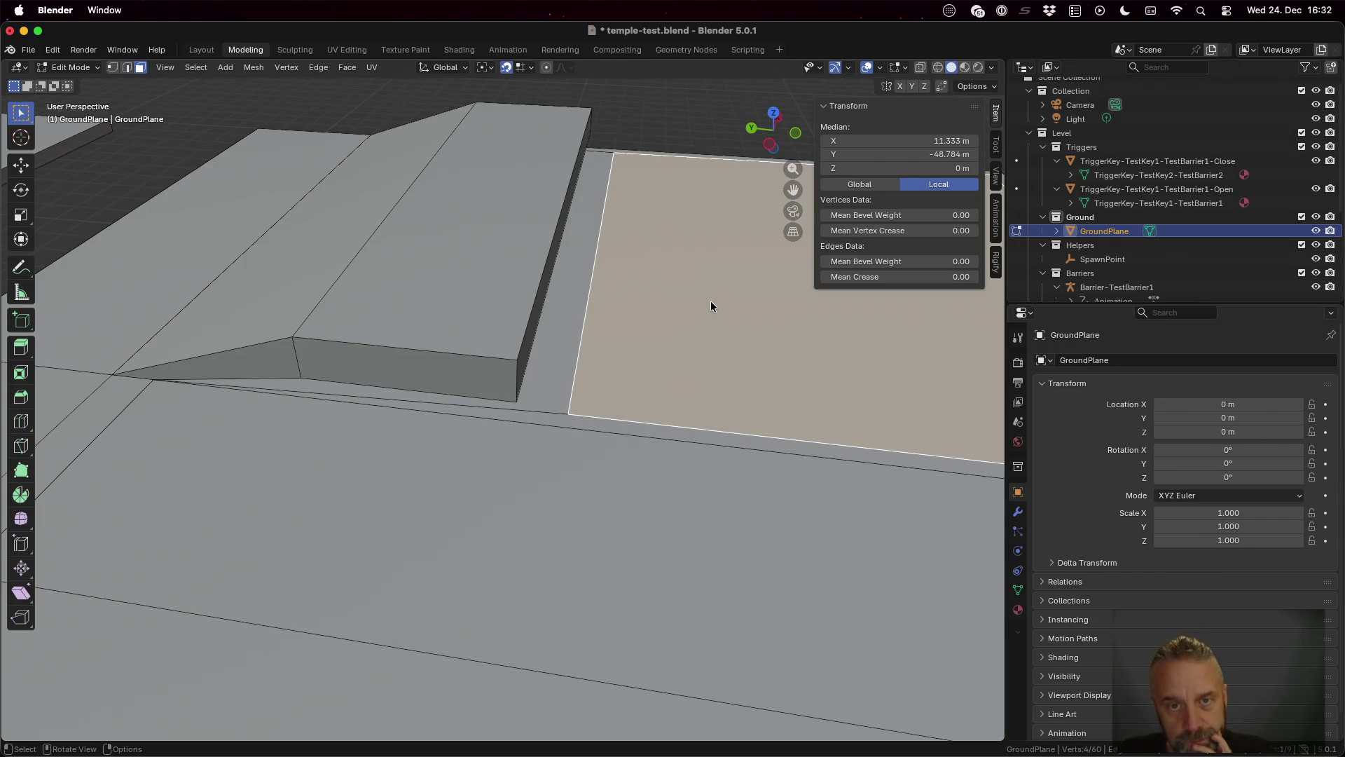
{"action": "scroll", "coordinate": [710, 301], "scroll_direction": "left", "scroll_amount": 3}
{"action": "scroll", "coordinate": [707, 302], "scroll_direction": "left", "scroll_amount": 3}
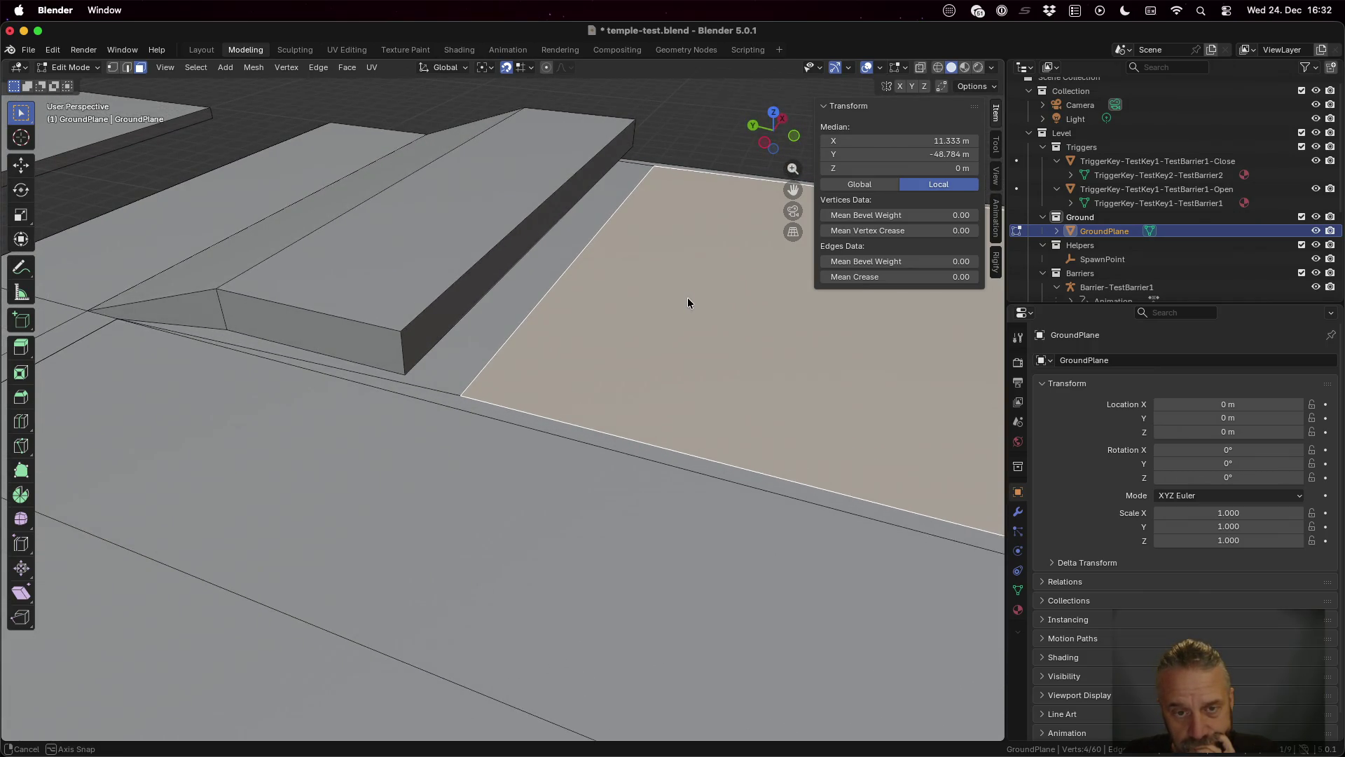
{"action": "scroll", "coordinate": [687, 297], "scroll_direction": "left", "scroll_amount": 5}
{"action": "scroll", "coordinate": [581, 326], "scroll_direction": "left", "scroll_amount": 5}
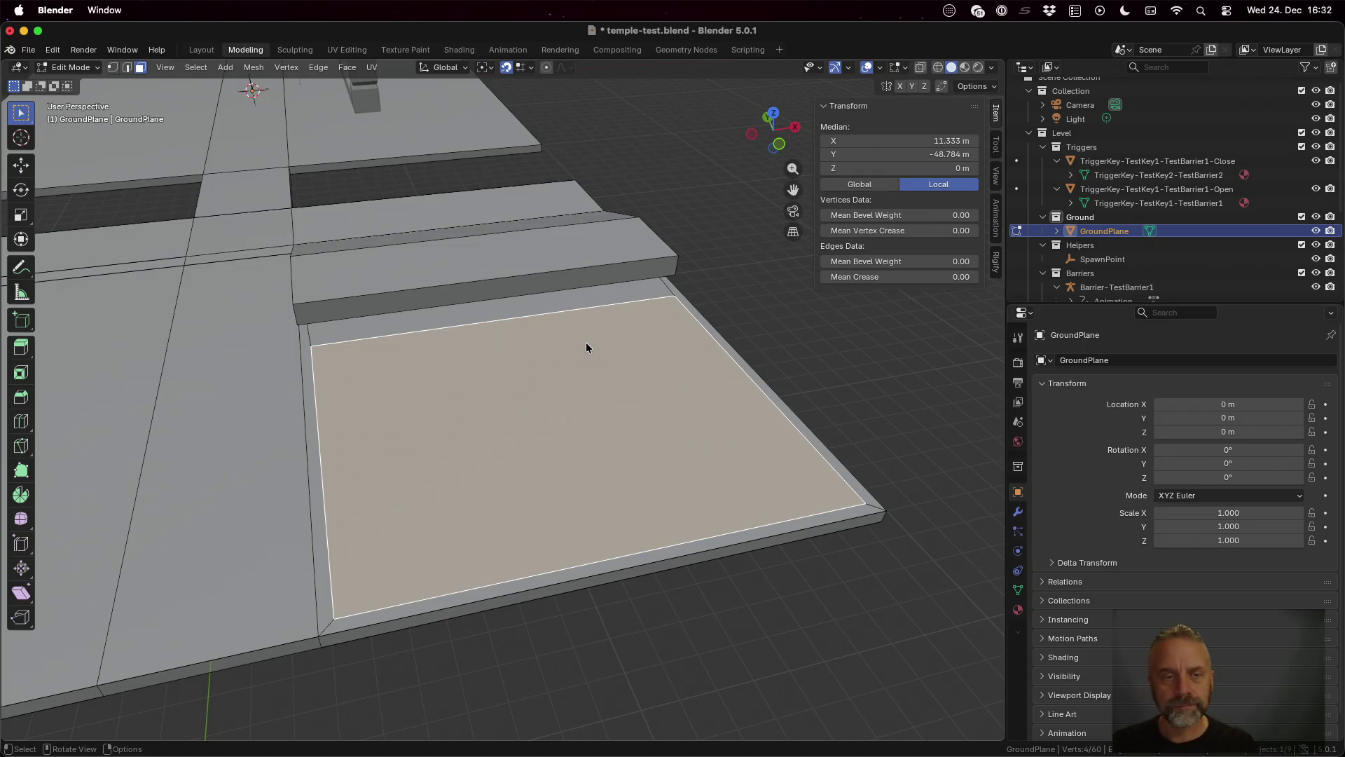
Step: Separate the selected ground face into its own object
{"action": "key", "text": "ctrl+r"}
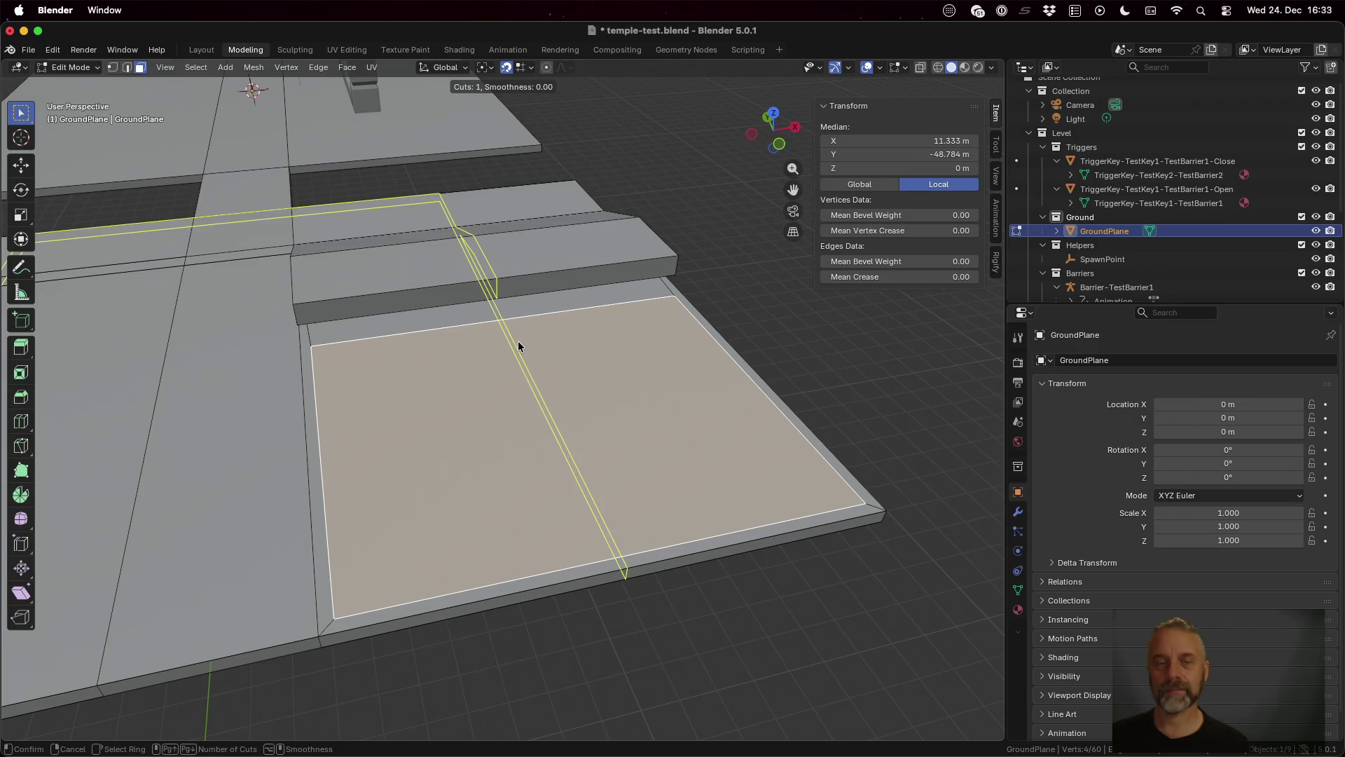
{"action": "key", "text": "Escape"}
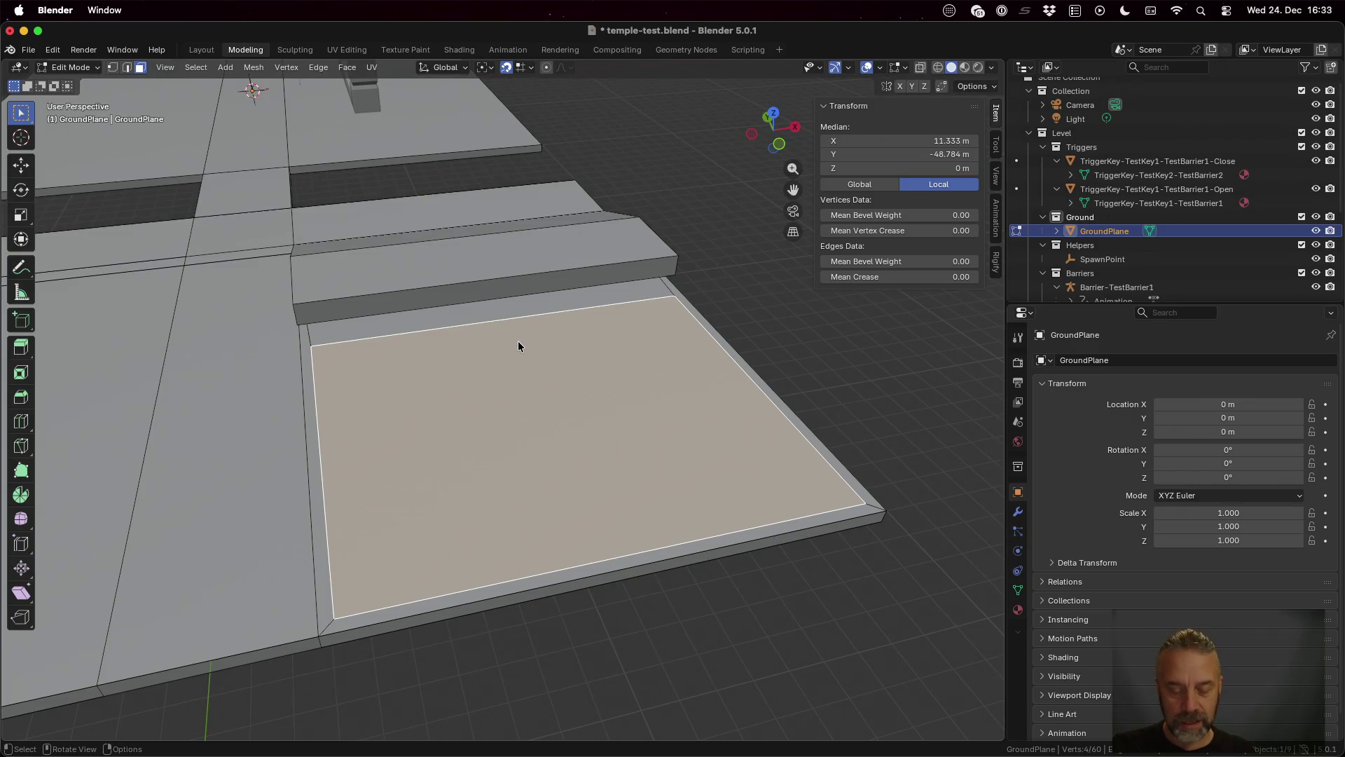
{"action": "key", "text": "p"}
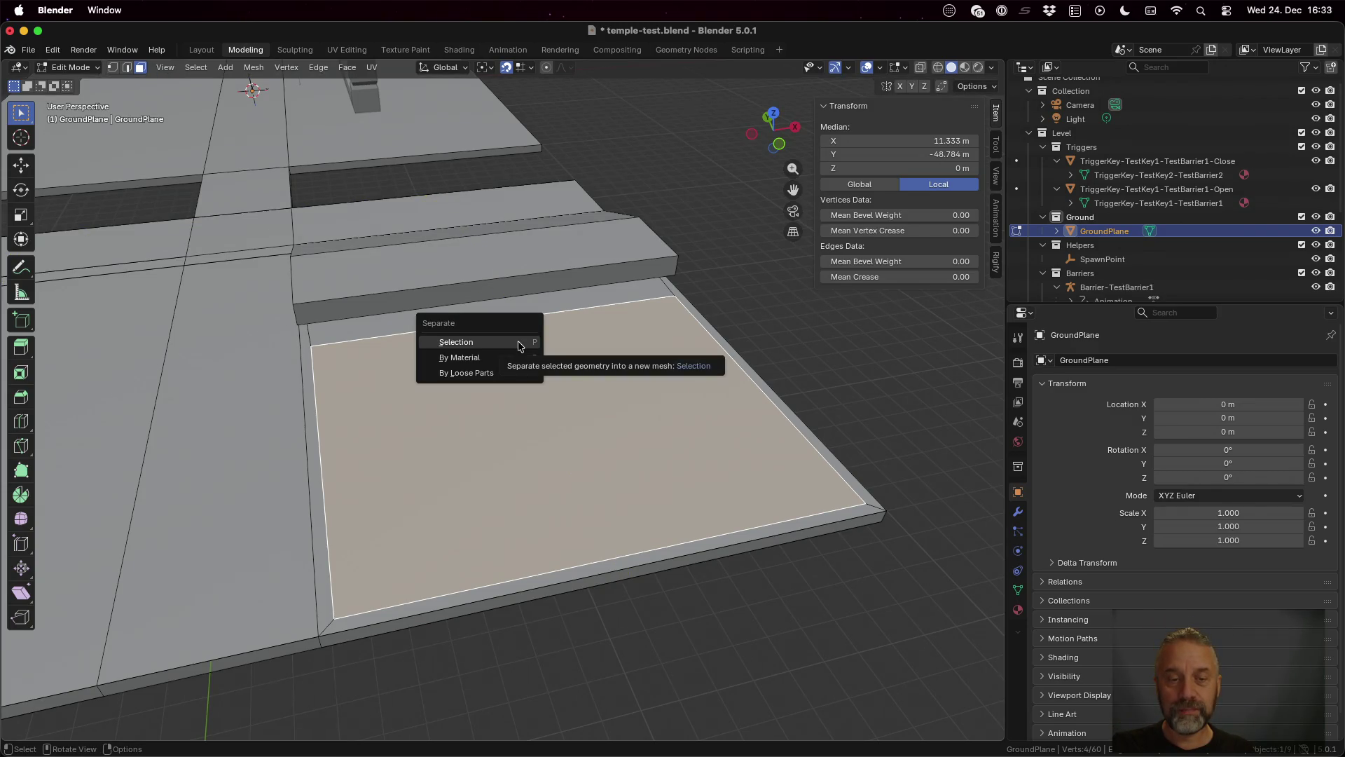
{"action": "left_click", "coordinate": [519, 343]}
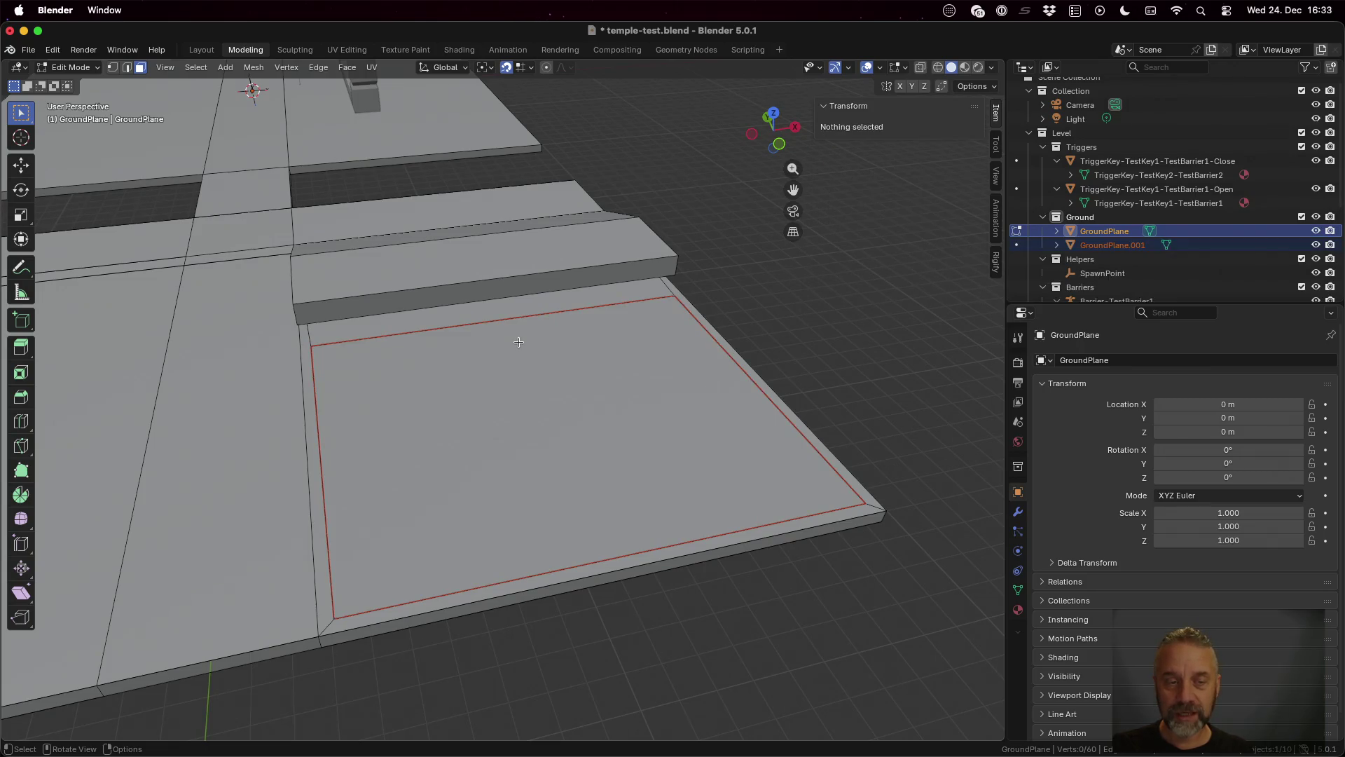
Step: Edit GroundPlane.001 alone, with all its geometry selected in vertex mode
{"action": "key", "text": "Tab"}
{"action": "key", "text": "Tab"}
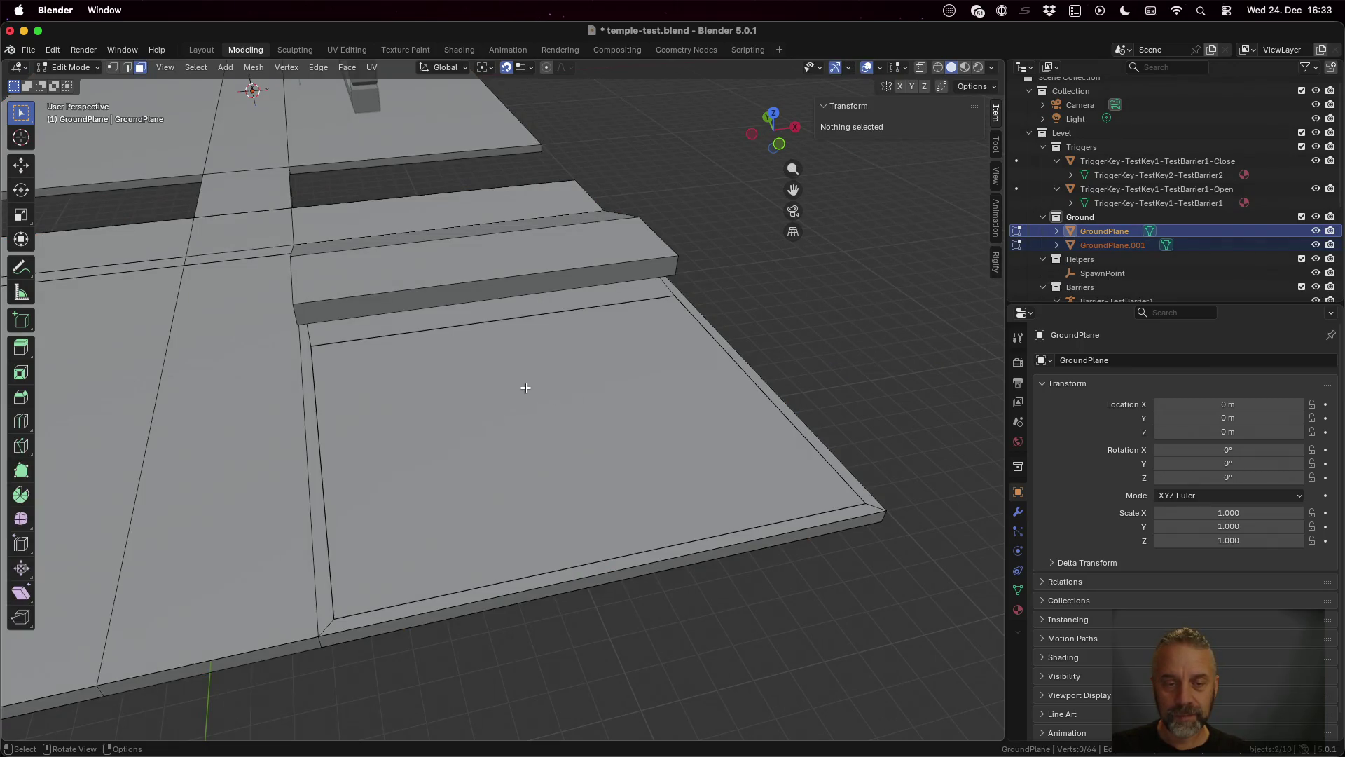
{"action": "key", "text": "Tab"}
{"action": "left_click", "coordinate": [525, 388]}
{"action": "key", "text": "Tab"}
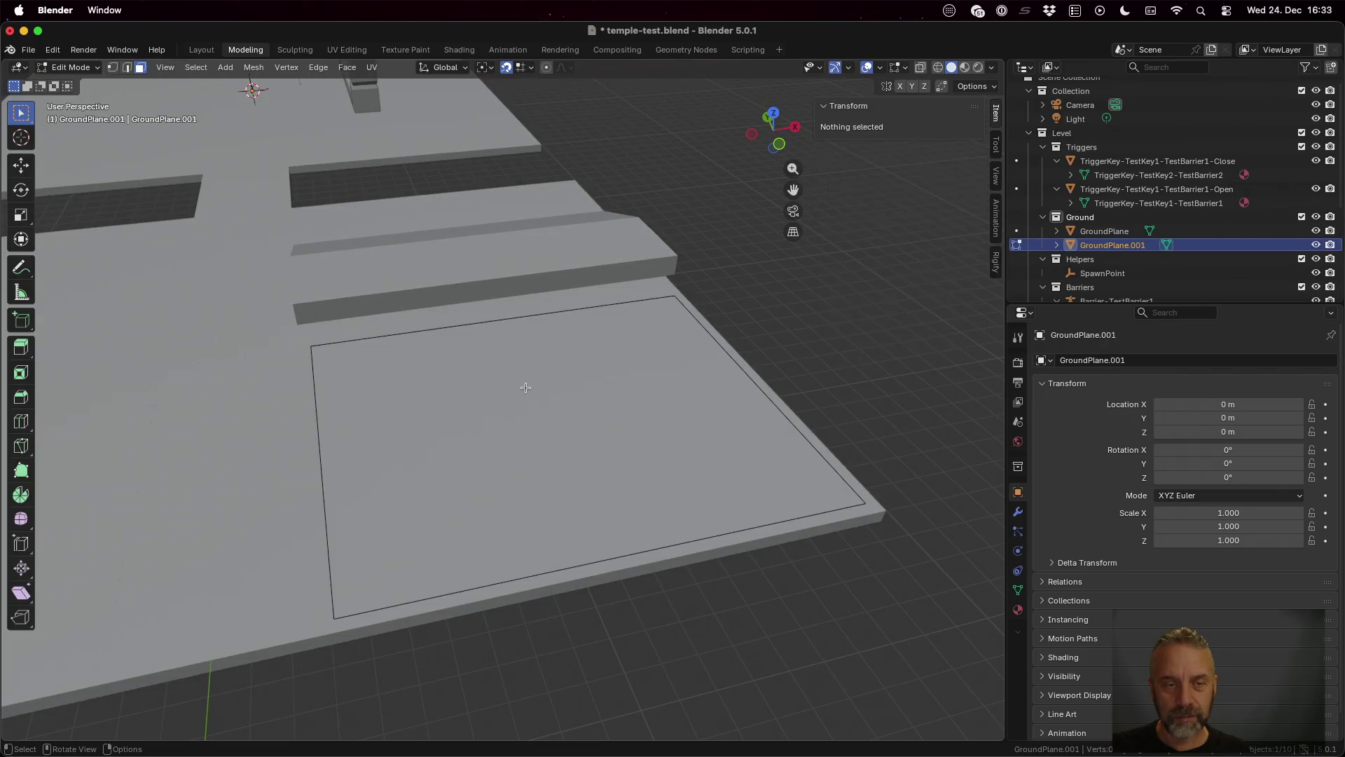
{"action": "key", "text": "a"}
{"action": "key", "text": "1"}
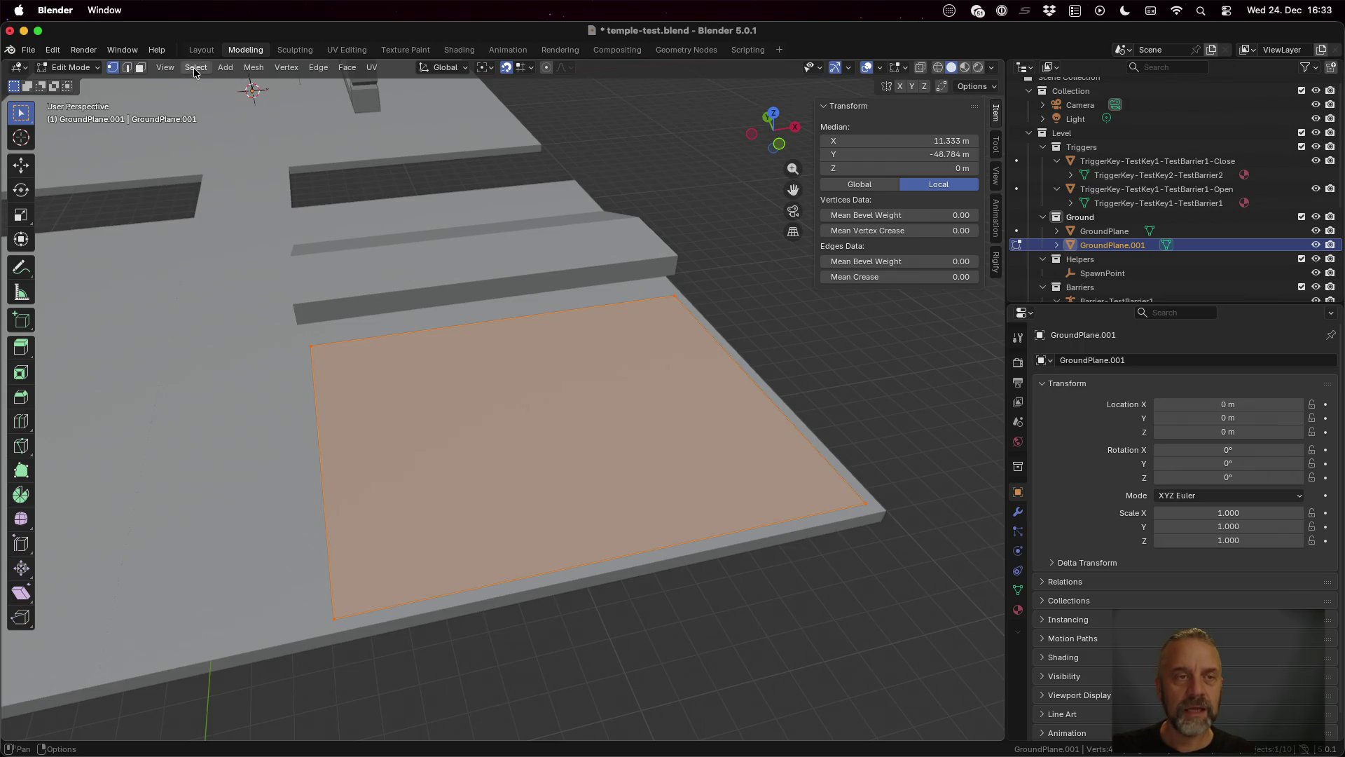
{"action": "left_click", "coordinate": [256, 70]}
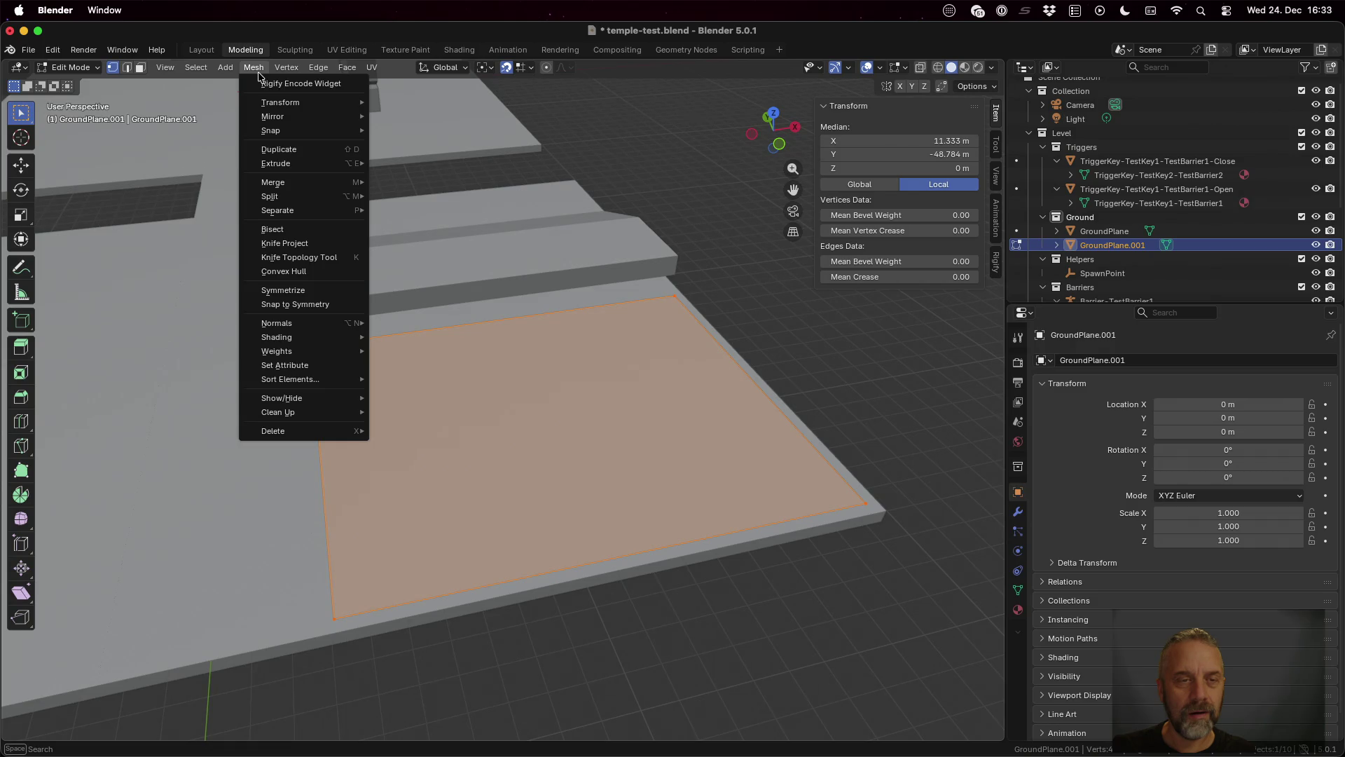
Step: Subdivide the separated ground square from the Edge menu
{"action": "mouse_move", "coordinate": [287, 70]}
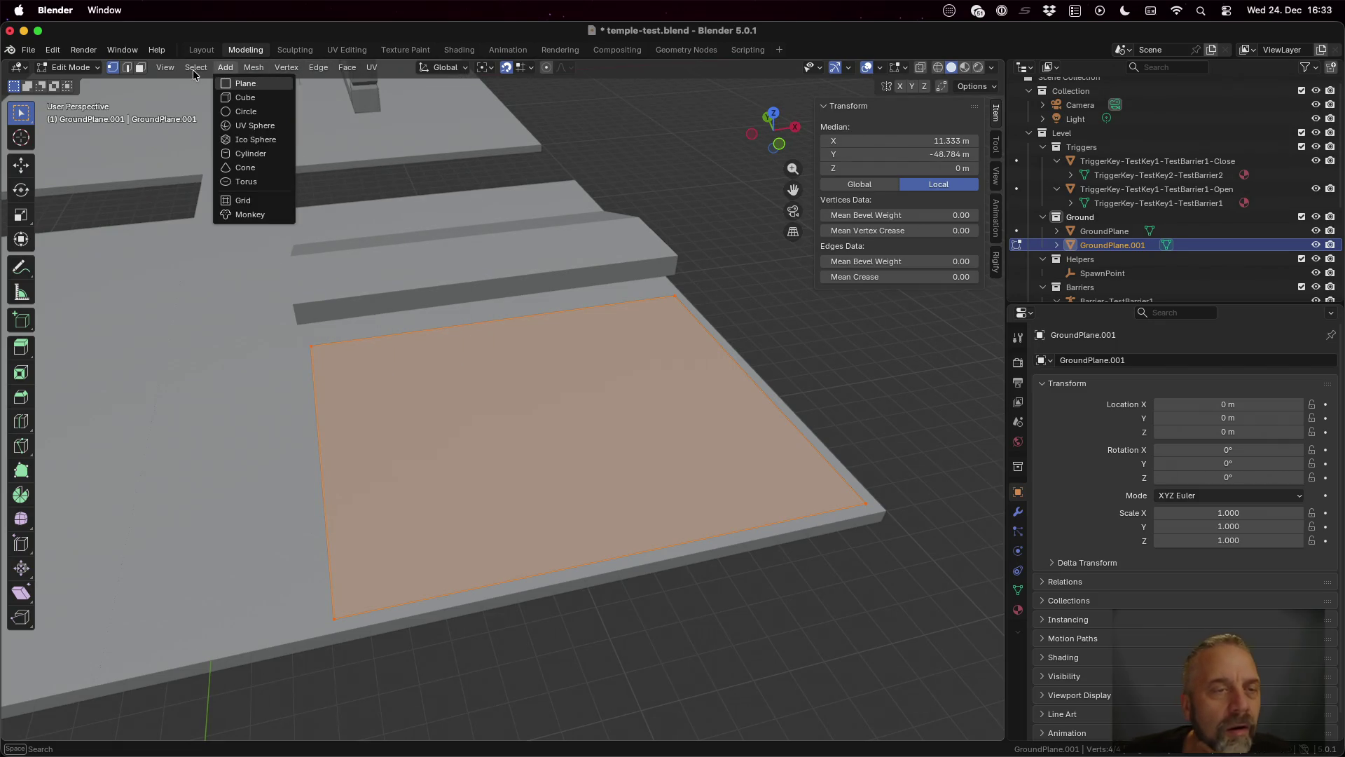
{"action": "left_click", "coordinate": [225, 67]}
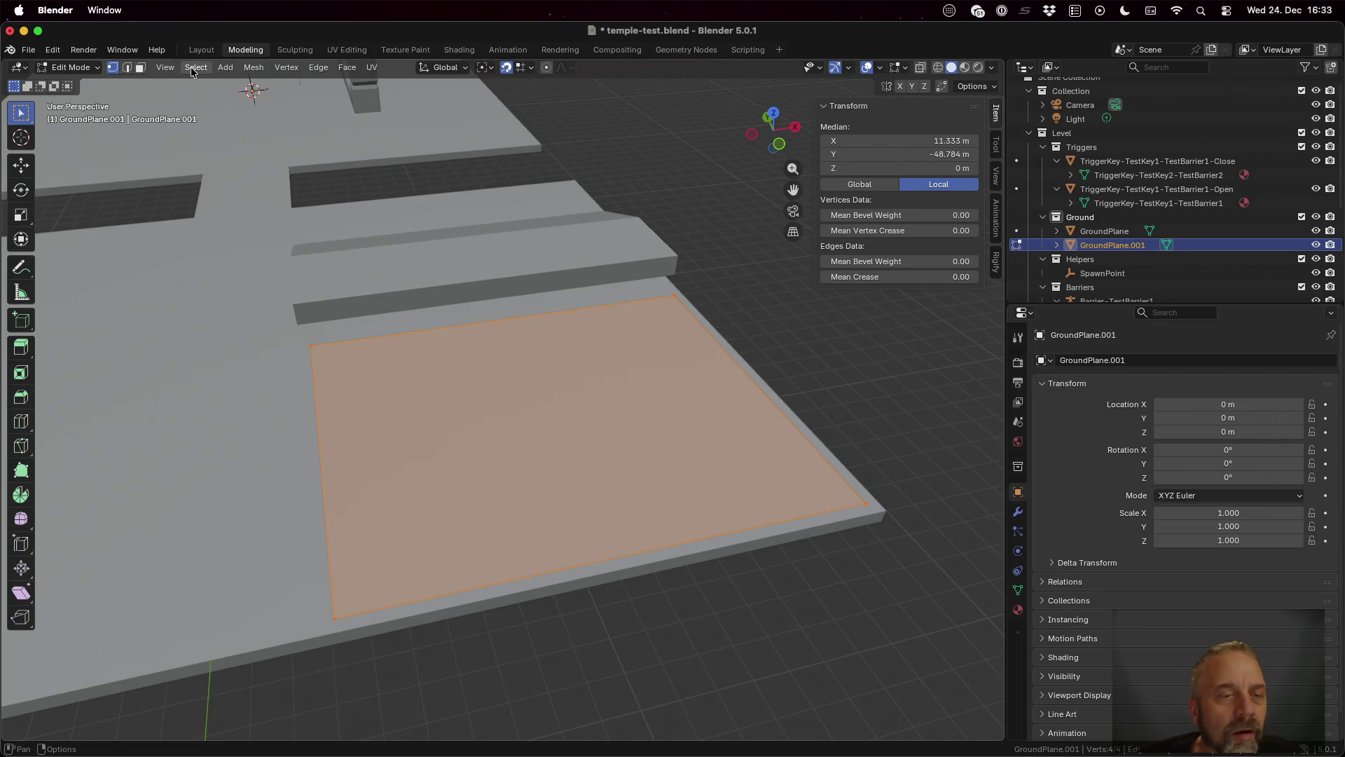
{"action": "left_click", "coordinate": [247, 70]}
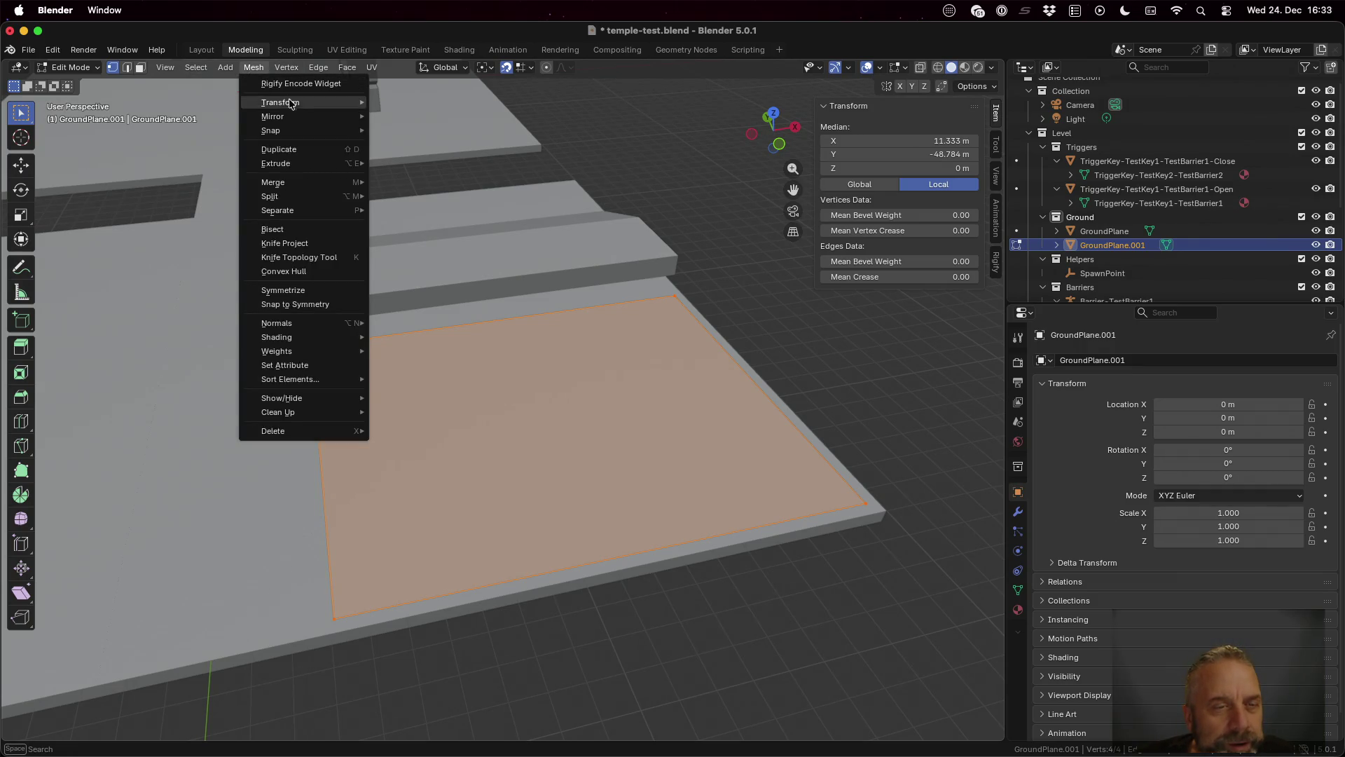
{"action": "mouse_move", "coordinate": [309, 203]}
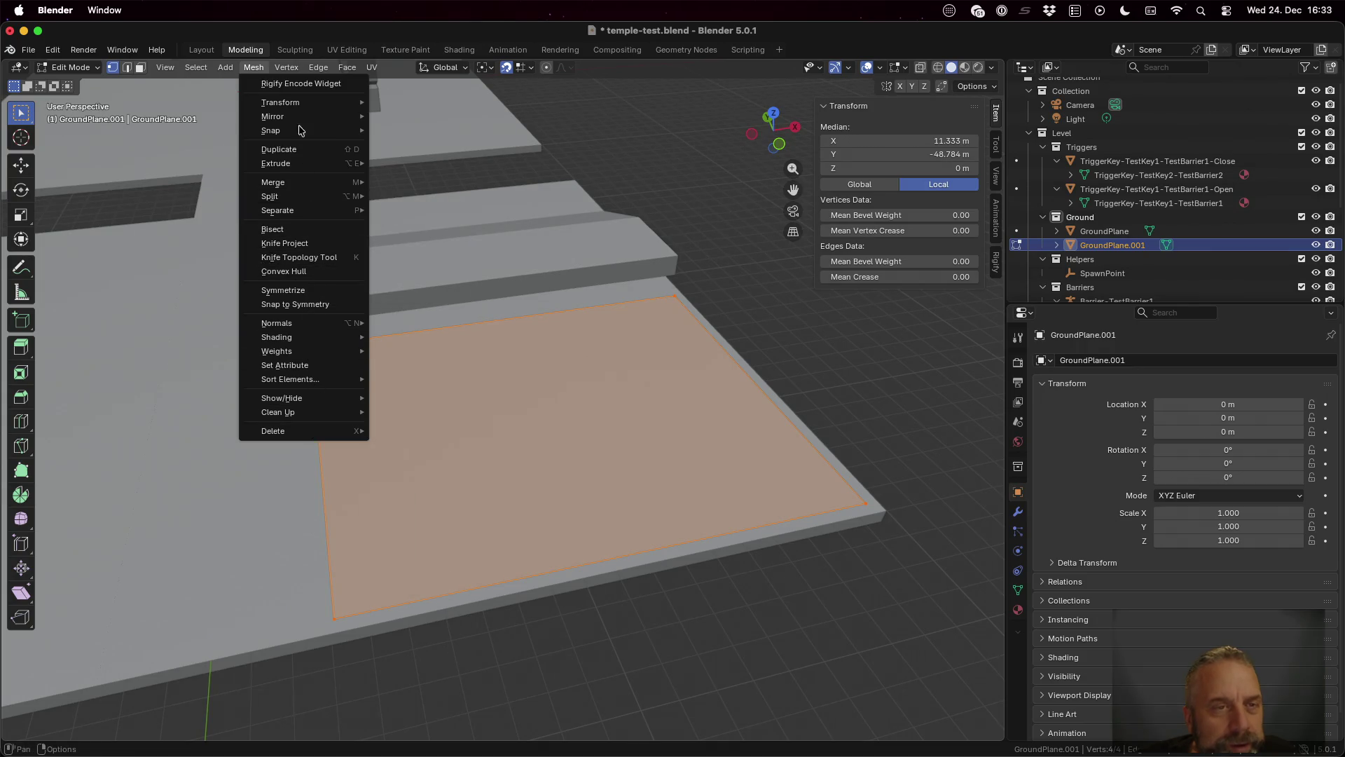
{"action": "left_click", "coordinate": [287, 68]}
{"action": "left_click", "coordinate": [287, 68]}
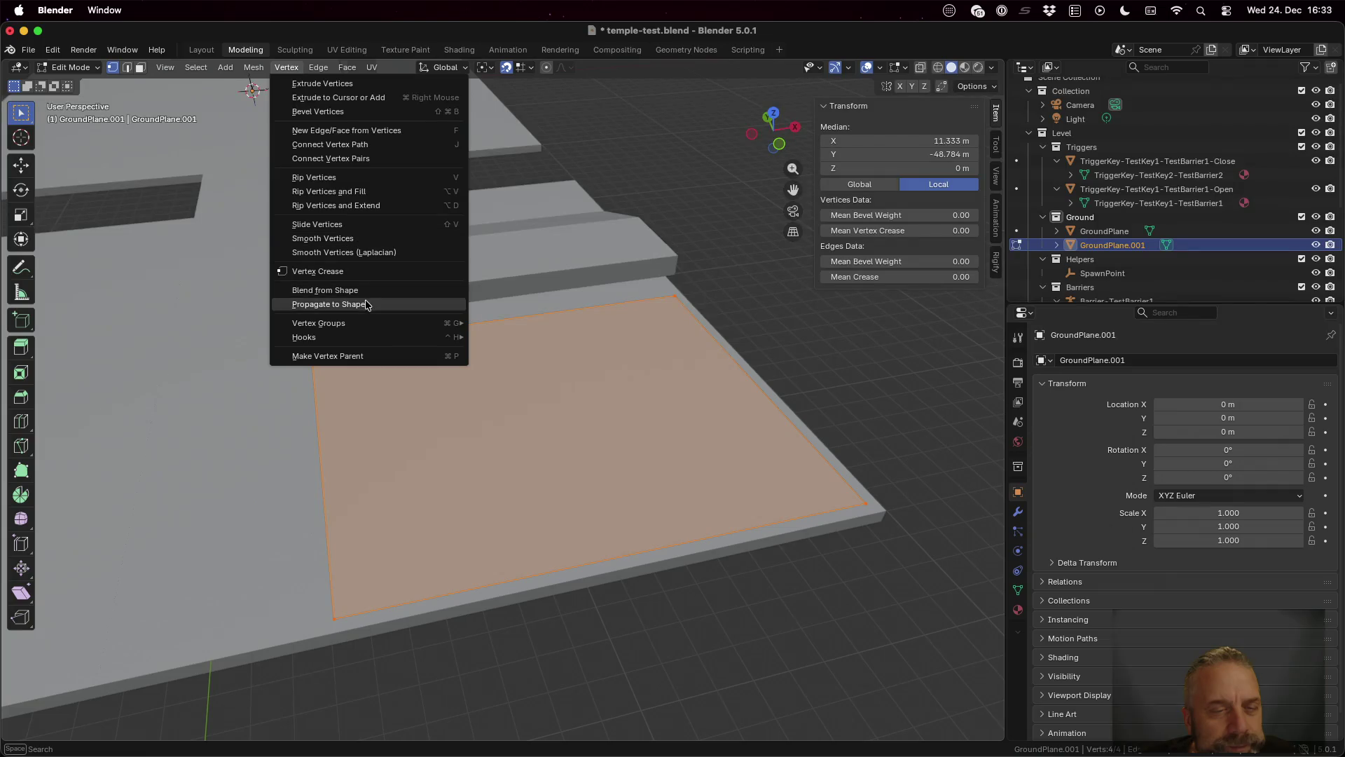
{"action": "key", "text": "Escape"}
{"action": "left_click", "coordinate": [315, 69]}
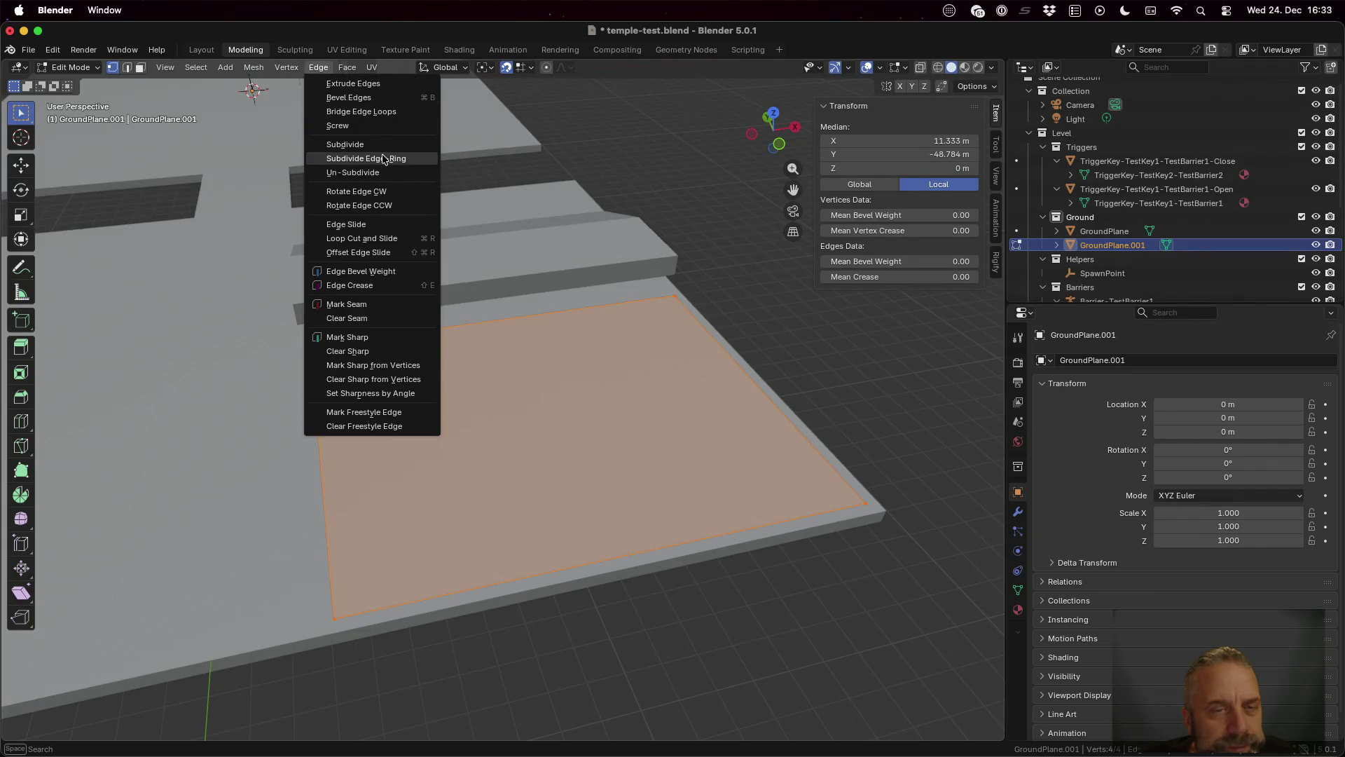
{"action": "left_click", "coordinate": [347, 144]}
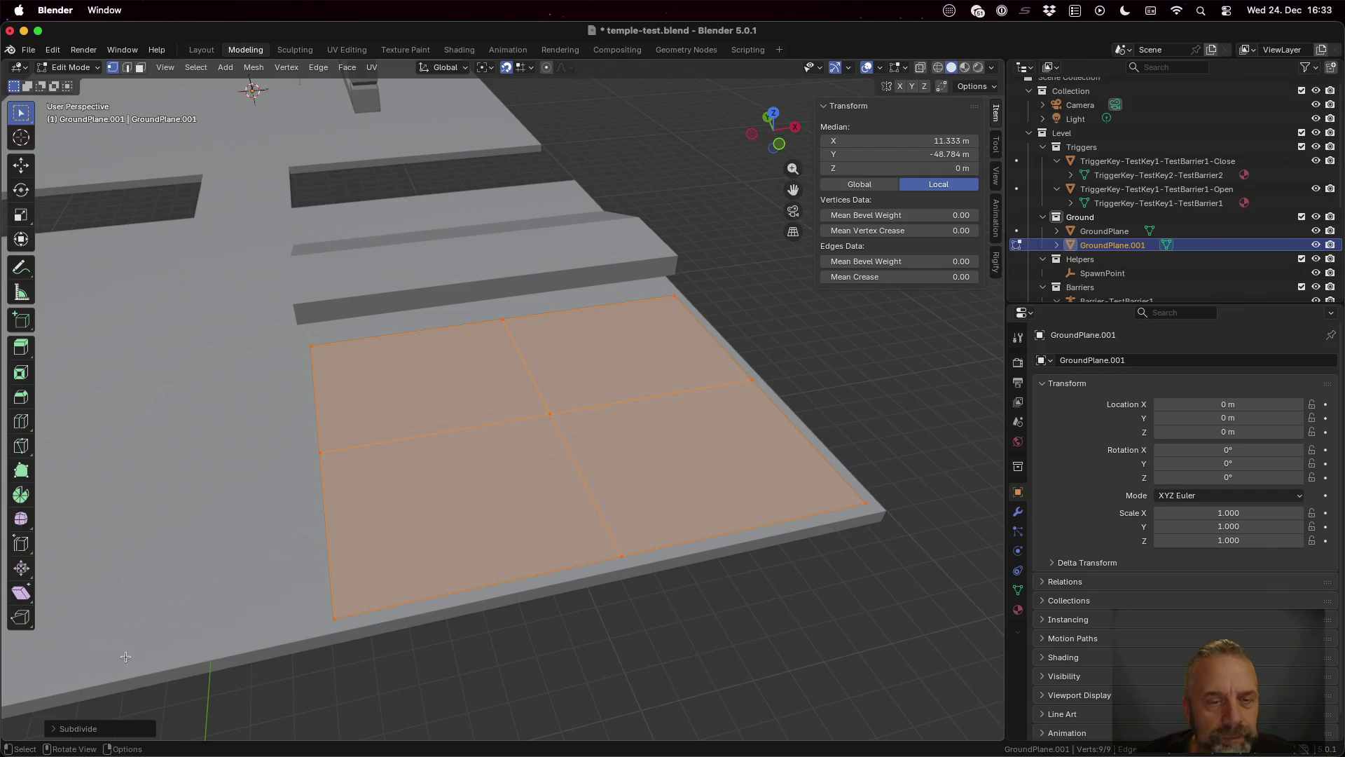
Step: Set the subdivision's Number of Cuts to 5, making a 6×6 grid
{"action": "left_click", "coordinate": [77, 729]}
{"action": "left_click", "coordinate": [190, 633]}
{"action": "type", "text": "5"}
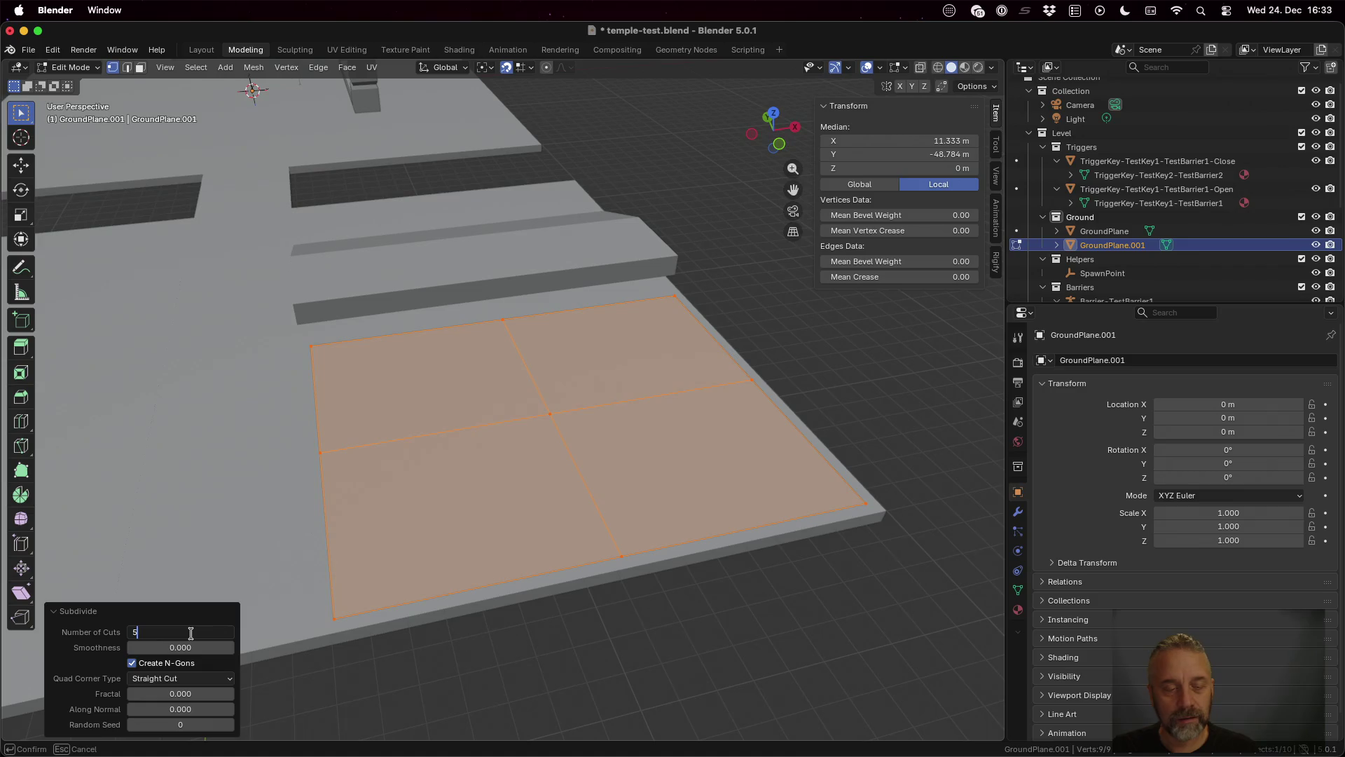
{"action": "key", "text": "Tab"}
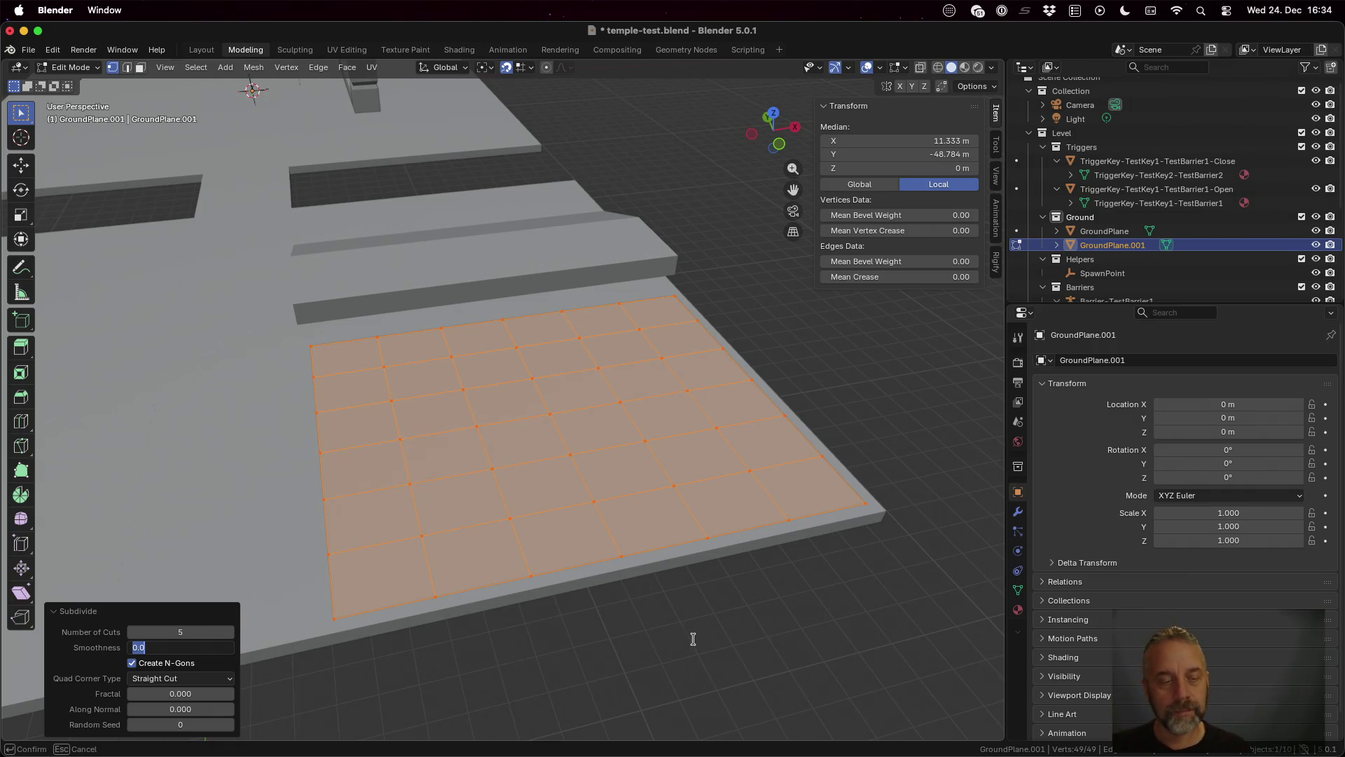
{"action": "key", "text": "Tab"}
{"action": "key", "text": "Tab"}
{"action": "key", "text": "Tab"}
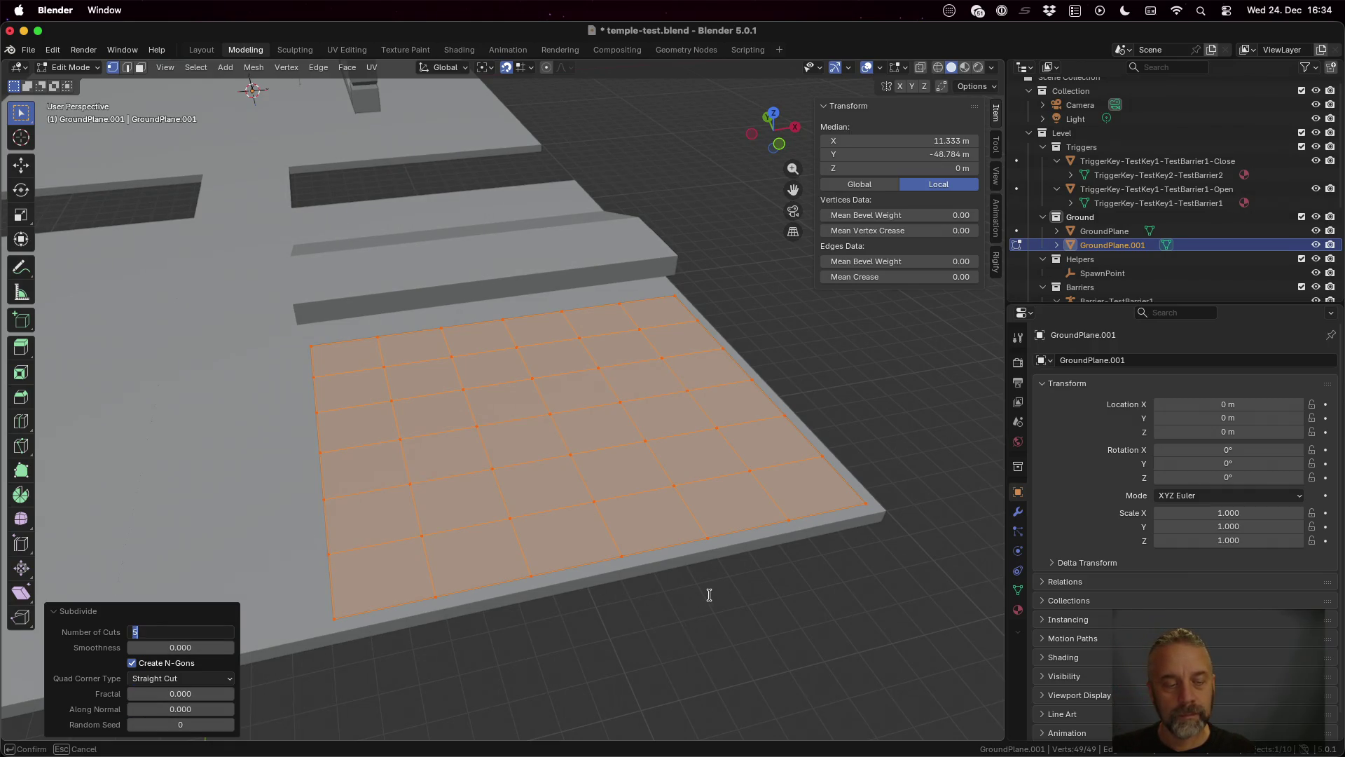
{"action": "key", "text": "Return"}
{"action": "mouse_move", "coordinate": [810, 564]}
{"action": "left_mouse_down"}
{"action": "mouse_move", "coordinate": [827, 607]}
{"action": "mouse_move", "coordinate": [901, 624]}
{"action": "mouse_move", "coordinate": [885, 621]}
{"action": "mouse_move", "coordinate": [901, 598]}
{"action": "left_mouse_up"}
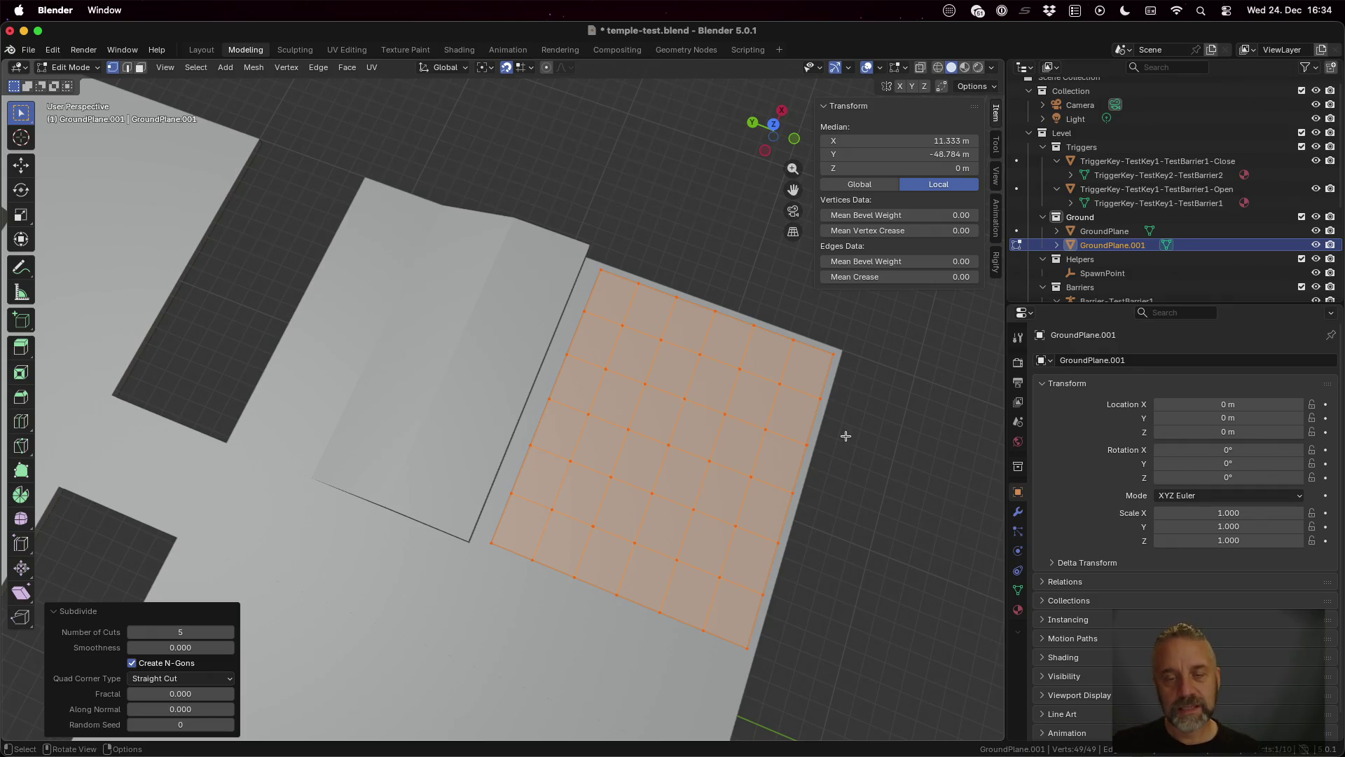
Step: Slide the vertex columns nearest the platform along Y toward the ramp side
{"action": "scroll", "coordinate": [841, 429], "scroll_direction": "left", "scroll_amount": 5}
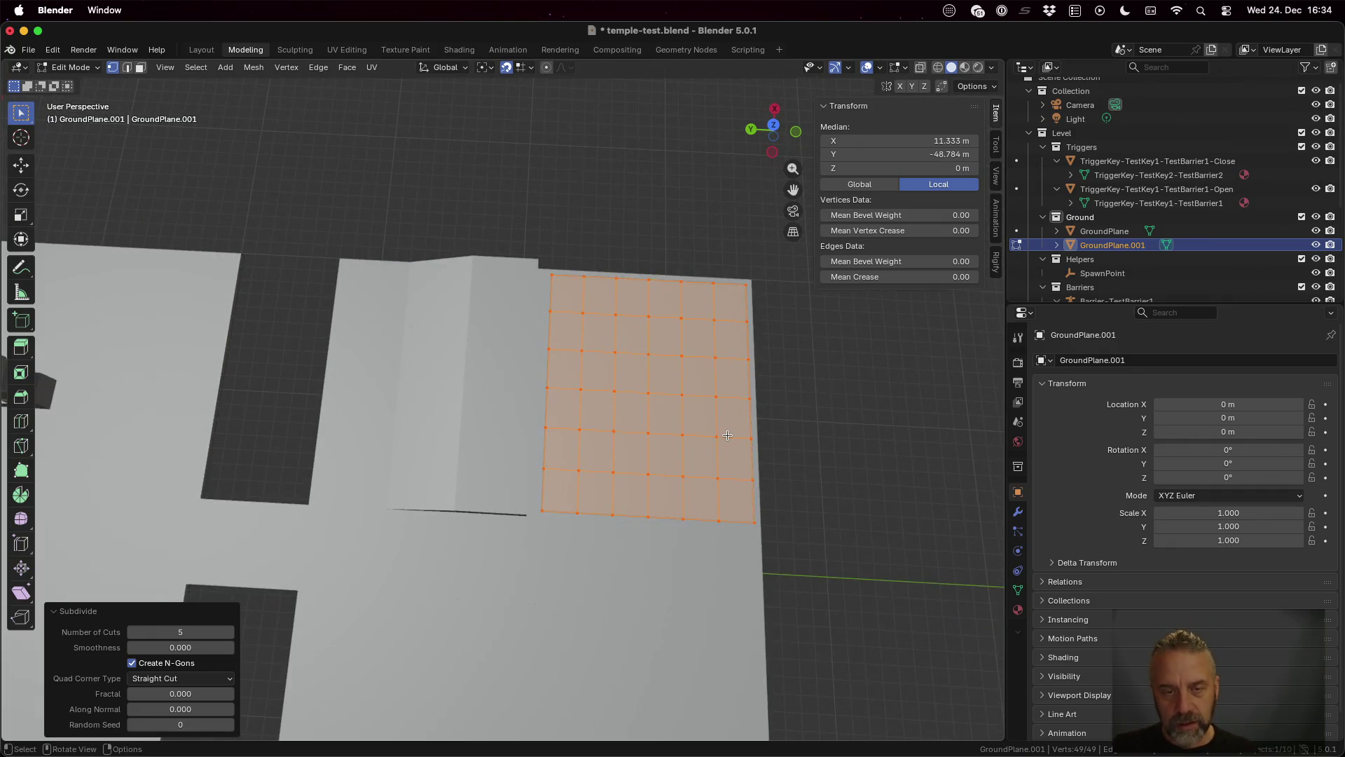
{"action": "key", "text": "alt+a"}
{"action": "key", "text": "b"}
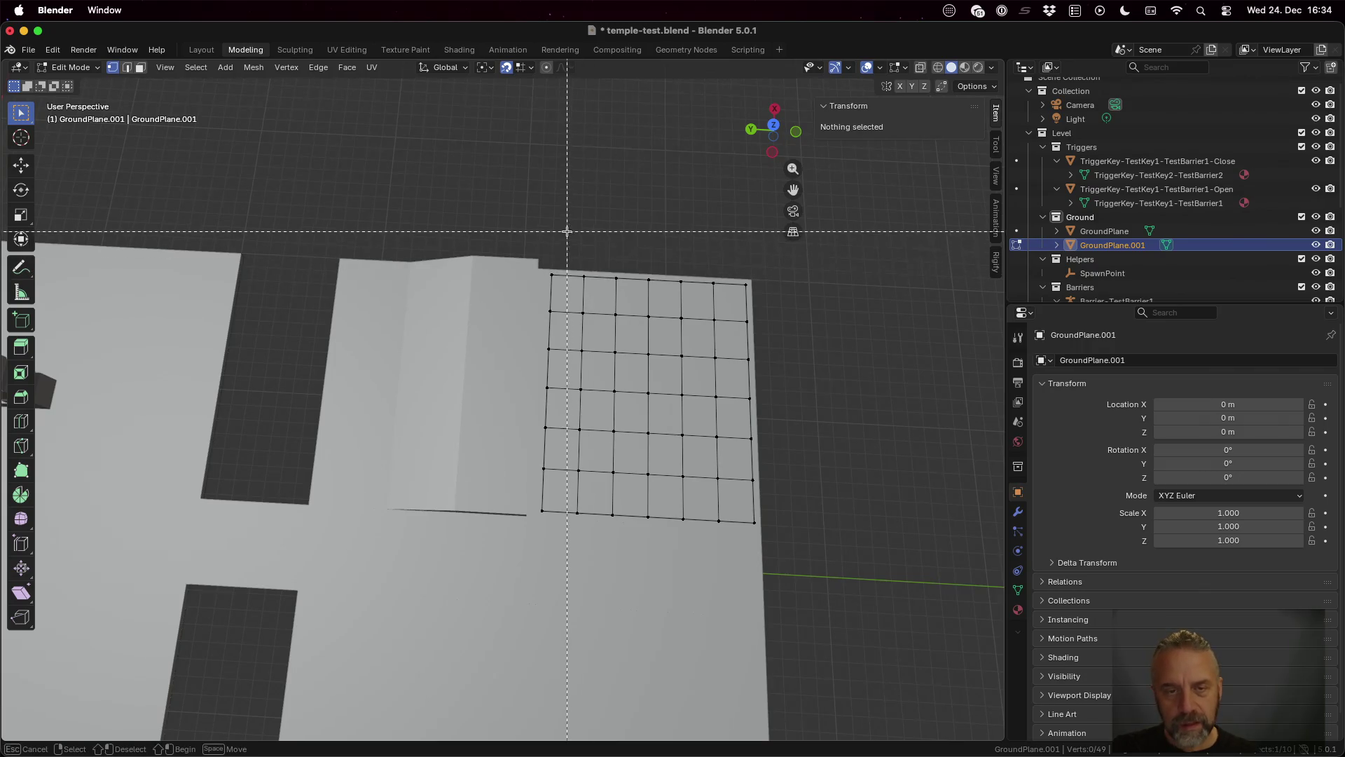
{"action": "mouse_move", "coordinate": [572, 256]}
{"action": "left_mouse_down"}
{"action": "mouse_move", "coordinate": [600, 498]}
{"action": "mouse_move", "coordinate": [592, 562]}
{"action": "left_mouse_up"}
{"action": "key", "text": "g"}
{"action": "key", "text": "y"}
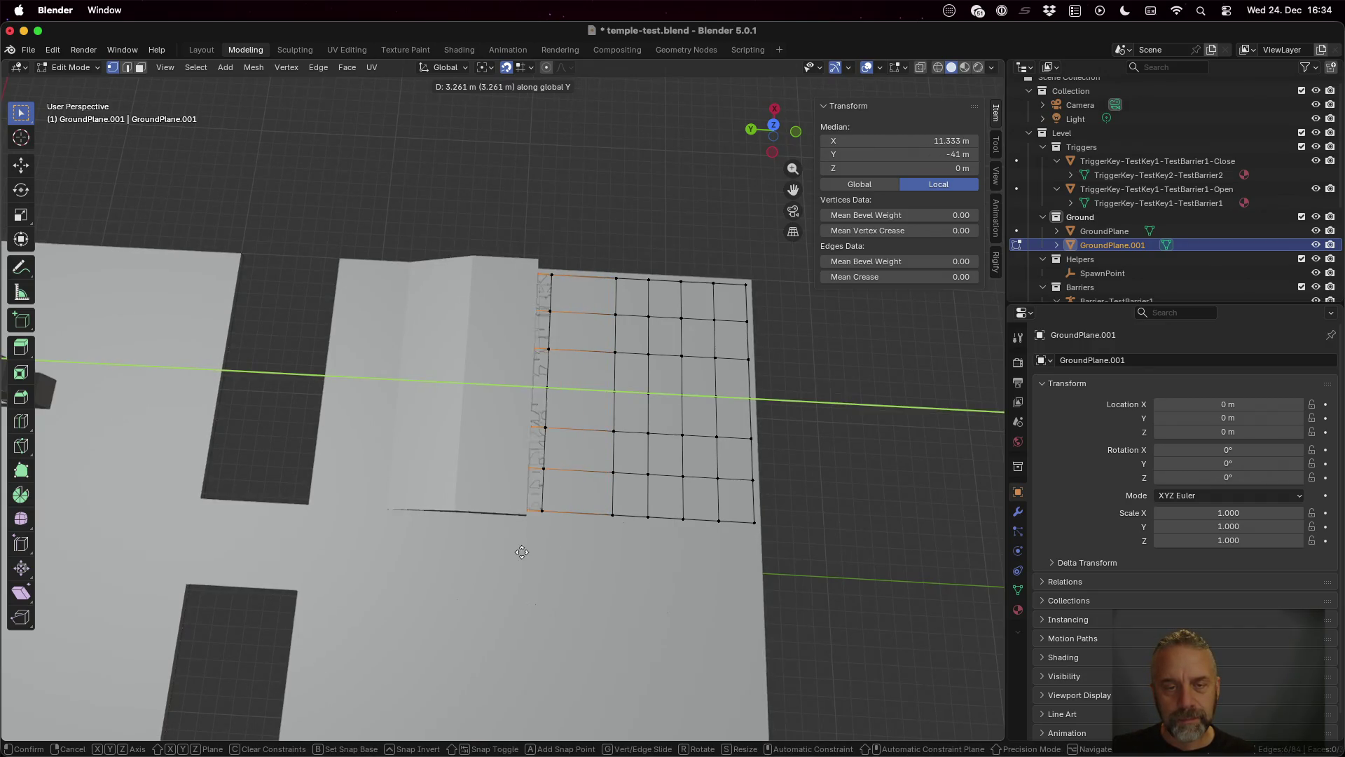
{"action": "left_click", "coordinate": [554, 551]}
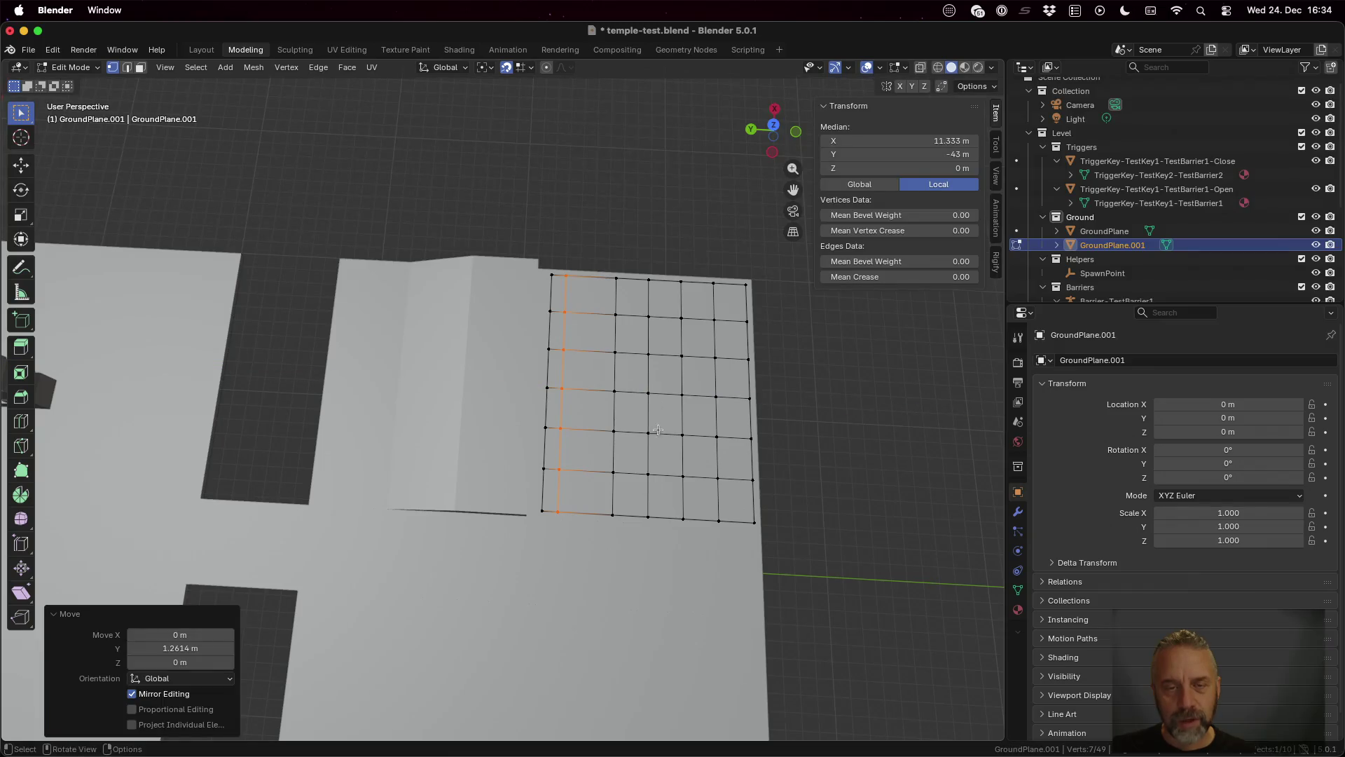
{"action": "key", "text": "alt+a"}
{"action": "key", "text": "b"}
{"action": "left_click_drag", "start_coordinate": [615, 342], "coordinate": [628, 527]}
{"action": "key", "text": "g"}
{"action": "key", "text": "y"}
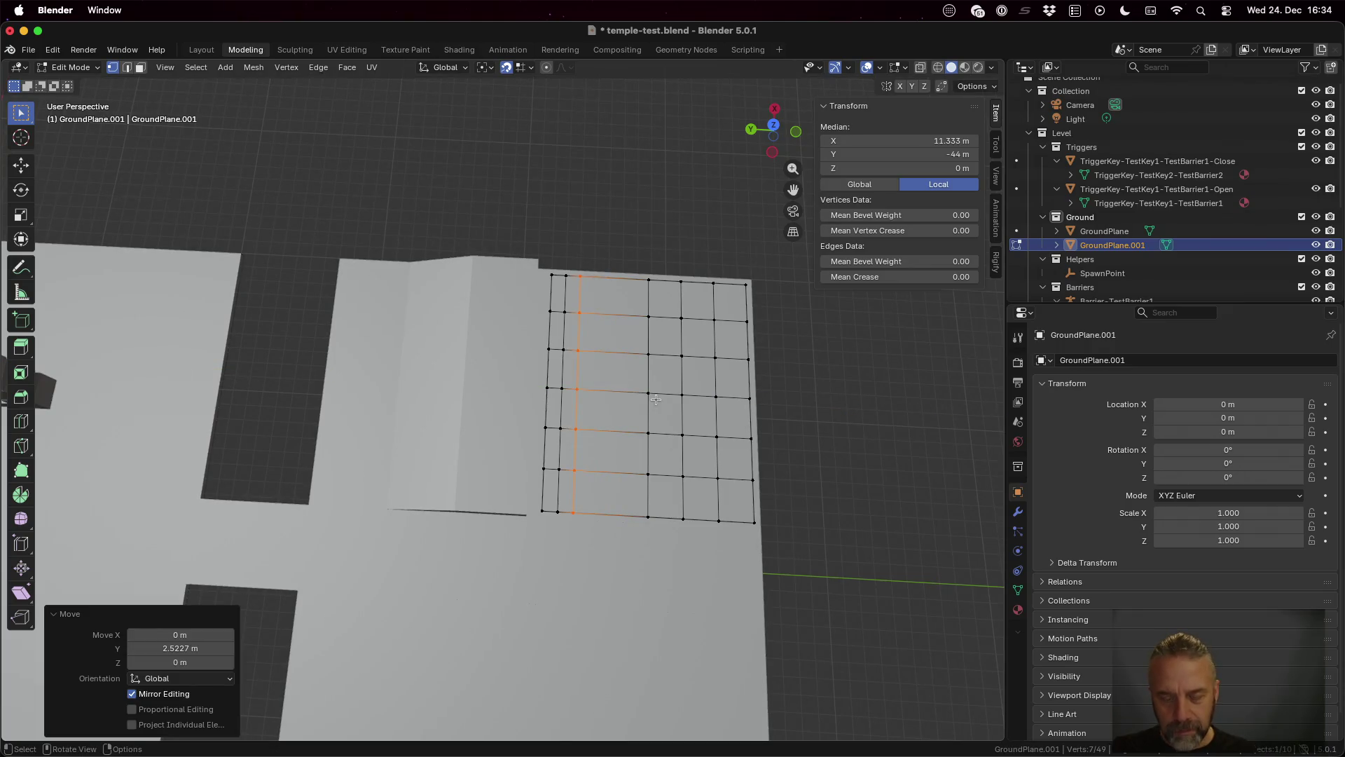
Step: Slide the two middle vertex columns along Y to narrow the strips
{"action": "key", "text": "a"}
{"action": "key", "text": "alt+a"}
{"action": "key", "text": "b"}
{"action": "mouse_move", "coordinate": [617, 244]}
{"action": "left_mouse_down"}
{"action": "mouse_move", "coordinate": [673, 594]}
{"action": "mouse_move", "coordinate": [662, 595]}
{"action": "left_mouse_up"}
{"action": "key", "text": "g"}
{"action": "key", "text": "y"}
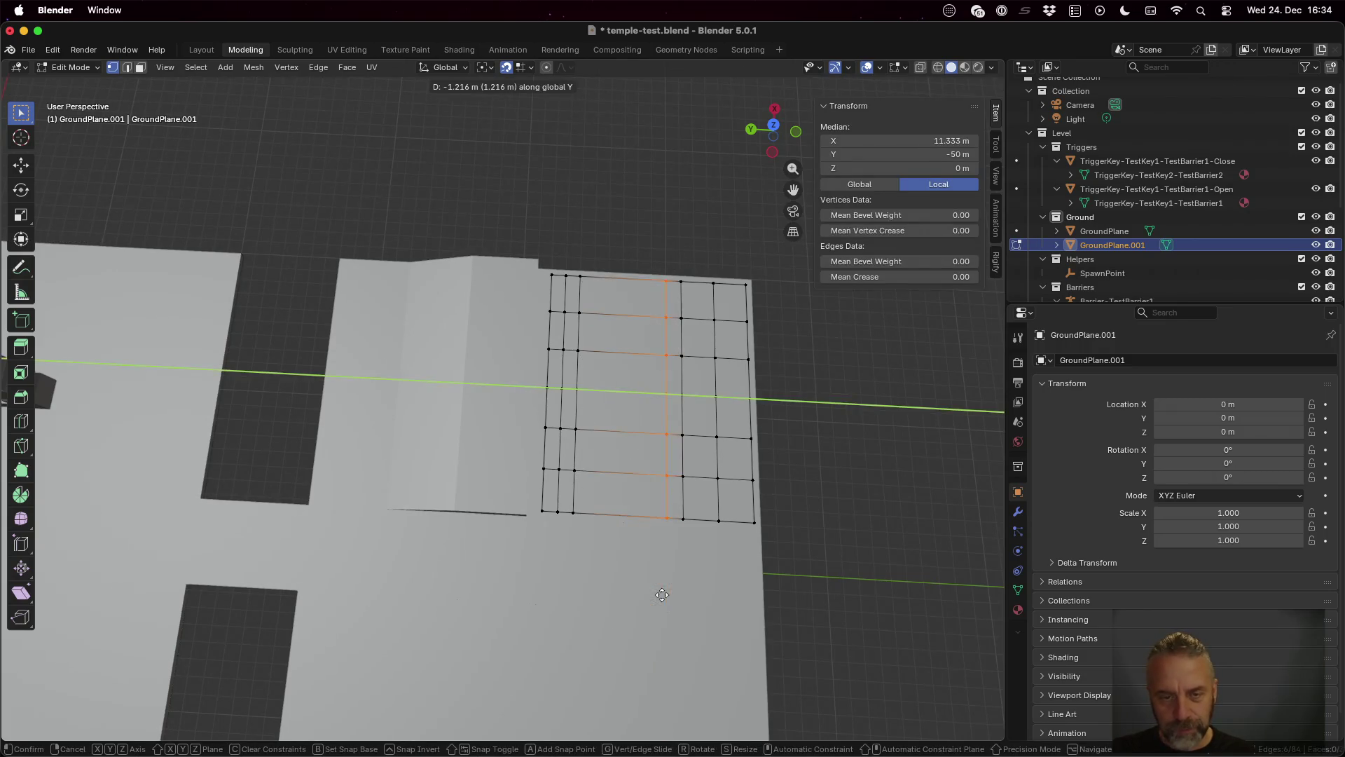
{"action": "left_click", "coordinate": [587, 538]}
{"action": "key", "text": "a"}
{"action": "key", "text": "alt+a"}
{"action": "key", "text": "b"}
{"action": "mouse_move", "coordinate": [655, 253]}
{"action": "left_mouse_down"}
{"action": "mouse_move", "coordinate": [693, 284]}
{"action": "mouse_move", "coordinate": [695, 574]}
{"action": "left_mouse_up"}
{"action": "key", "text": "g"}
{"action": "key", "text": "y"}
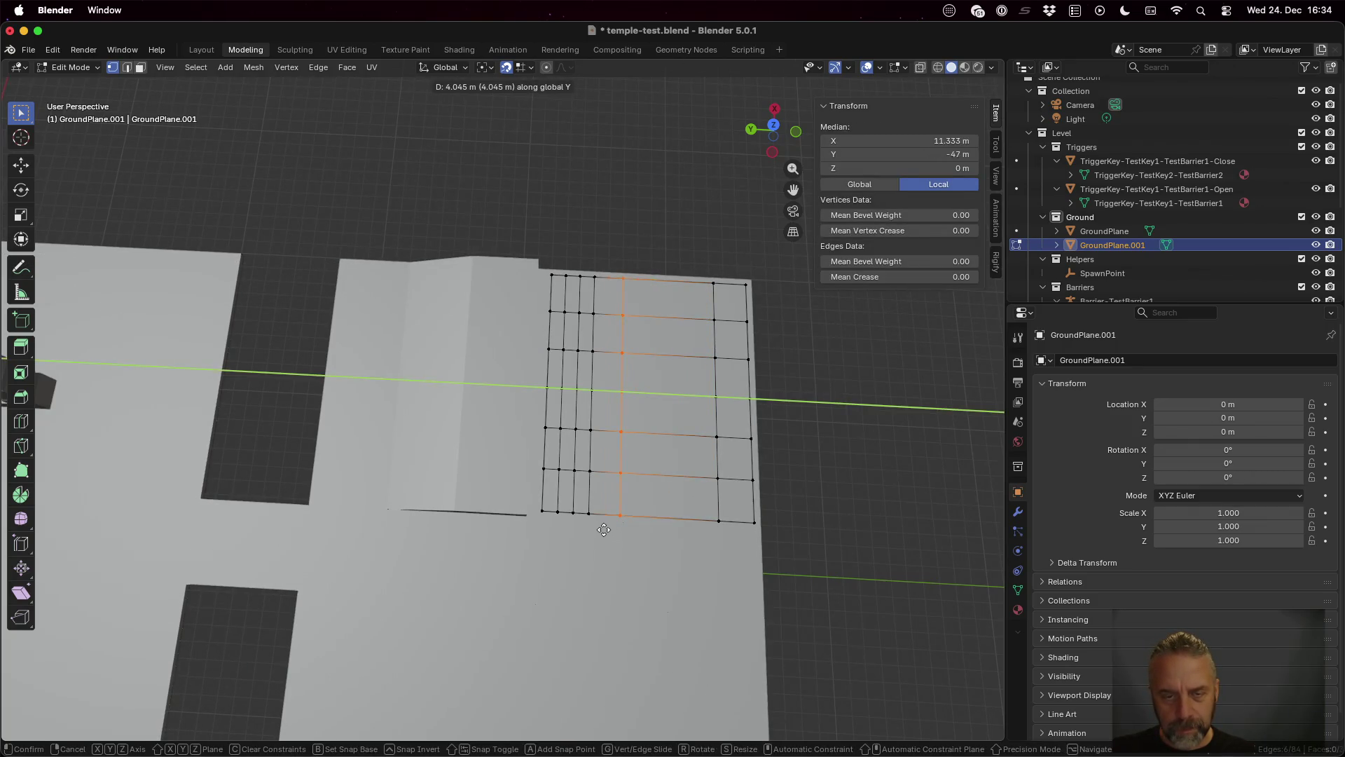
{"action": "left_click", "coordinate": [600, 529]}
Step: Slide the right vertex column along Y, then check the whole patch
{"action": "key", "text": "alt+a"}
{"action": "key", "text": "b"}
{"action": "left_click_drag", "start_coordinate": [701, 267], "coordinate": [723, 526]}
{"action": "key", "text": "g"}
{"action": "key", "text": "y"}
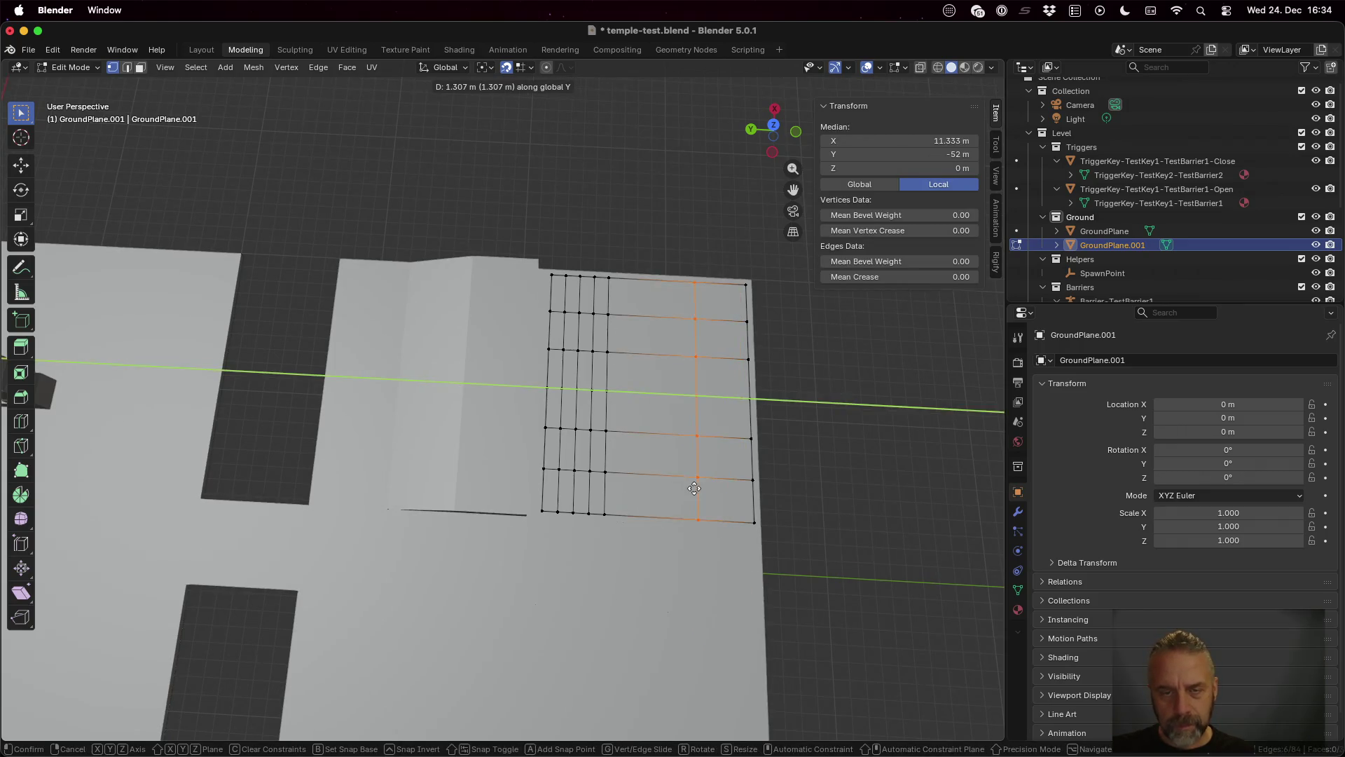
{"action": "left_click", "coordinate": [619, 488]}
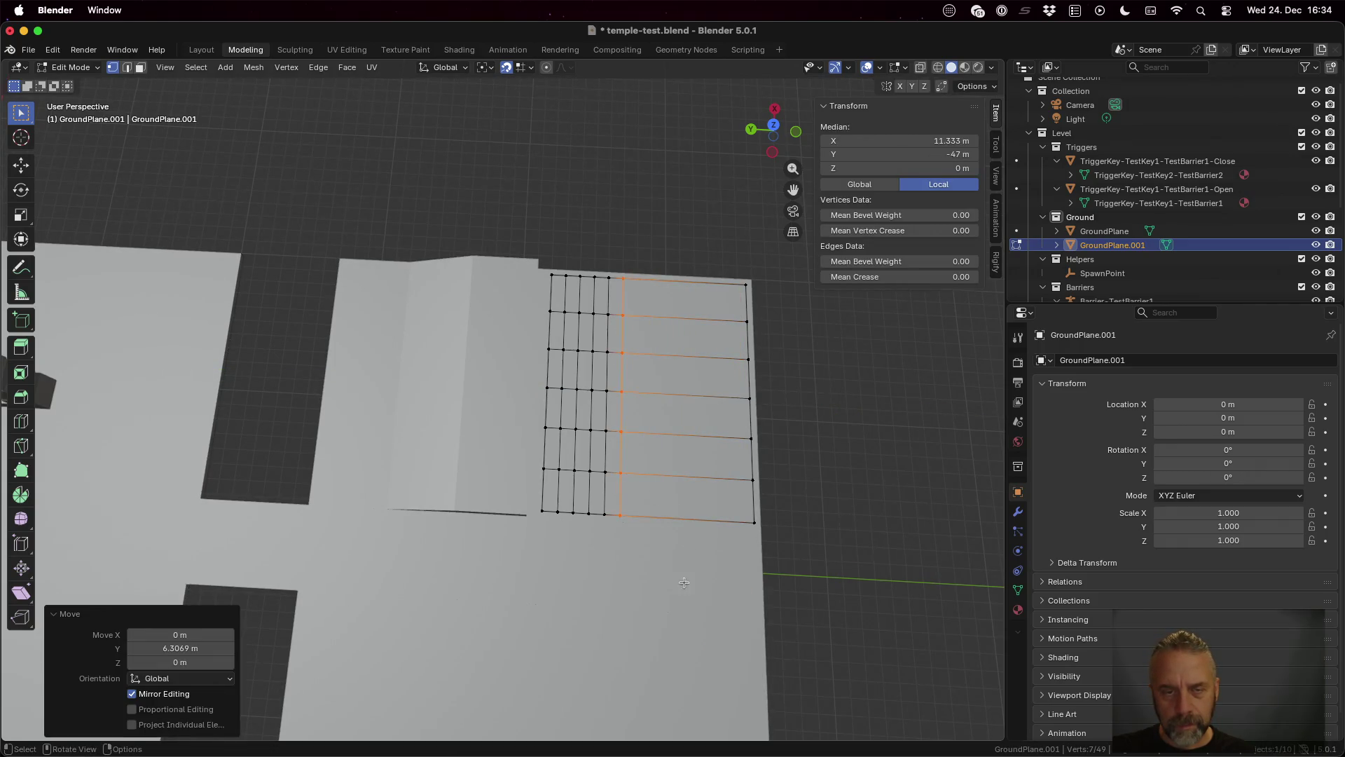
{"action": "key", "text": "Tab"}
{"action": "key", "text": "Tab"}
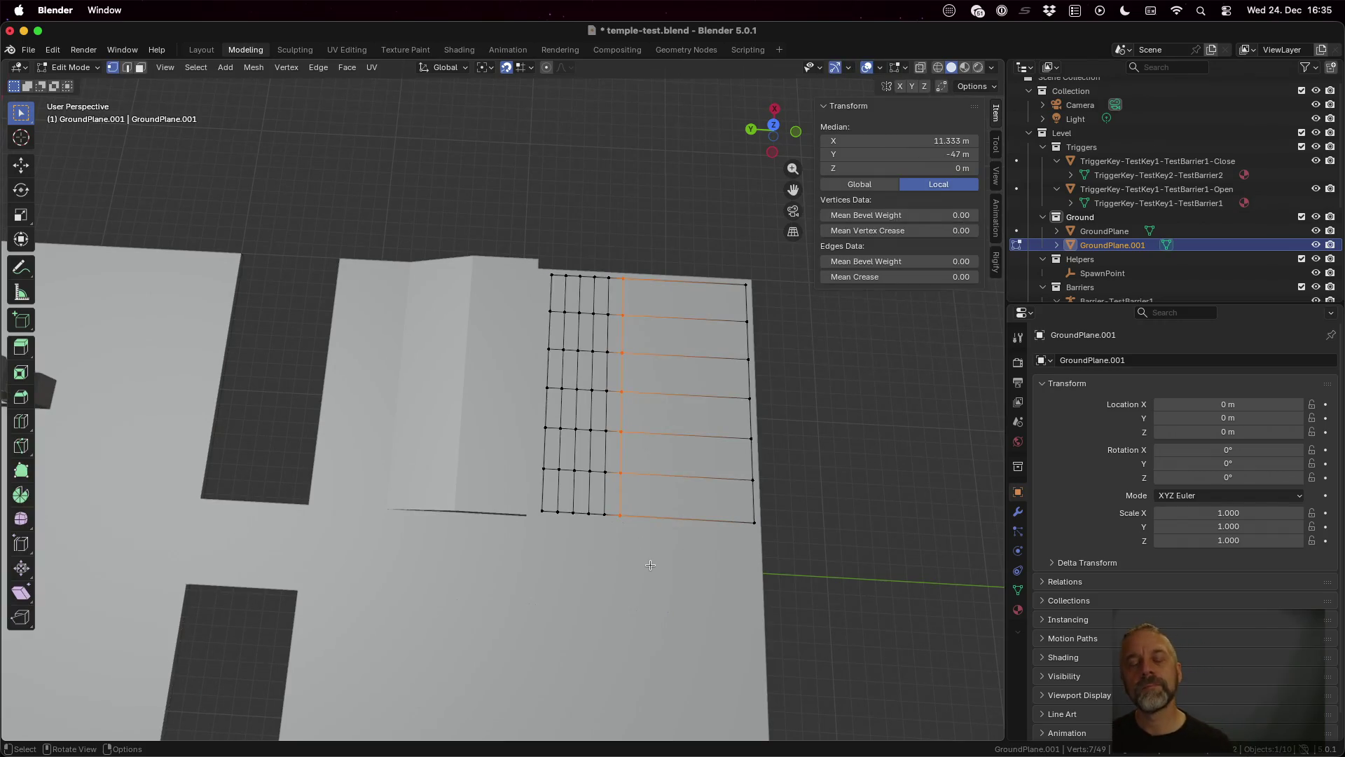
{"action": "mouse_move", "coordinate": [664, 555]}
{"action": "left_mouse_down"}
{"action": "mouse_move", "coordinate": [595, 482]}
{"action": "mouse_move", "coordinate": [643, 524]}
{"action": "left_mouse_up"}
{"action": "key", "text": "Tab"}
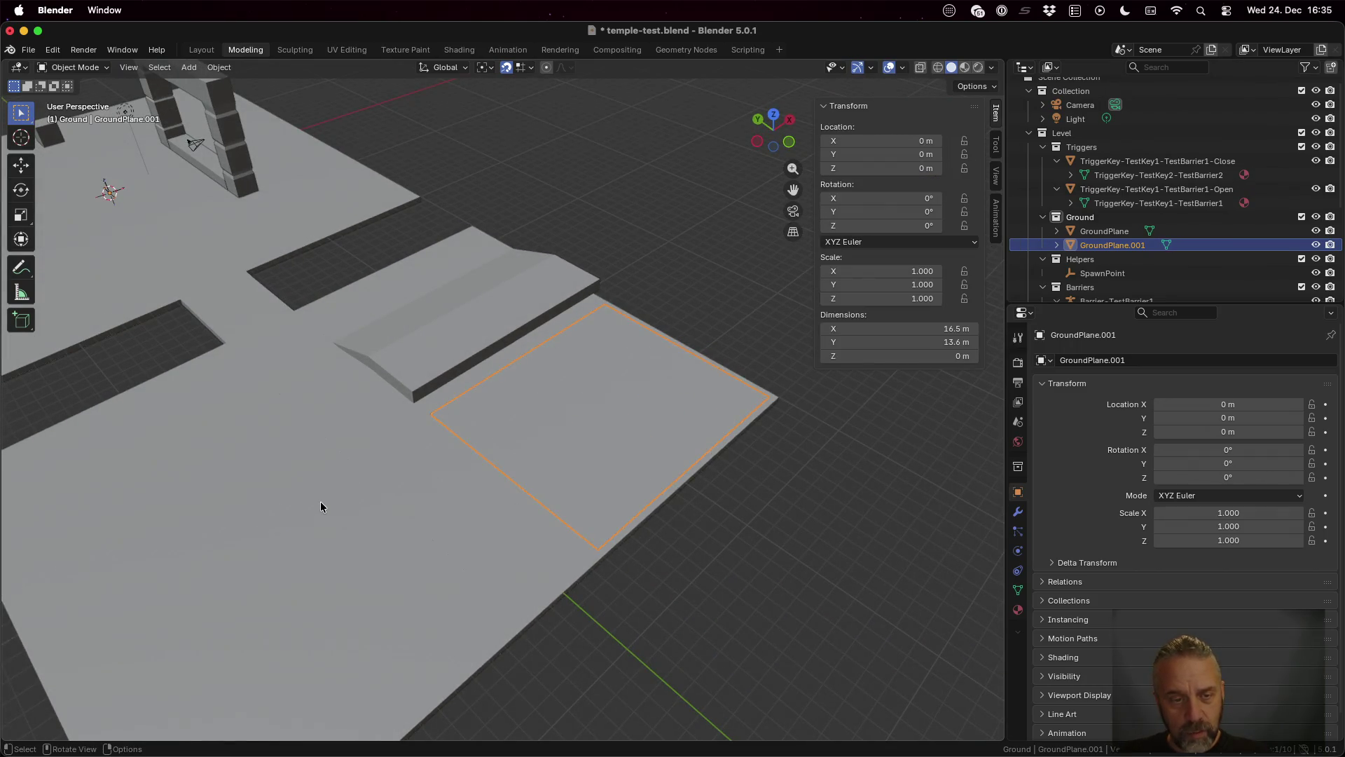
Step: Join the patch into GroundPlane and merge by distance at 0.0001 m, removing 4 duplicate vertices
{"action": "left_click", "coordinate": [321, 505], "text": "shift"}
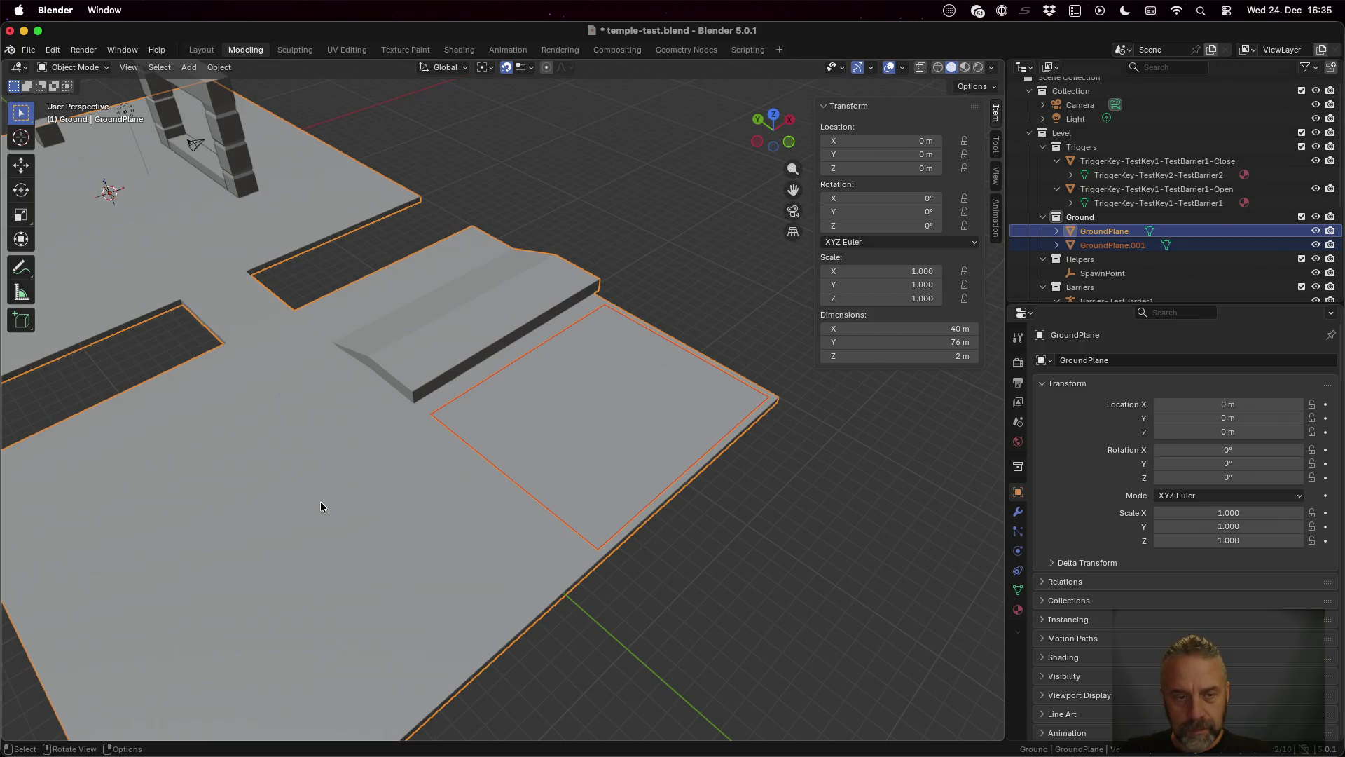
{"action": "key", "text": "ctrl+j"}
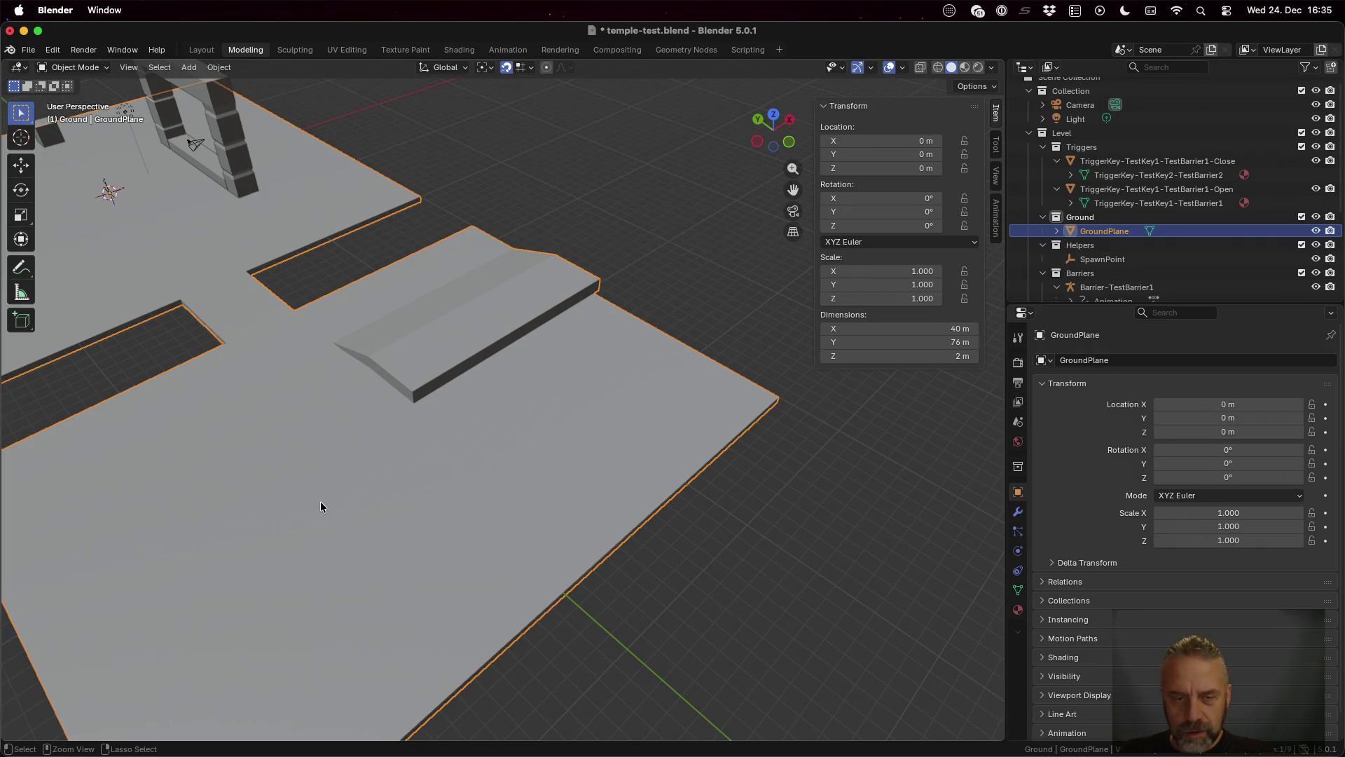
{"action": "key", "text": "Tab"}
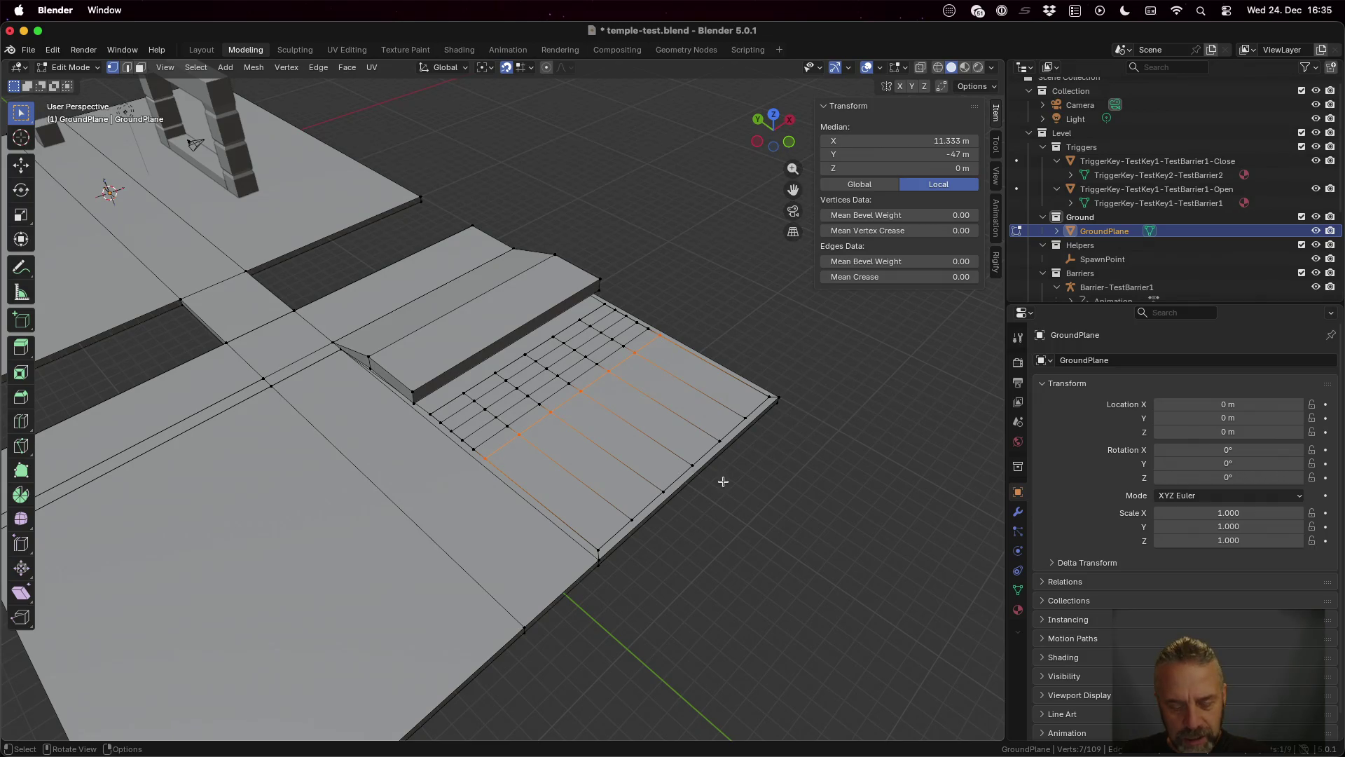
{"action": "key", "text": "a"}
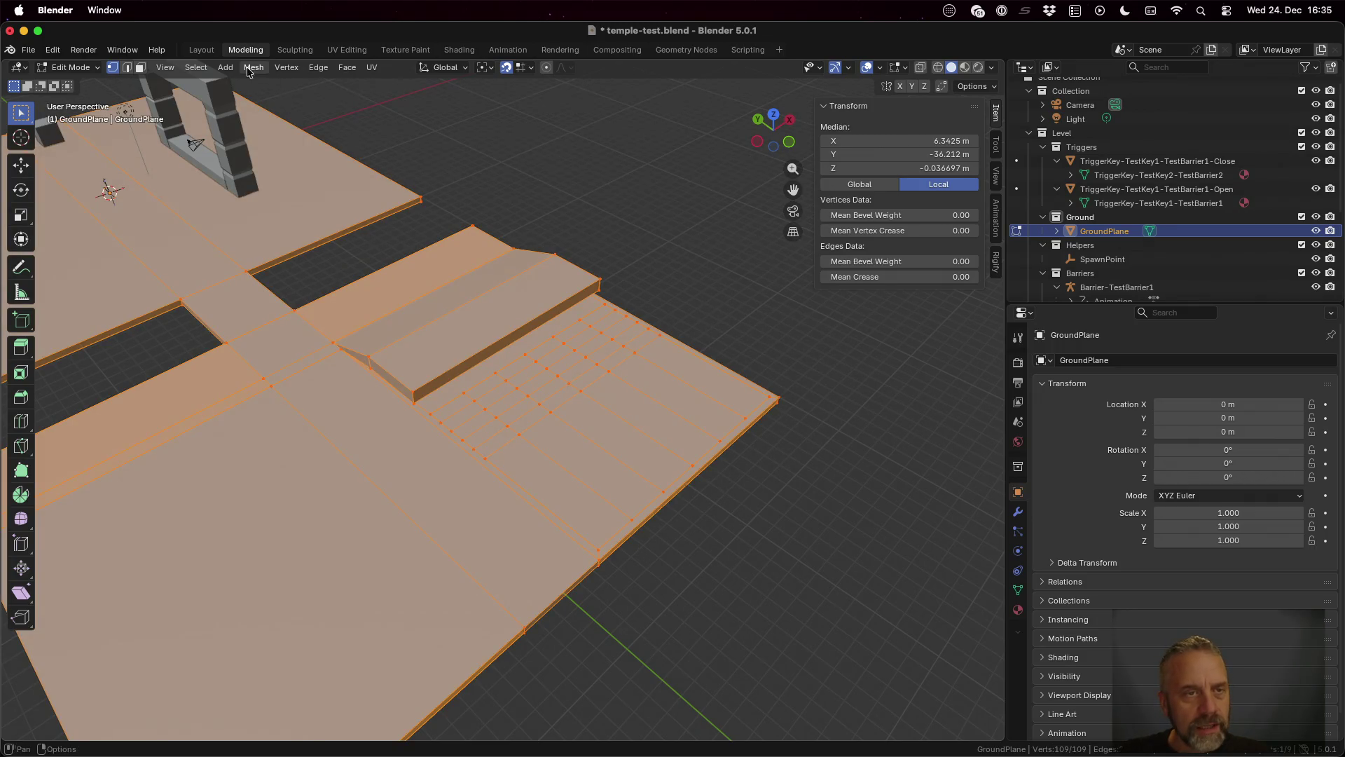
{"action": "left_click", "coordinate": [253, 67]}
{"action": "mouse_move", "coordinate": [315, 188]}
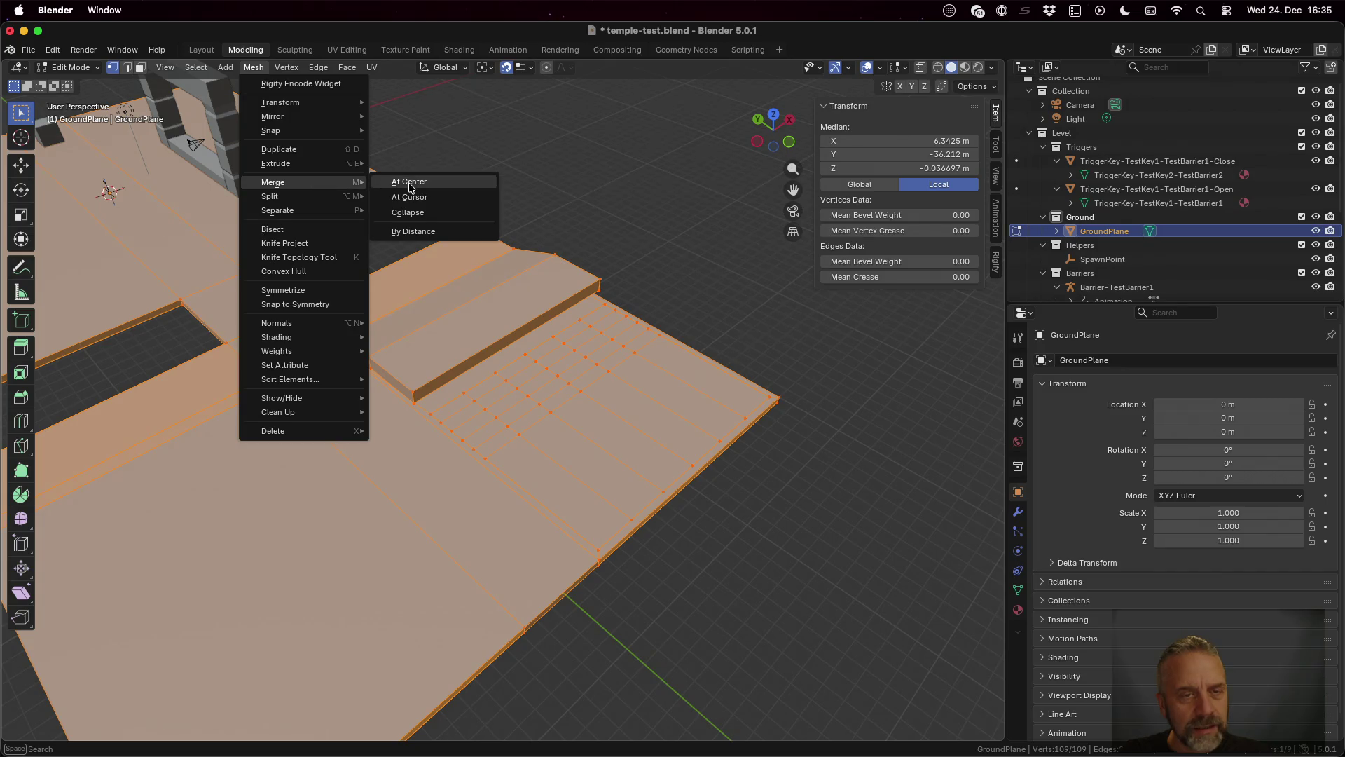
{"action": "left_click", "coordinate": [424, 232]}
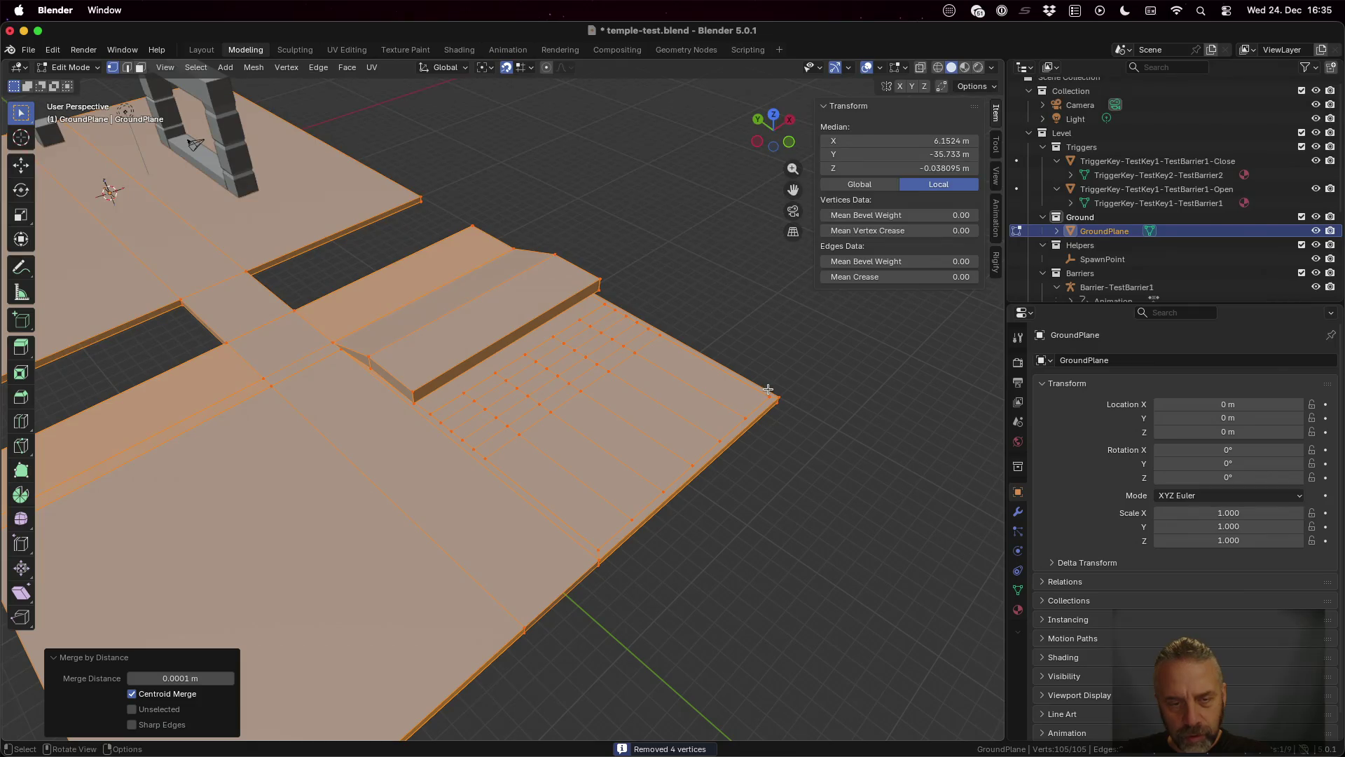
{"action": "scroll", "coordinate": [566, 465], "scroll_direction": "up", "scroll_amount": 5}
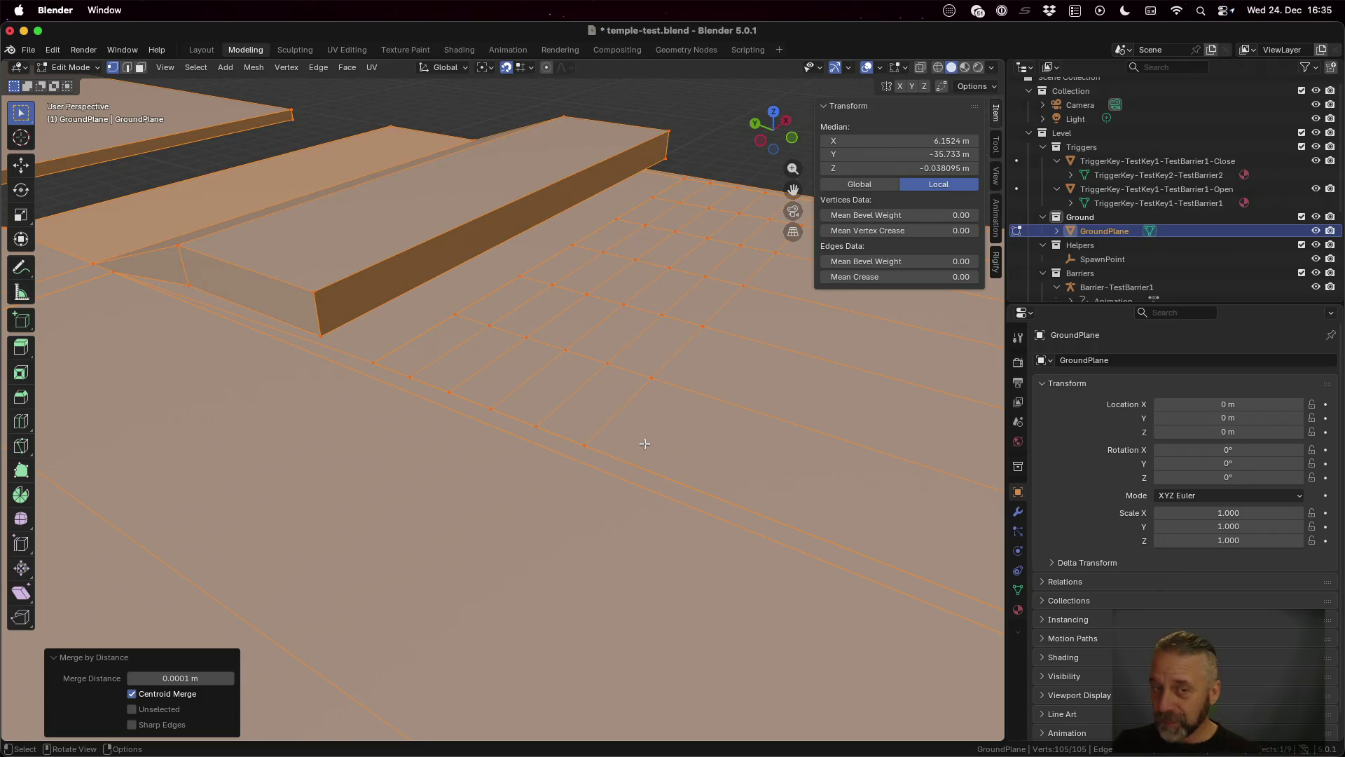
{"action": "scroll", "coordinate": [644, 444], "scroll_direction": "down", "scroll_amount": 2}
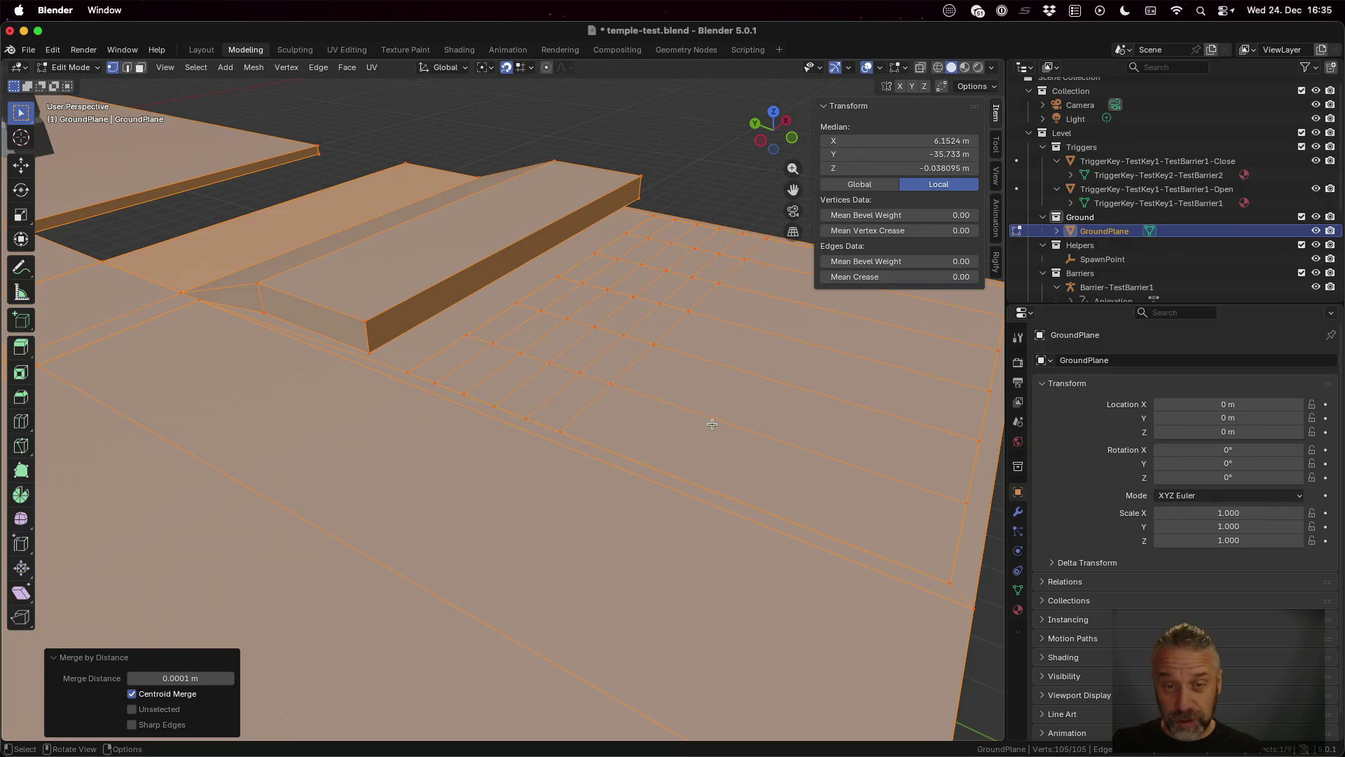
{"action": "key", "text": "Tab"}
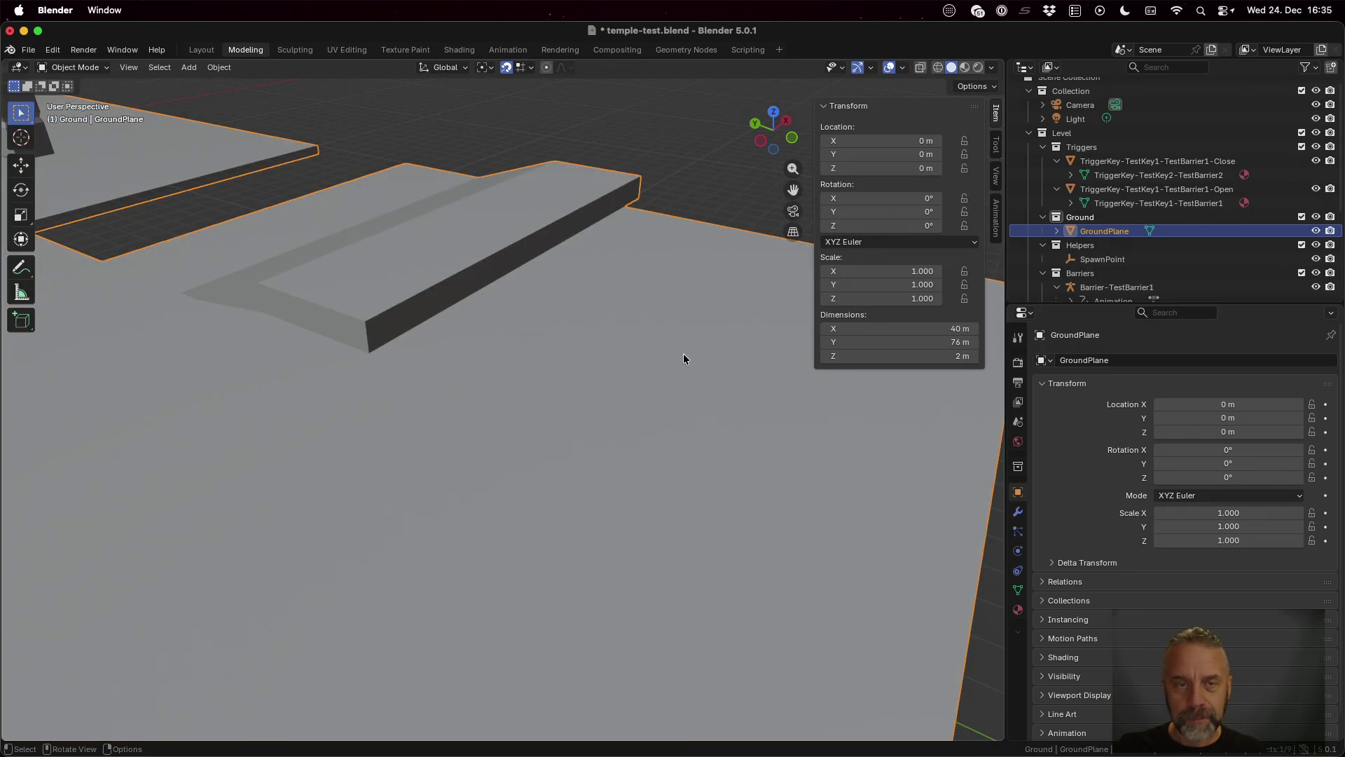
Step: Enter Edit Mode on the GroundPlane in face select with all faces deselected
{"action": "key", "text": "Tab"}
{"action": "key", "text": "3"}
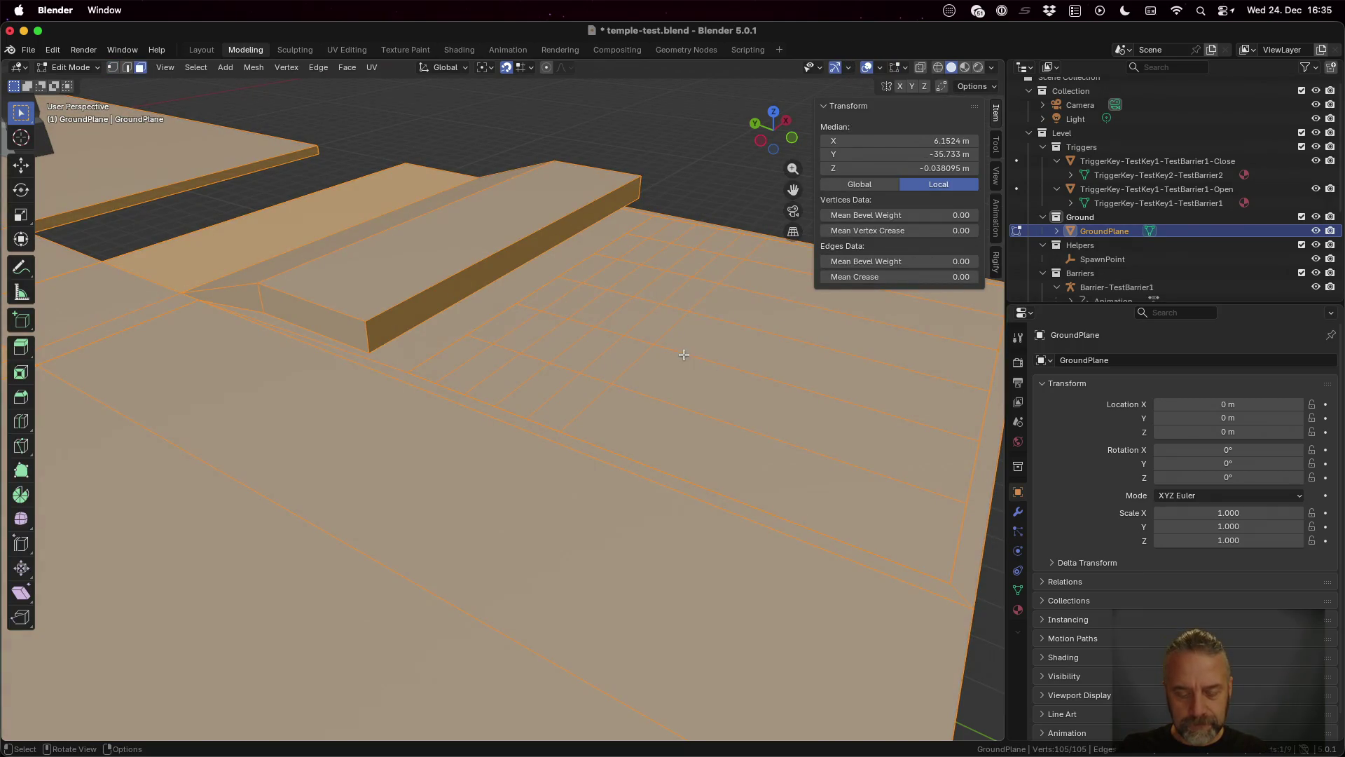
{"action": "key", "text": "alt+a"}
{"action": "scroll", "coordinate": [676, 305], "scroll_direction": "up", "scroll_amount": 5}
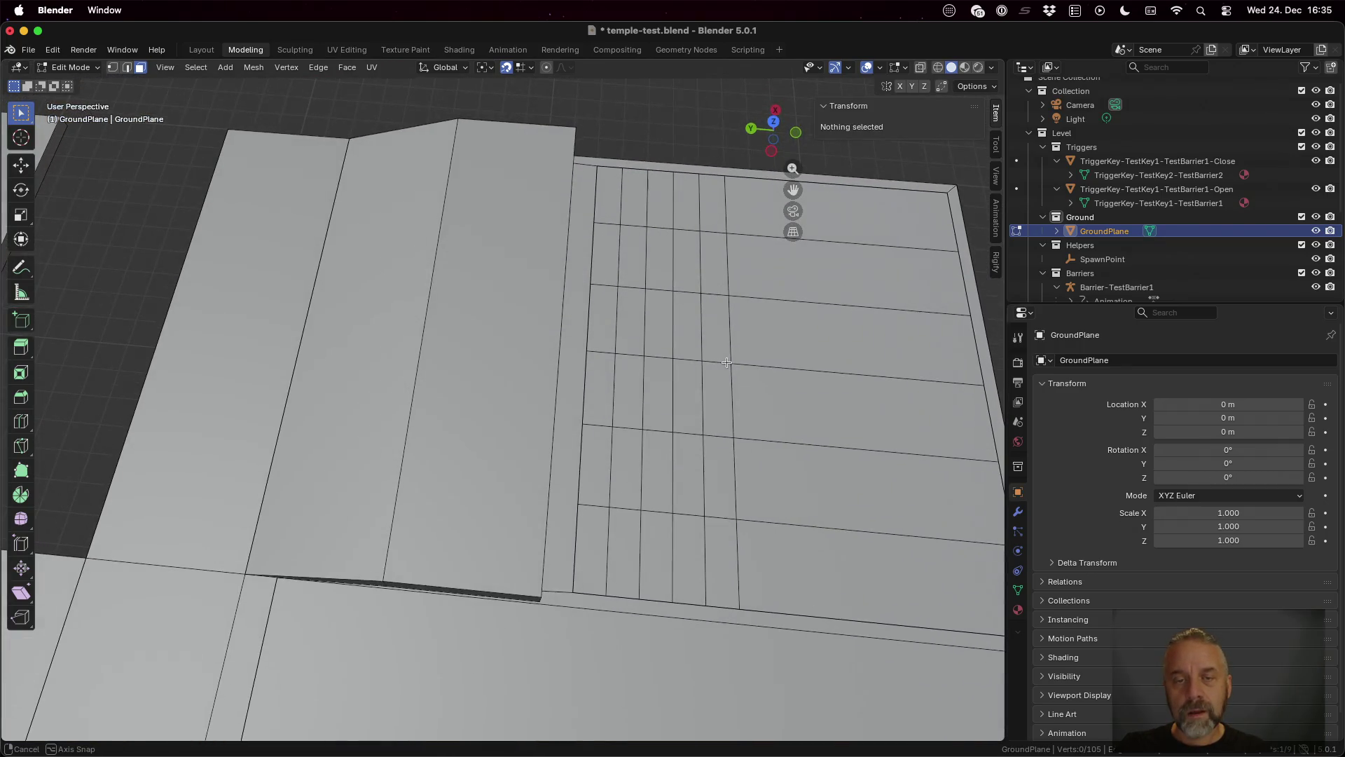
Step: Select the faces down the first narrow strip and back up the second strip
{"action": "left_click", "coordinate": [608, 198]}
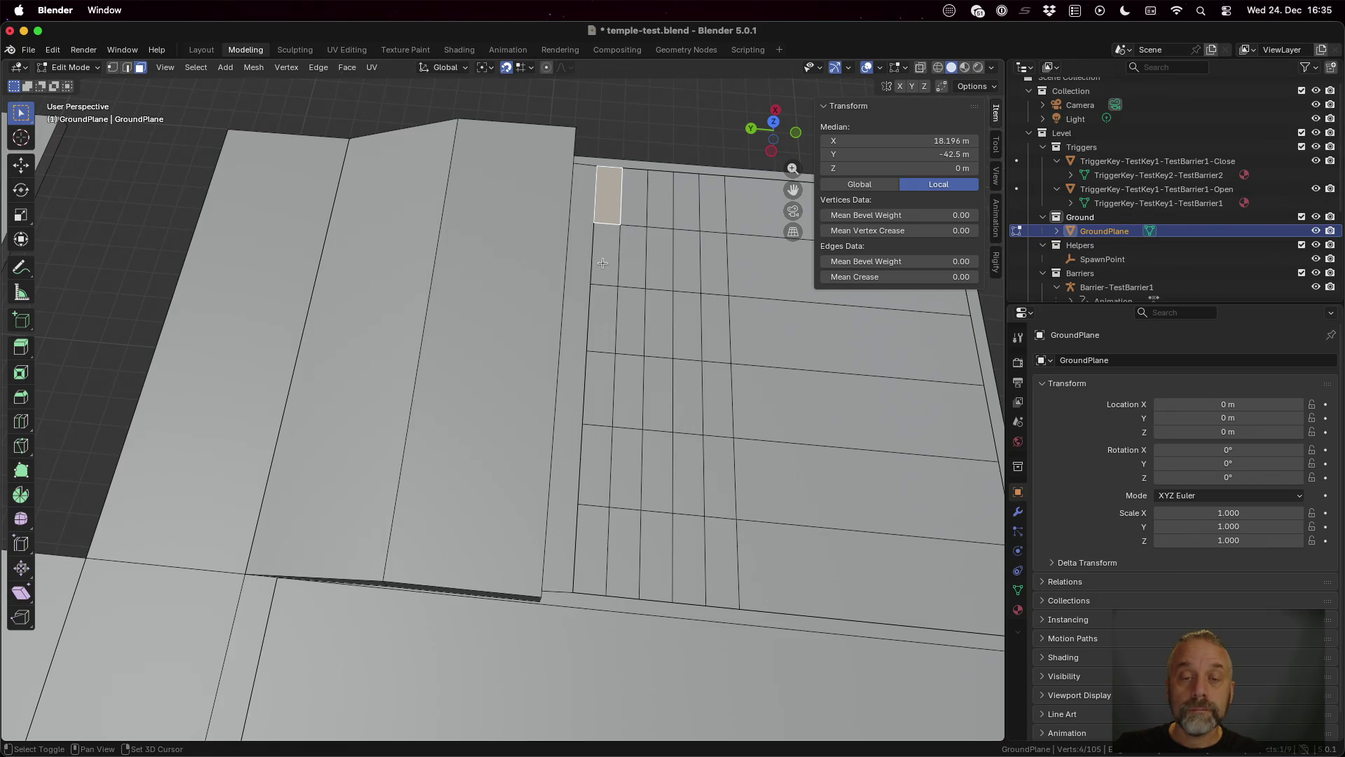
{"action": "left_click", "coordinate": [606, 265], "text": "shift"}
{"action": "left_click", "coordinate": [608, 319], "text": "shift"}
{"action": "left_click", "coordinate": [602, 386], "text": "shift"}
{"action": "left_click", "coordinate": [596, 462], "text": "shift"}
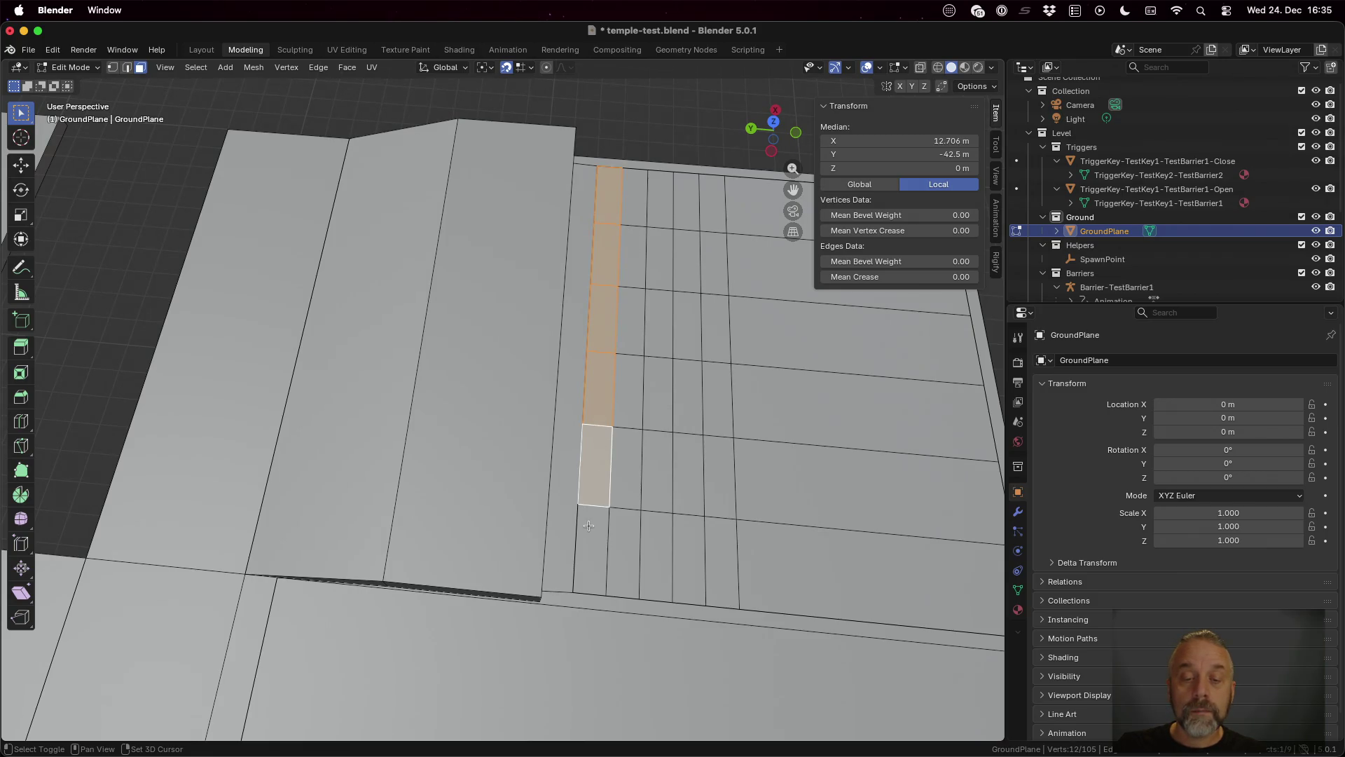
{"action": "left_click", "coordinate": [590, 526], "text": "shift"}
{"action": "left_click", "coordinate": [629, 537], "text": "shift"}
{"action": "left_click", "coordinate": [629, 461], "text": "shift"}
{"action": "left_click", "coordinate": [631, 393], "text": "shift"}
{"action": "left_click", "coordinate": [636, 345], "text": "shift"}
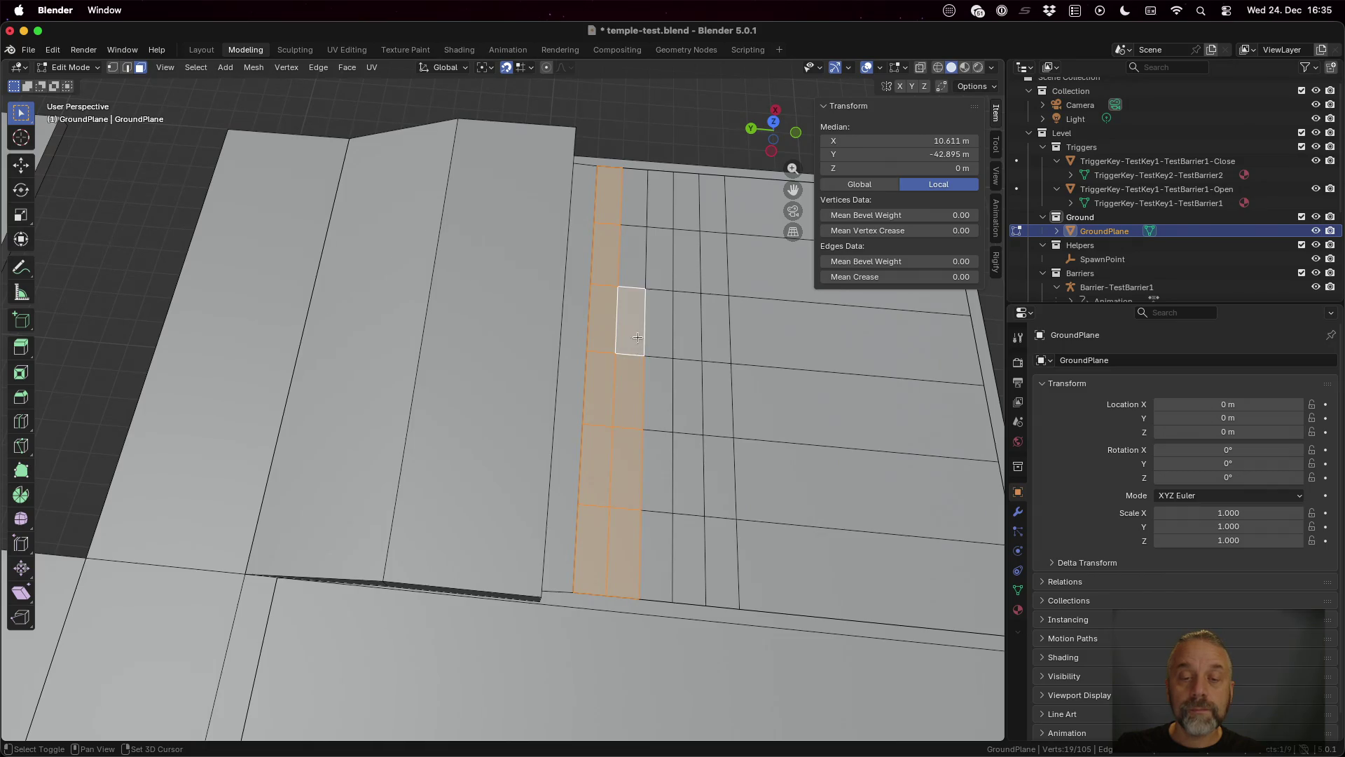
{"action": "left_click", "coordinate": [637, 257], "text": "shift"}
{"action": "left_click", "coordinate": [648, 207], "text": "shift"}
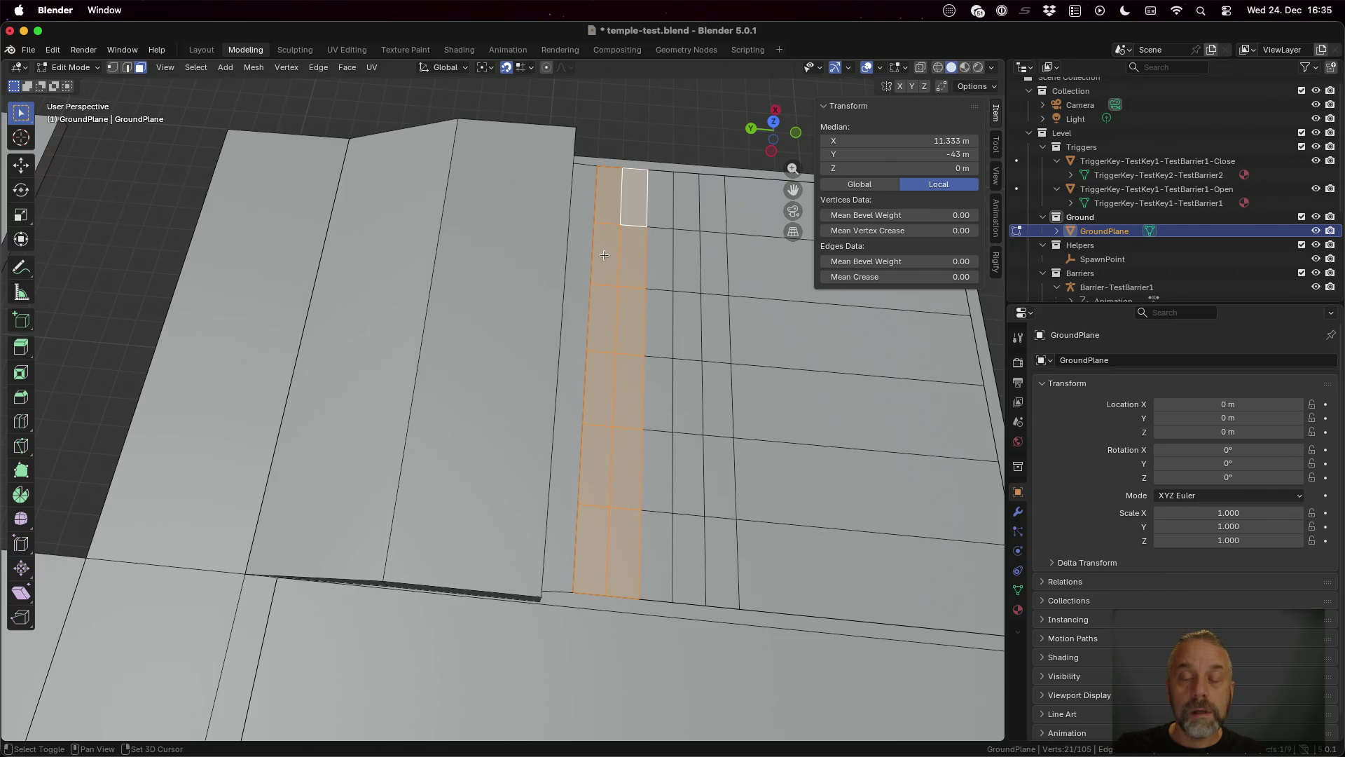
Step: Deselect several middle faces and add faces to the right to shape the next step
{"action": "left_click", "coordinate": [596, 258], "text": "shift"}
{"action": "left_click", "coordinate": [596, 258], "text": "shift"}
{"action": "left_click", "coordinate": [604, 320], "text": "shift"}
{"action": "left_click", "coordinate": [623, 350], "text": "shift"}
{"action": "left_click", "coordinate": [601, 390], "text": "shift"}
{"action": "left_click", "coordinate": [629, 392], "text": "shift"}
{"action": "left_click", "coordinate": [665, 397], "text": "shift"}
{"action": "left_click", "coordinate": [689, 396], "text": "shift"}
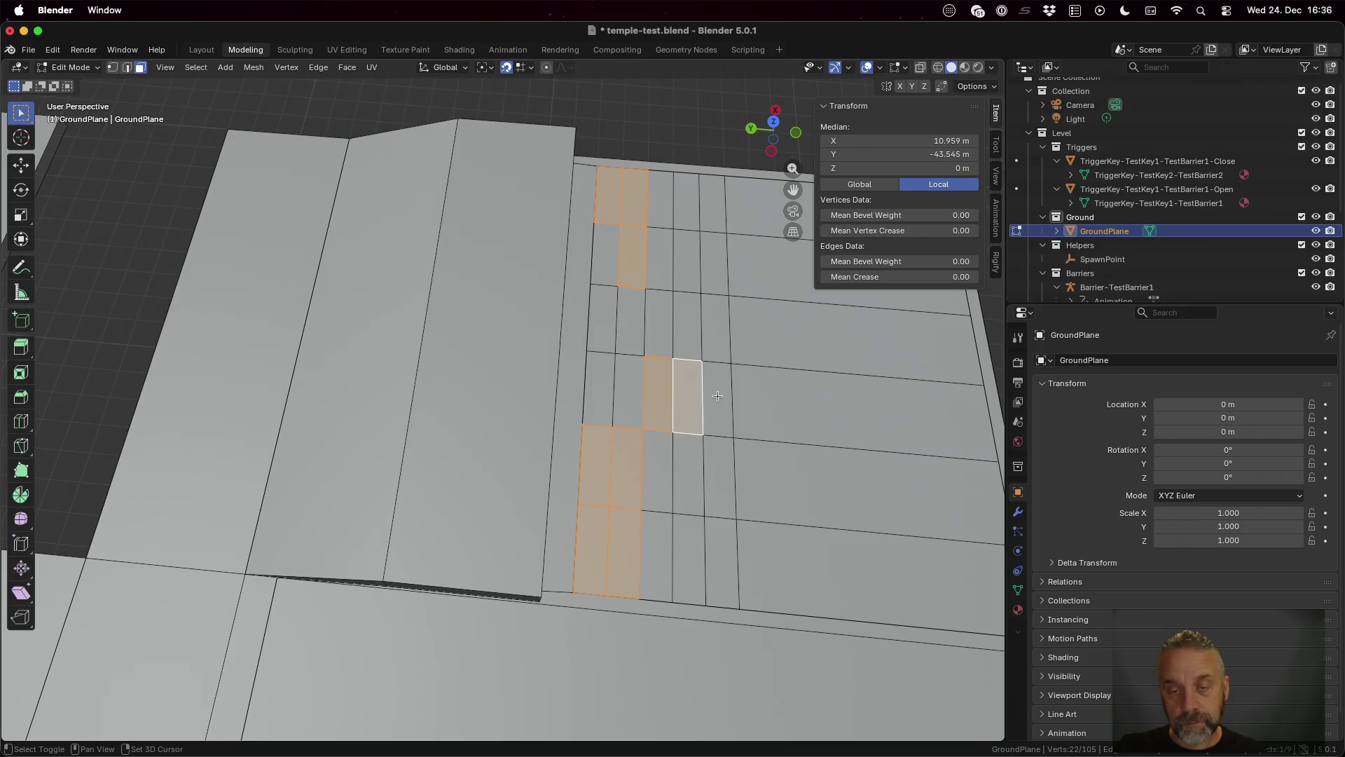
{"action": "left_click", "coordinate": [717, 398], "text": "shift"}
{"action": "left_click", "coordinate": [660, 326], "text": "shift"}
{"action": "left_click", "coordinate": [716, 324], "text": "shift"}
{"action": "left_click", "coordinate": [716, 323], "text": "shift"}
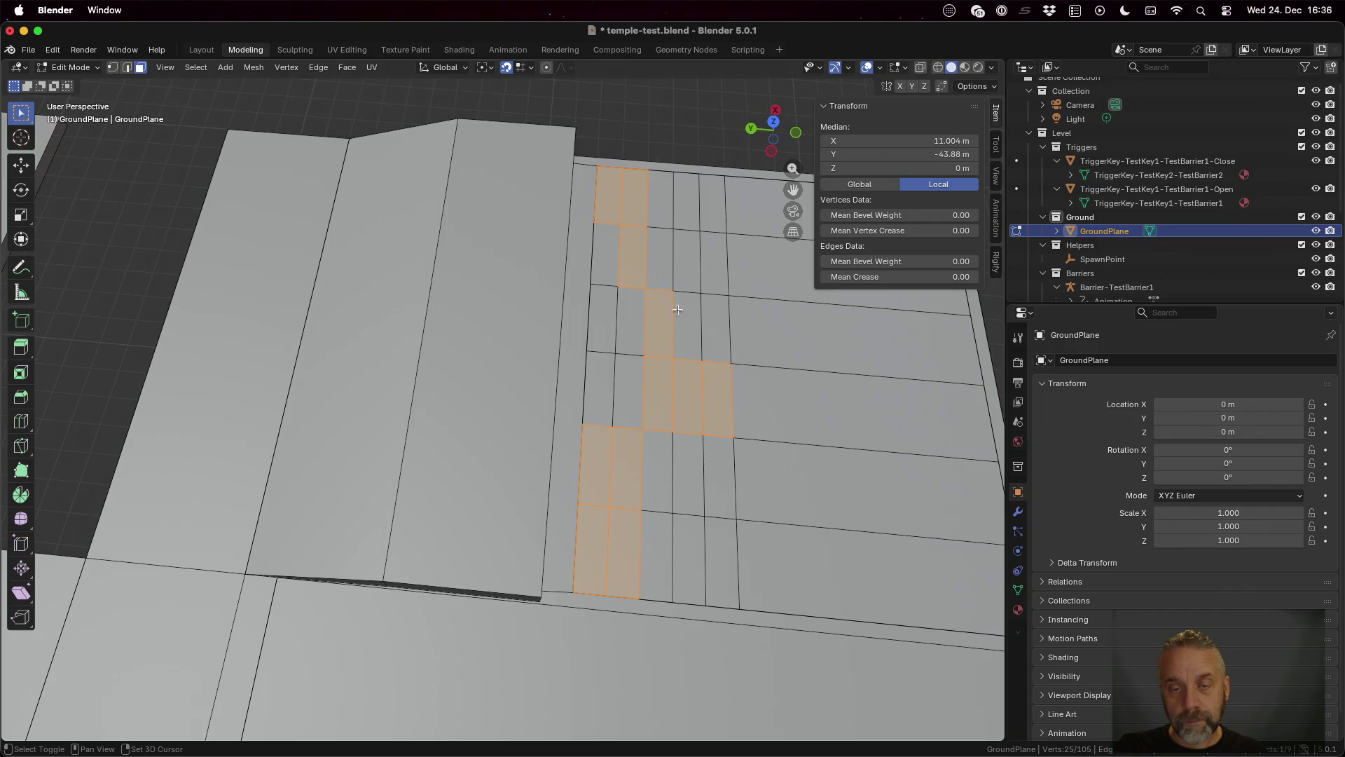
{"action": "left_click", "coordinate": [683, 311], "text": "shift"}
{"action": "left_click", "coordinate": [713, 311], "text": "shift"}
Step: Add faces across the upper rows and the bottom rows of the steps
{"action": "left_click", "coordinate": [661, 257], "text": "shift"}
{"action": "left_click", "coordinate": [686, 260], "text": "shift"}
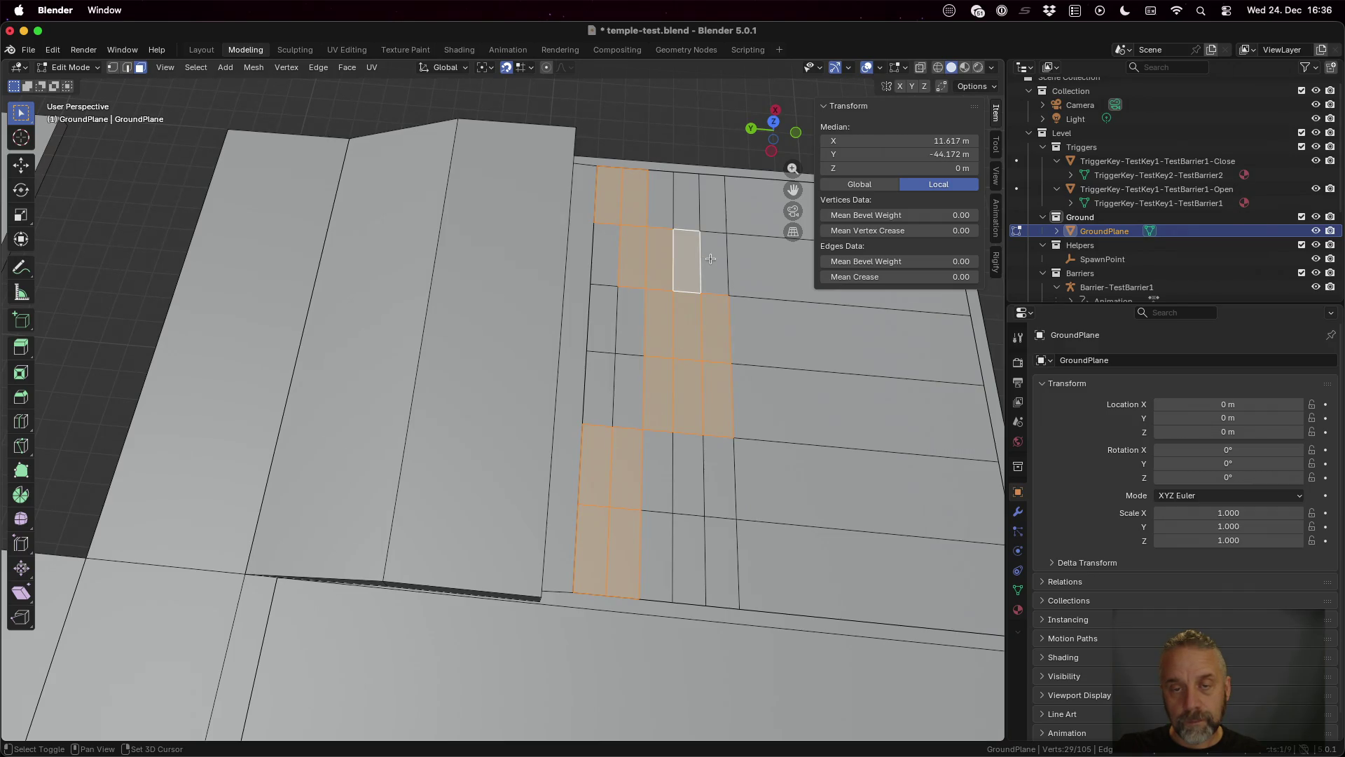
{"action": "left_click", "coordinate": [714, 259], "text": "shift"}
{"action": "left_click", "coordinate": [709, 214], "text": "shift"}
{"action": "left_click", "coordinate": [686, 210], "text": "shift"}
{"action": "left_click", "coordinate": [667, 210], "text": "shift"}
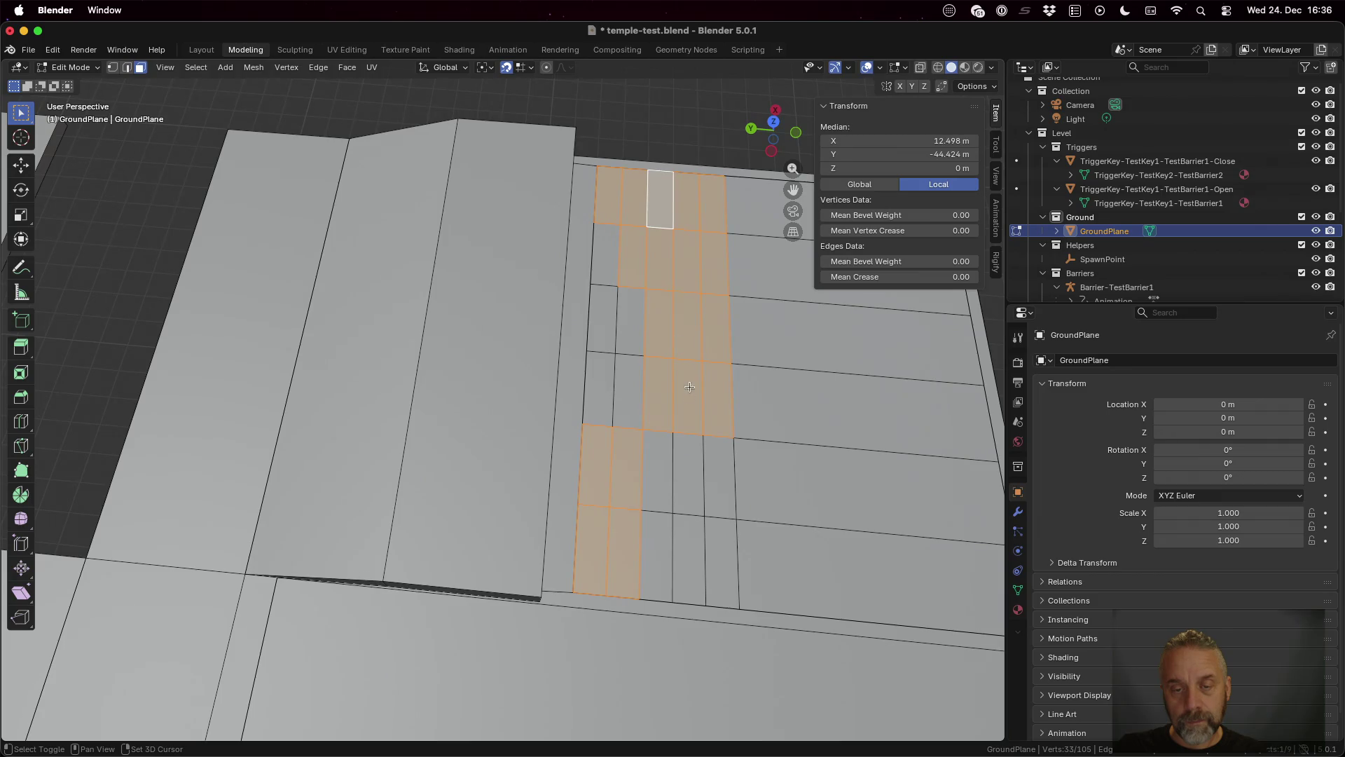
{"action": "left_click", "coordinate": [654, 466], "text": "shift"}
{"action": "left_click", "coordinate": [681, 466], "text": "shift"}
{"action": "left_click", "coordinate": [722, 473], "text": "shift"}
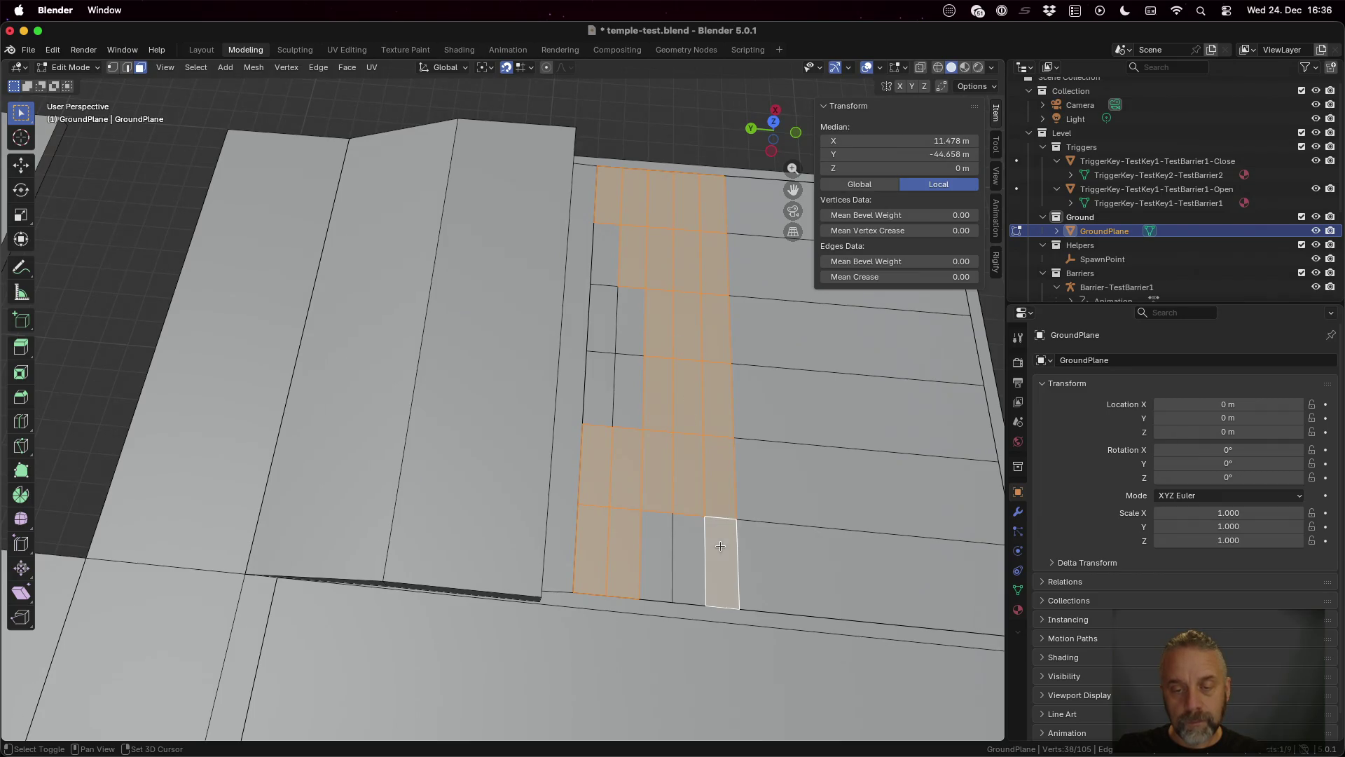
{"action": "left_click", "coordinate": [721, 543], "text": "shift"}
{"action": "left_click", "coordinate": [686, 546], "text": "shift"}
{"action": "left_click", "coordinate": [656, 546], "text": "shift"}
Step: Drop the bottom-left faces to carve out the staircase outline
{"action": "left_click", "coordinate": [620, 550], "text": "shift"}
{"action": "left_click", "coordinate": [592, 550], "text": "shift"}
{"action": "left_click", "coordinate": [594, 466], "text": "shift"}
{"action": "left_click", "coordinate": [624, 466], "text": "shift"}
{"action": "left_click", "coordinate": [660, 398], "text": "shift"}
{"action": "left_click", "coordinate": [645, 464], "text": "shift"}
{"action": "left_click", "coordinate": [658, 555], "text": "shift"}
{"action": "left_click", "coordinate": [686, 557], "text": "shift"}
{"action": "left_click", "coordinate": [716, 559], "text": "shift"}
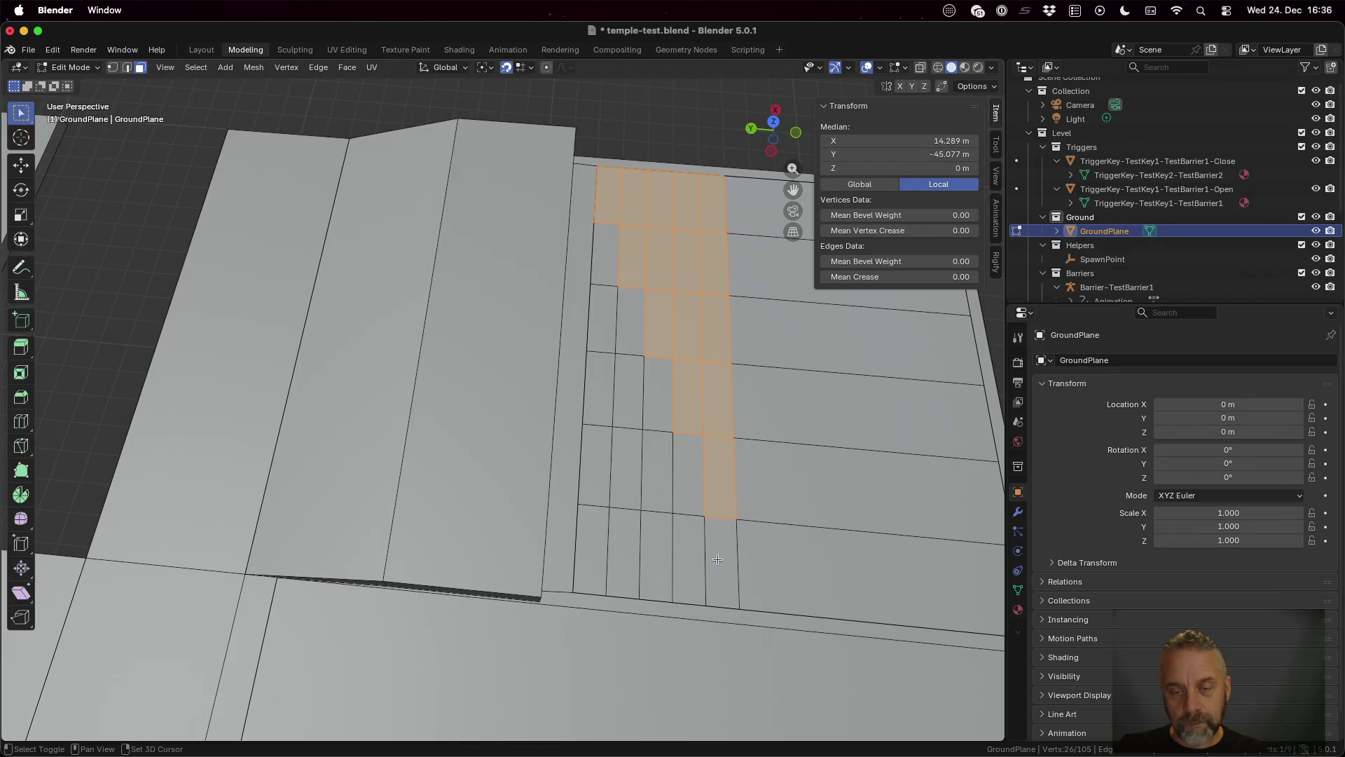
Step: Add the six large faces on the right to complete the stepped selection
{"action": "left_click", "coordinate": [799, 546], "text": "shift"}
{"action": "left_click", "coordinate": [780, 474], "text": "shift"}
{"action": "left_click", "coordinate": [787, 379], "text": "shift"}
{"action": "left_click", "coordinate": [779, 347], "text": "shift"}
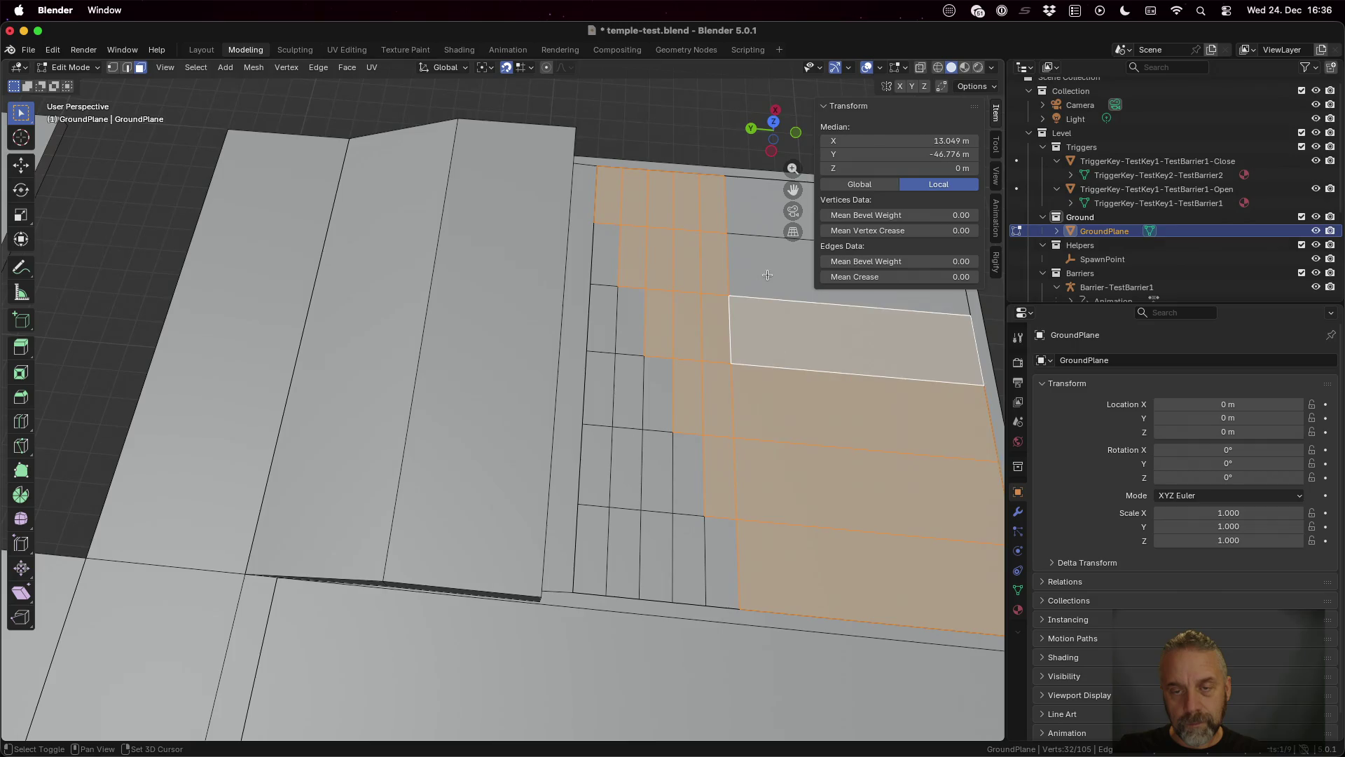
{"action": "left_click", "coordinate": [768, 276], "text": "shift"}
{"action": "left_click", "coordinate": [765, 219], "text": "shift"}
Step: Extrude the selected step faces 2 m straight up along Z, cancelling an accidental sideways move
{"action": "mouse_move", "coordinate": [812, 437]}
{"action": "left_mouse_down"}
{"action": "mouse_move", "coordinate": [775, 398]}
{"action": "mouse_move", "coordinate": [786, 390]}
{"action": "left_mouse_up"}
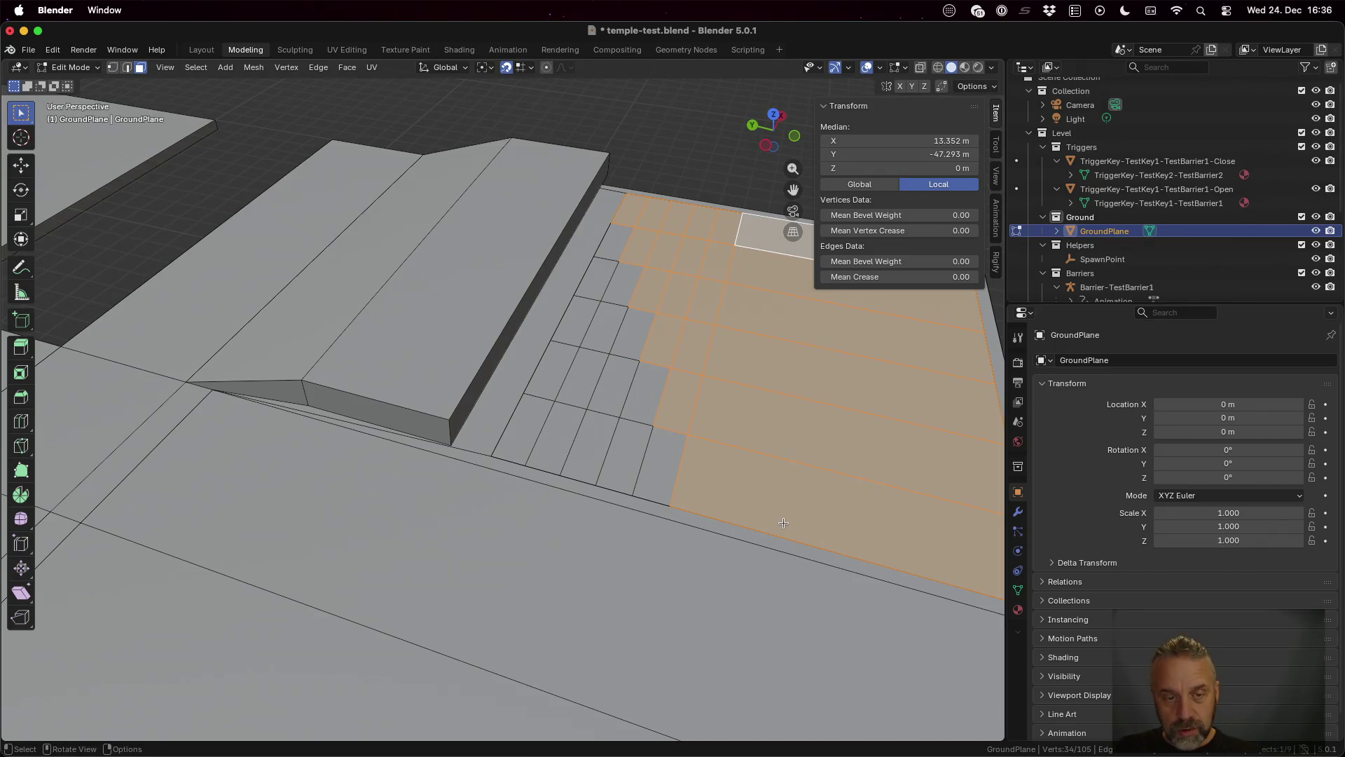
{"action": "left_click_drag", "start_coordinate": [783, 523], "coordinate": [764, 490]}
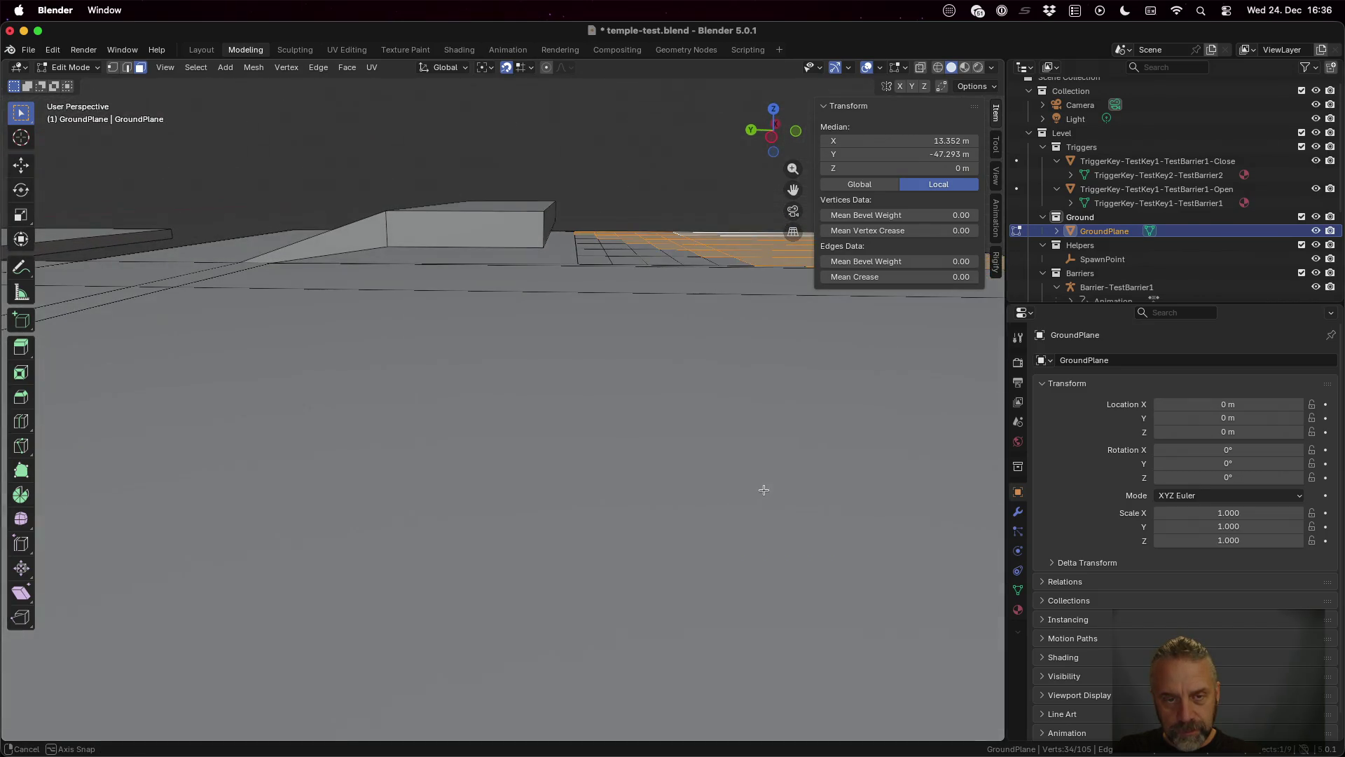
{"action": "key", "text": "e"}
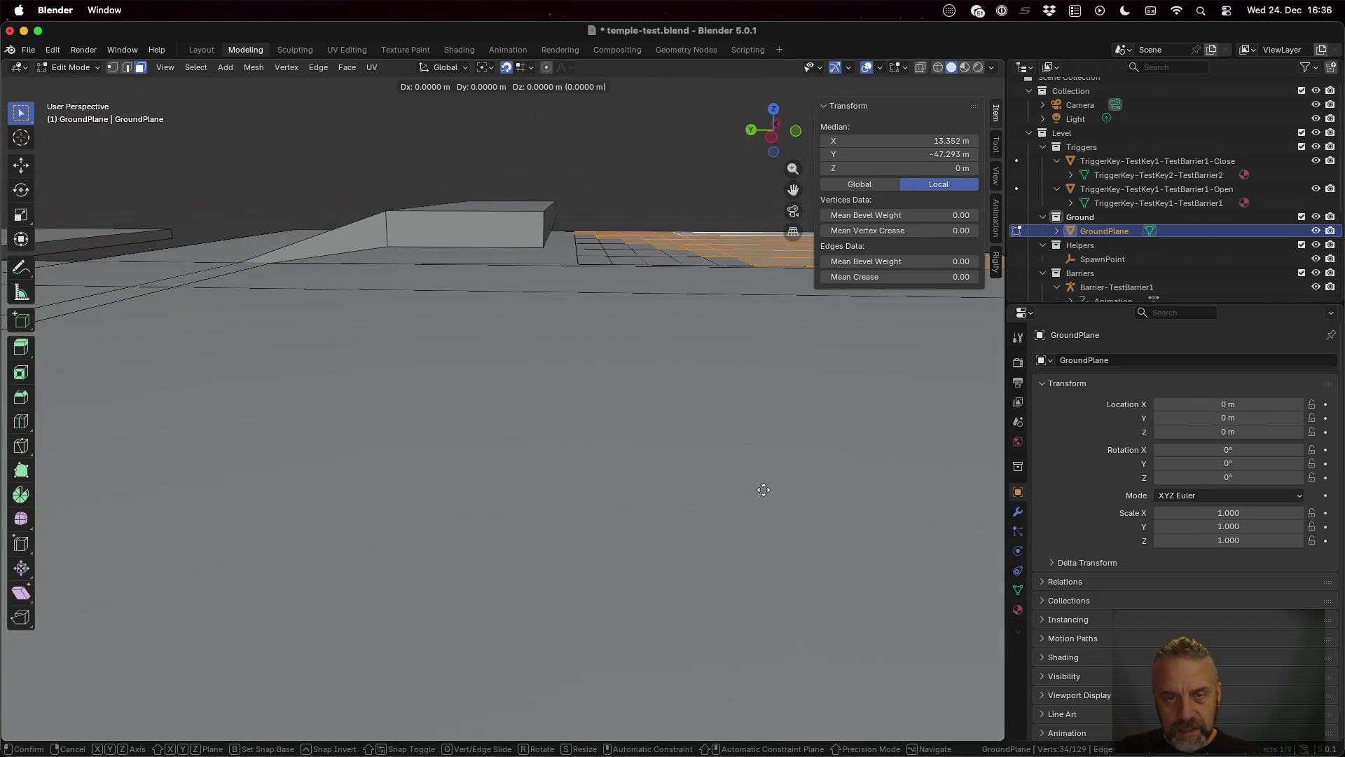
{"action": "type", "text": "x: [2"}
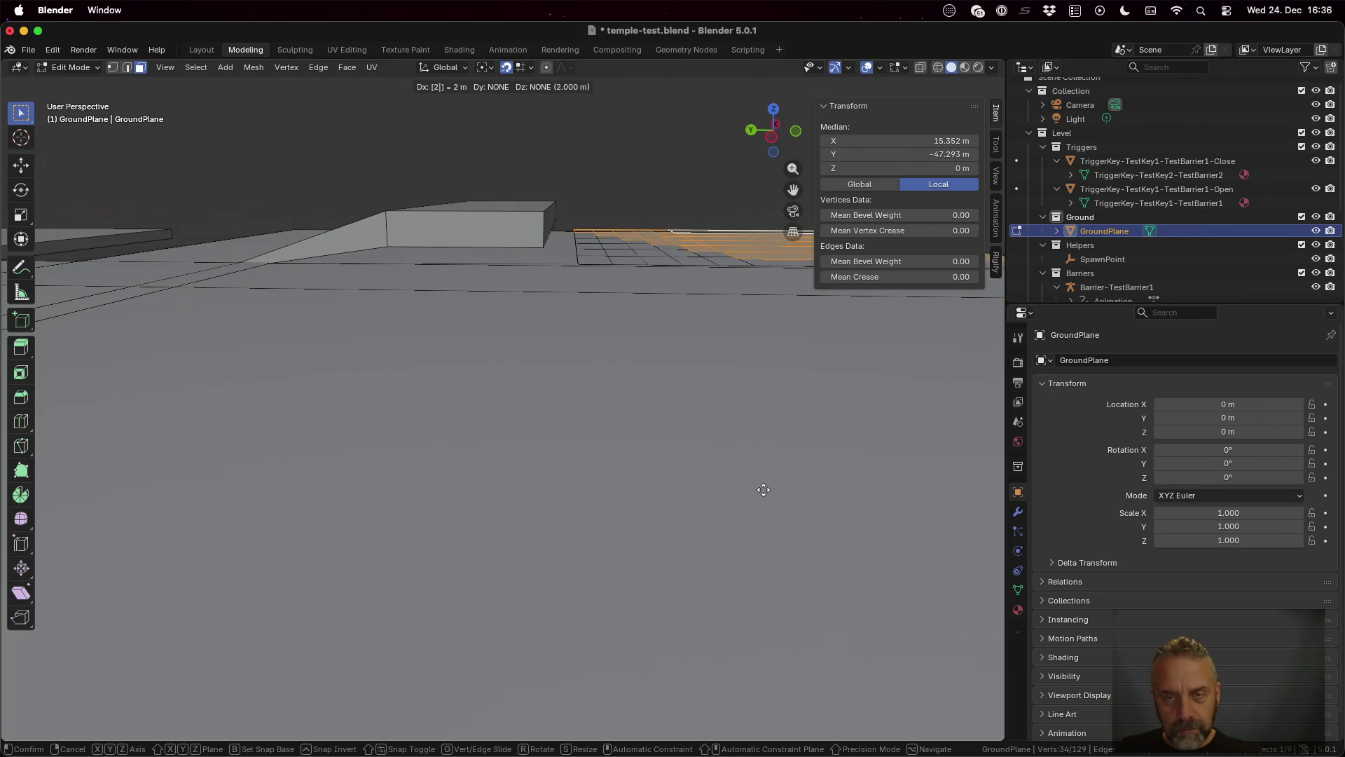
{"action": "key", "text": "Escape"}
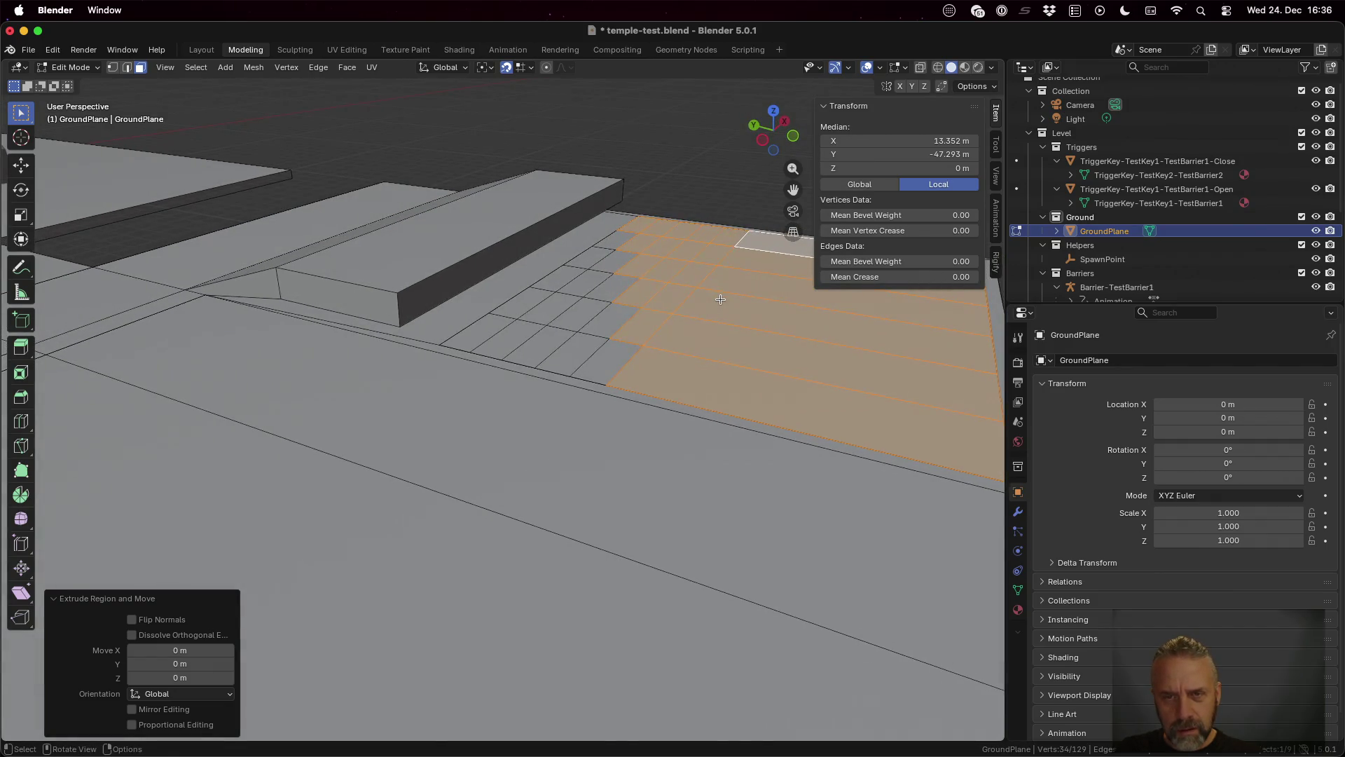
{"action": "key", "text": "g"}
{"action": "key", "text": "z"}
{"action": "key", "text": "z"}
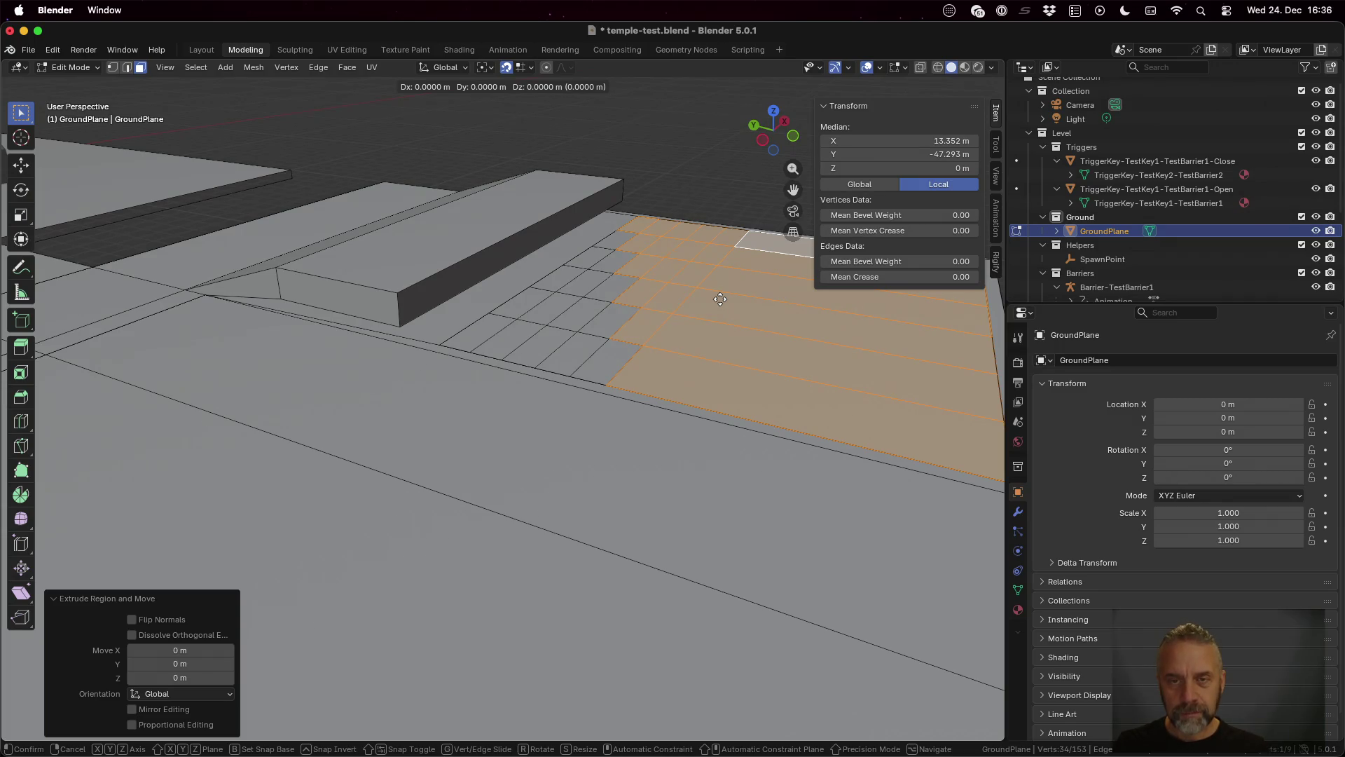
{"action": "type", "text": "z"}
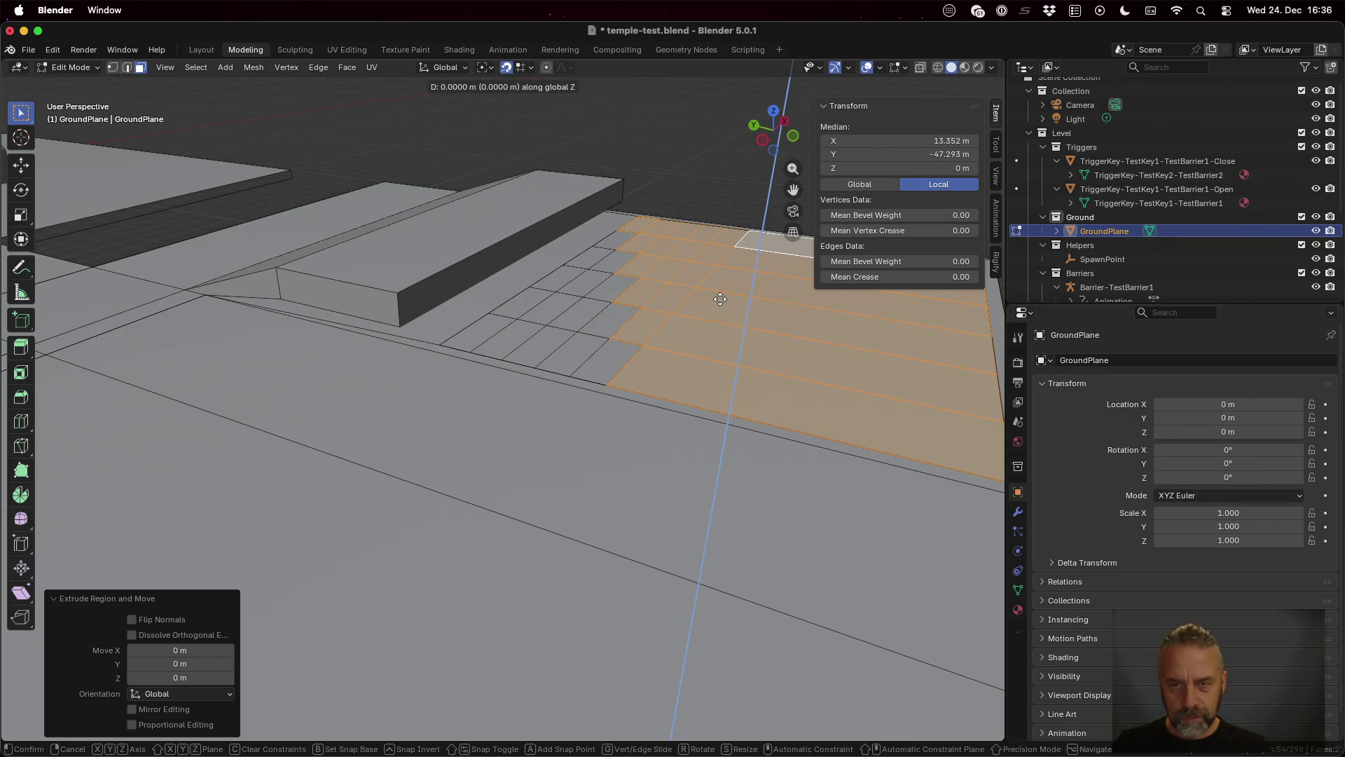
{"action": "type", "text": "2"}
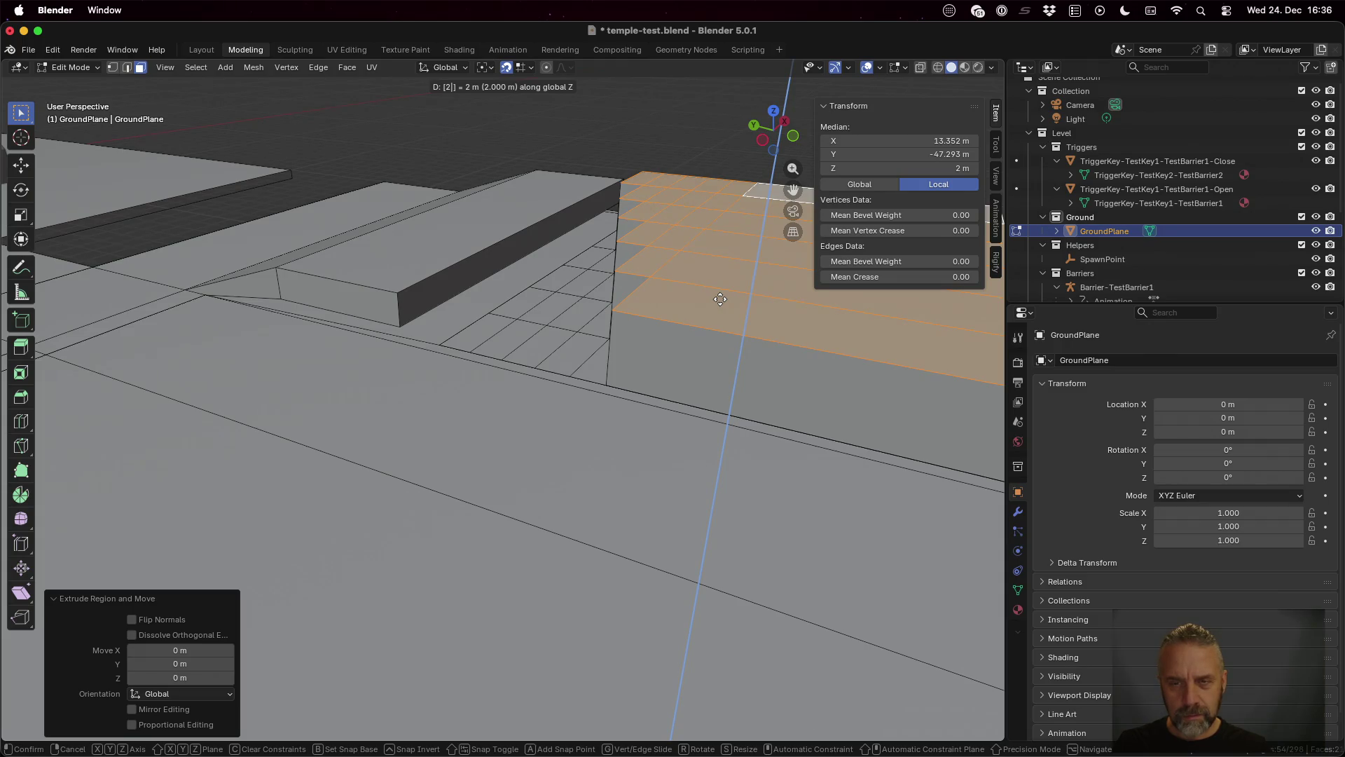
{"action": "key", "text": "Return"}
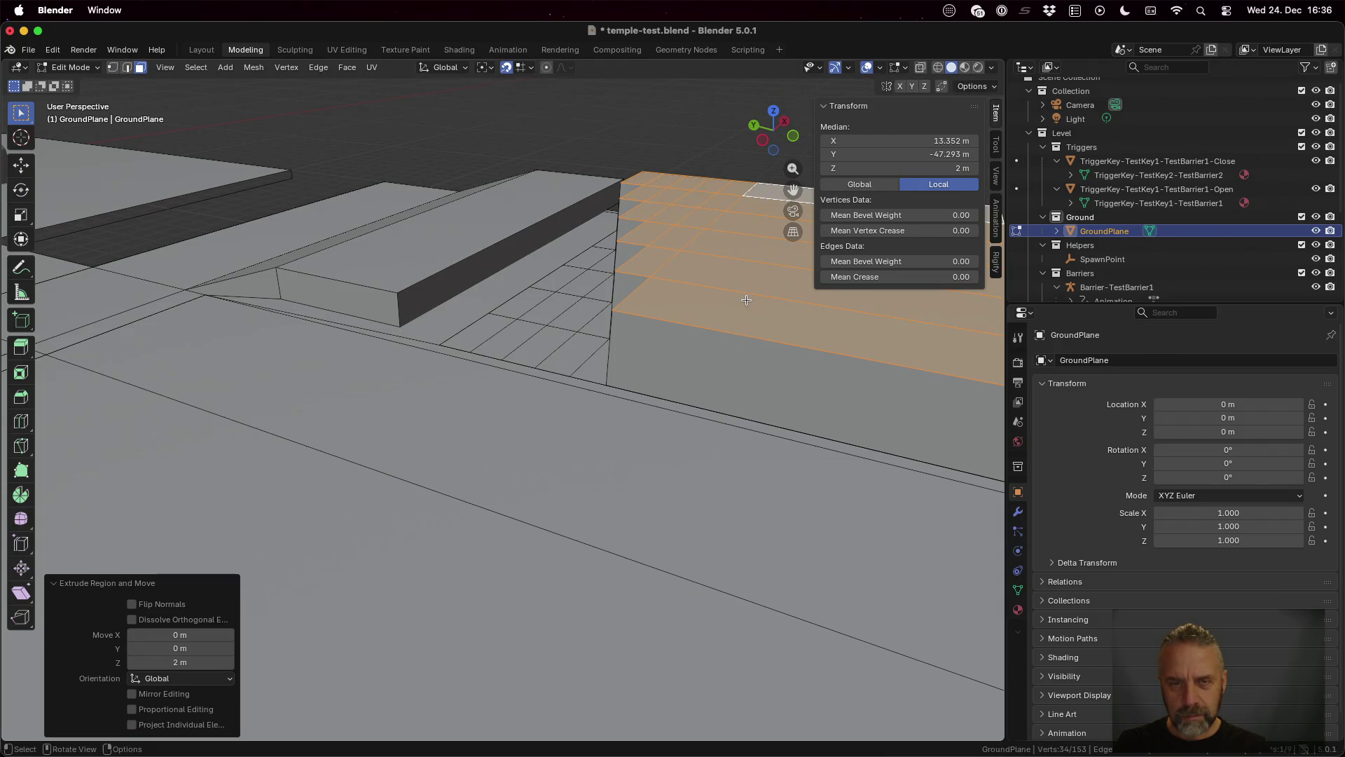
{"action": "mouse_move", "coordinate": [730, 335]}
{"action": "left_mouse_down"}
{"action": "mouse_move", "coordinate": [812, 322]}
{"action": "mouse_move", "coordinate": [779, 316]}
{"action": "left_mouse_up"}
Step: Raise the ramp platform's top face 0.5 m along Z to 2 m
{"action": "left_click_drag", "start_coordinate": [508, 217], "coordinate": [522, 254]}
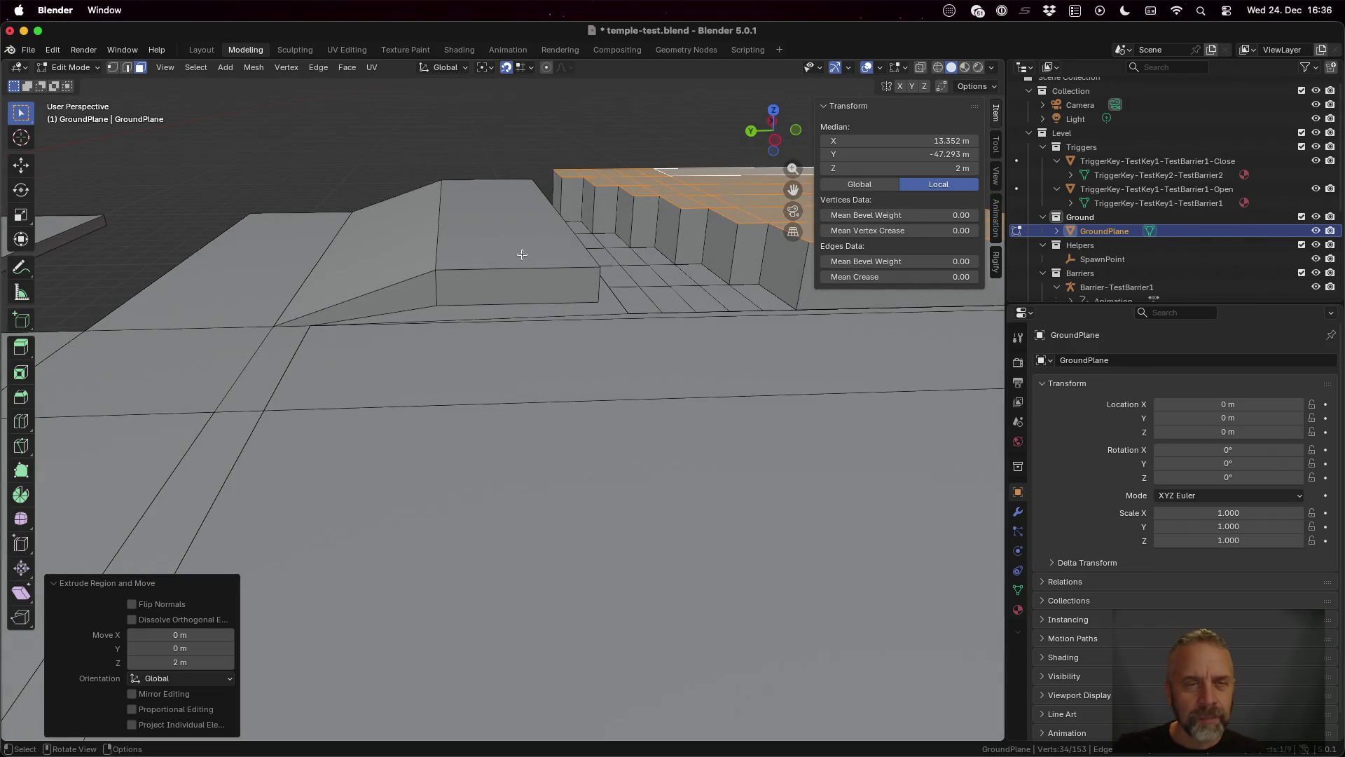
{"action": "mouse_move", "coordinate": [694, 279]}
{"action": "left_mouse_down"}
{"action": "mouse_move", "coordinate": [687, 297]}
{"action": "mouse_move", "coordinate": [730, 309]}
{"action": "mouse_move", "coordinate": [701, 301]}
{"action": "mouse_move", "coordinate": [710, 289]}
{"action": "mouse_move", "coordinate": [722, 313]}
{"action": "left_mouse_up"}
{"action": "left_click_drag", "start_coordinate": [512, 246], "coordinate": [504, 211]}
{"action": "left_click", "coordinate": [505, 211]}
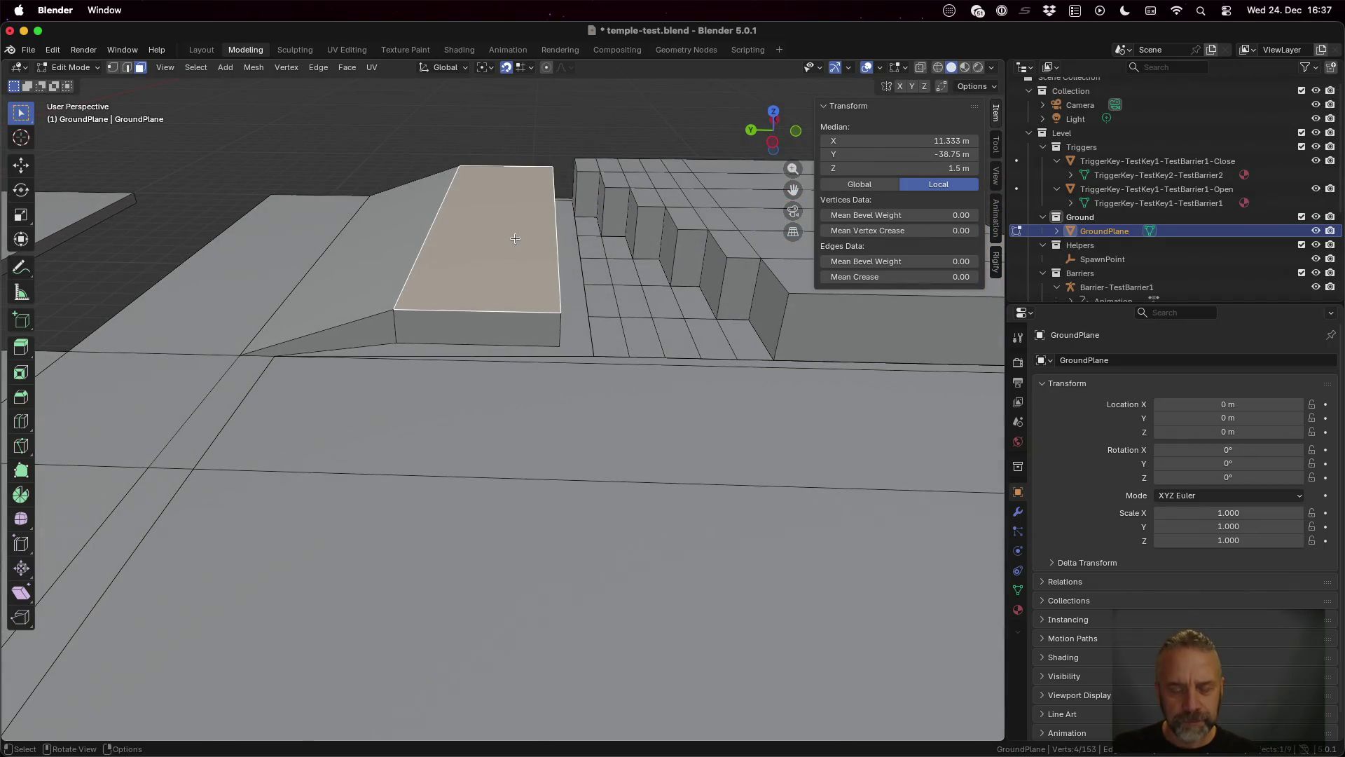
{"action": "key", "text": "g"}
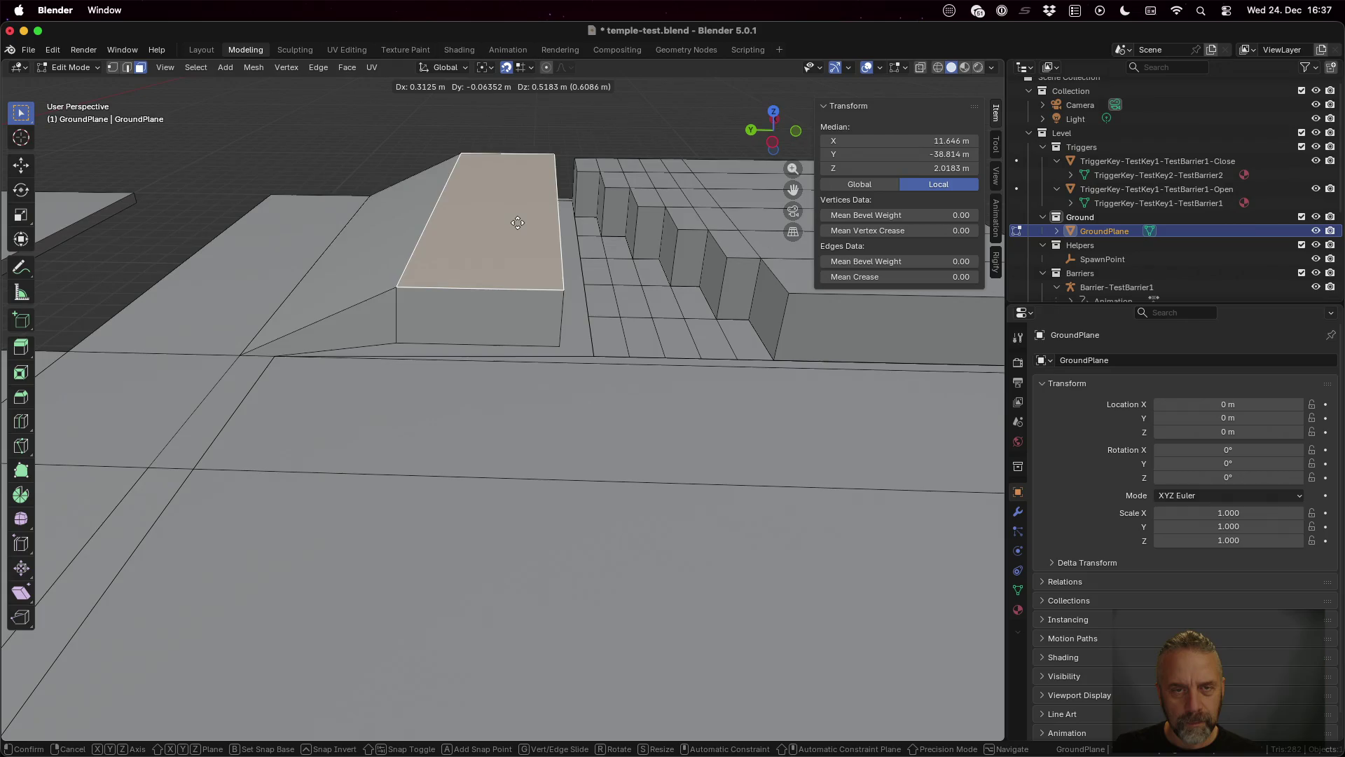
{"action": "key", "text": "z"}
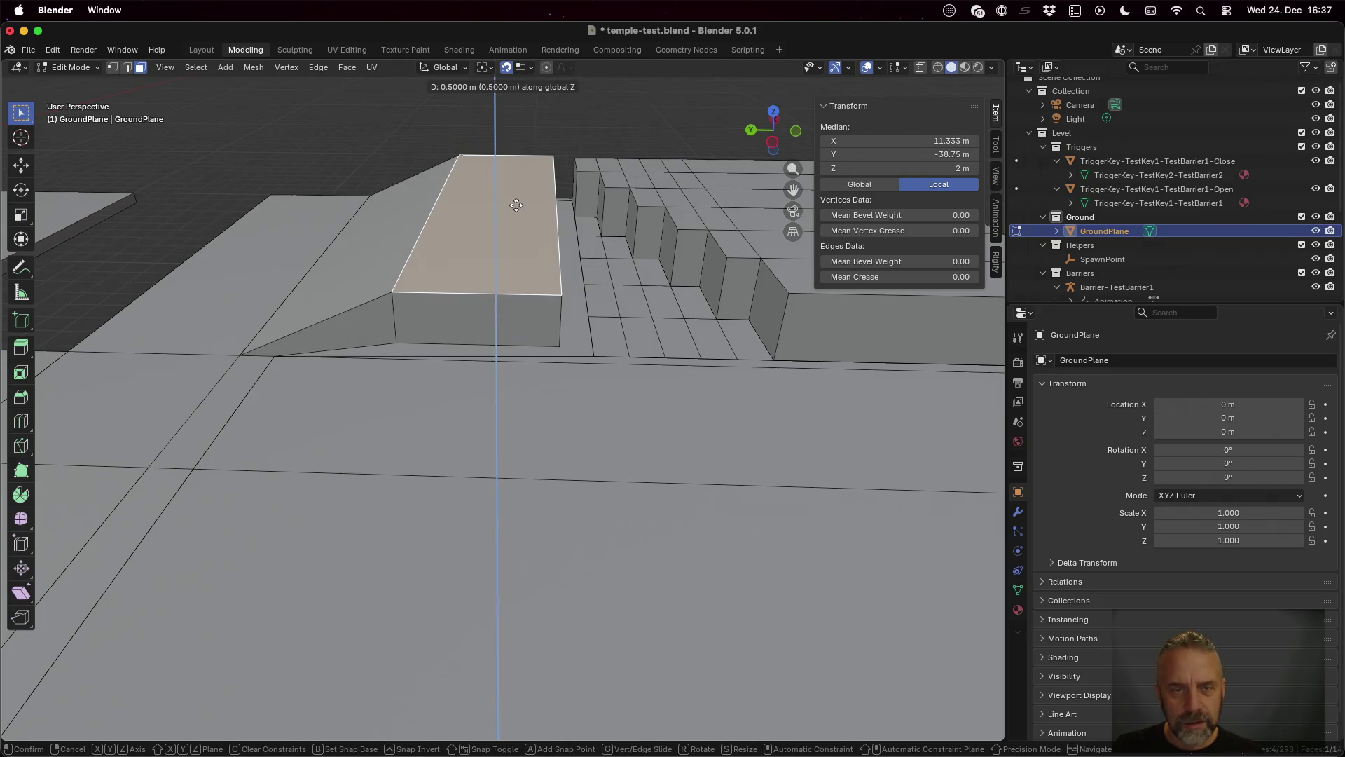
{"action": "left_click", "coordinate": [518, 201]}
Step: Lower the thin face along the platform's base 0.5 m down to ground level
{"action": "scroll", "coordinate": [630, 238], "scroll_direction": "down", "scroll_amount": 5}
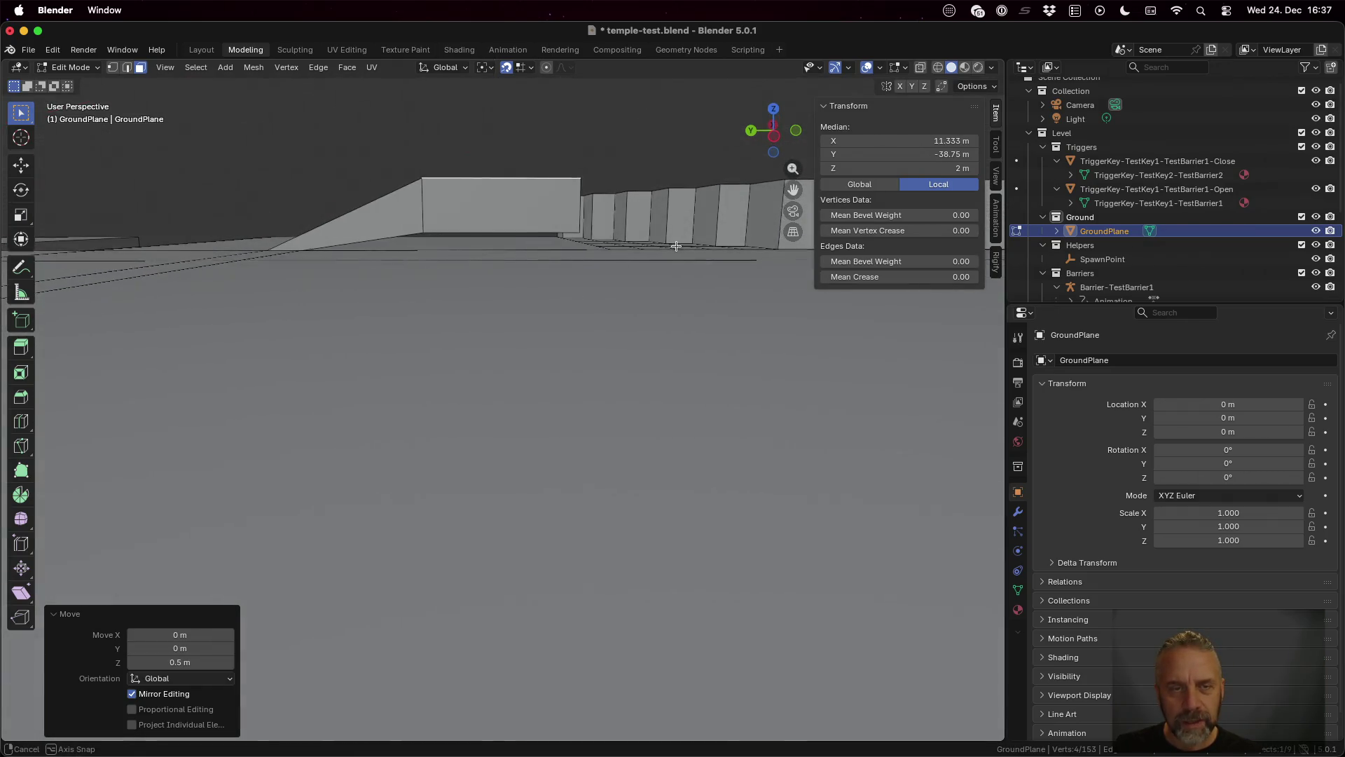
{"action": "mouse_move", "coordinate": [676, 251]}
{"action": "left_mouse_down"}
{"action": "mouse_move", "coordinate": [520, 241]}
{"action": "mouse_move", "coordinate": [608, 247]}
{"action": "mouse_move", "coordinate": [597, 263]}
{"action": "mouse_move", "coordinate": [486, 234]}
{"action": "left_mouse_up"}
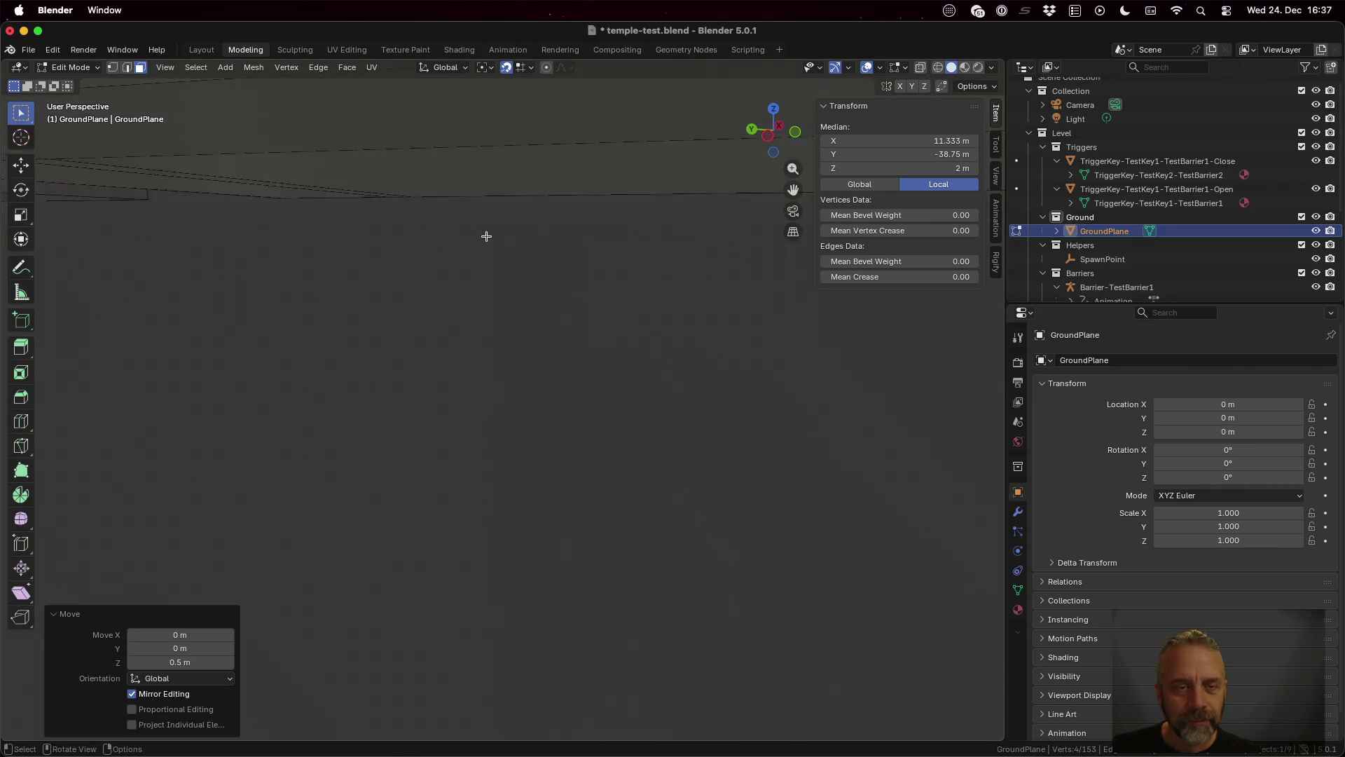
{"action": "mouse_move", "coordinate": [525, 150]}
{"action": "left_mouse_down"}
{"action": "mouse_move", "coordinate": [601, 298]}
{"action": "mouse_move", "coordinate": [601, 260]}
{"action": "left_mouse_up"}
{"action": "left_click", "coordinate": [580, 208]}
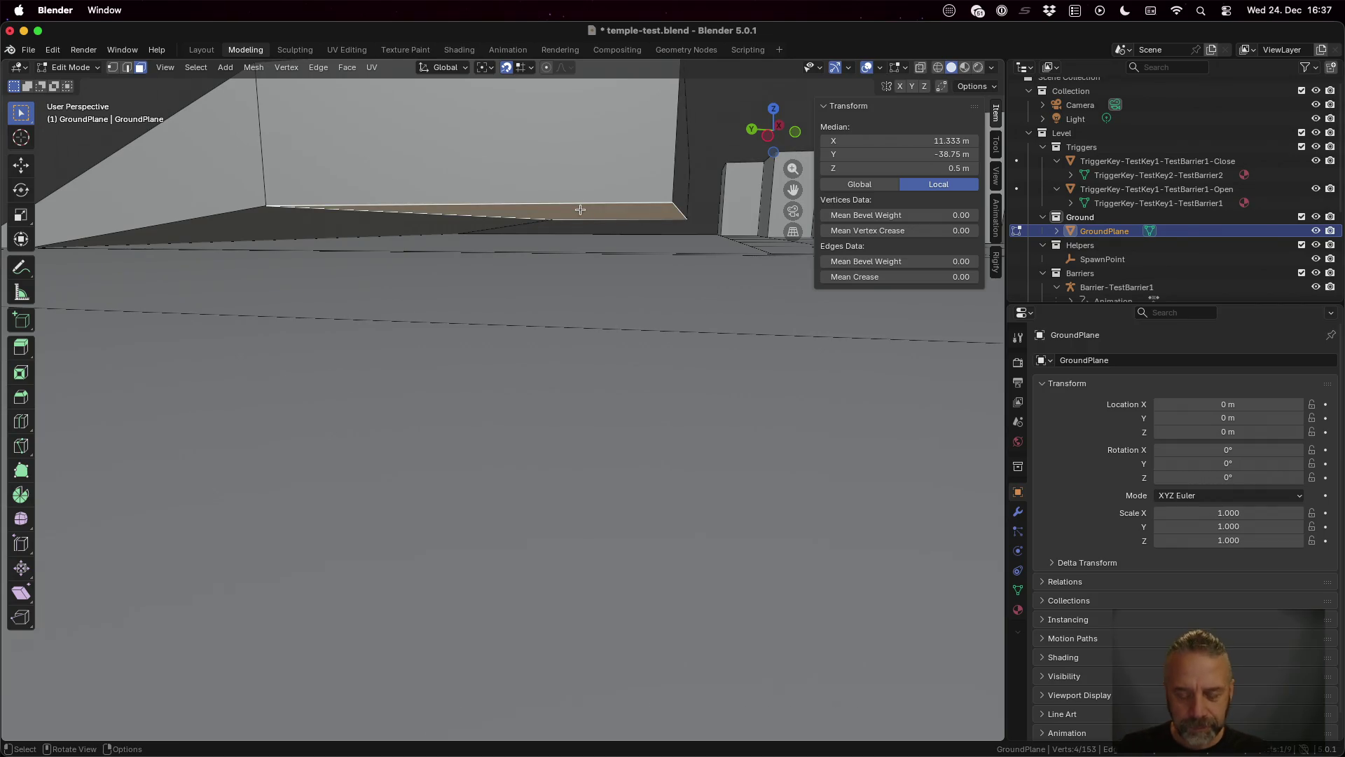
{"action": "key", "text": "g"}
{"action": "key", "text": "z"}
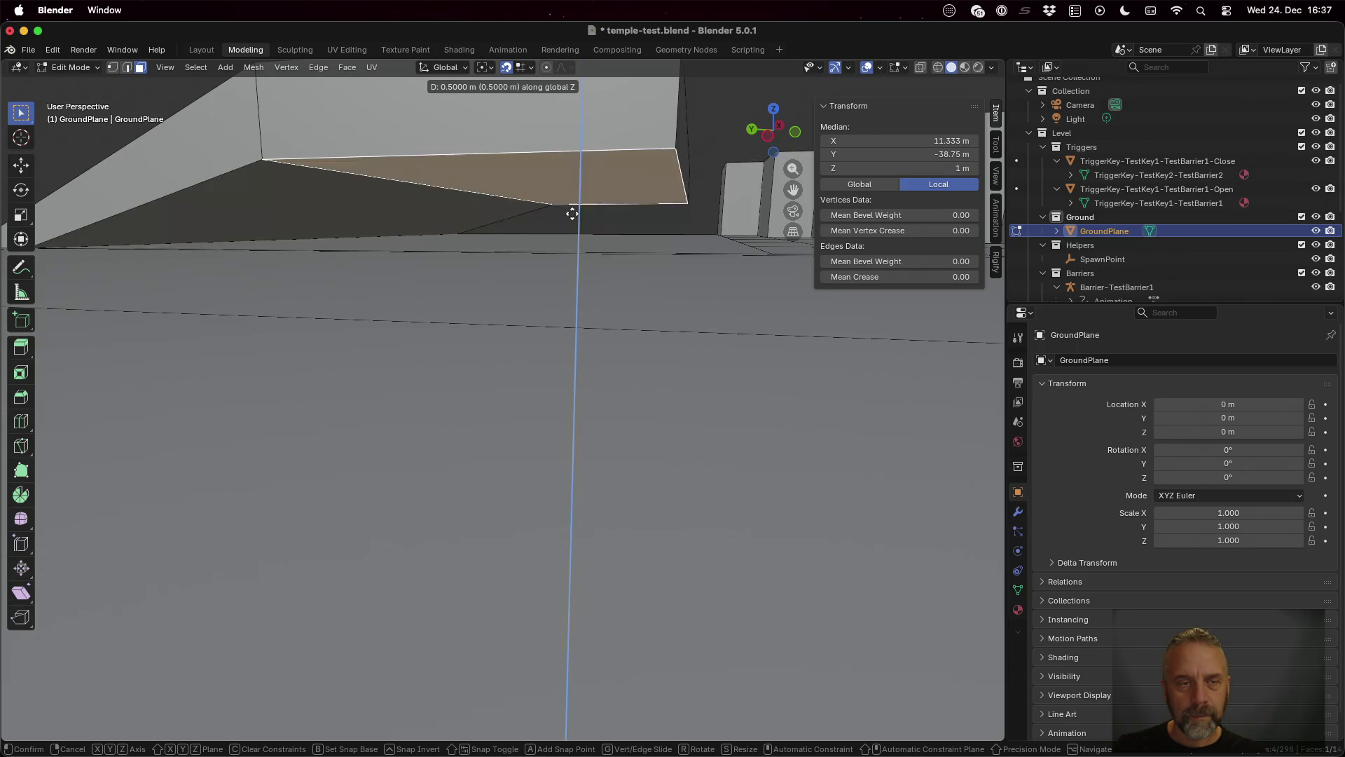
{"action": "left_click", "coordinate": [574, 227]}
Step: Return to Object Mode and save temple-test.blend
{"action": "scroll", "coordinate": [617, 262], "scroll_direction": "down", "scroll_amount": 3}
{"action": "mouse_move", "coordinate": [616, 261]}
{"action": "left_mouse_down"}
{"action": "mouse_move", "coordinate": [634, 319]}
{"action": "mouse_move", "coordinate": [741, 330]}
{"action": "mouse_move", "coordinate": [809, 377]}
{"action": "mouse_move", "coordinate": [799, 309]}
{"action": "left_mouse_up"}
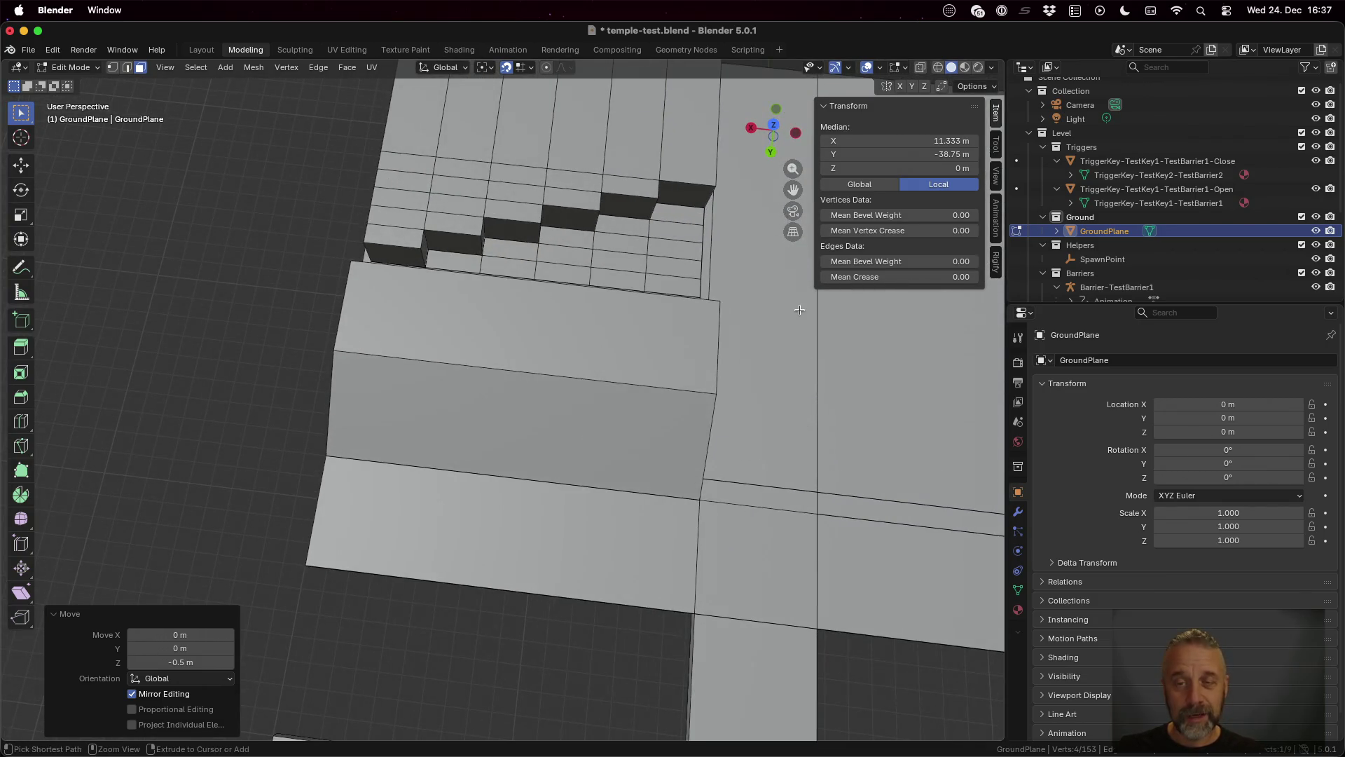
{"action": "key", "text": "Tab"}
{"action": "key", "text": "super+s"}
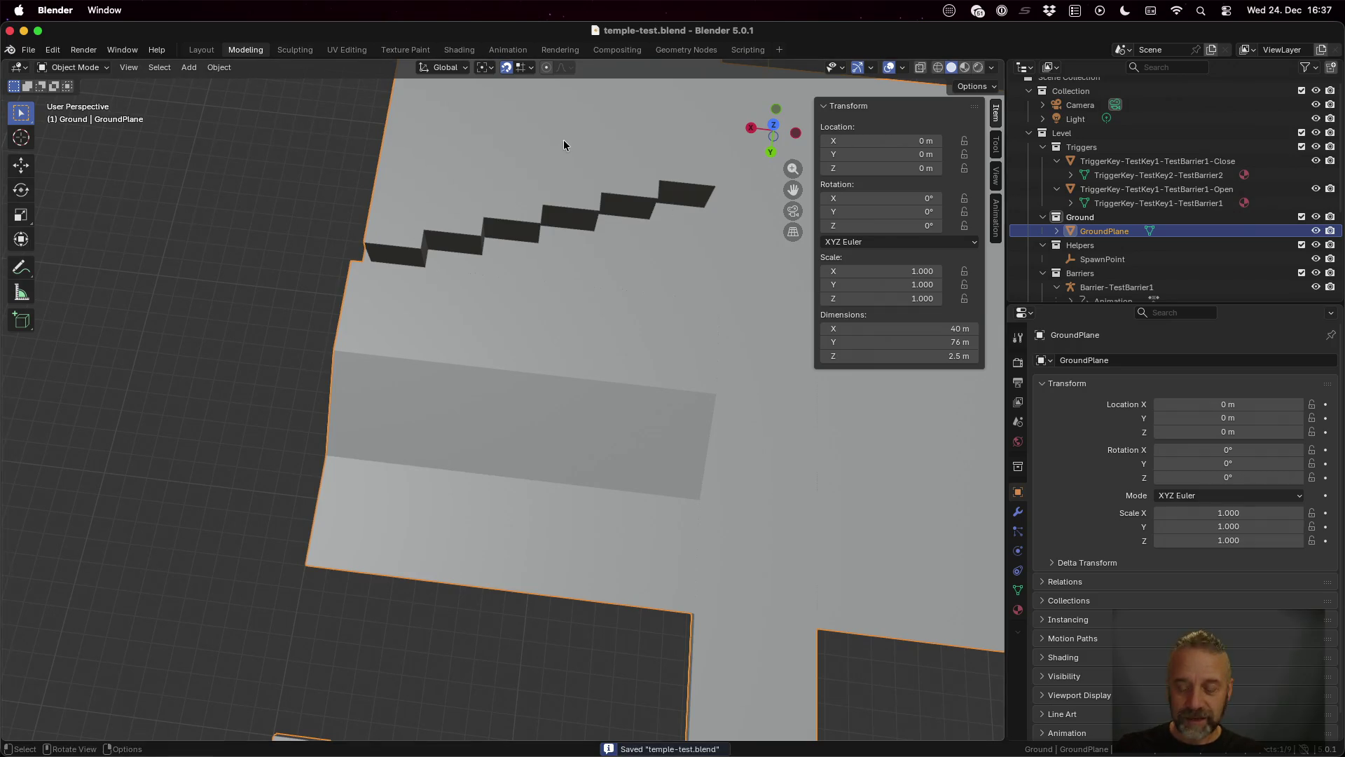
Step: Run ./rexport-test.sh in the iTerm2 window, then switch to the Godot desktop
{"action": "key", "text": "ctrl+Up"}
{"action": "left_click", "coordinate": [218, 347]}
{"action": "type", "text": "./rexport-test.sh"}
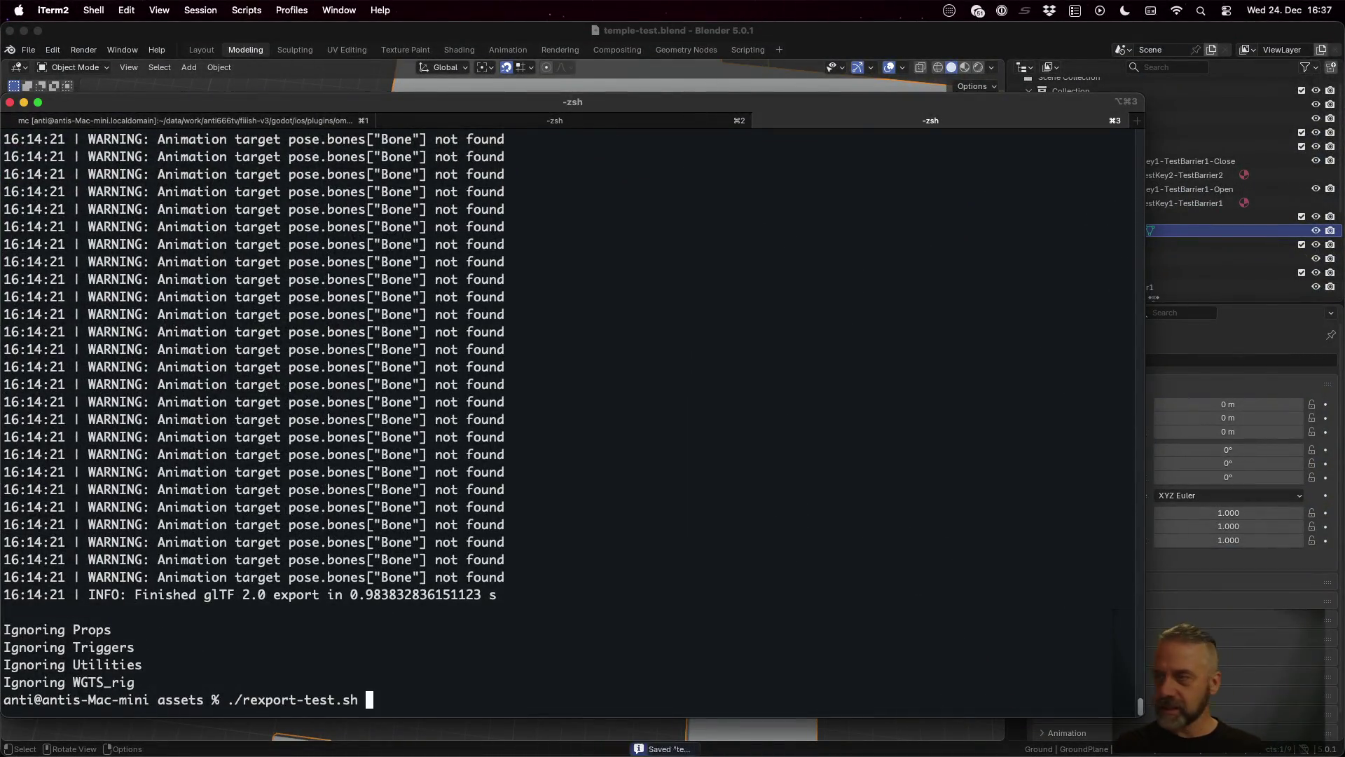
{"action": "key", "text": "Return"}
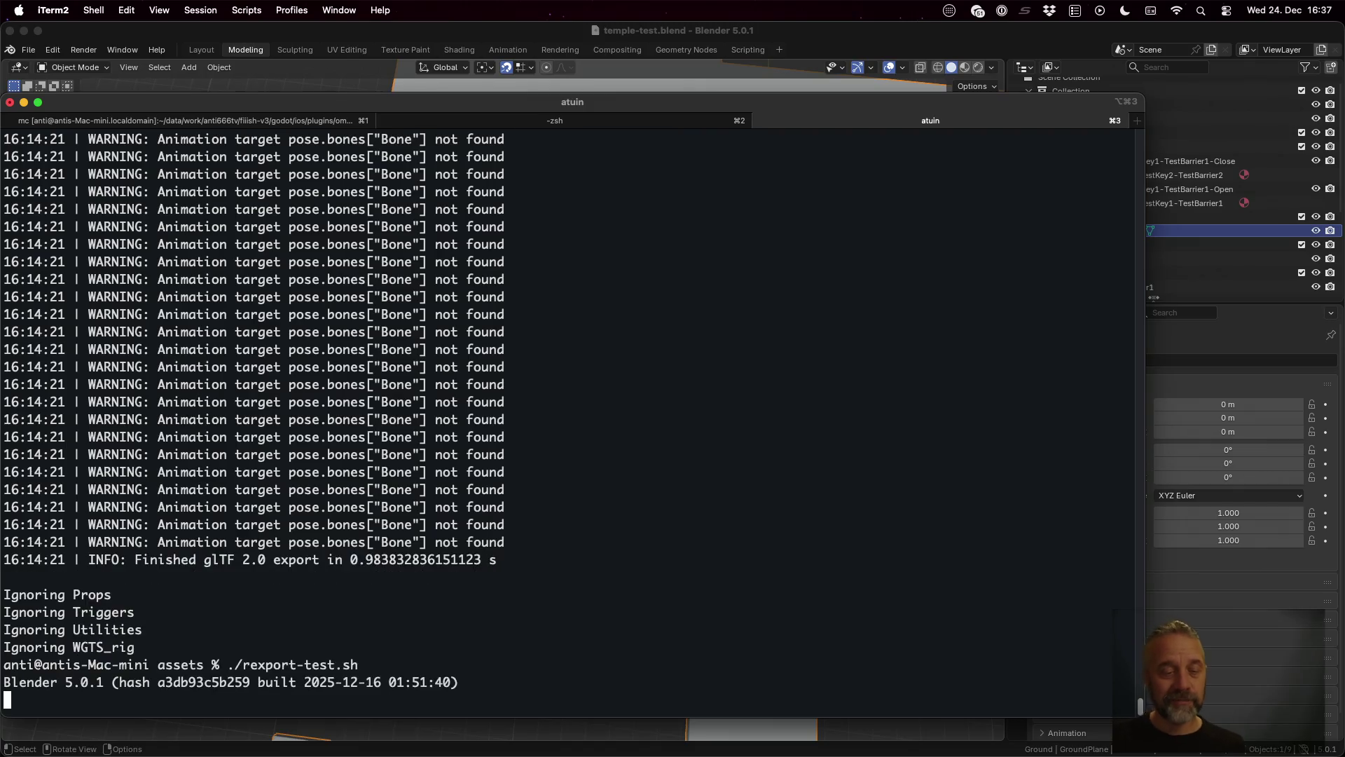
{"action": "key", "text": "ctrl+Left"}
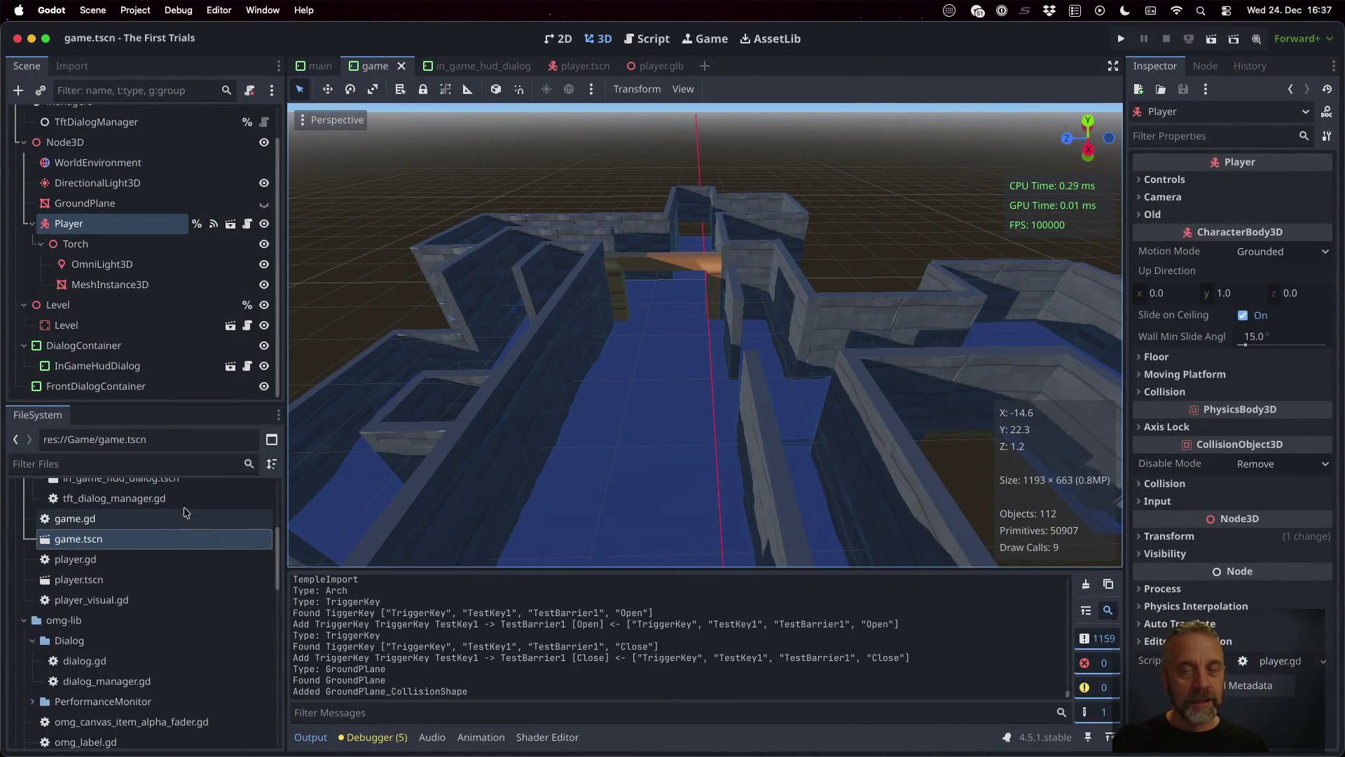
Step: Run the Godot project, walk the player around the ramp and steps with WASD, then return to Blender
{"action": "left_click", "coordinate": [1120, 39]}
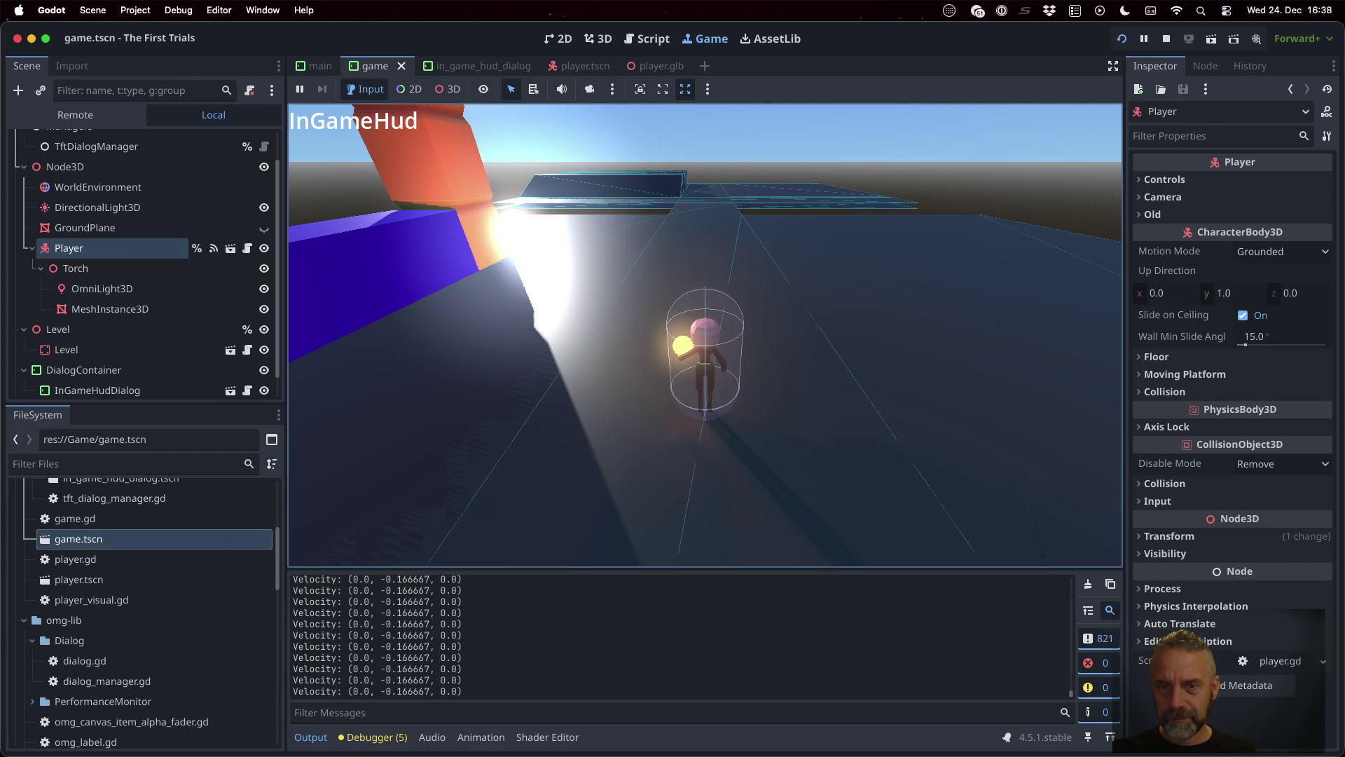
{"action": "left_click_drag", "start_coordinate": [672, 392], "coordinate": [672, 392]}
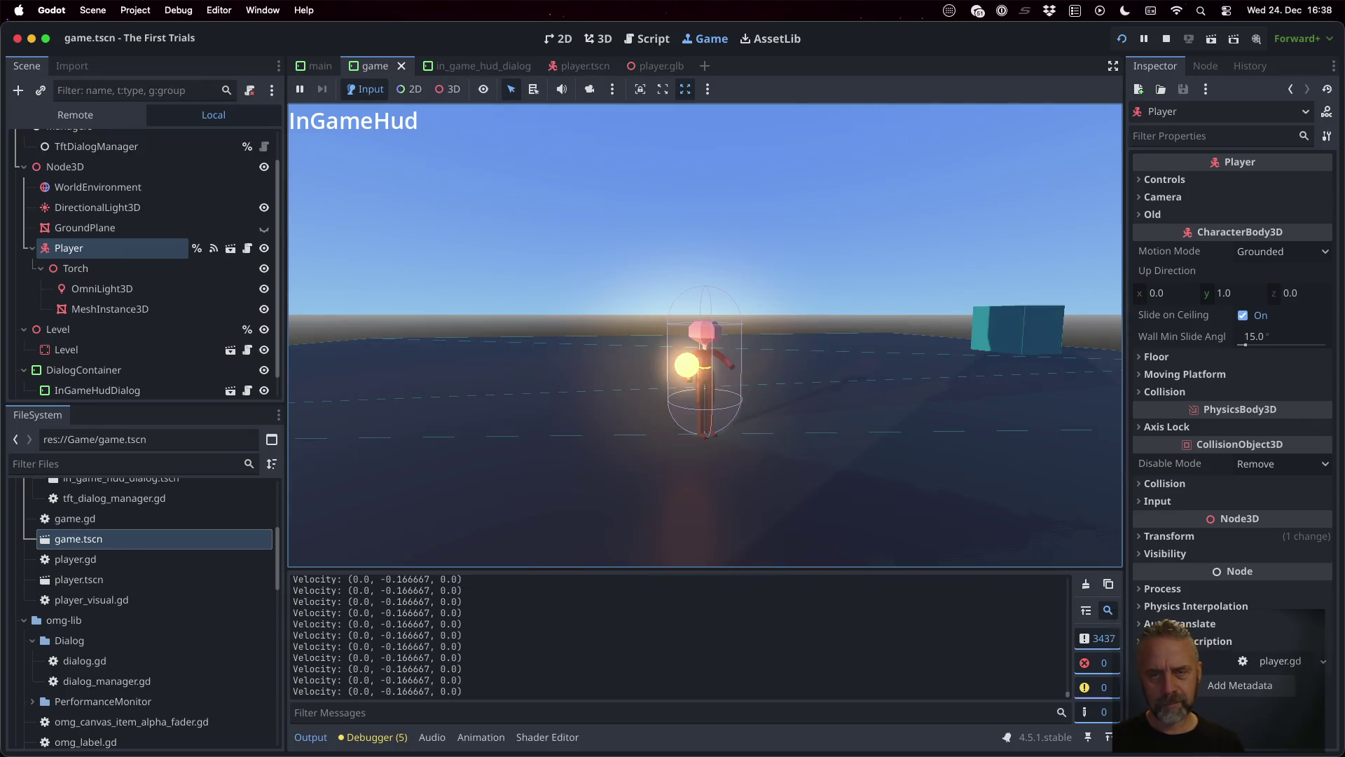
{"action": "key", "text": "w"}
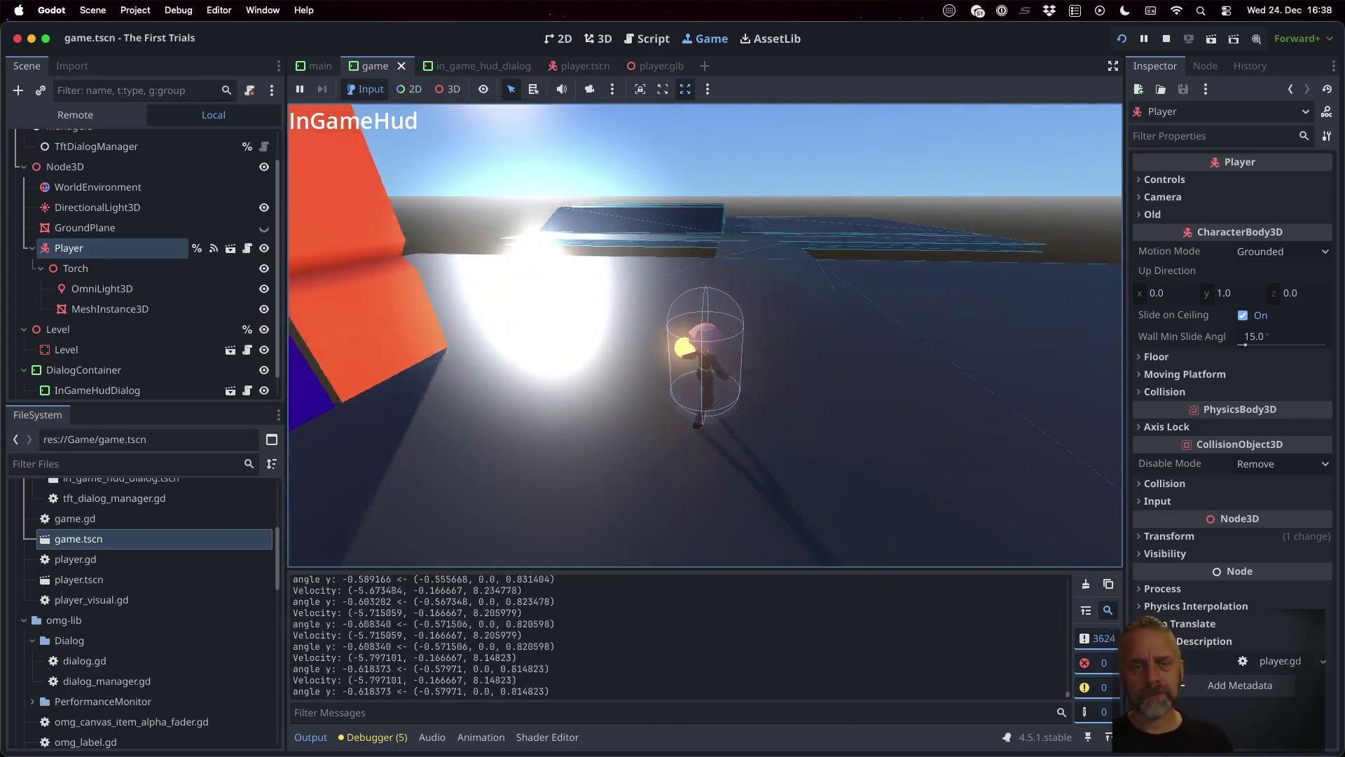
{"action": "key", "text": "a"}
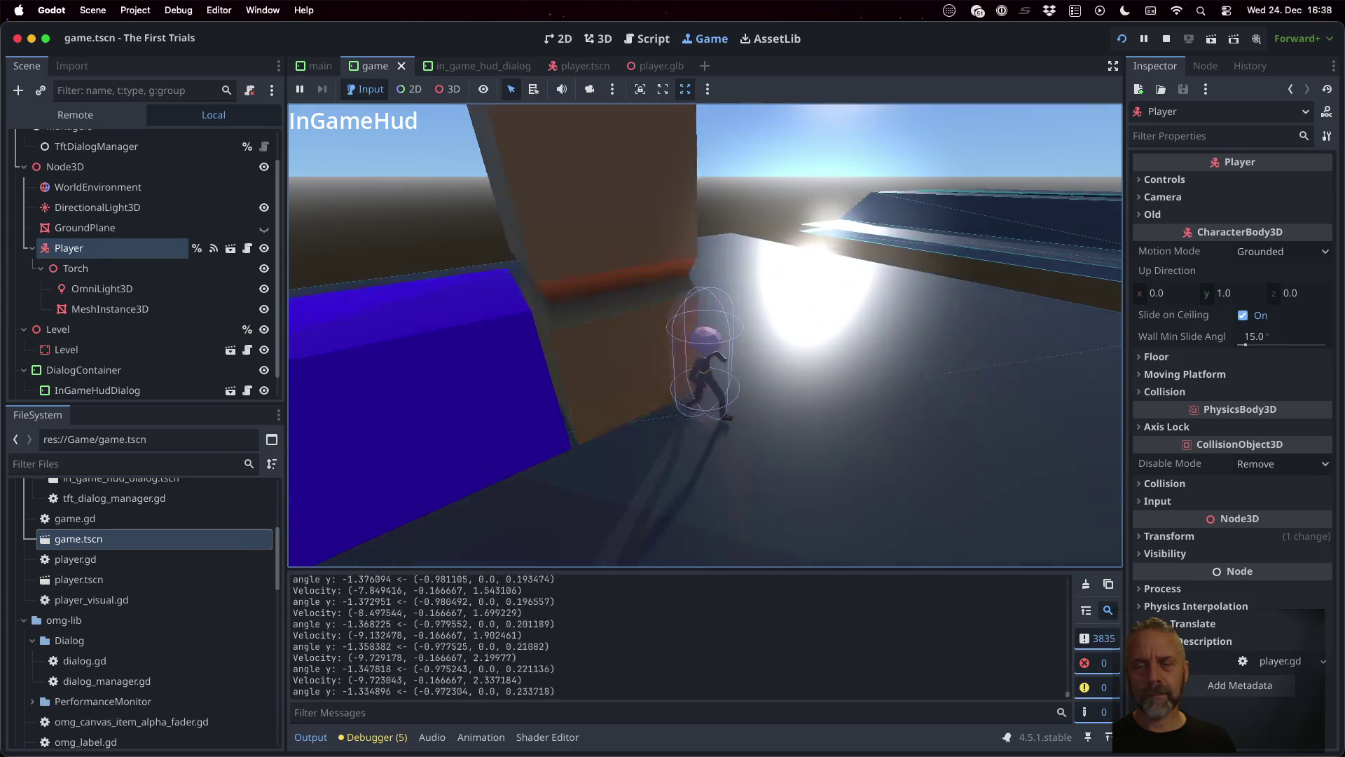
{"action": "key", "text": "w"}
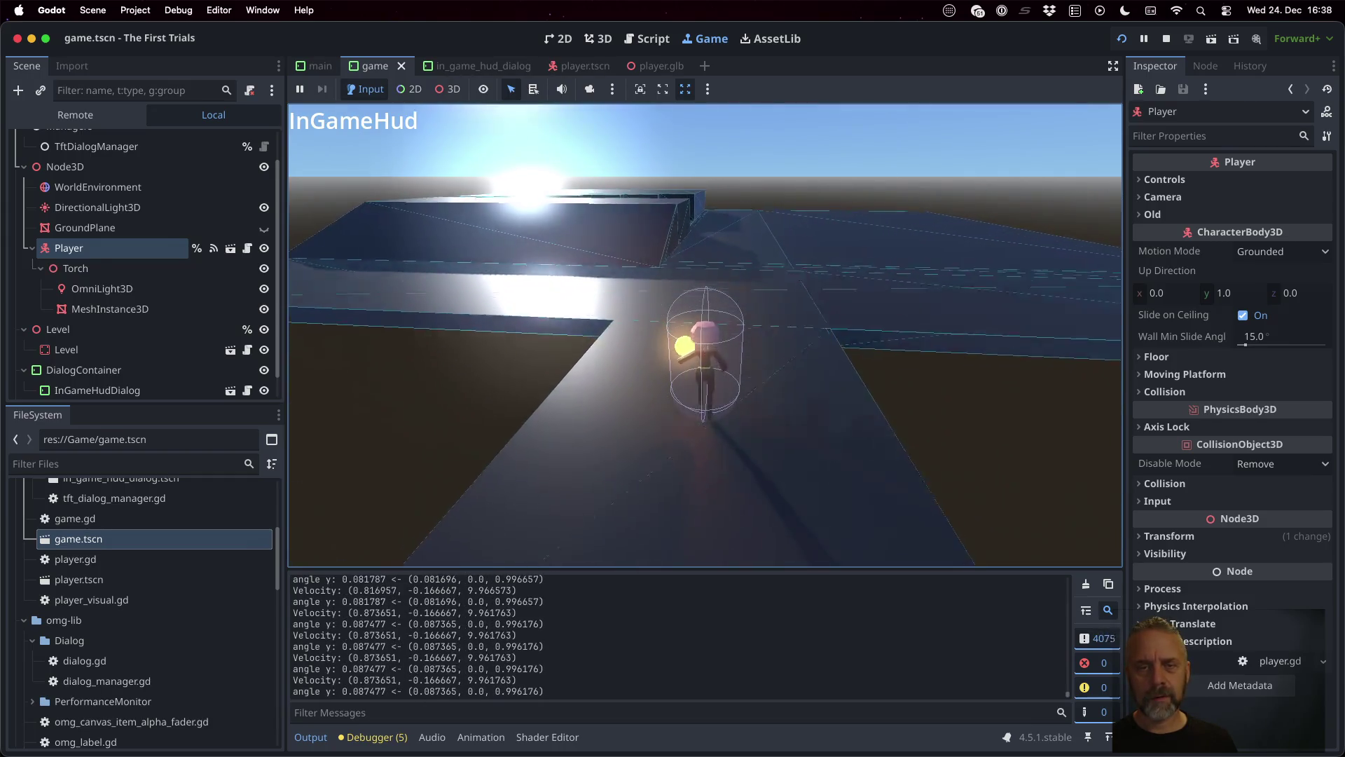
{"action": "key", "text": "d"}
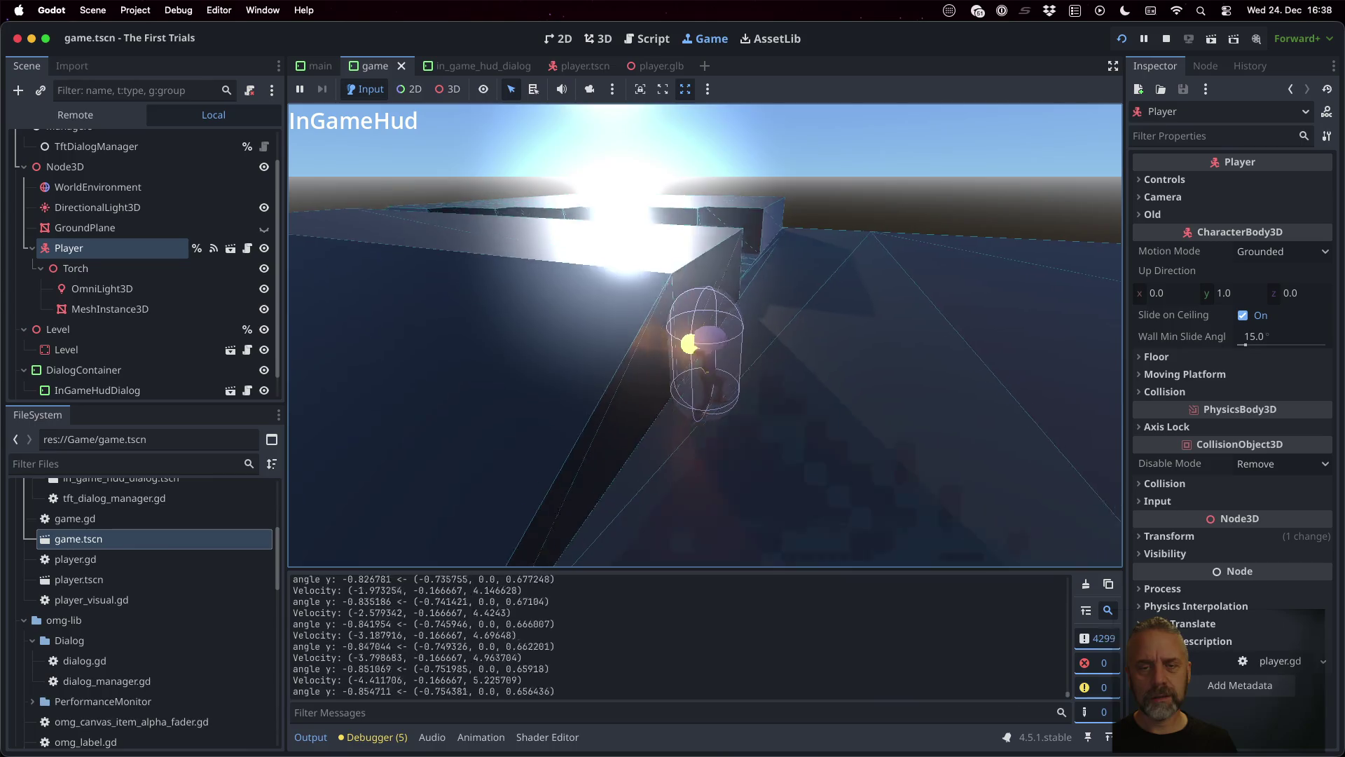
{"action": "key", "text": "d"}
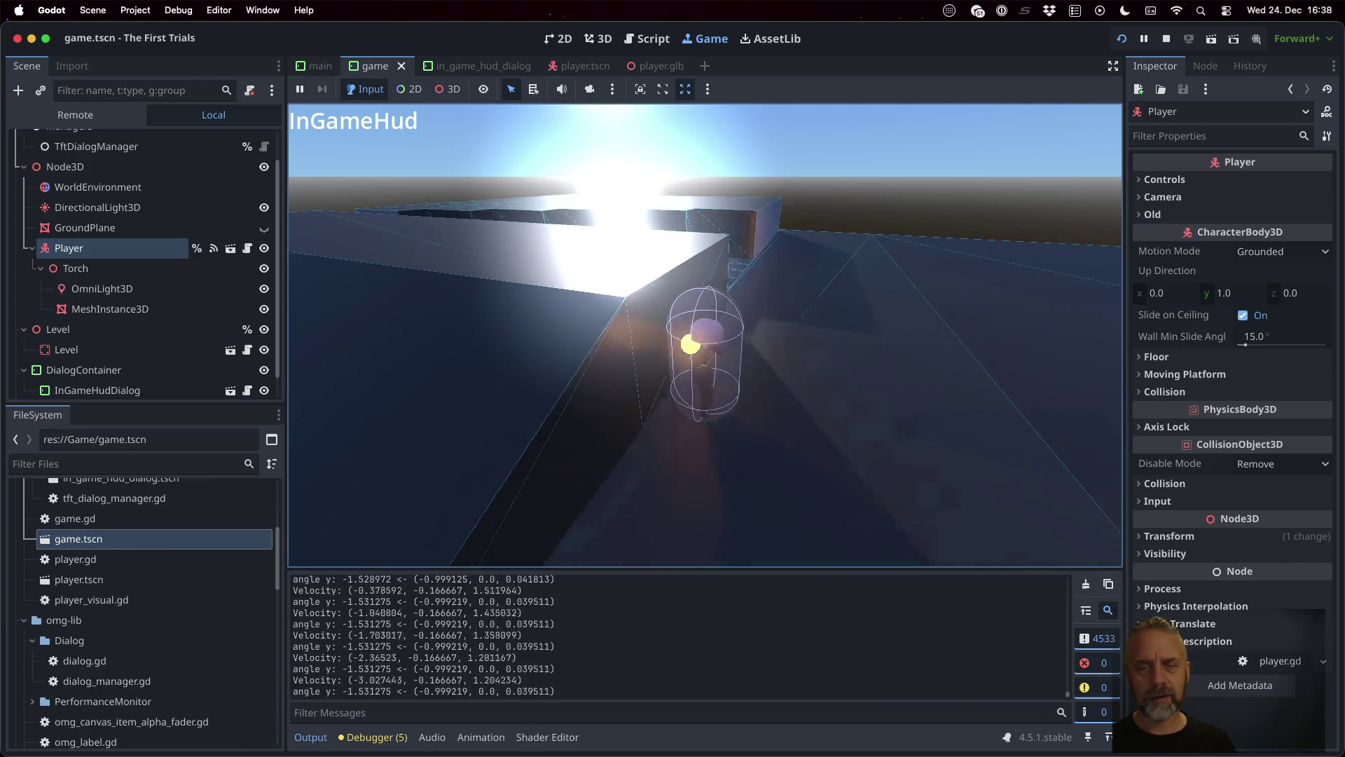
{"action": "key", "text": "s"}
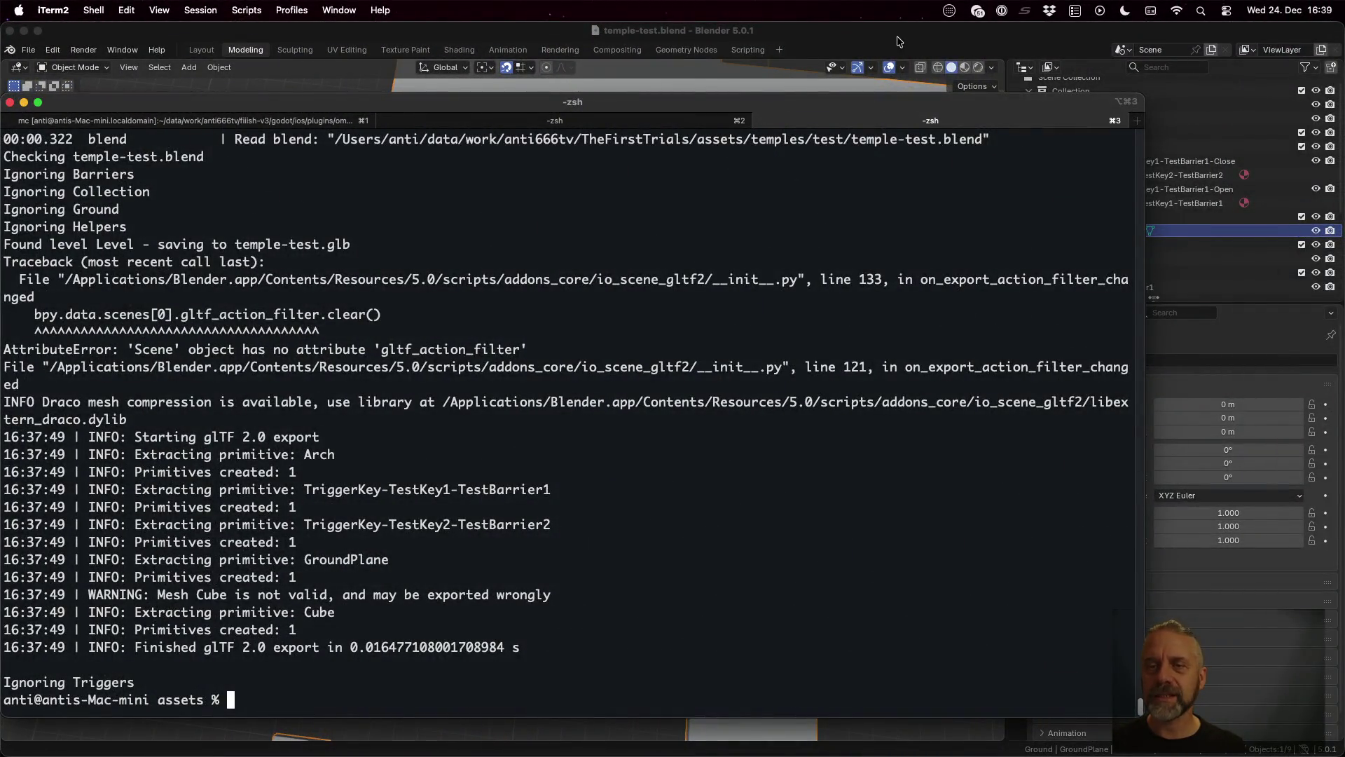
{"action": "key", "text": "super+Tab"}
{"action": "scroll", "coordinate": [735, 350], "scroll_direction": "left", "scroll_amount": 10}
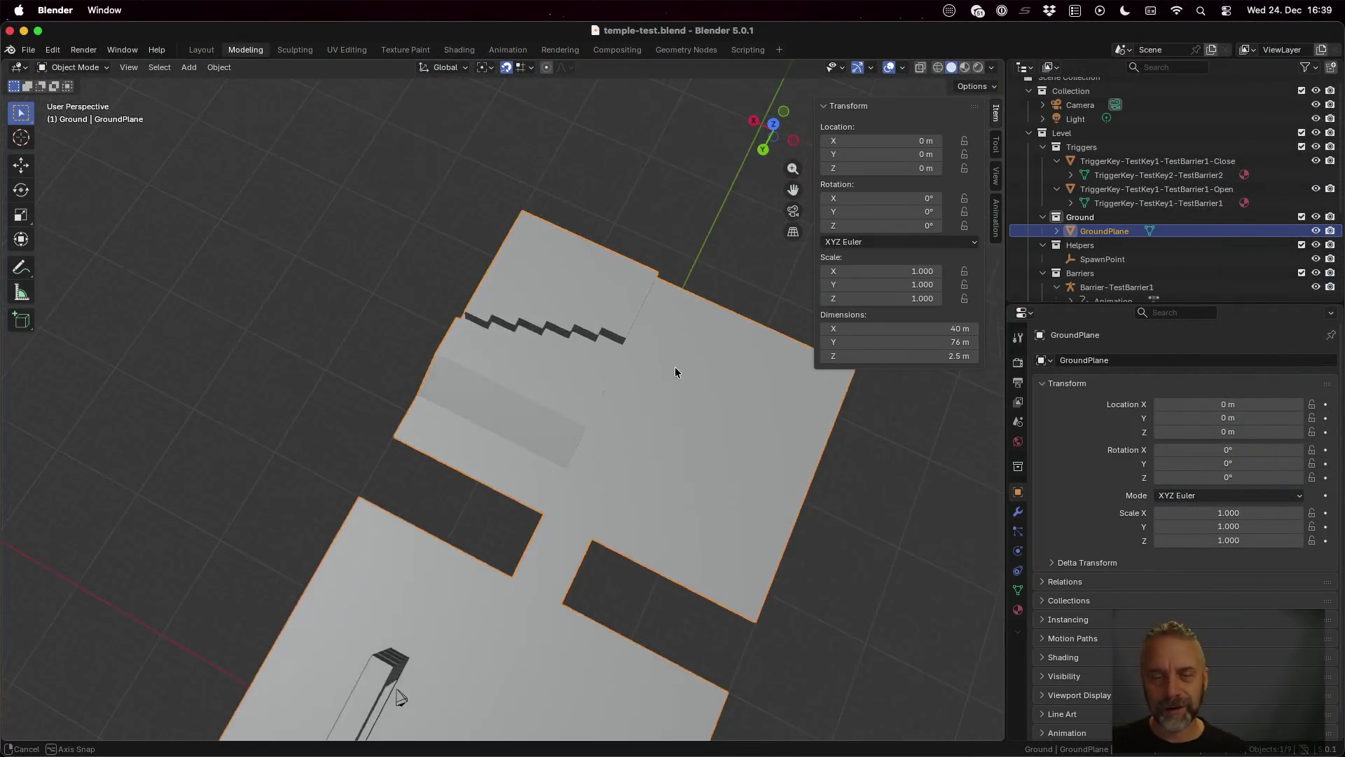
Step: Select all of the GroundPlane mesh in Edit Mode and open the Vertex menu
{"action": "key", "text": "Tab"}
{"action": "key", "text": "a"}
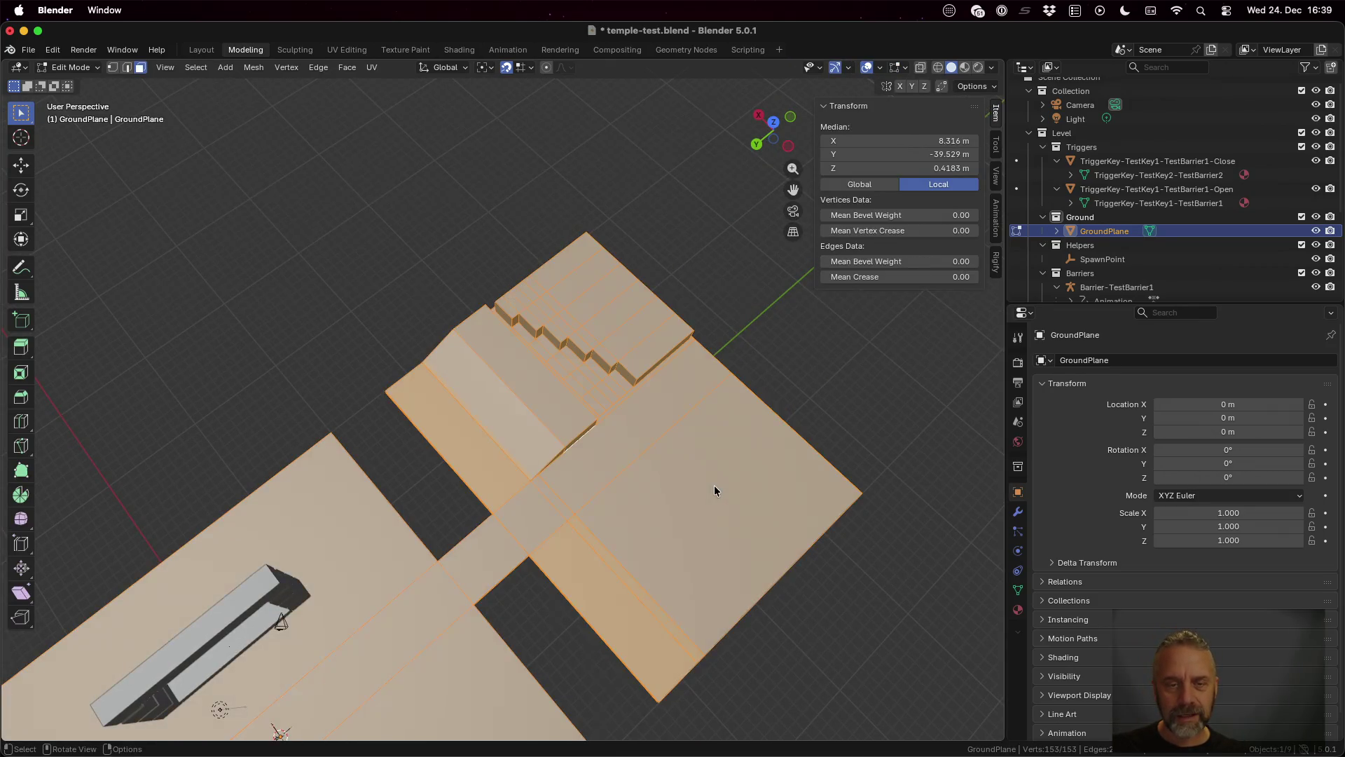
{"action": "left_click", "coordinate": [278, 68]}
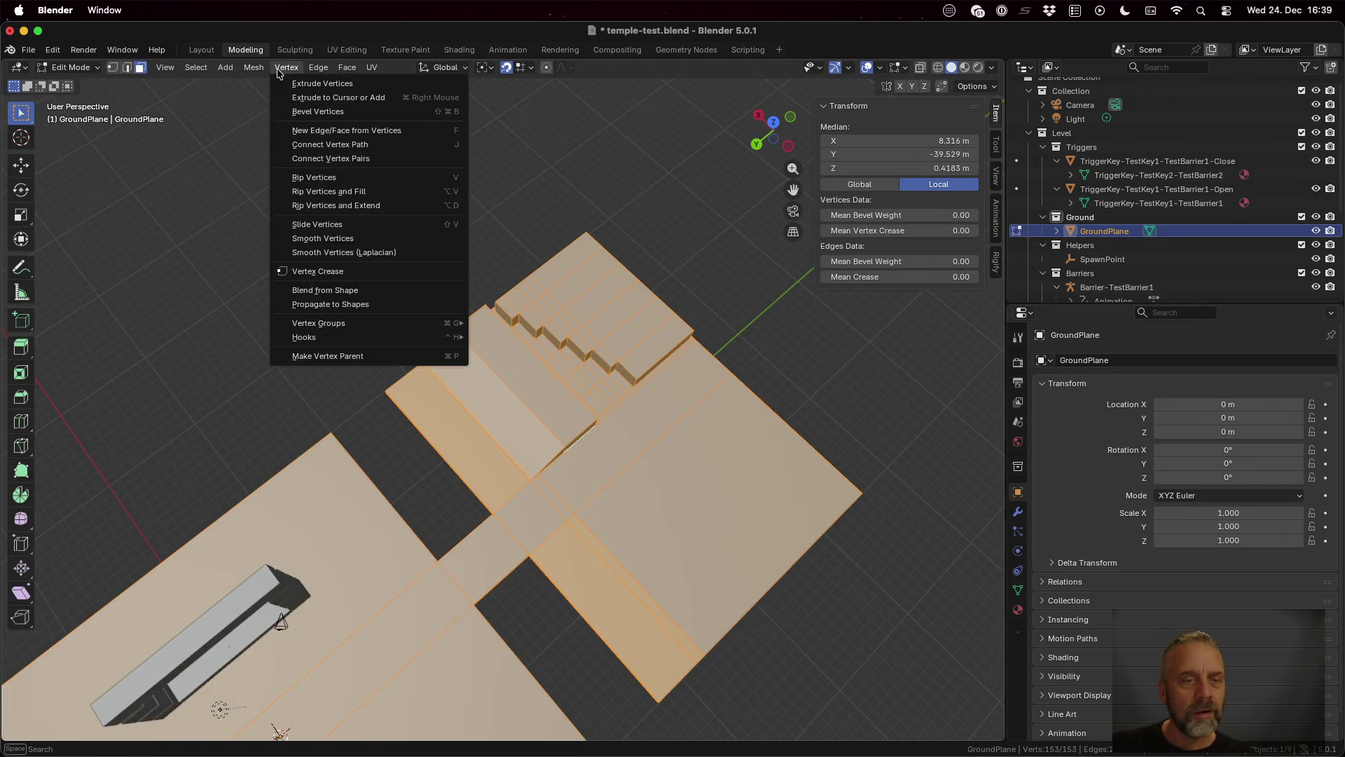